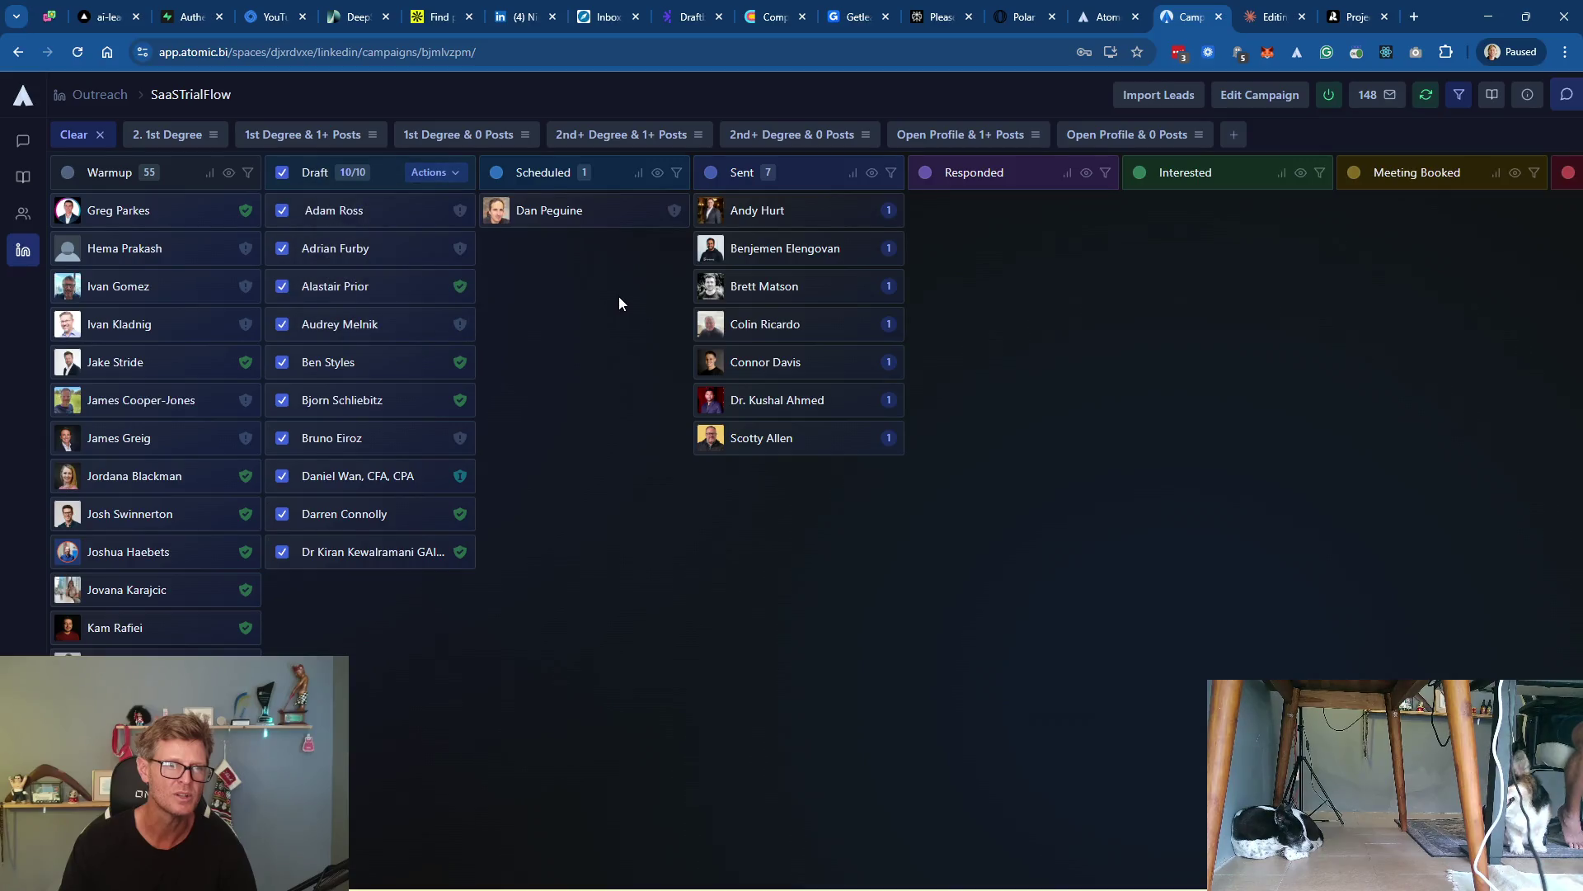
Deselect the Draft leads and open the first lead's three outreach drafts, scored 78, 82 and 85
left_click(321, 206)
left_click(344, 213)
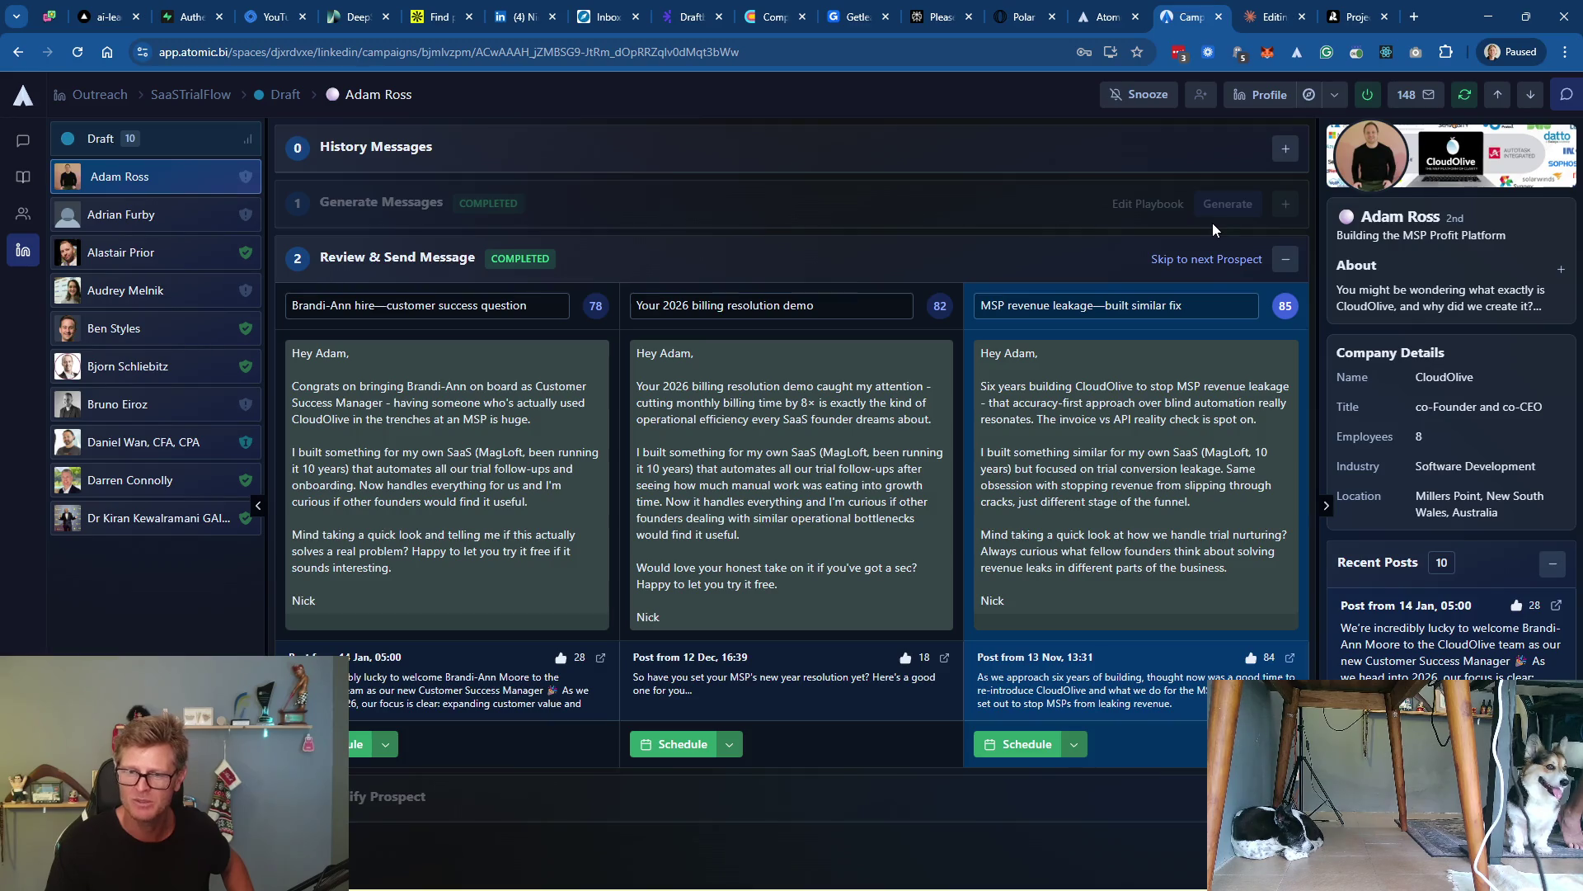
Expand the lead's full company description, then schedule one of its drafted messages
left_click(1561, 269)
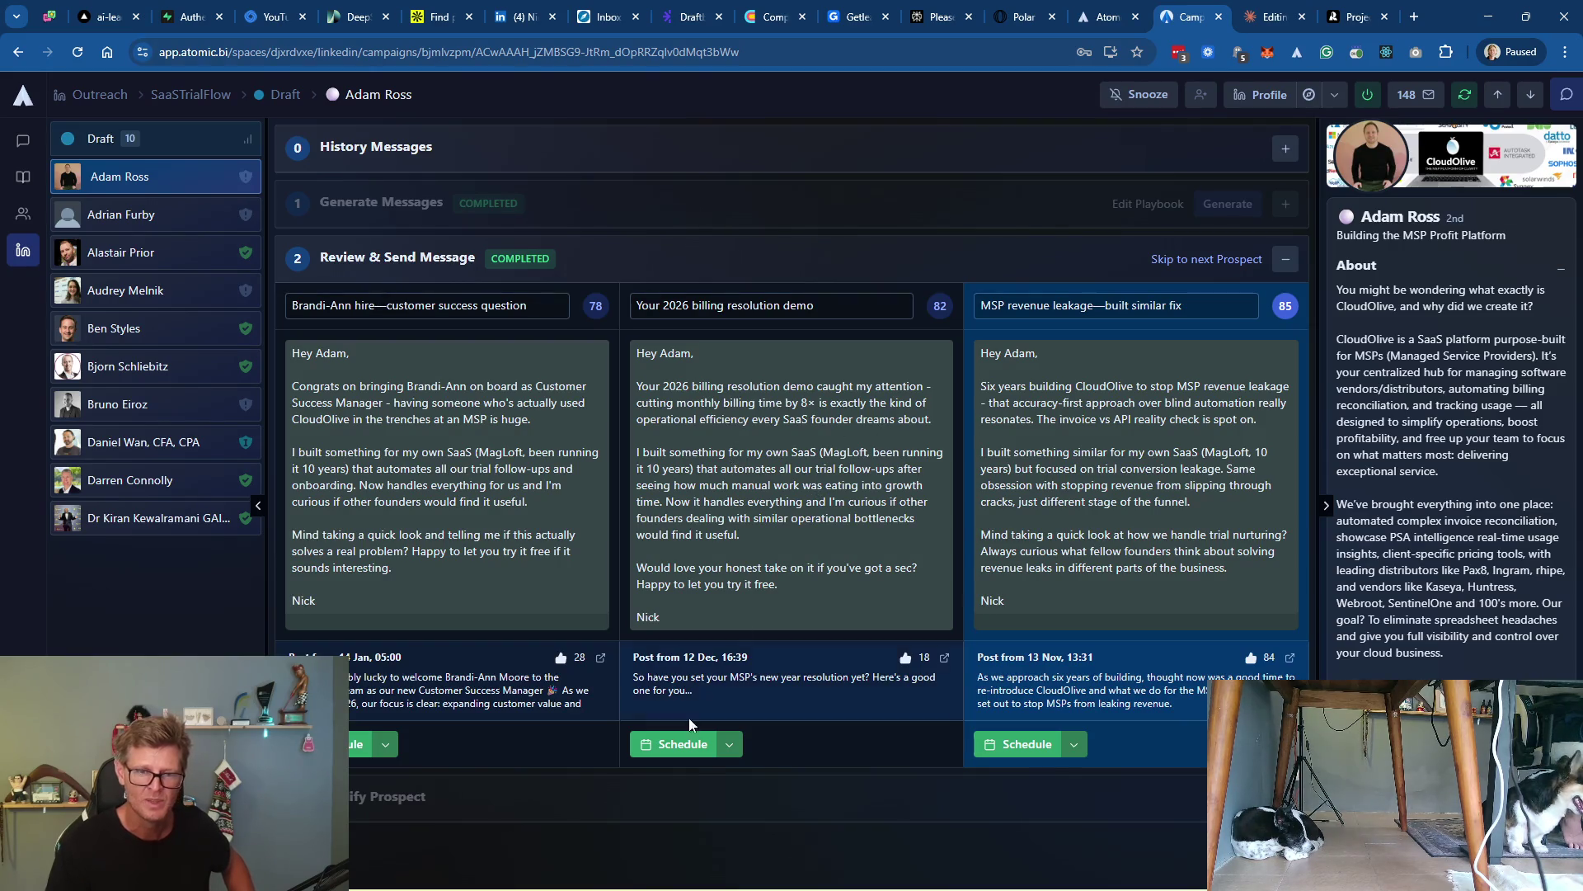
left_click(677, 749)
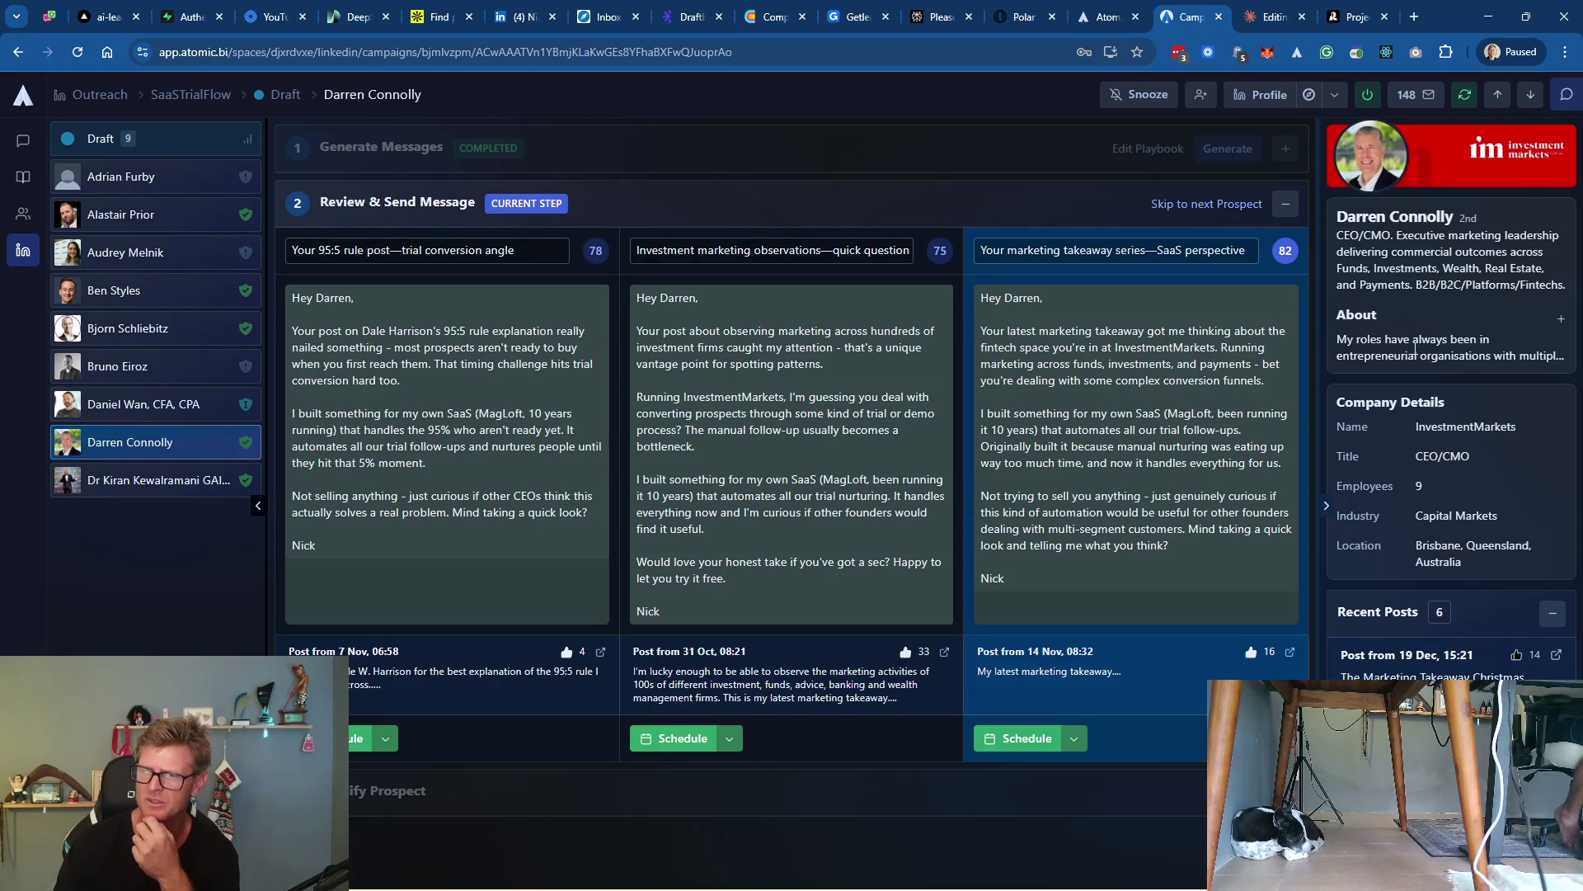
Expand the InvestmentMarkets prospect's About text and schedule its third message
left_click(1561, 319)
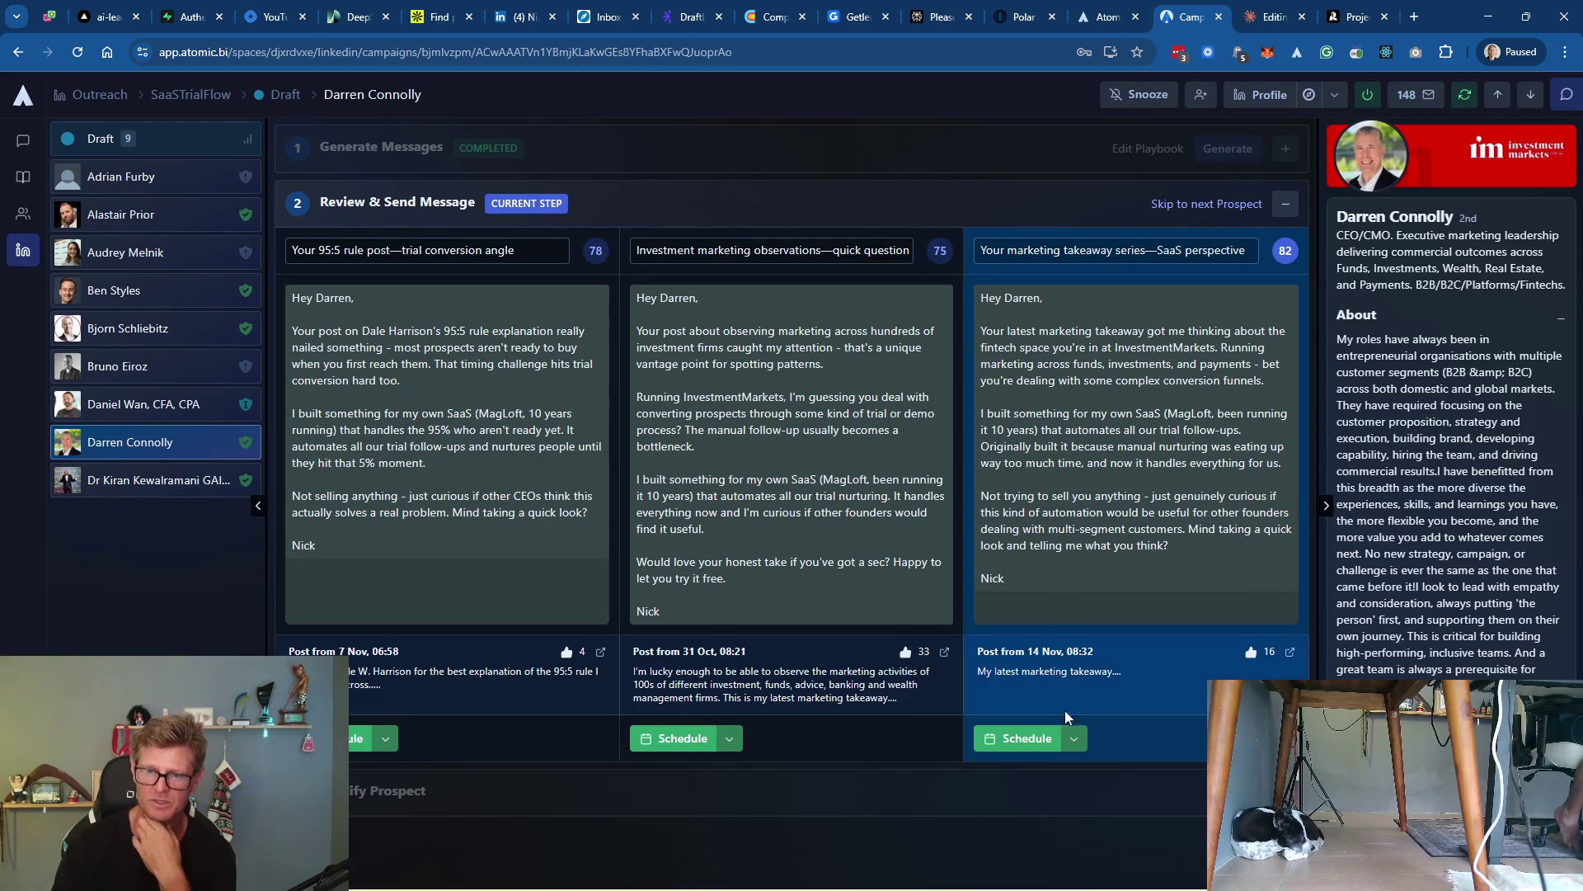
left_click(1022, 739)
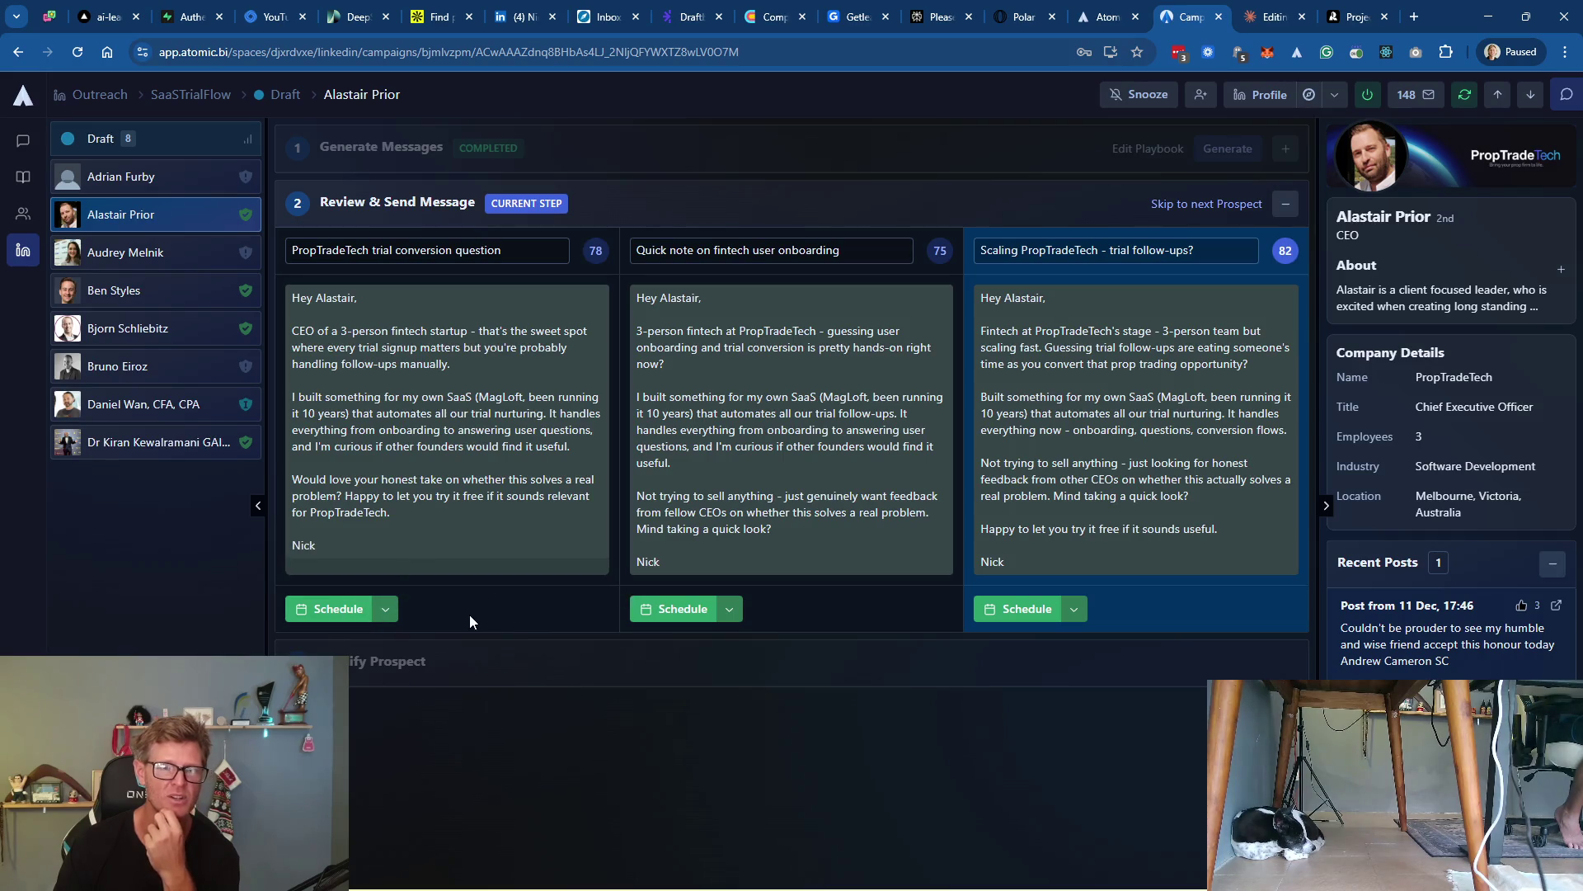
Schedule the first message for the PropTradeTech prospect, then a message for the next prospect
left_click(329, 609)
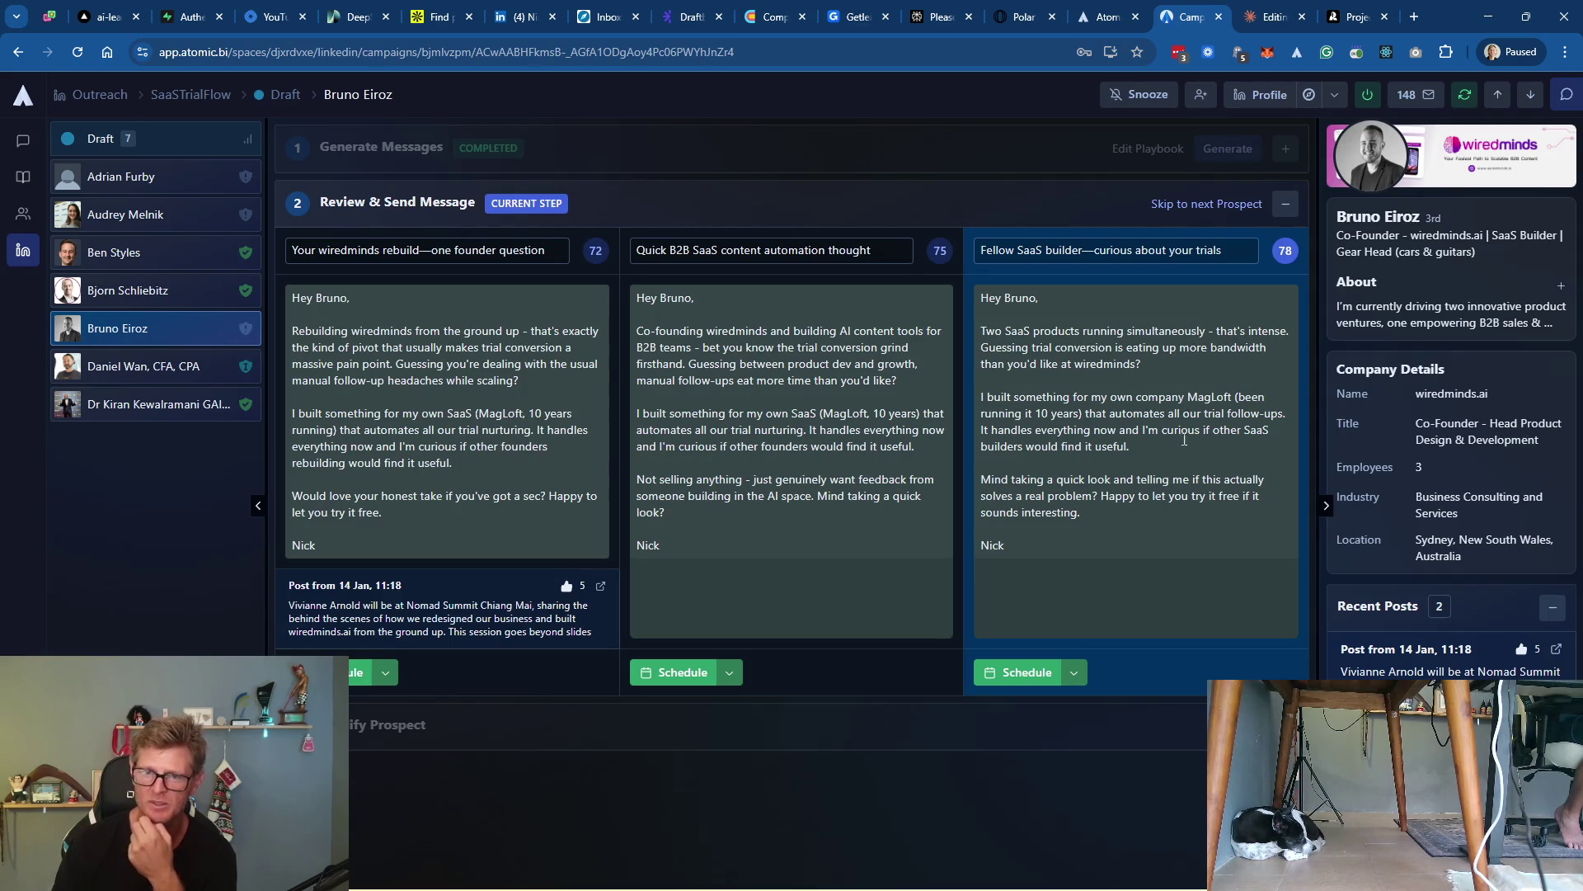
left_click(1010, 674)
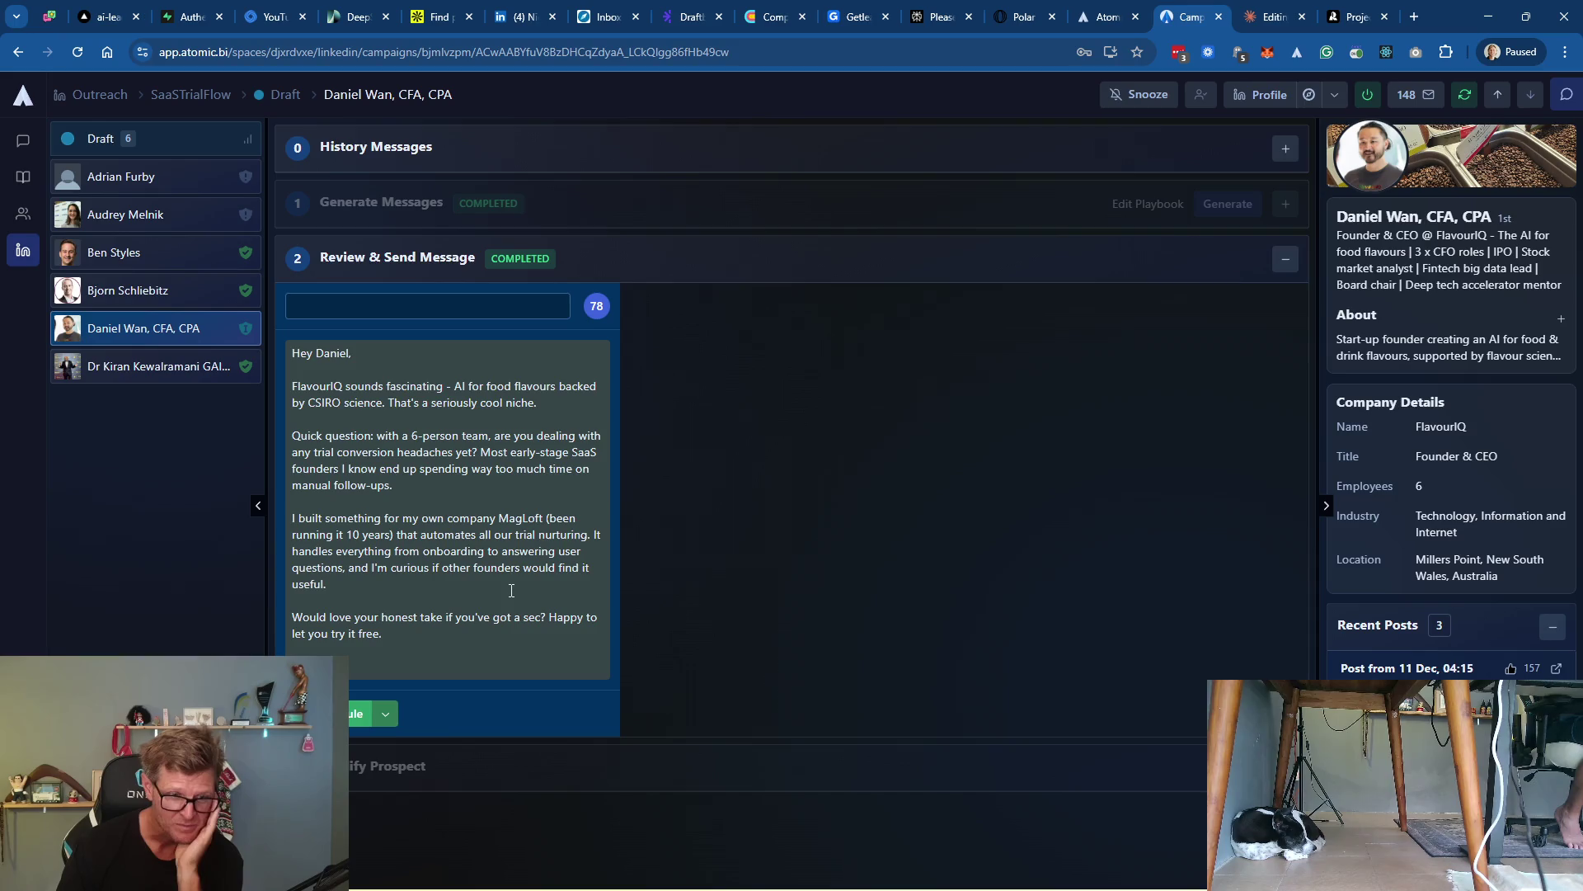
Schedule the FlavourIQ founder's only message, then open the last Draft lead, a Cyber Ethos CEO
left_click(354, 711)
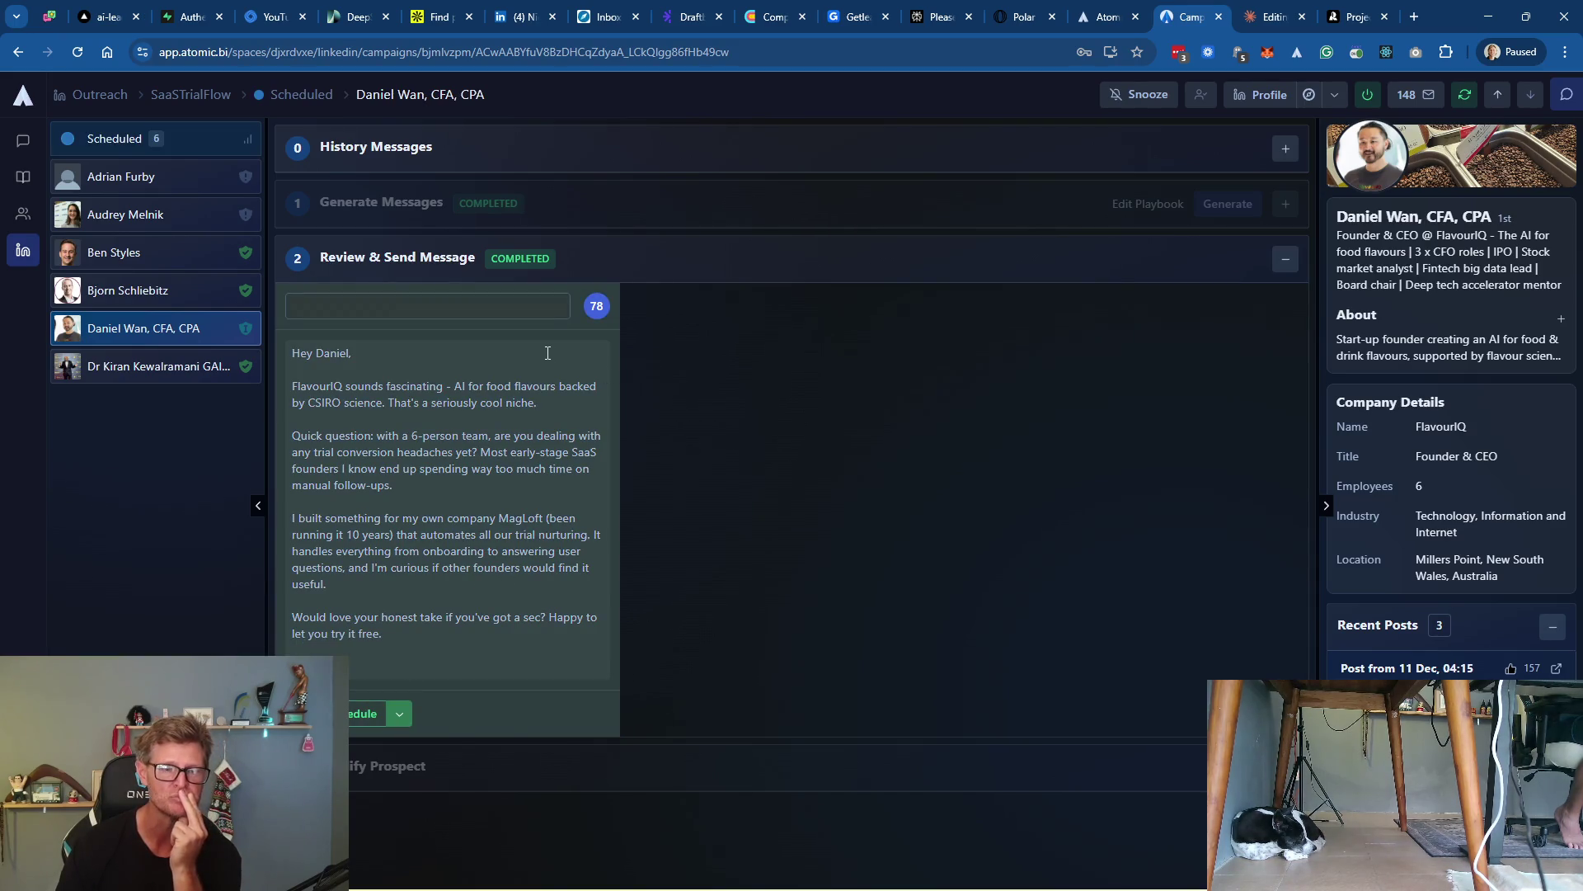
left_click(534, 51)
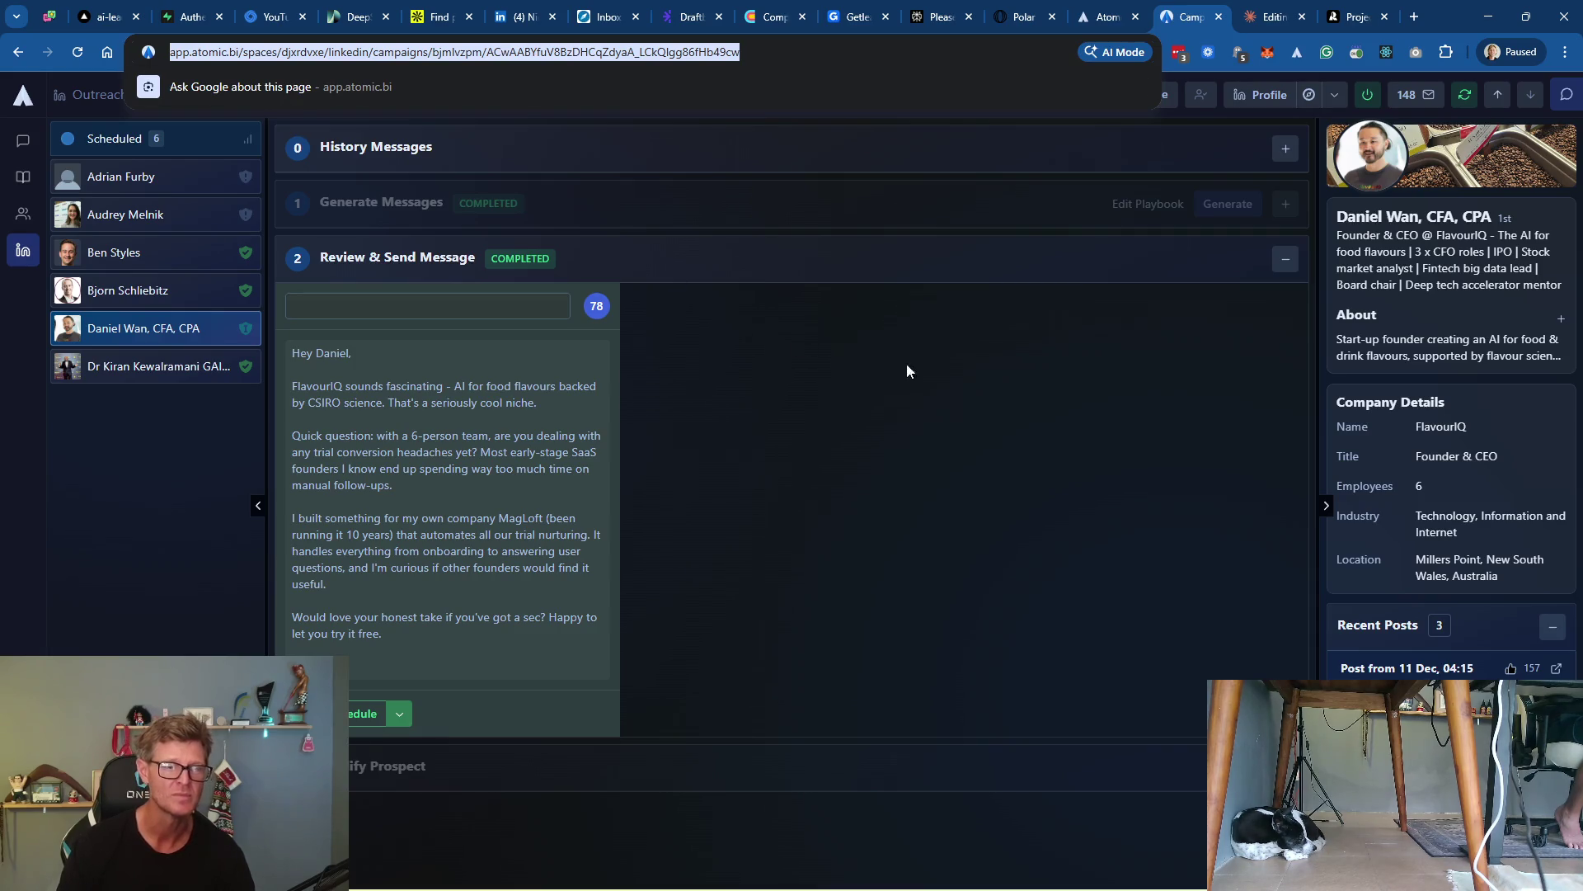
key("alt+Tab")
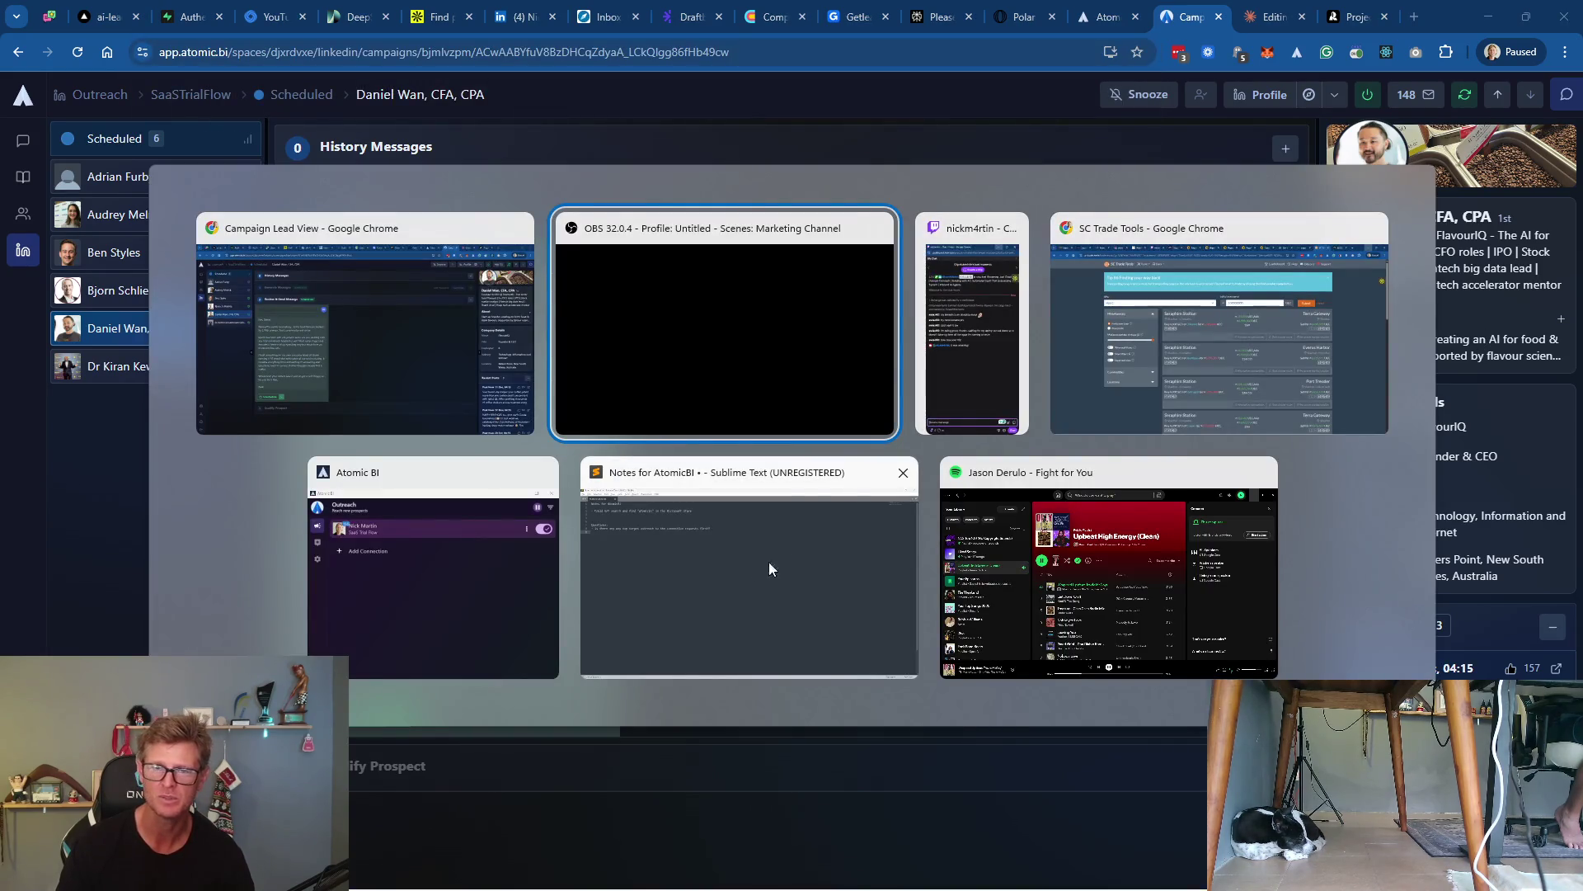
key("Escape")
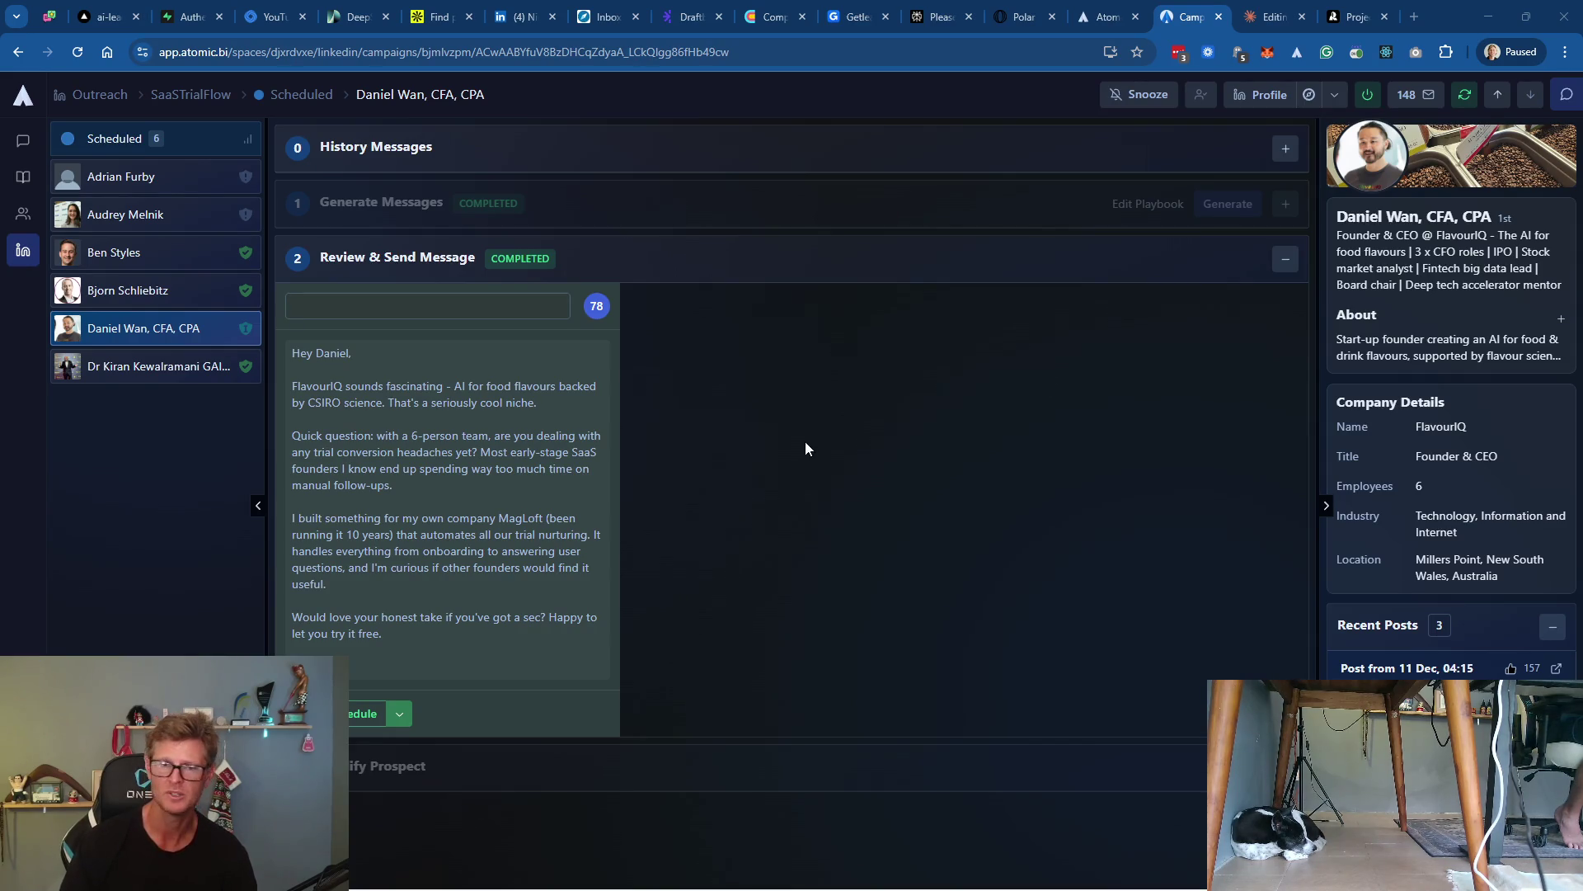
left_click(100, 366)
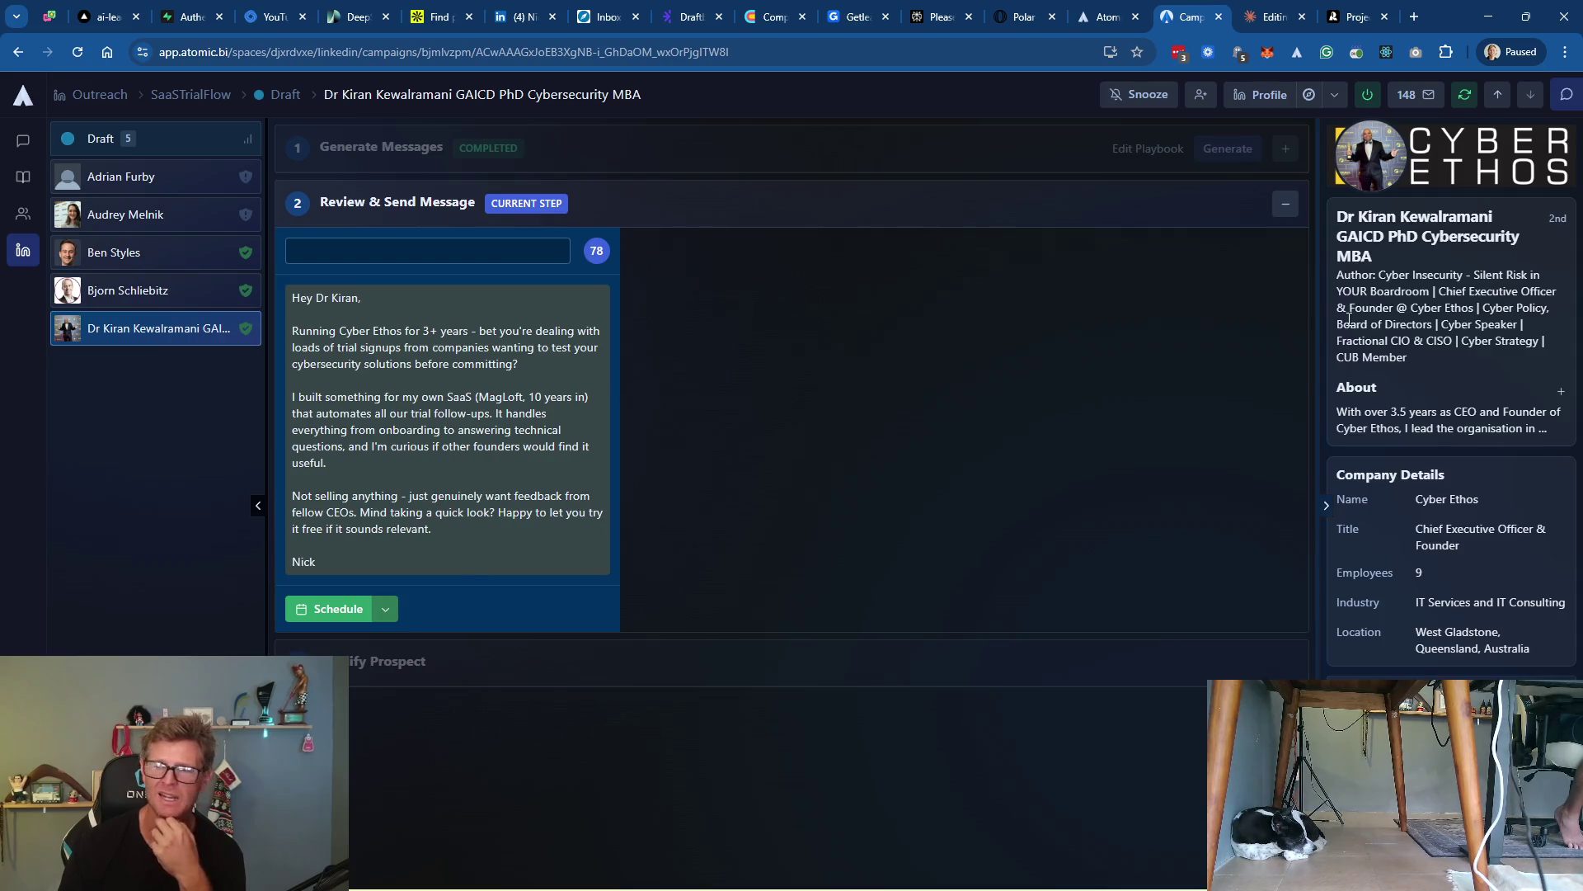
Expand the Cyber Ethos CEO's full bio and read through company details and recent posts
left_click(1560, 394)
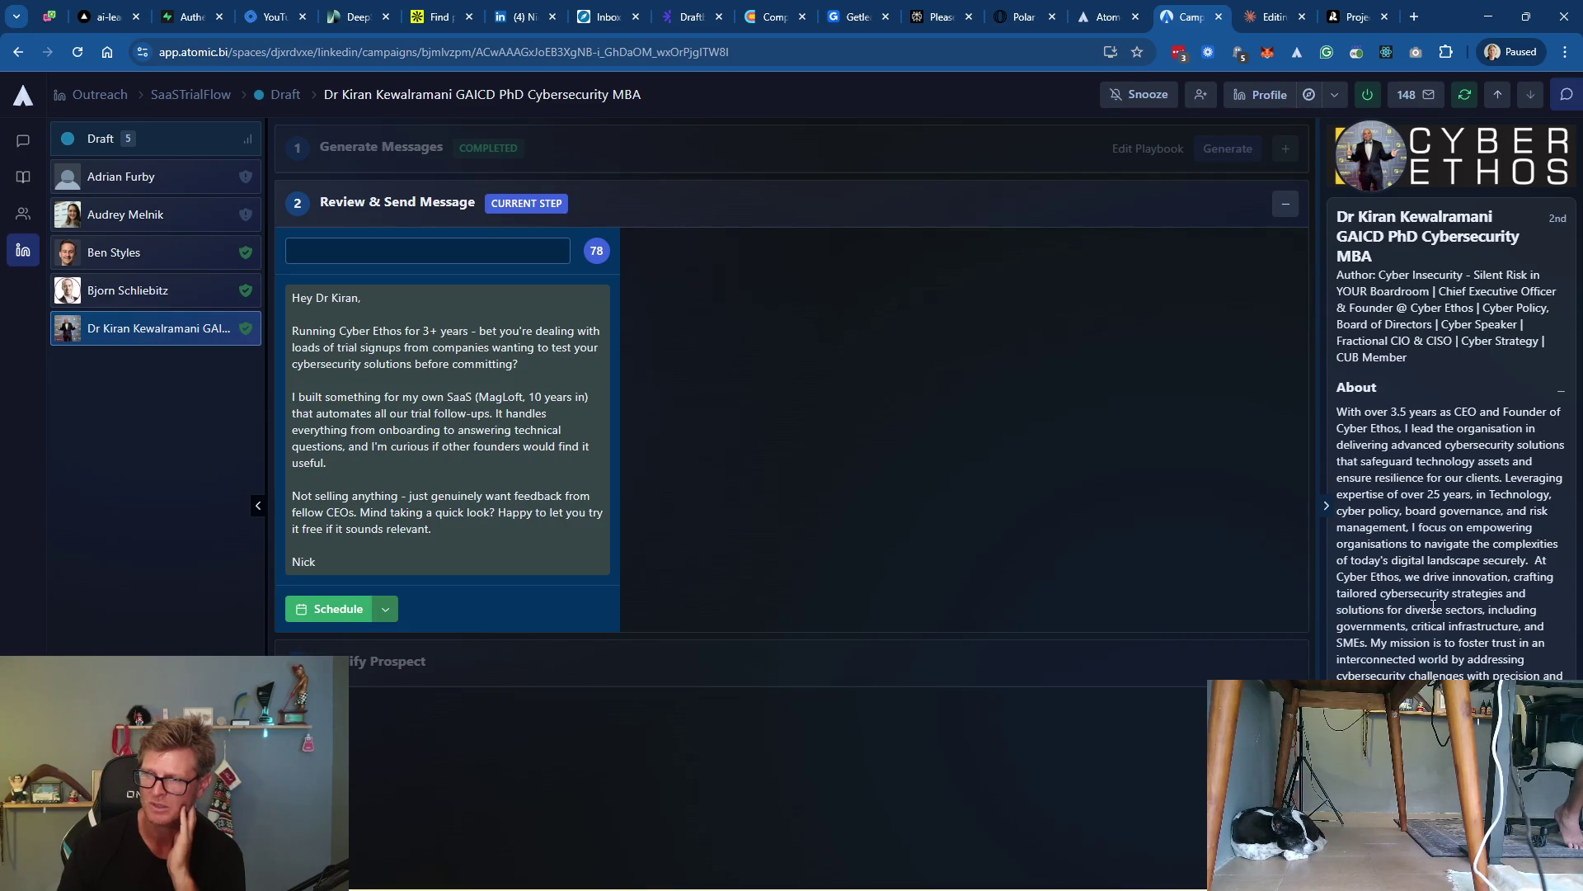
mouse_move(1138, 887)
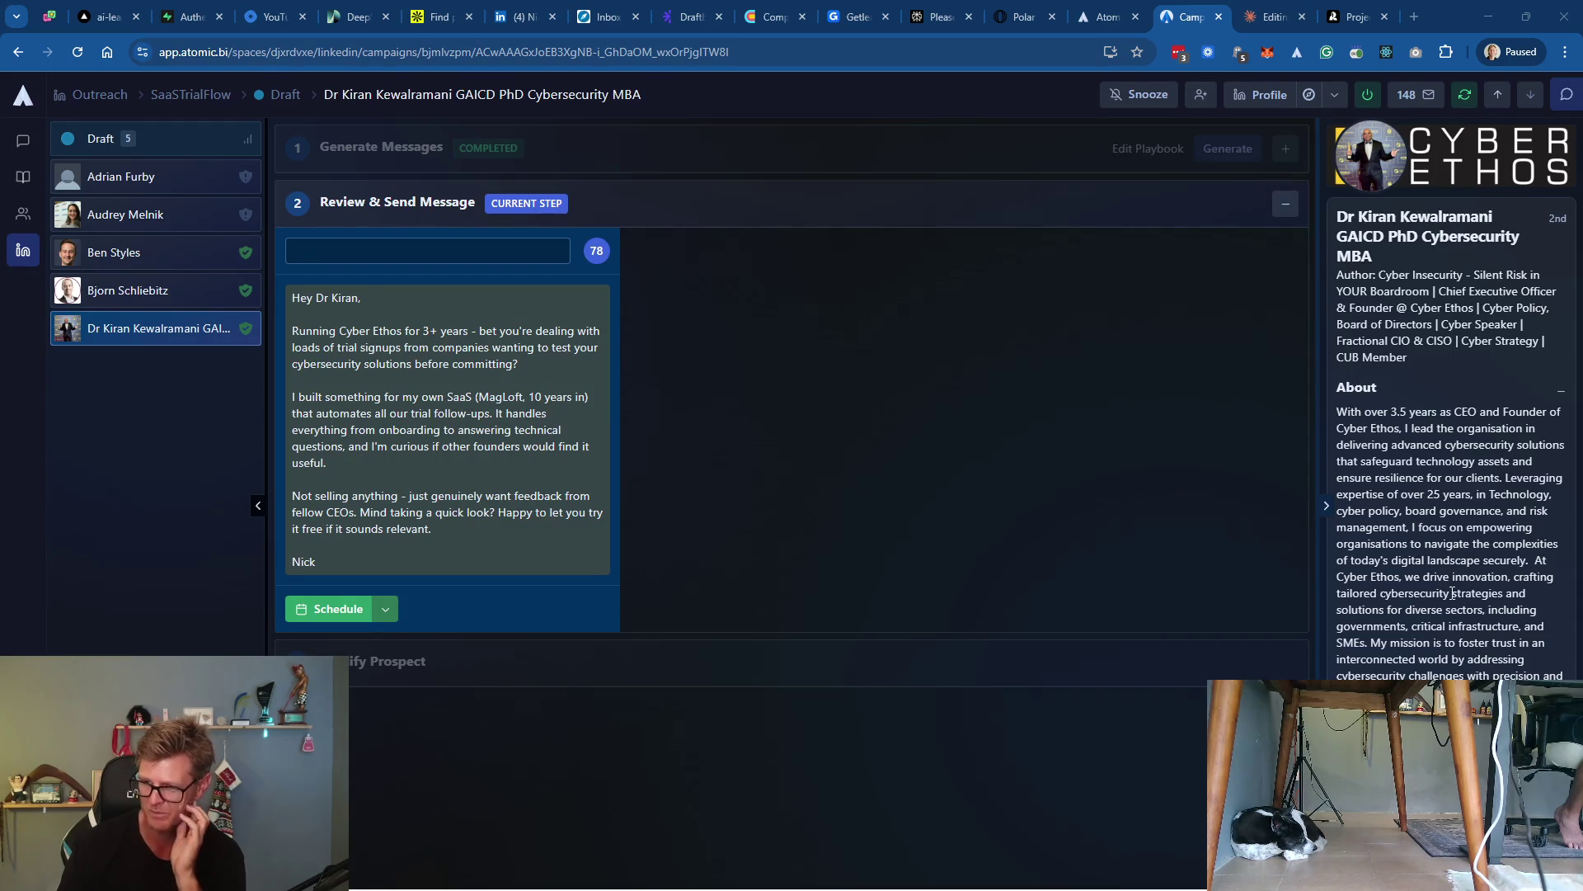
scroll(1454, 593, "down", 1)
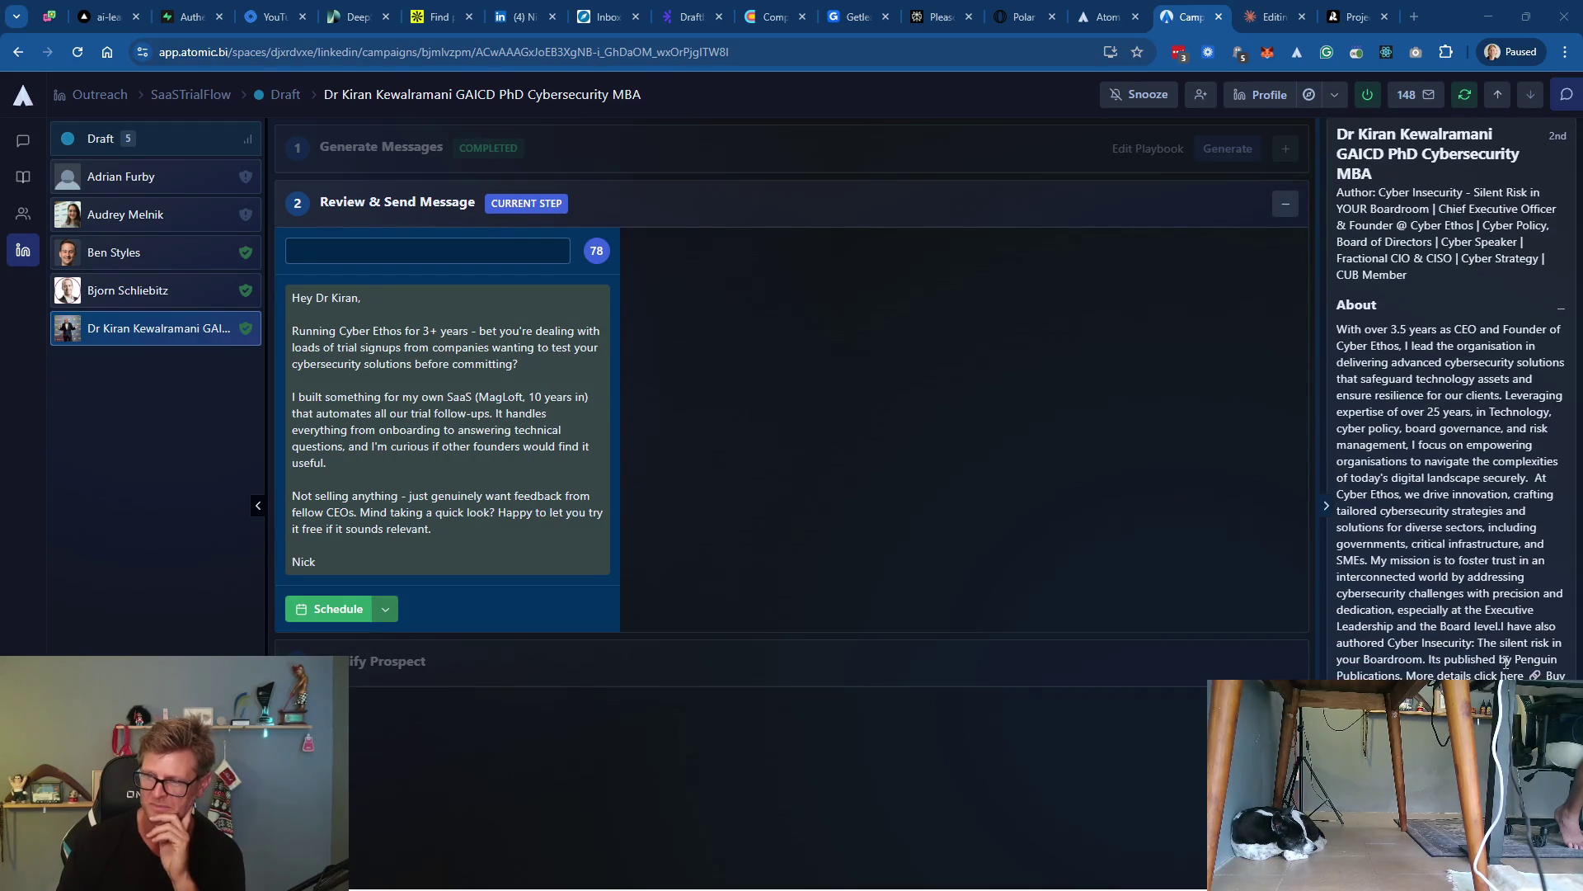
scroll(1506, 661, "down", 3)
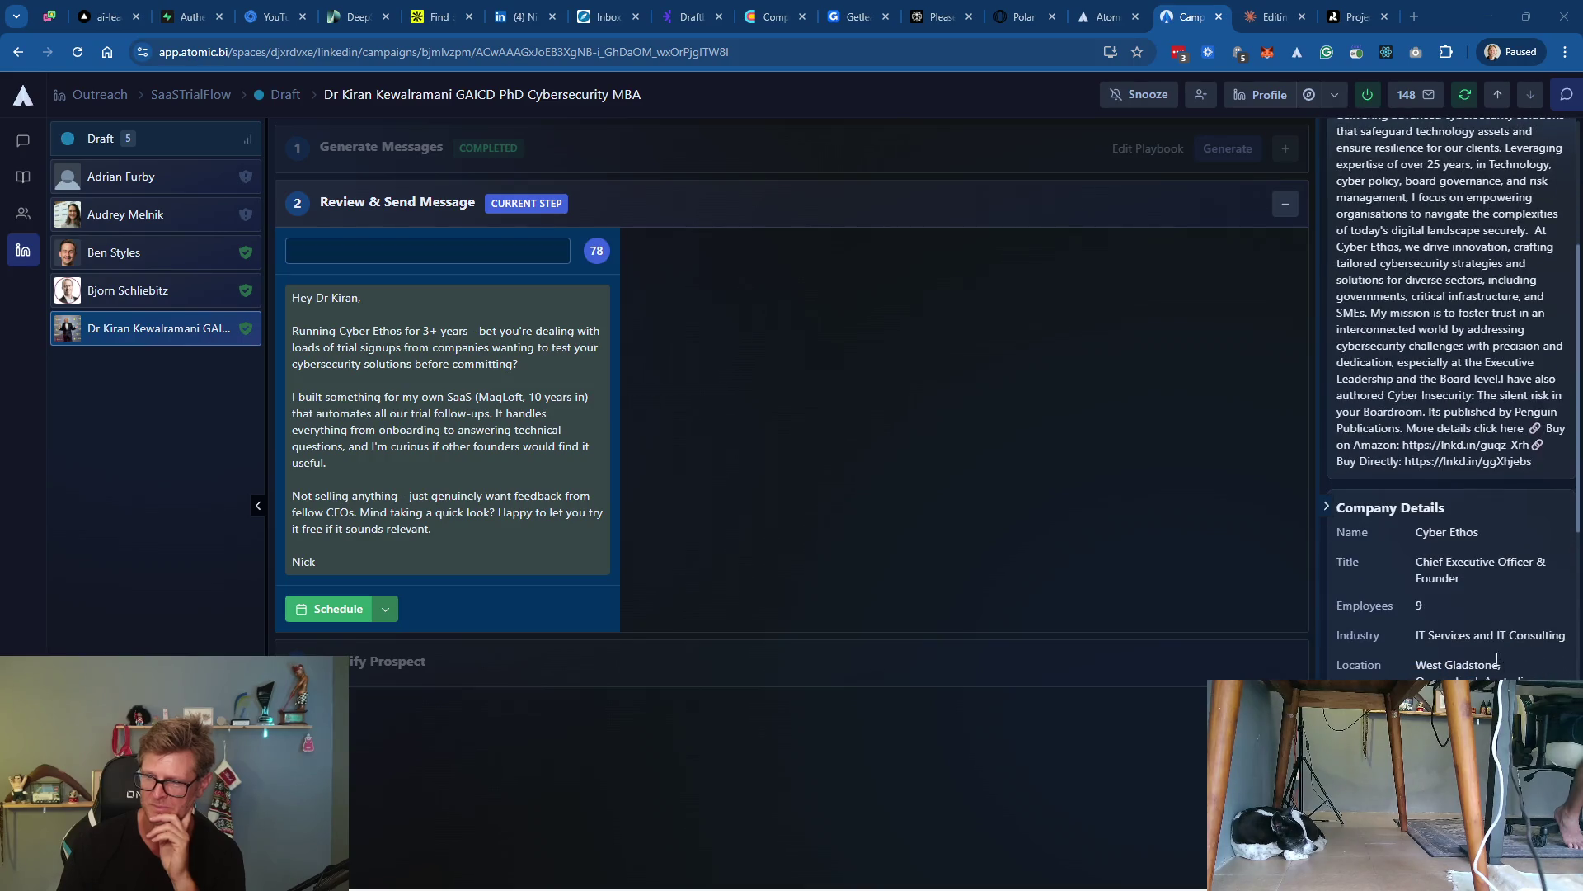
scroll(1459, 574, "down", 3)
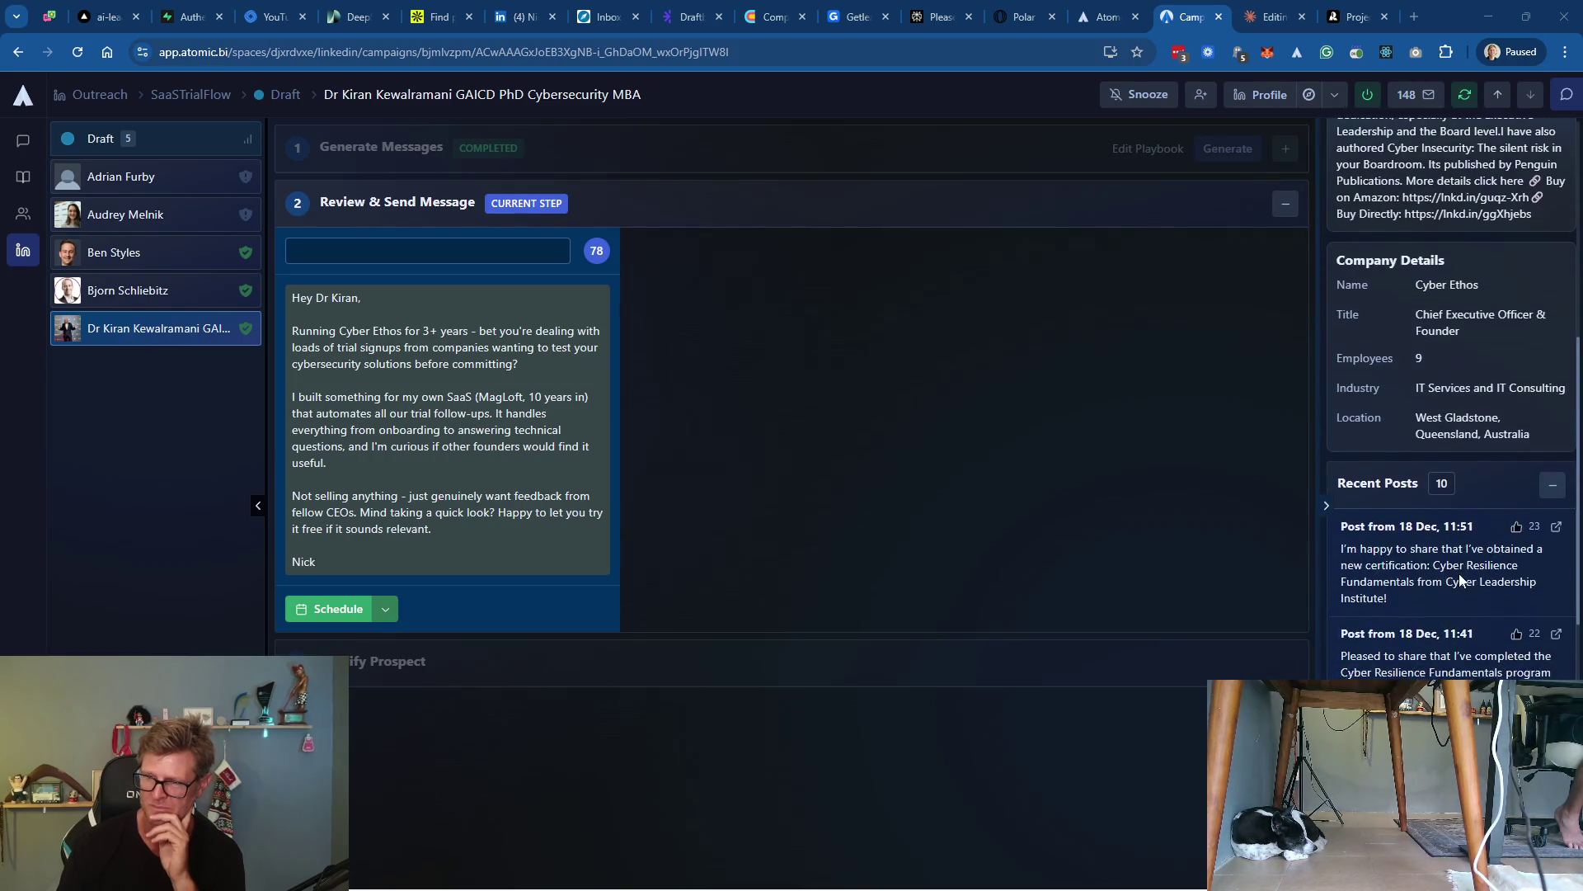
scroll(1464, 576, "up", 7)
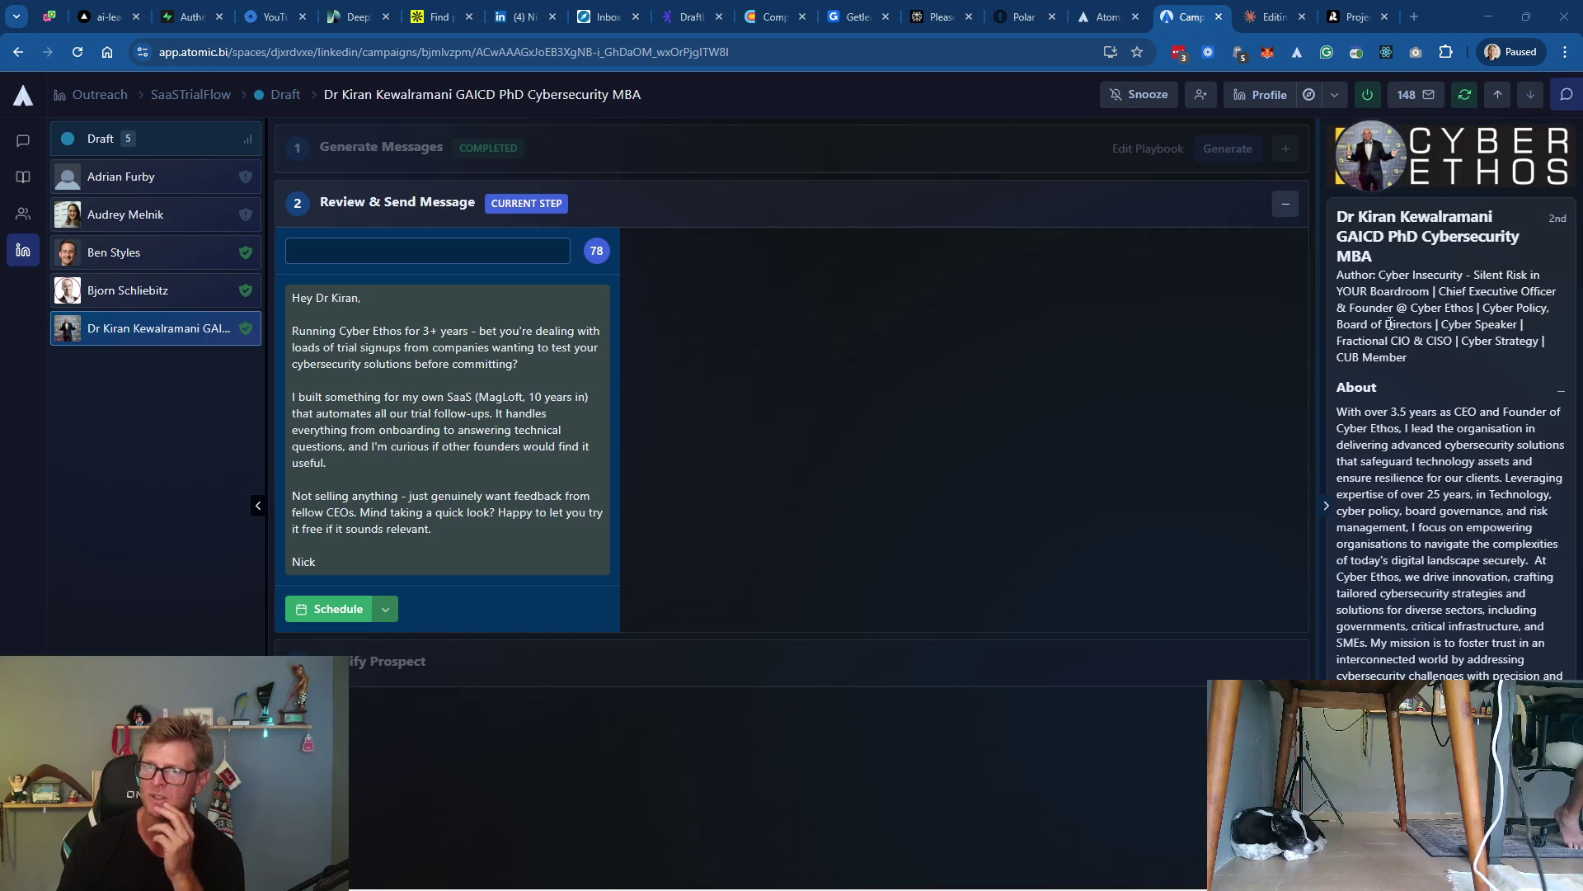
scroll(1397, 446, "down", 6)
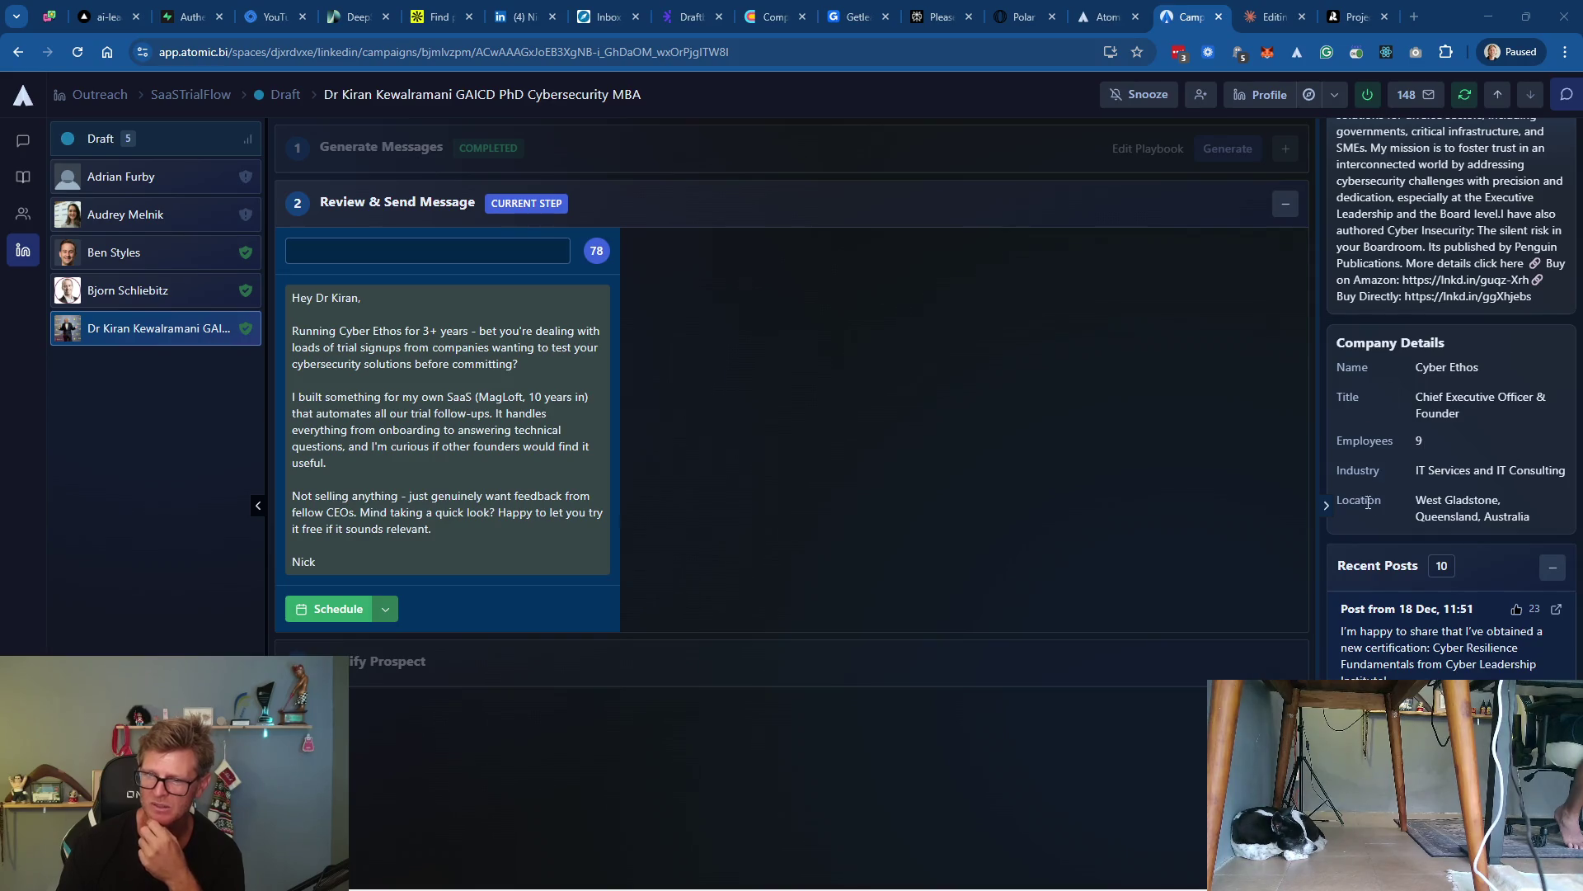
scroll(1407, 448, "down", 10)
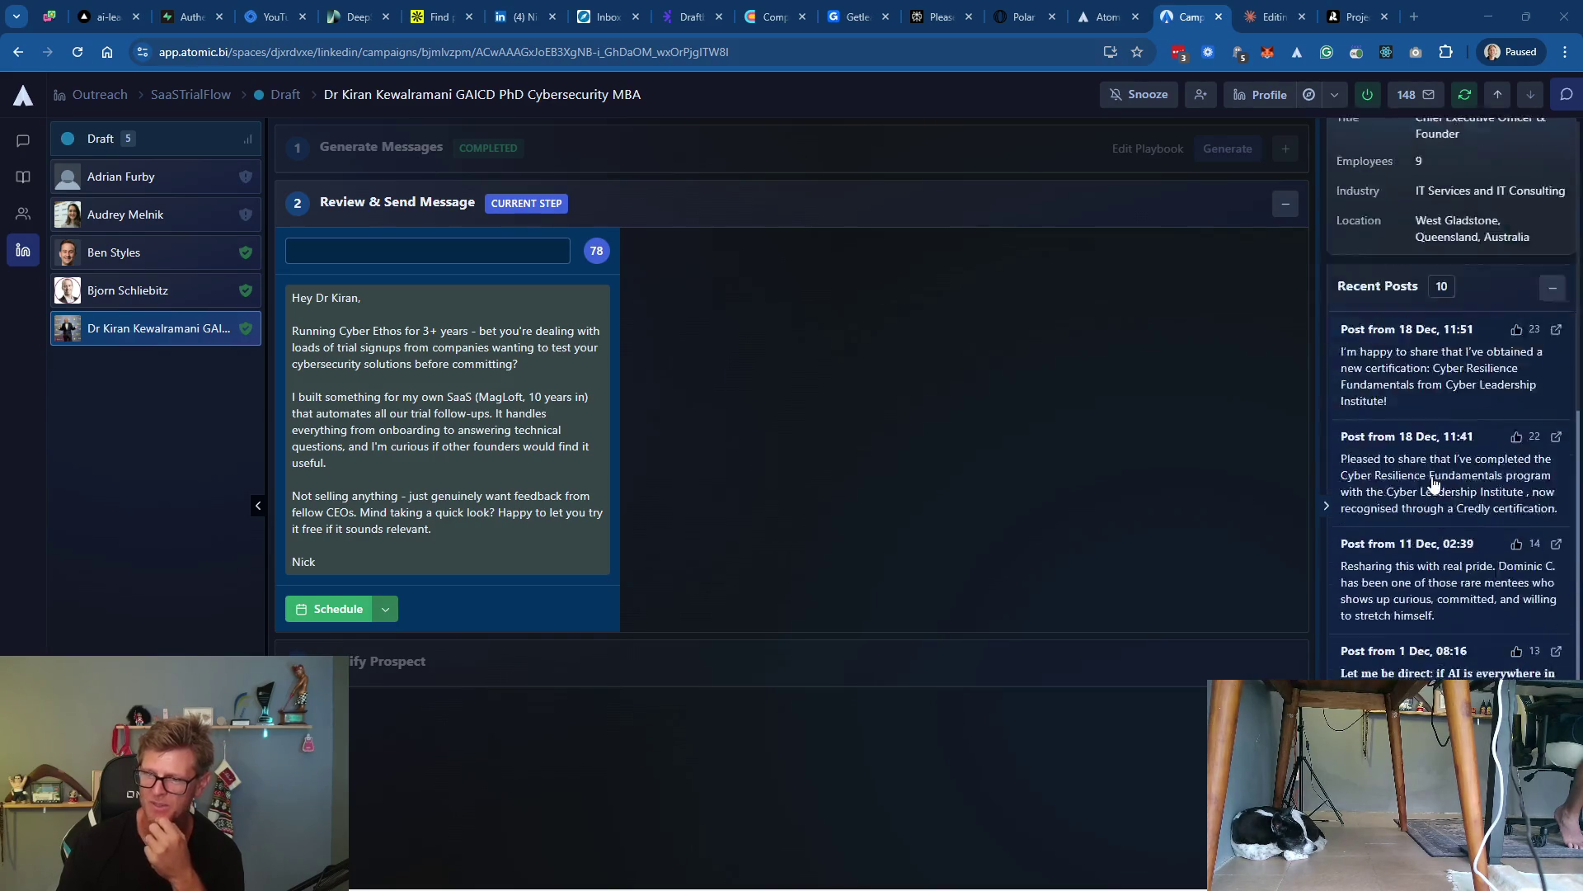
scroll(1456, 489, "up", 15)
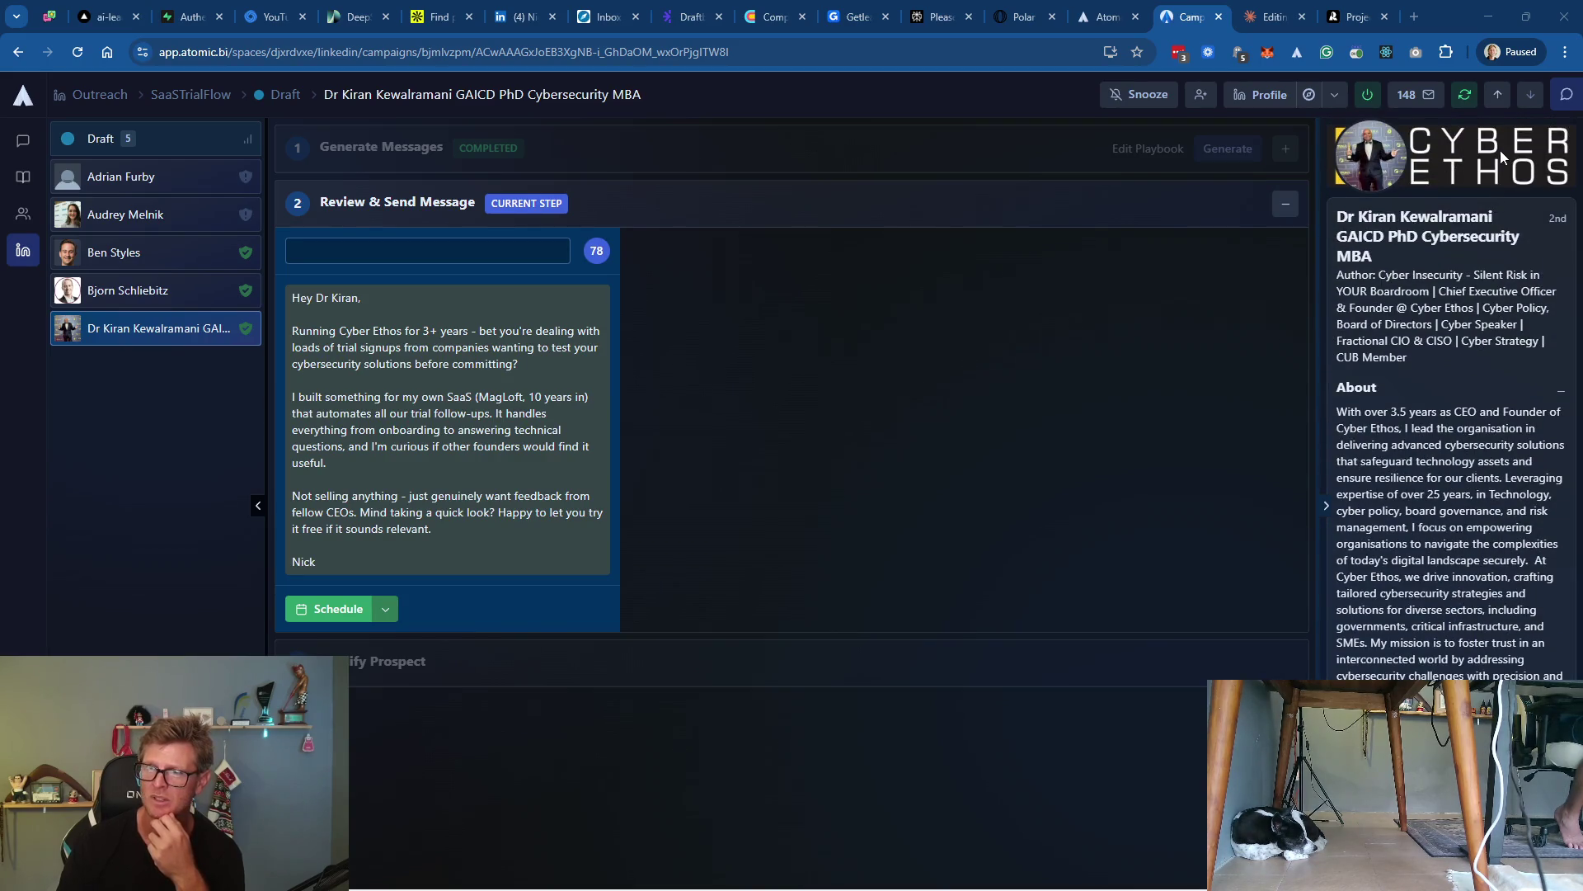
Open the prospect's LinkedIn profile in a new tab
scroll(1454, 492, "down", 5)
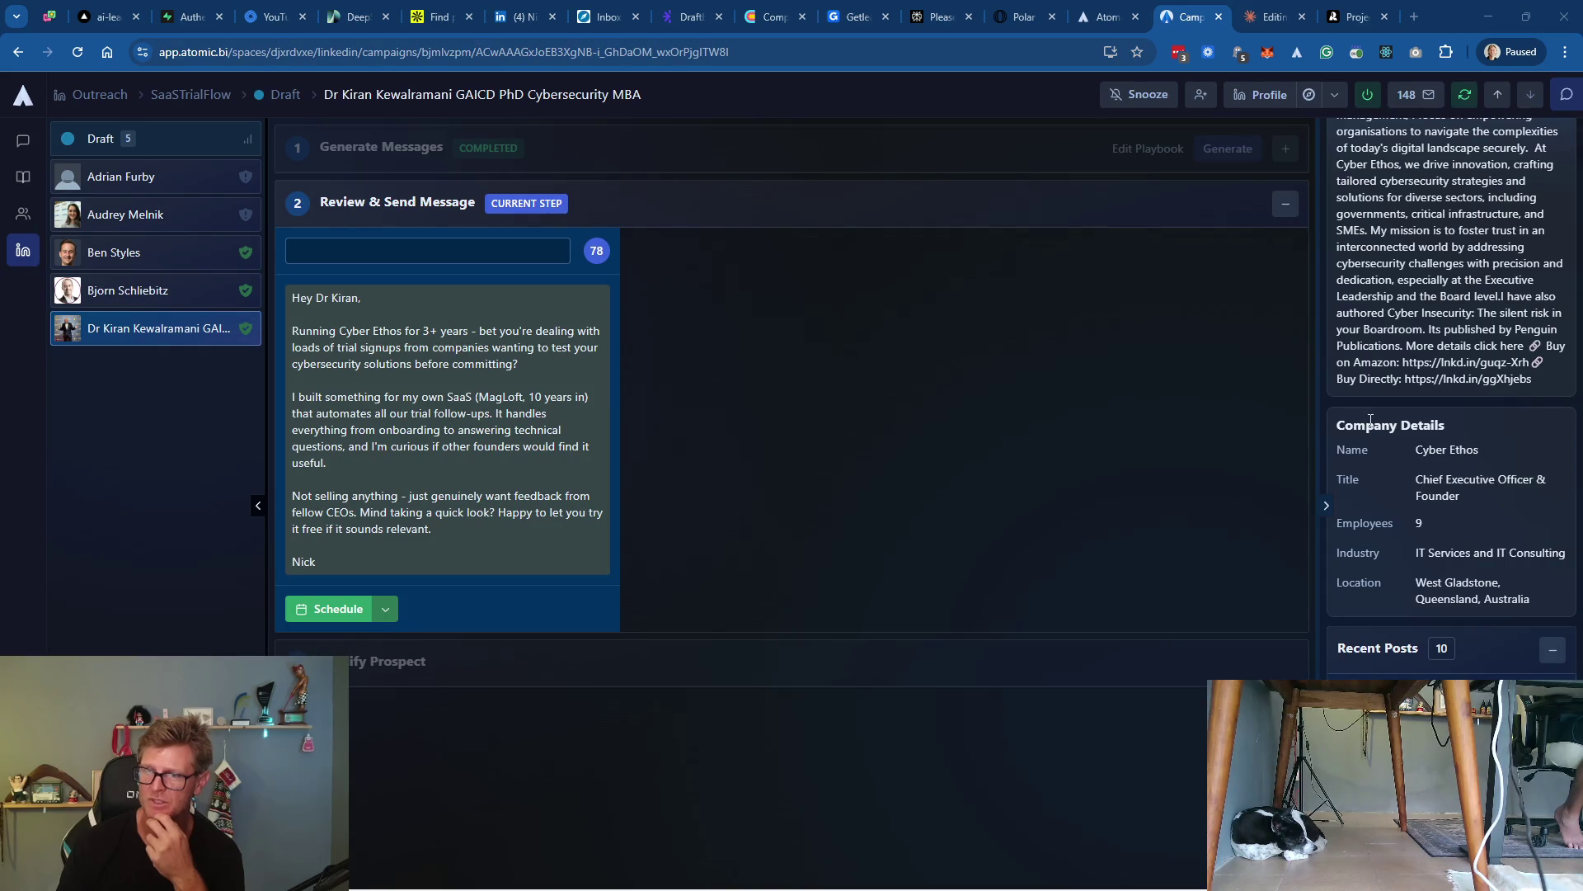
scroll(1458, 551, "up", 5)
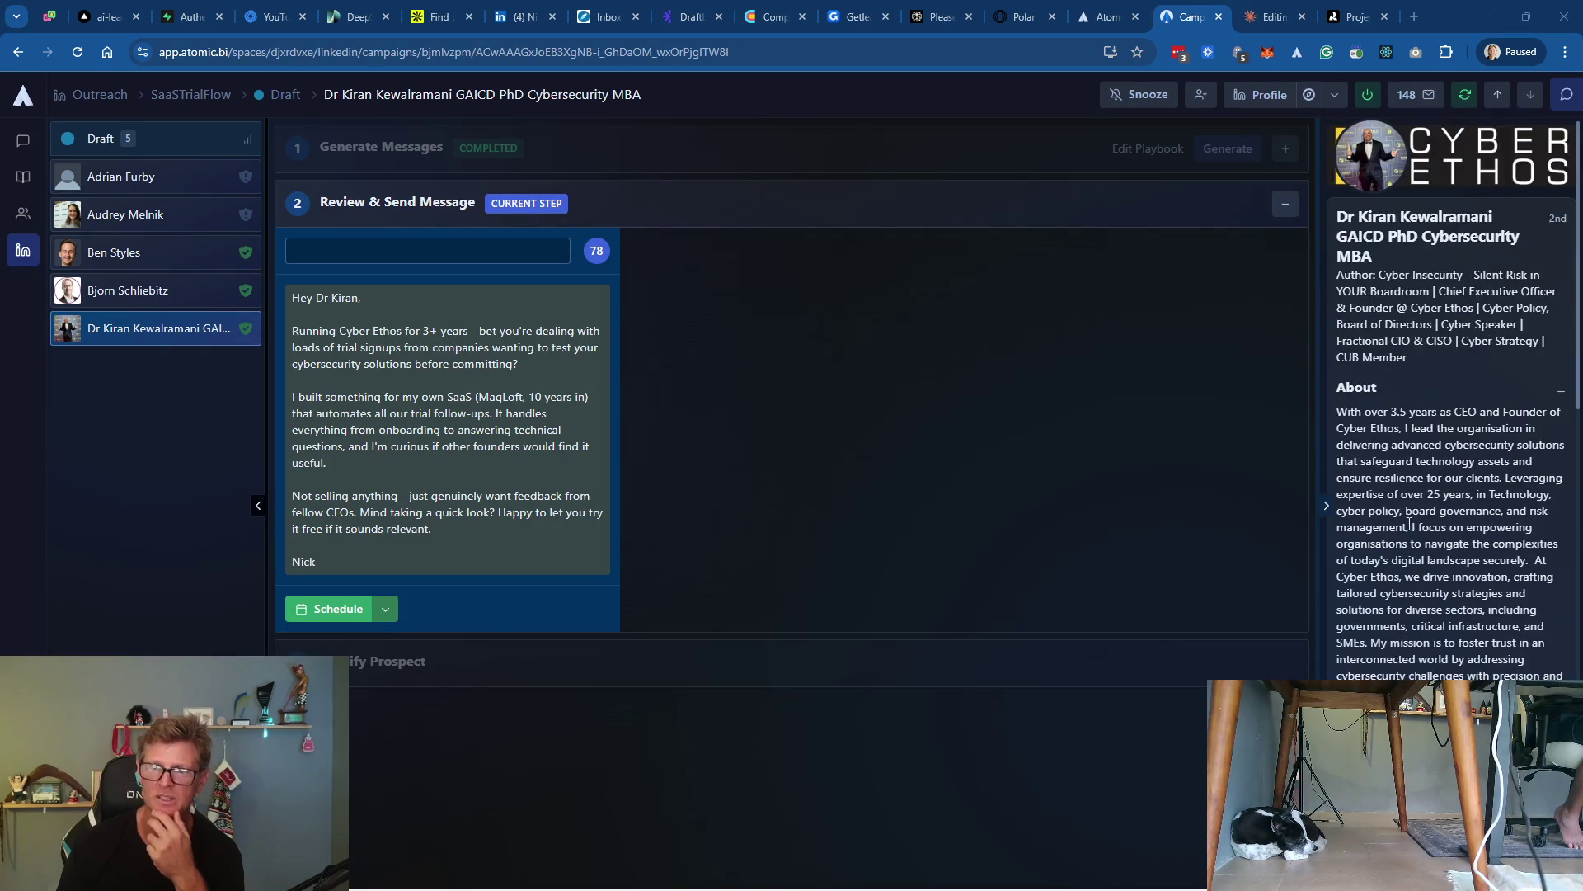
left_click(1260, 97)
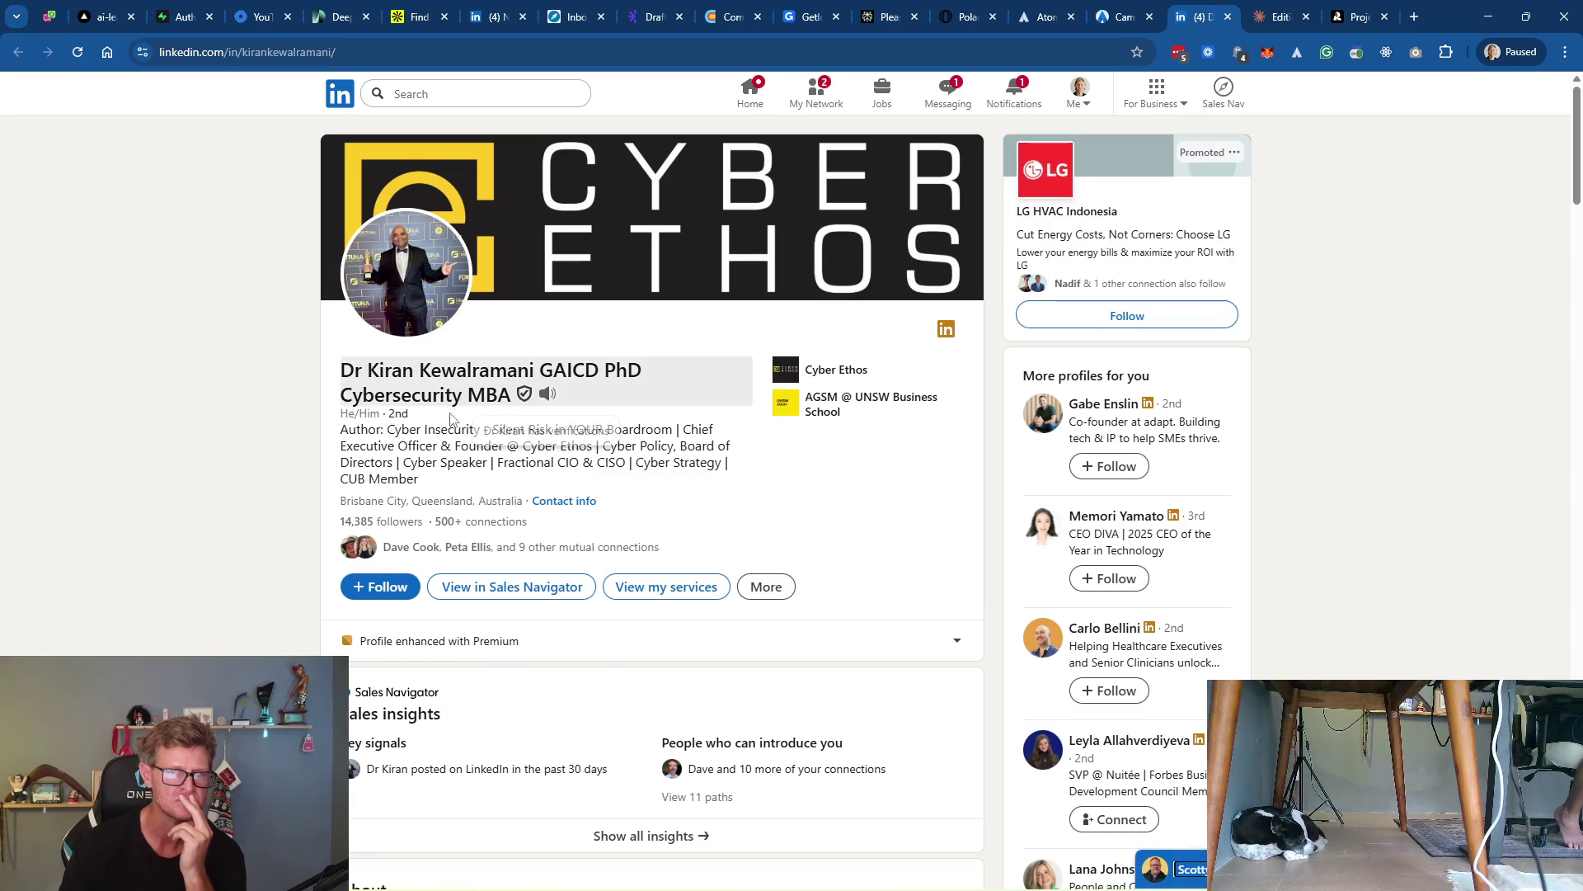
Go from the Chief Executive Officer & Founder experience entry to the Cyber Ethos page and browse its posts
scroll(831, 517, "down", 3)
scroll(654, 558, "down", 10)
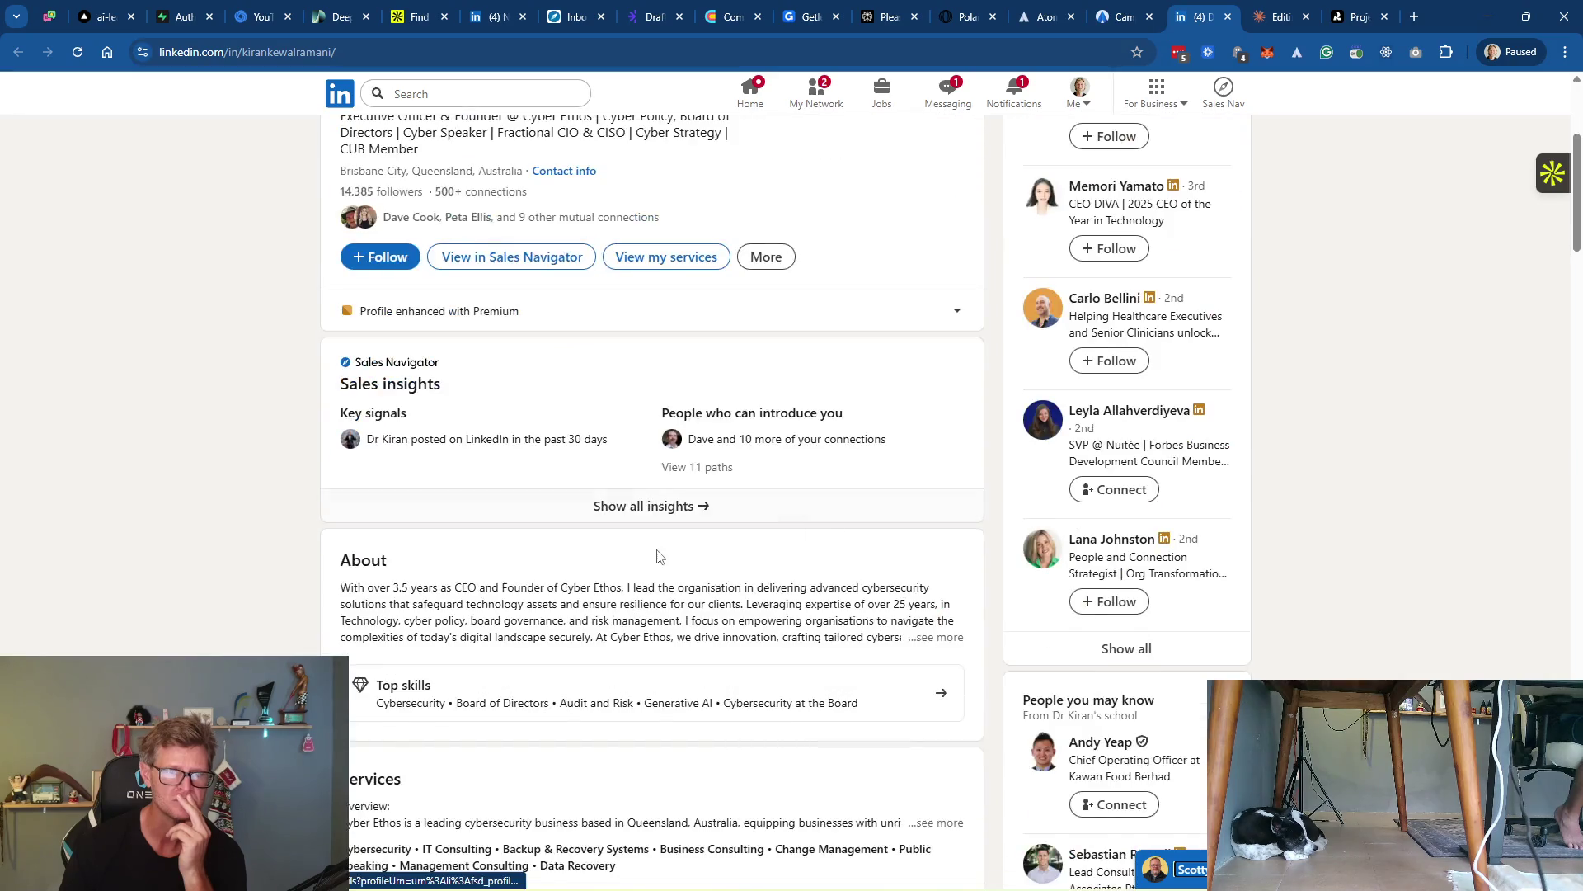
scroll(654, 558, "down", 10)
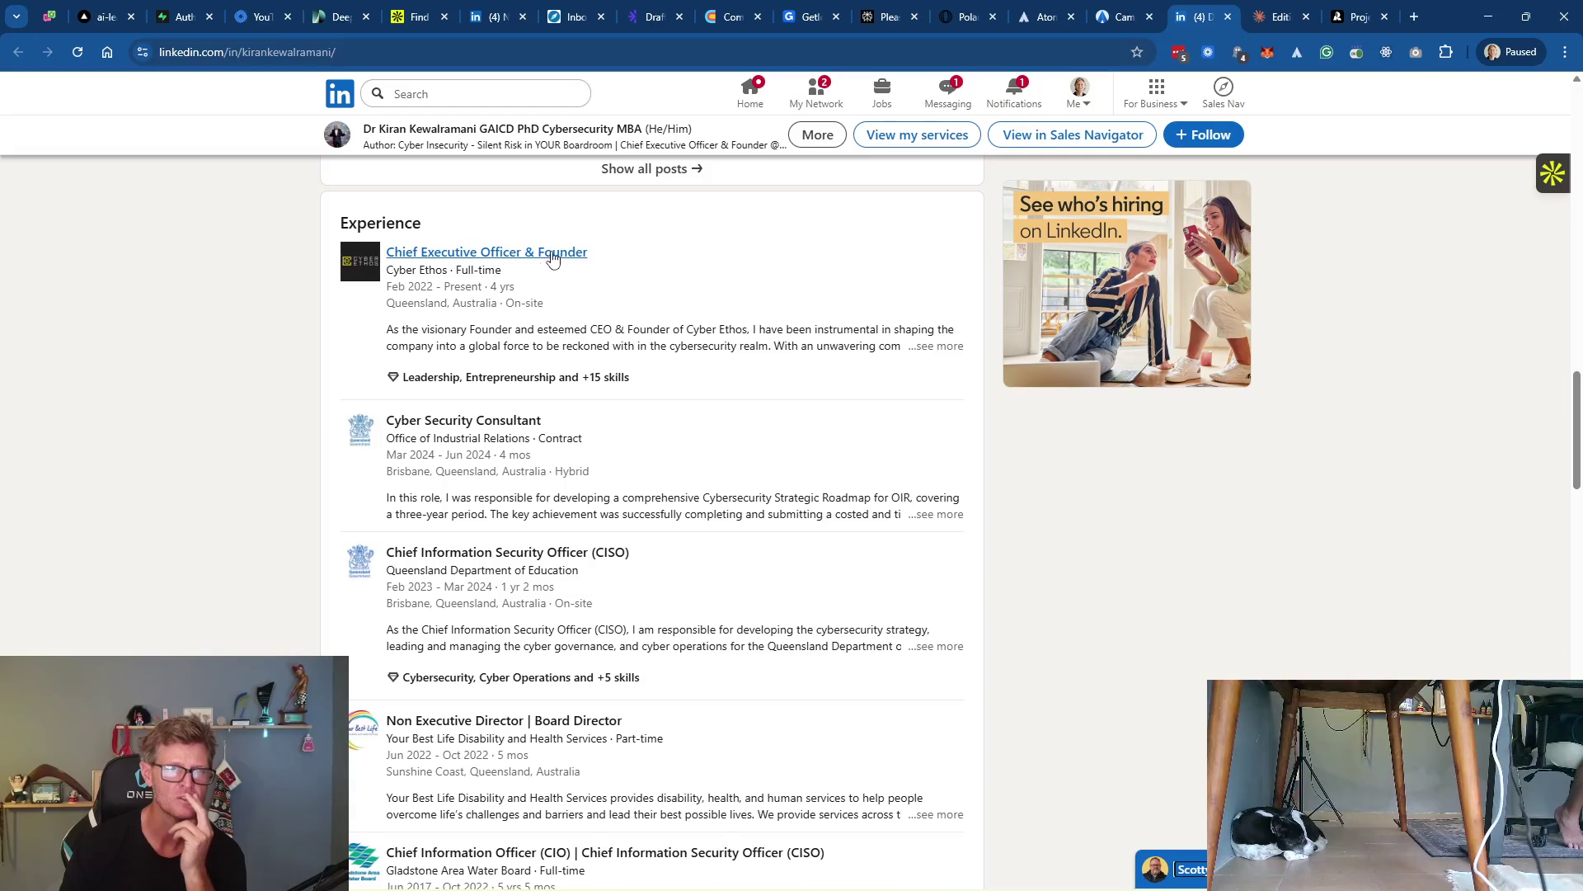
left_click(497, 253)
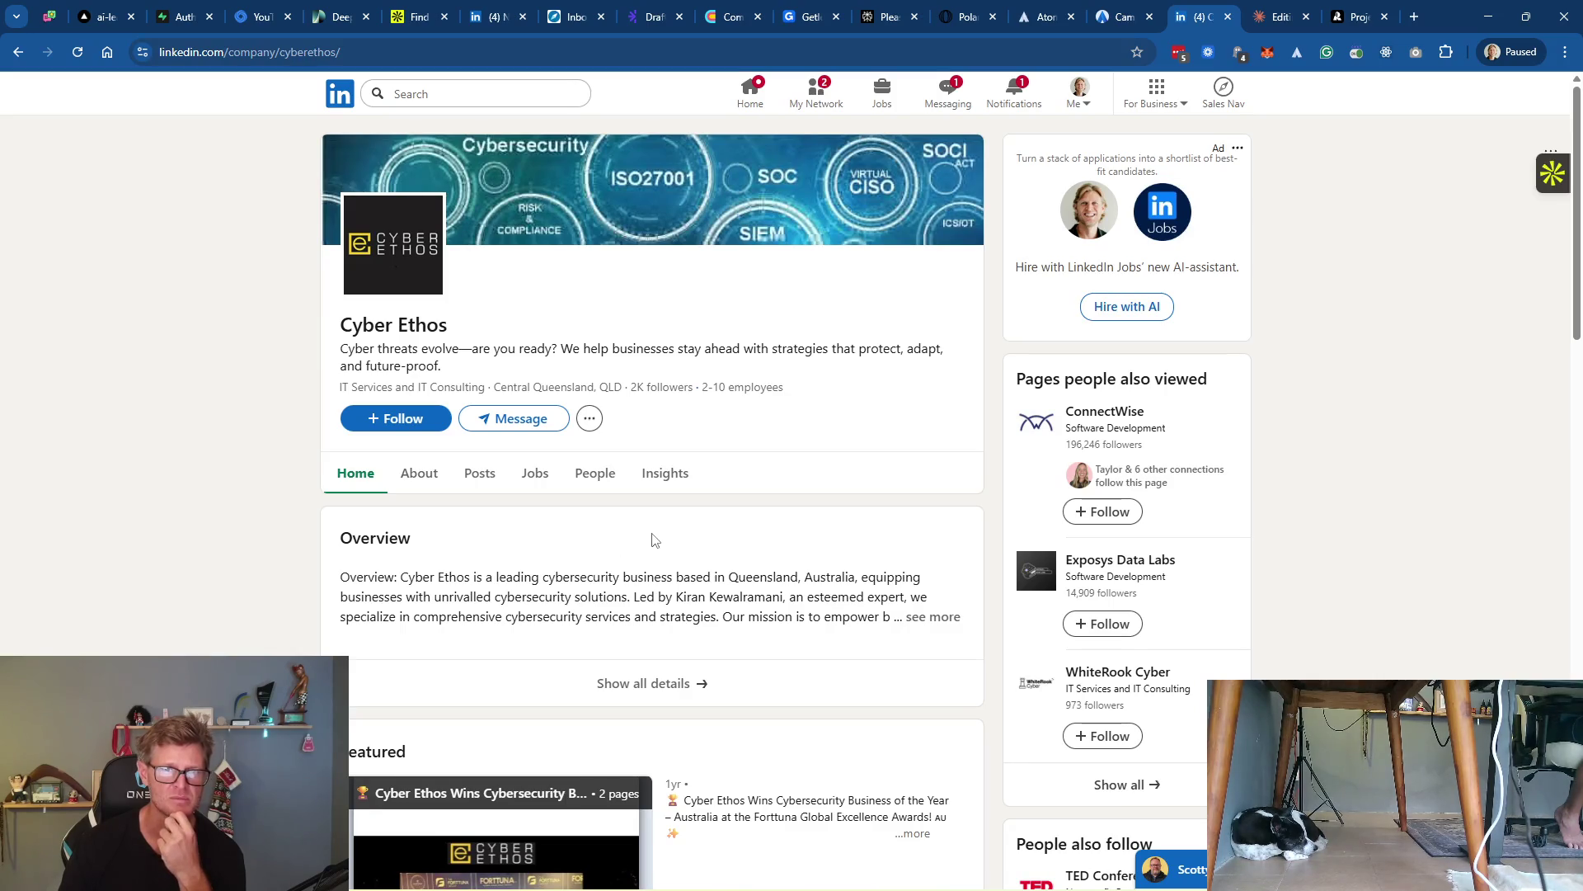
scroll(755, 529, "down", 5)
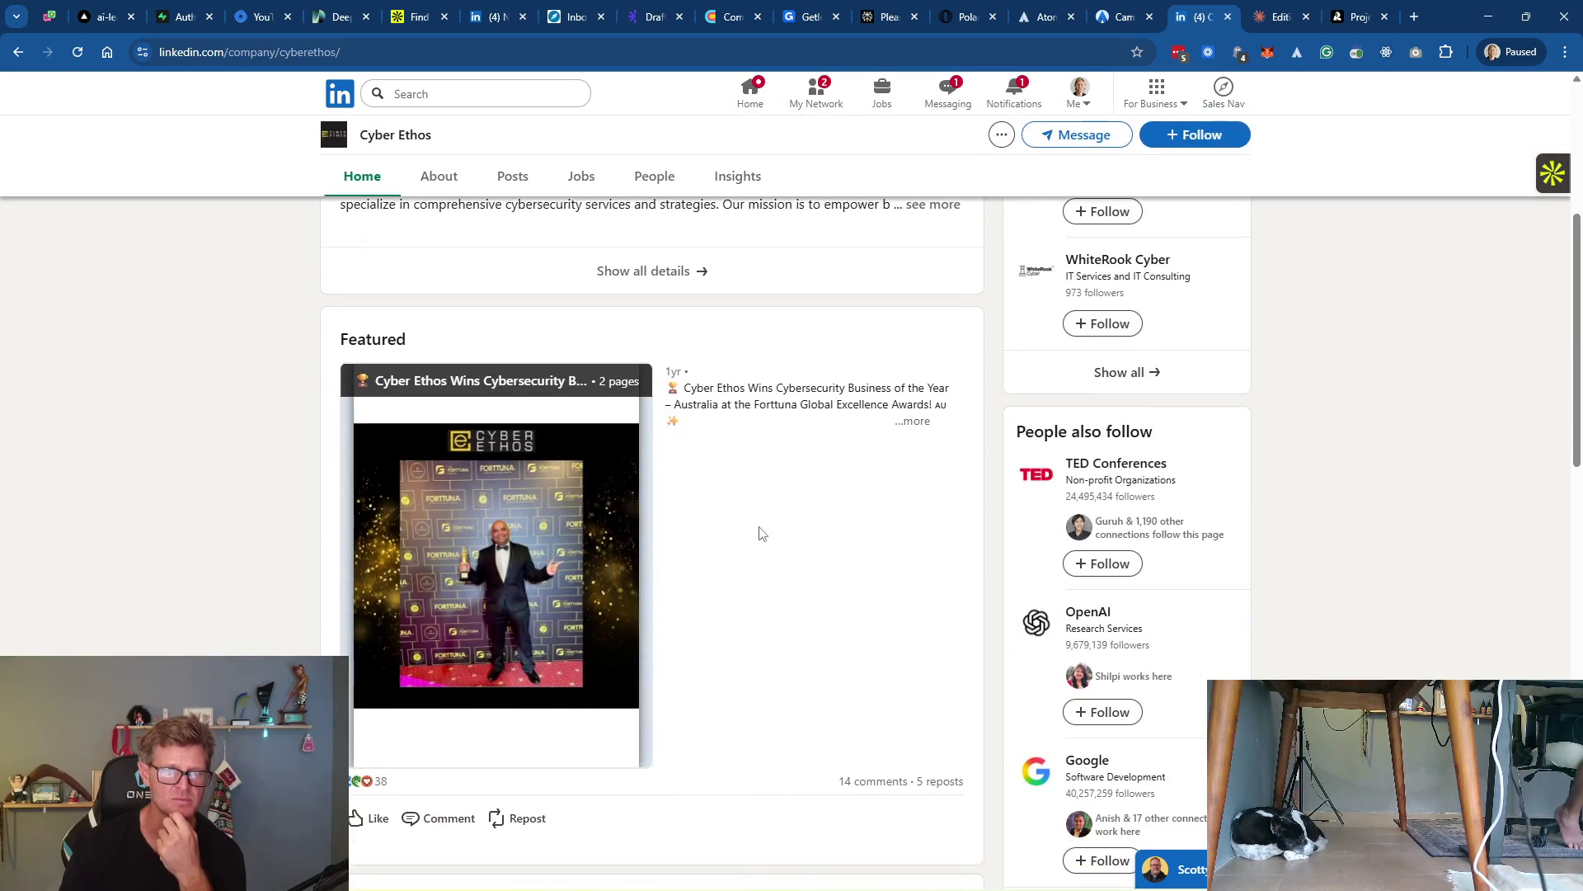
scroll(760, 531, "down", 4)
scroll(760, 529, "down", 4)
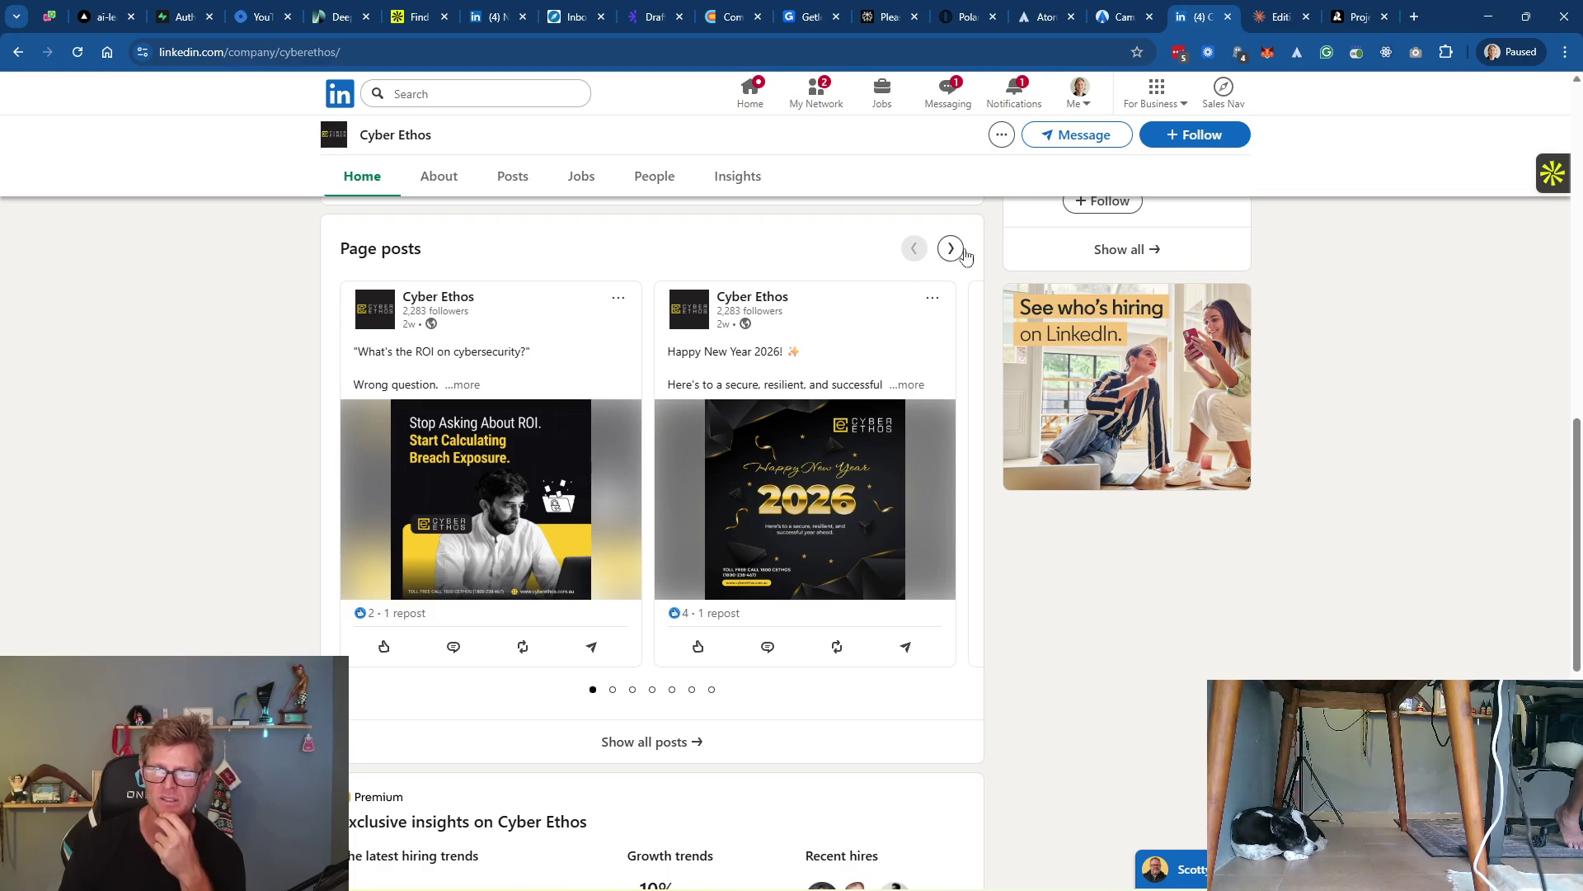
Open the newest Messaging conversation and expand the chat window to read the welcome message
left_click(1443, 874)
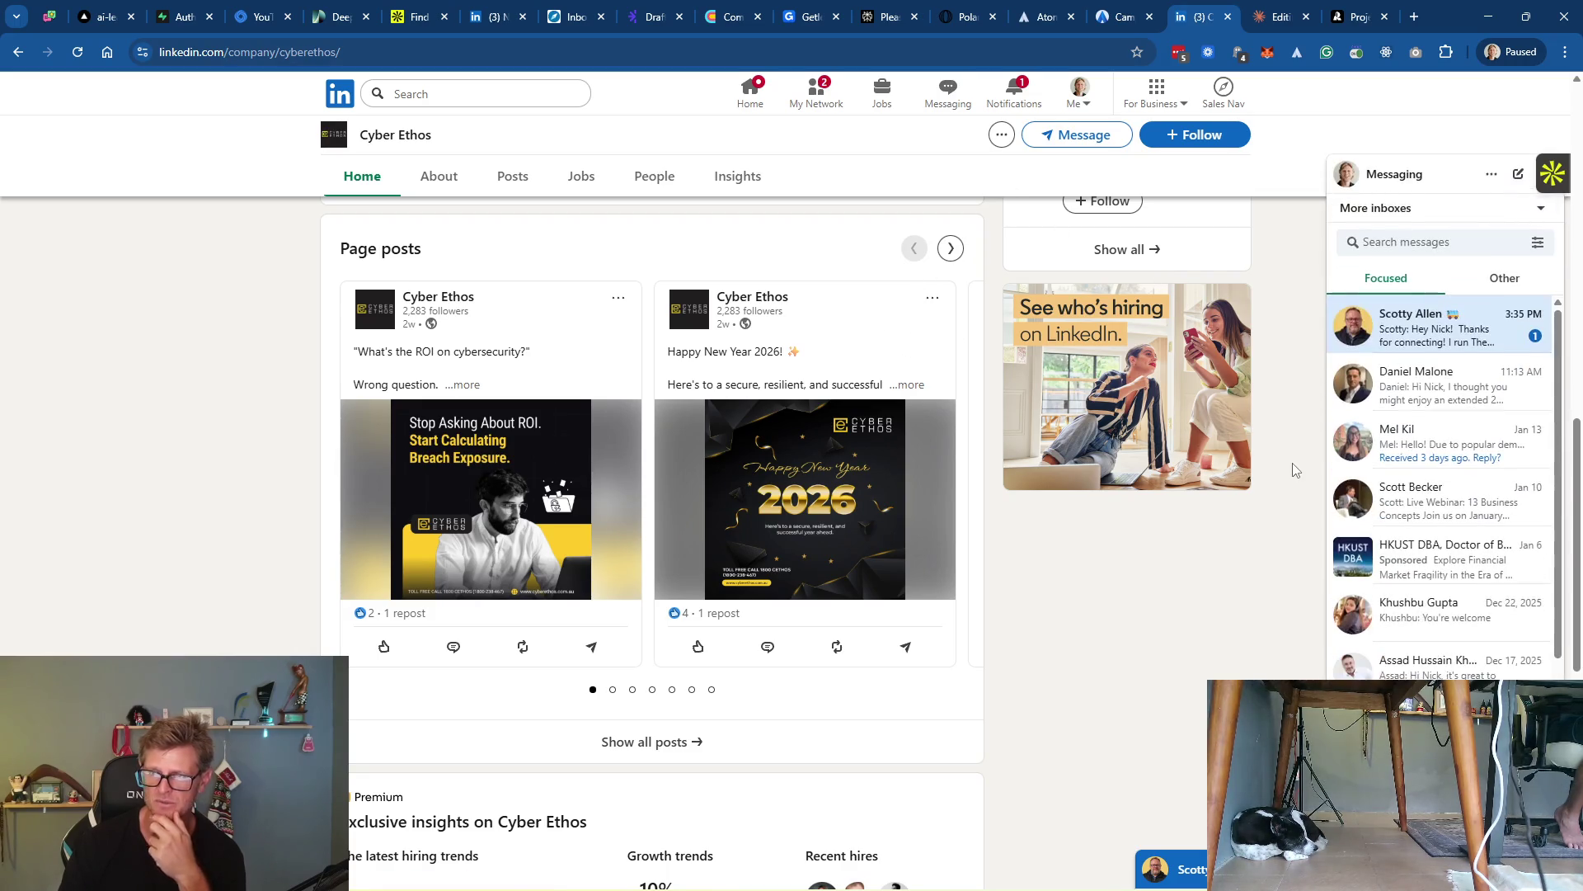
left_click(1415, 350)
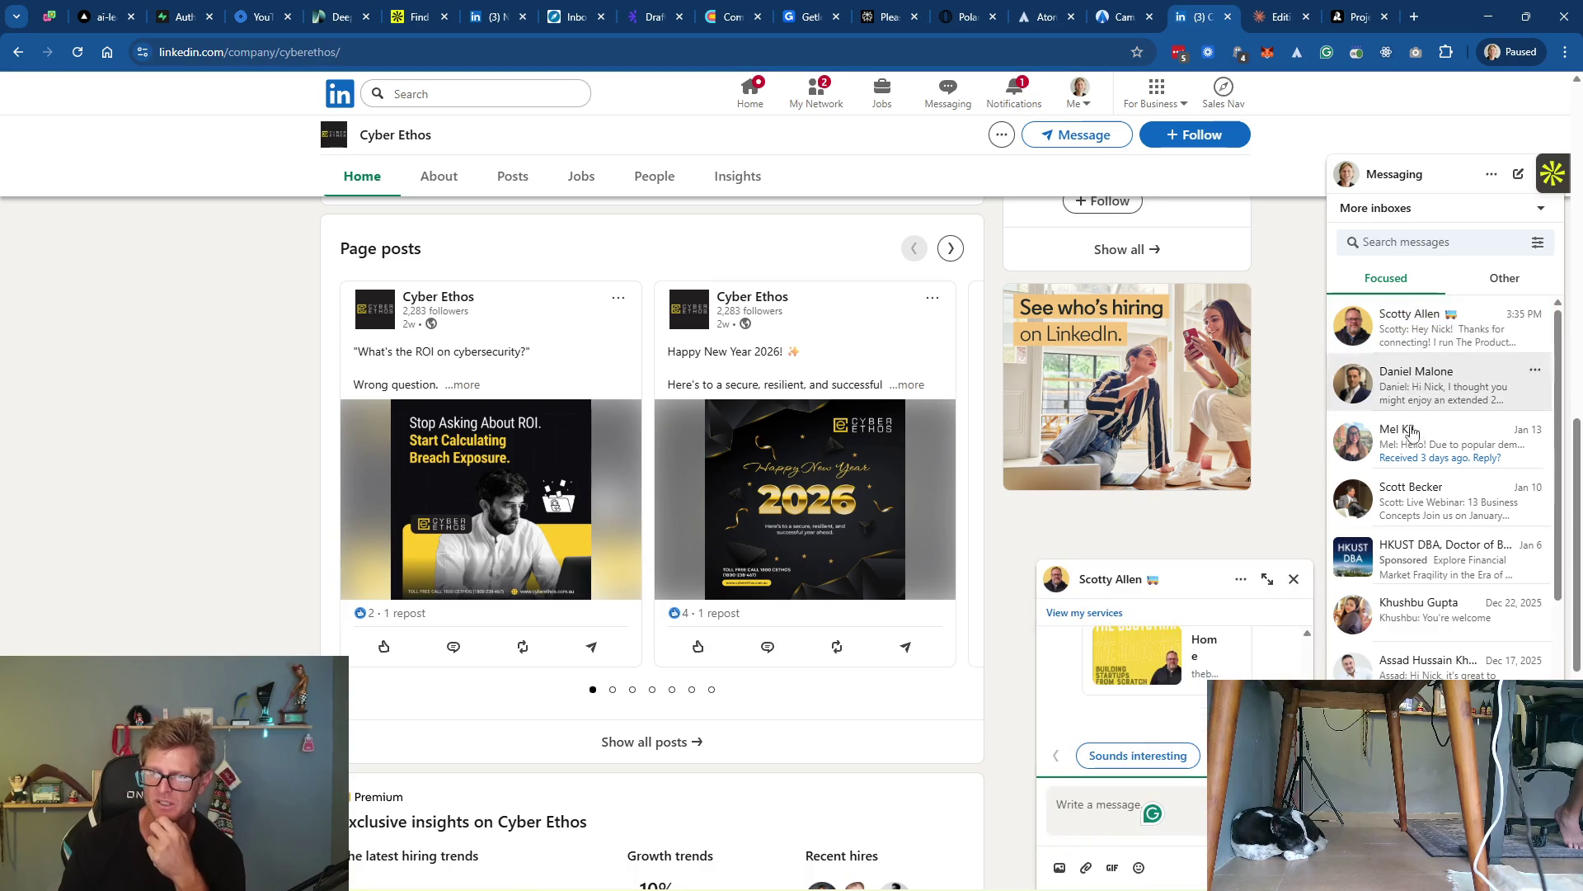
scroll(1261, 726, "up", 10)
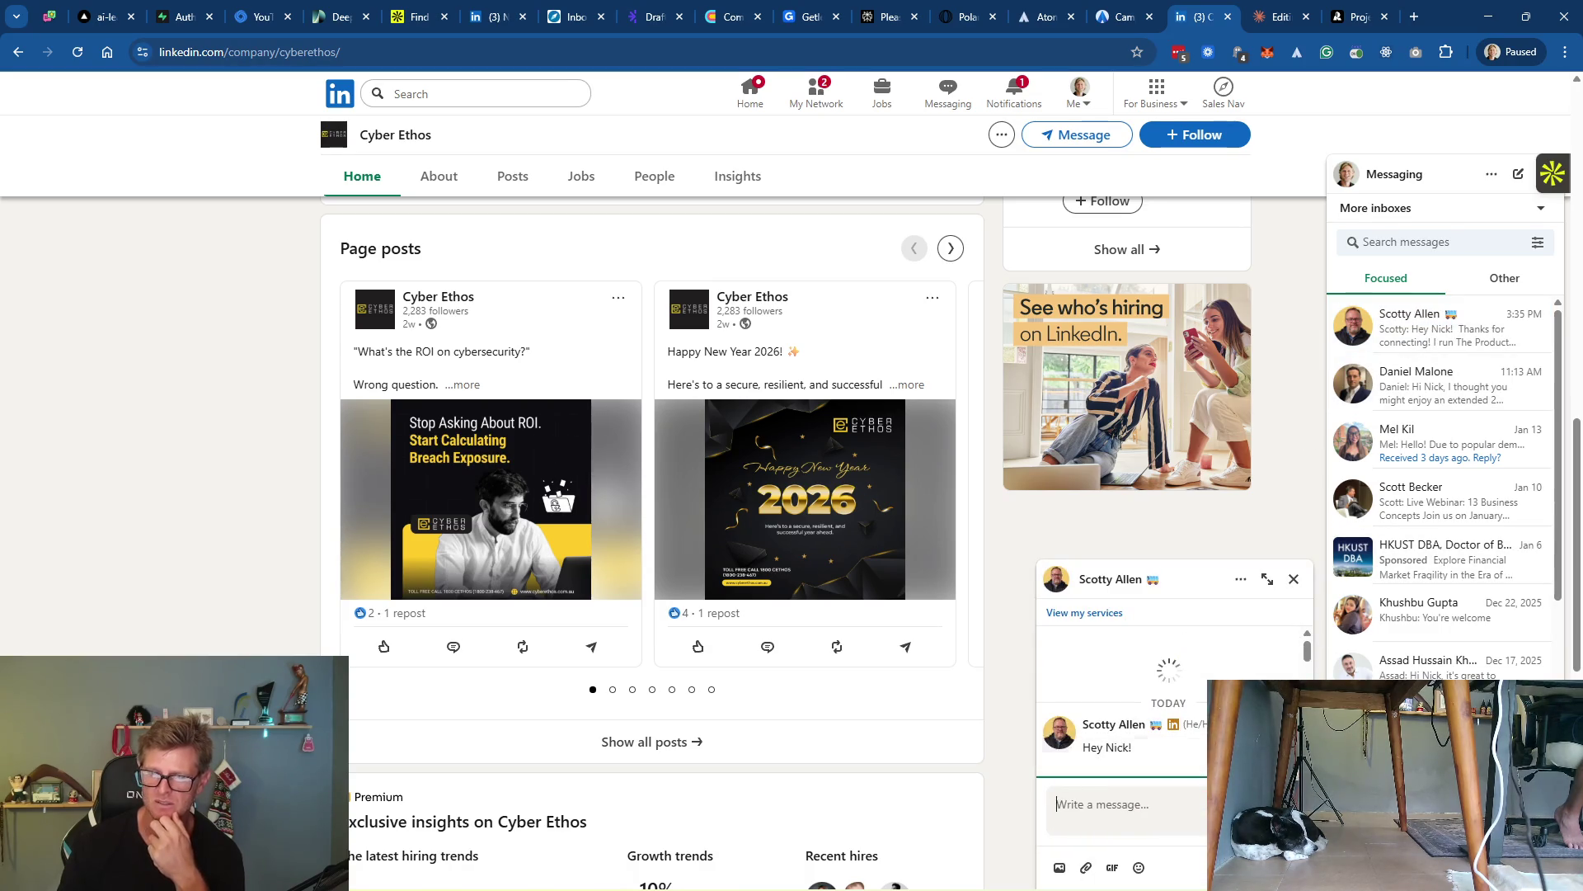
scroll(1171, 709, "down", 2)
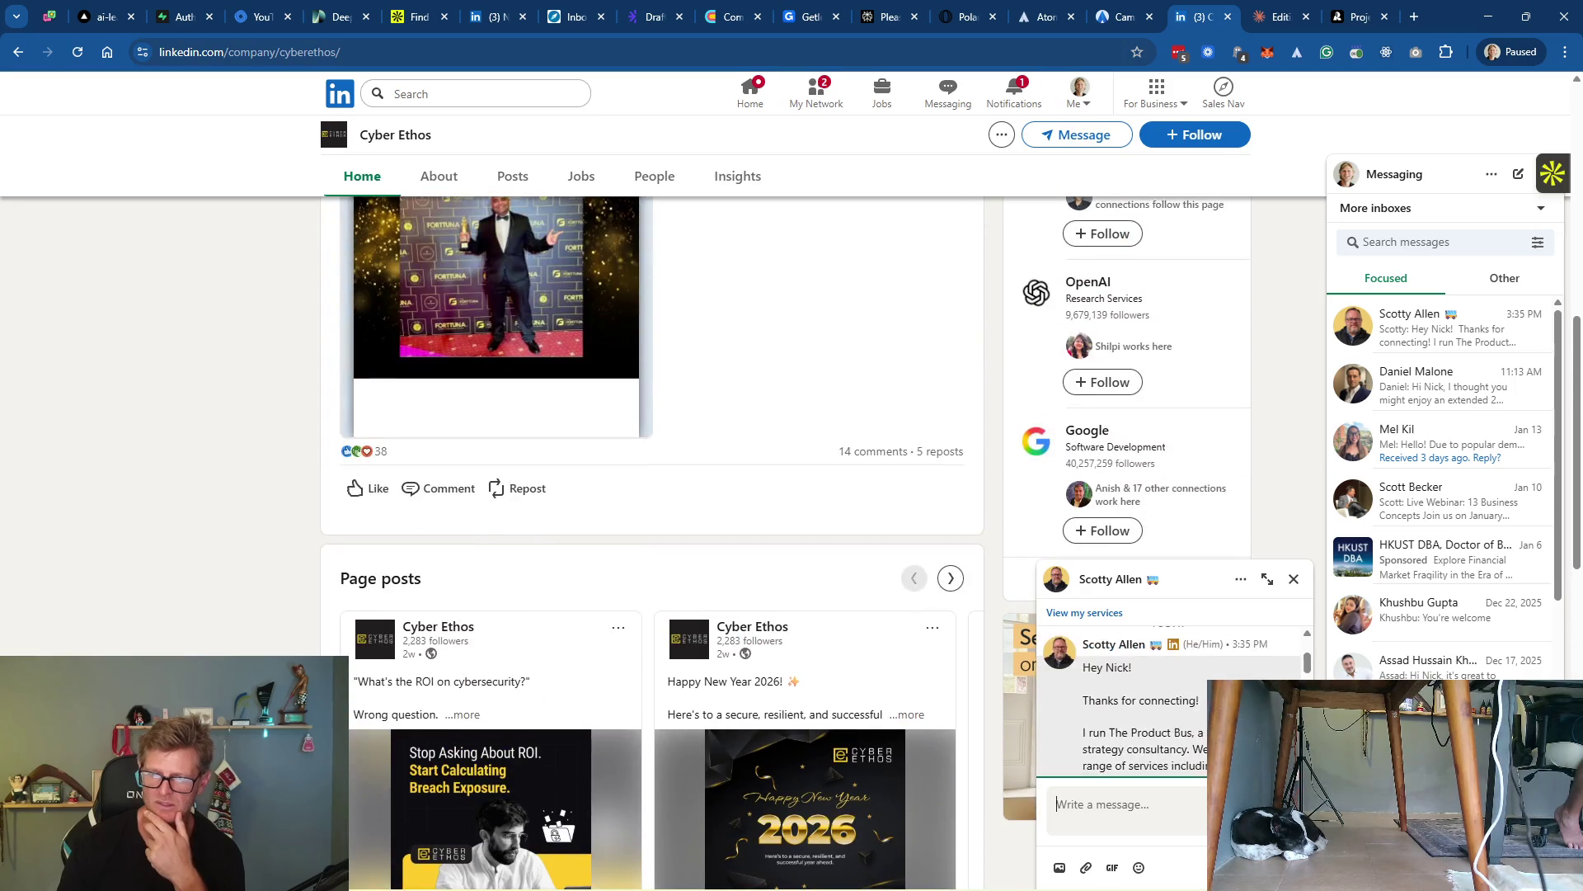
scroll(1171, 701, "down", 2)
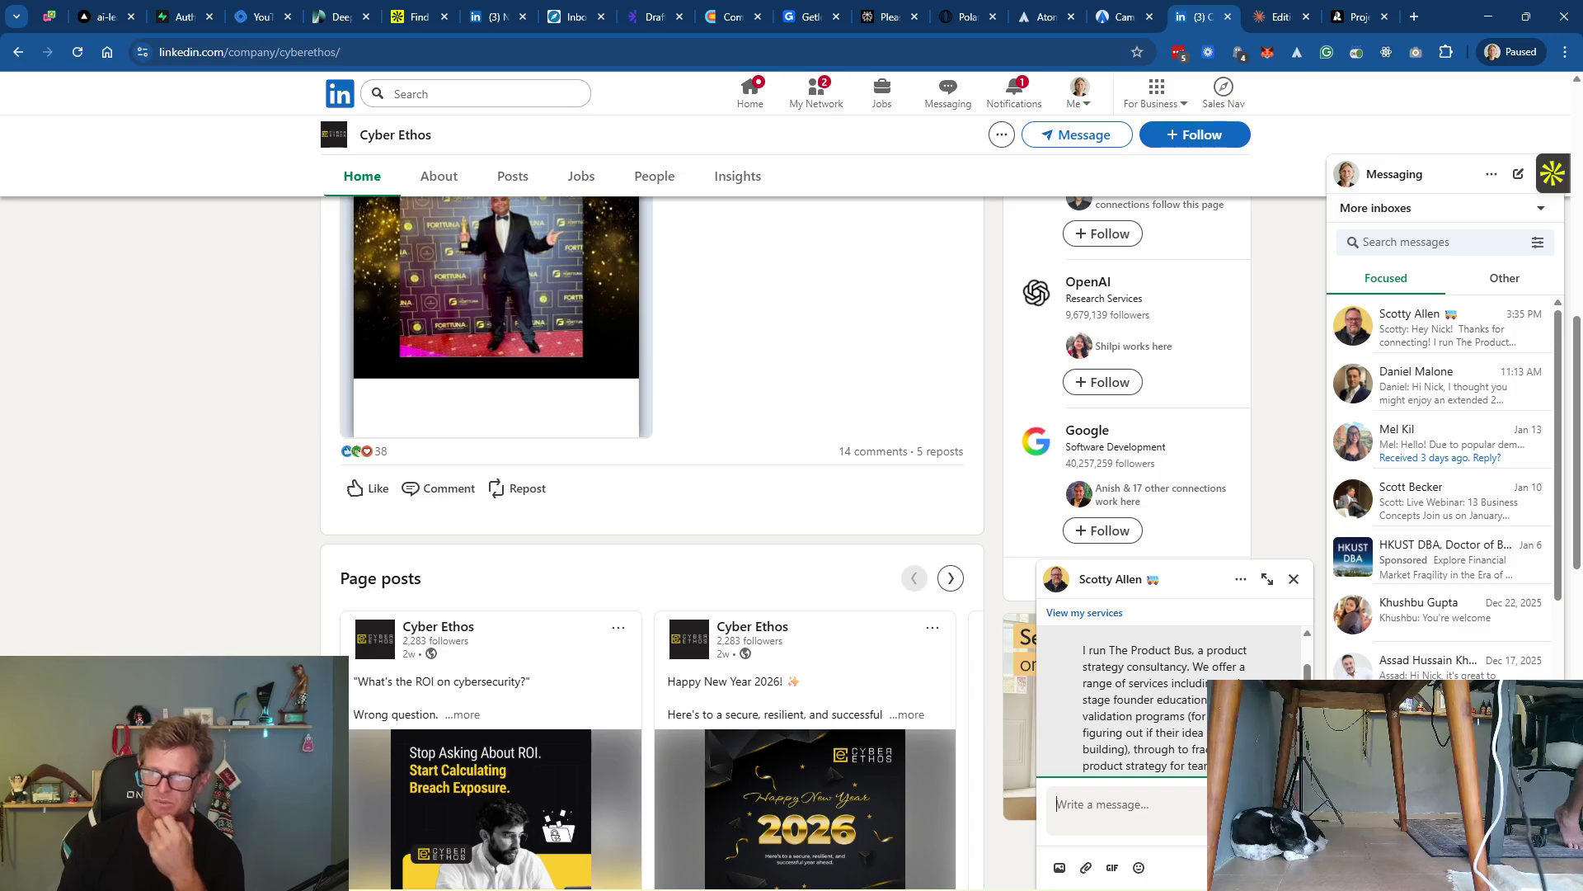
left_click(1269, 579)
left_click(1086, 402)
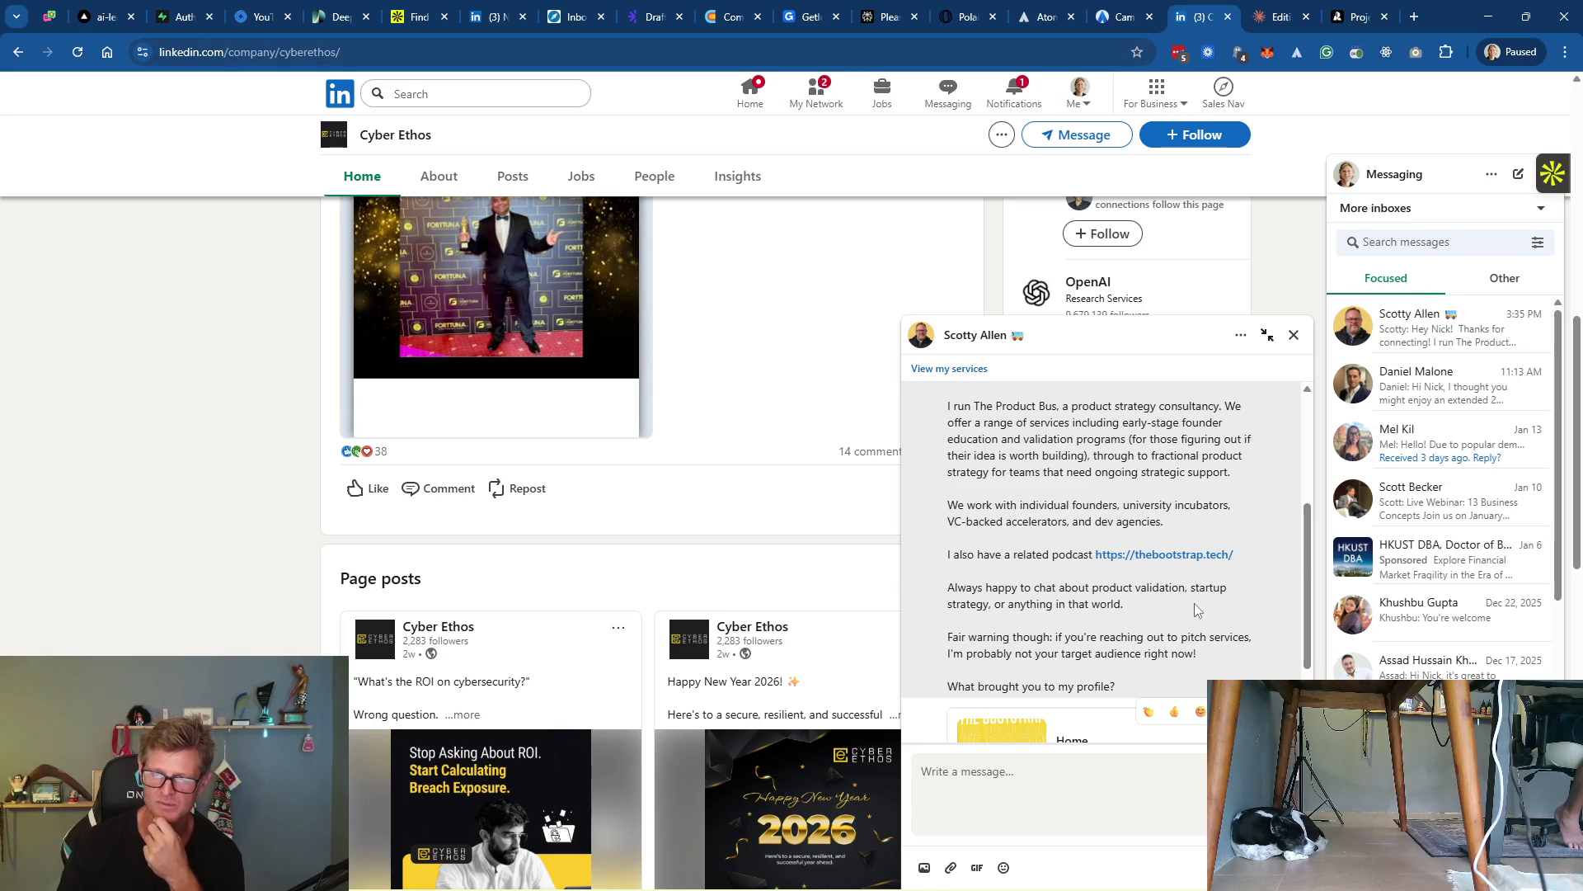
Start a reply greeting the consultant by first name and praising his reply
scroll(1224, 633, "down", 1)
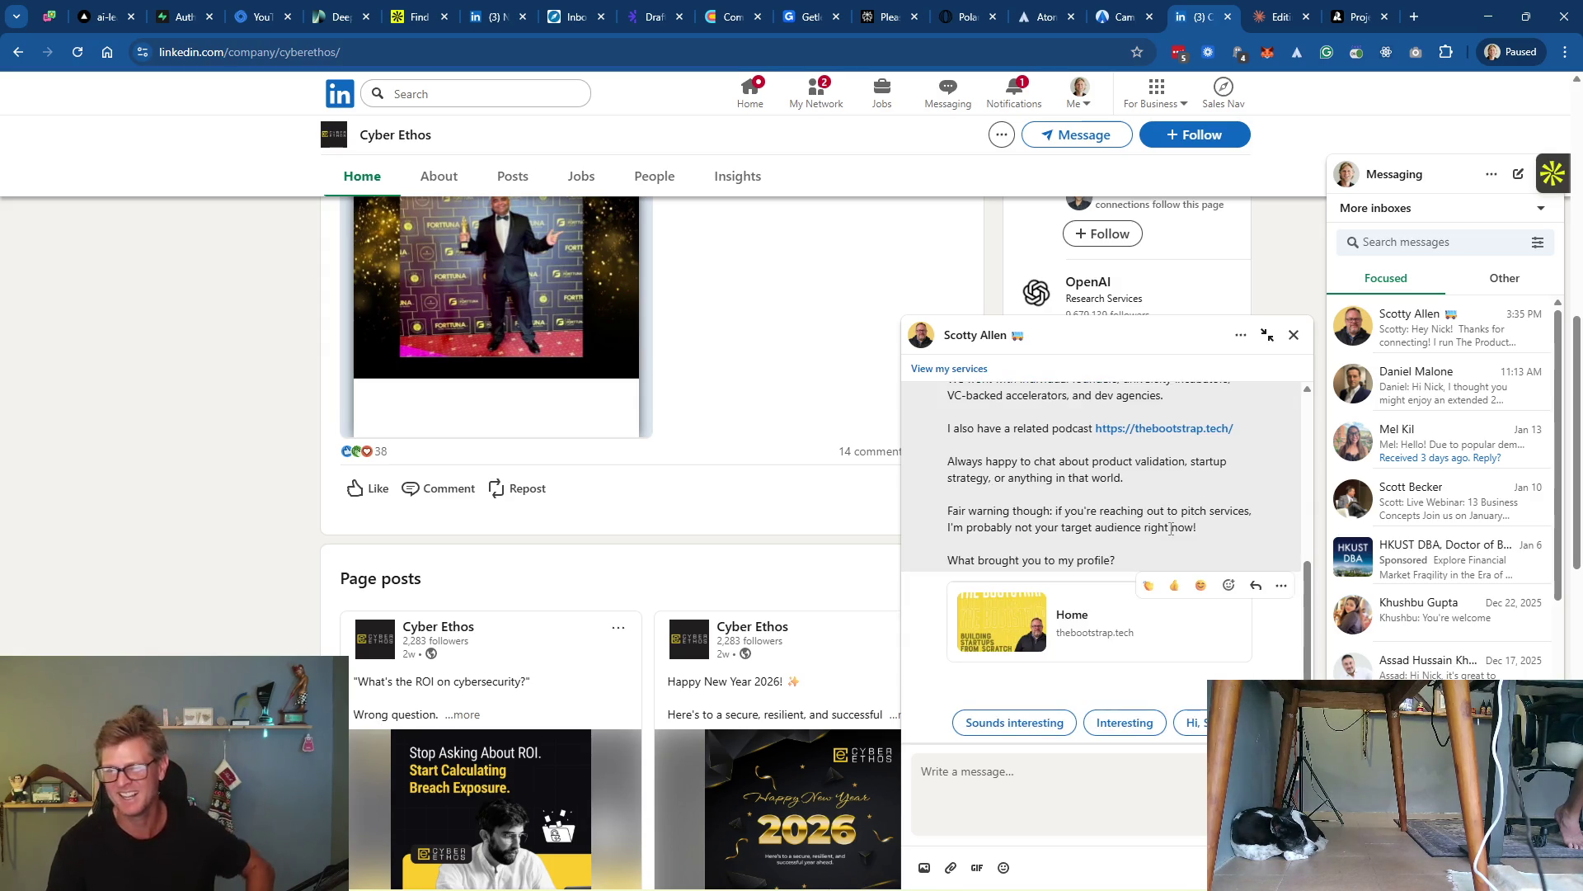
left_click(1040, 779)
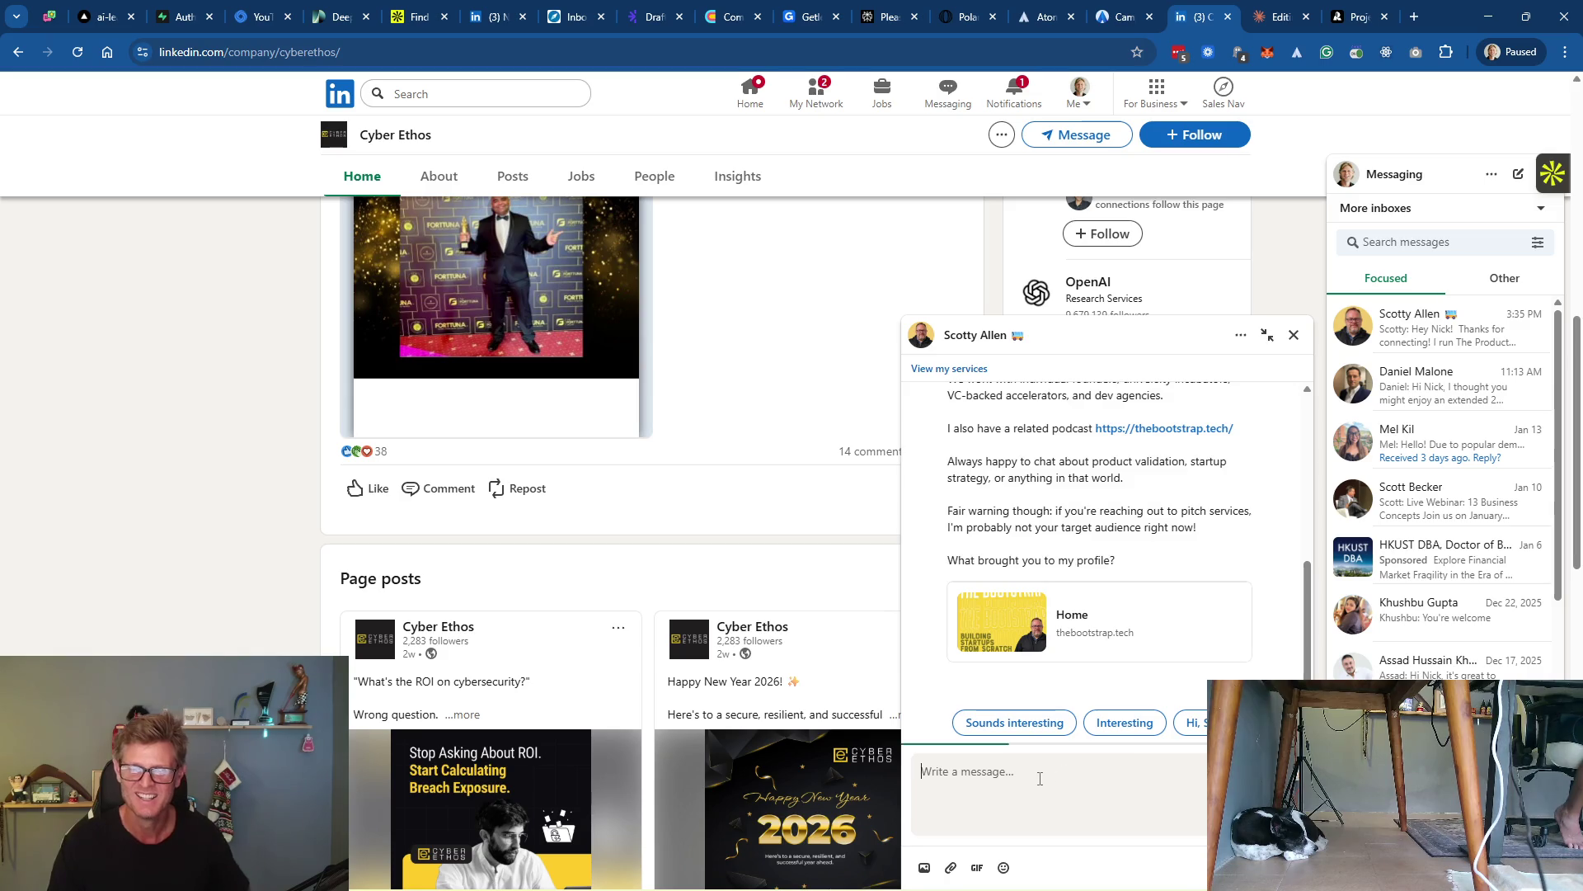
type("Hey Scotty")
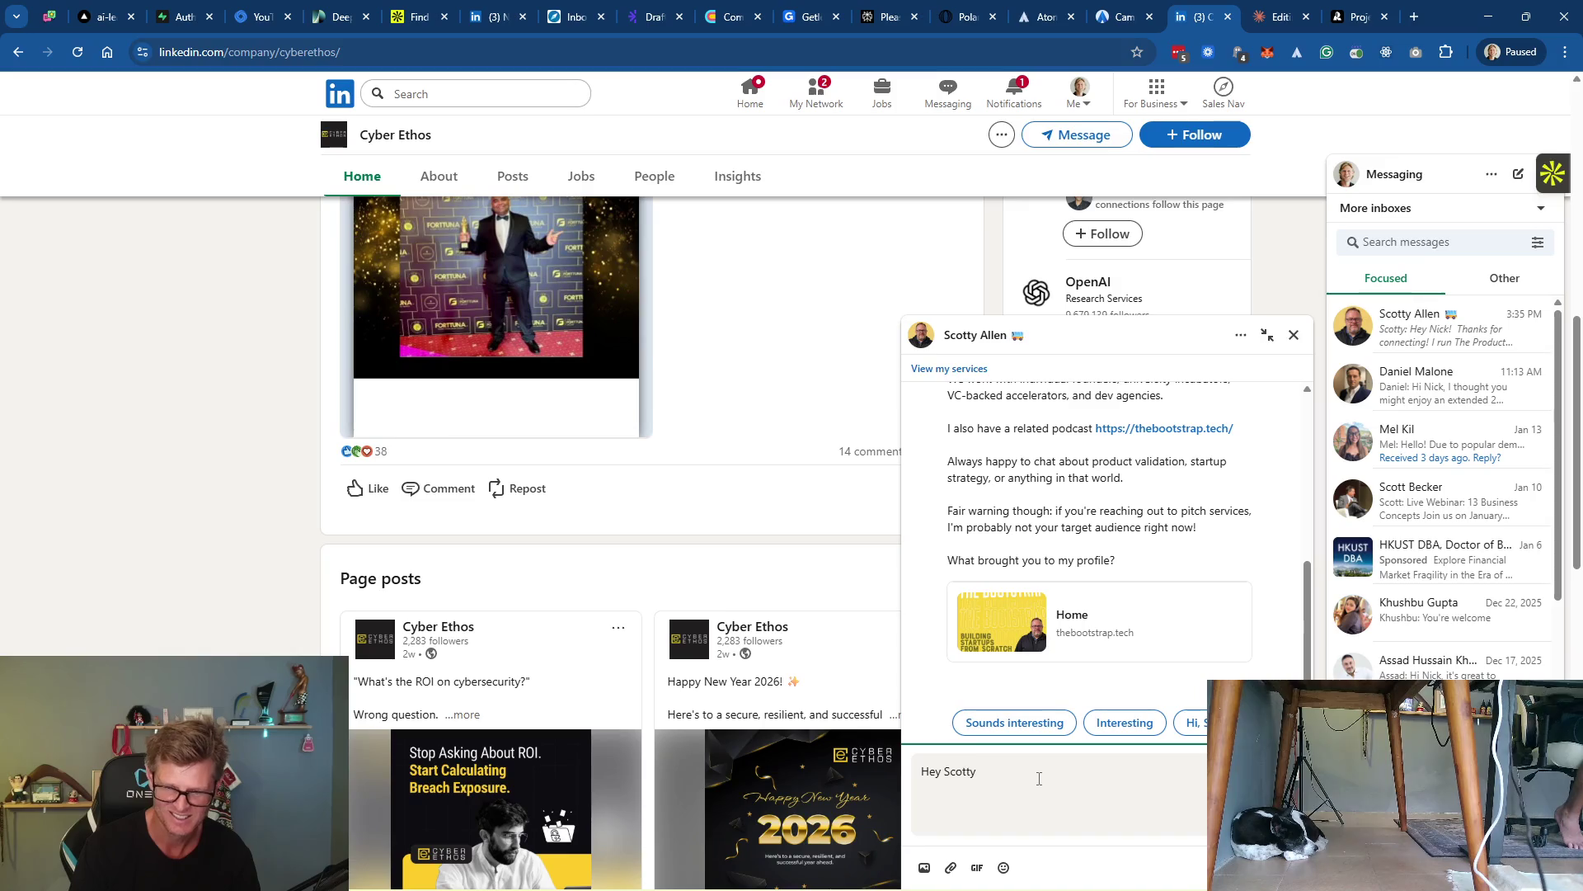
type(", awe")
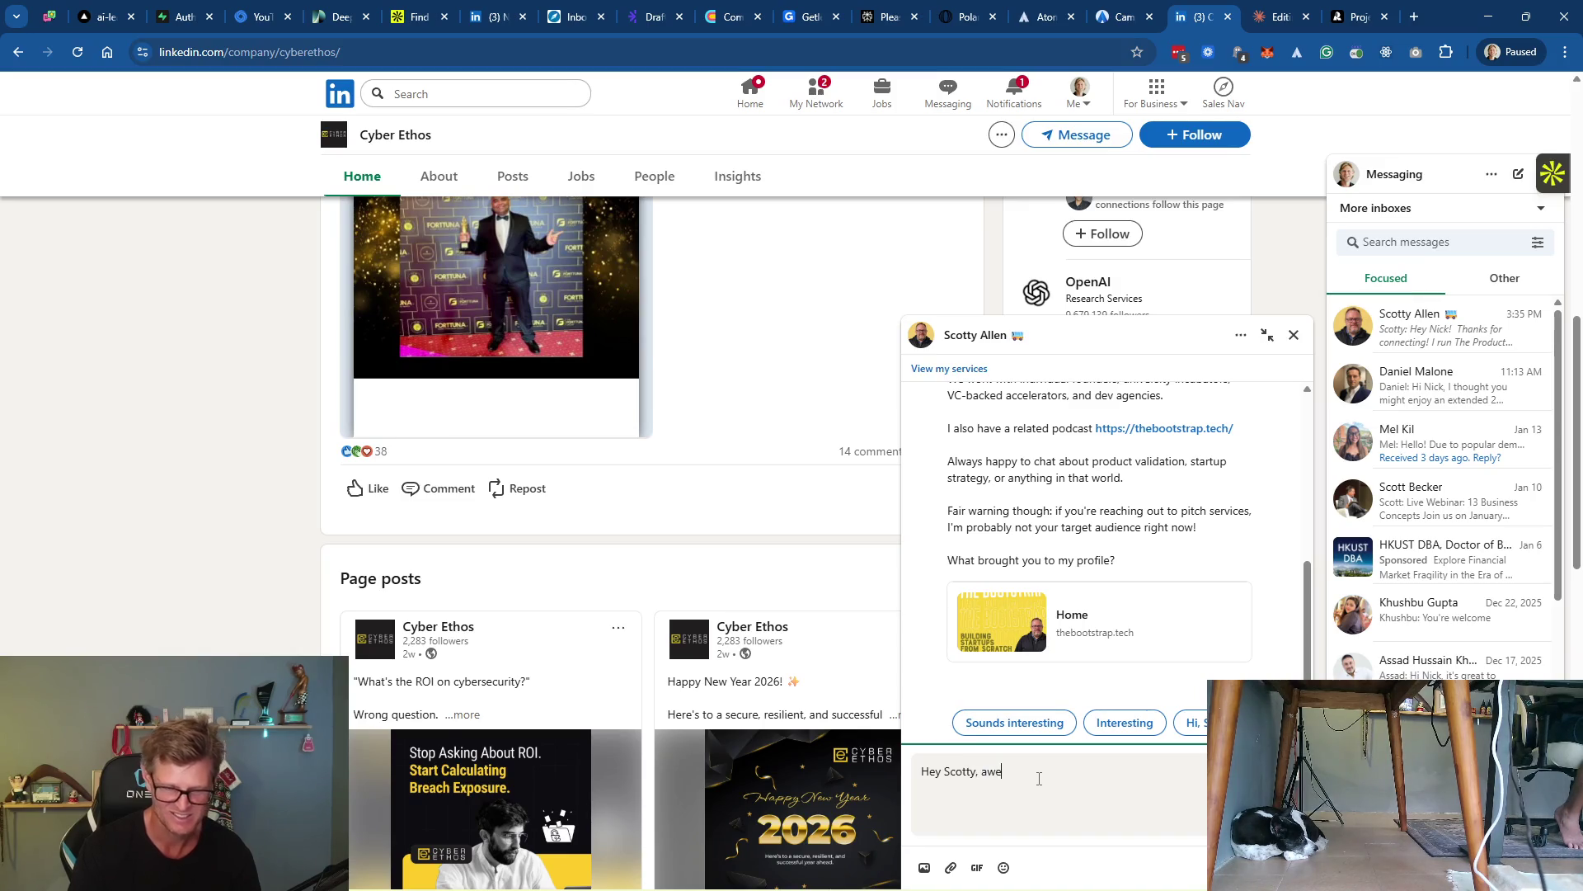
type("some reply!")
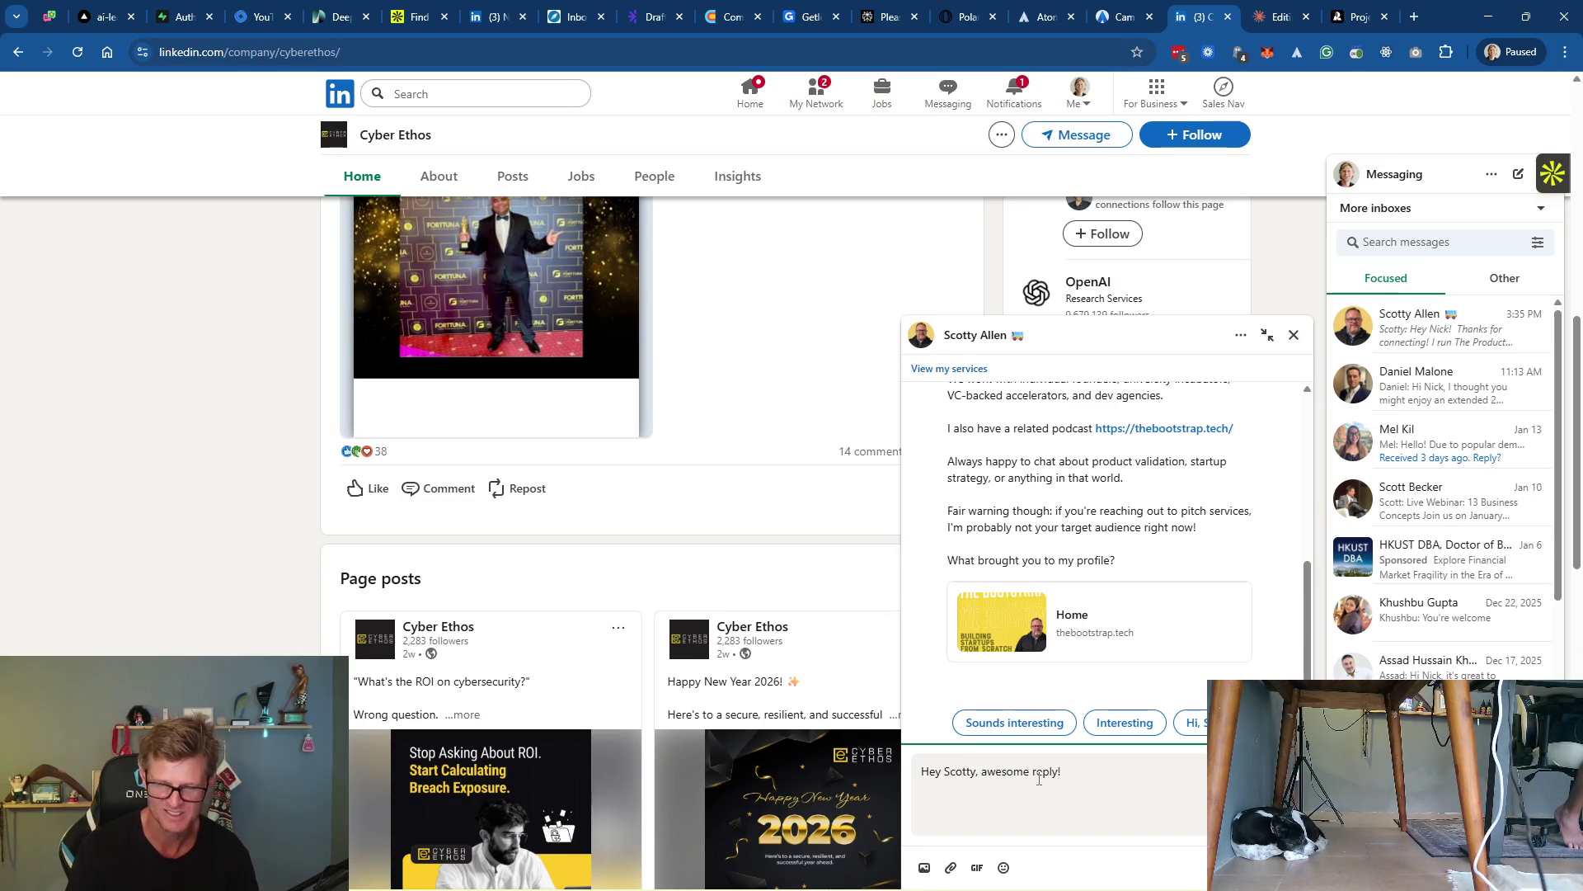
type(" Very well done")
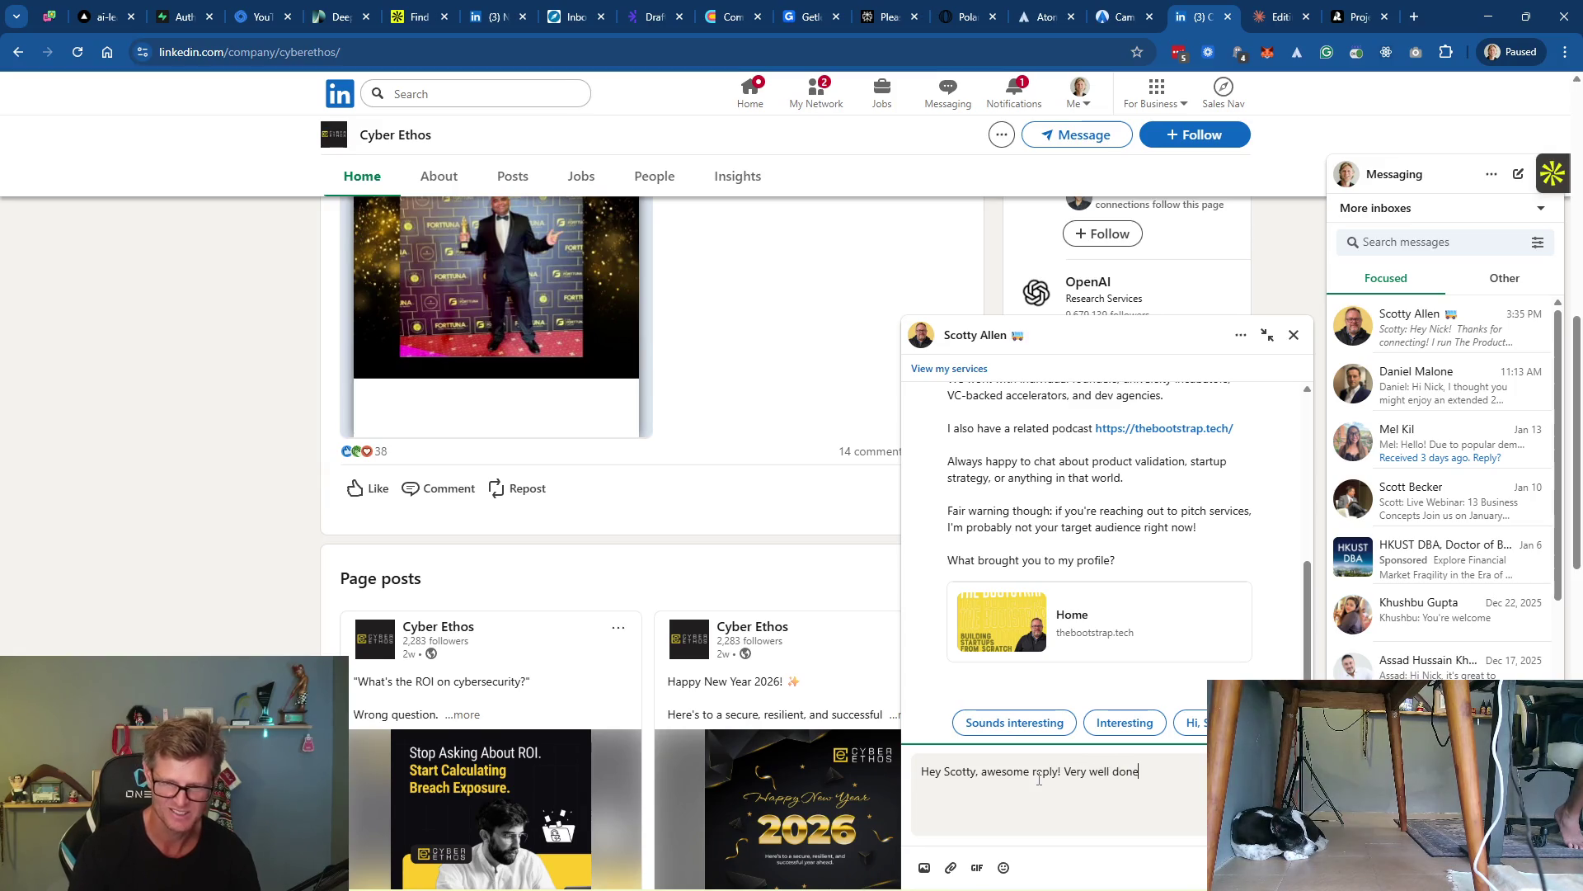
type("! I was")
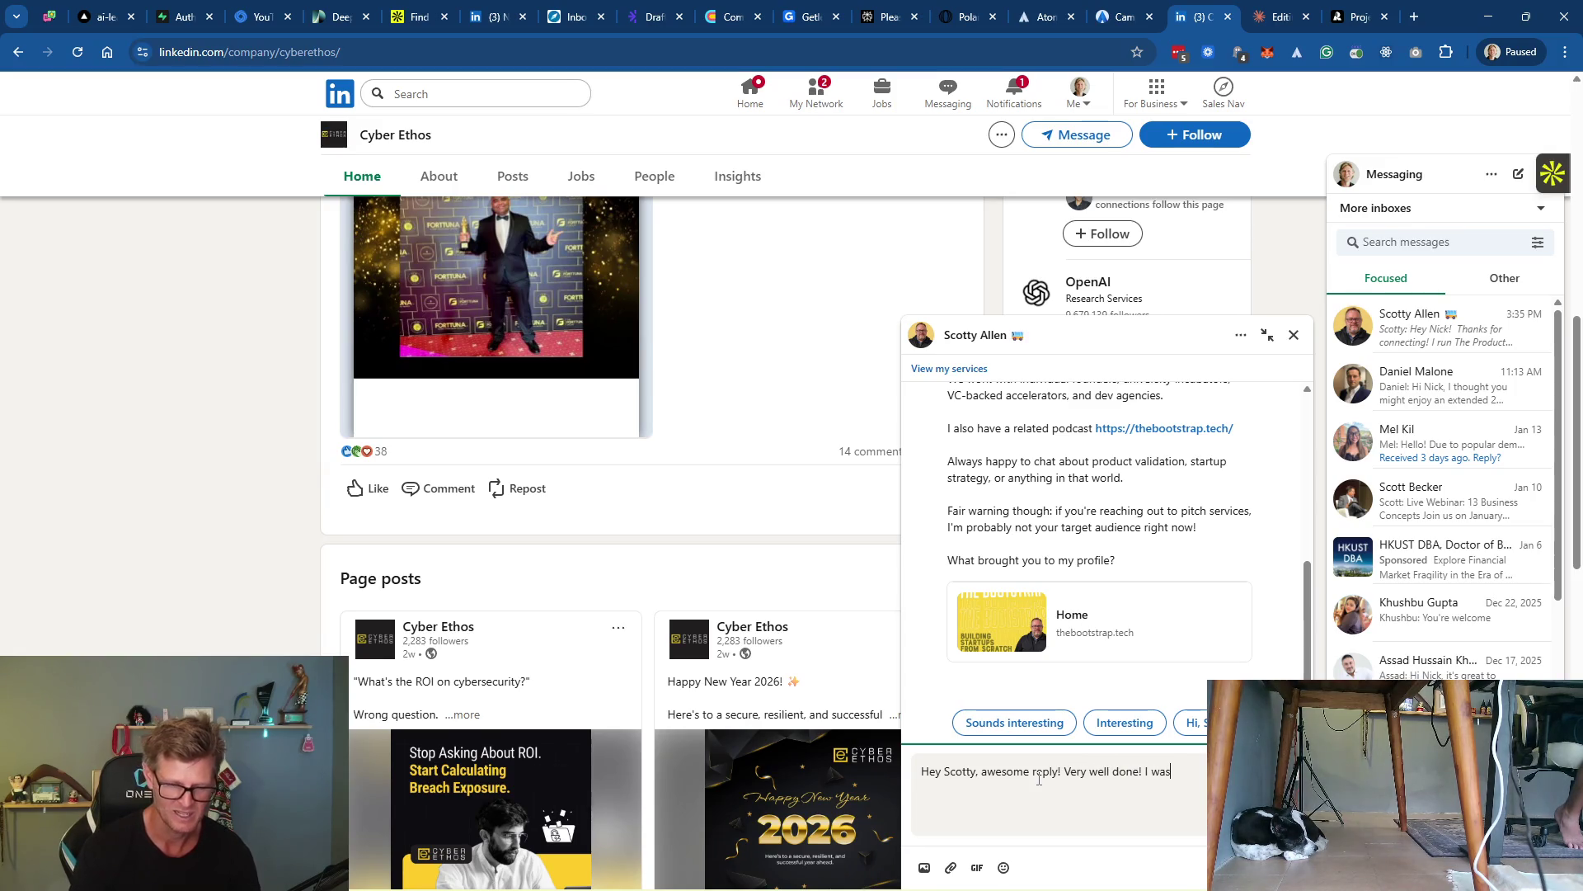
type(" honest")
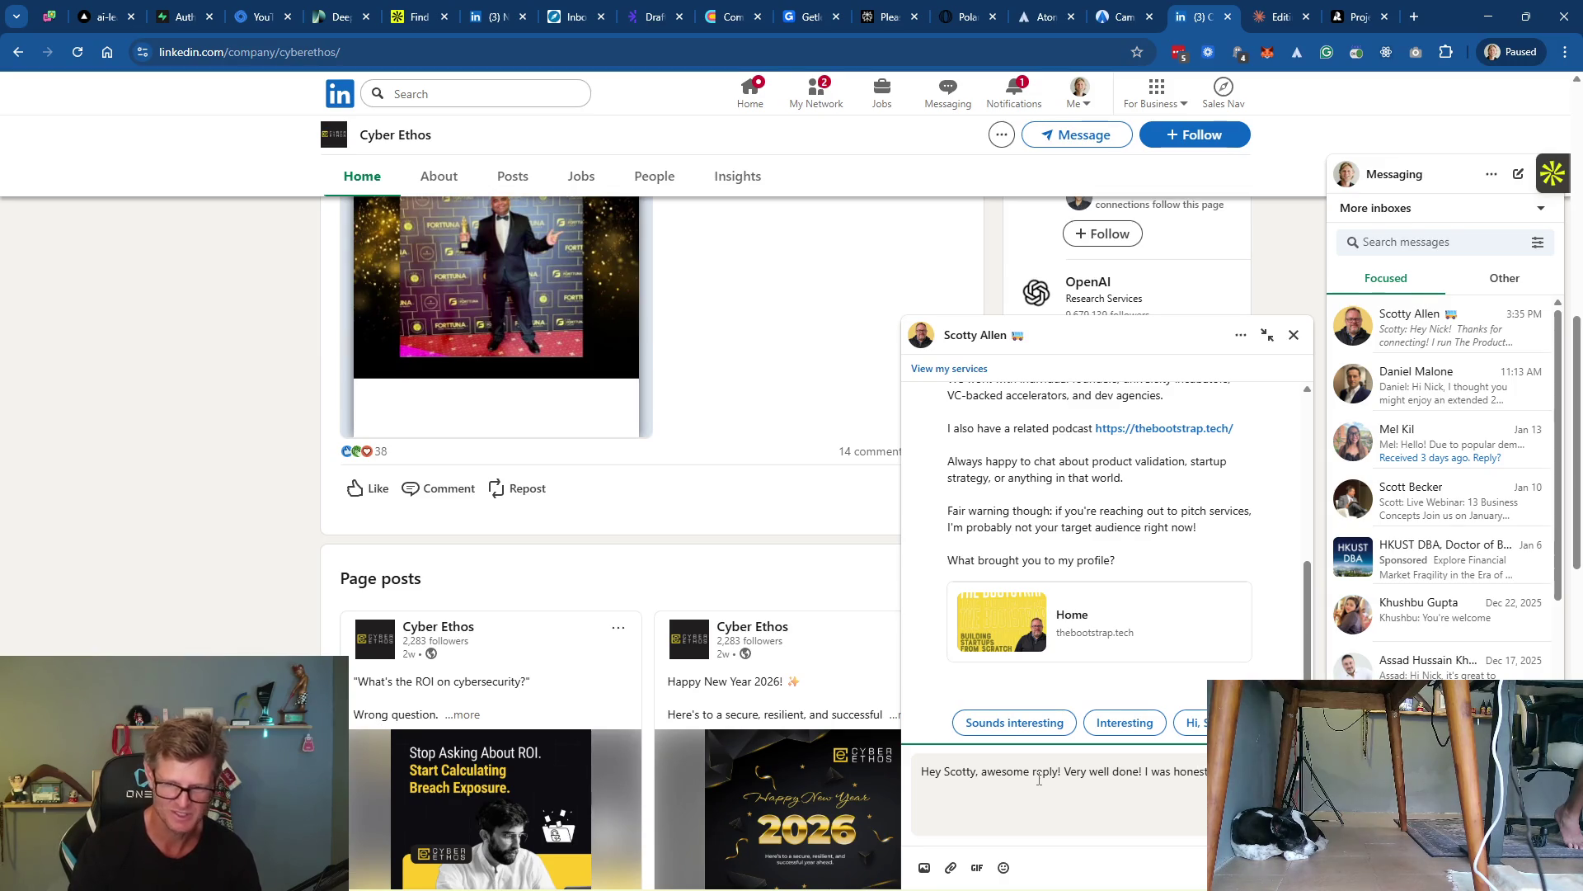
type(" feed")
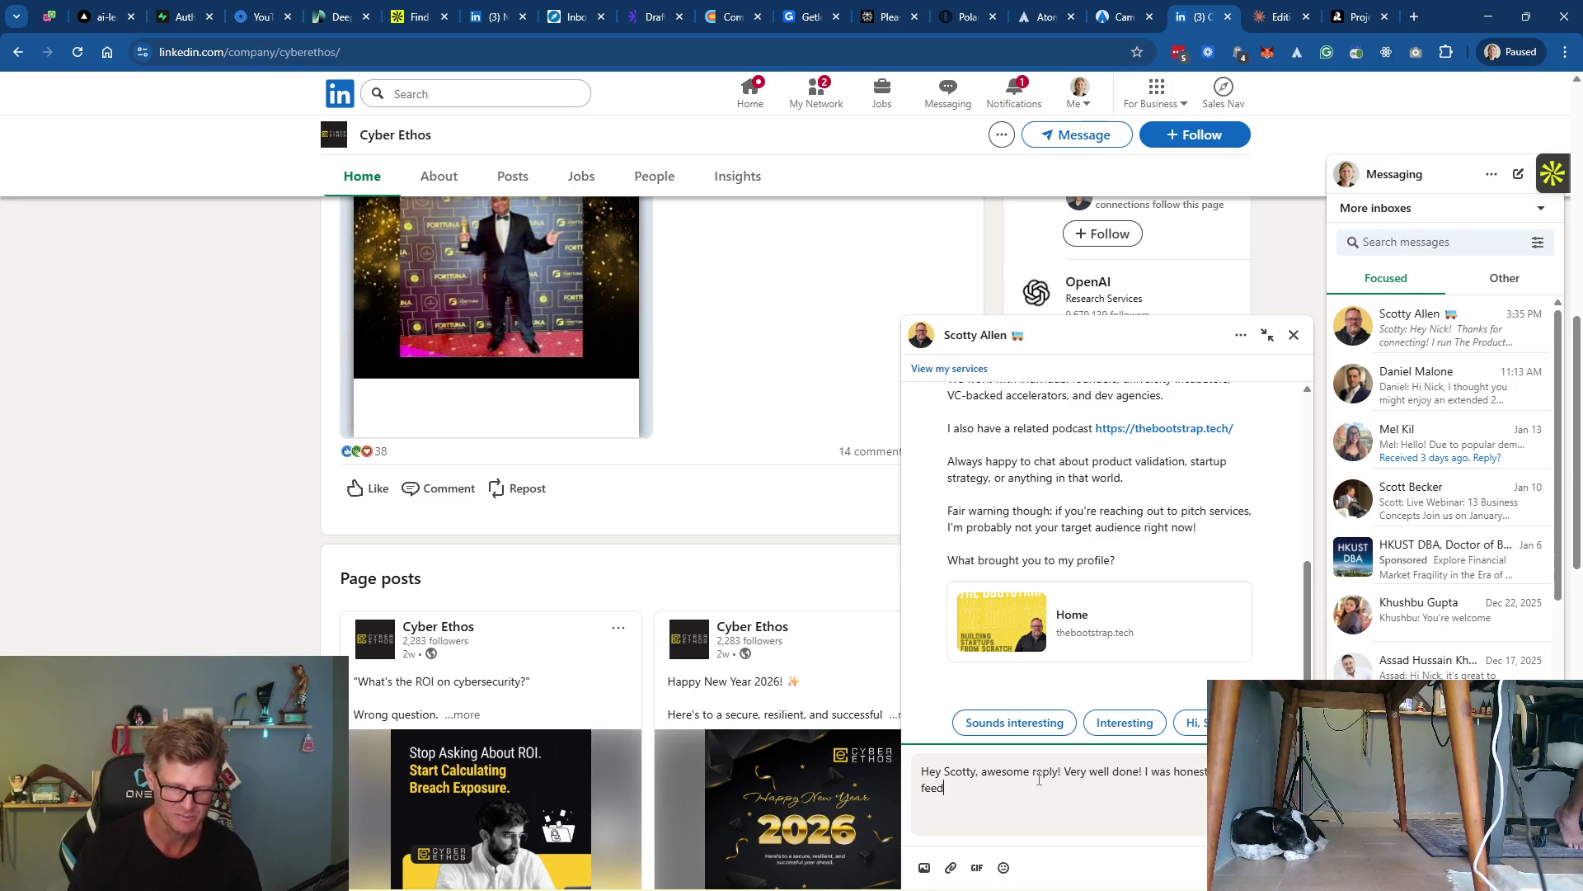
type("back on ")
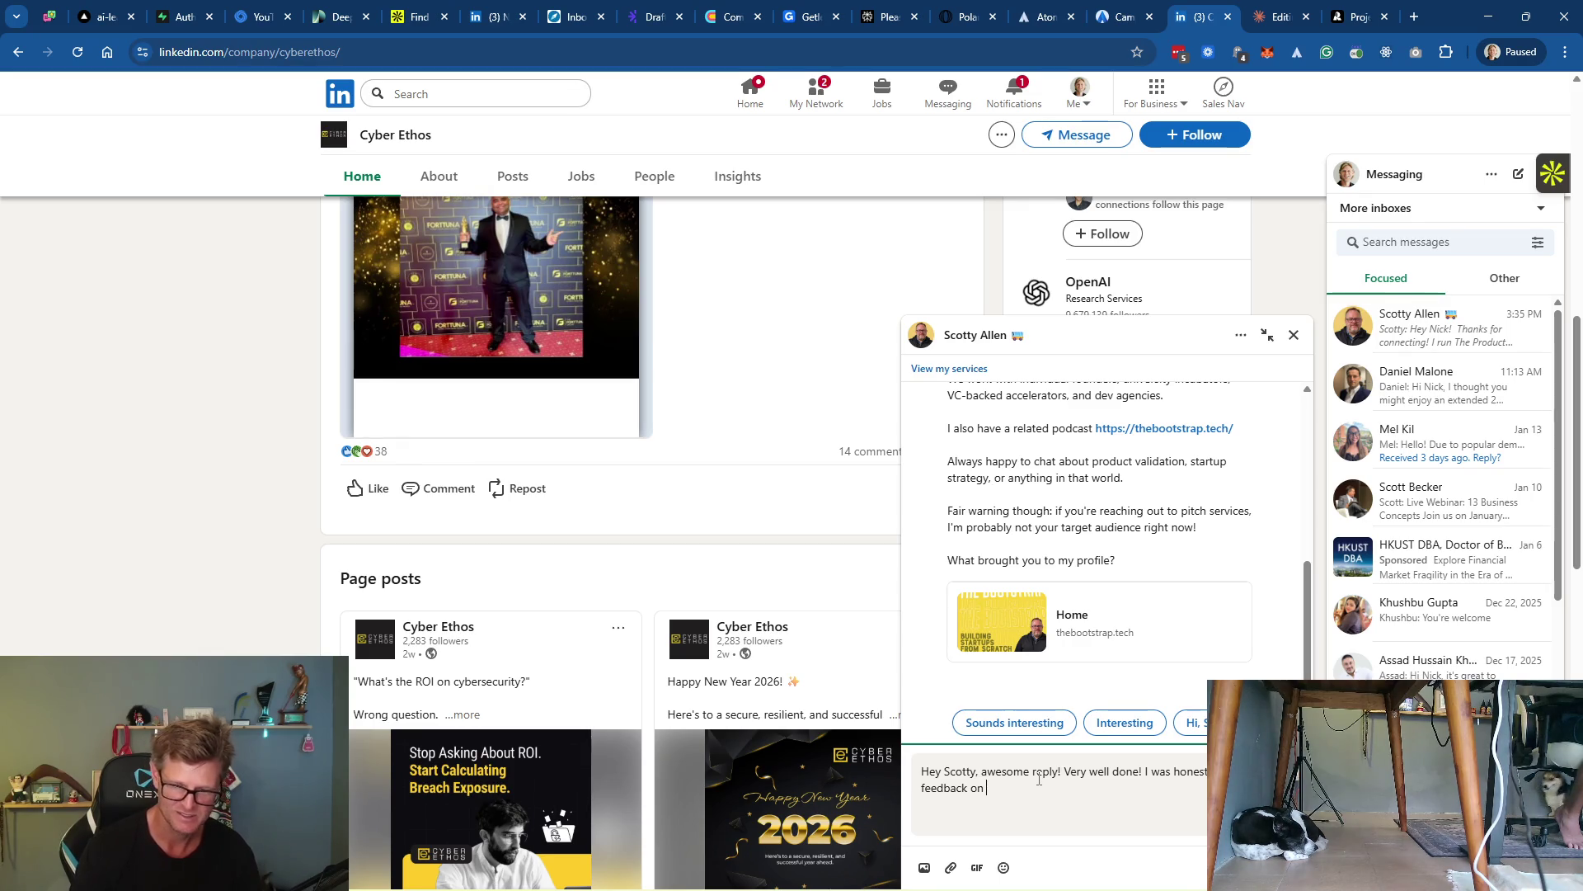
type("my latest SaaS ")
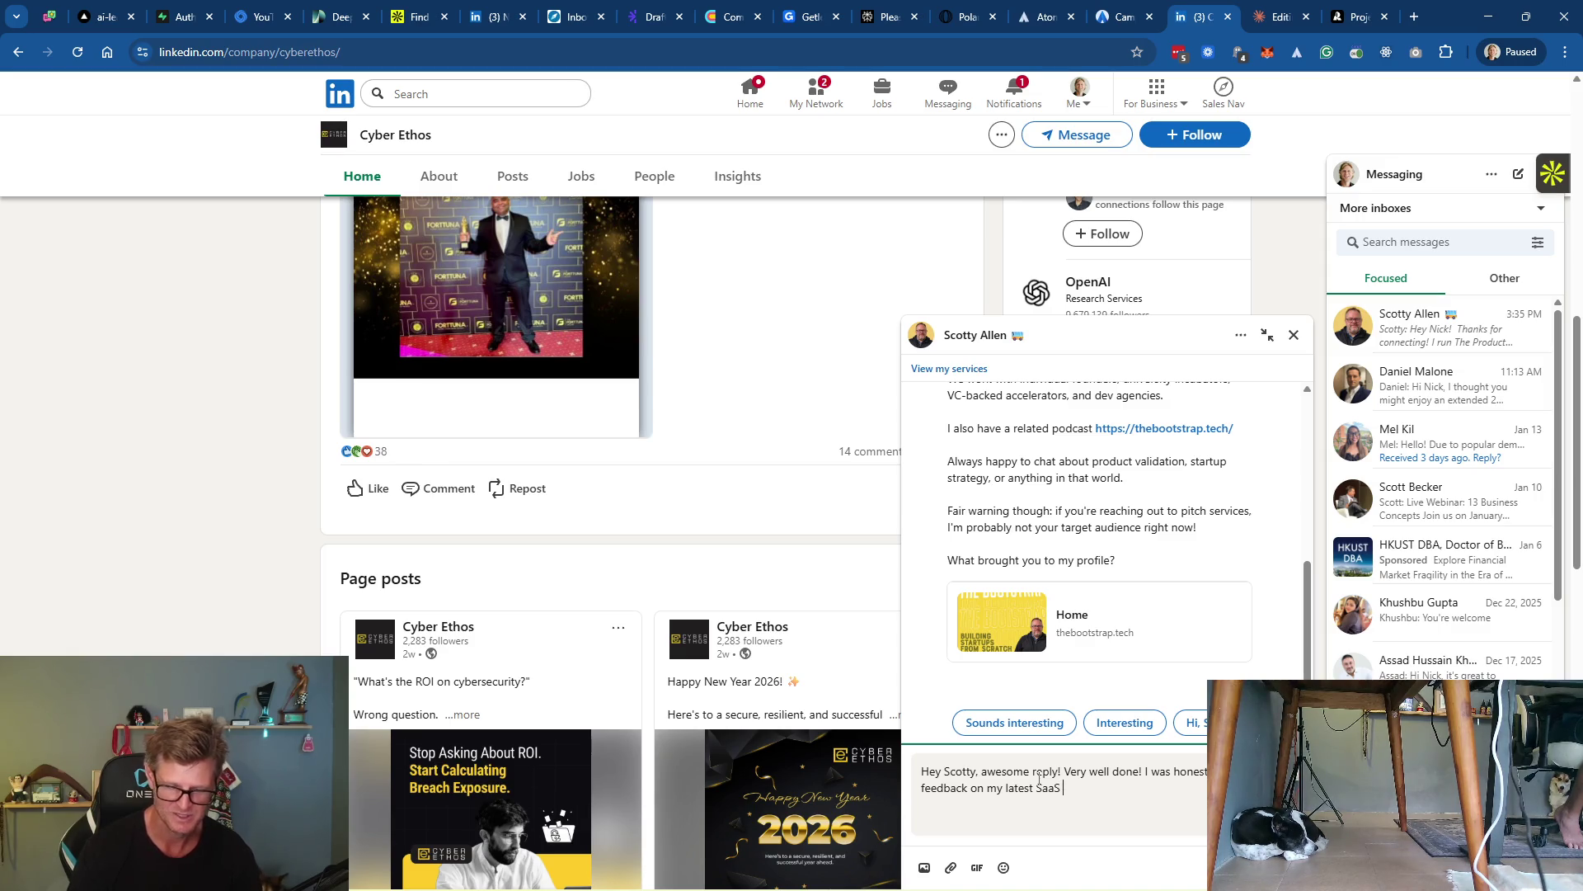
type("project")
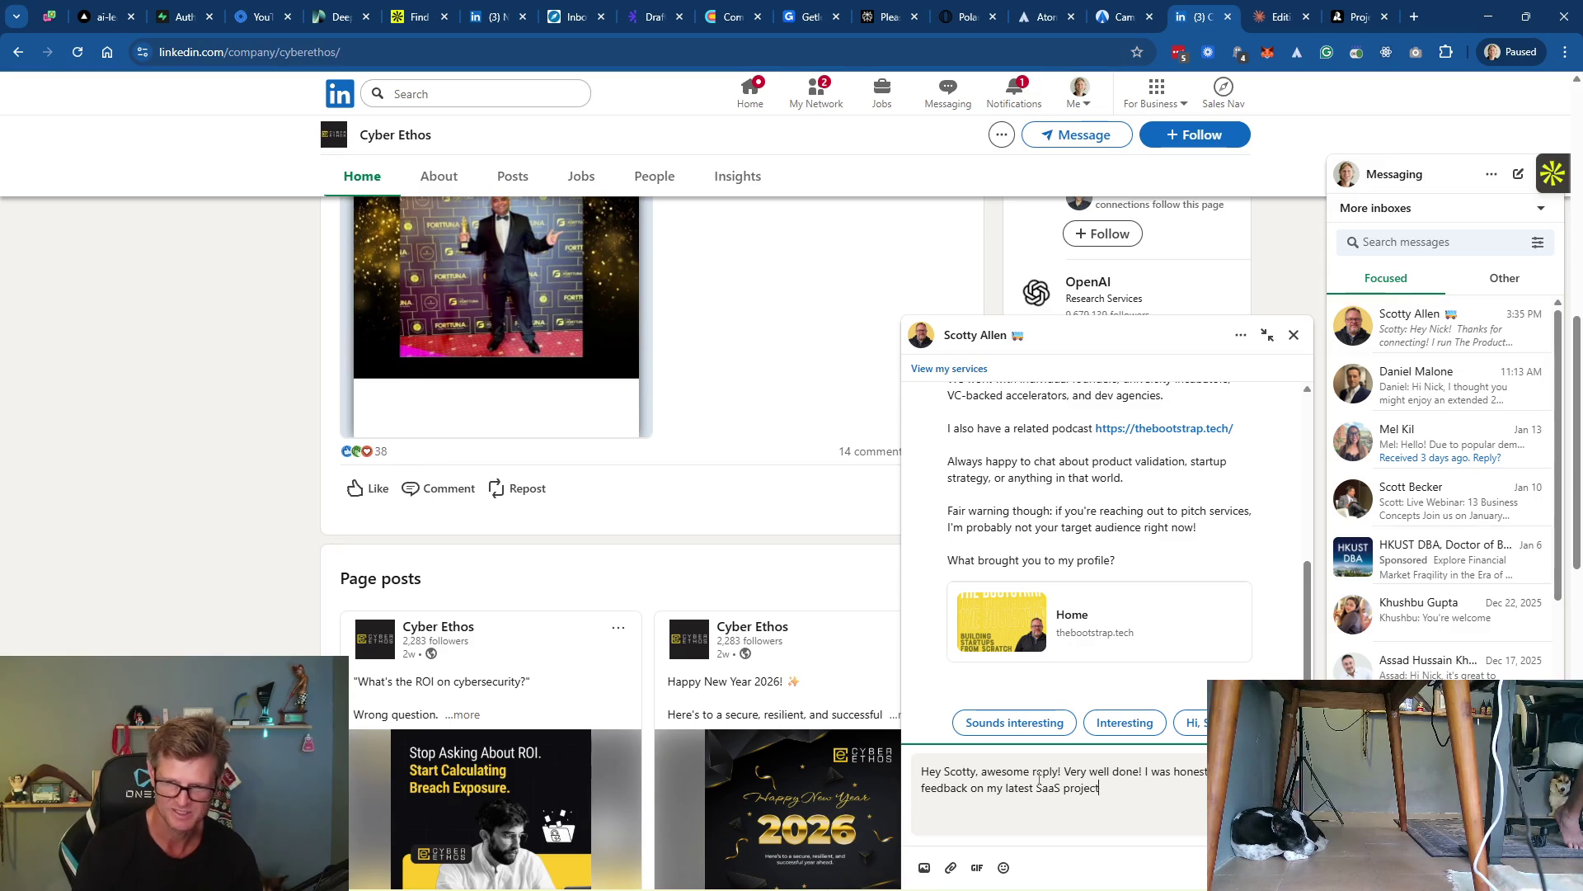
type(". To")
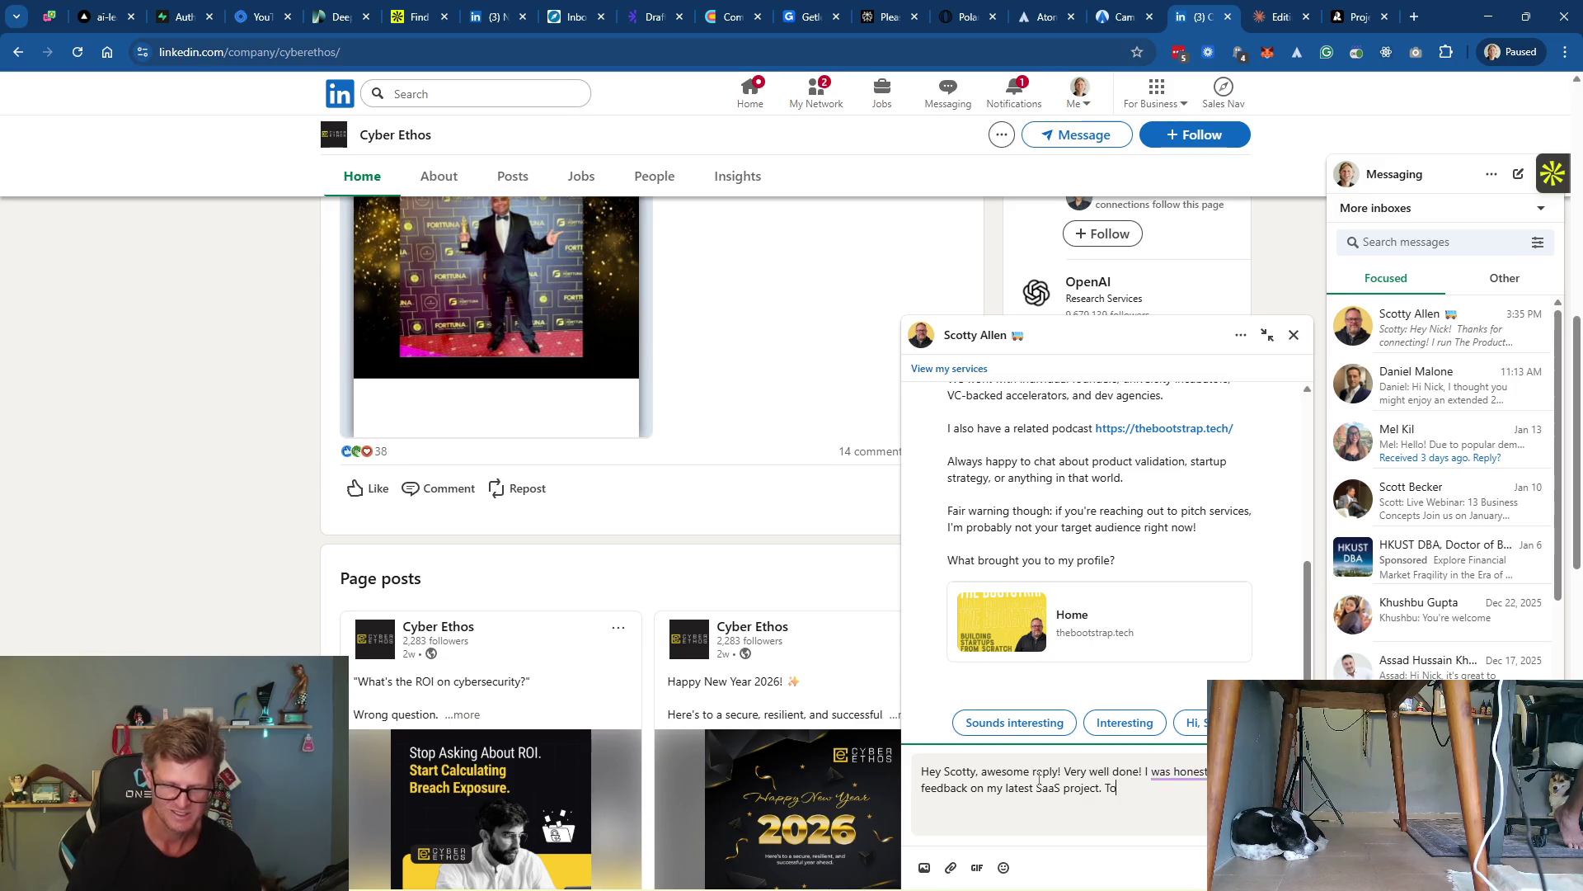
type("tally understand y ")
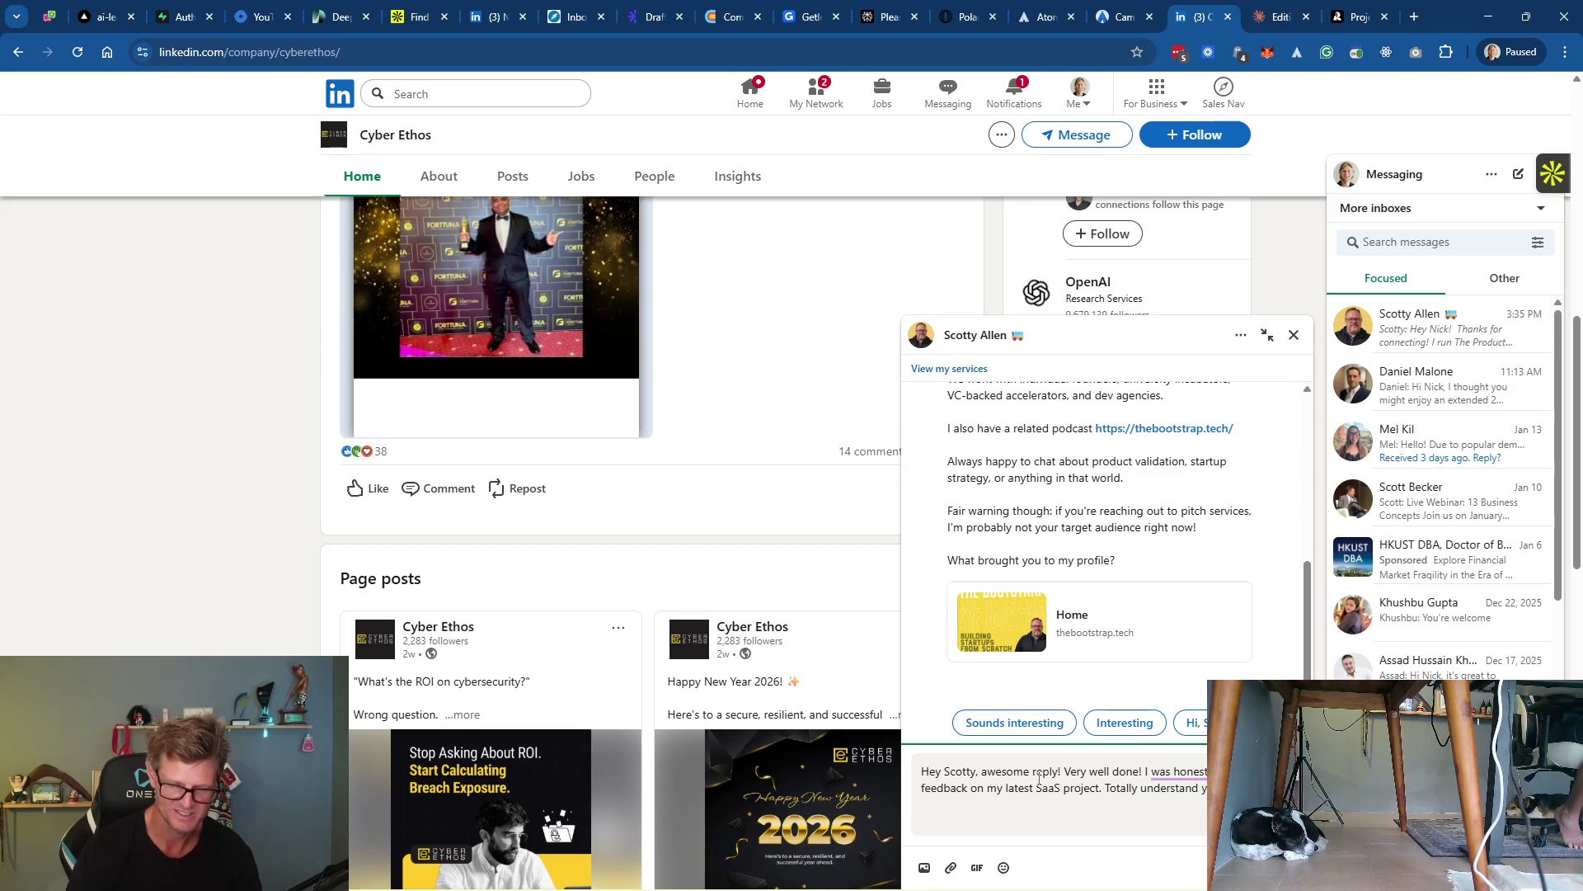
type(":) Will check out")
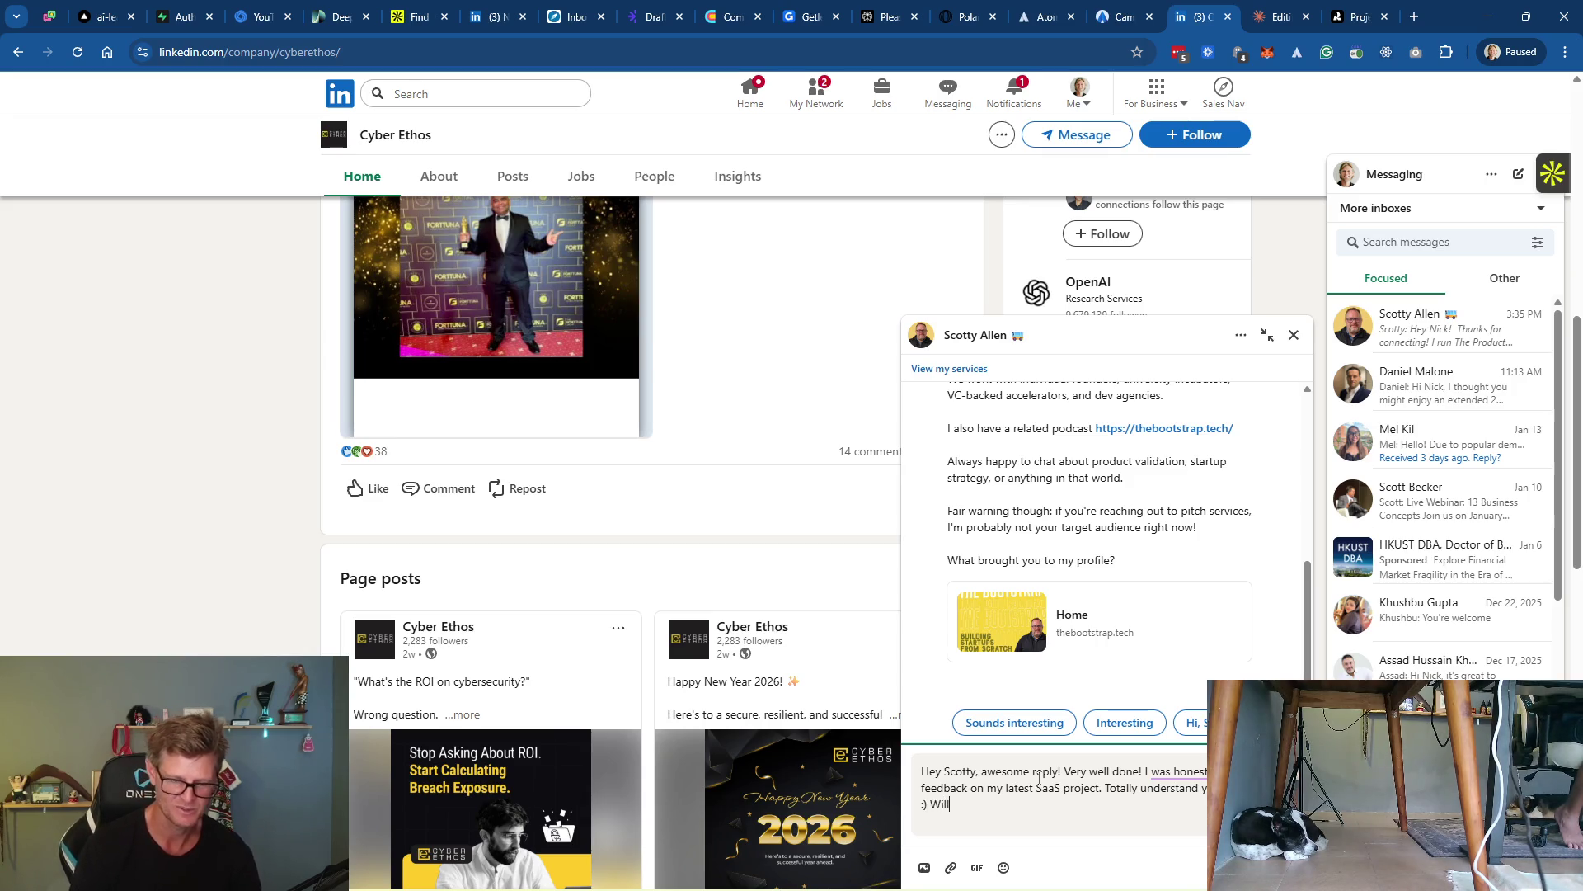
type(" the po")
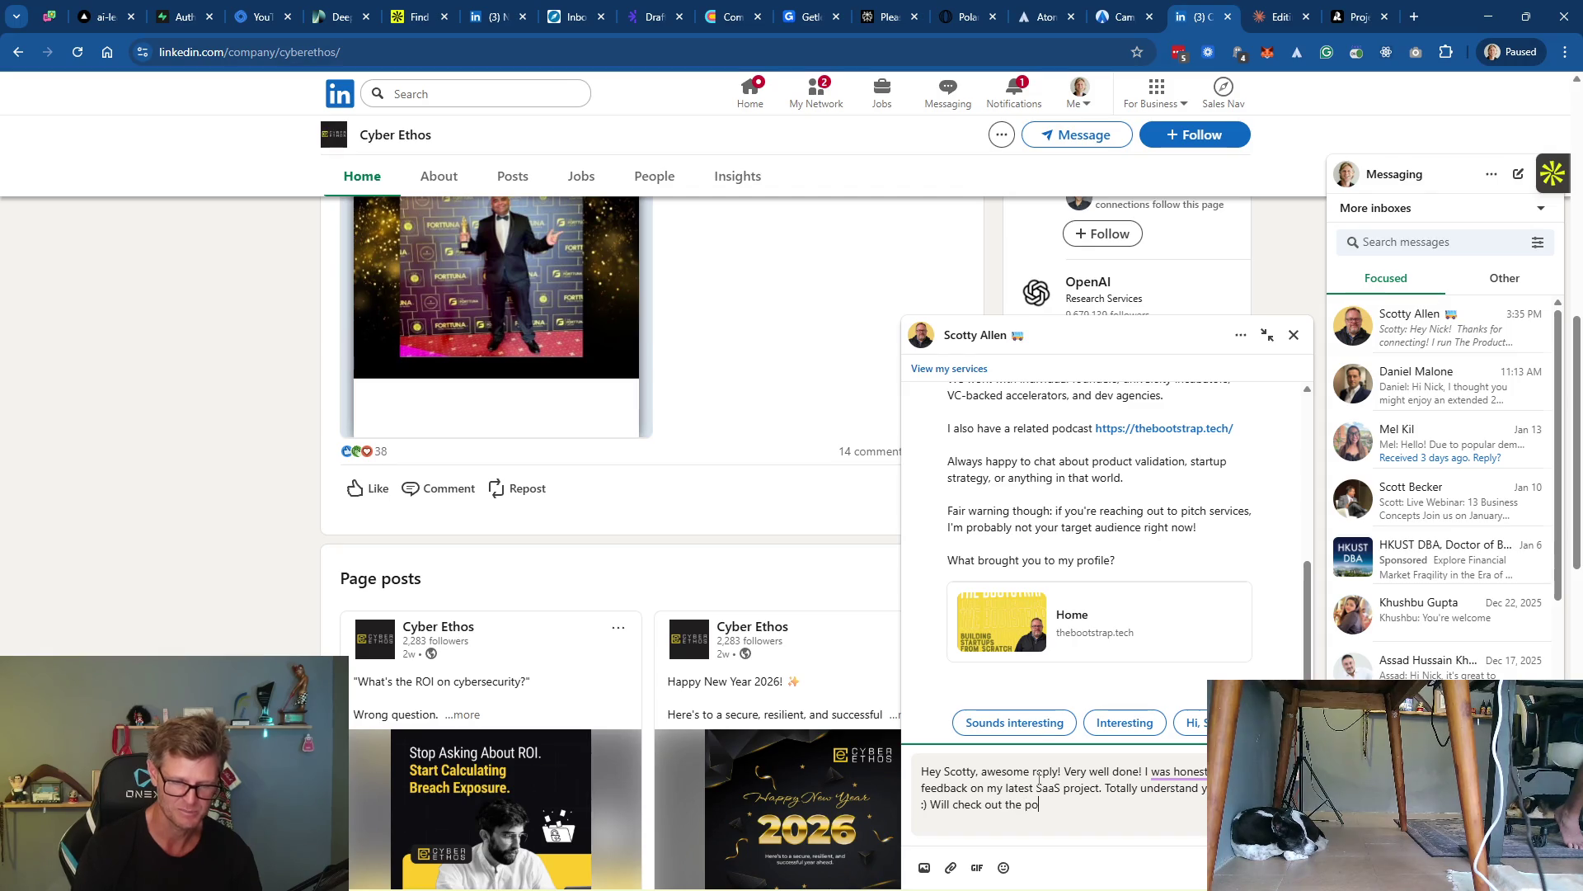
type("dcast!")
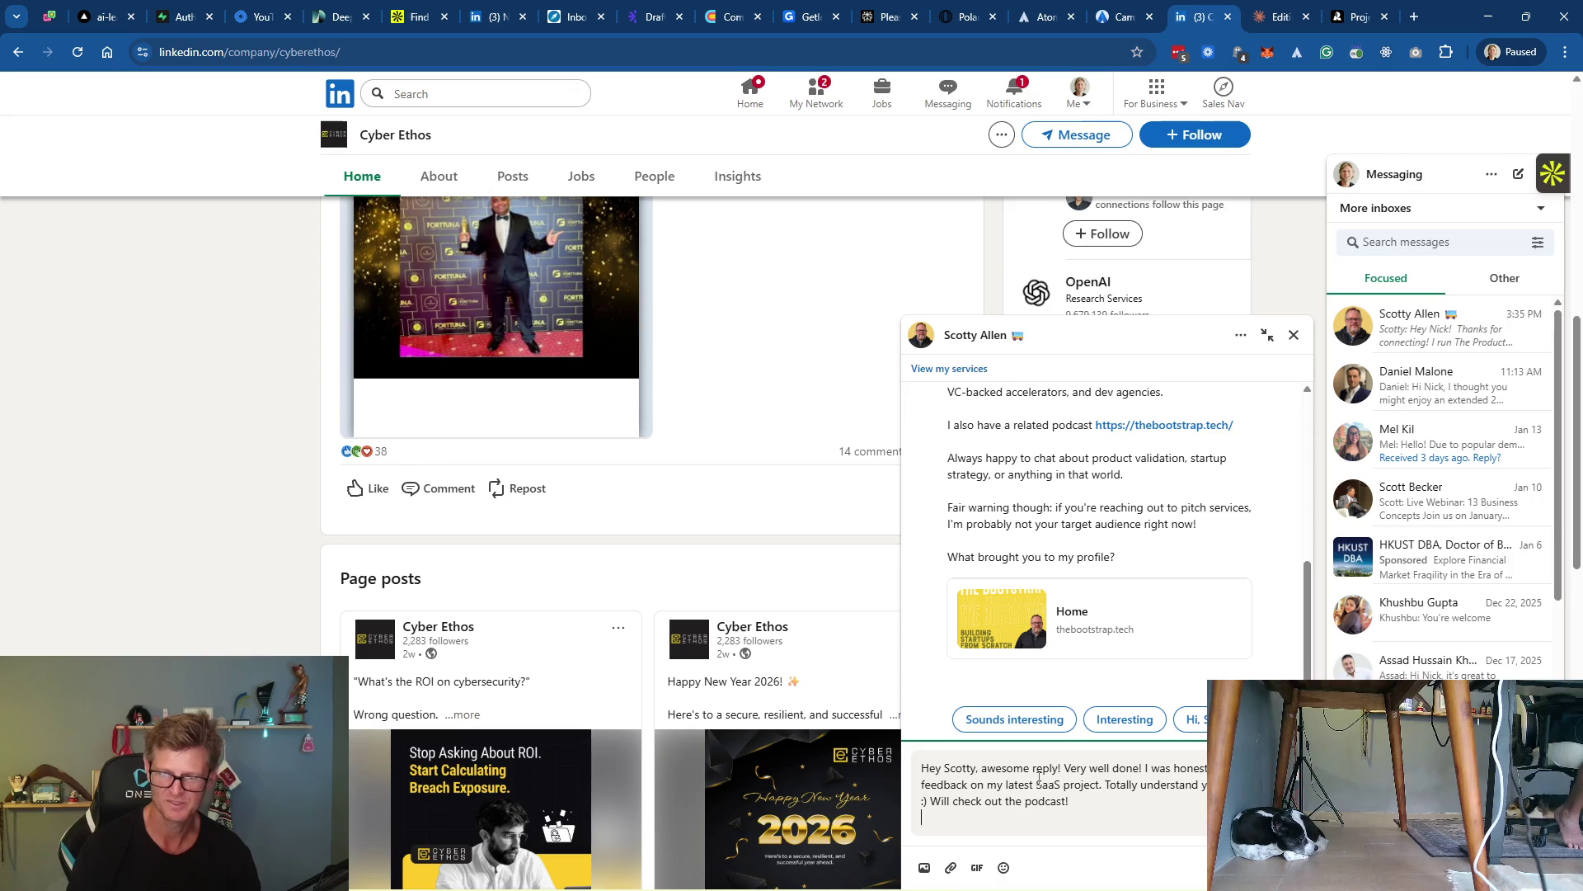
Send the drafted reply promising to check out his podcast, then review the thread
key("Return")
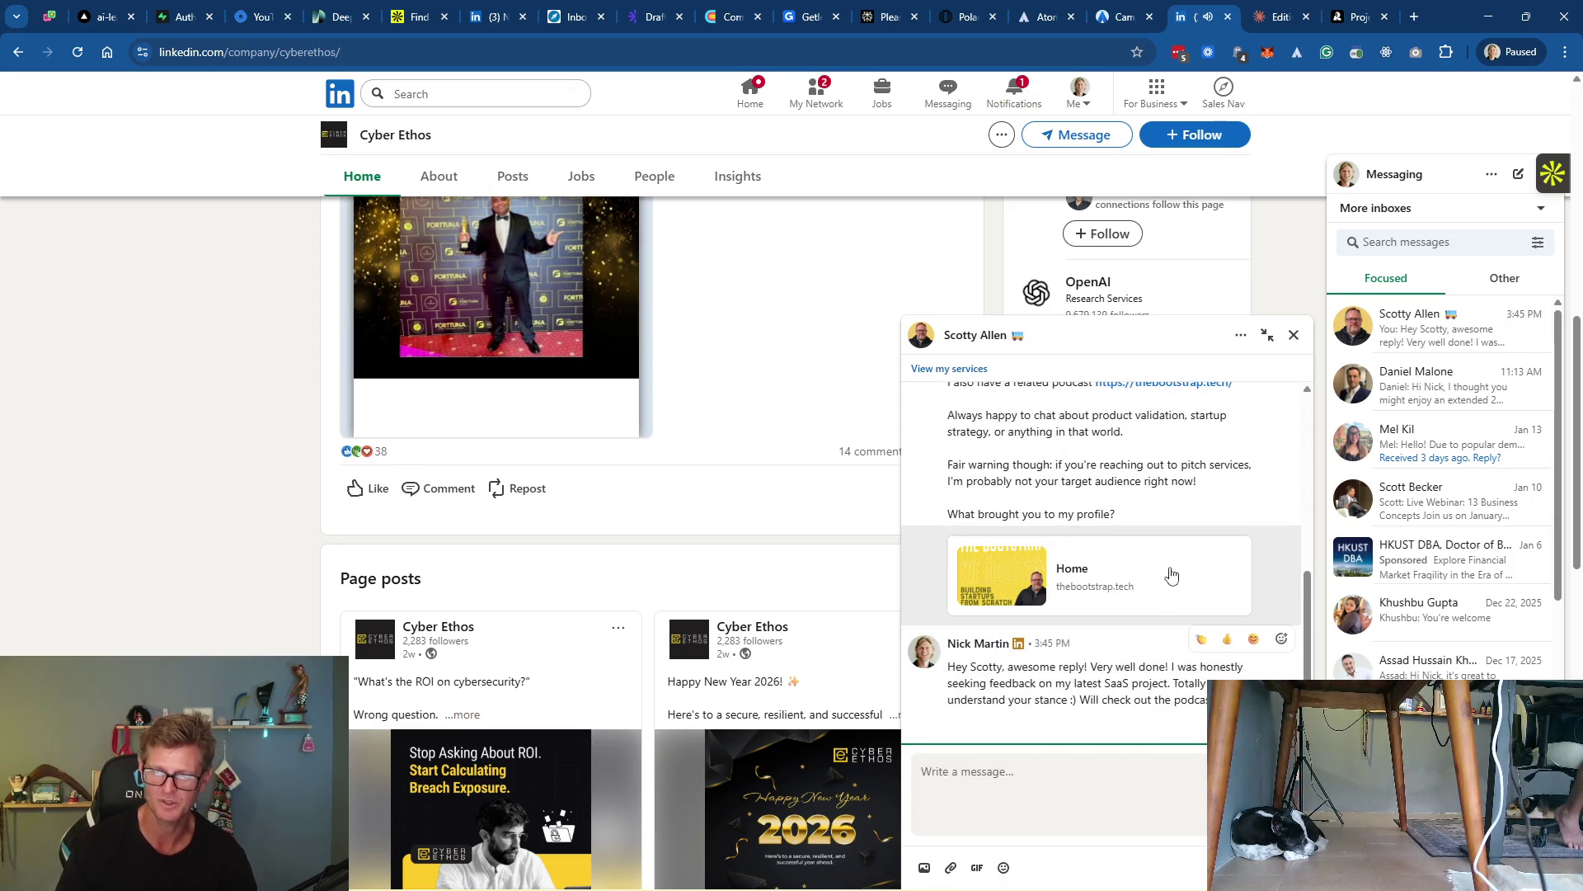
scroll(1122, 566, "up", 3)
scroll(1120, 566, "up", 3)
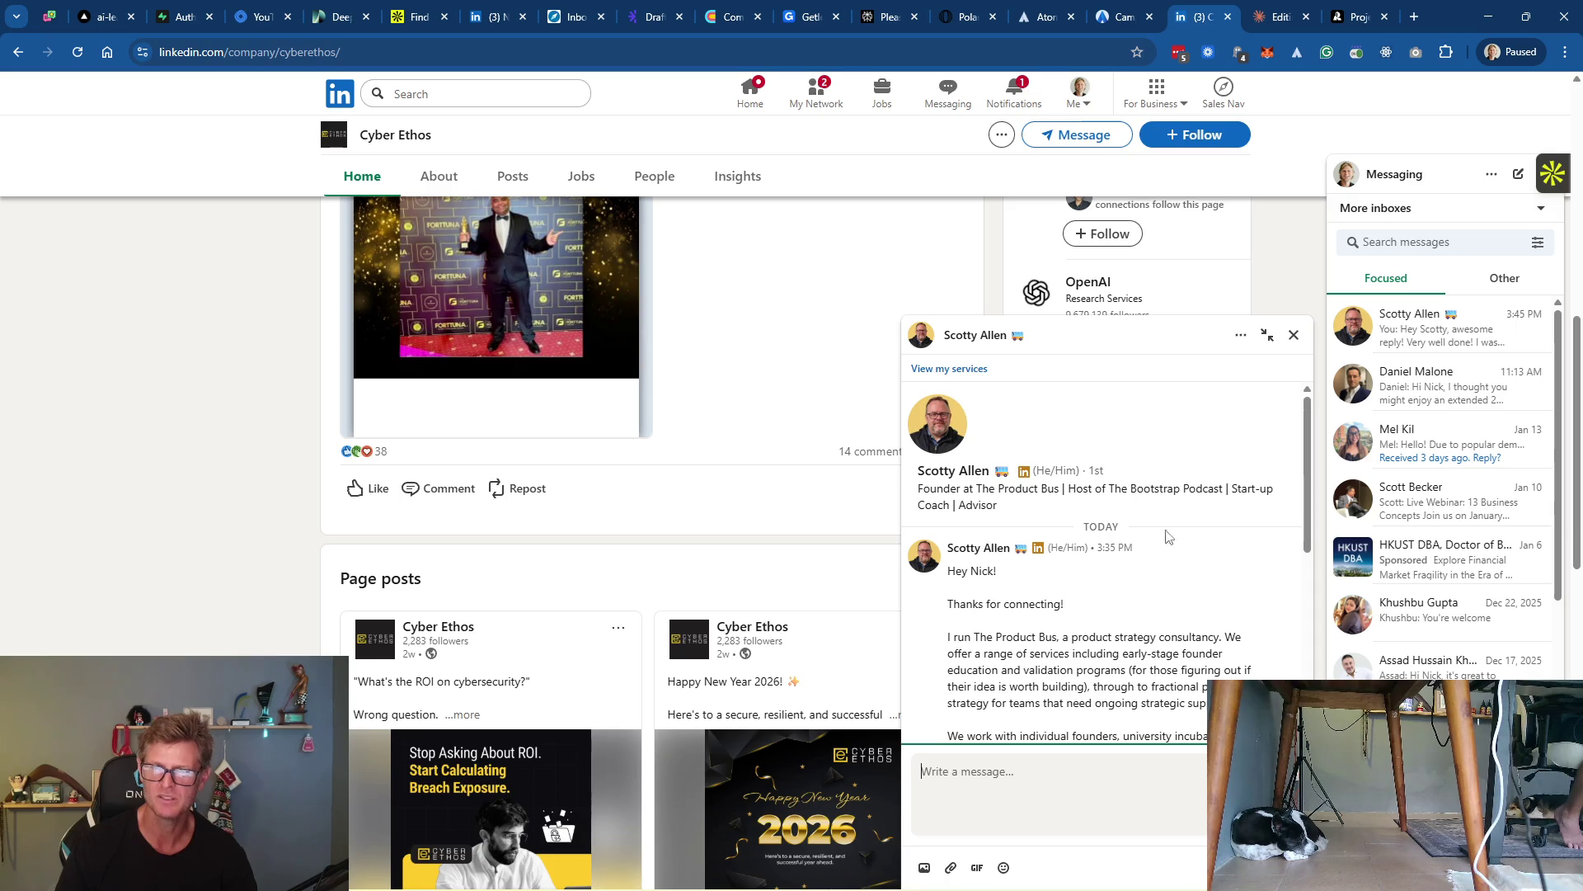
scroll(1169, 530, "down", 1)
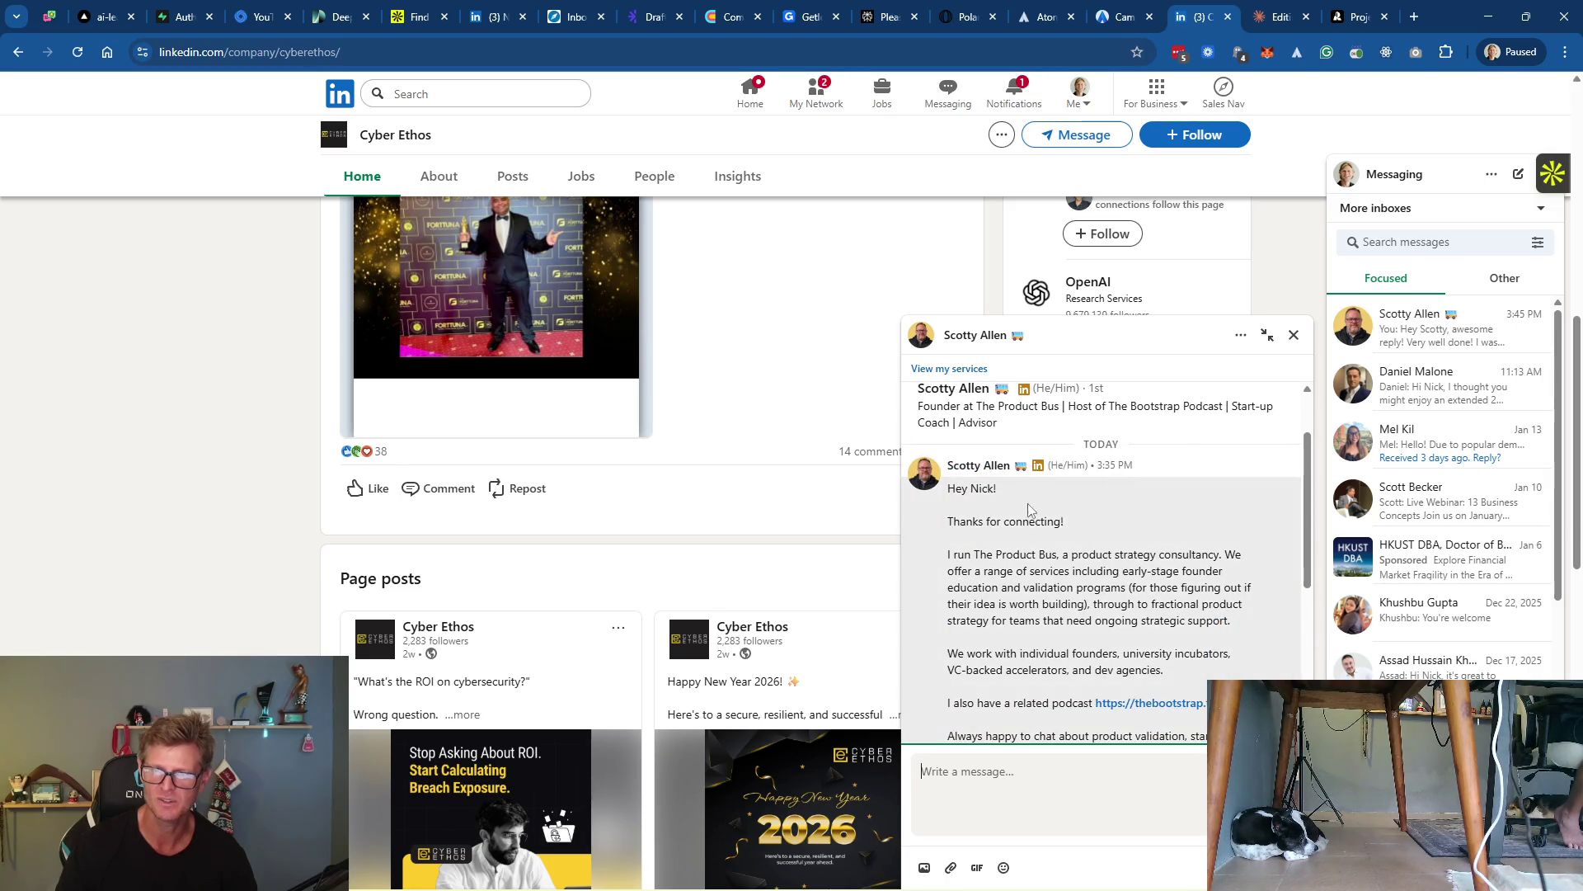
scroll(1047, 515, "down", 1)
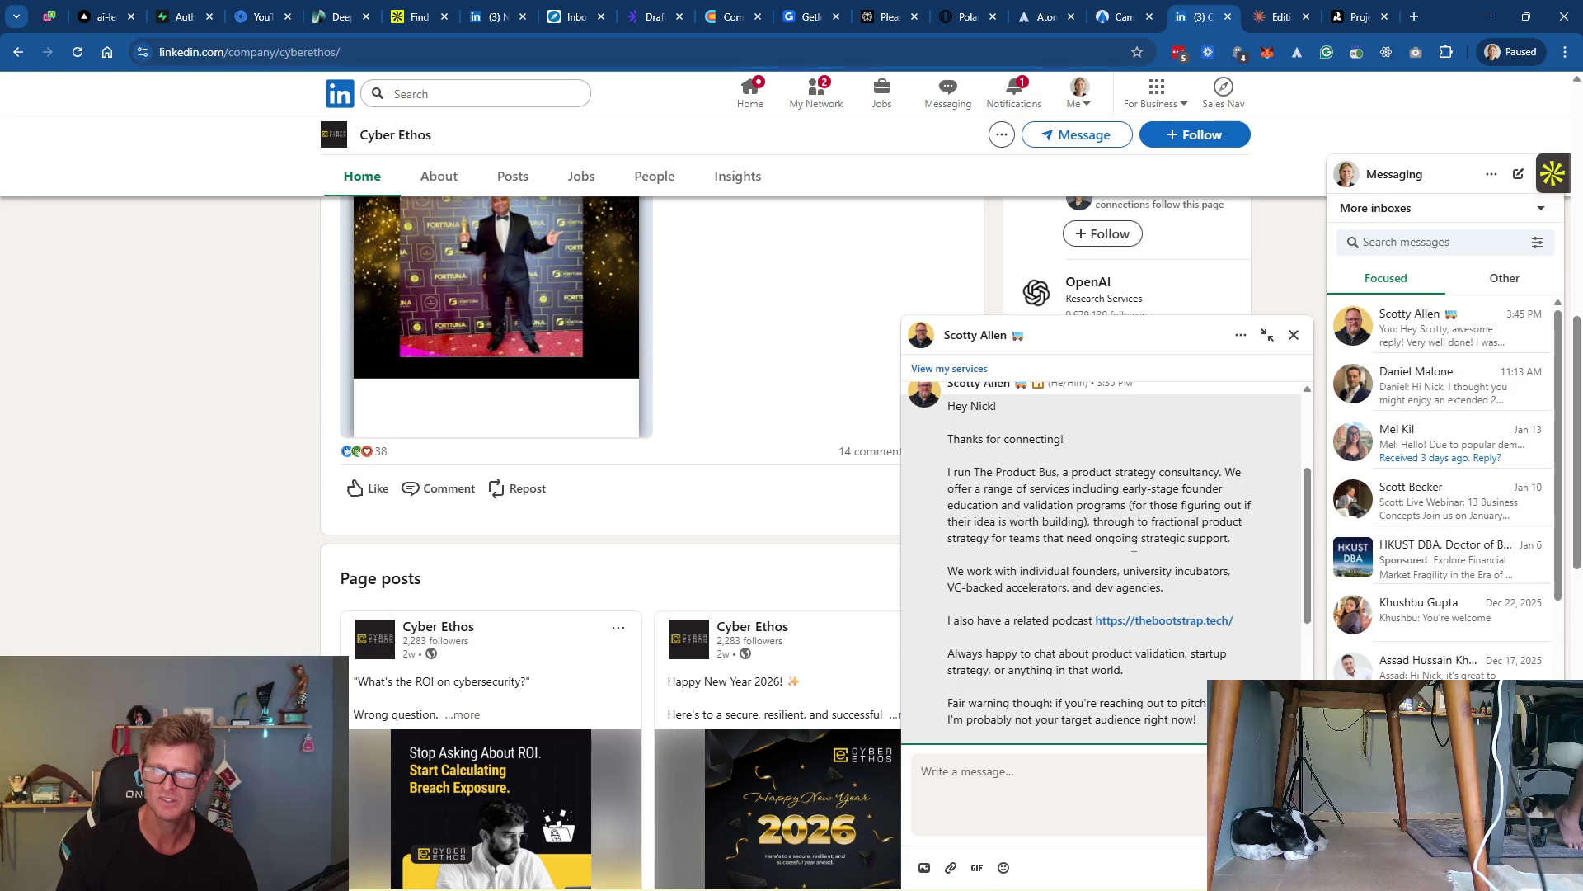
scroll(1136, 550, "down", 3)
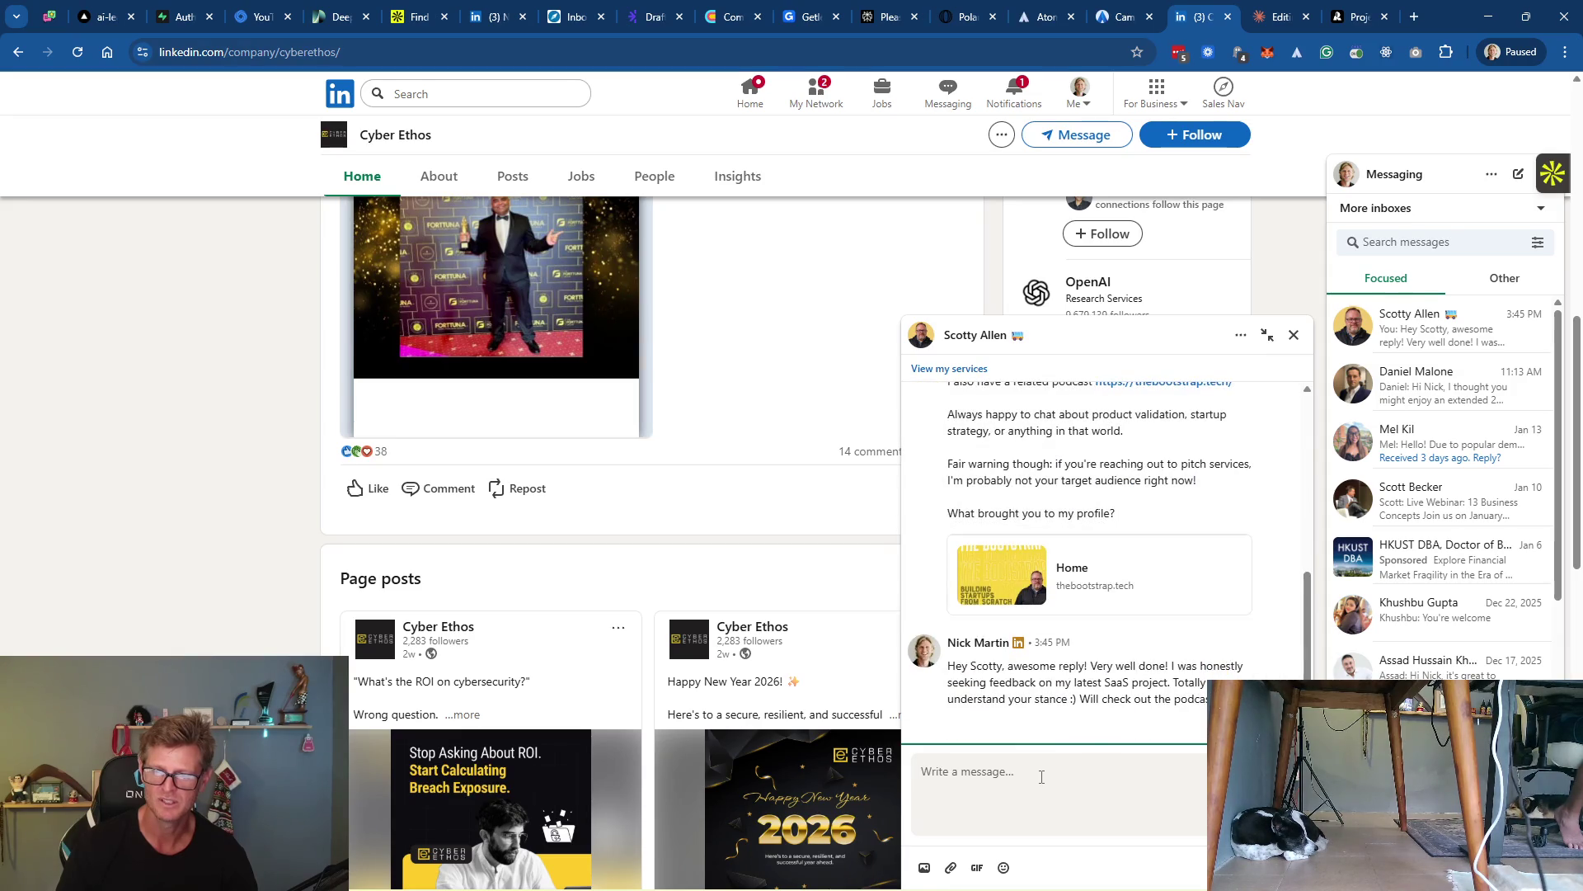
scroll(1093, 525, "up", 3)
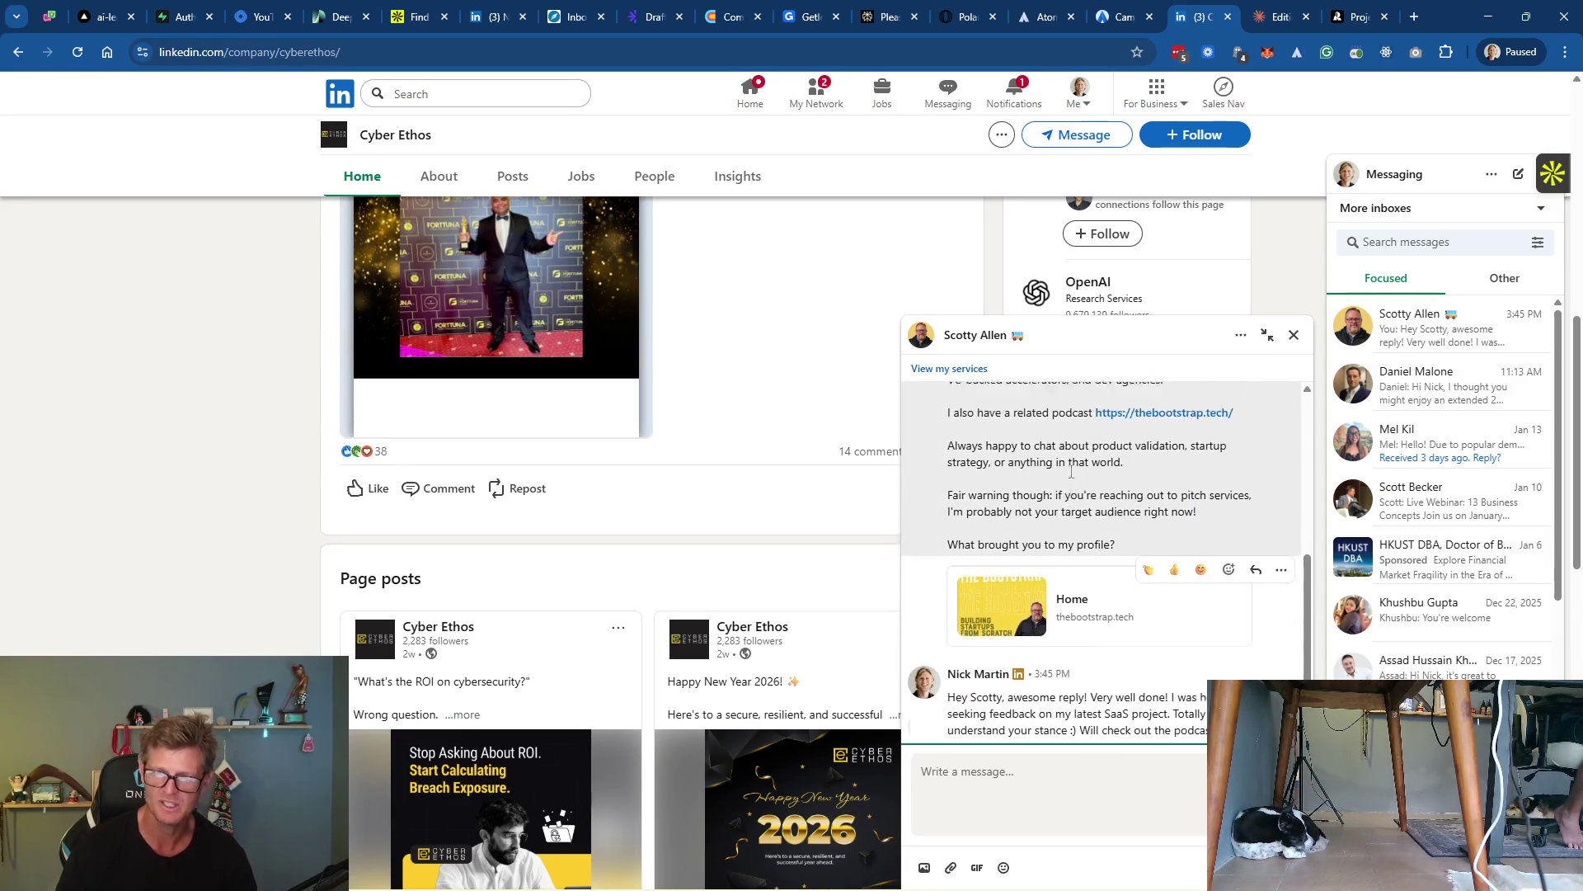
scroll(1088, 577, "down", 3)
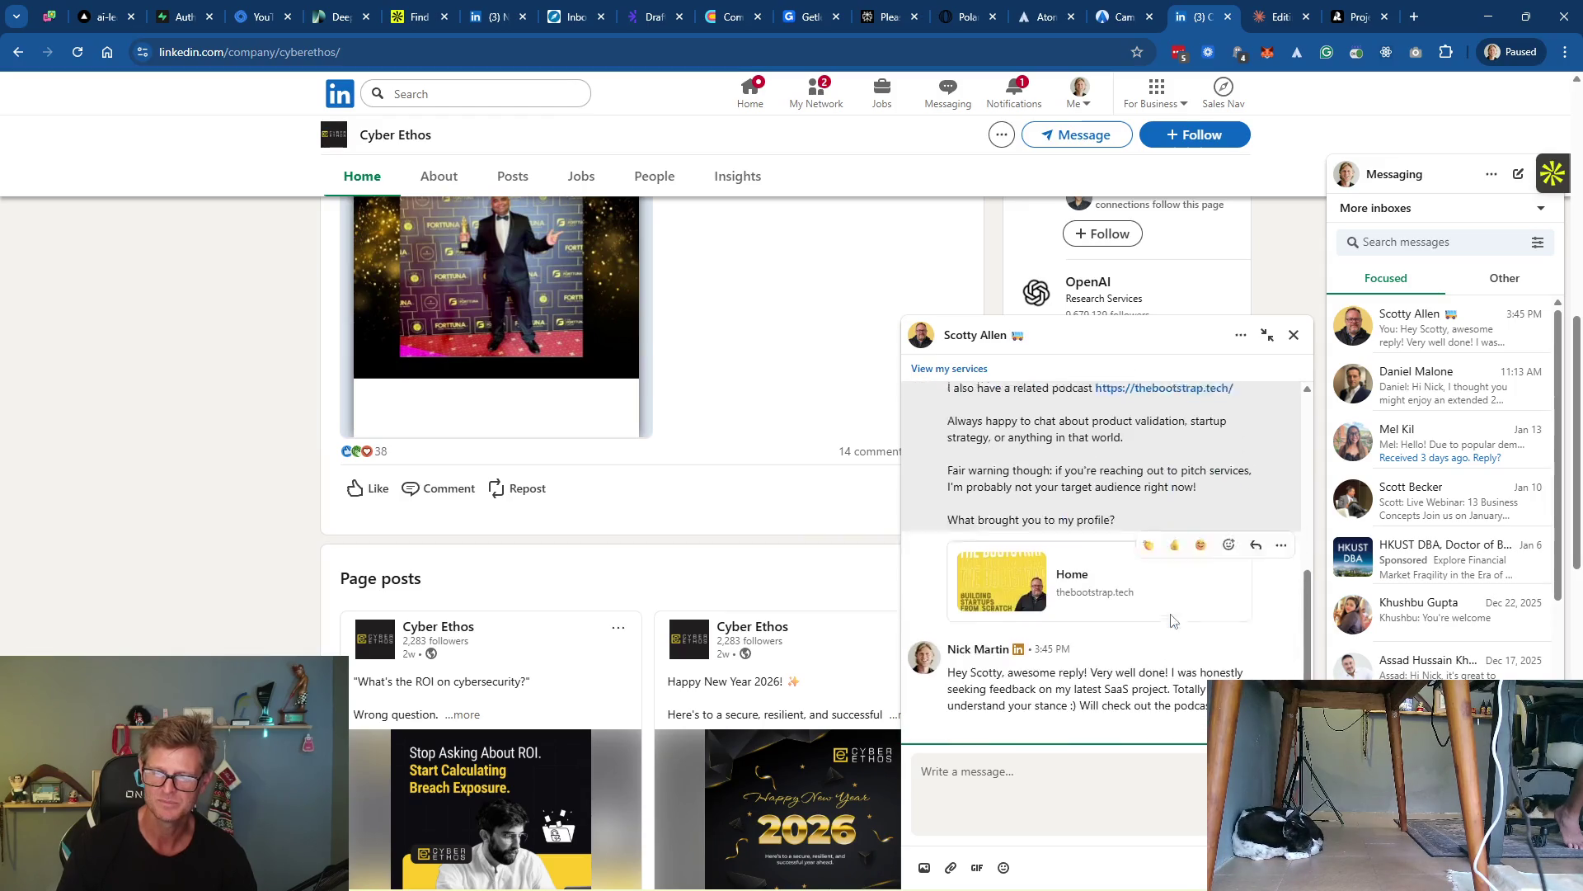
Send a follow-up, 'Your reply is so clever man! Have...', asking how he automated it
type("You")
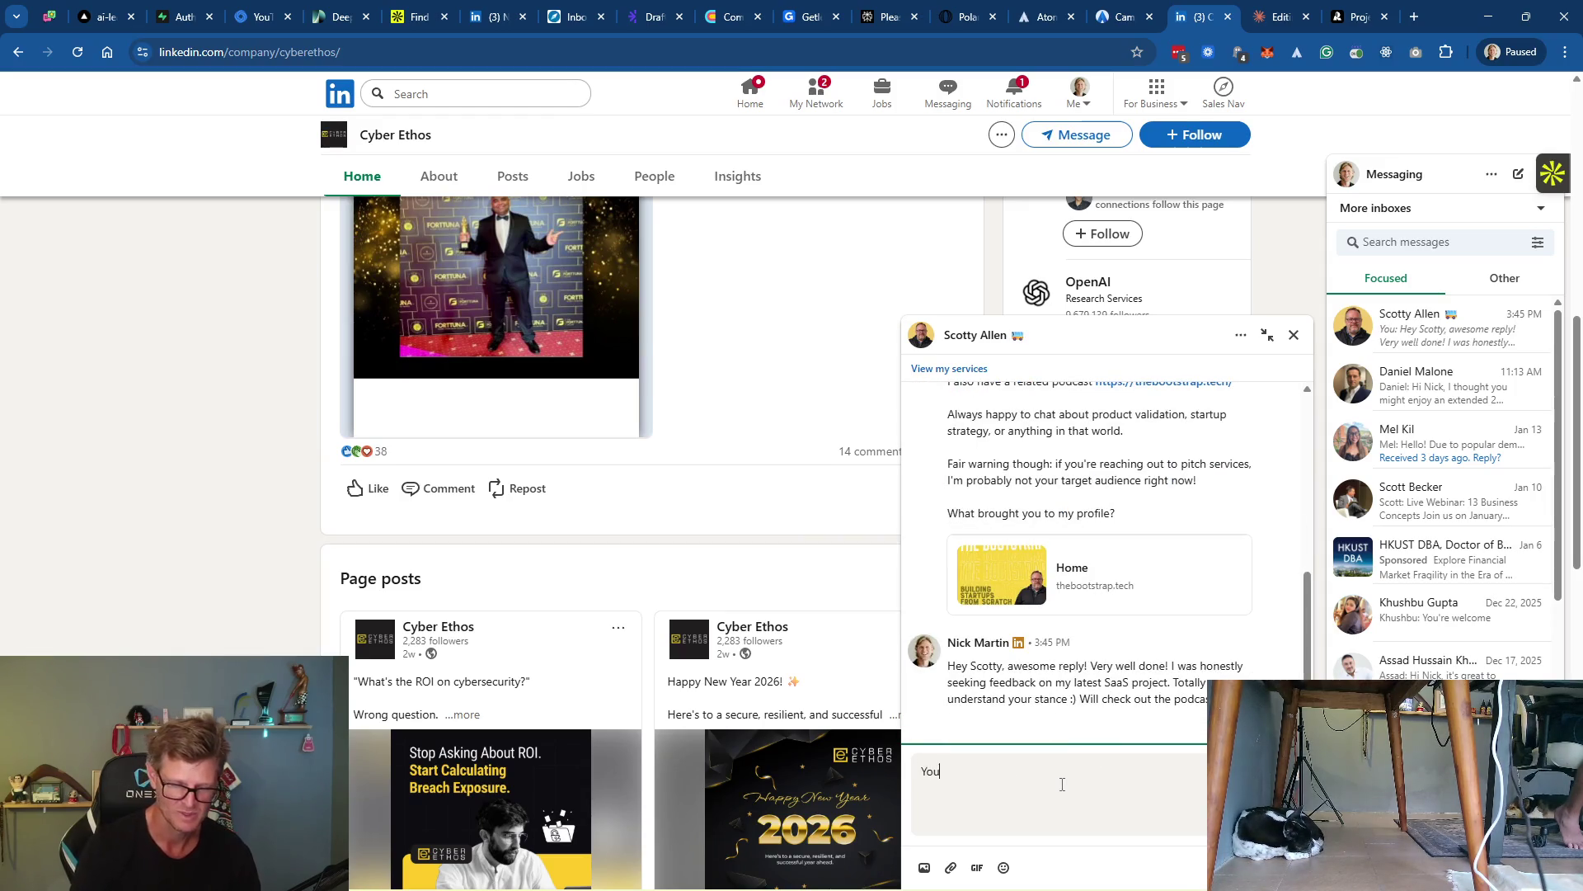
type("r reply is so clever man")
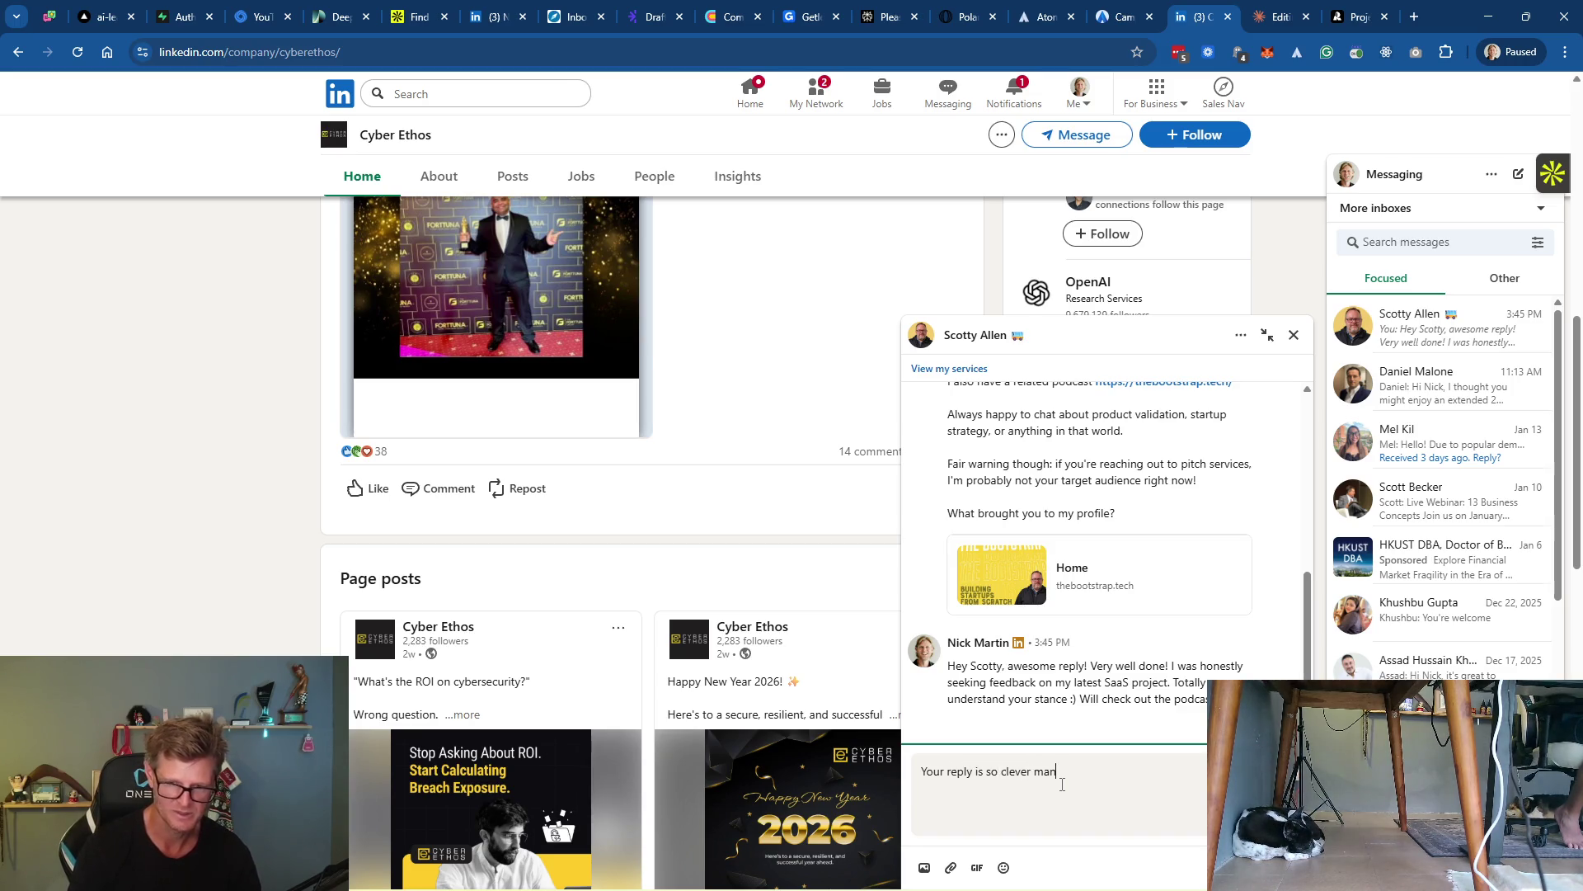
type("! Have you been able to autor")
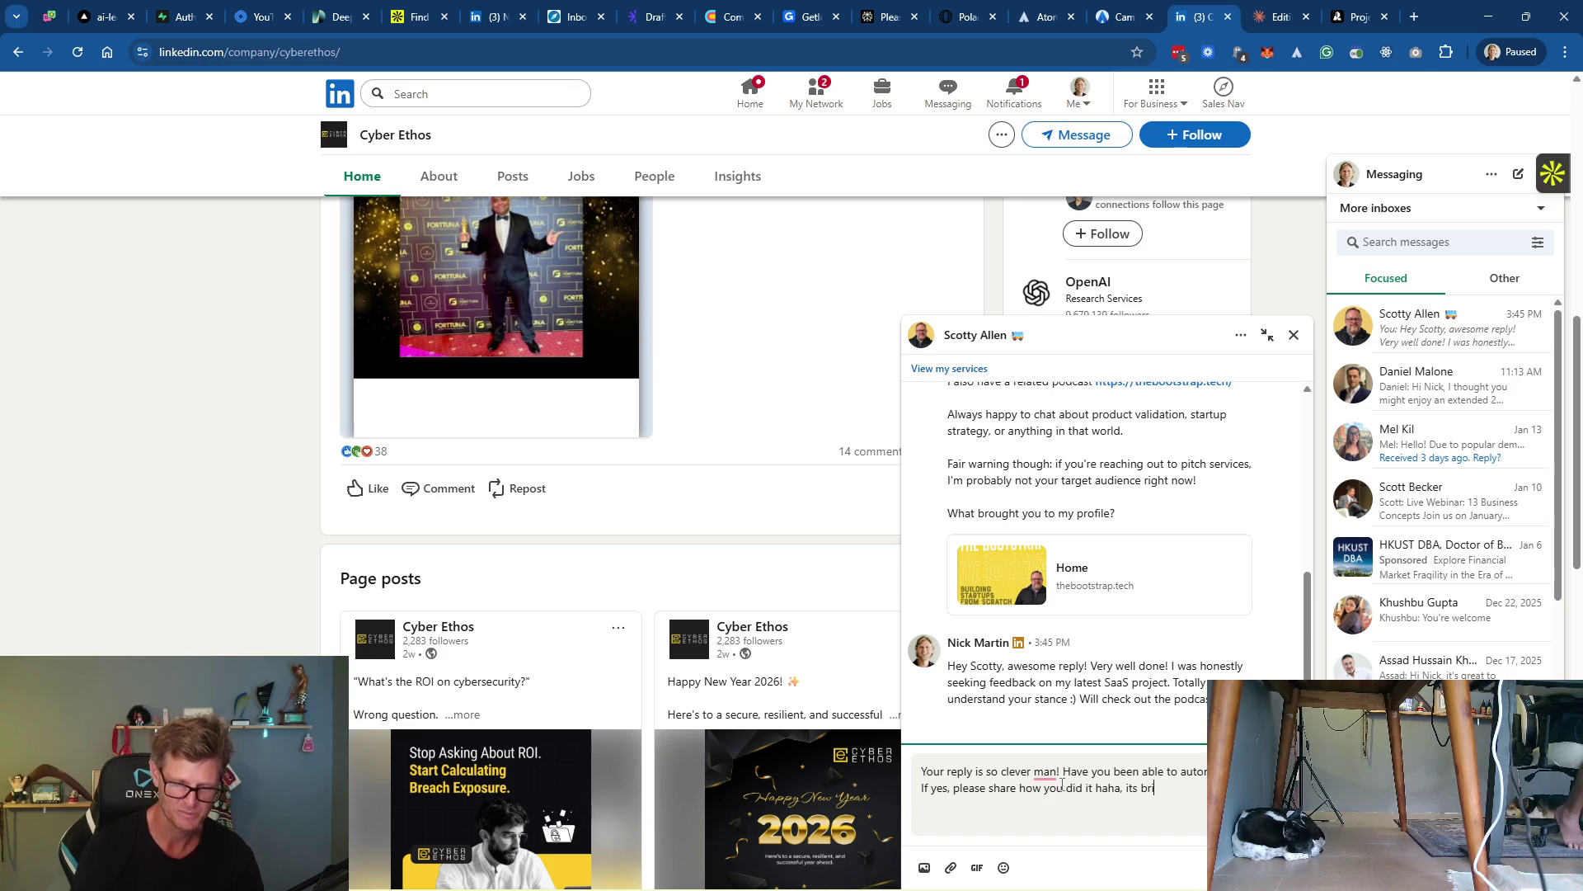
key("Return")
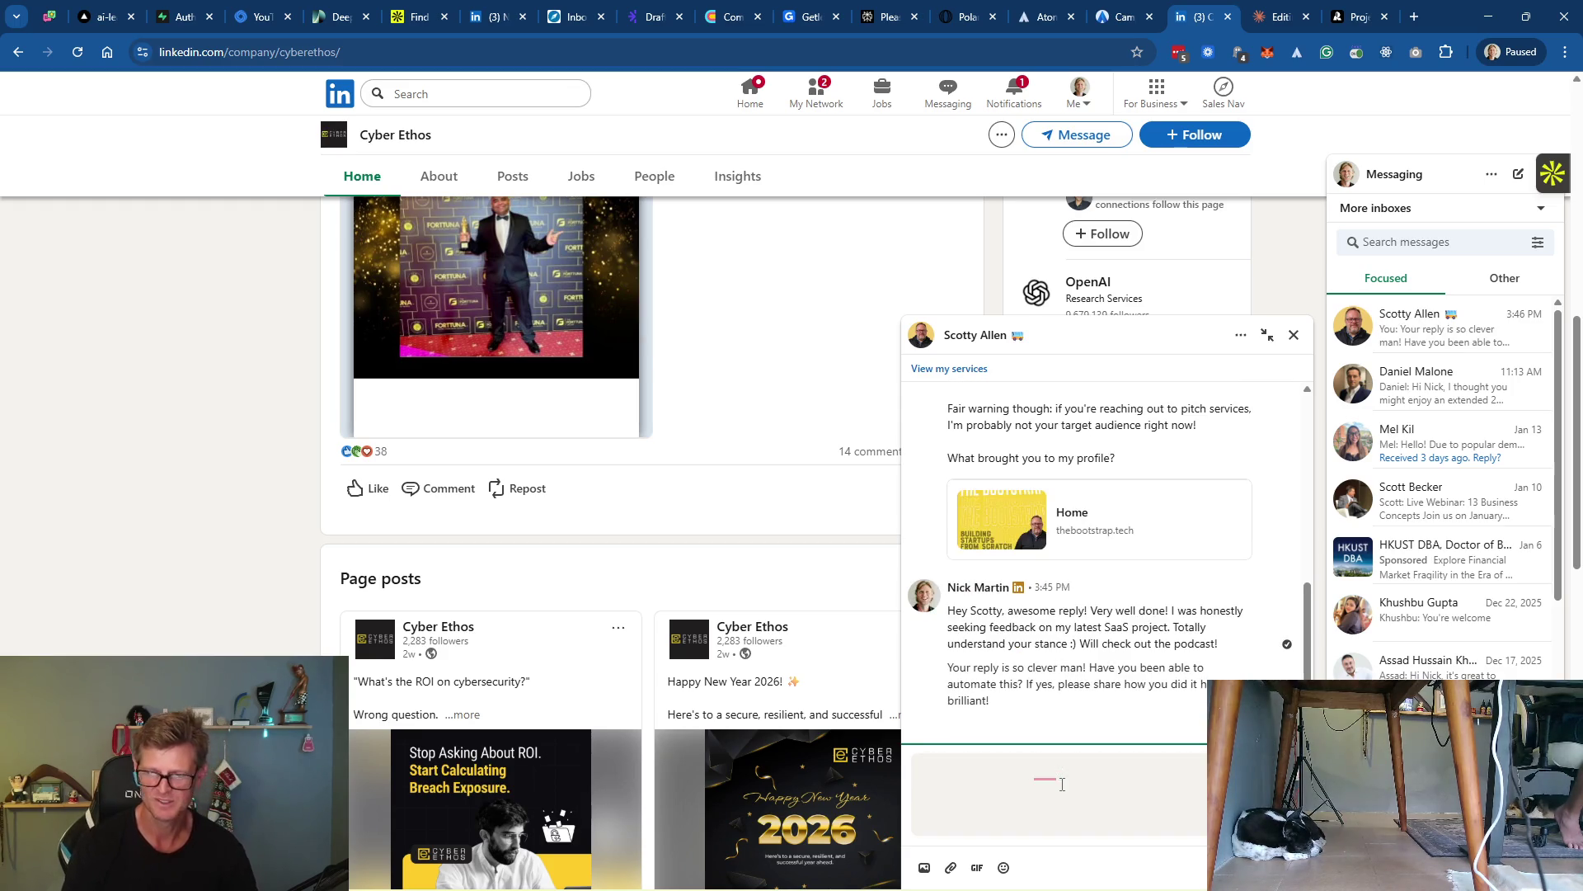
scroll(1155, 610, "up", 5)
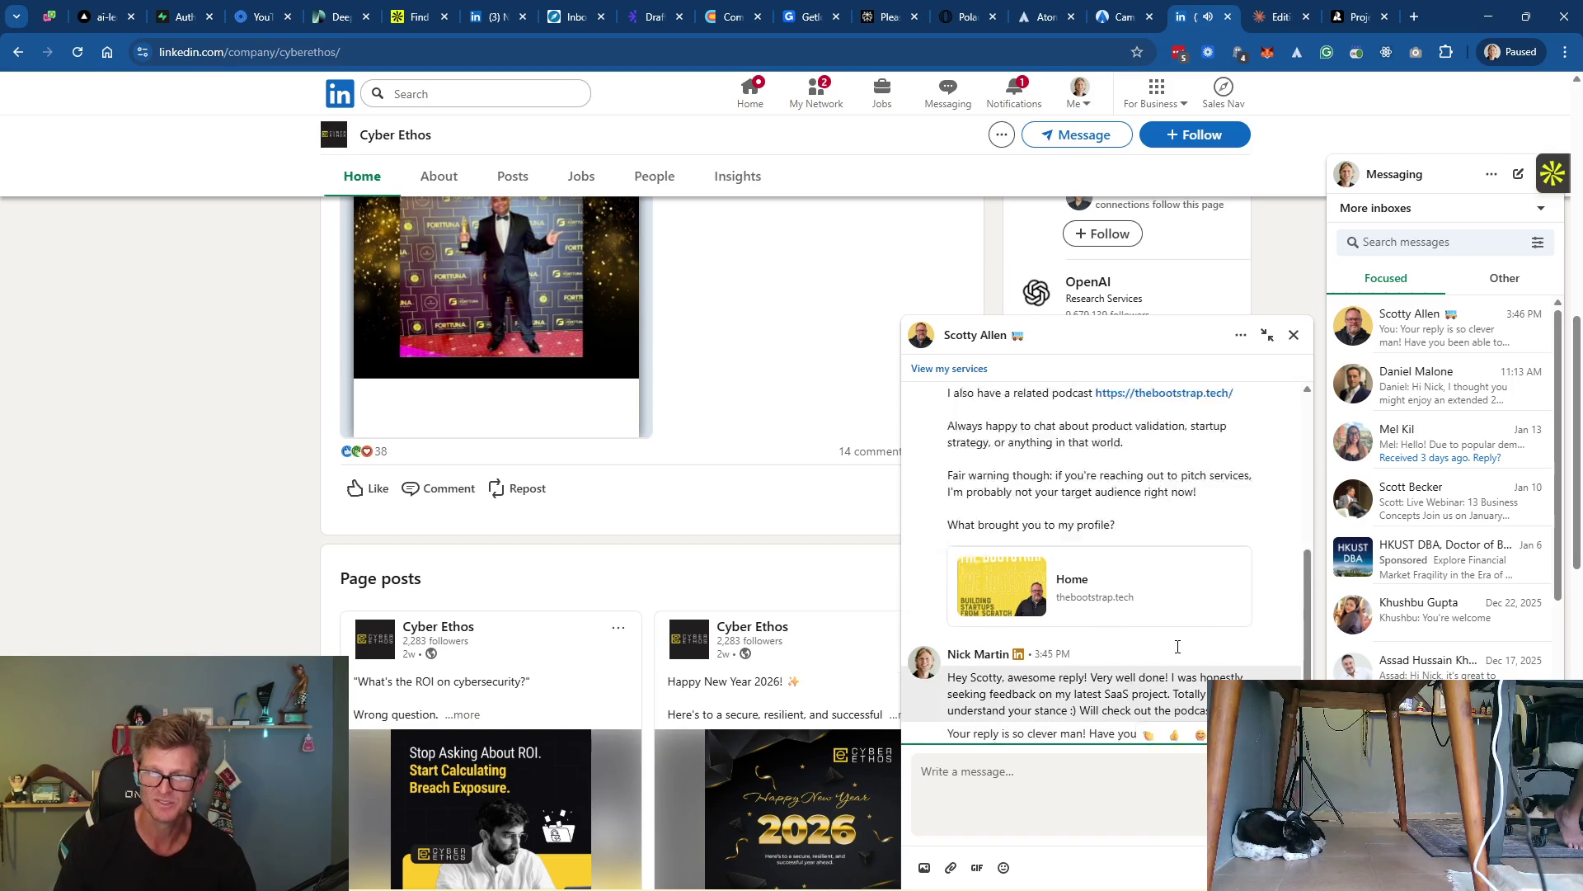
Open the thebootstrap.tech podcast link from the chat, continuing past LinkedIn's leaving-site notice
left_click(1167, 541)
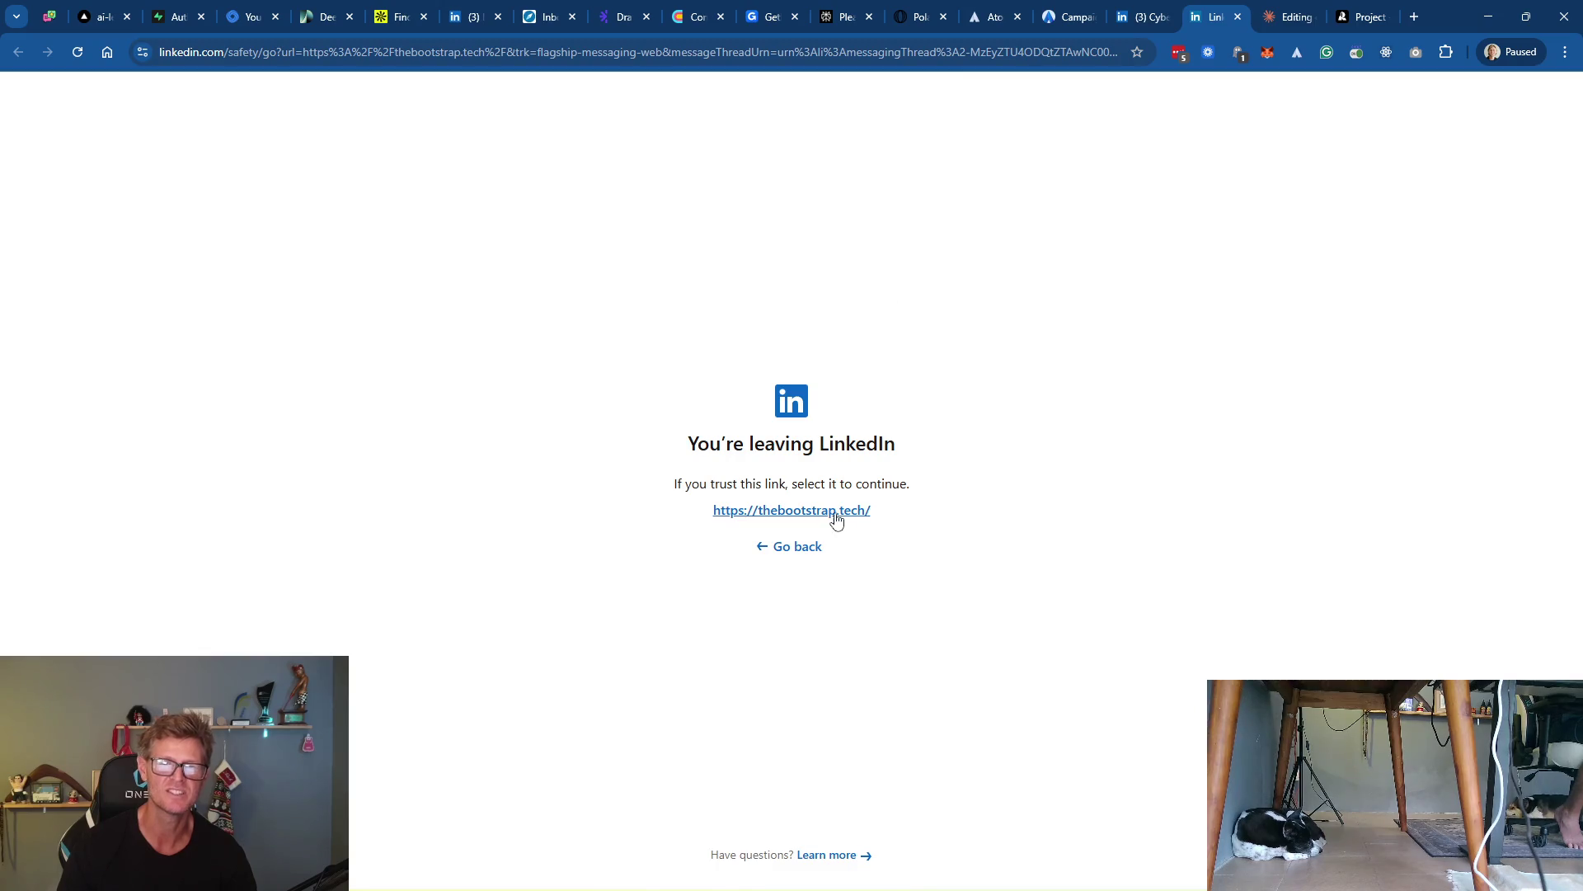
left_click(835, 513)
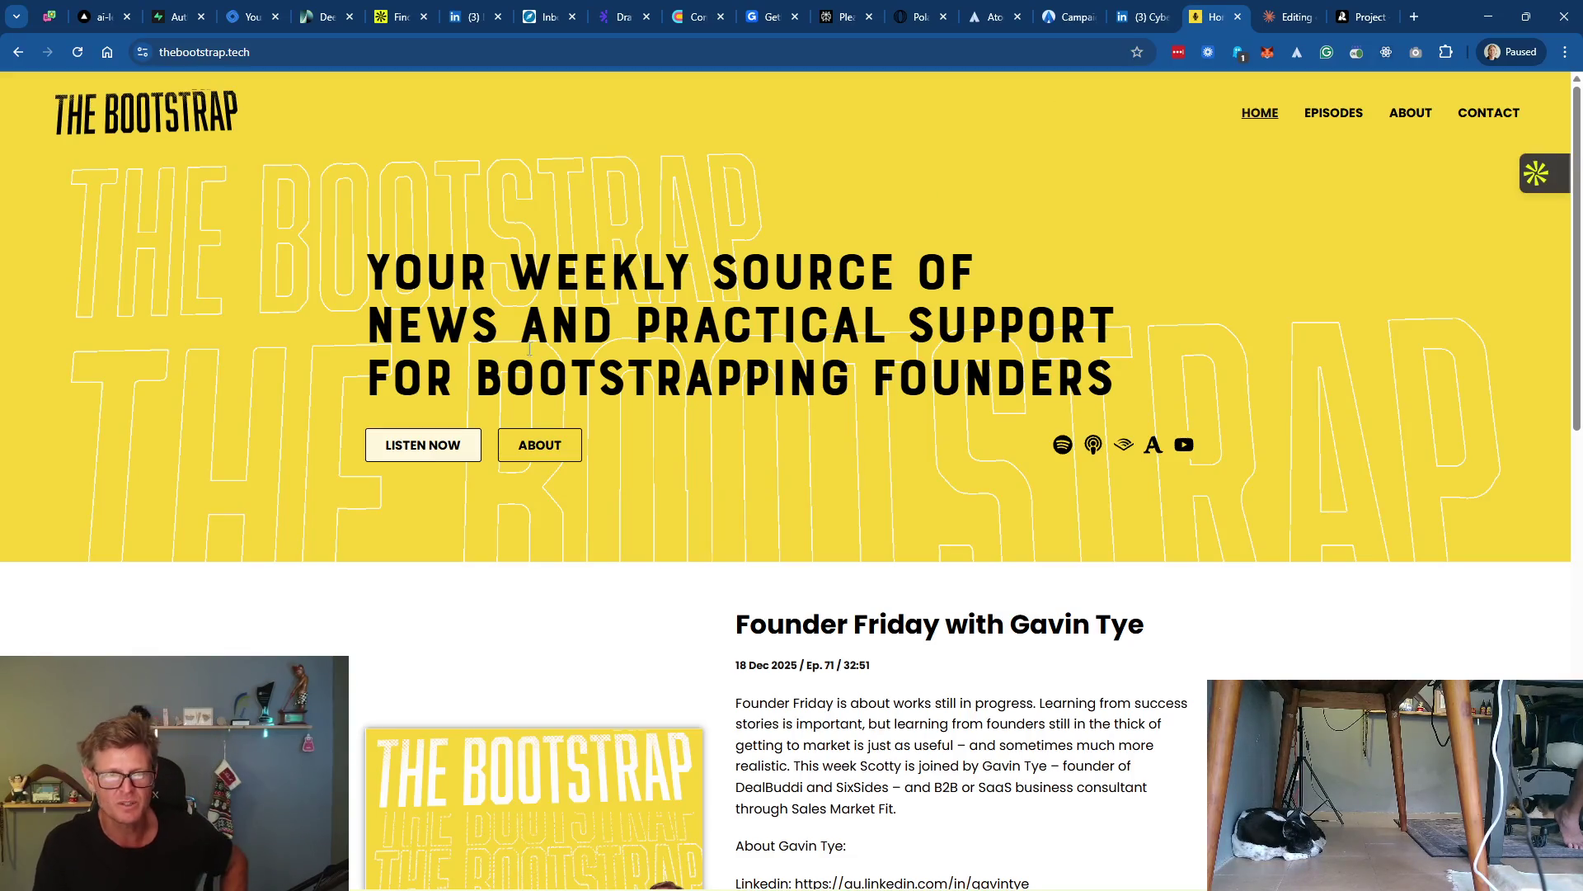
scroll(899, 463, "down", 6)
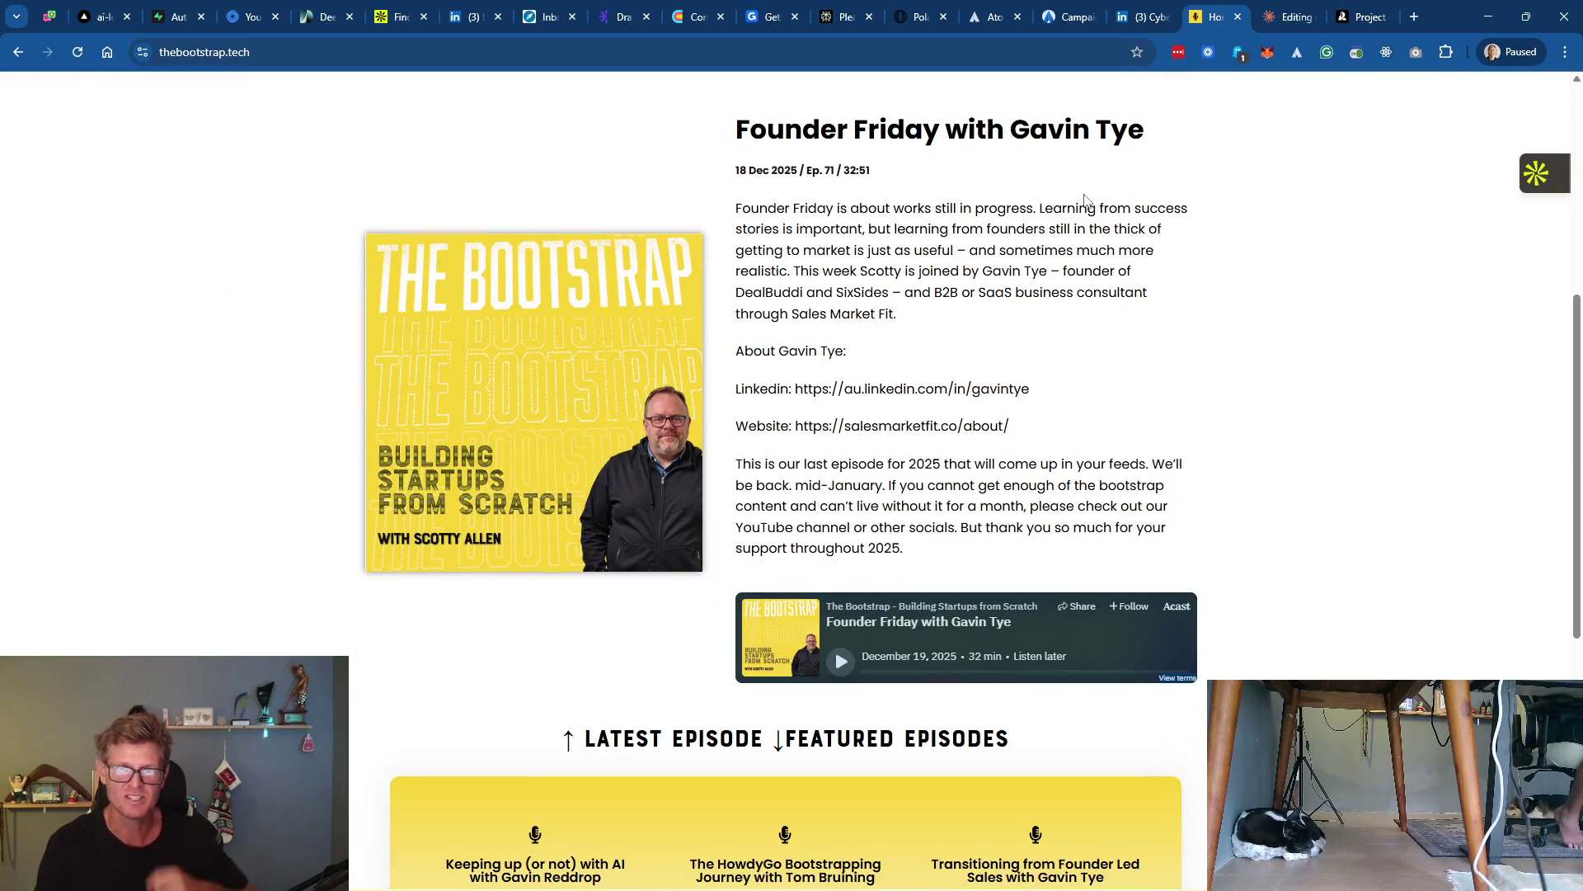
Look over The Bootstrap's latest episode and footer, then return to the LinkedIn tab
scroll(926, 310, "down", 1)
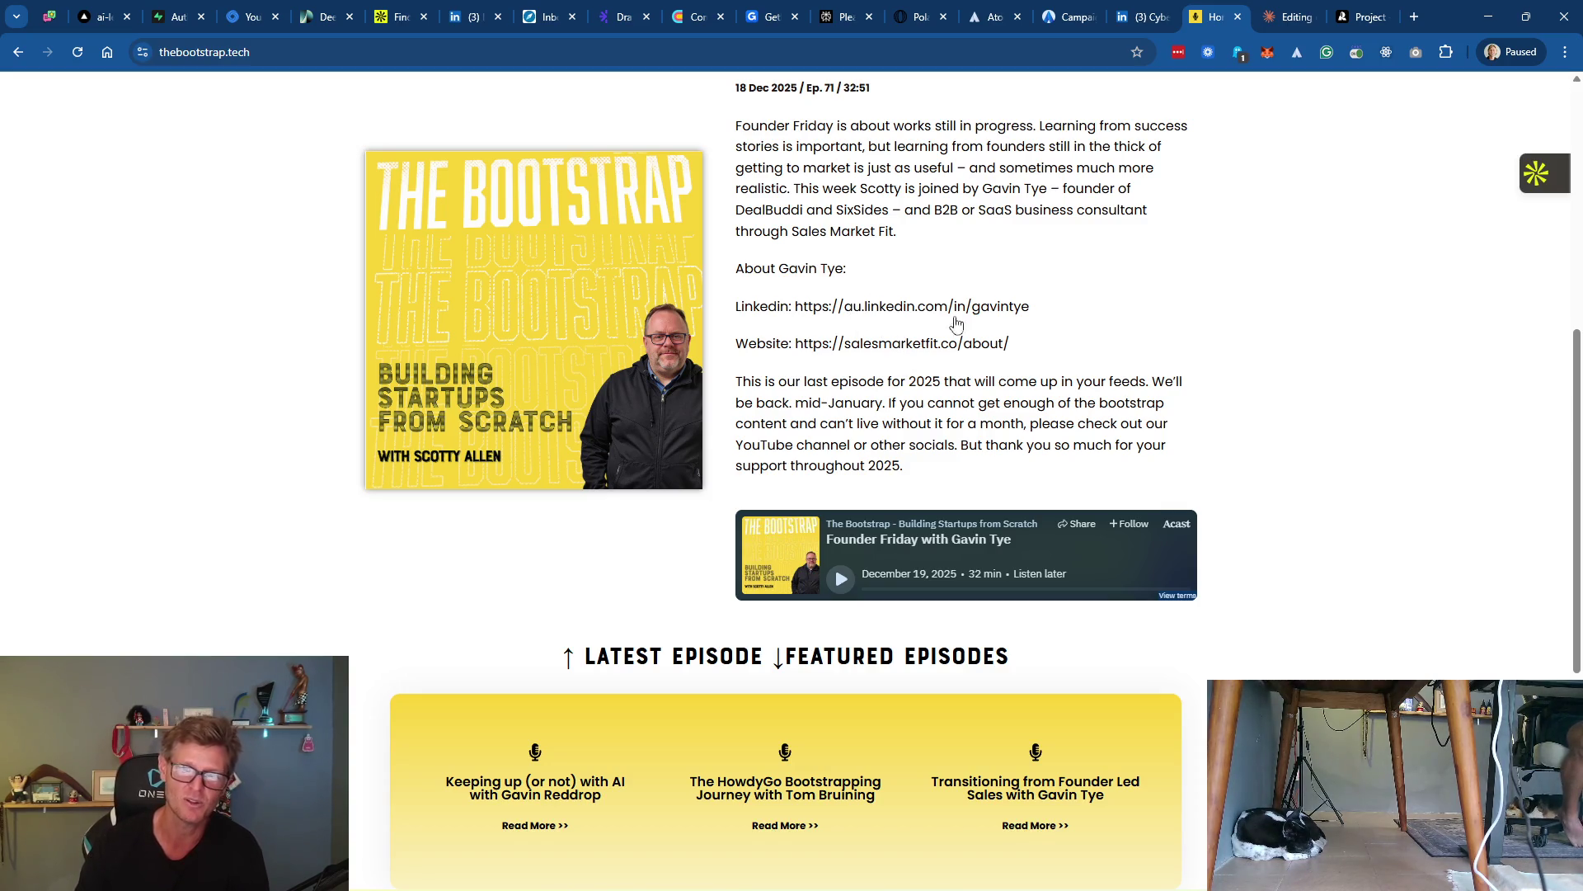
scroll(718, 523, "down", 4)
scroll(717, 523, "down", 2)
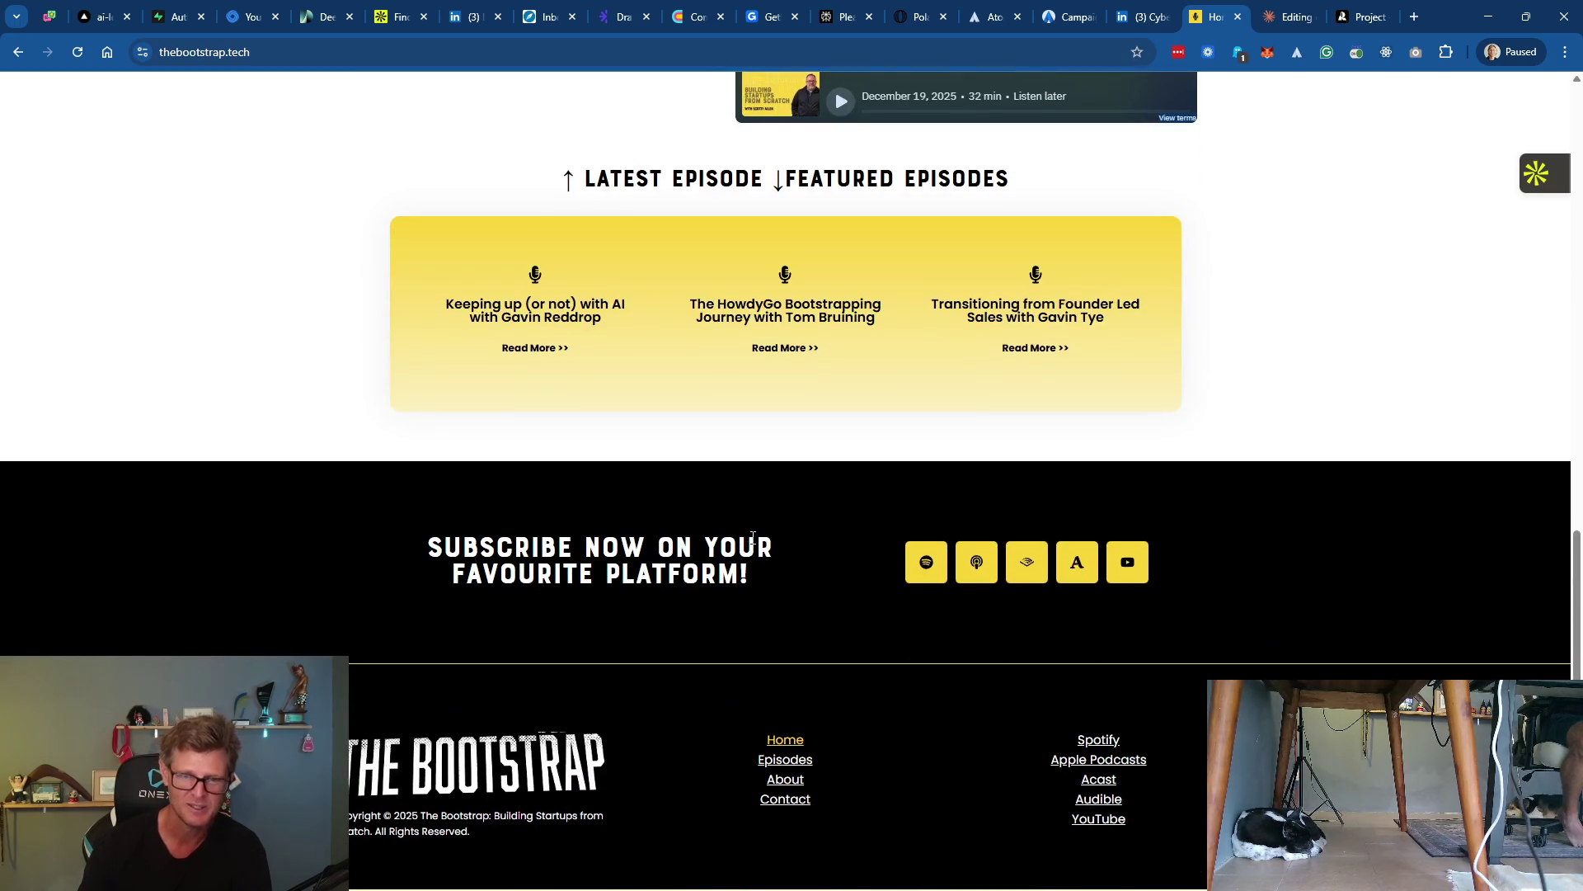
scroll(752, 537, "up", 15)
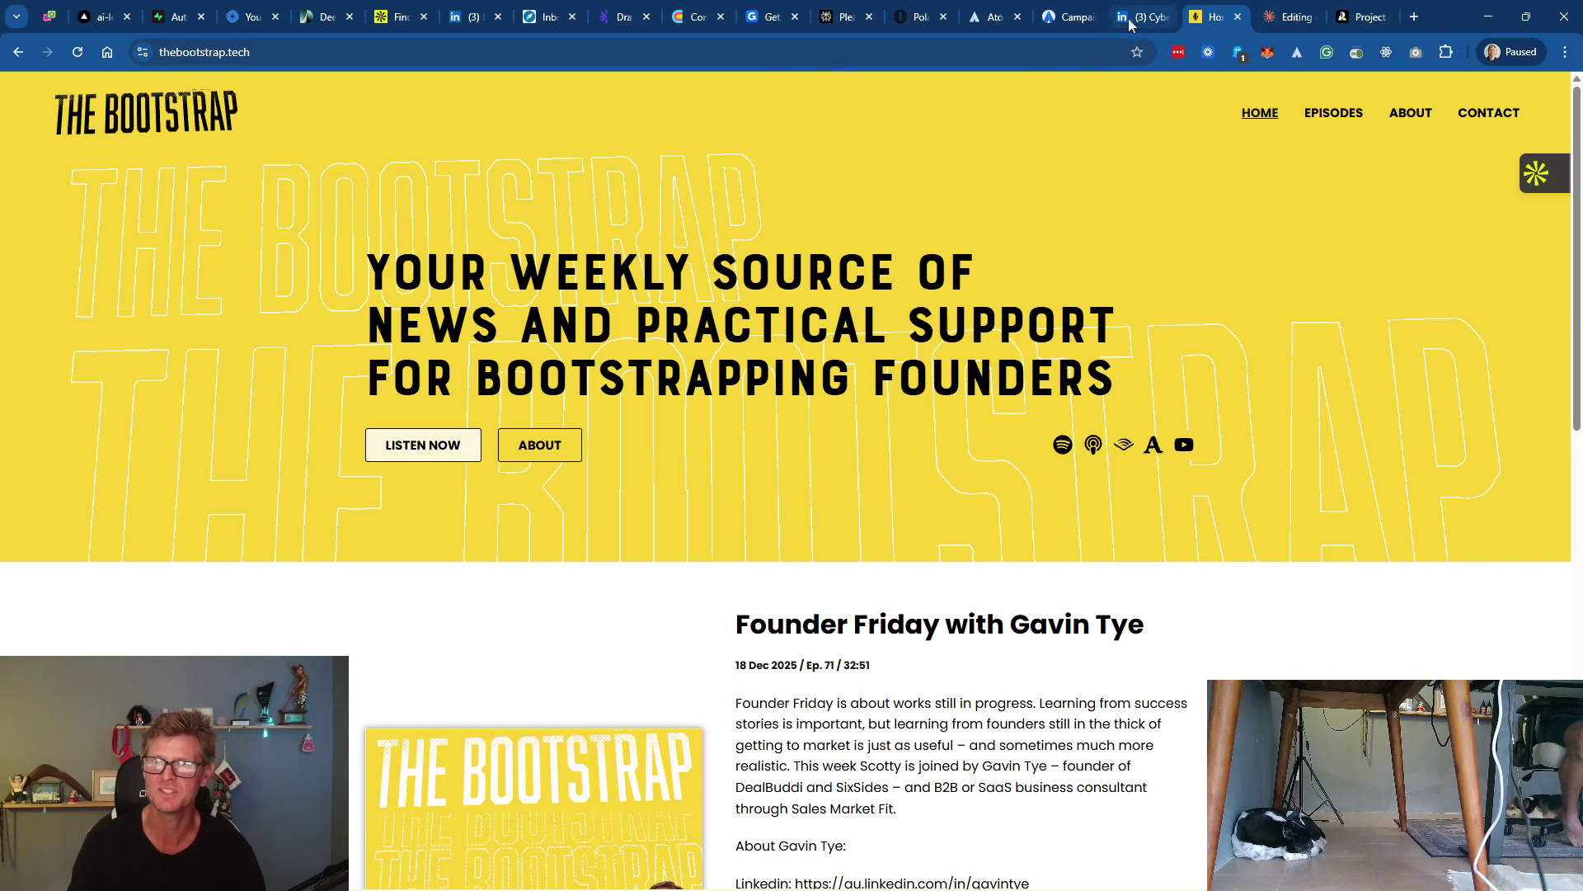
left_click(1155, 18)
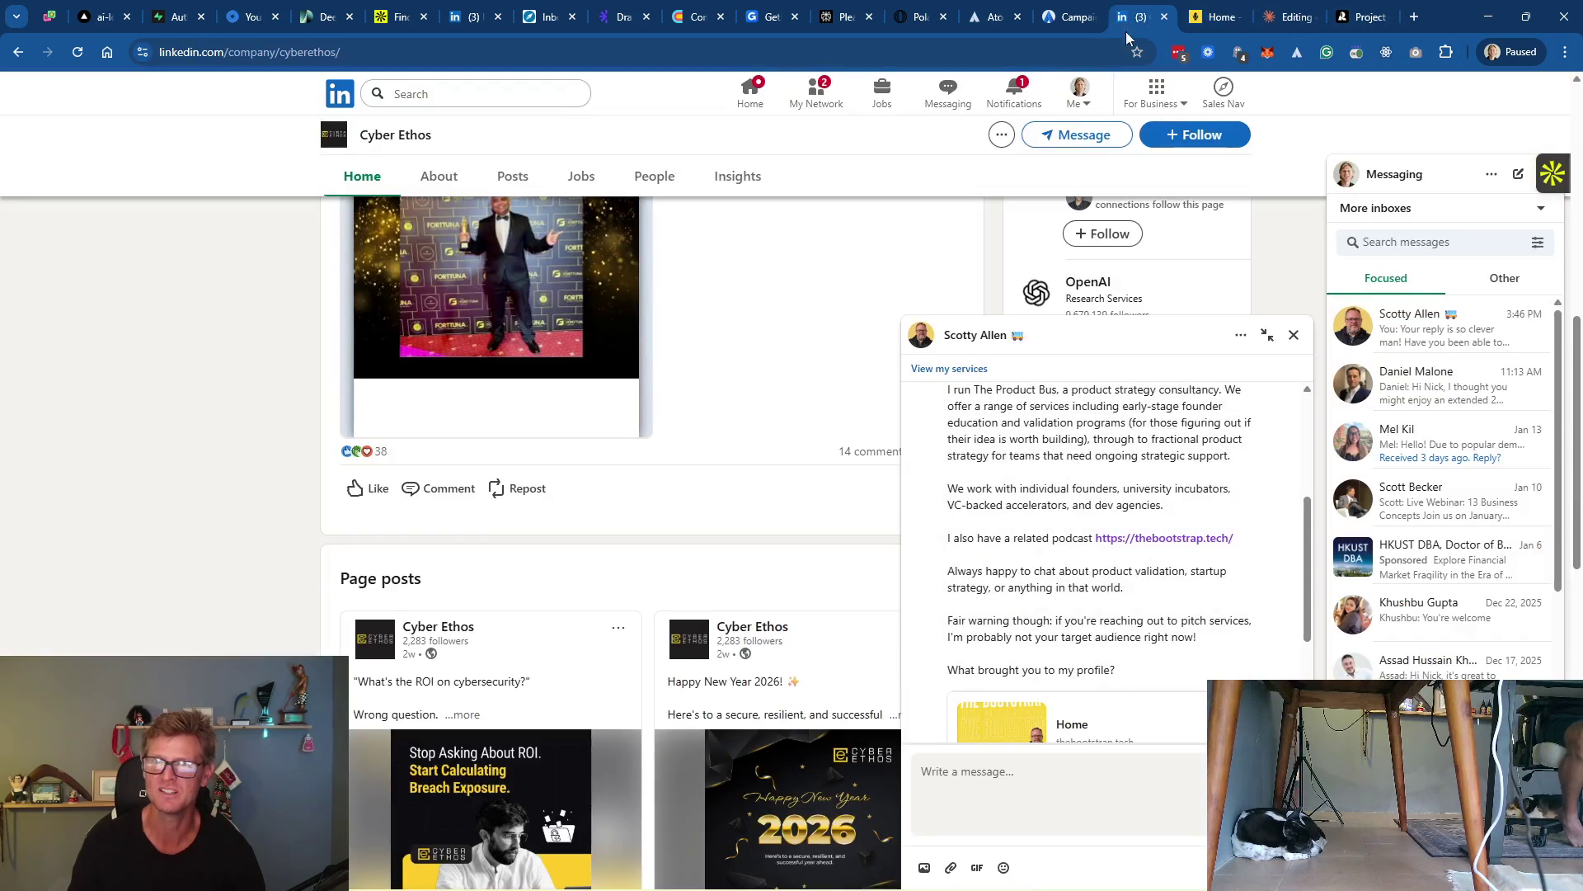
Check LinkedIn notifications and My Network invitations, closing the open chat window
left_click(1015, 93)
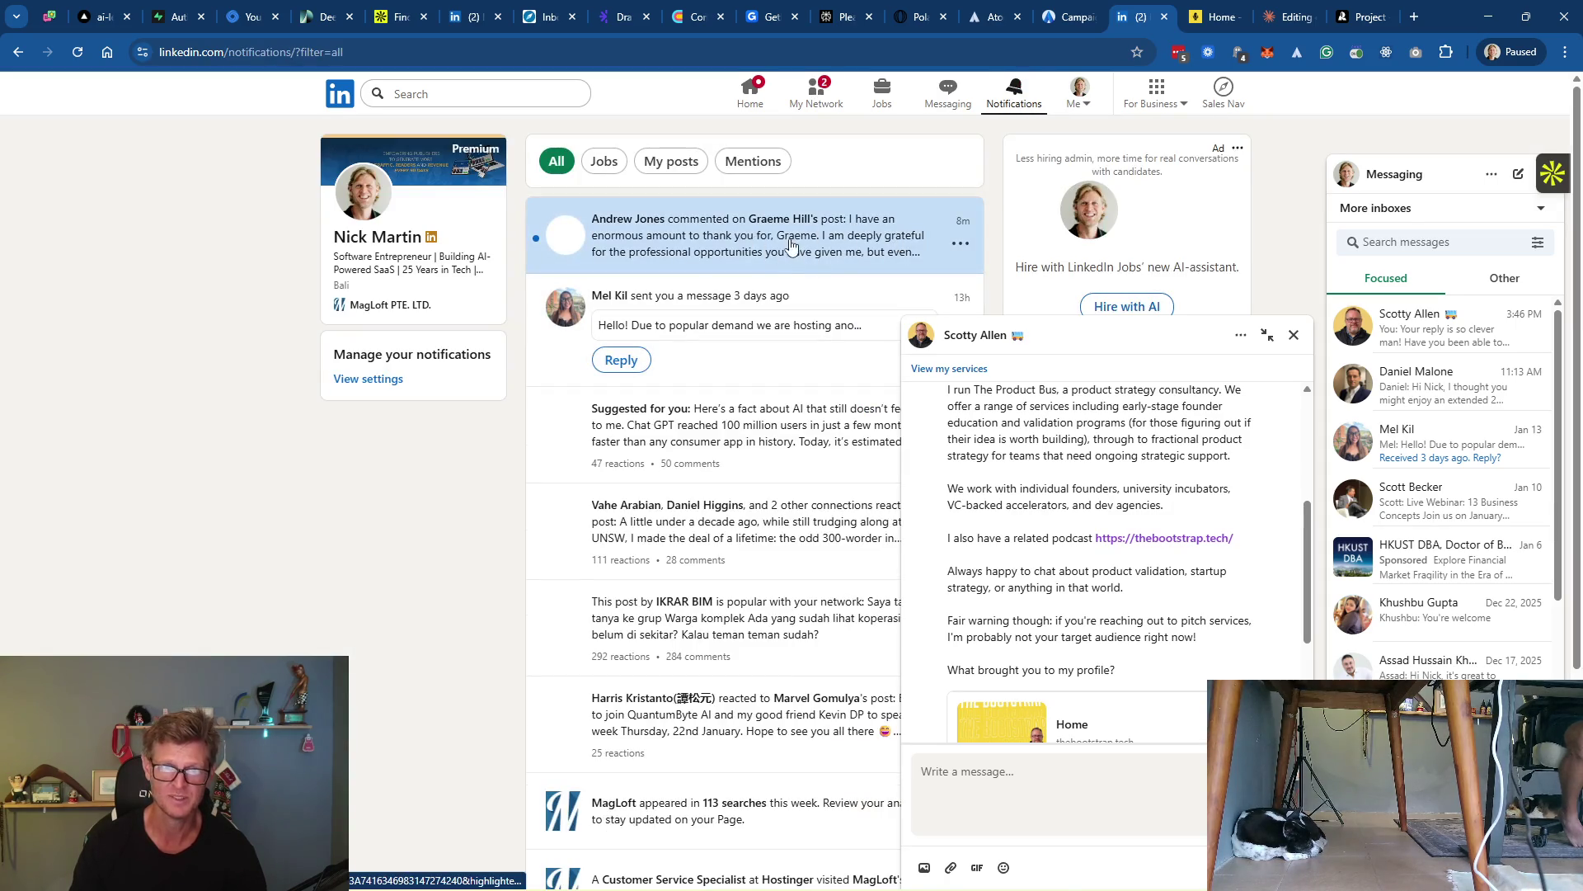
left_click(810, 91)
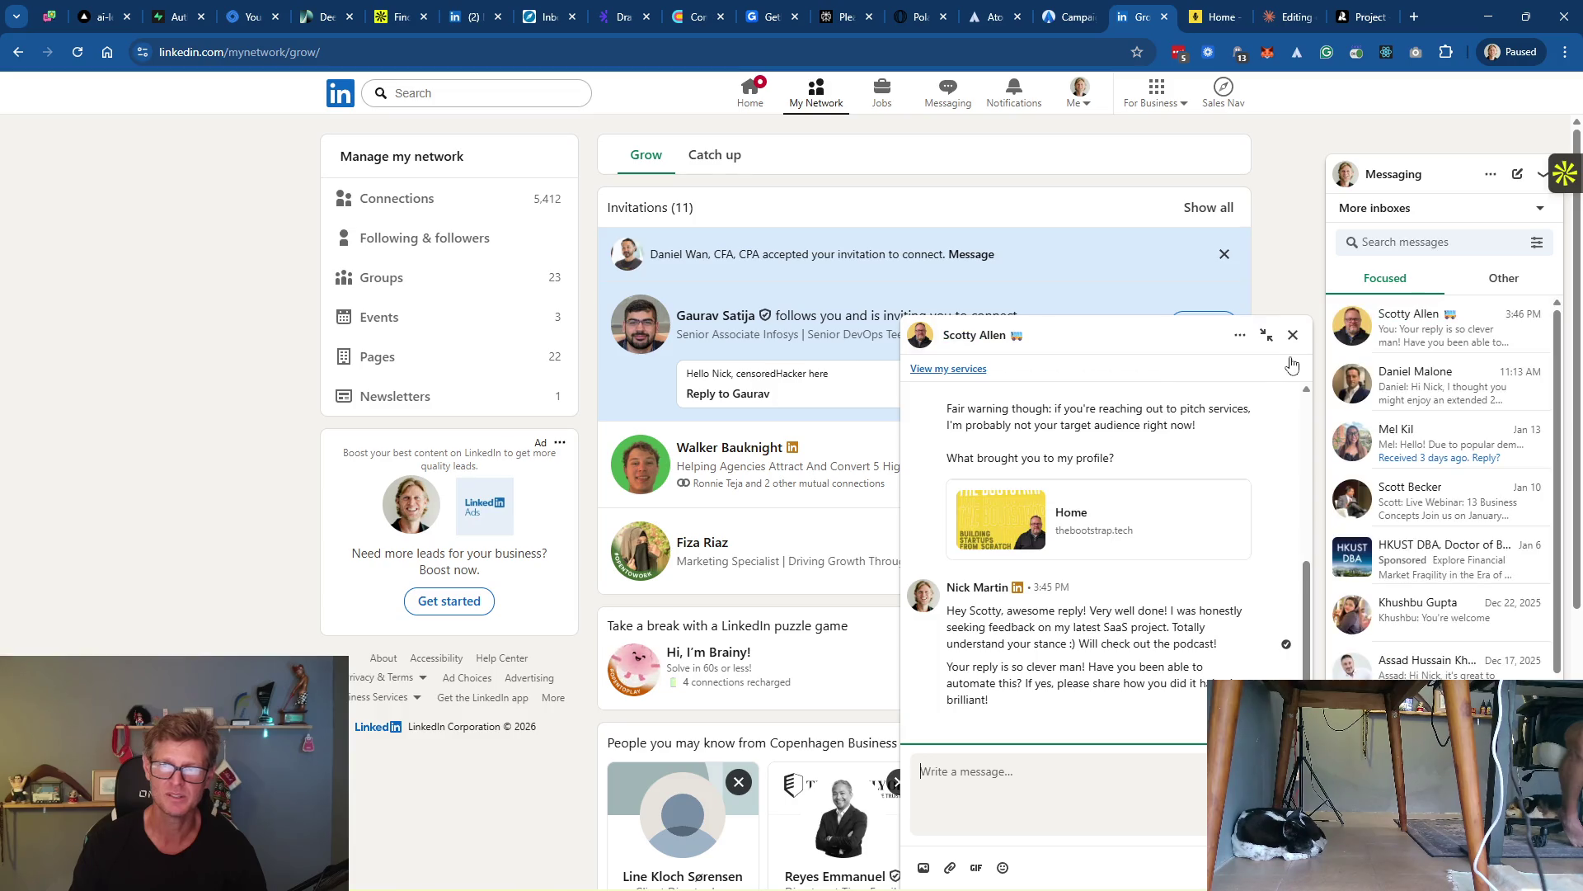
left_click(1292, 335)
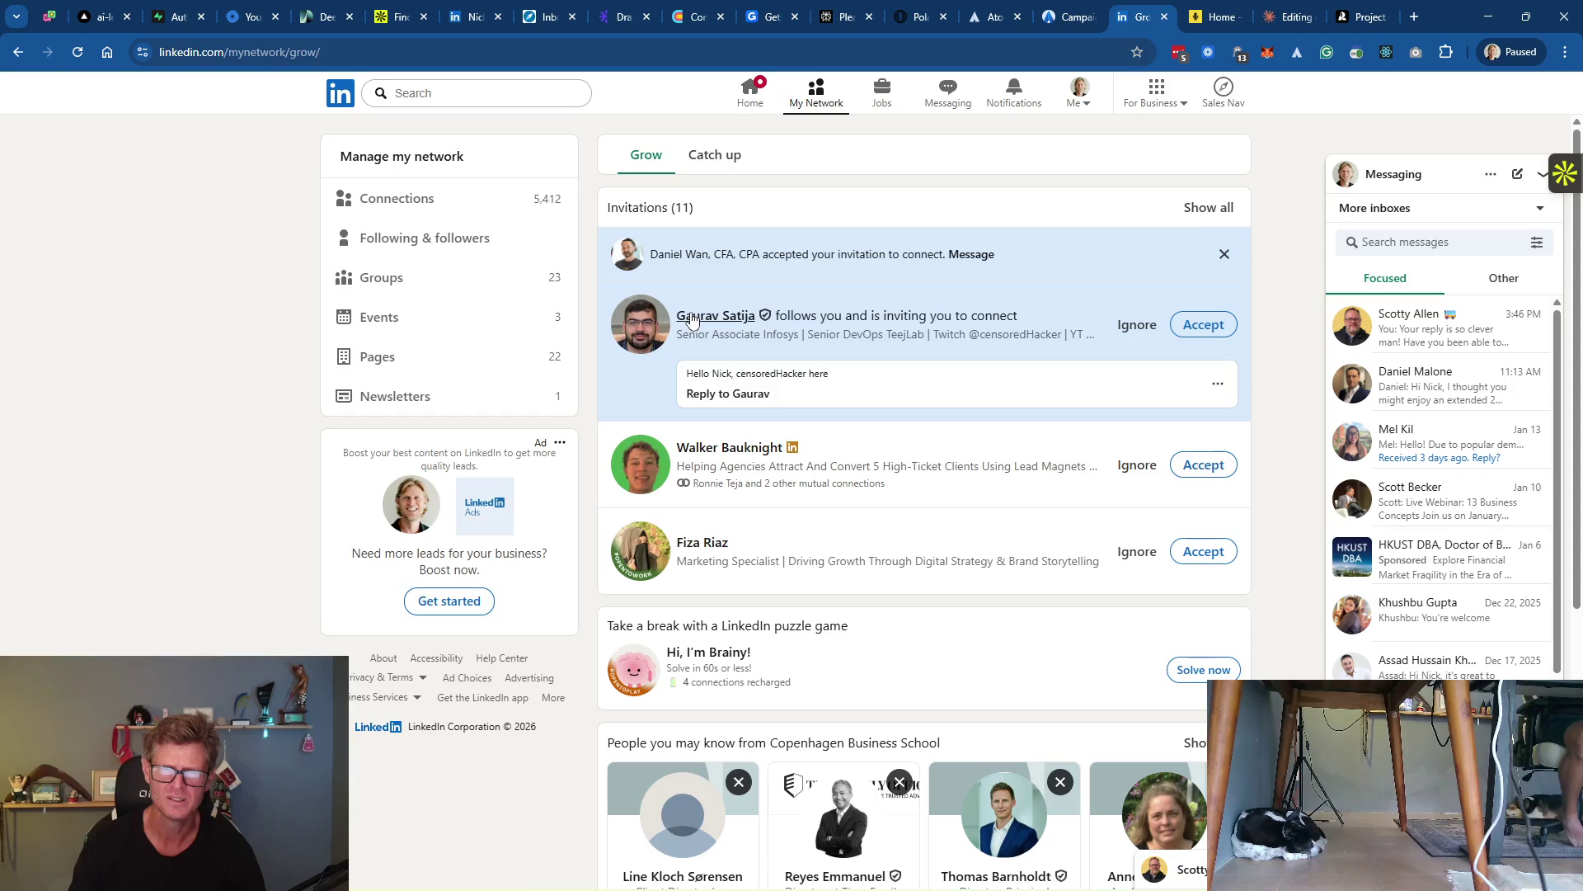
Return to Atomic BI's message review for the Cyber Ethos prospect
left_click(1070, 22)
left_click(992, 18)
left_click(1065, 20)
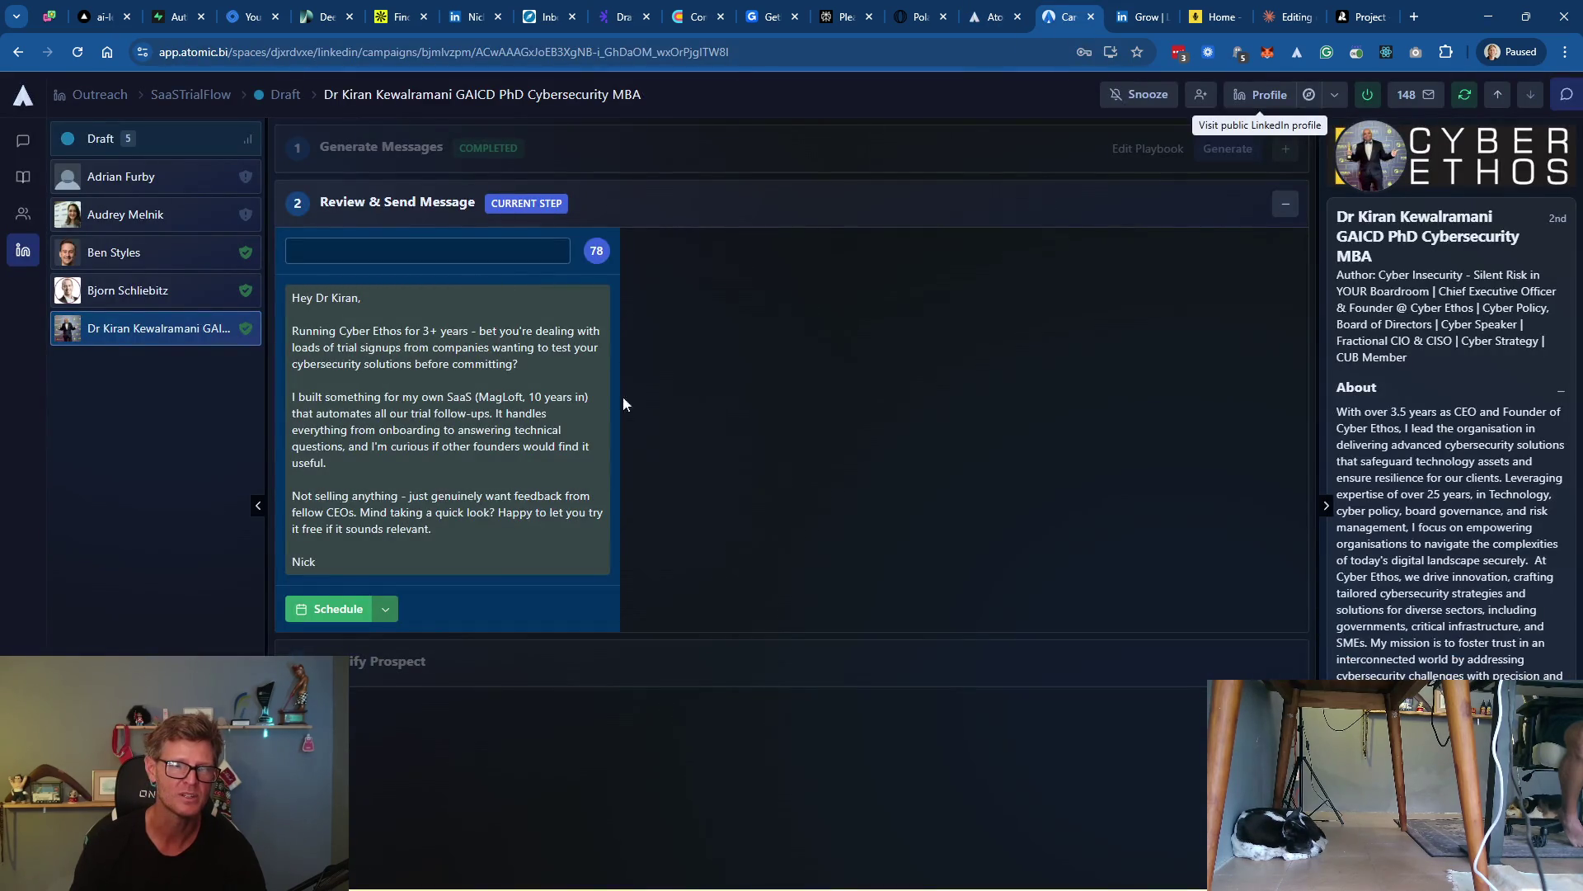
Schedule the drafted message to the Cyber Ethos founder, leaving four leads in Draft
left_click(334, 609)
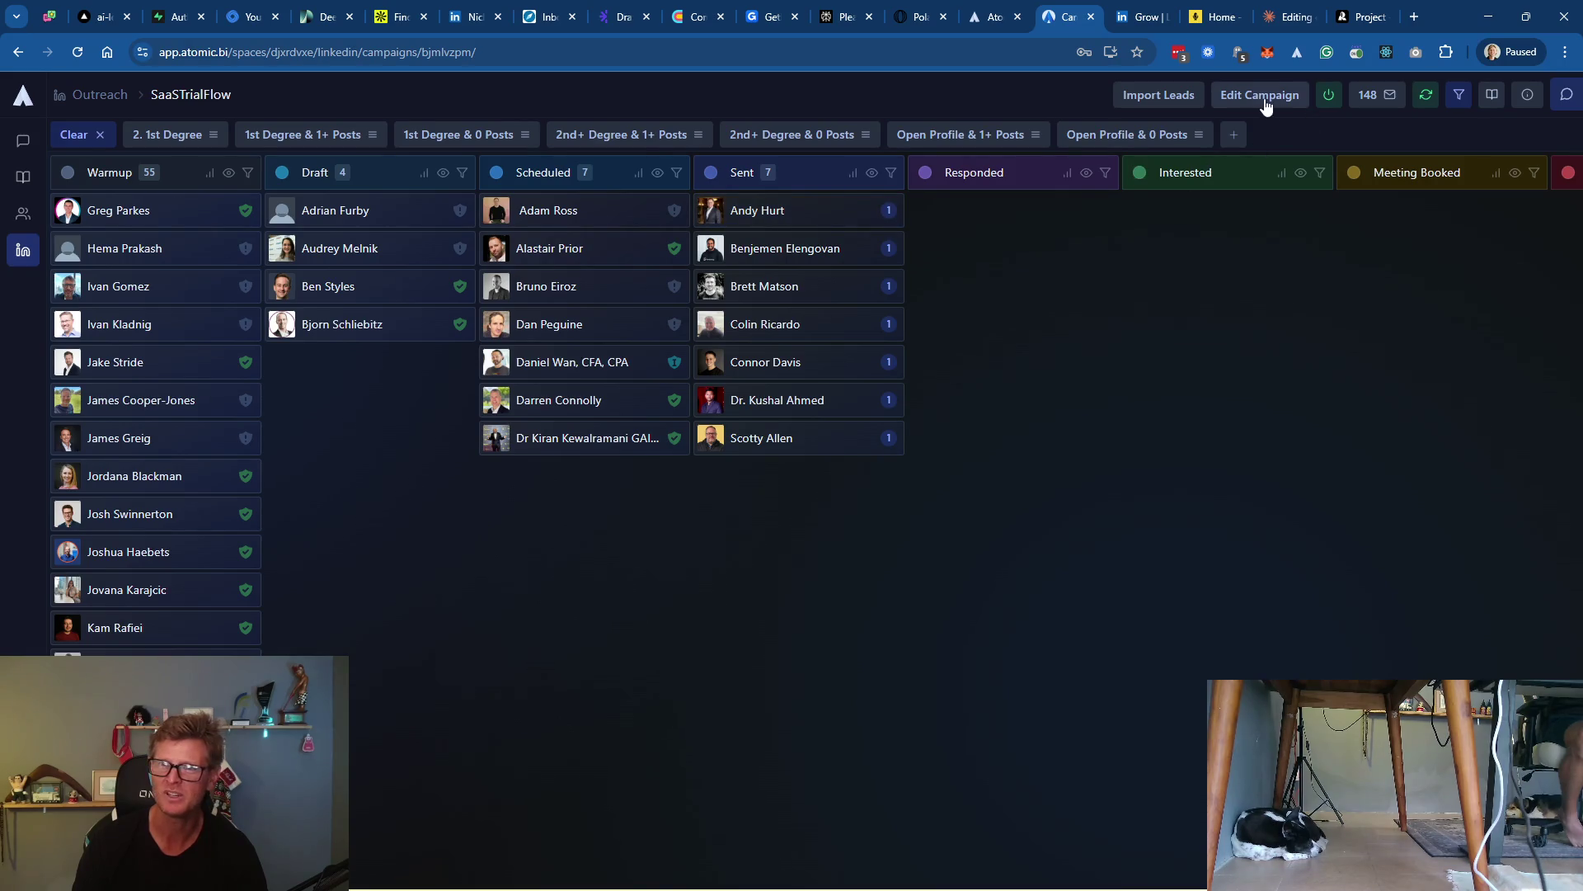
mouse_move(1373, 99)
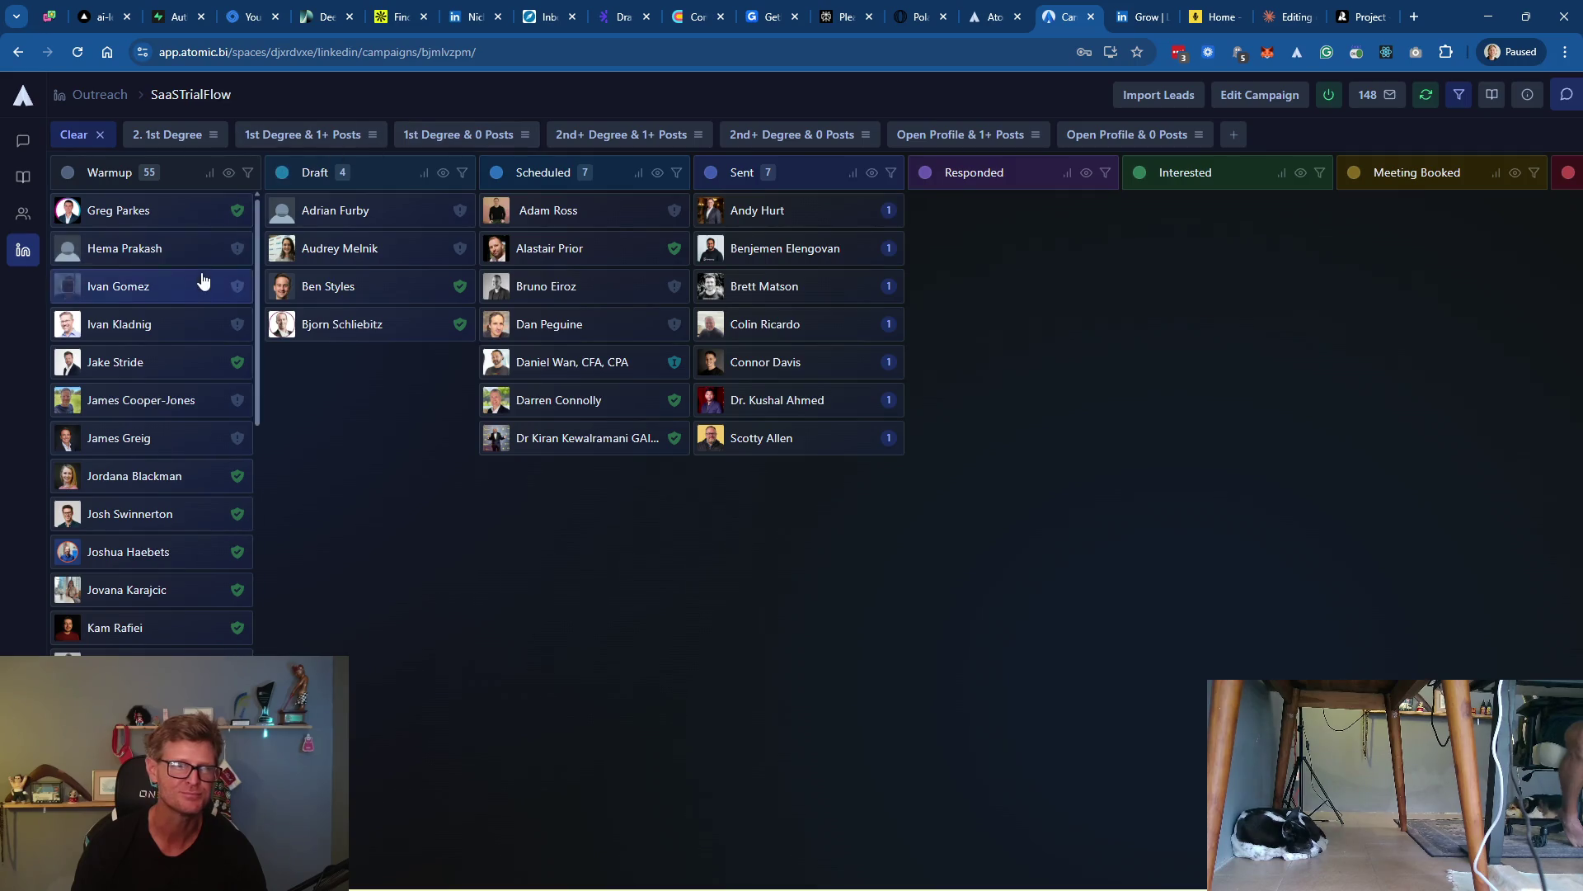
left_click(22, 250)
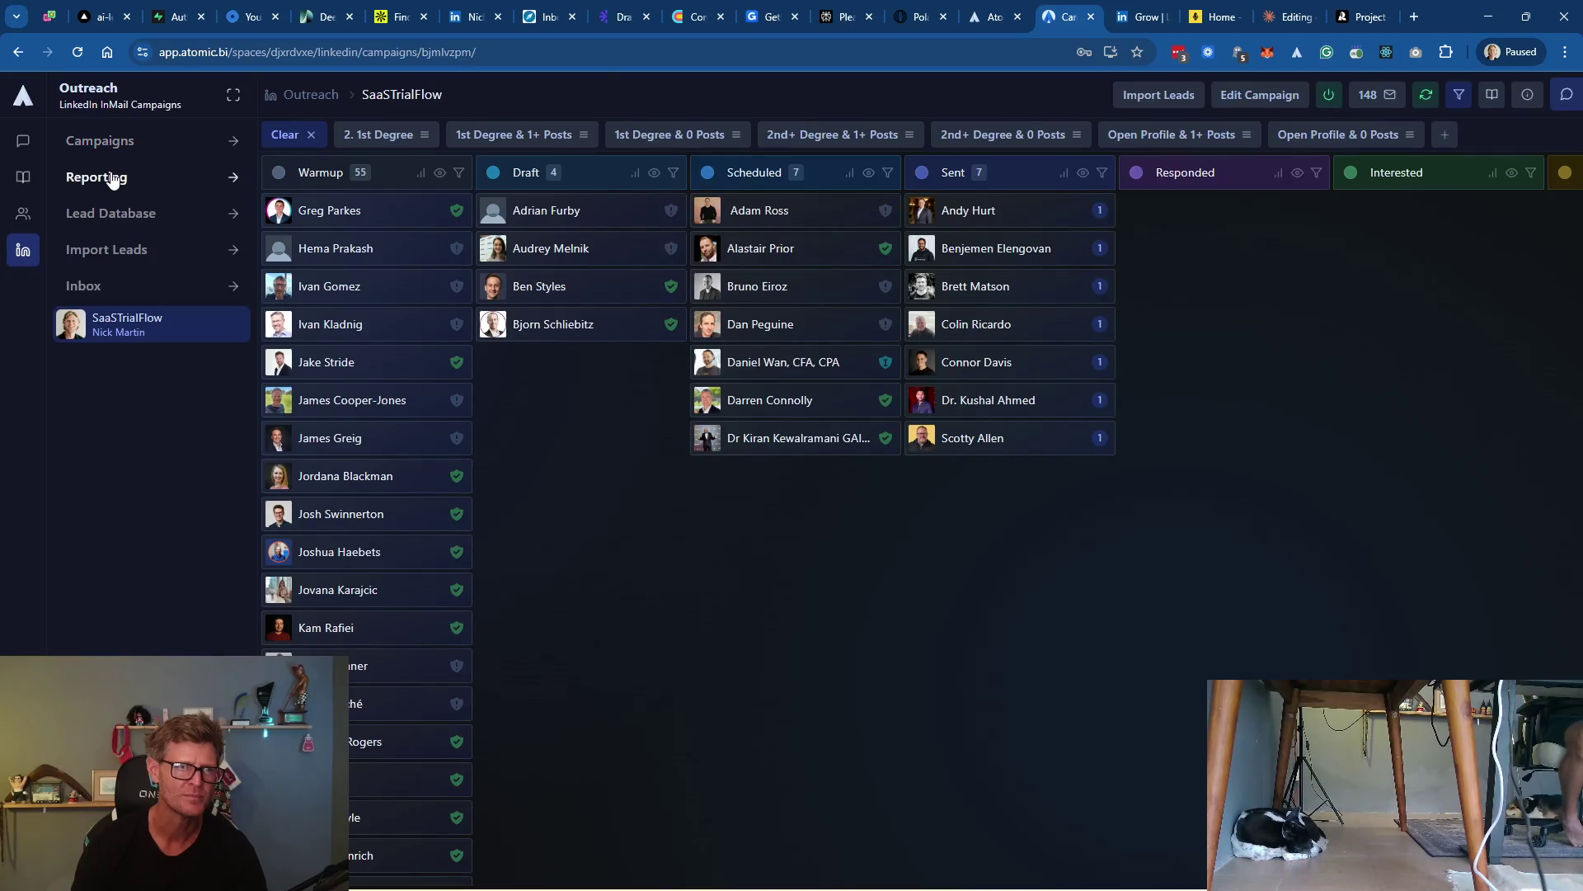
Show the January 12–18 Outreach report: 10 requests, 7 first messages, 30% accept rate
left_click(110, 174)
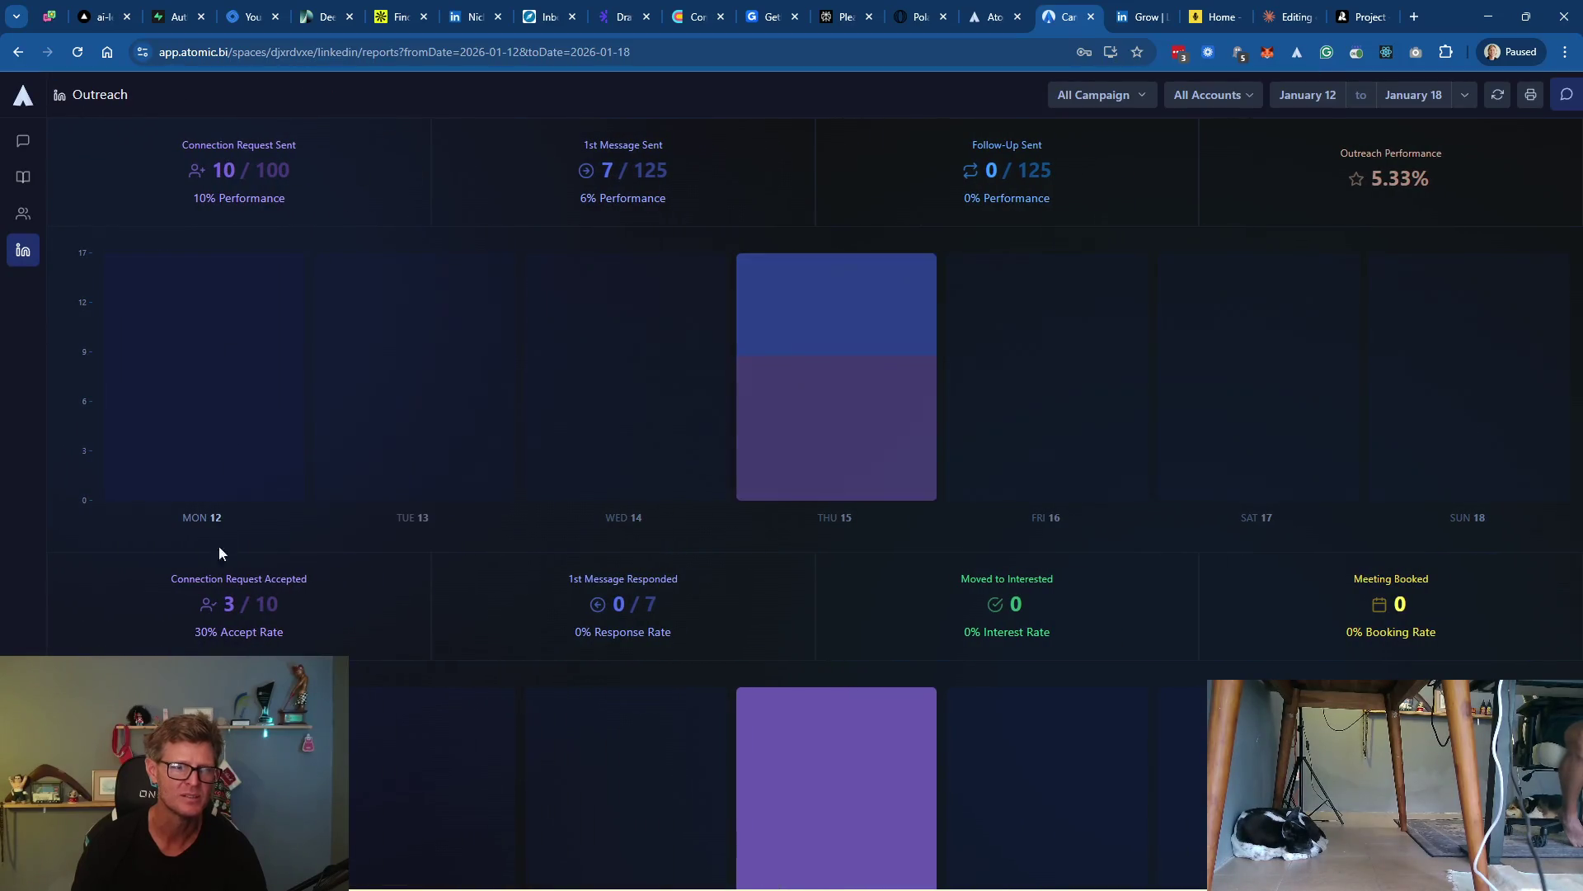
mouse_move(753, 378)
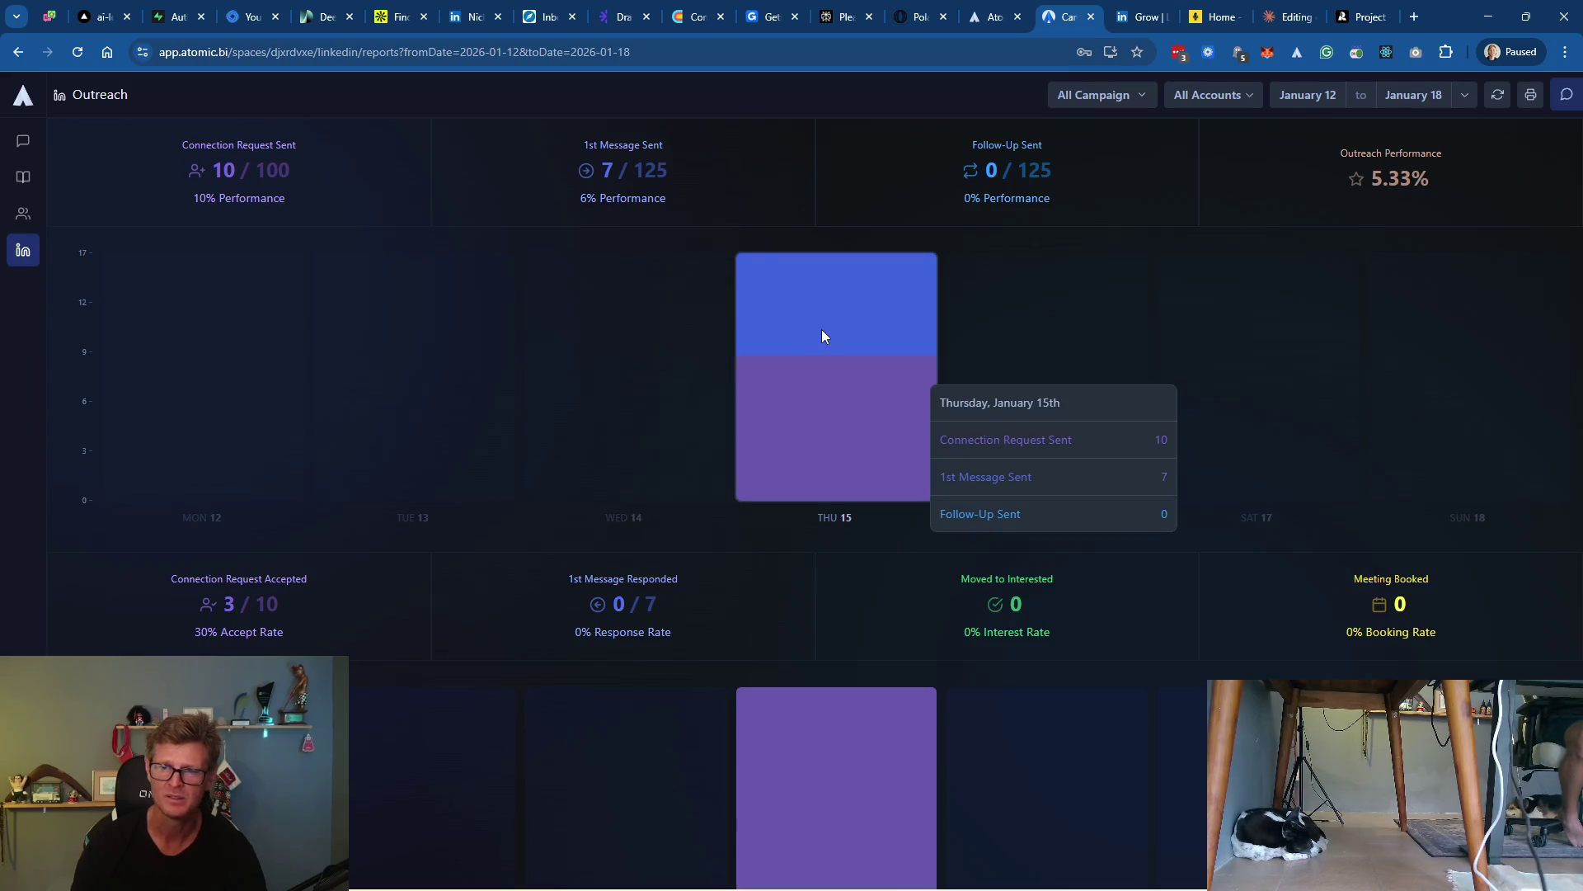
mouse_move(858, 782)
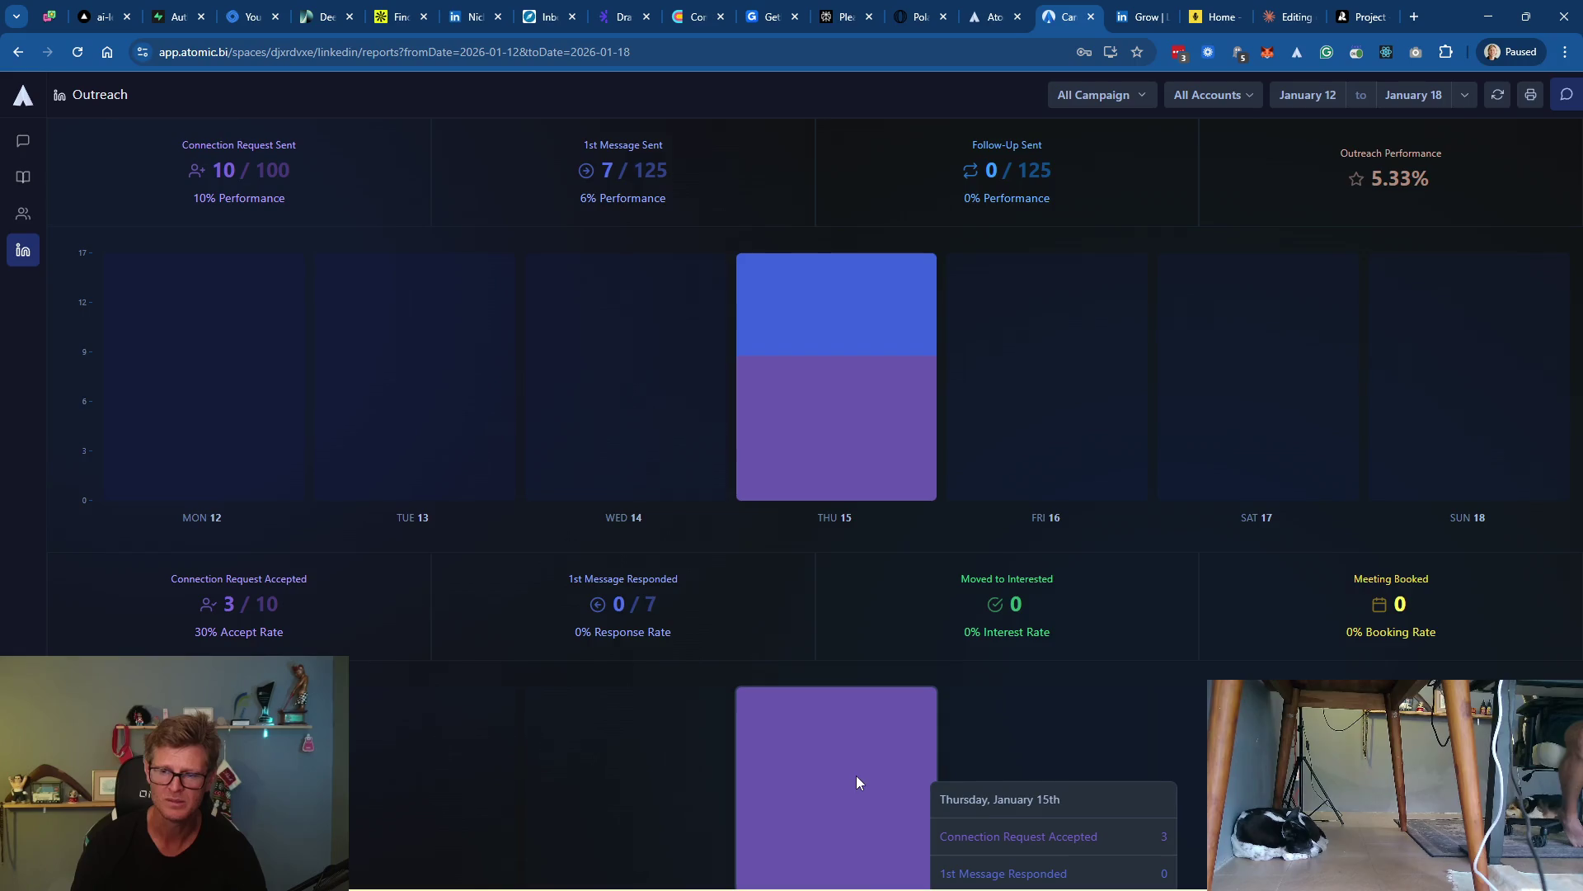
scroll(858, 780, "down", 2)
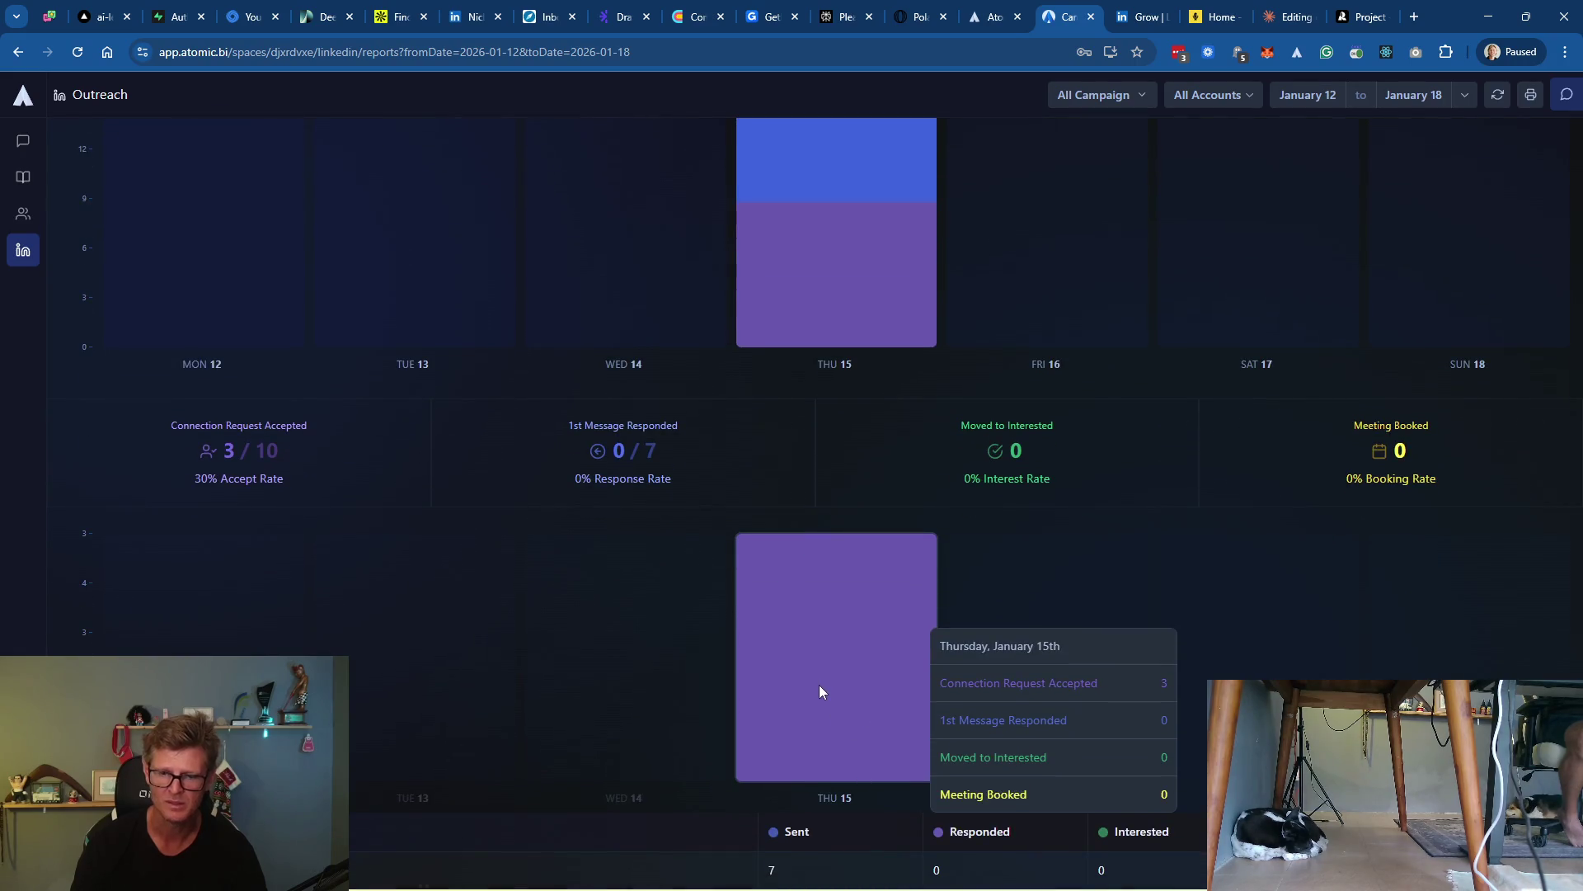
scroll(823, 682, "up", 2)
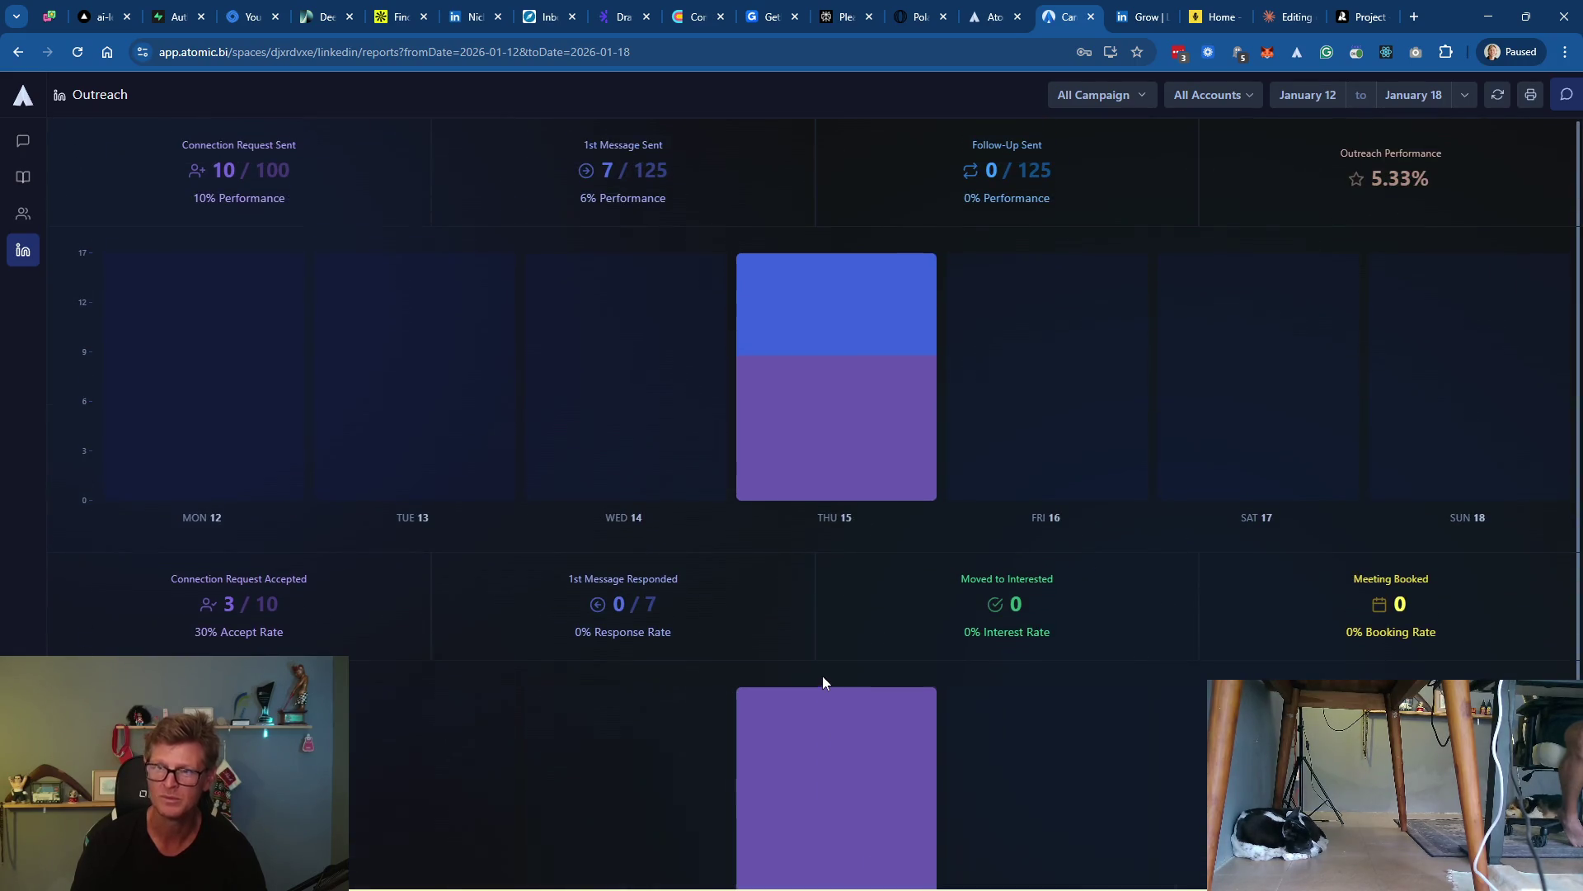
key("alt+Tab")
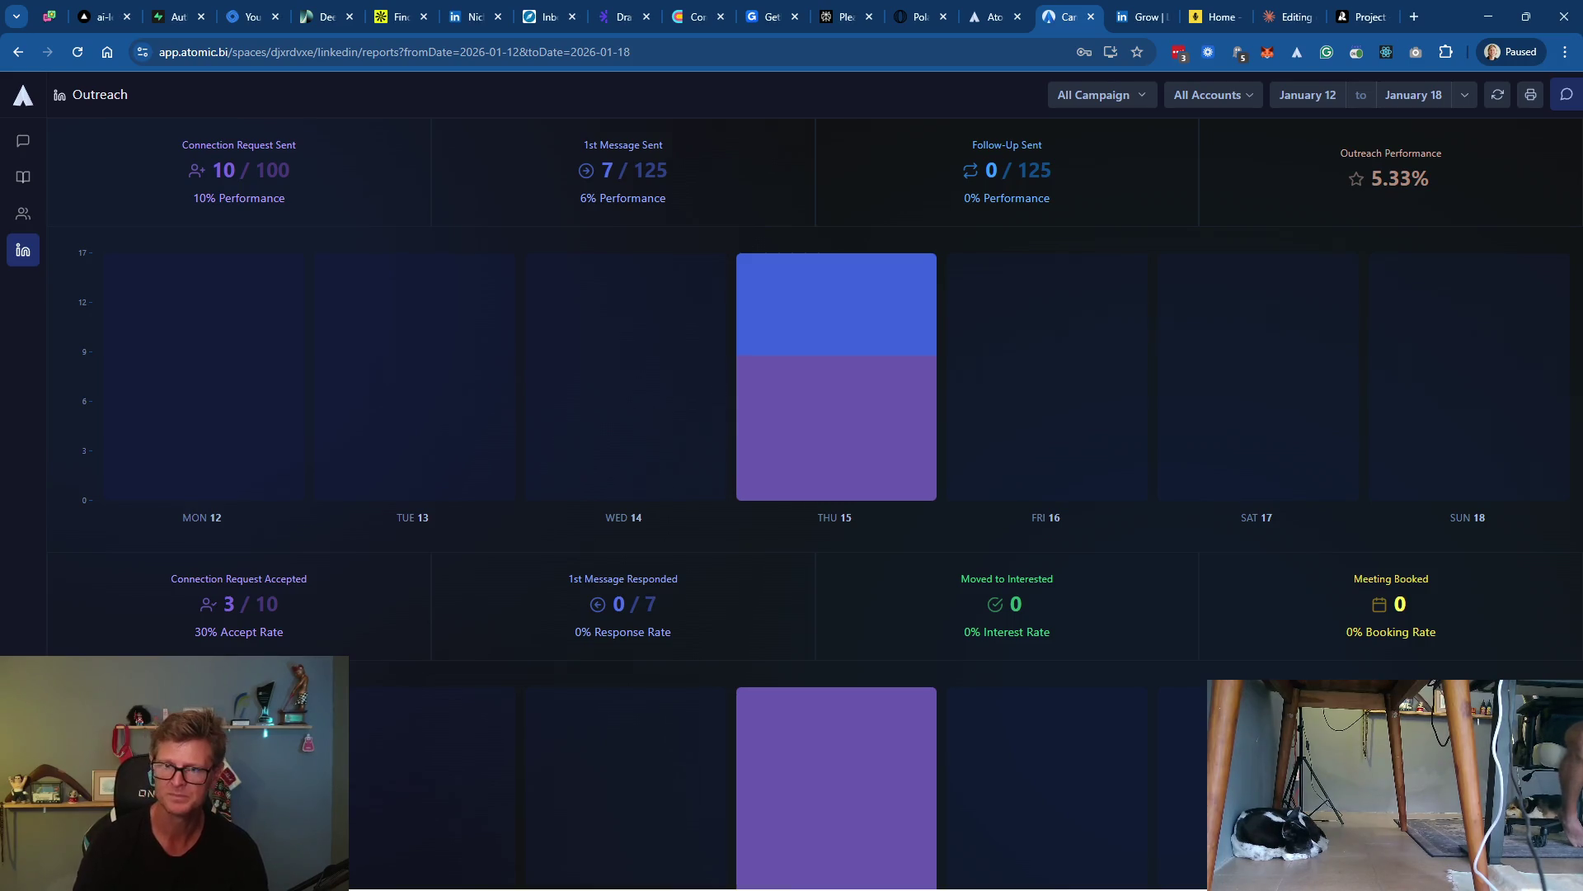
Accept the Infosys DevOps engineer's connection request and open his profile
left_click(1140, 19)
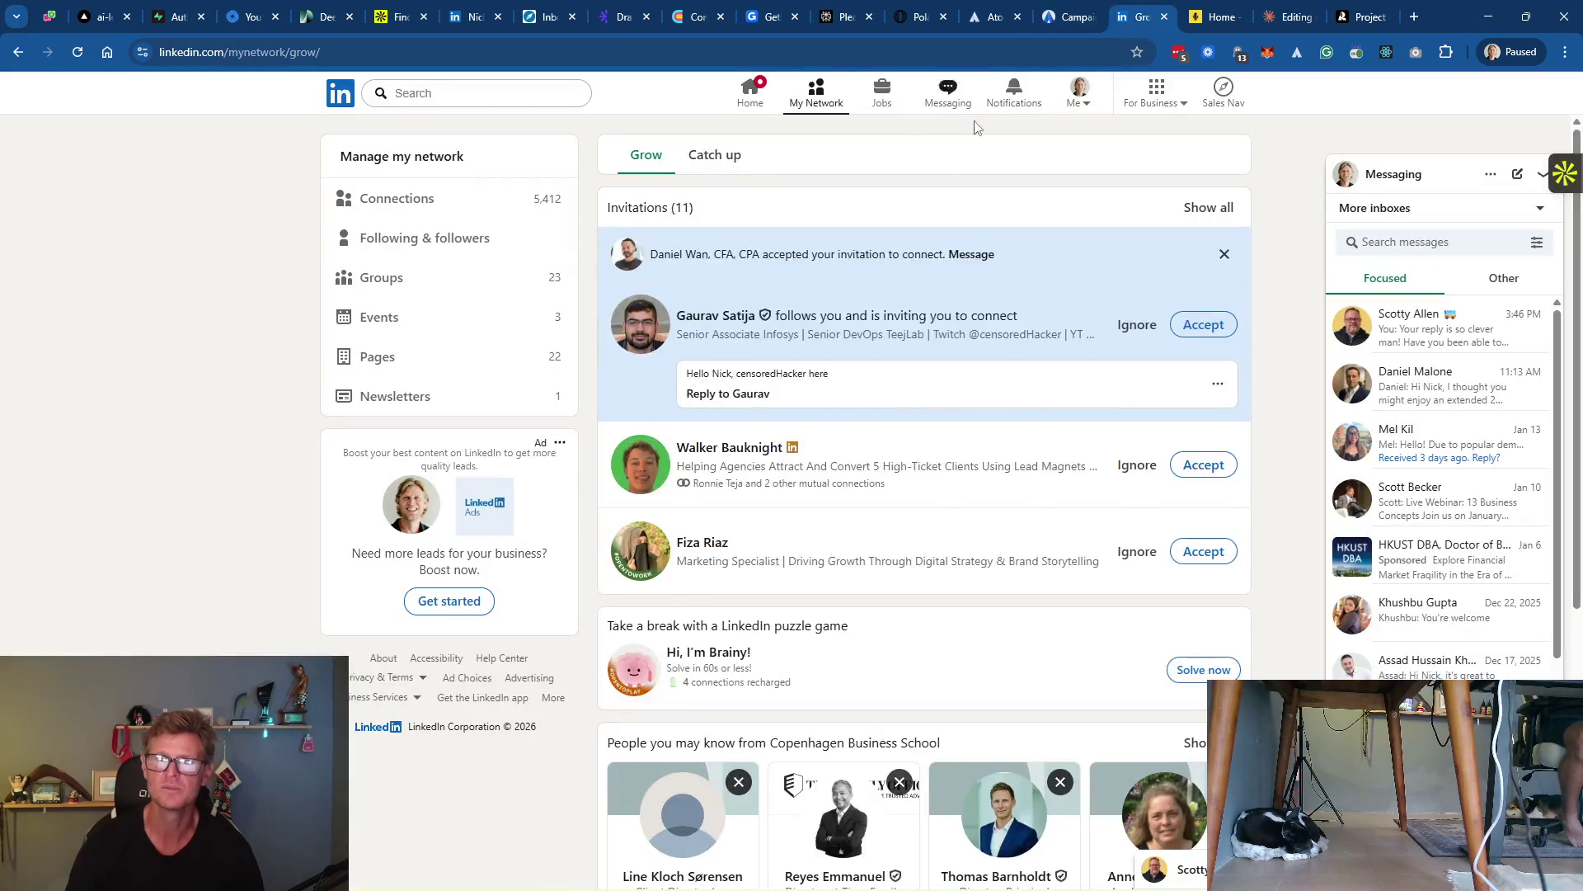
left_click_drag(816, 342, 687, 341)
left_click(728, 341)
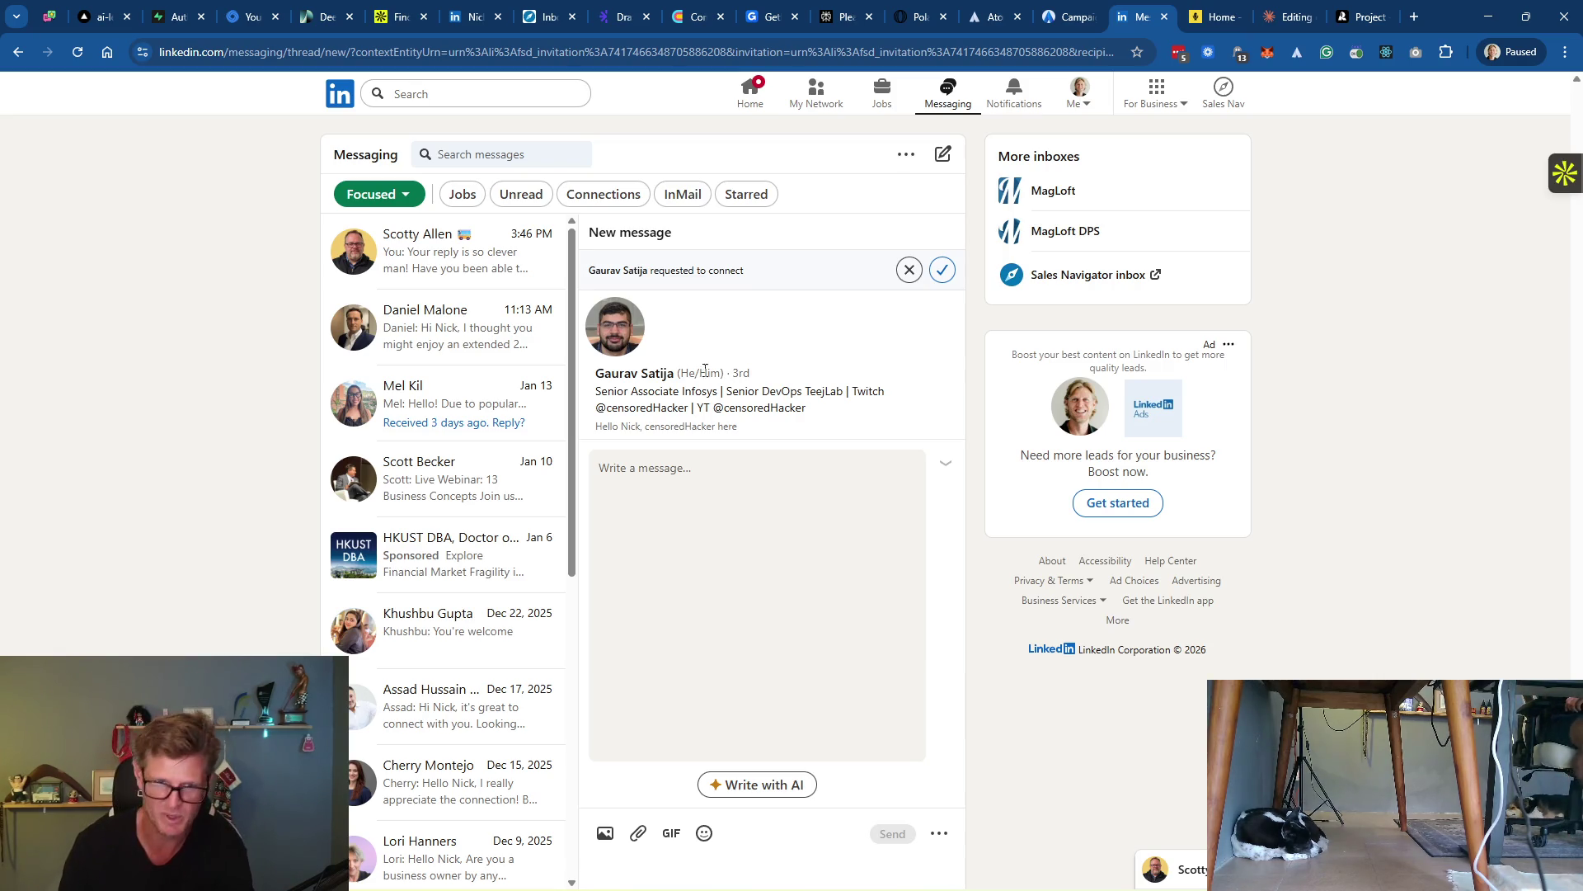
left_click(944, 272)
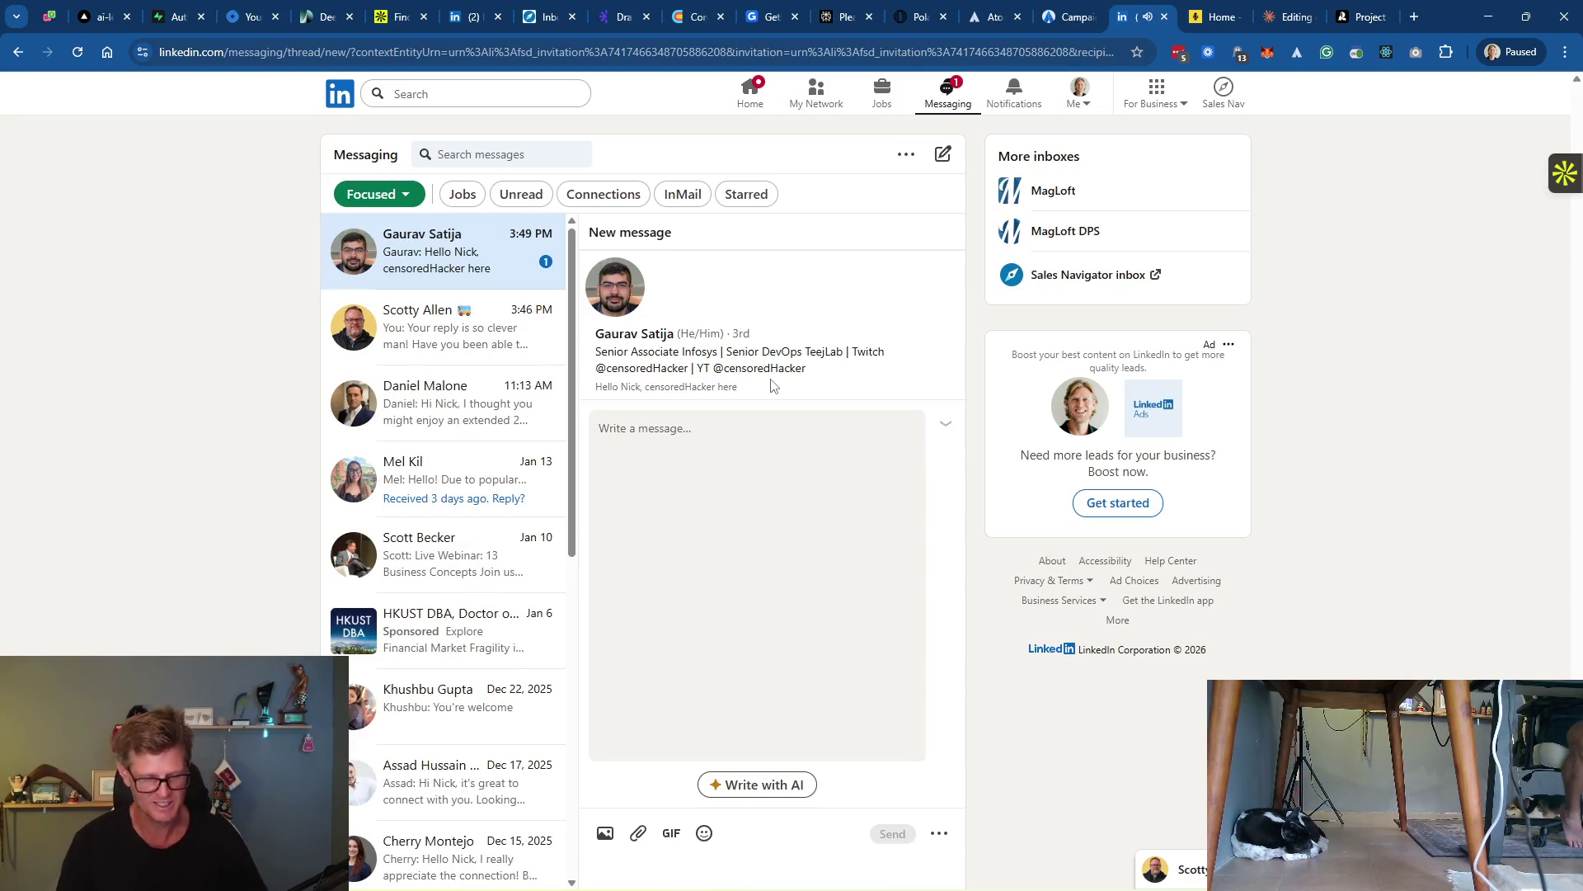
left_click(629, 339)
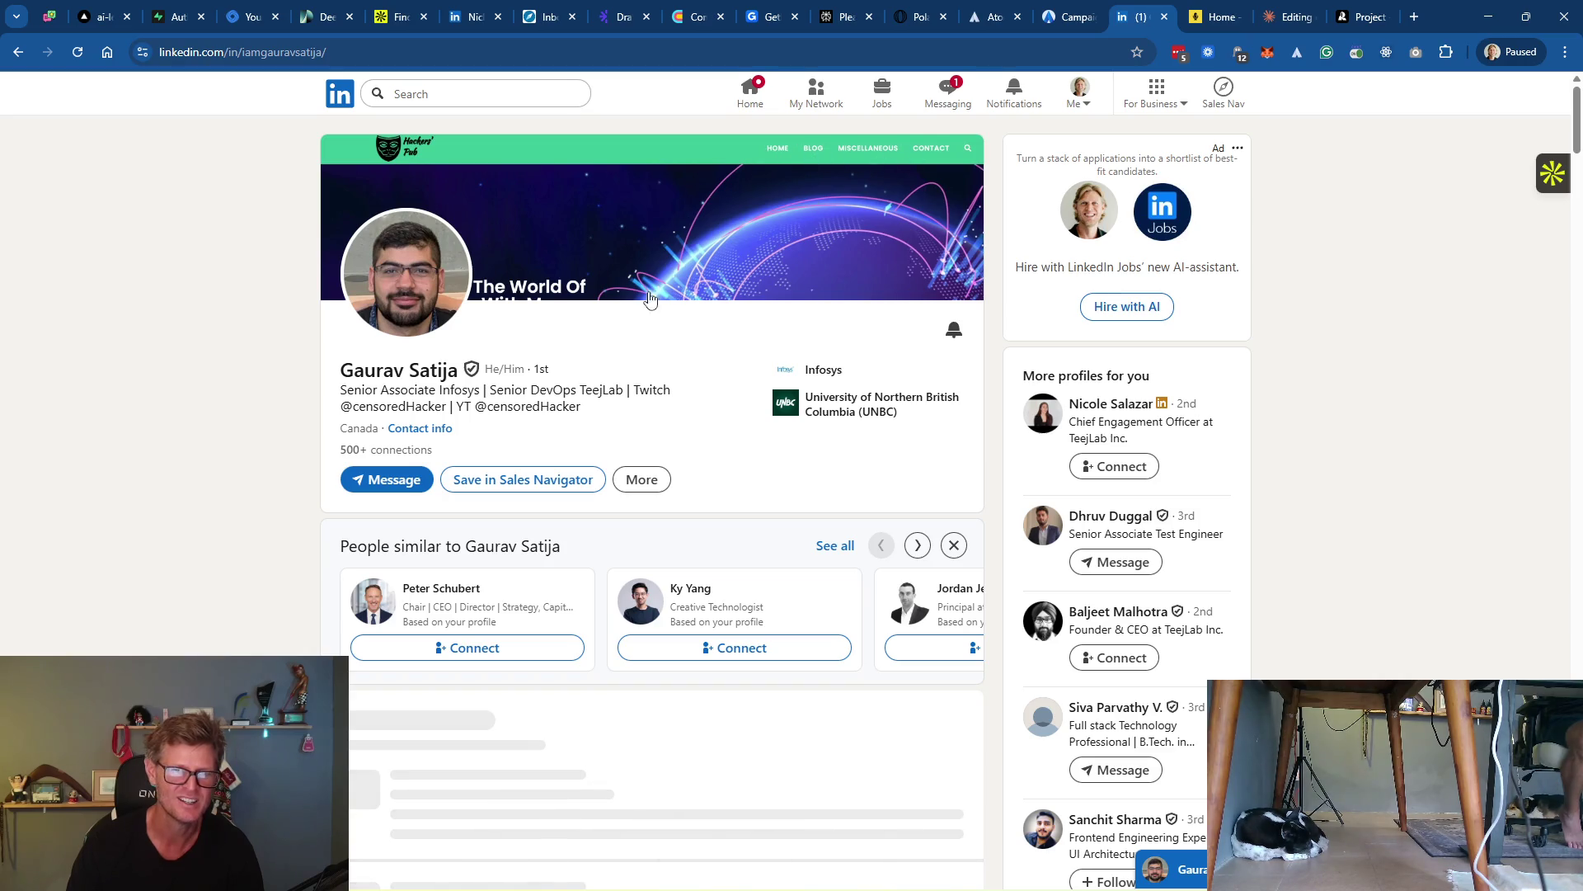
Browse the DevOps engineer's profile, then open his message thread with today's greeting
left_click(709, 246)
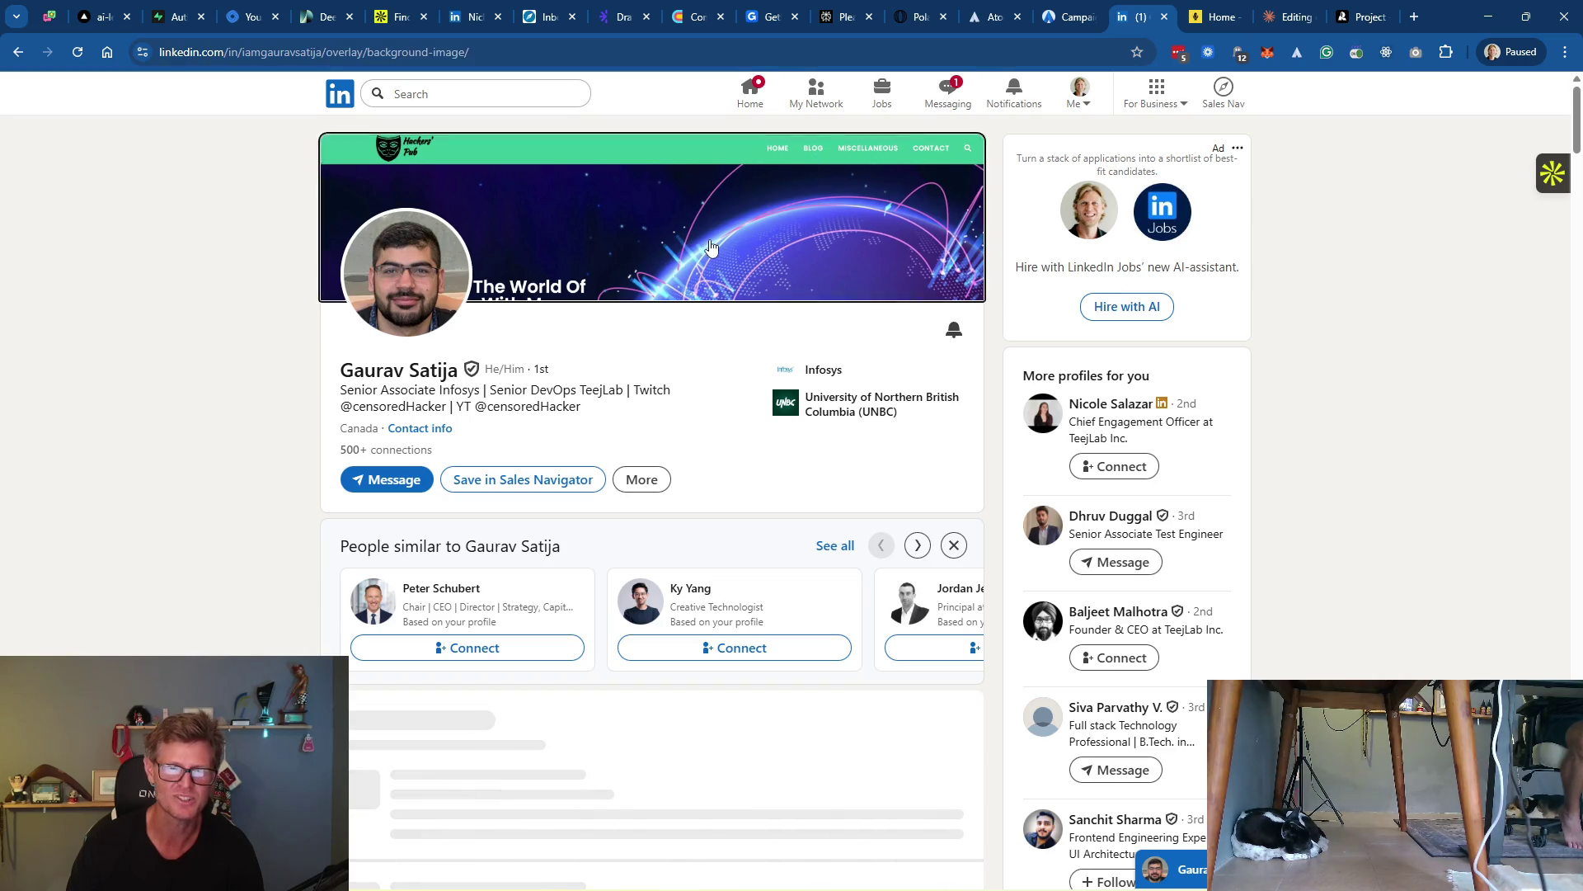
left_click(1229, 137)
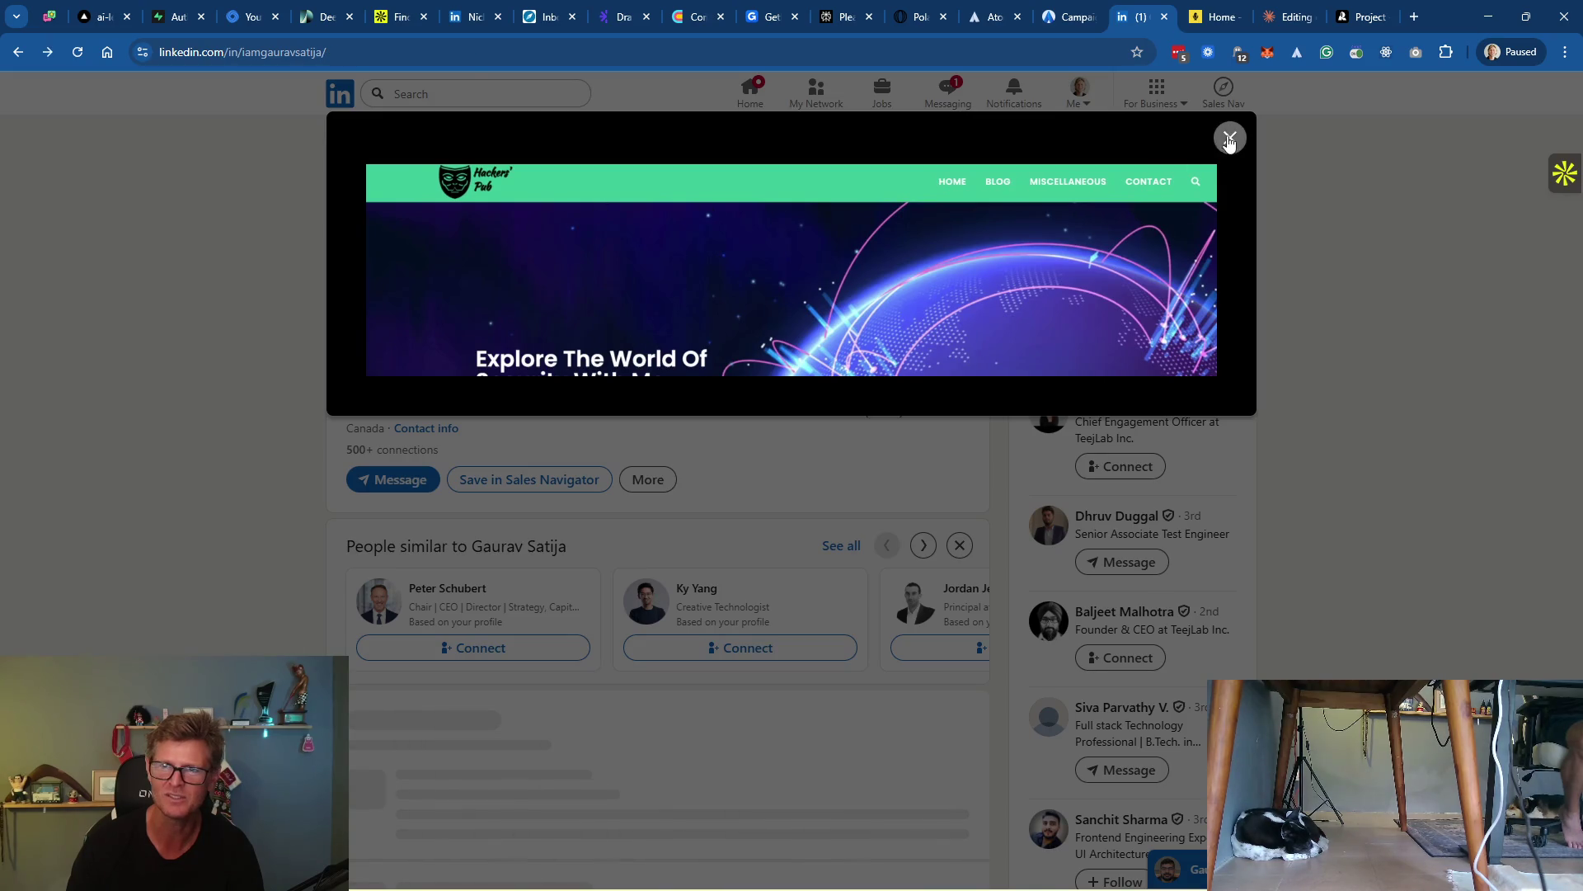
scroll(745, 467, "down", 15)
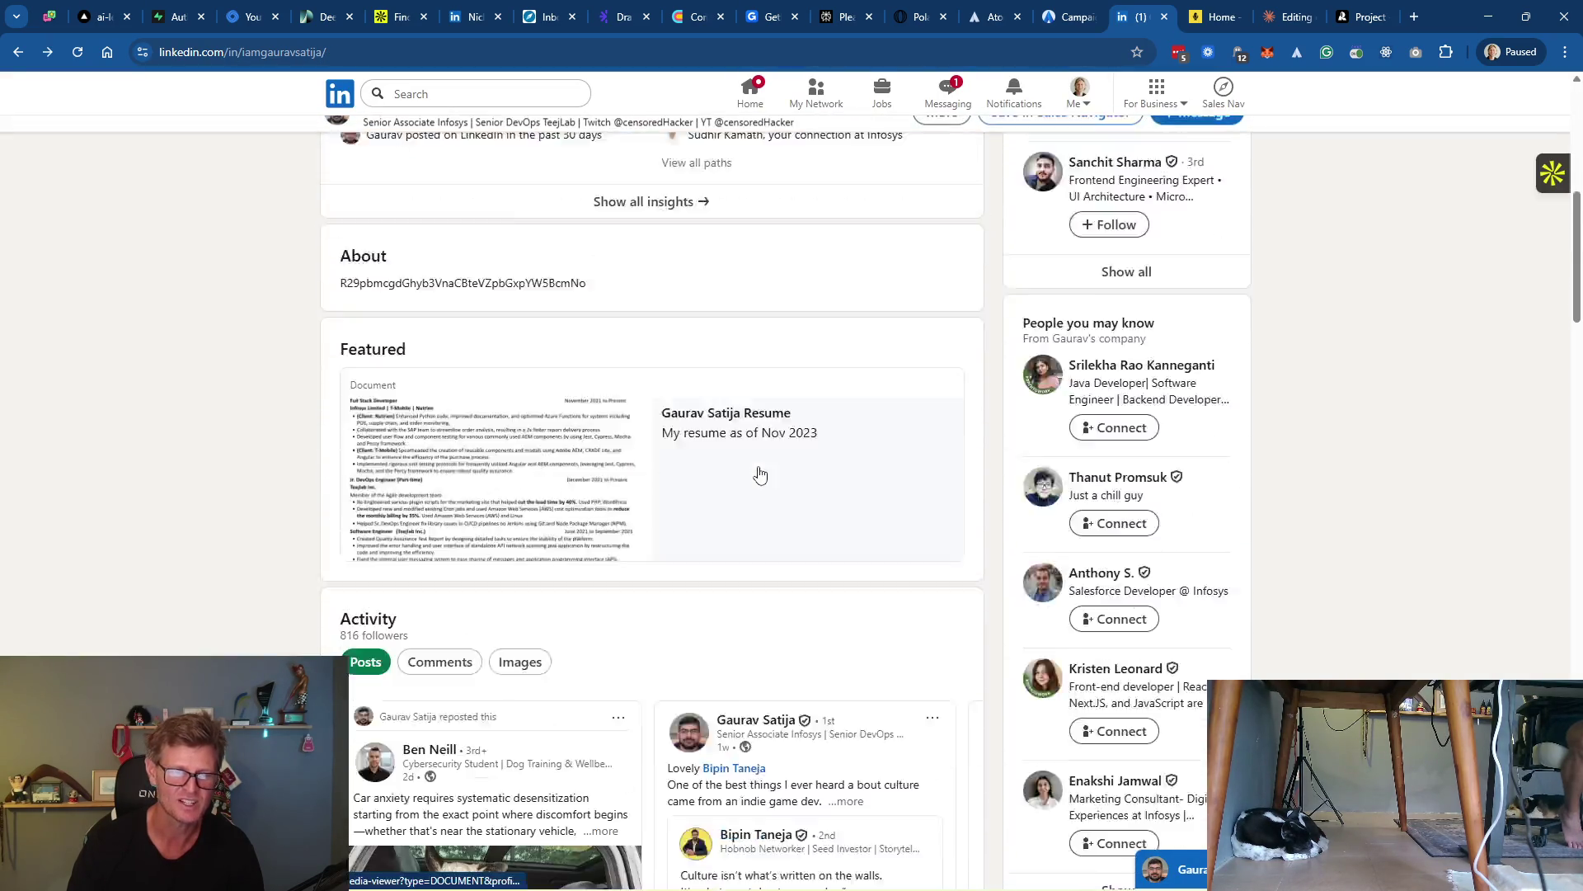
scroll(766, 471, "up", 2)
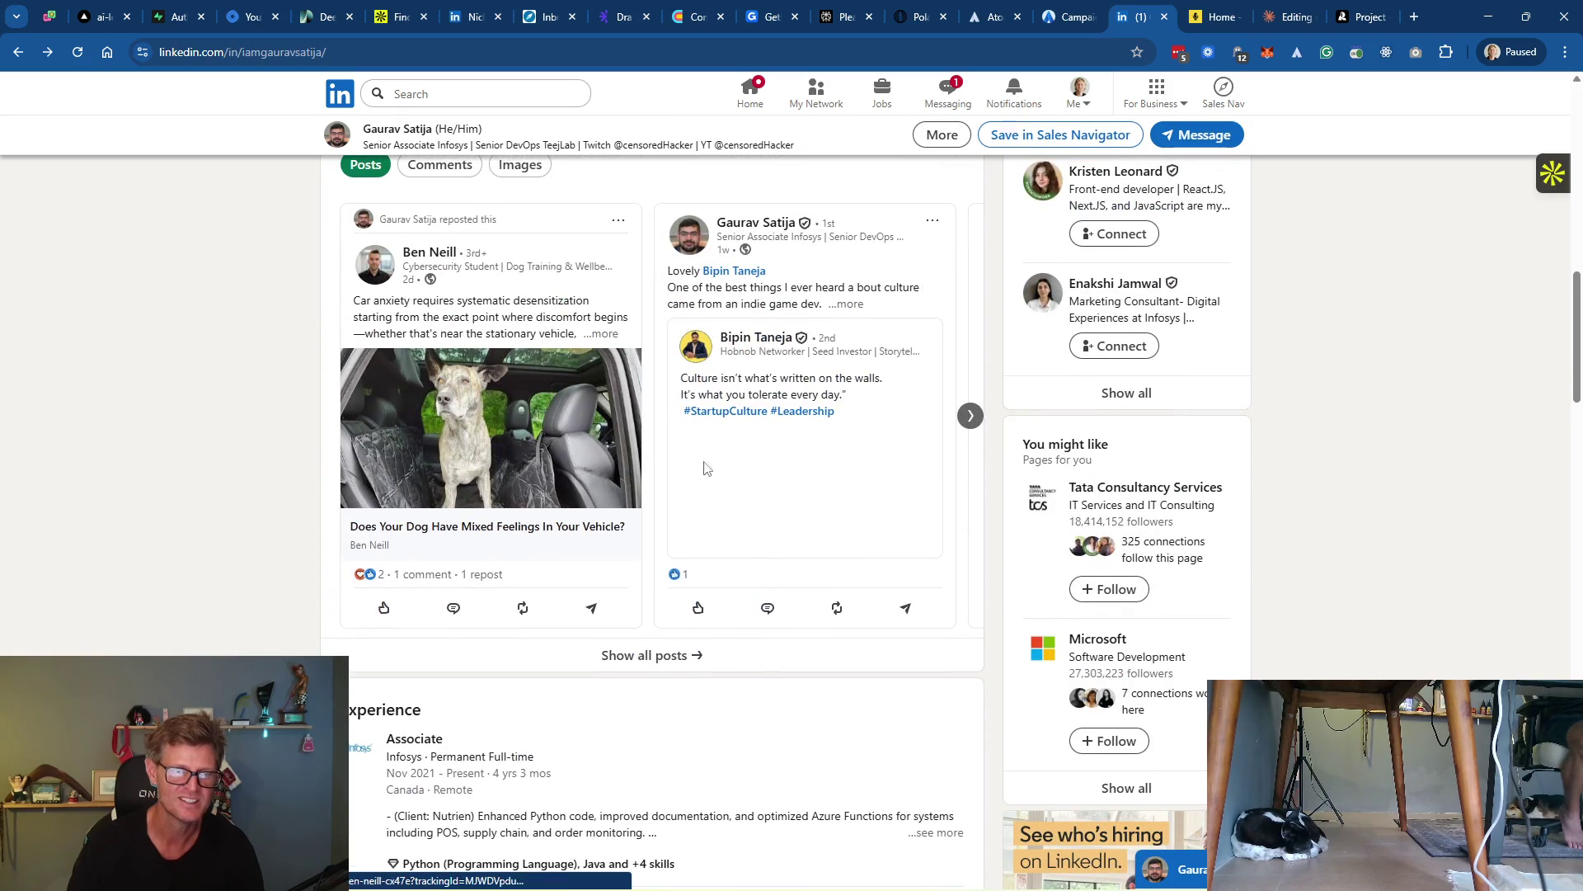
scroll(782, 467, "down", 6)
scroll(784, 468, "down", 2)
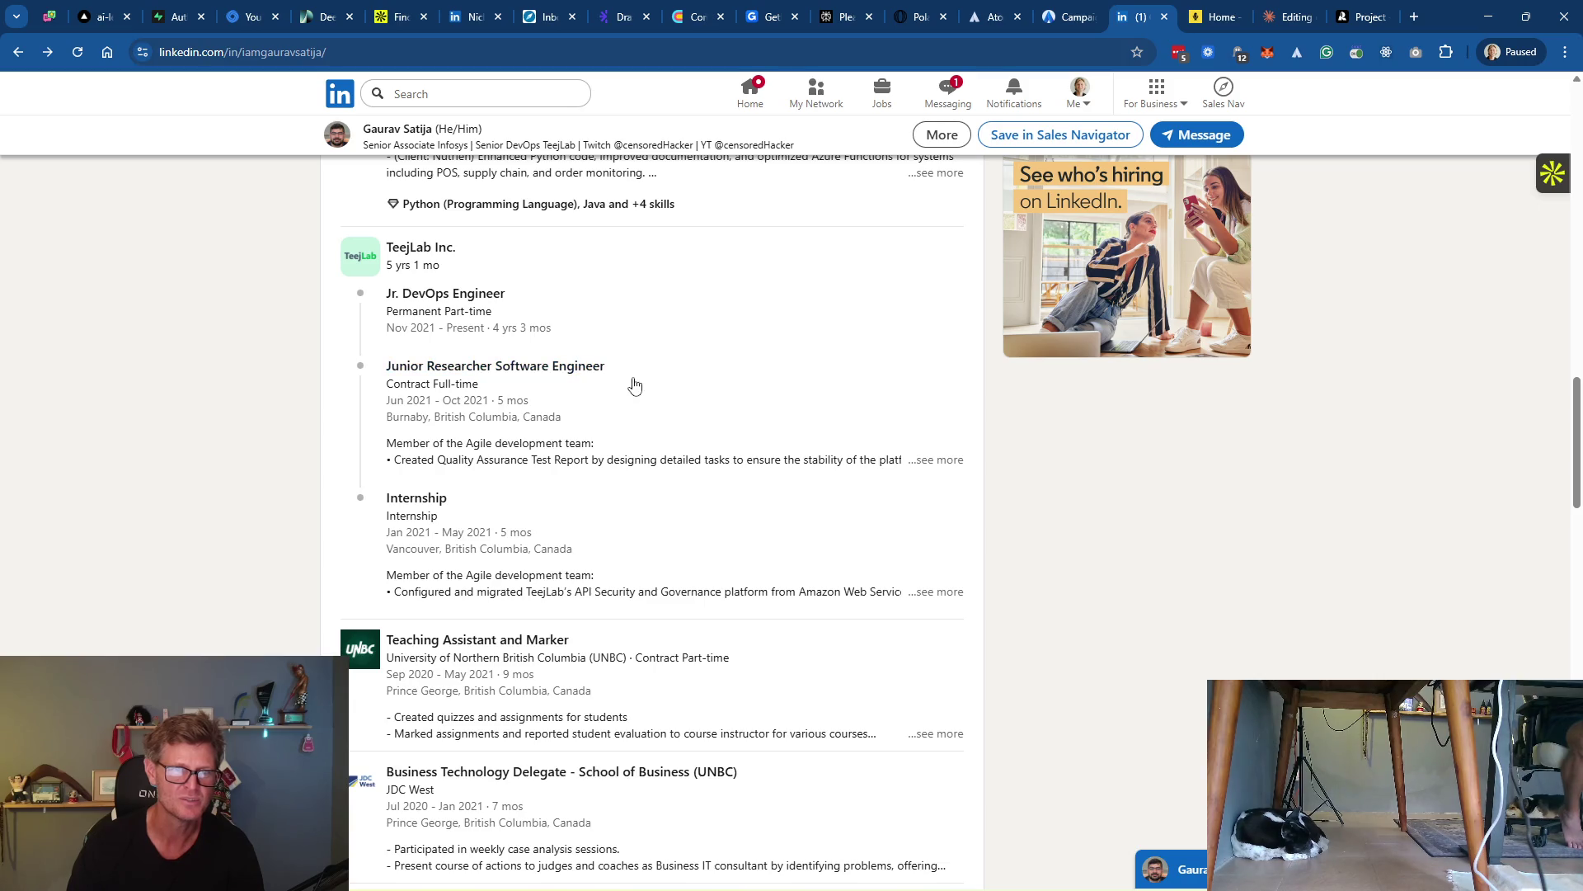
scroll(615, 478, "down", 3)
scroll(620, 477, "down", 8)
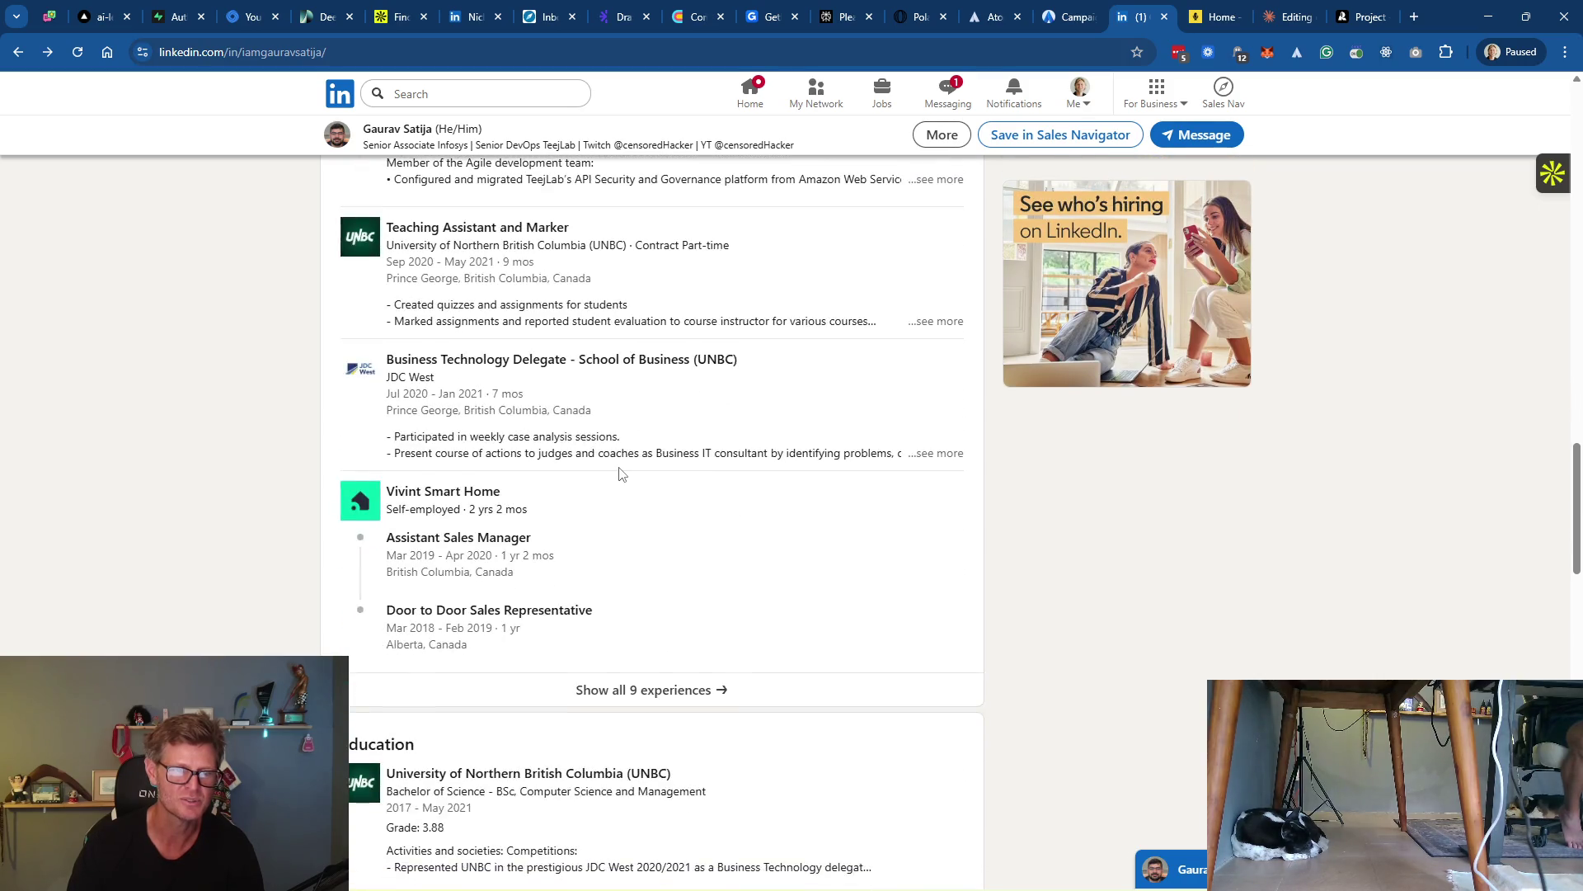
scroll(619, 470, "up", 20)
scroll(617, 467, "up", 6)
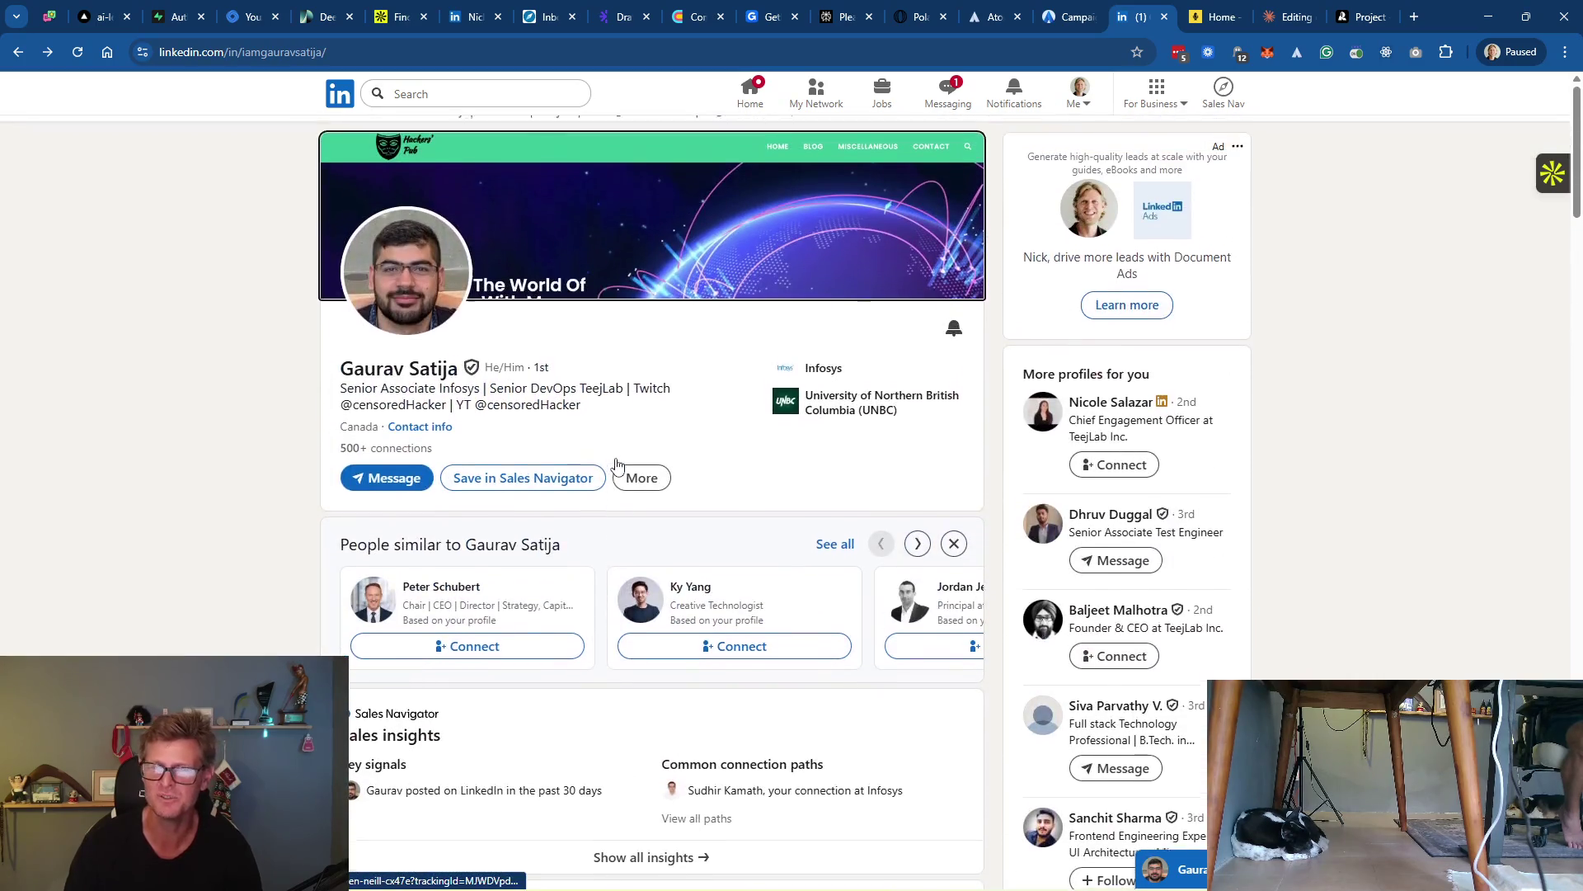
left_click(957, 112)
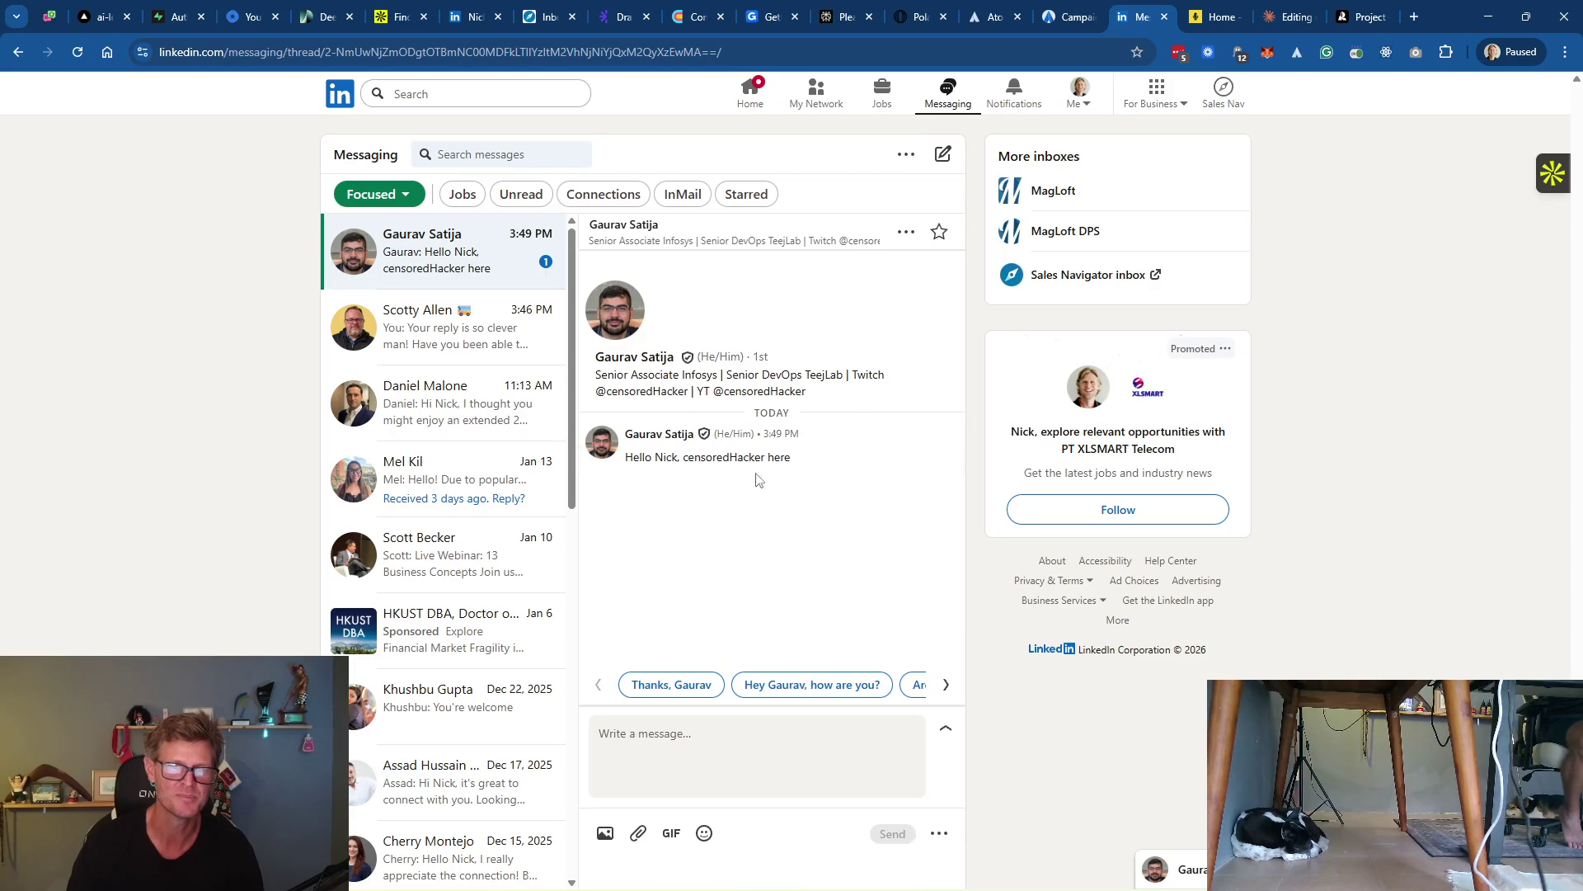
Reply 'Gotcha! Thanks for the raid!' to the DevOps connection
left_click(692, 746)
type("Go")
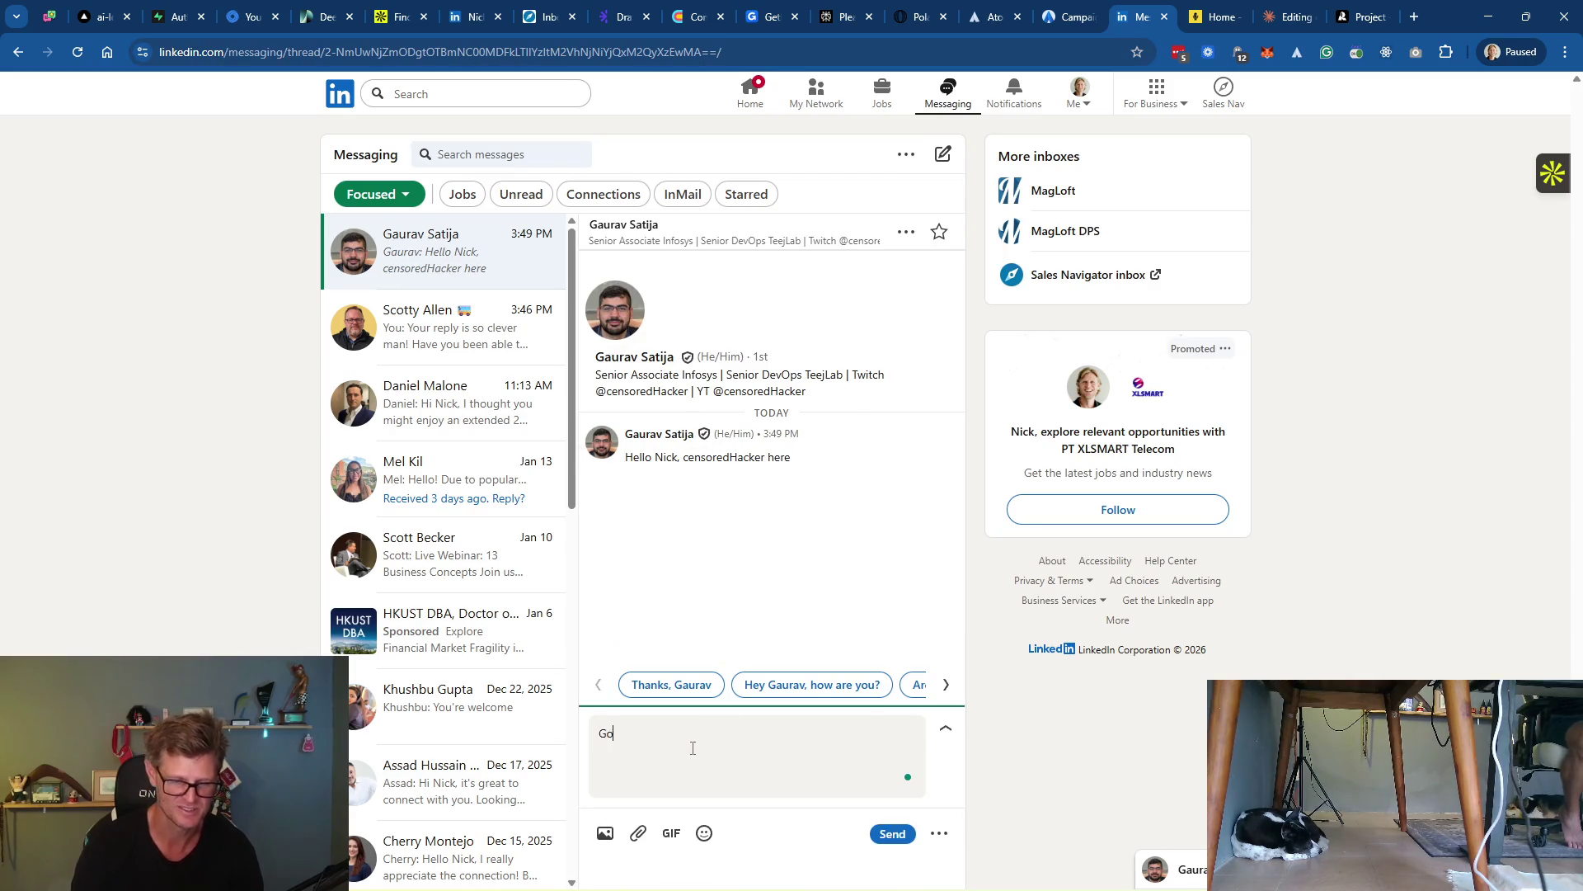
type("tcha! T")
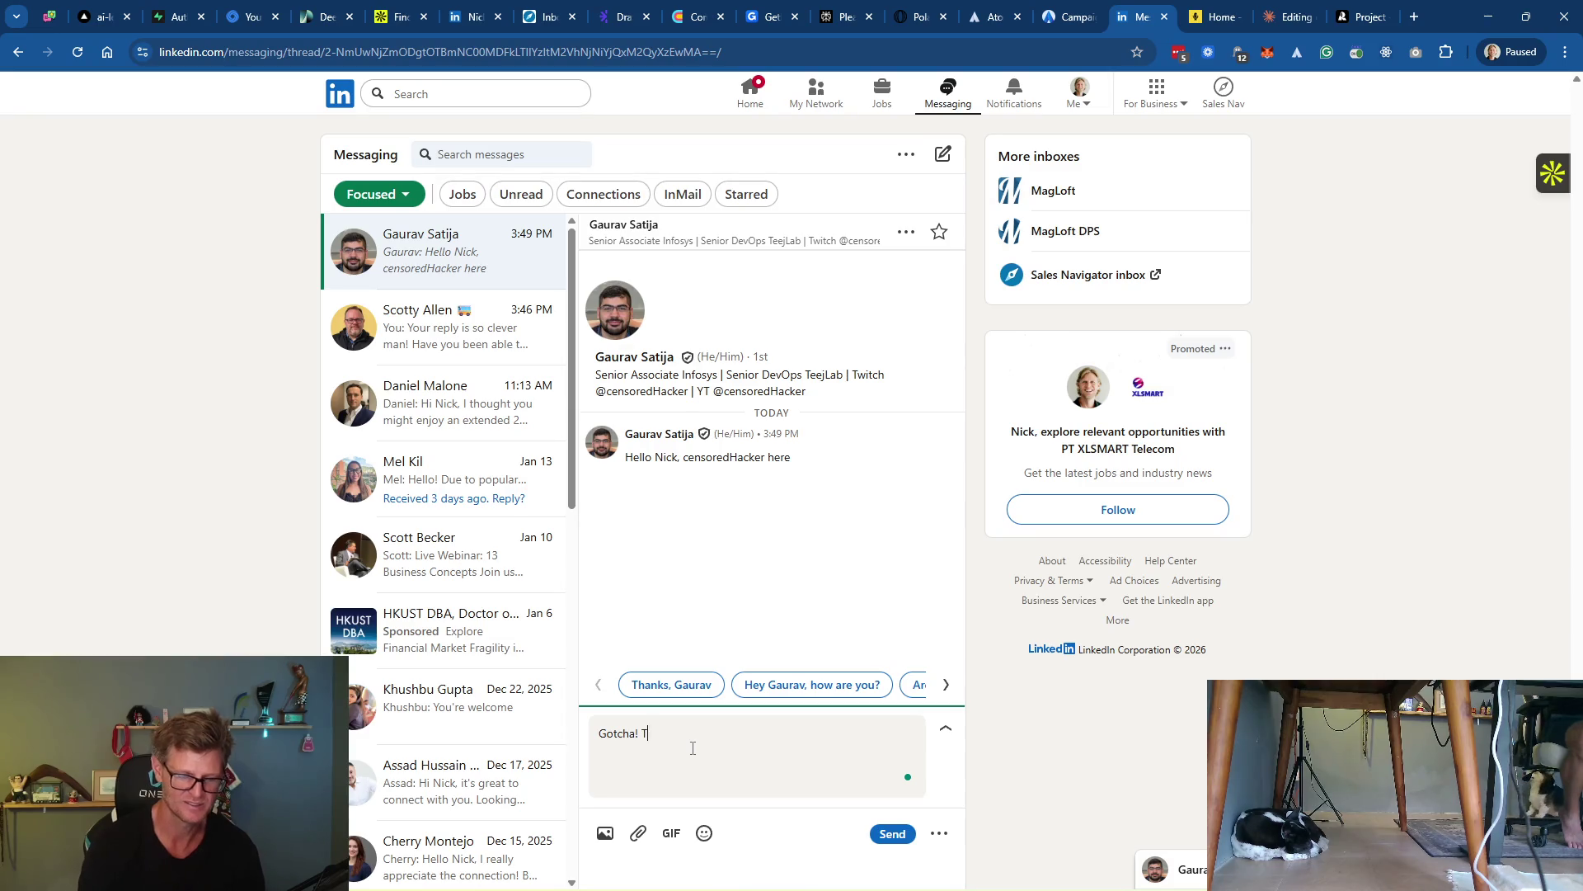
type("hanks for the raid!")
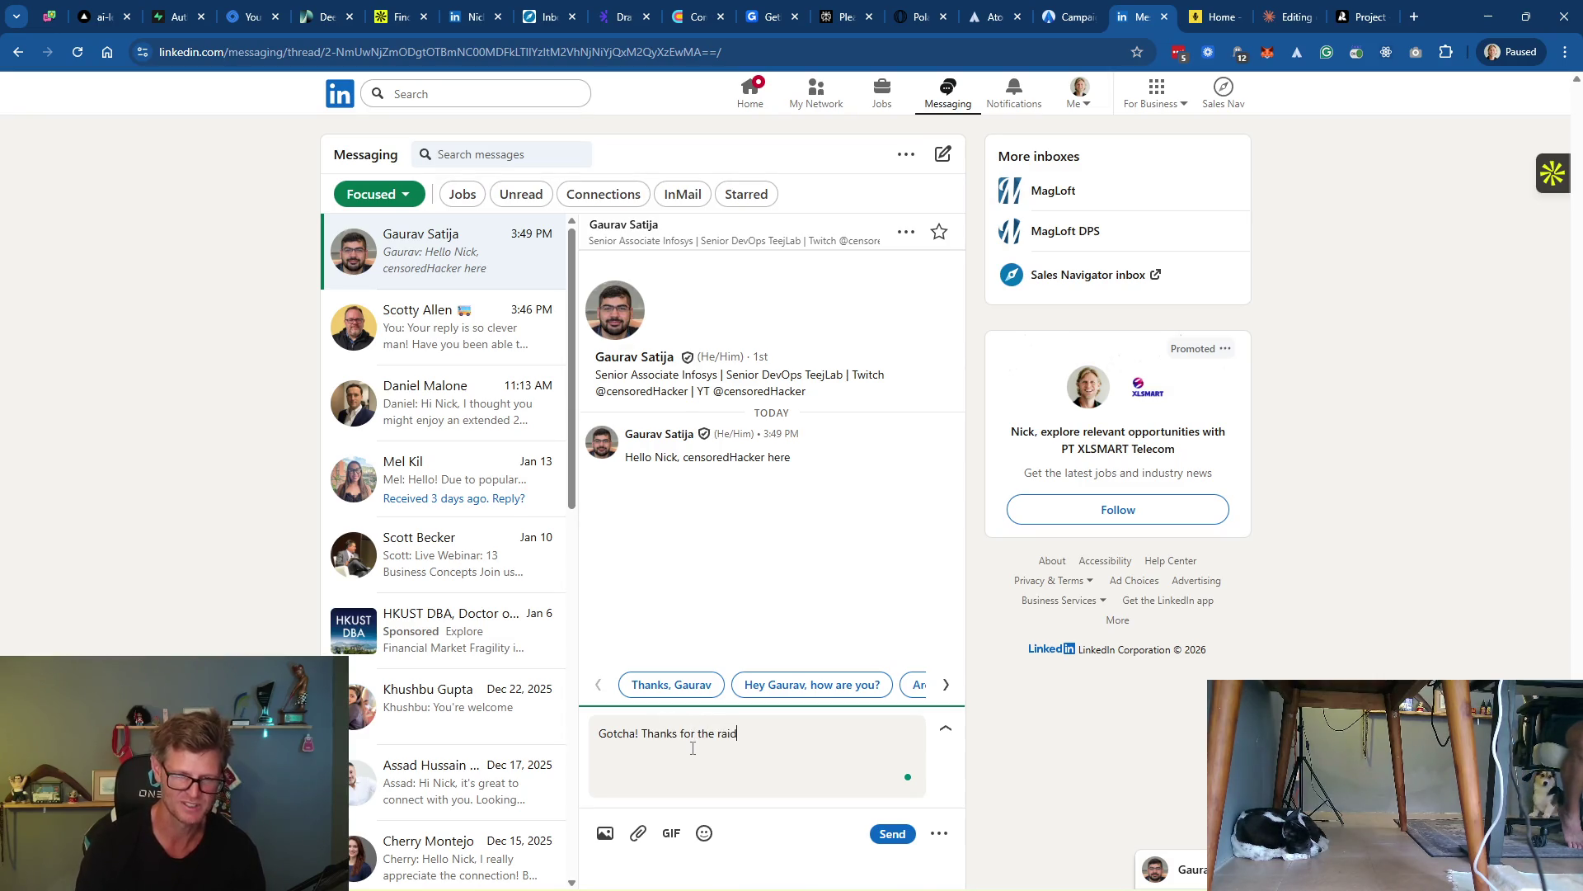
key("Return")
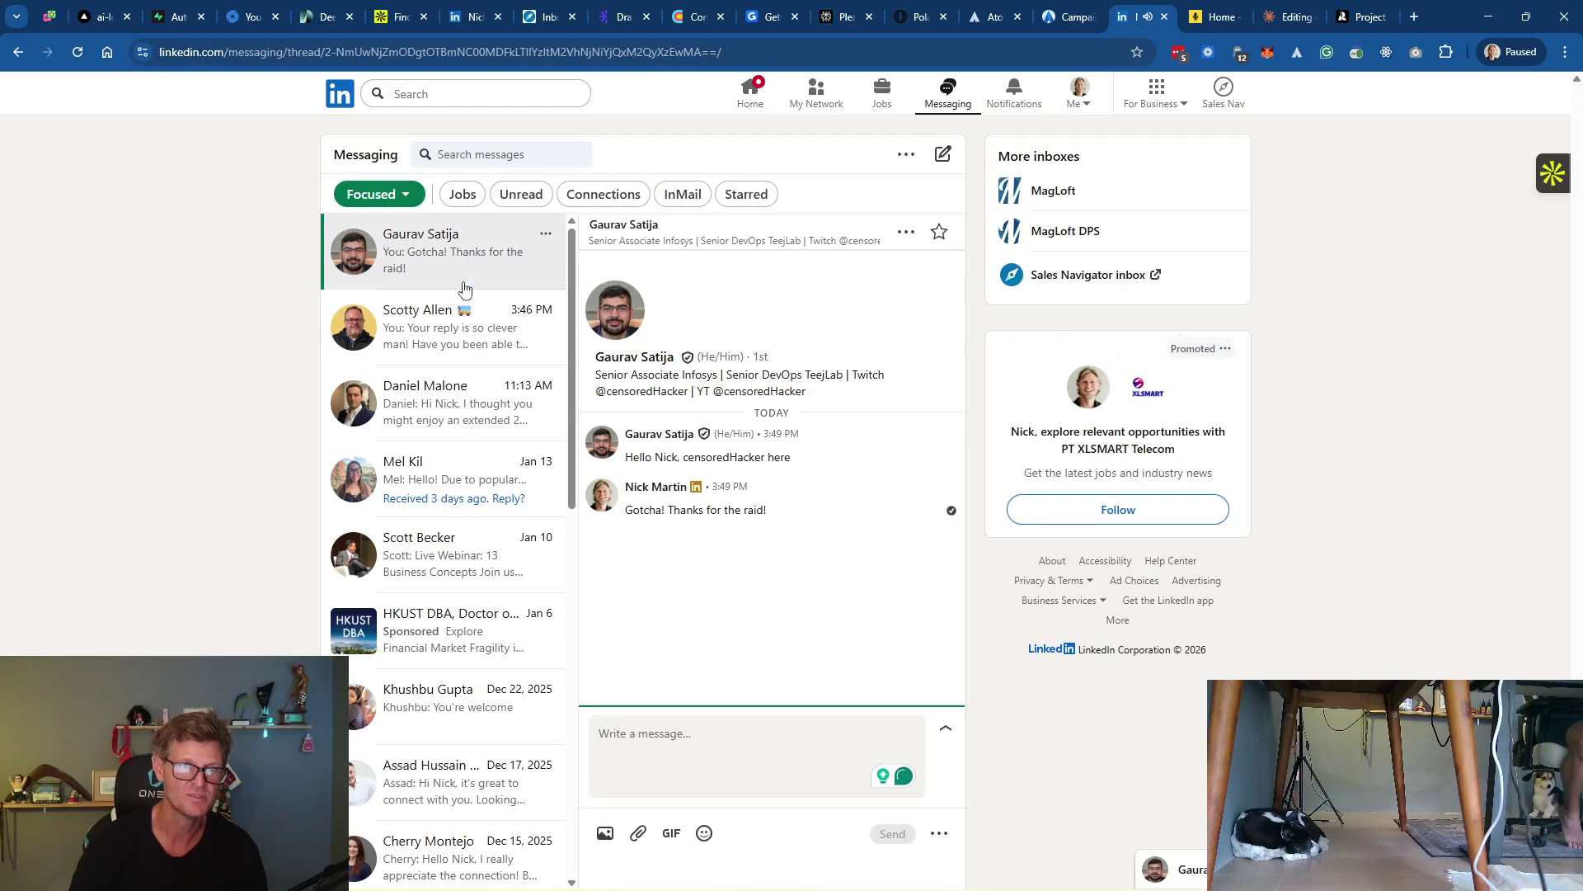
Read through another inbox conversation, then return to Atomic BI's Outreach report
left_click(432, 353)
scroll(779, 437, "up", 3)
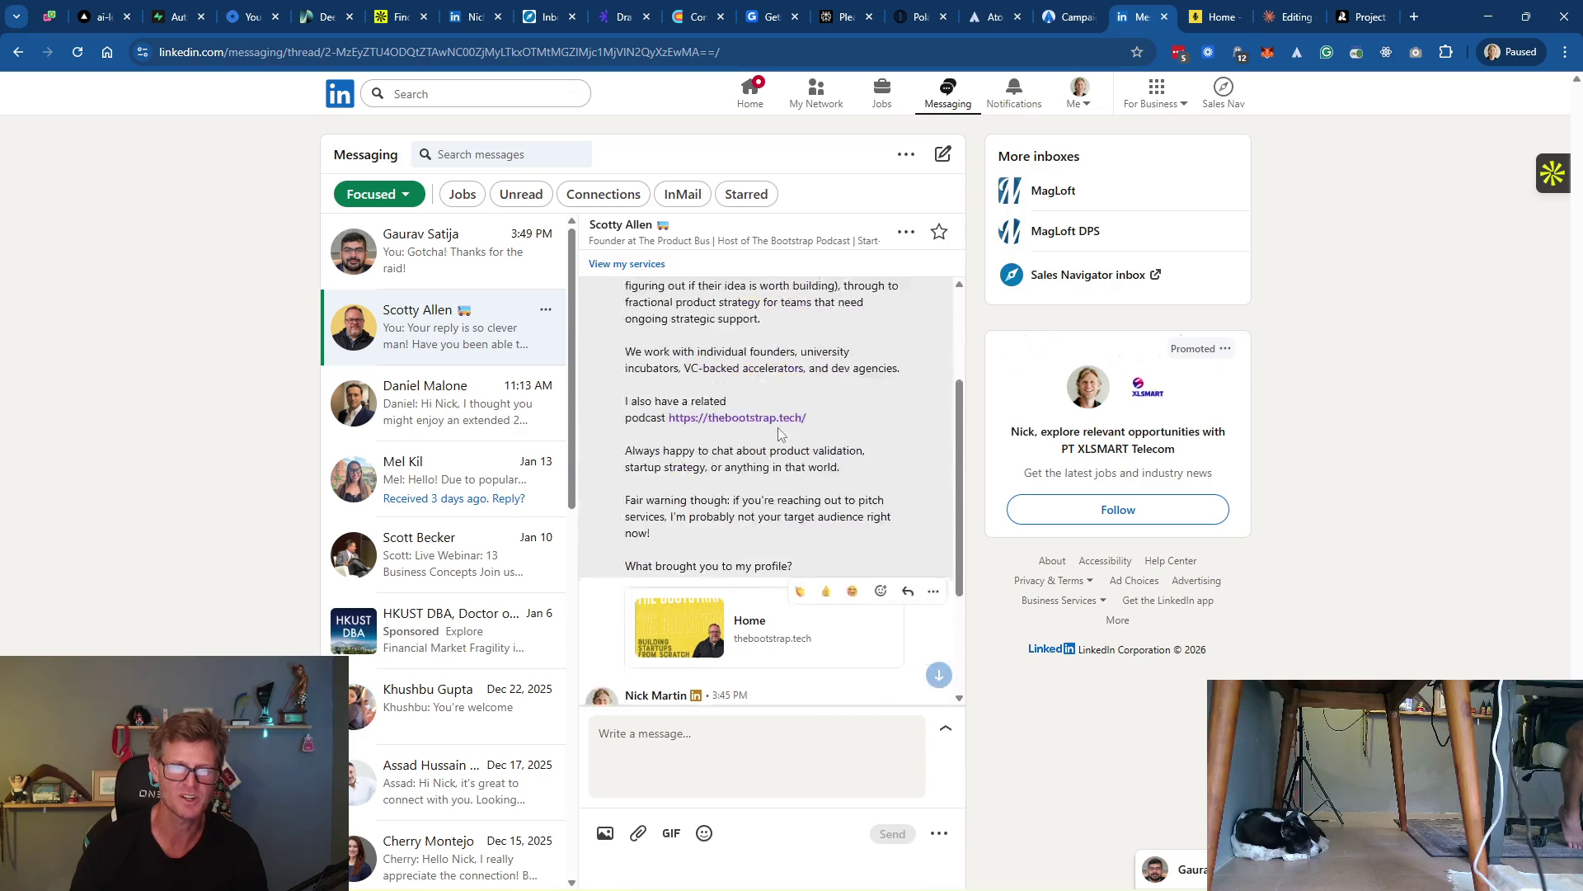
scroll(779, 450, "down", 3)
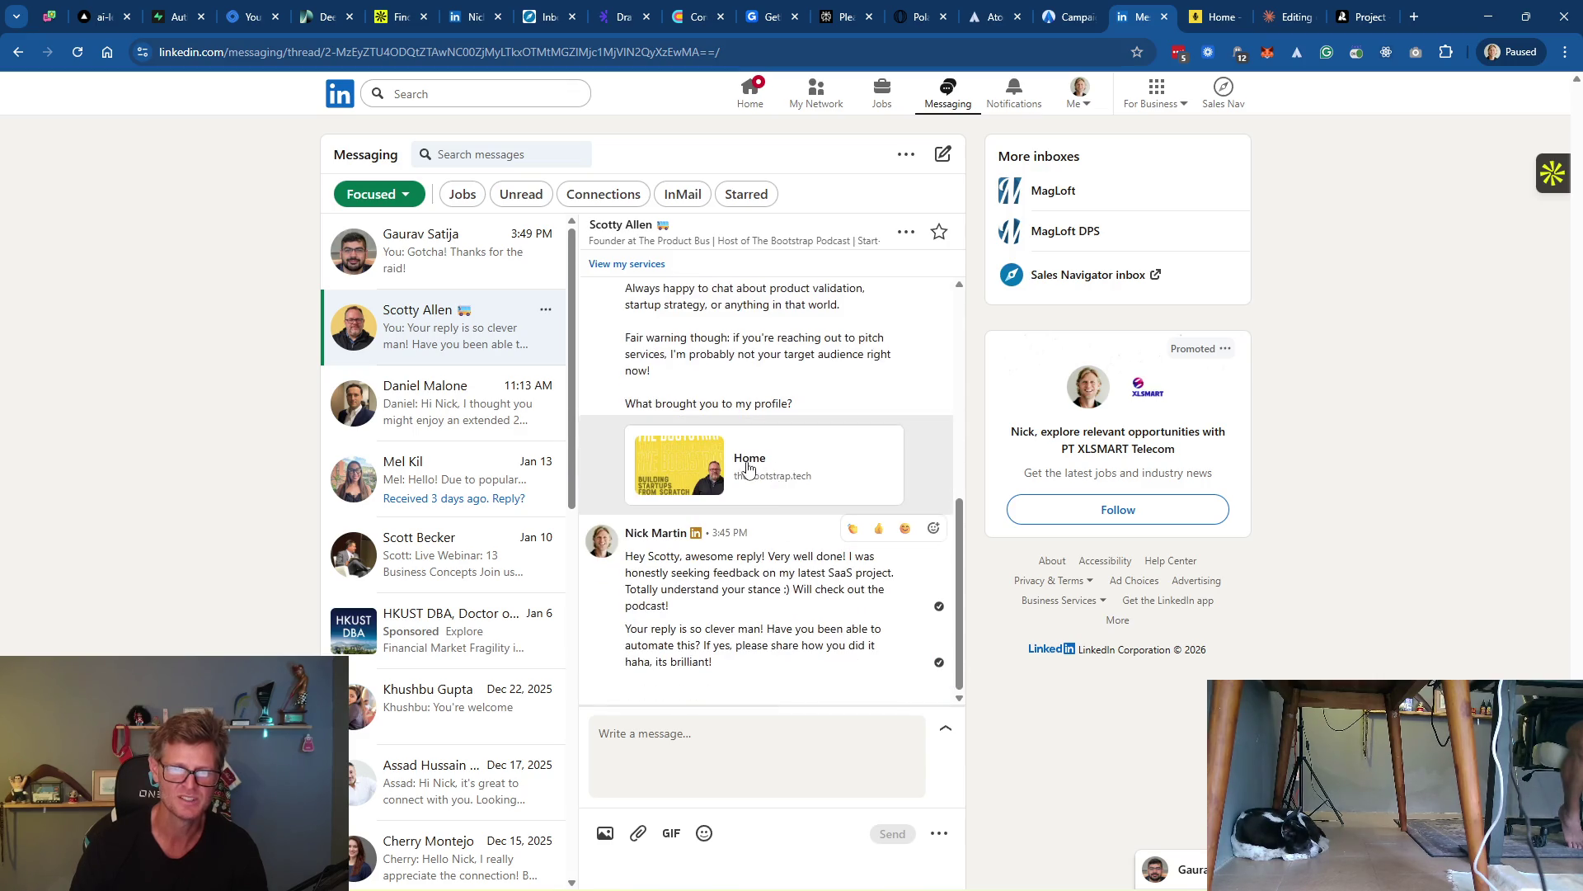
scroll(776, 483, "up", 10)
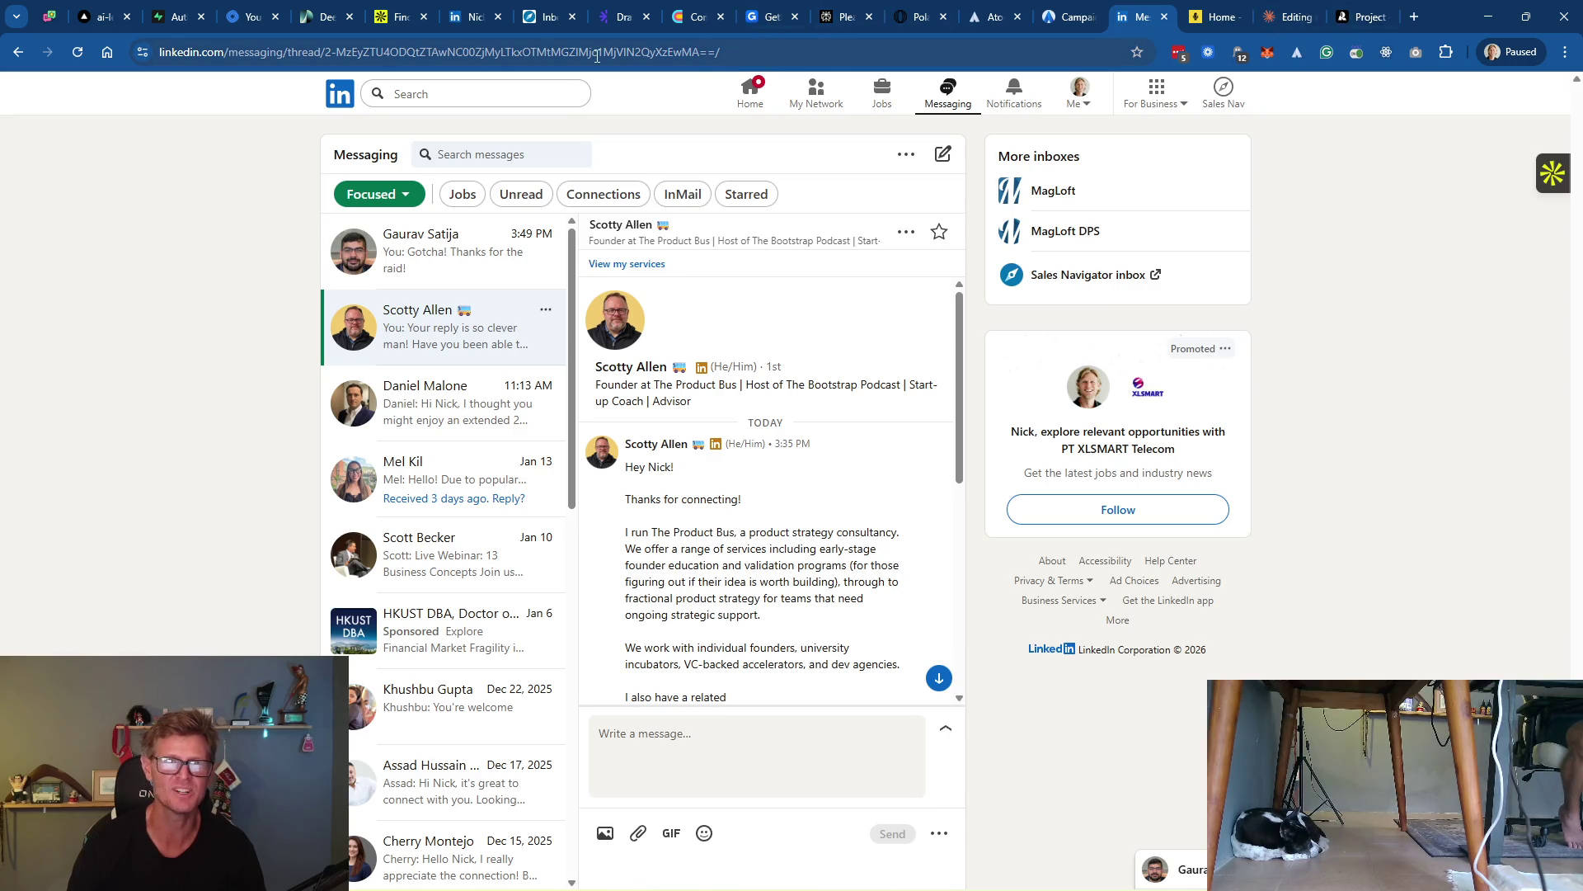
left_click(1064, 16)
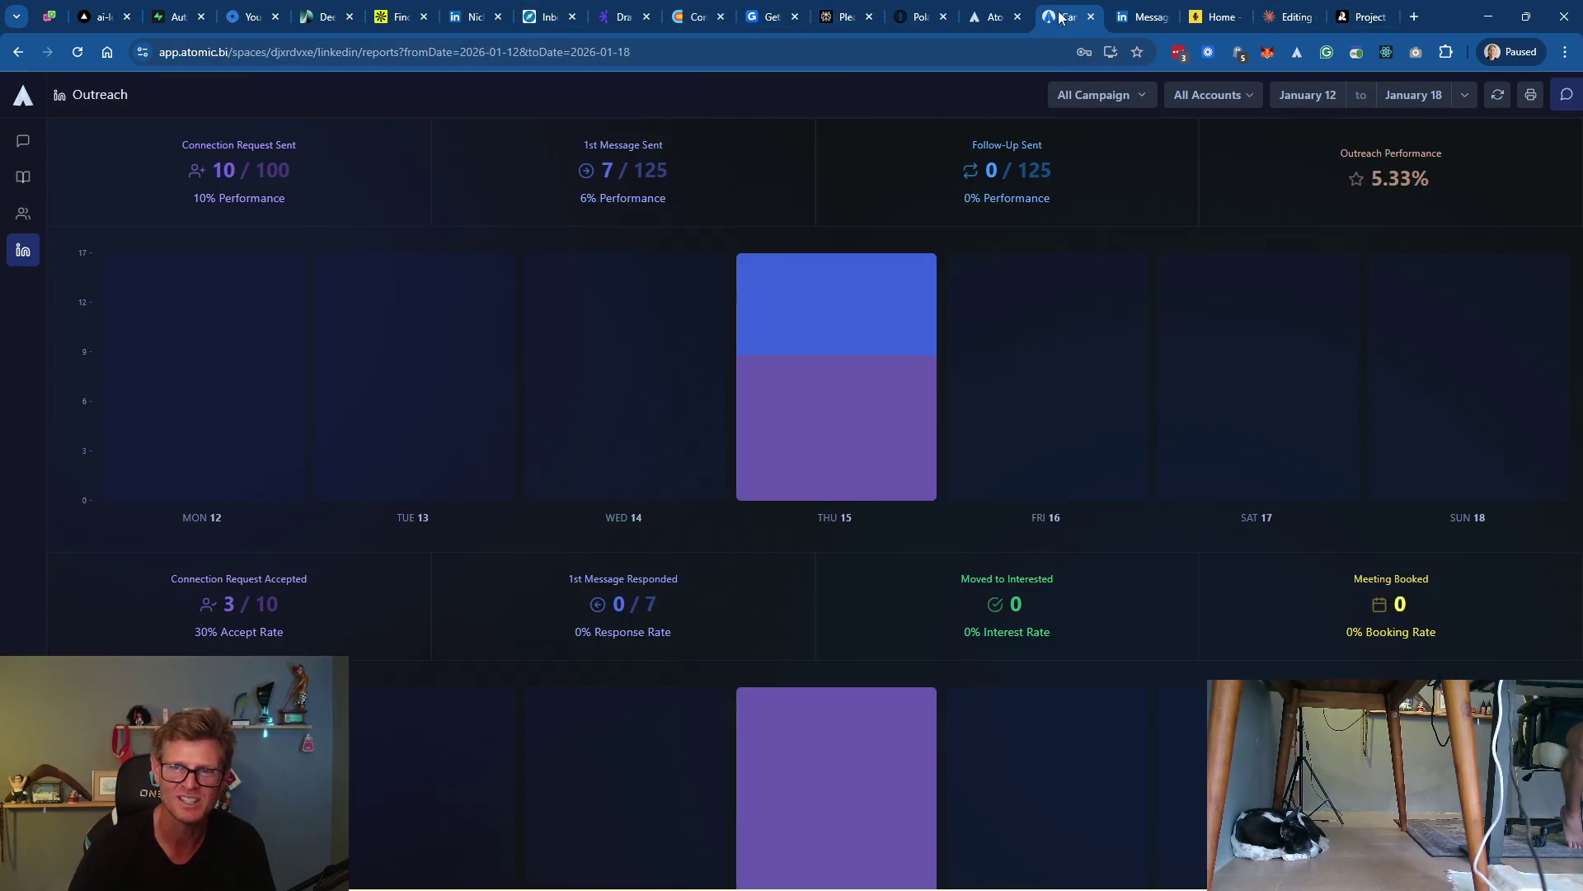
Open the SaaSTrialFlow campaign board from the Outreach sidebar
left_click(994, 16)
left_click(1064, 16)
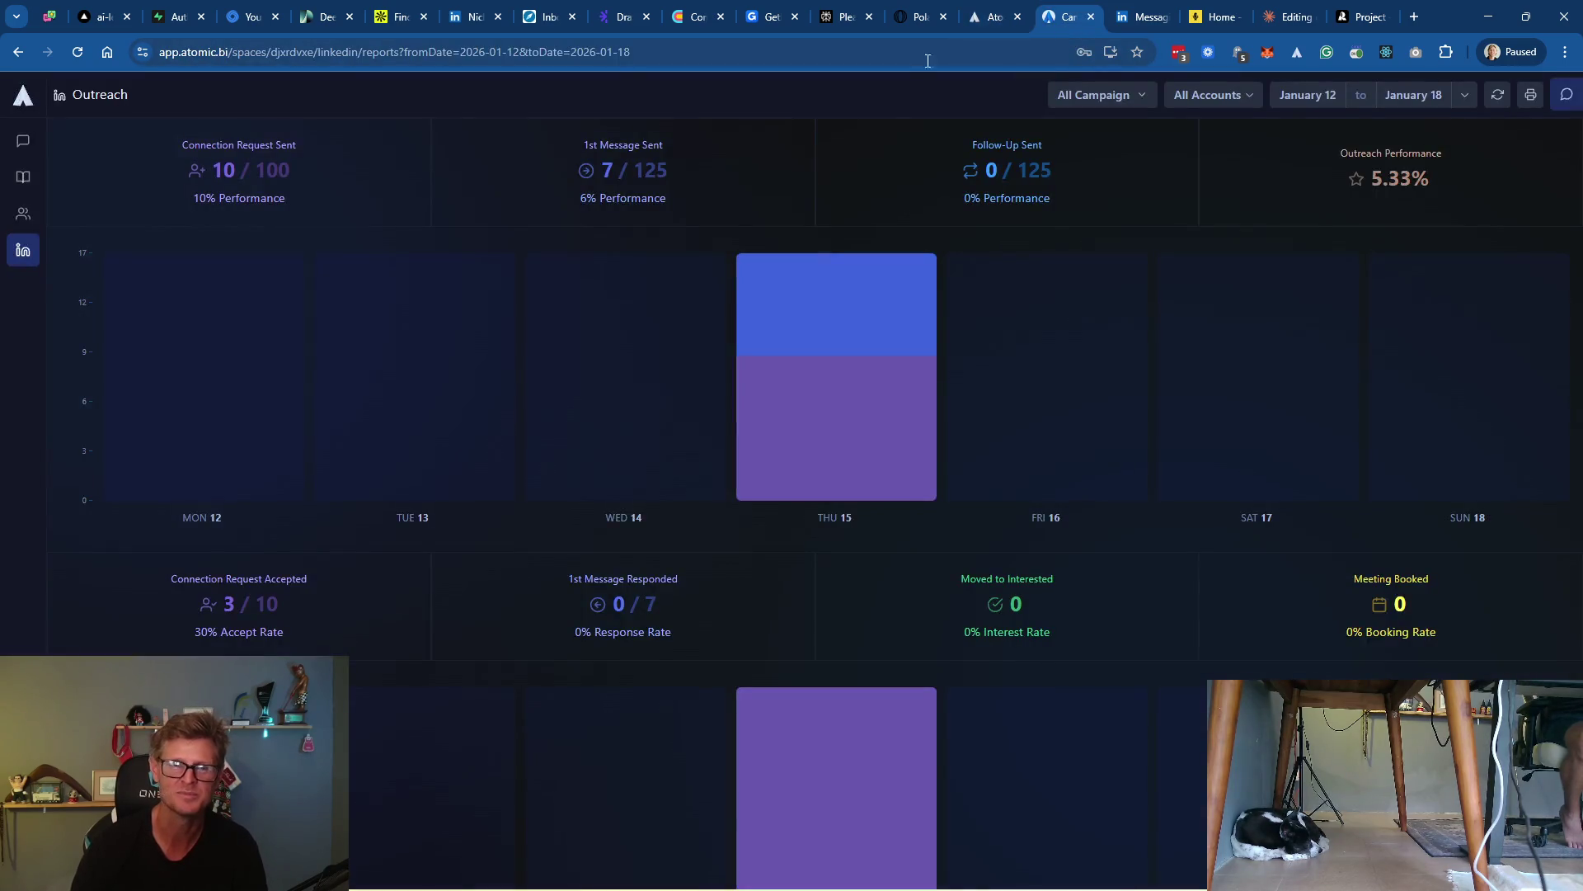
left_click(23, 249)
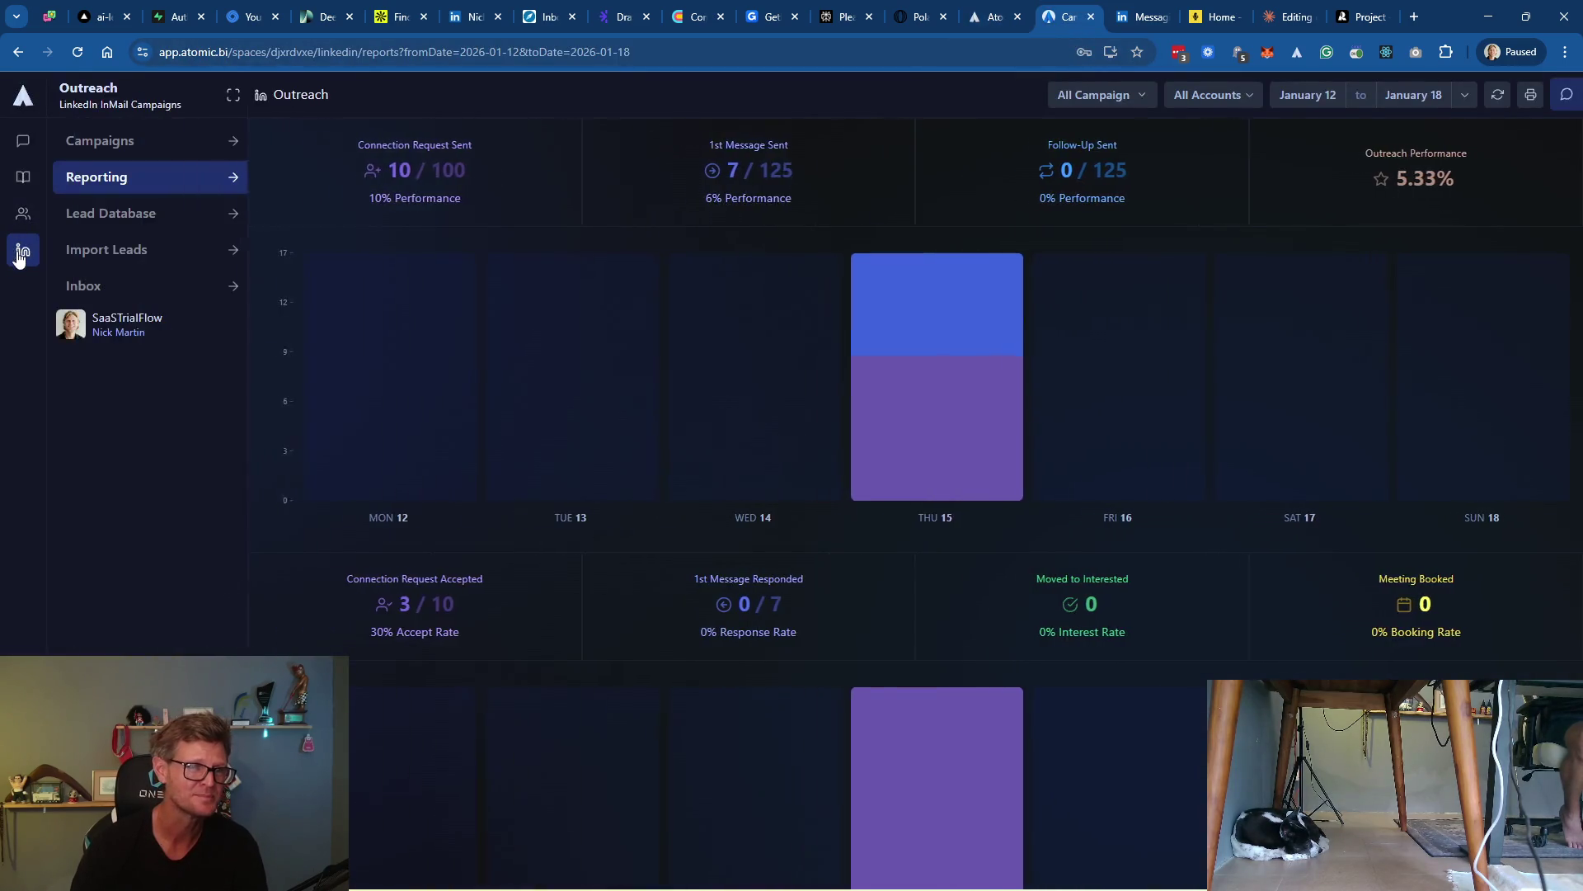
left_click(119, 322)
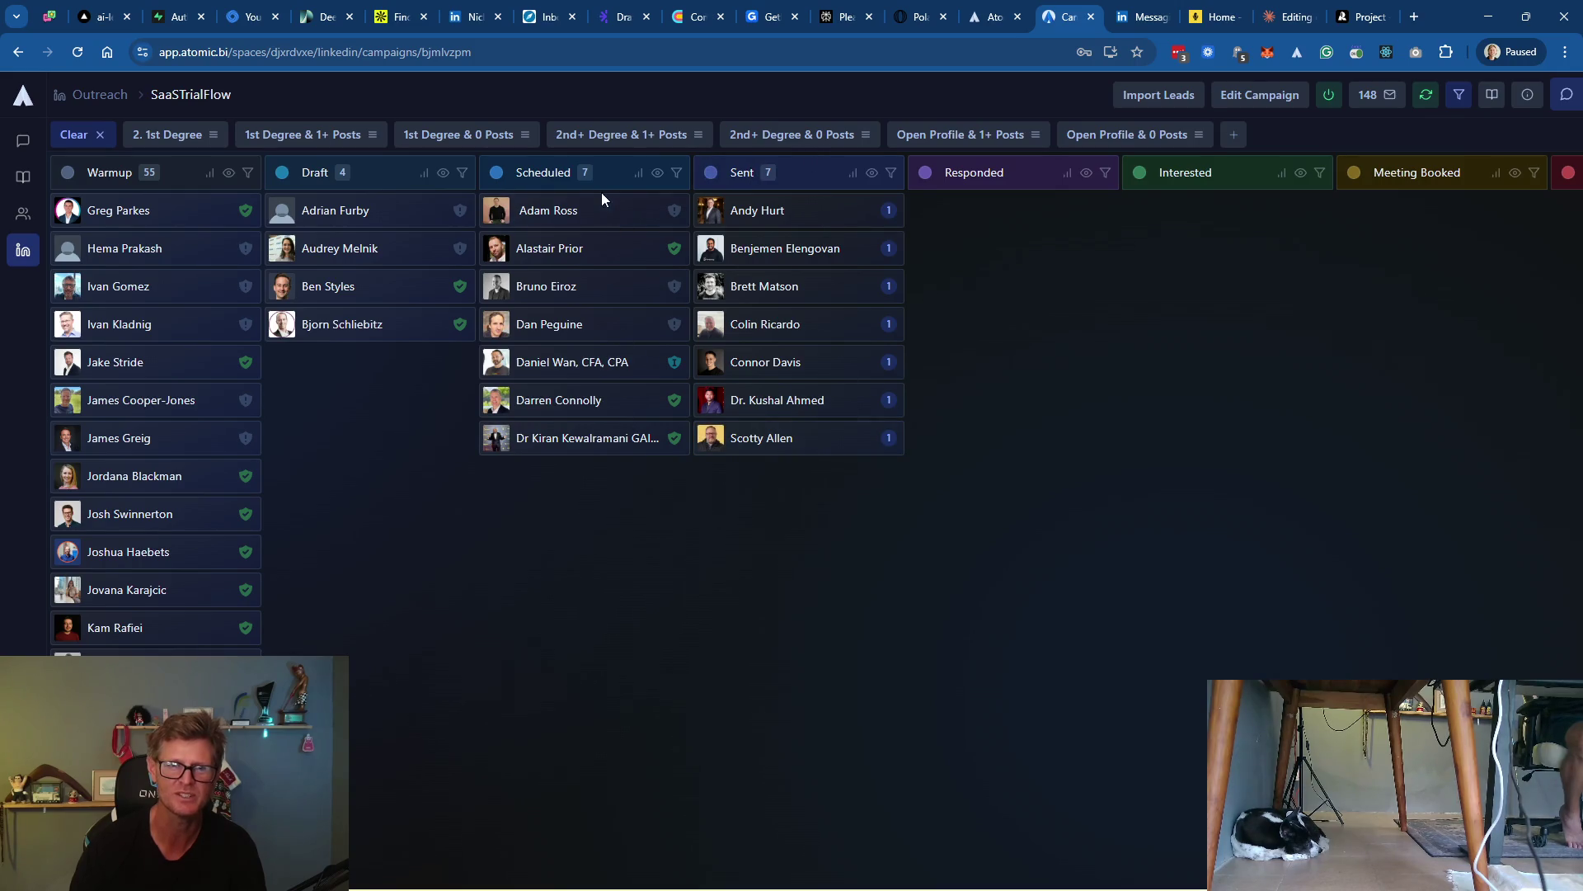
Tick and clear the four Draft prospects, then open the Taxy co-founder's drafts (78, 74, 72)
left_click(283, 211)
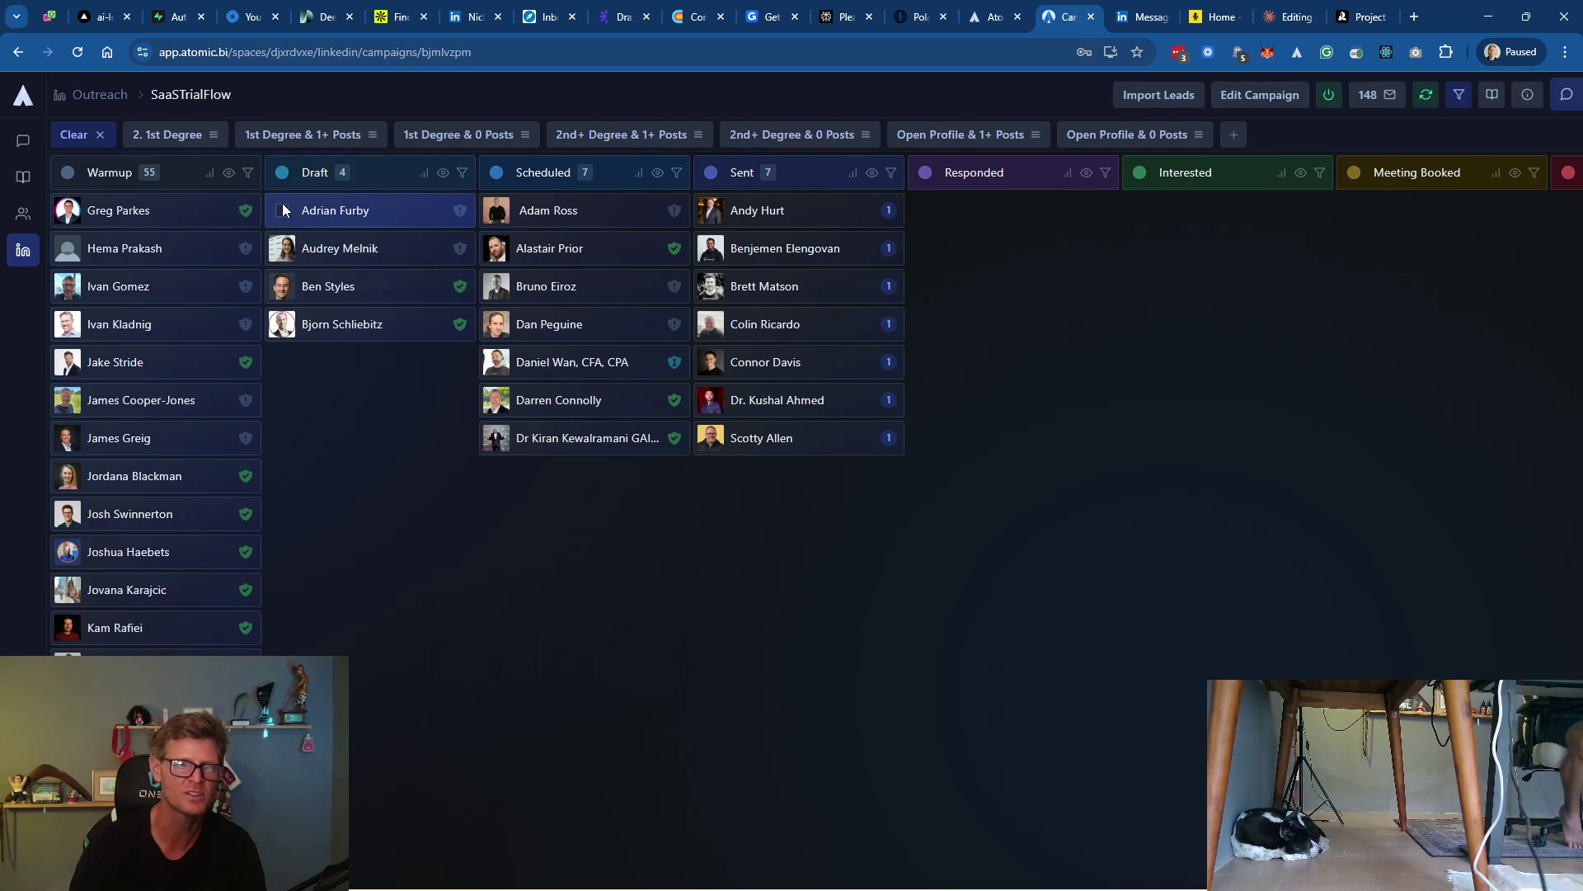
left_click(283, 248)
left_click(283, 286)
left_click(282, 323)
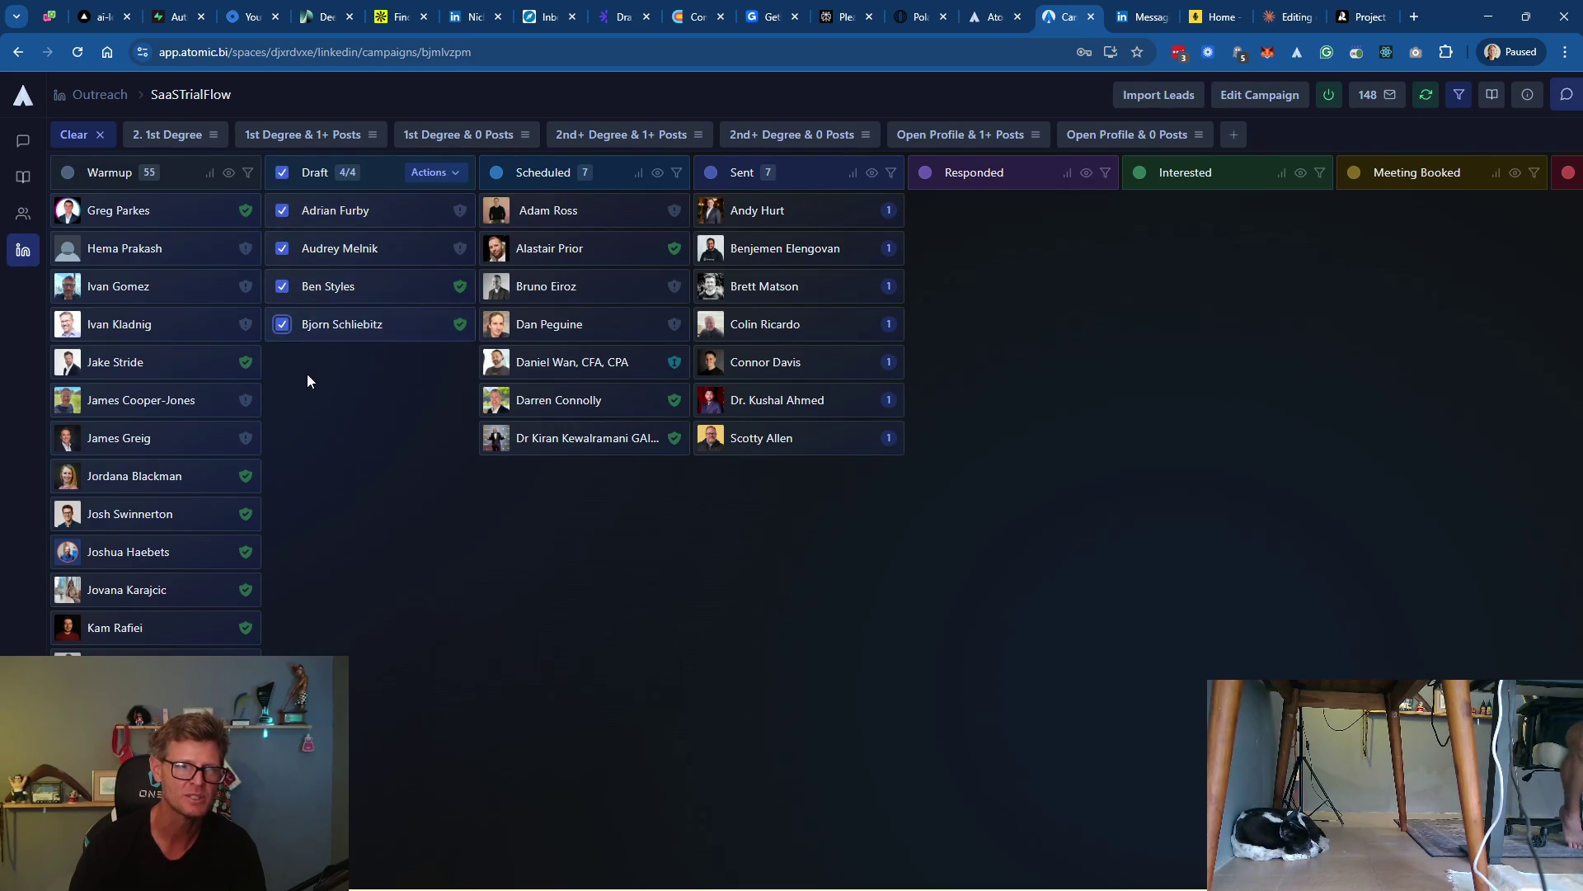
left_click(283, 172)
left_click(336, 212)
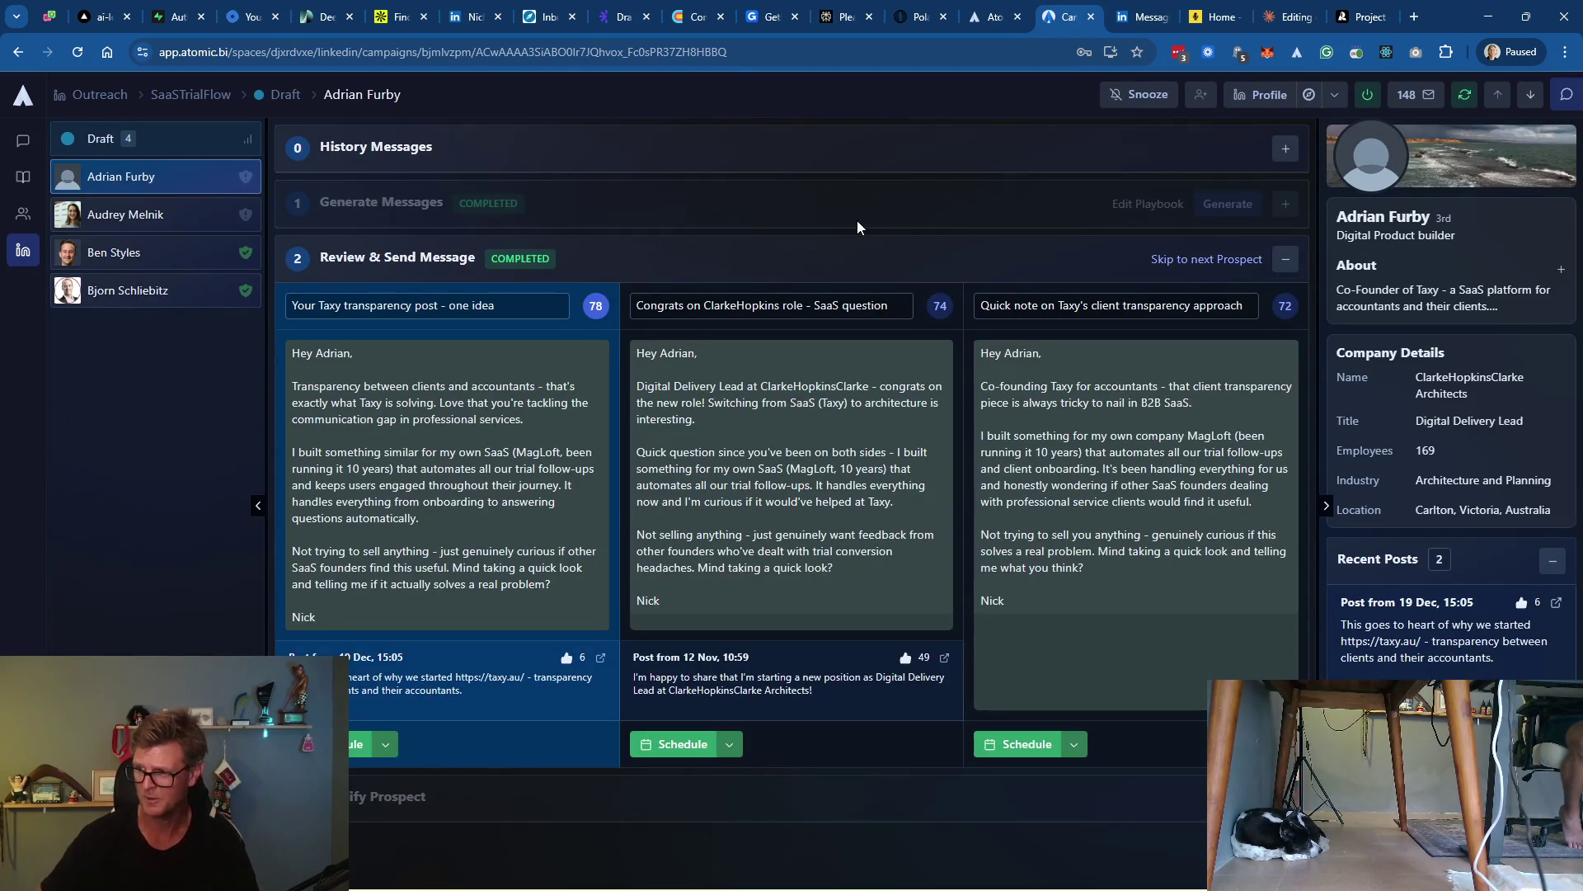
Review the Taxy co-founder's three drafts and schedule the third message
key("alt+Tab")
key("Escape")
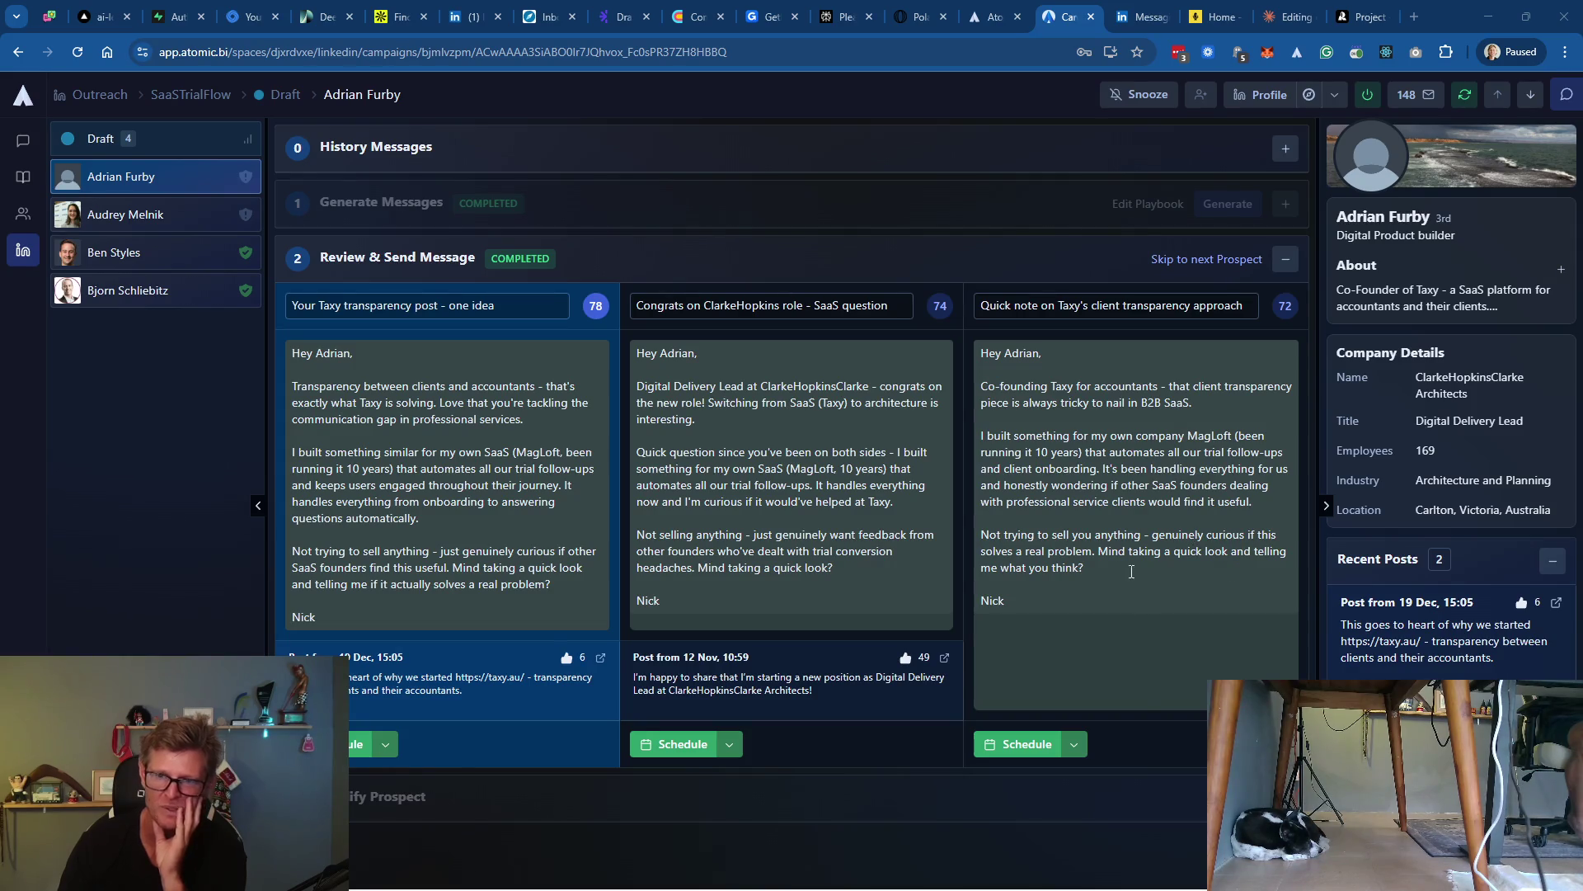
left_click(1023, 744)
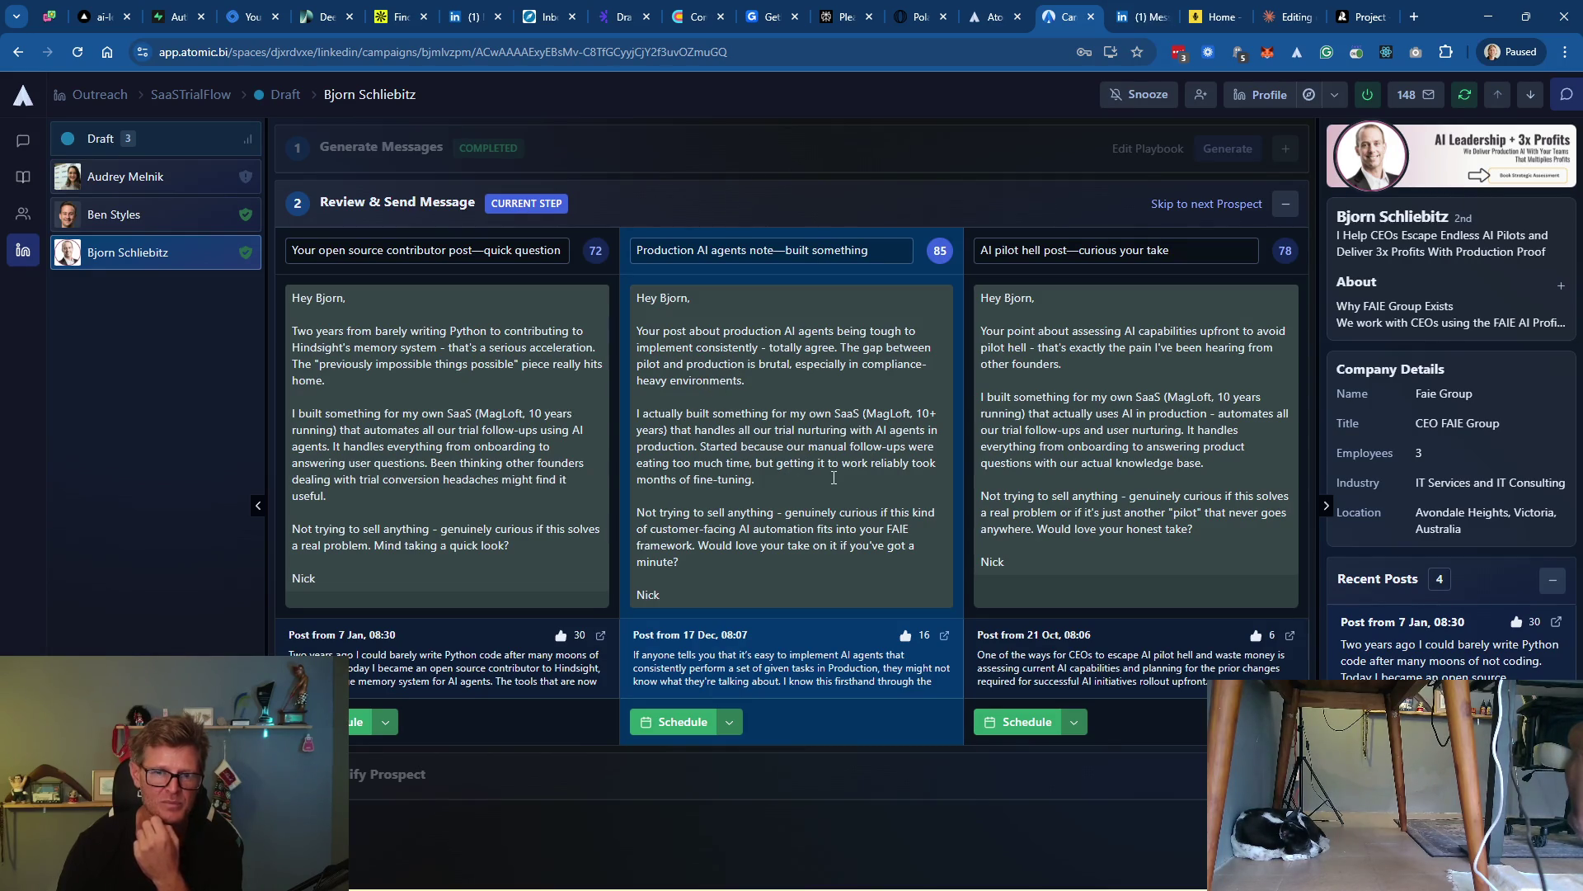
Shorten the FAIE Group CEO's middle subject to 'Production AI agents' and schedule it
left_click(777, 250)
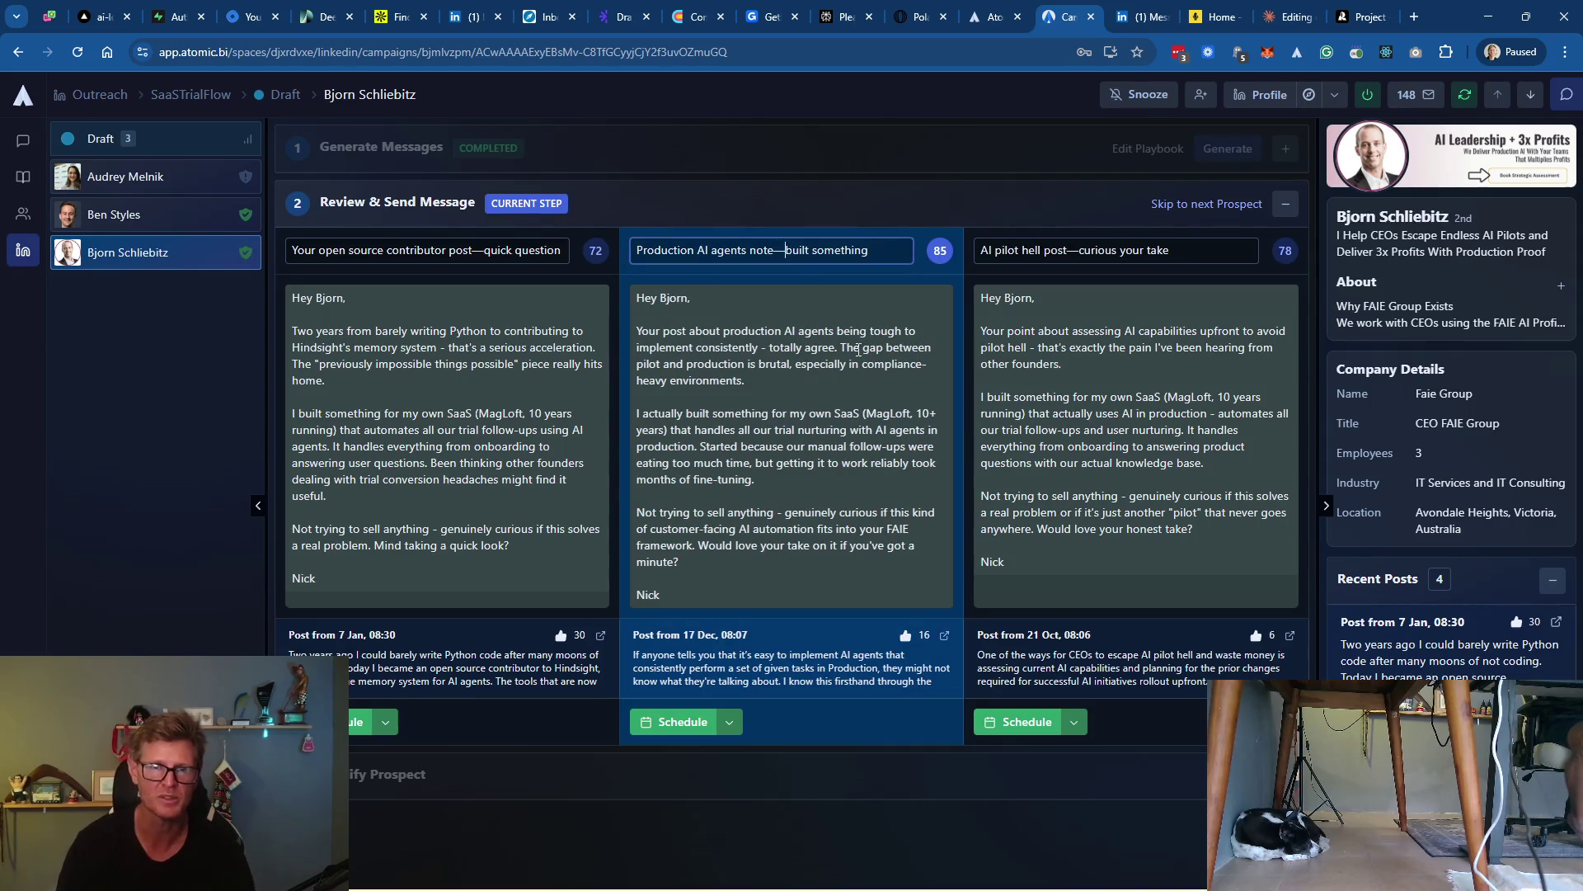
key("BackSpace")
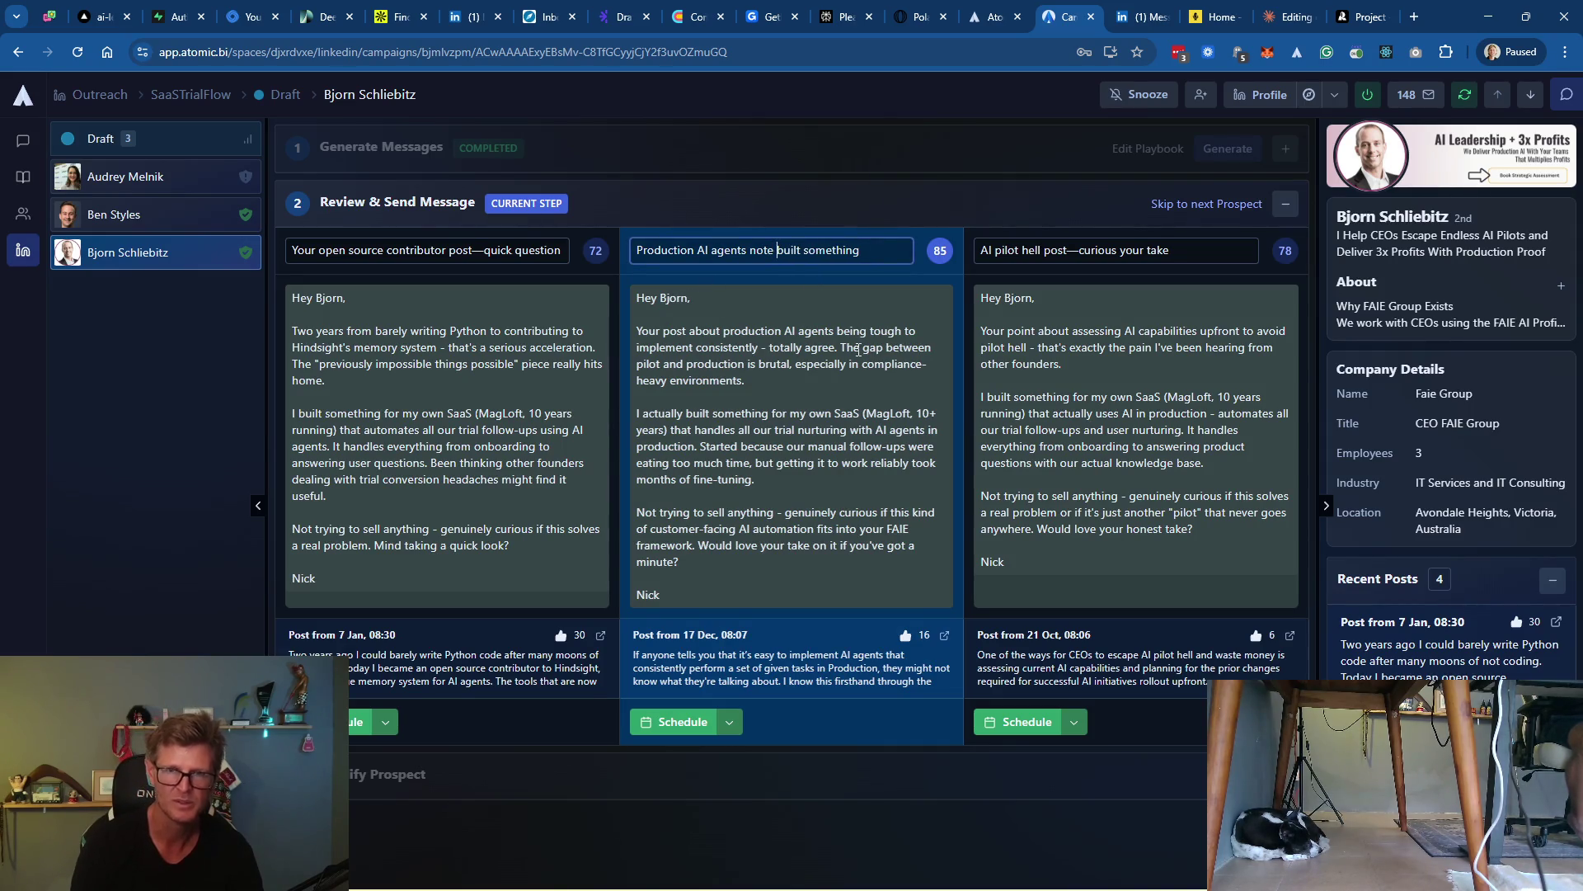
type("-")
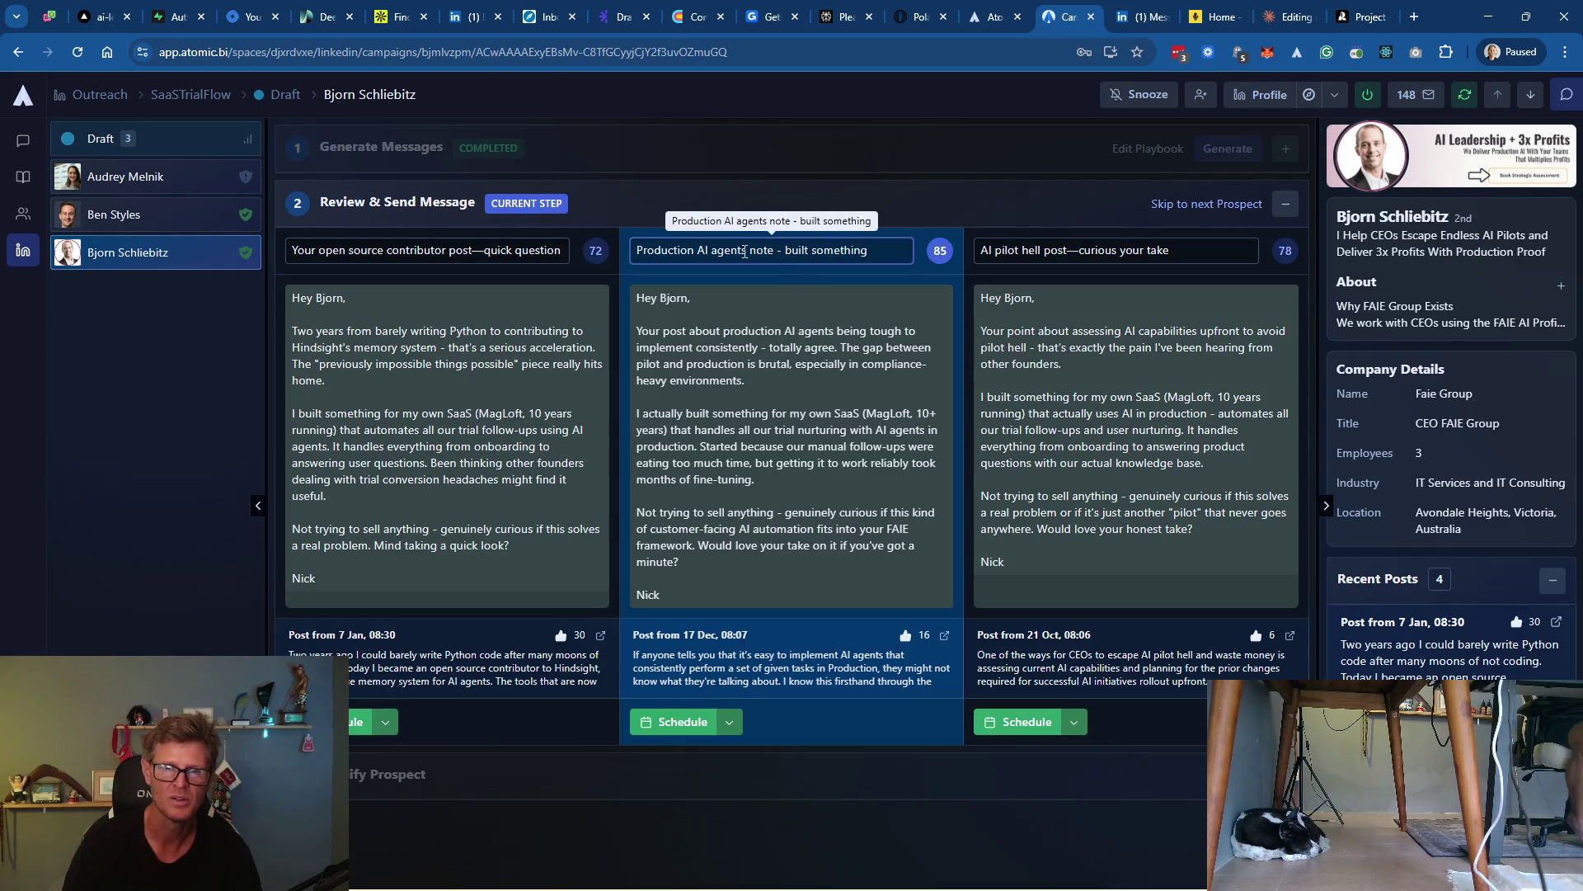
left_click_drag(747, 251, 912, 244)
key("BackSpace")
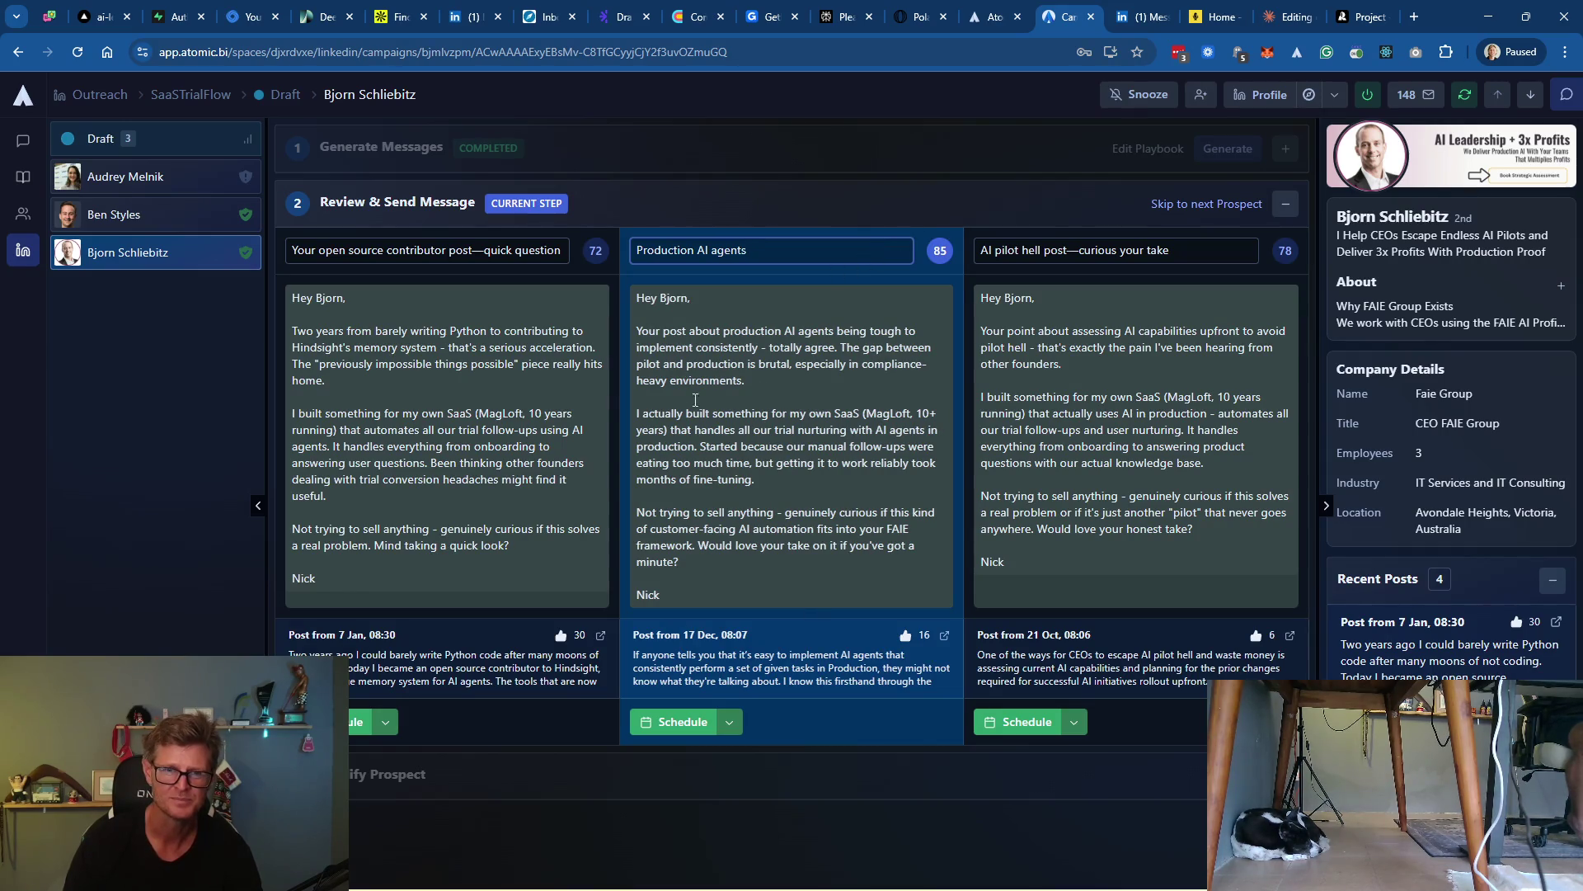
left_click(674, 722)
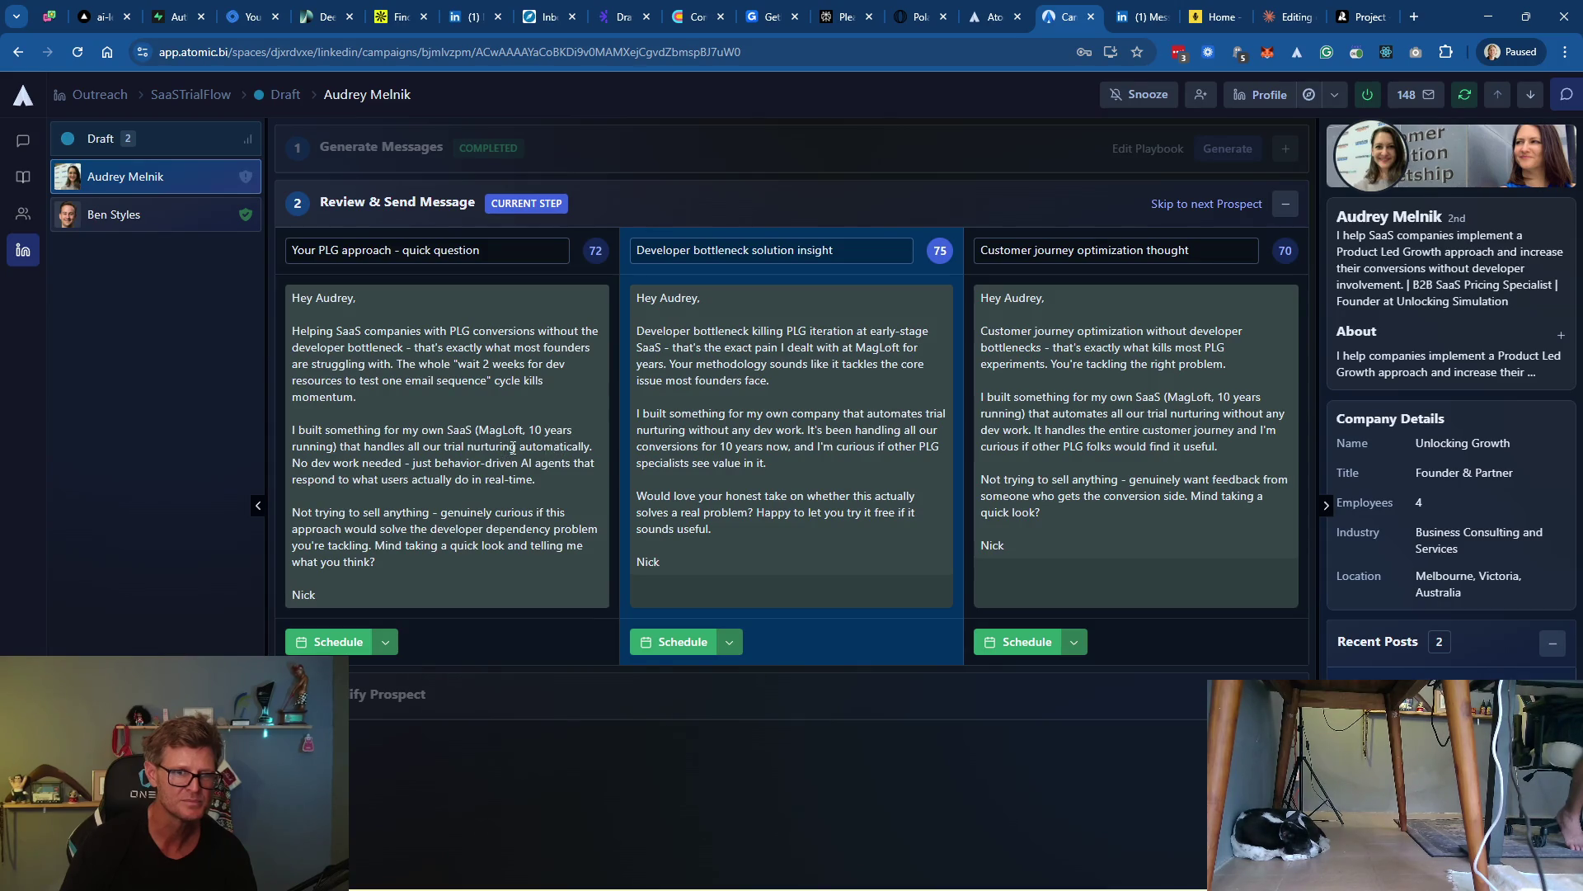
Expand PLG to 'product led growth', add 'Claude Code is such a deal breaker here too!!!', then schedule
double_click(455, 332)
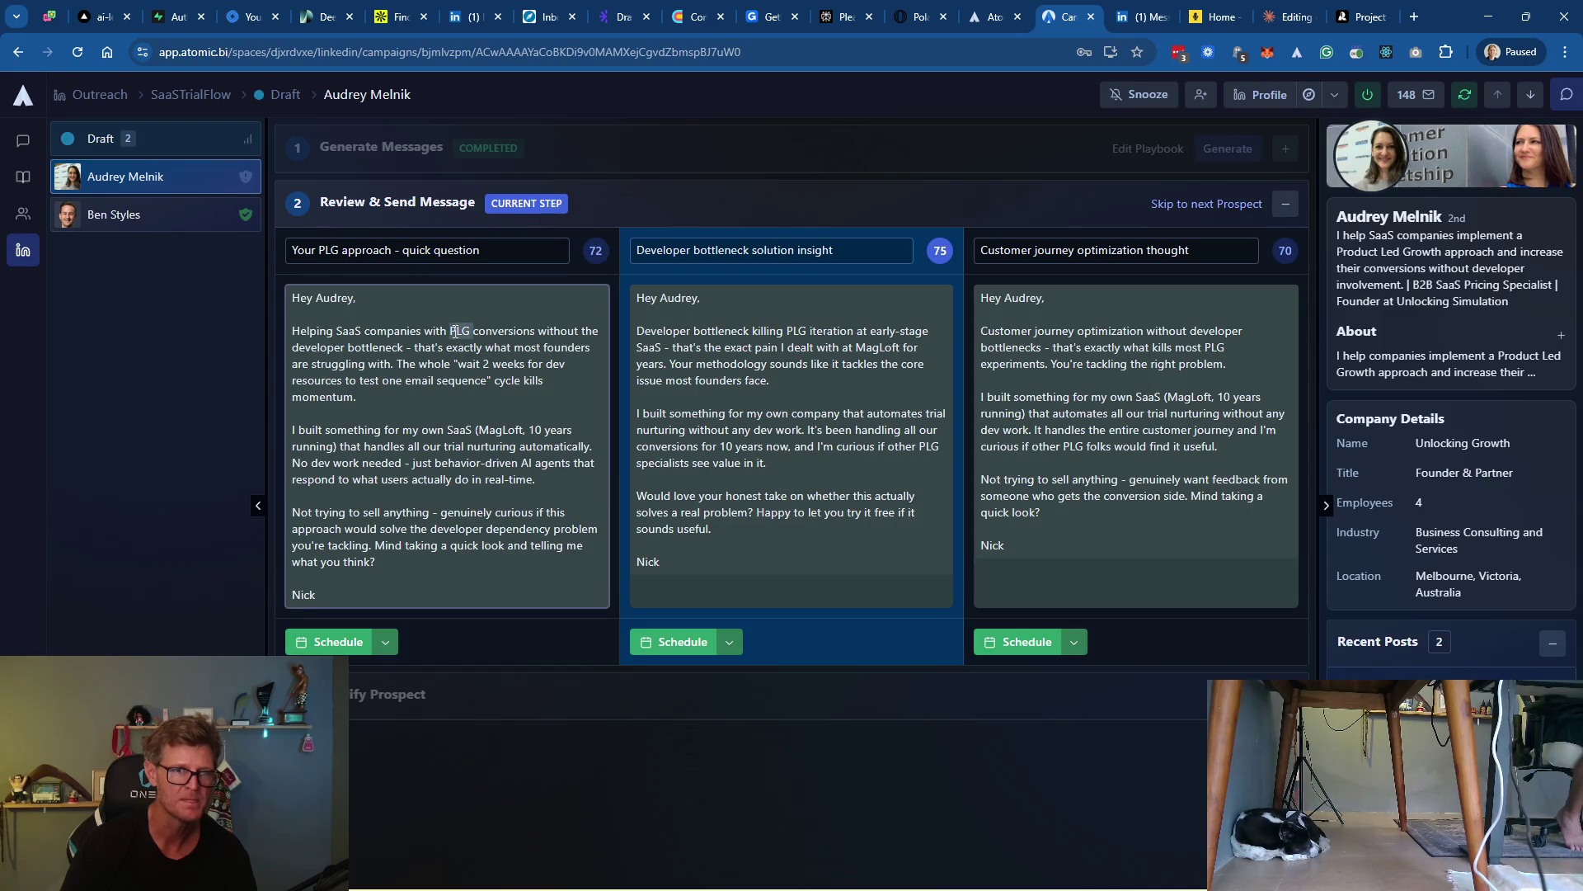
type("product le")
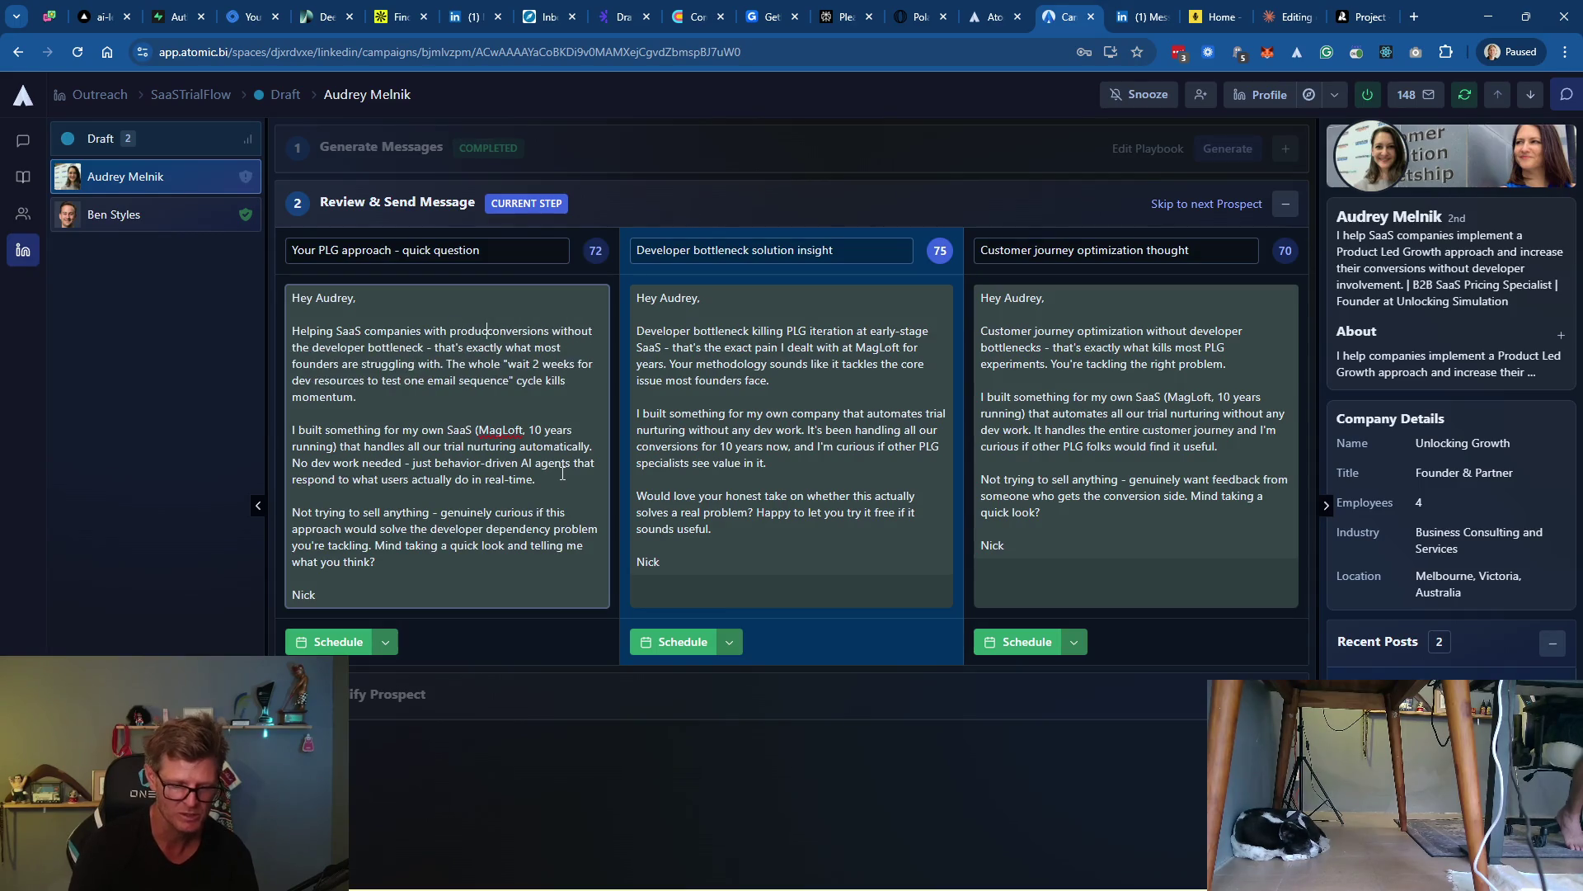
type("d growth")
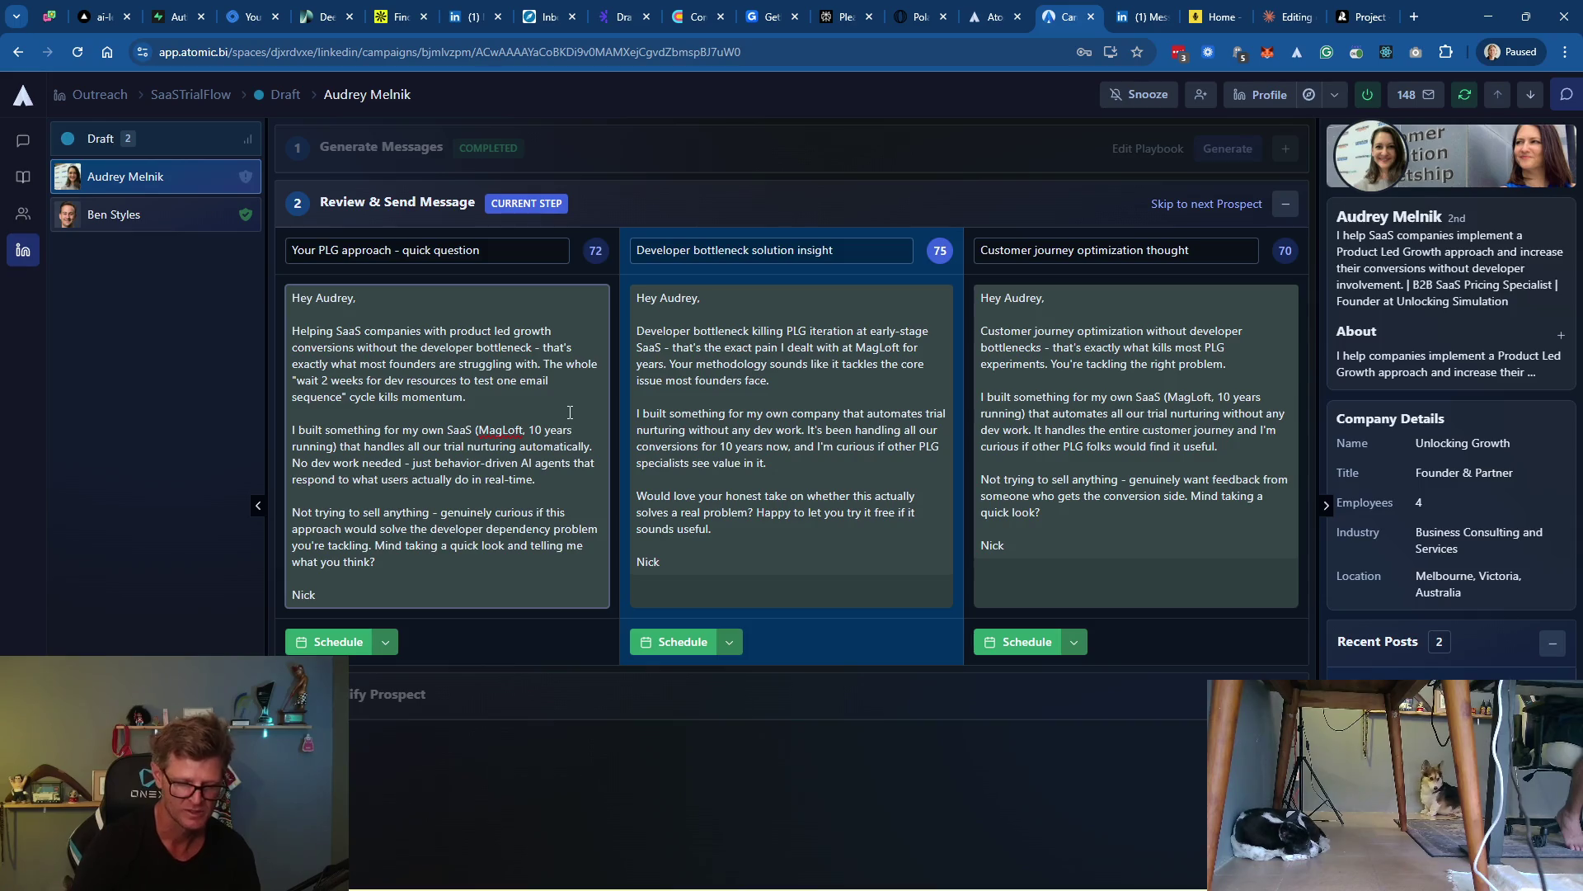
key("BackSpace")
key("ctrl+End")
type("laude Code")
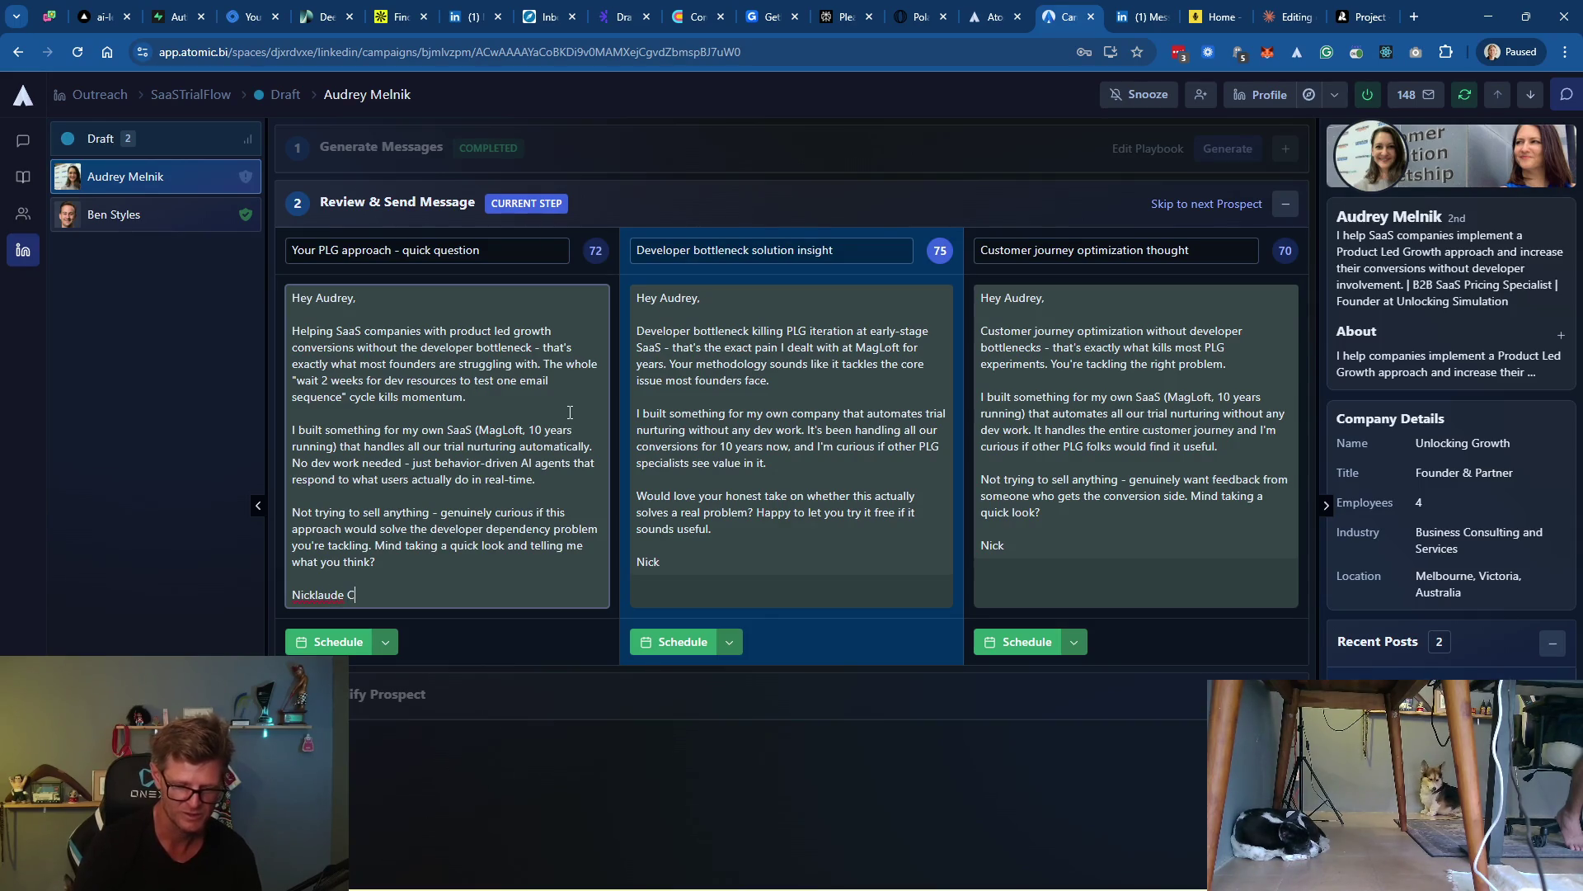
key("BackSpace")
key("BackSpace")
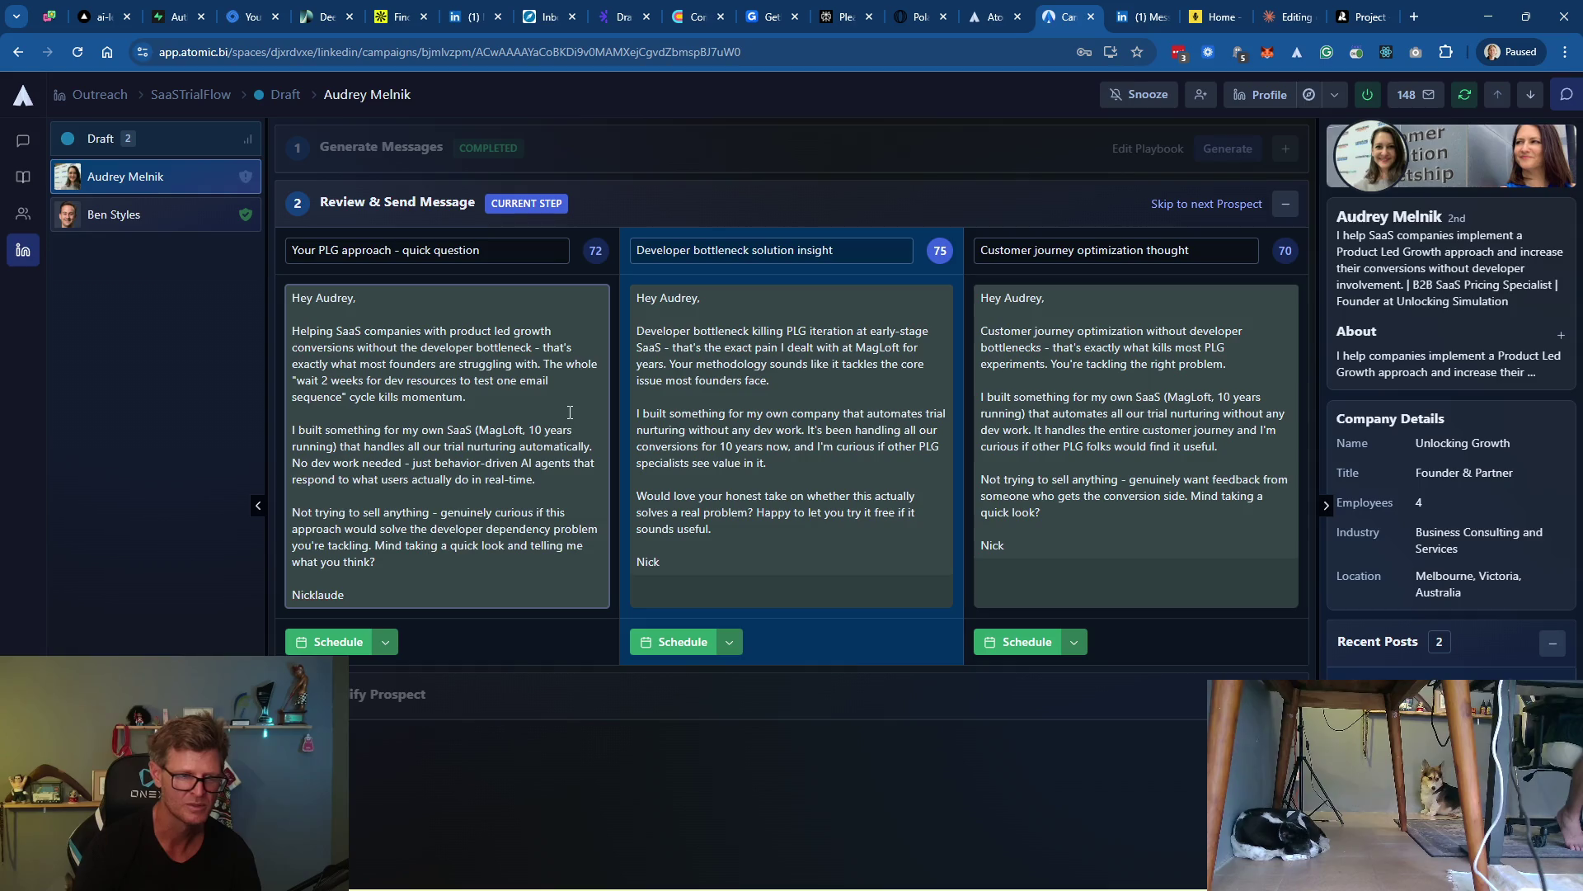
key("BackSpace")
key("BackSpace")
key("BackSpace")
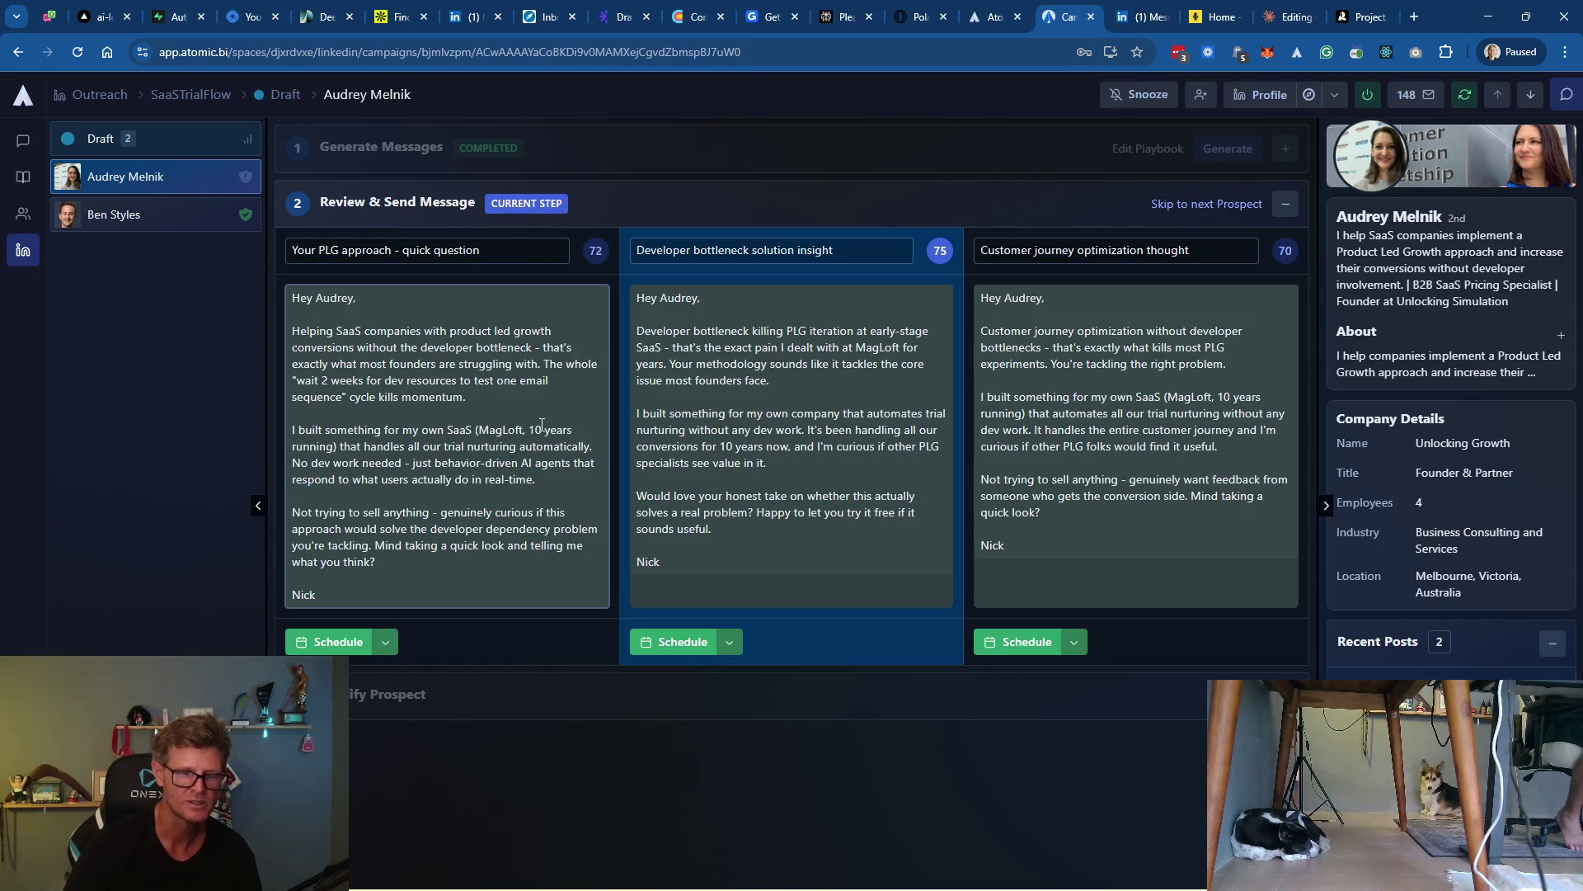
type(" Claude Code is")
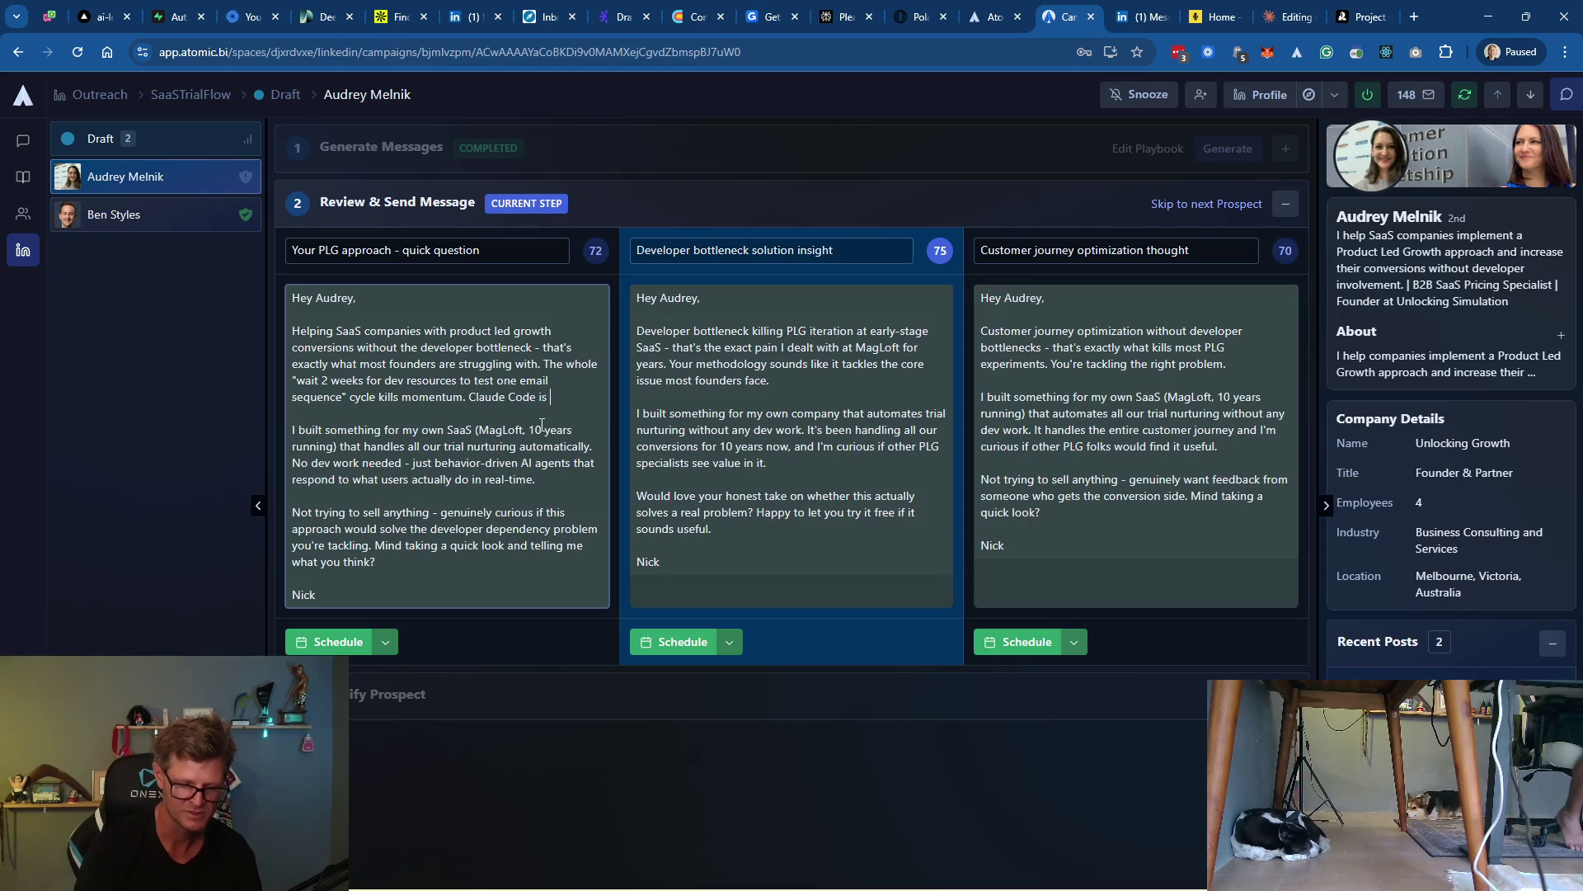
type(" such a deal ")
type("breaker")
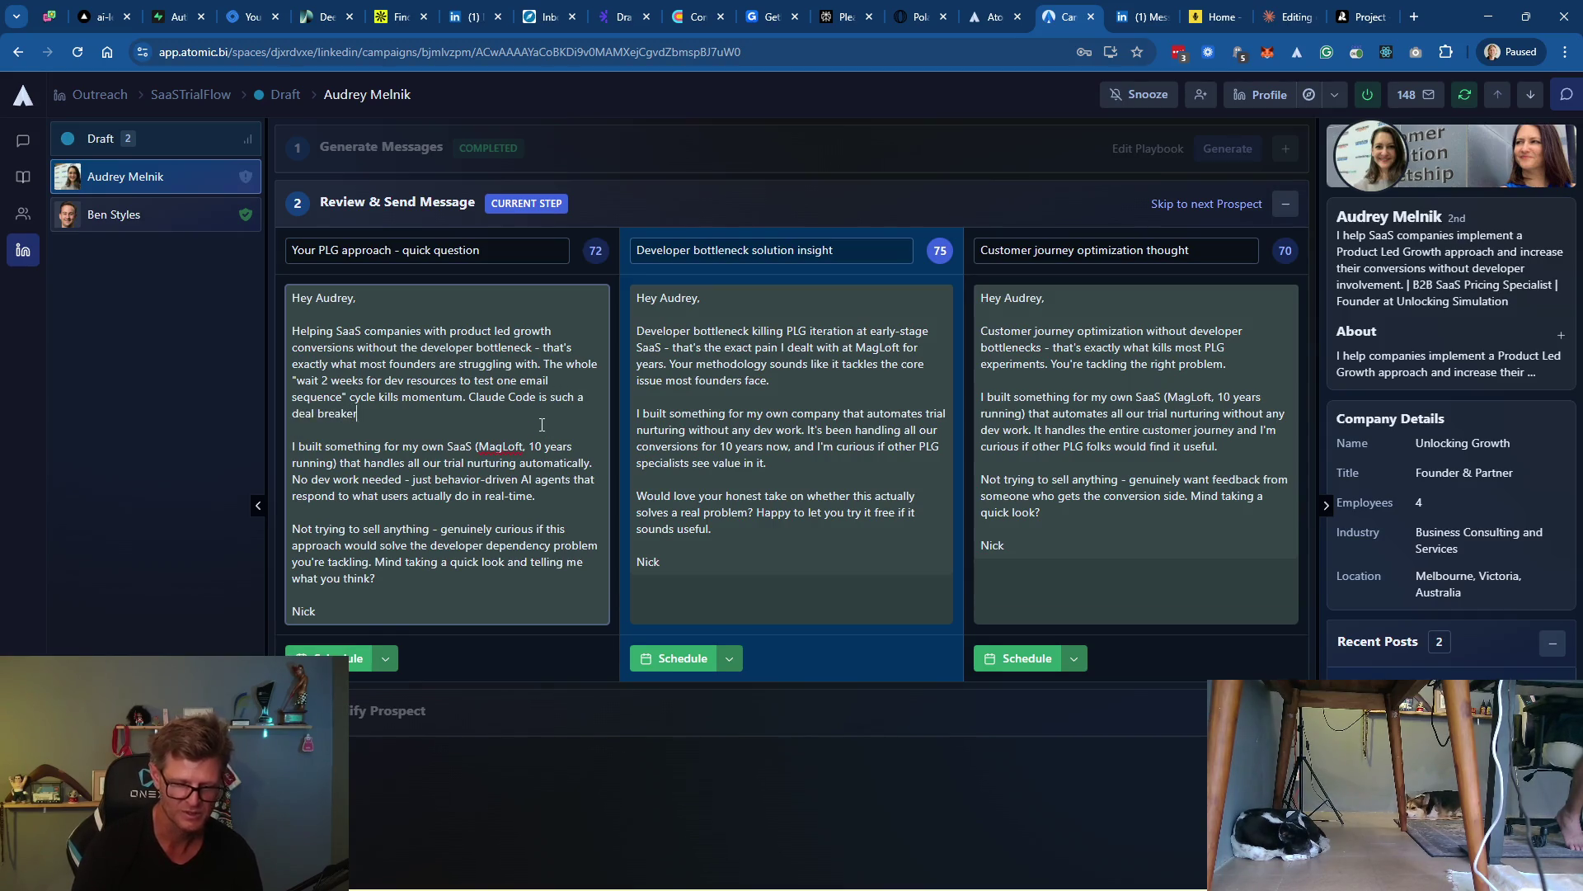
type(" here too!!!")
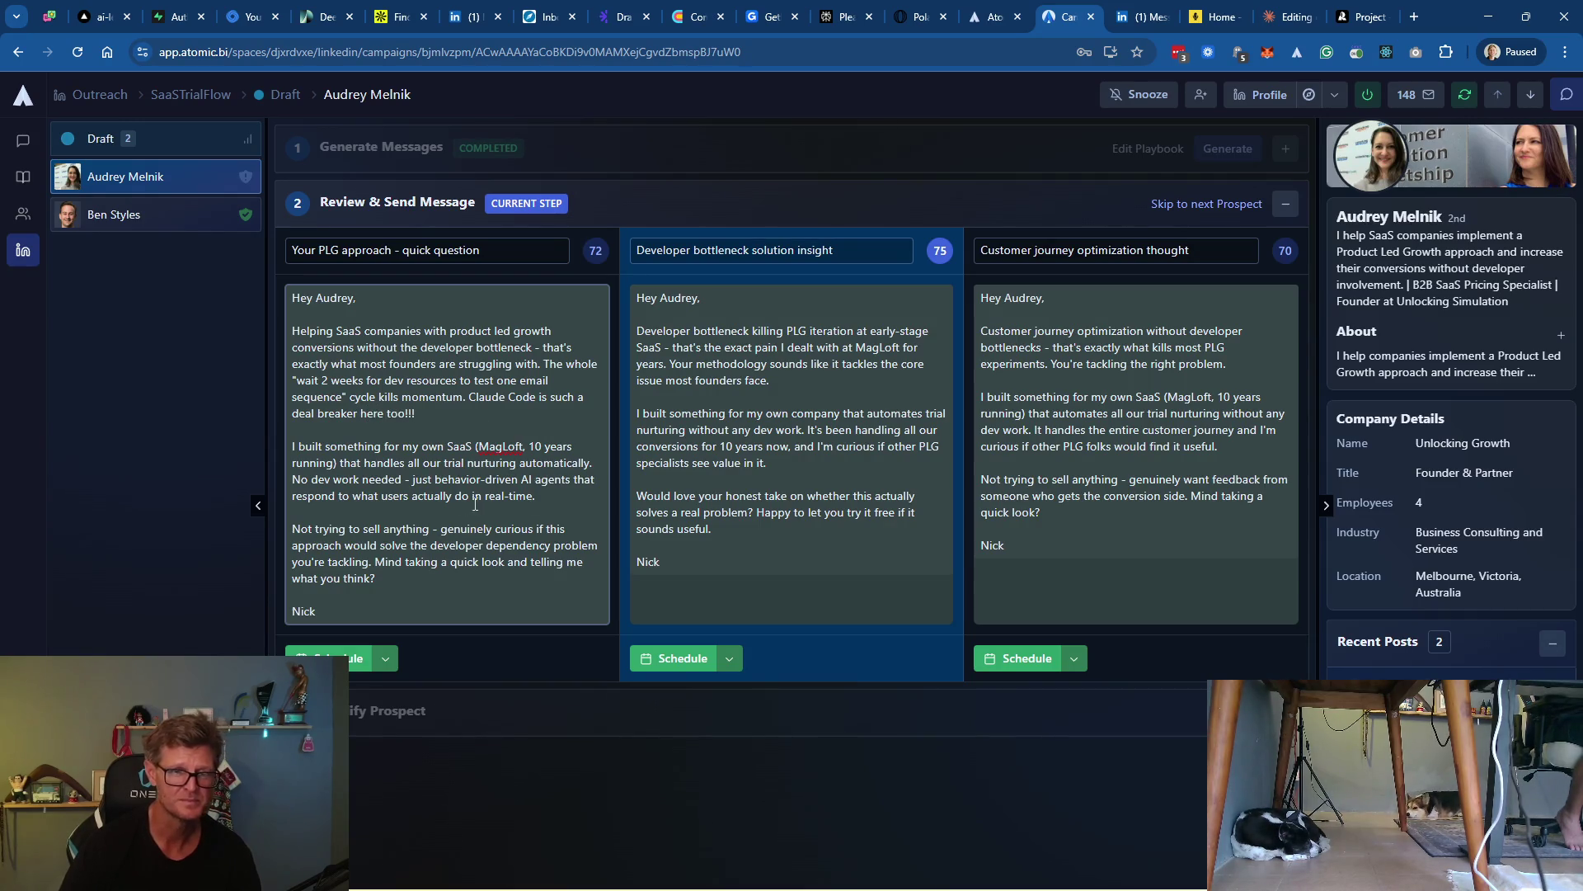
left_click(330, 659)
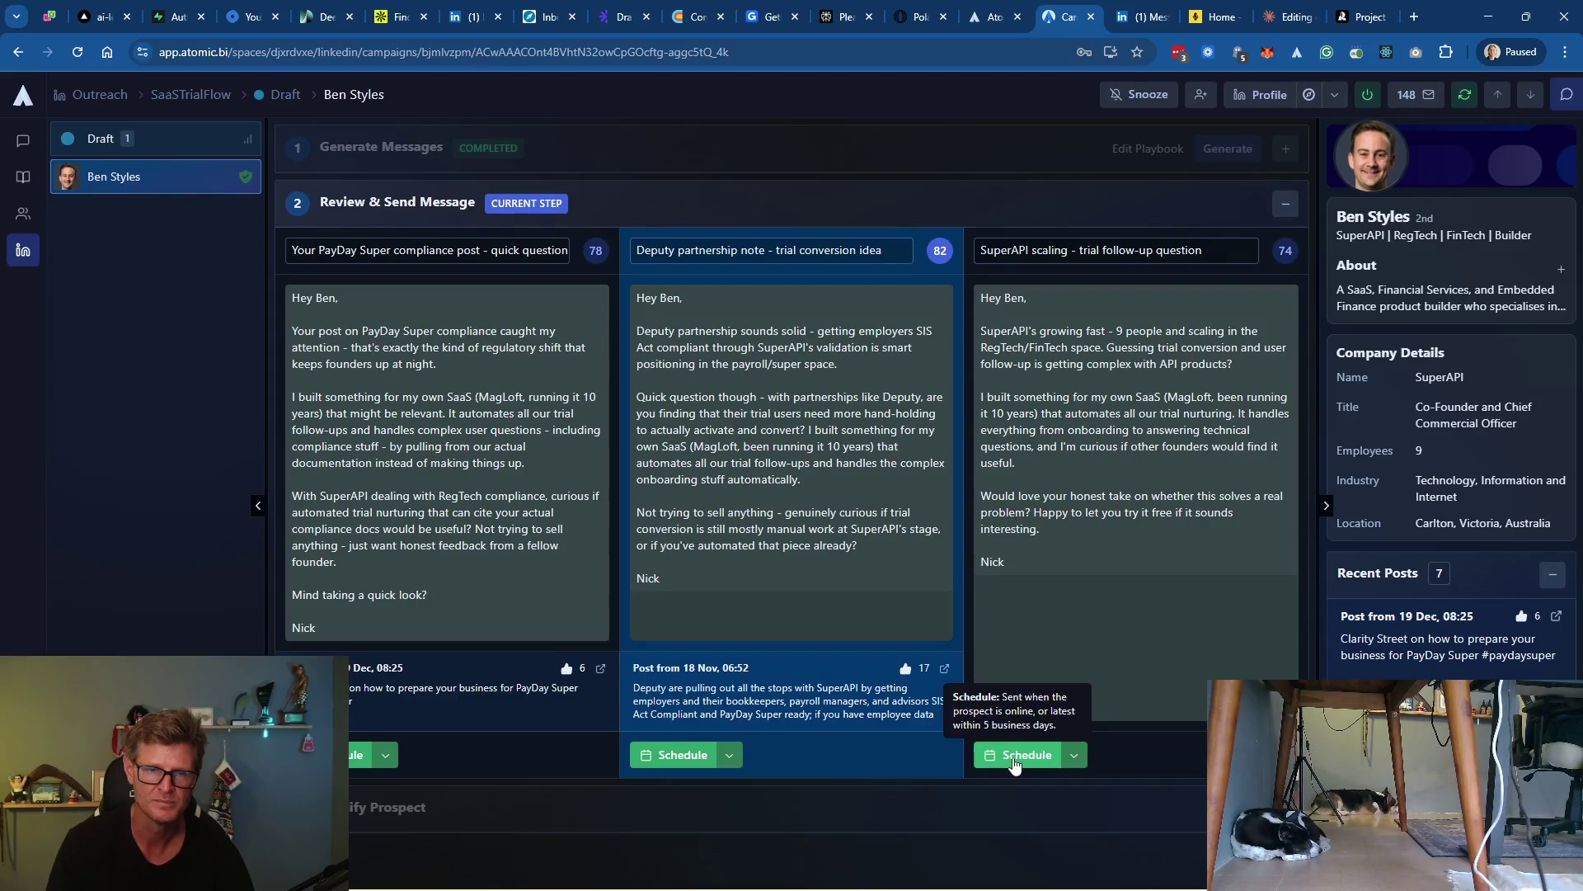
Schedule the SuperAPI co-founder's 'Deputy partnership note - trial conversion idea' message
left_click(670, 757)
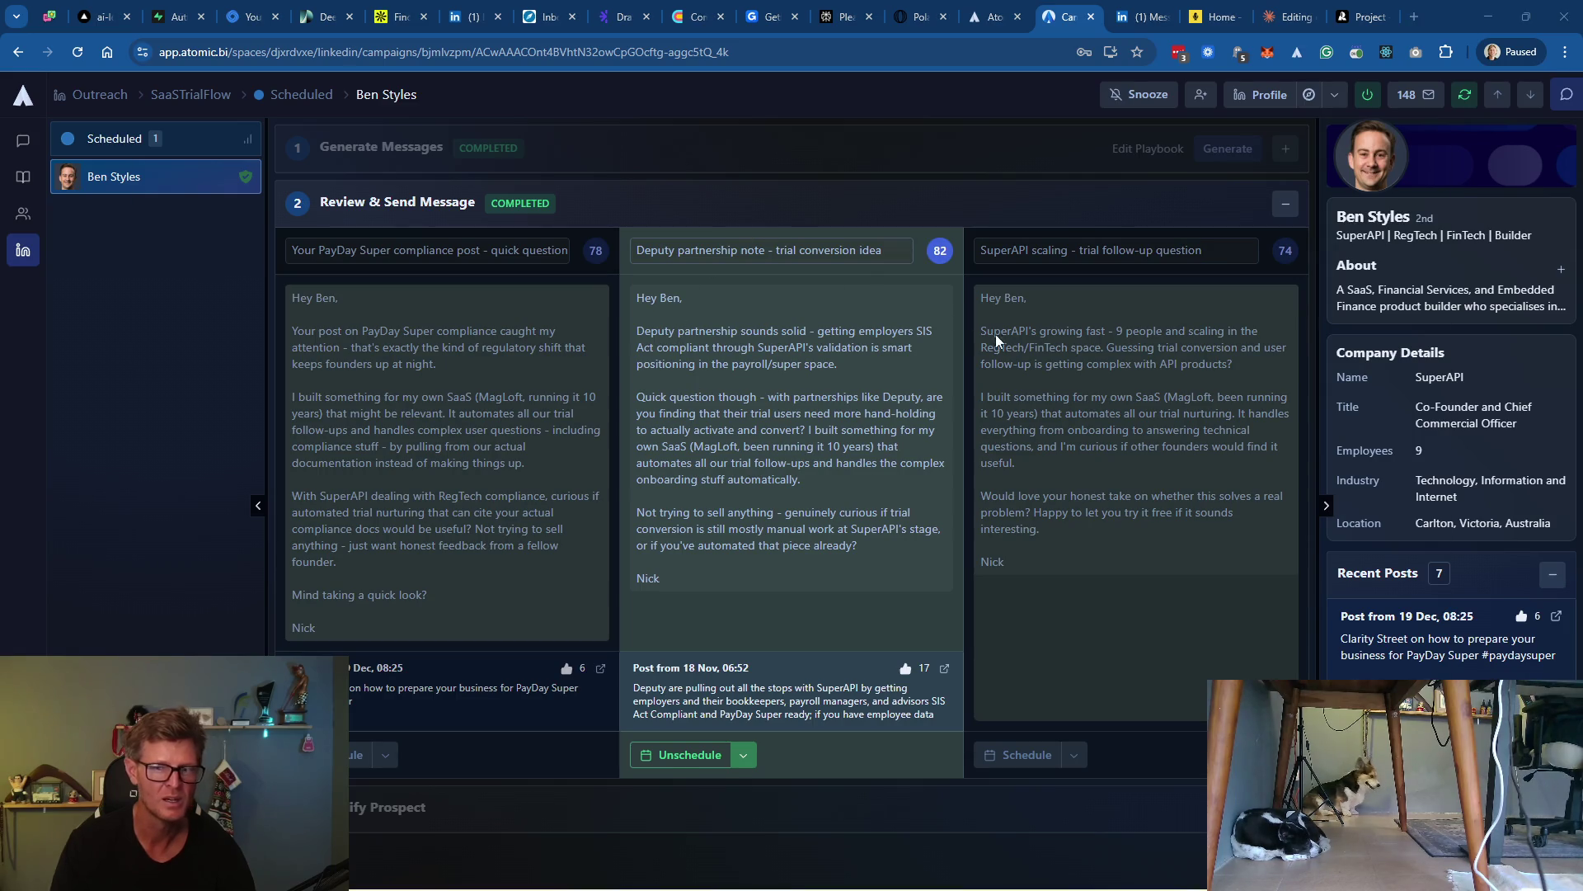
key("alt+Tab")
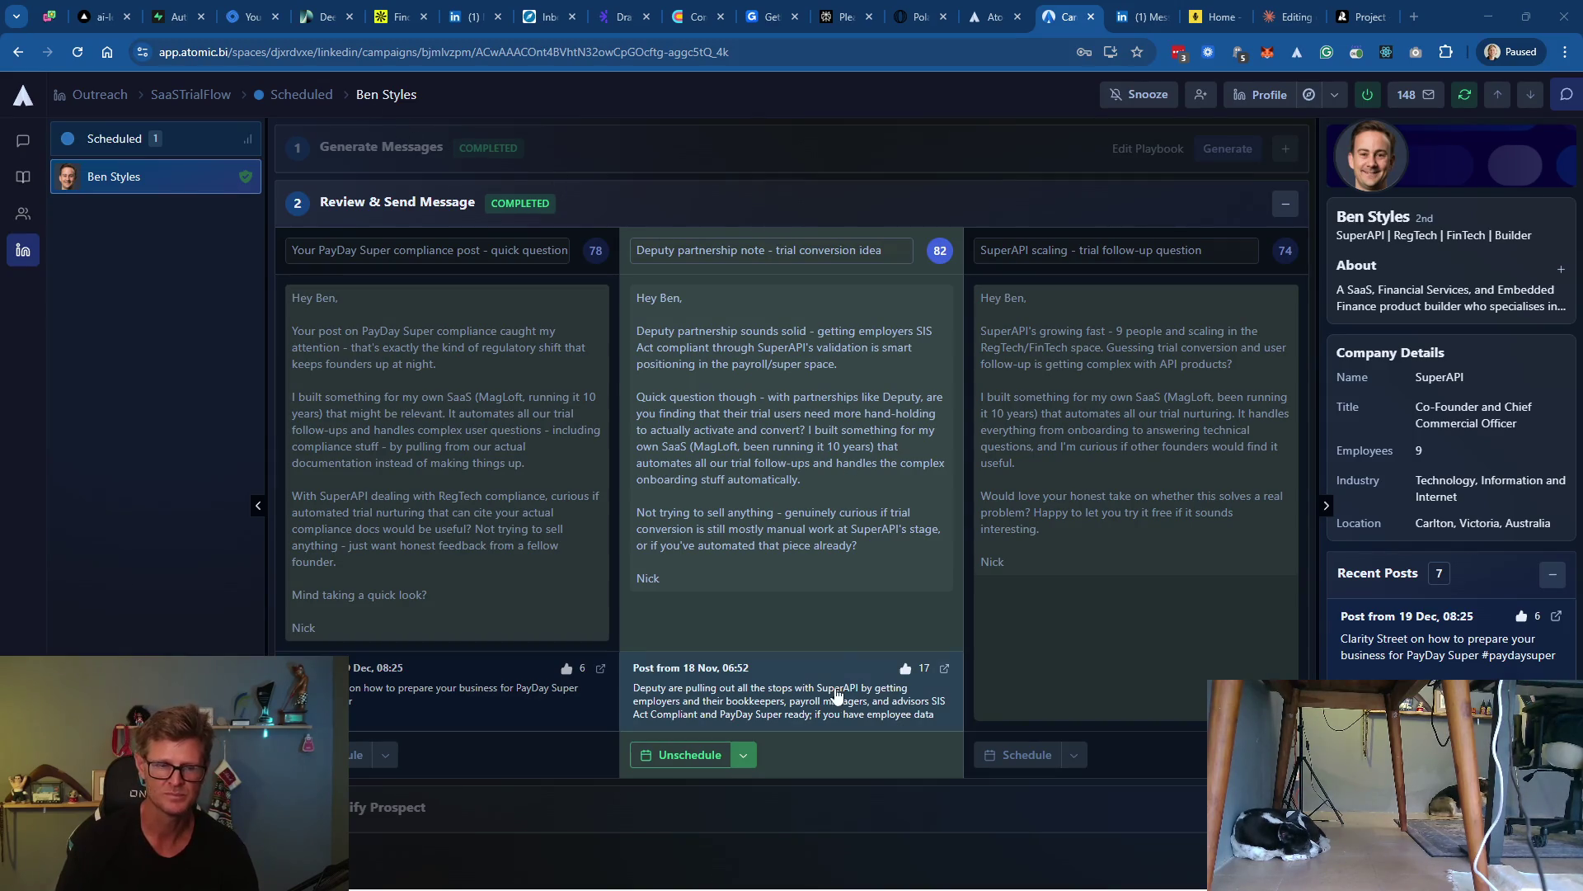
Go back to the SaaSTrialFlow campaign board and scroll through its Warmup column
left_click(193, 95)
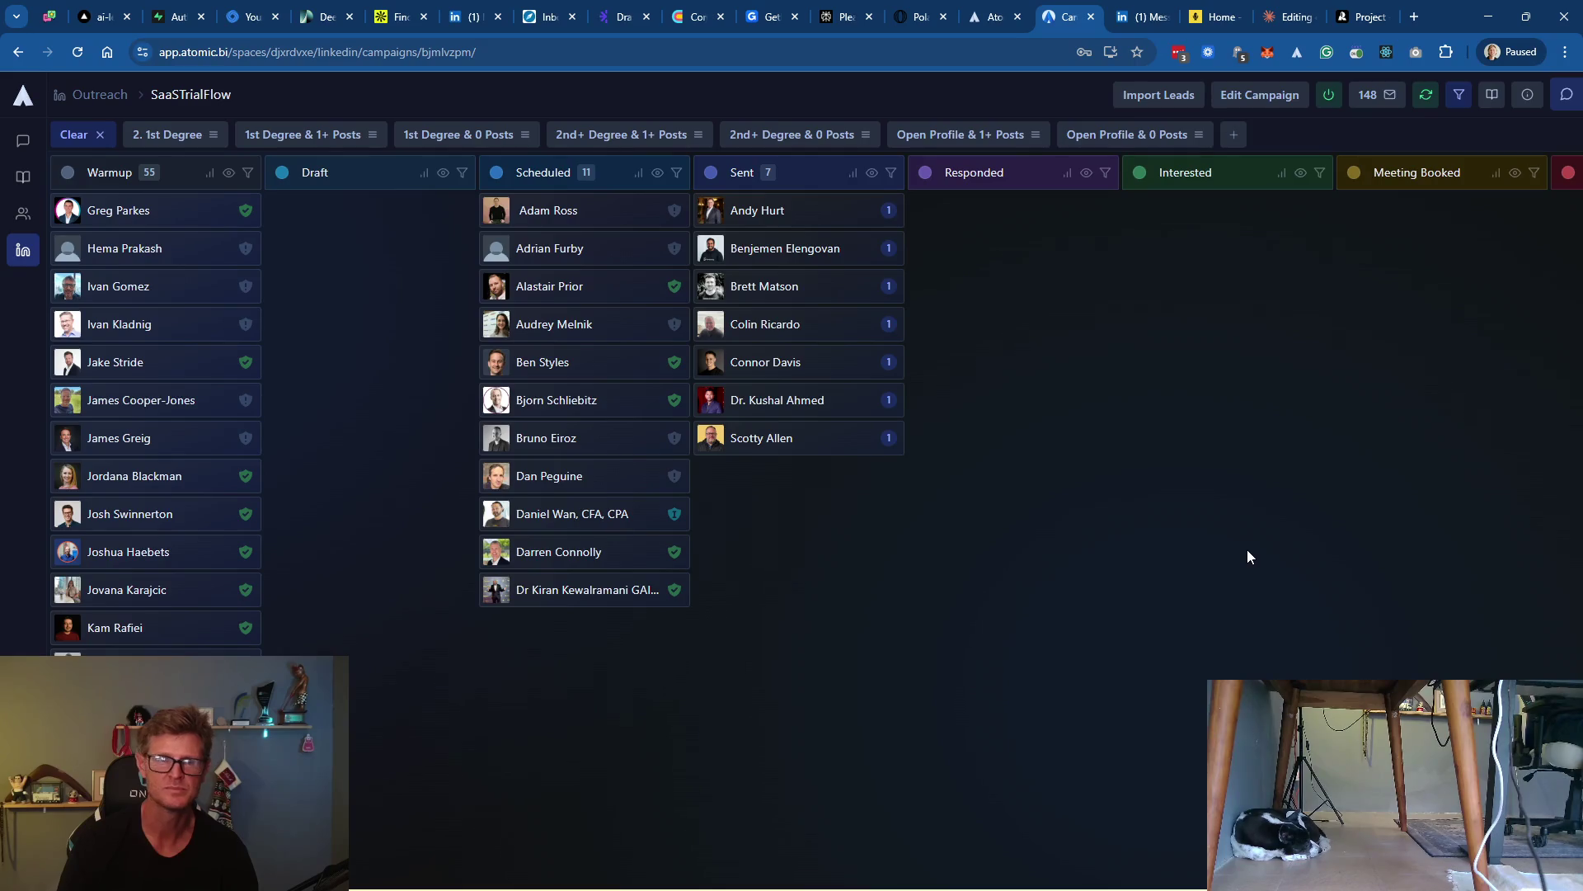
scroll(229, 520, "down", 10)
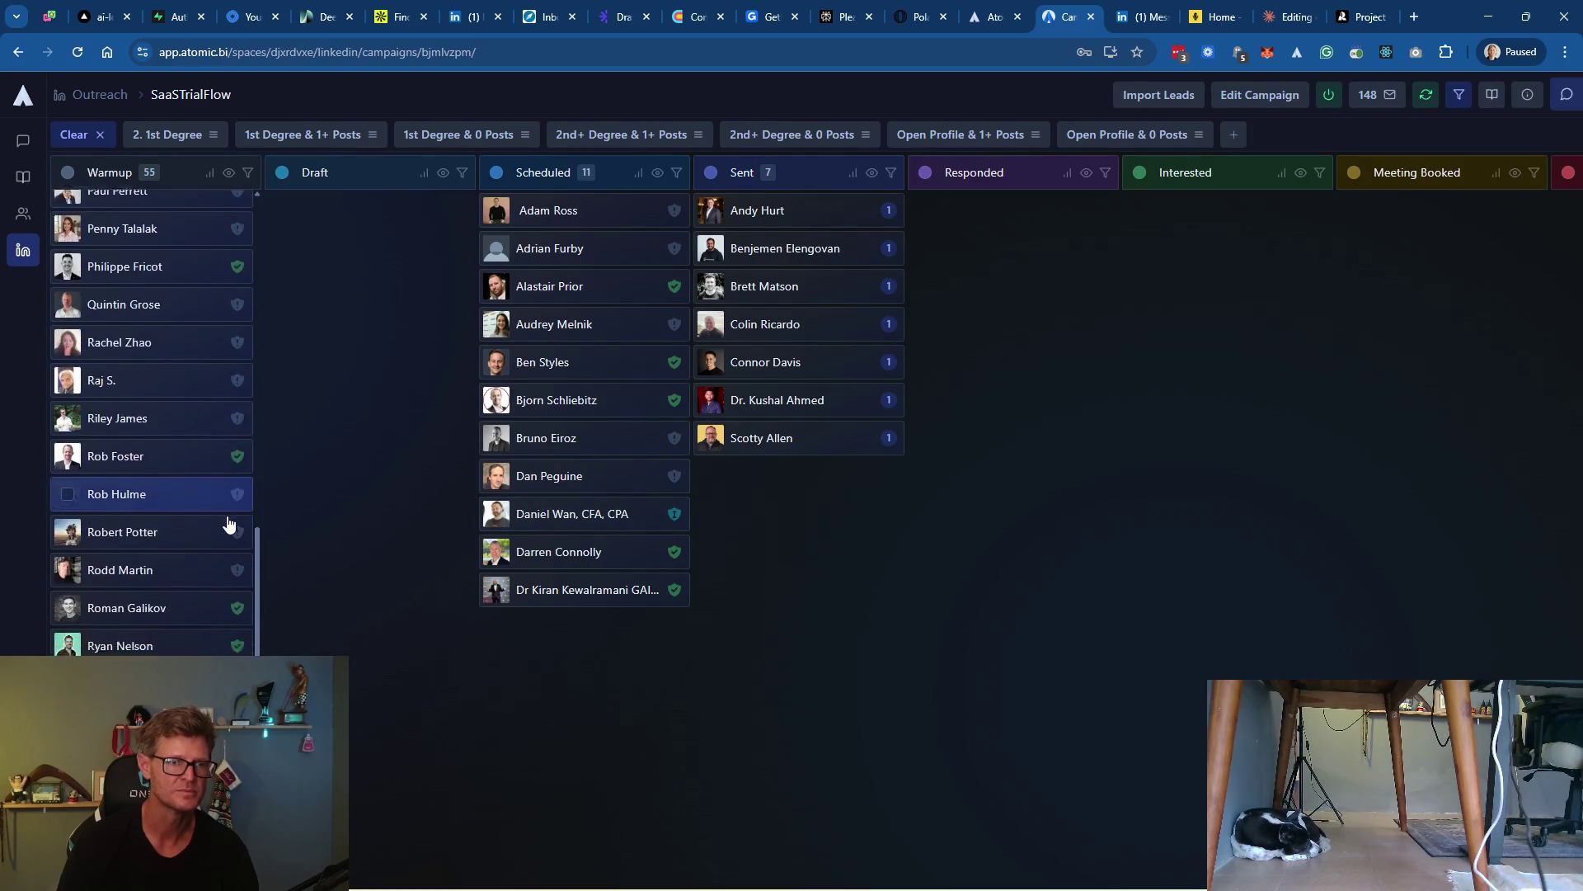
scroll(229, 523, "down", 5)
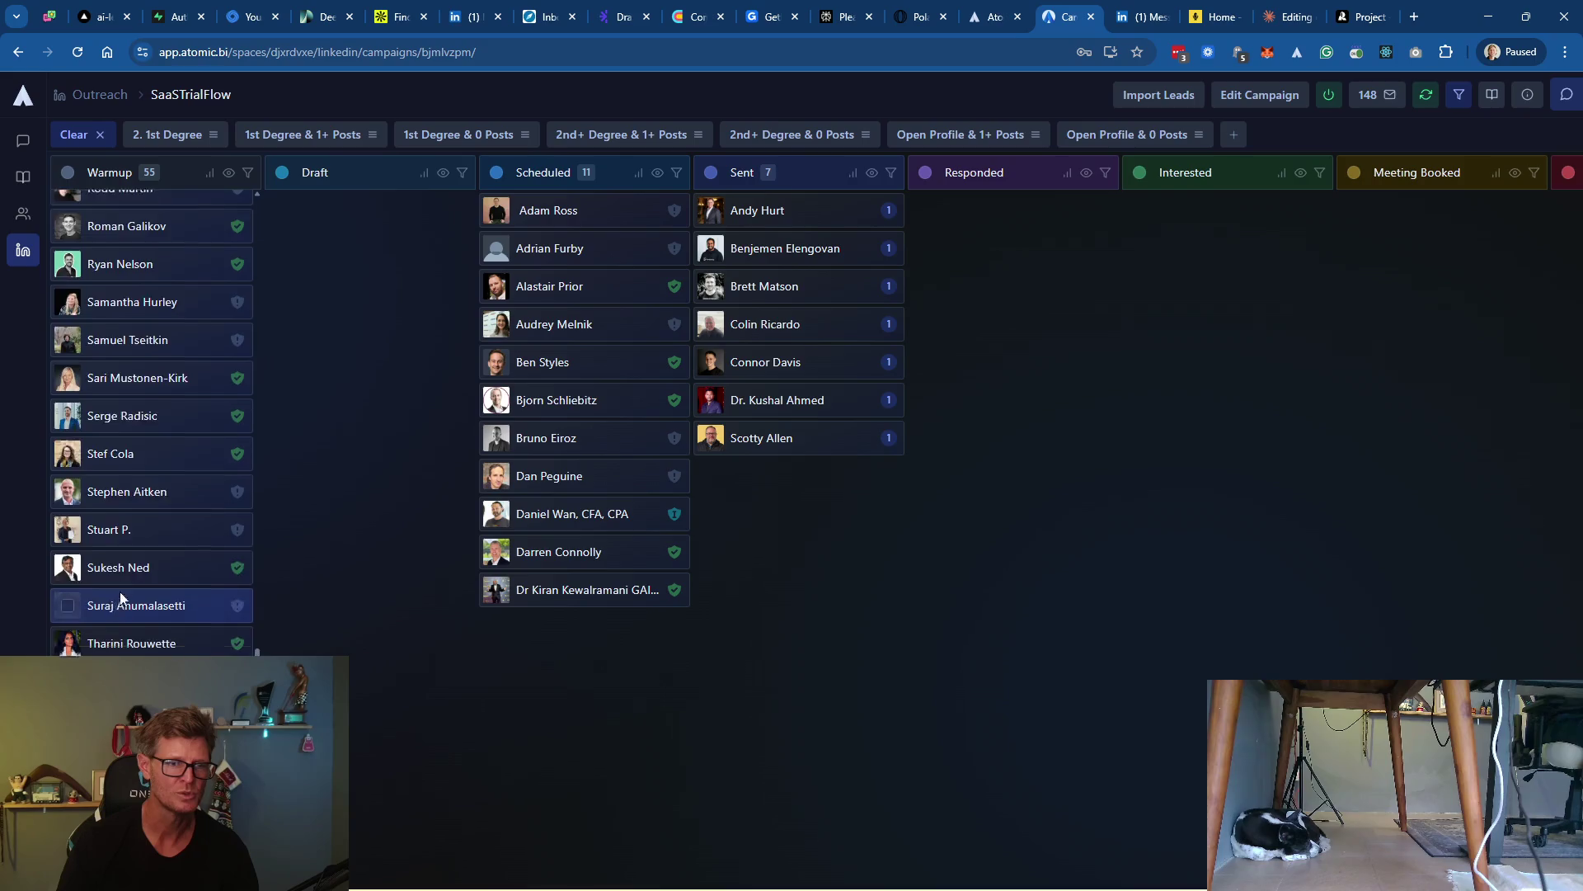
scroll(120, 599, "up", 15)
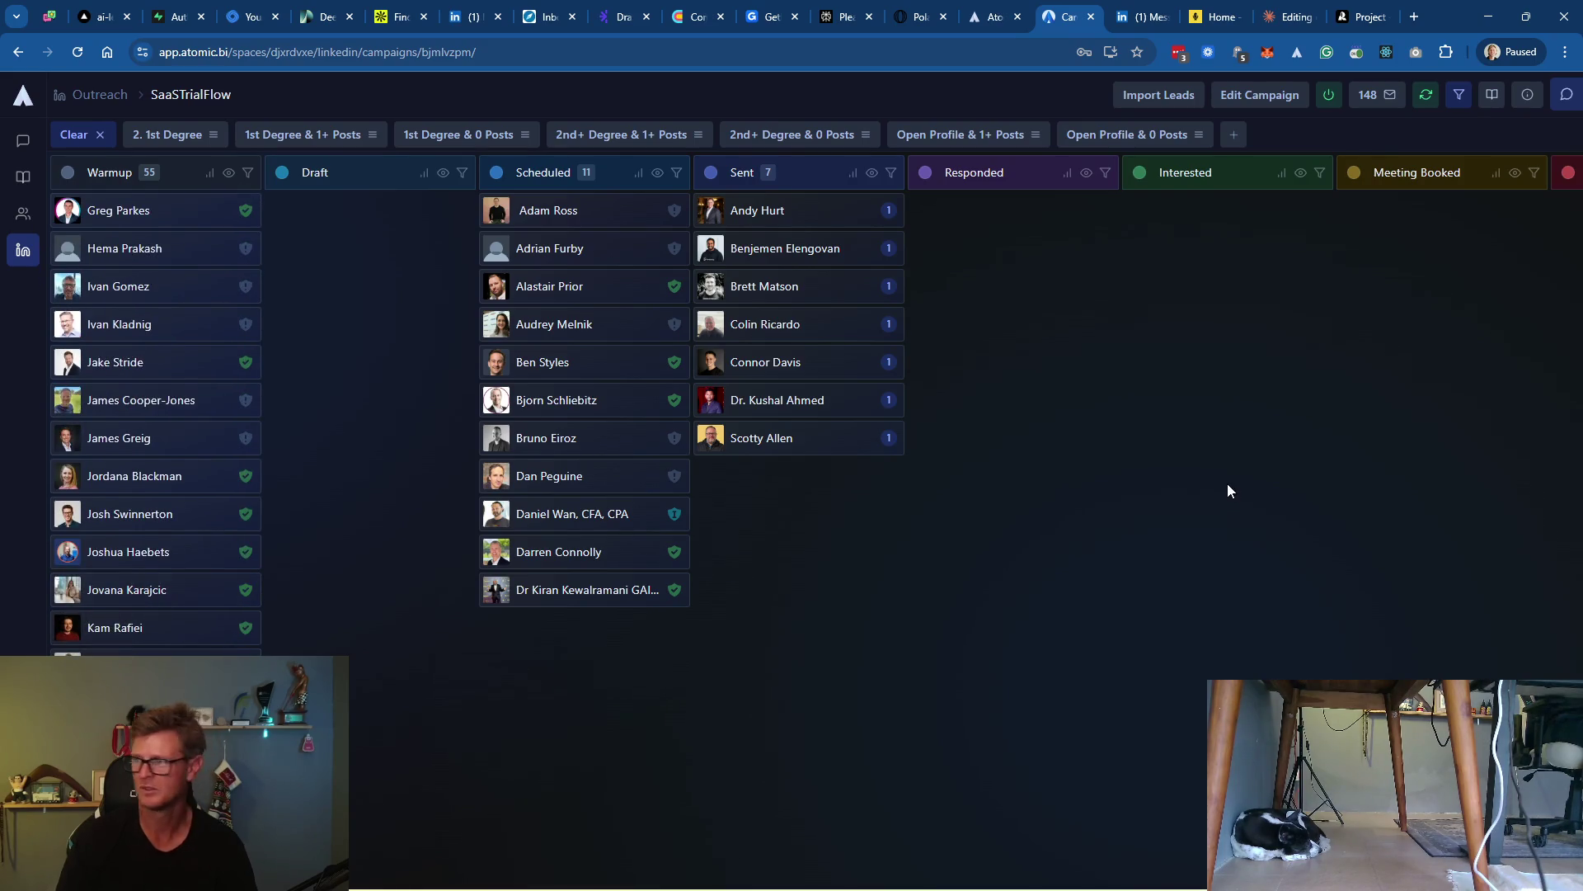
mouse_move(951, 868)
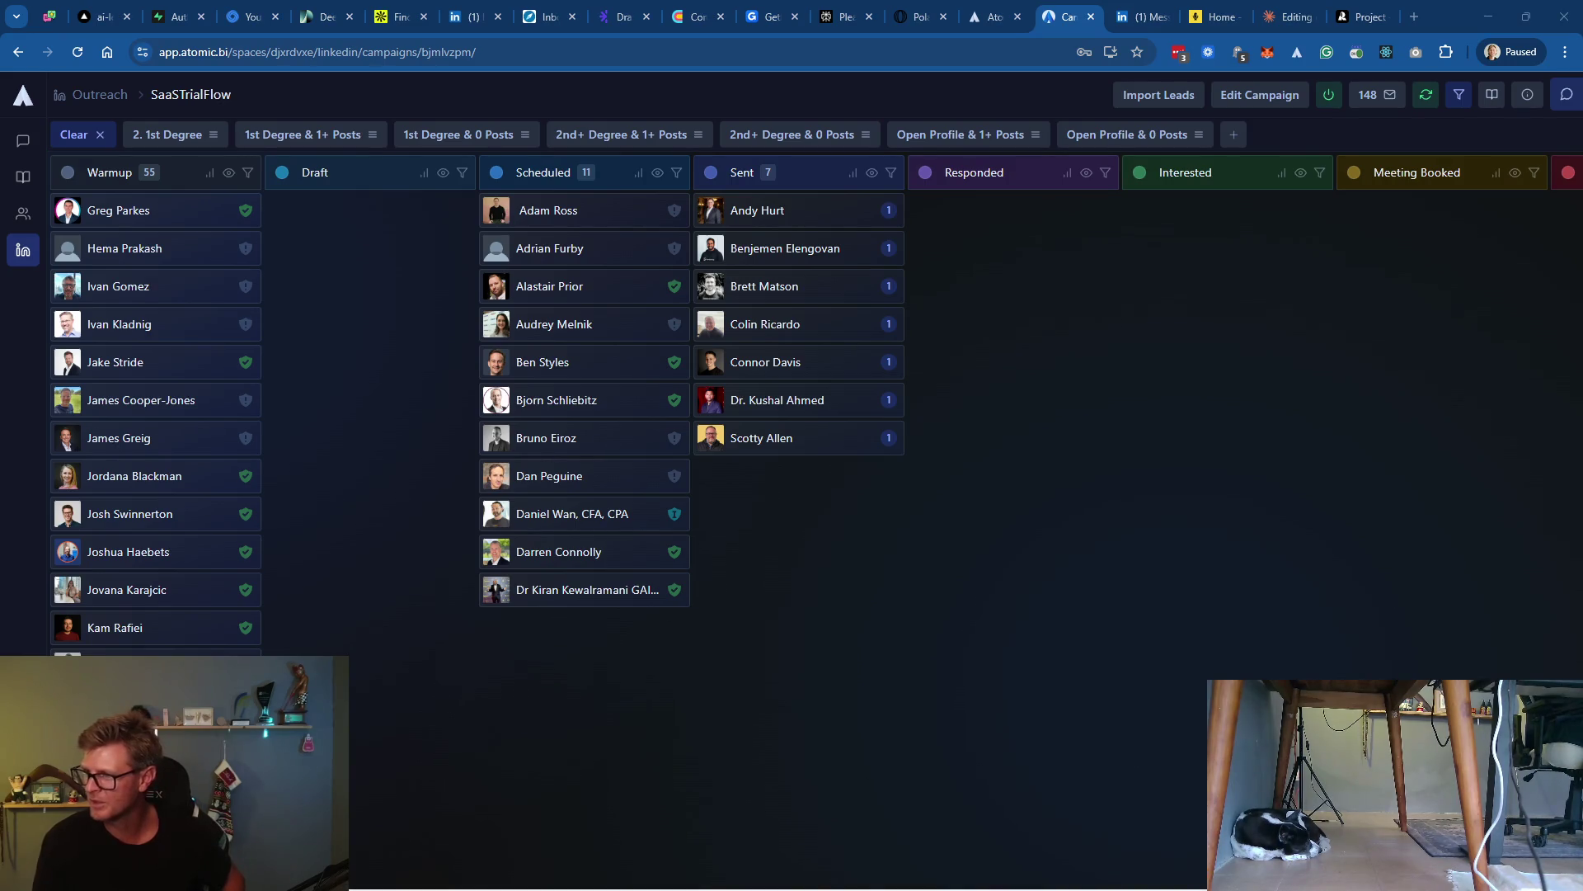
Unlock auto-exposure in DroidCam Client, close it, and show the campaign stats
key("alt+Tab")
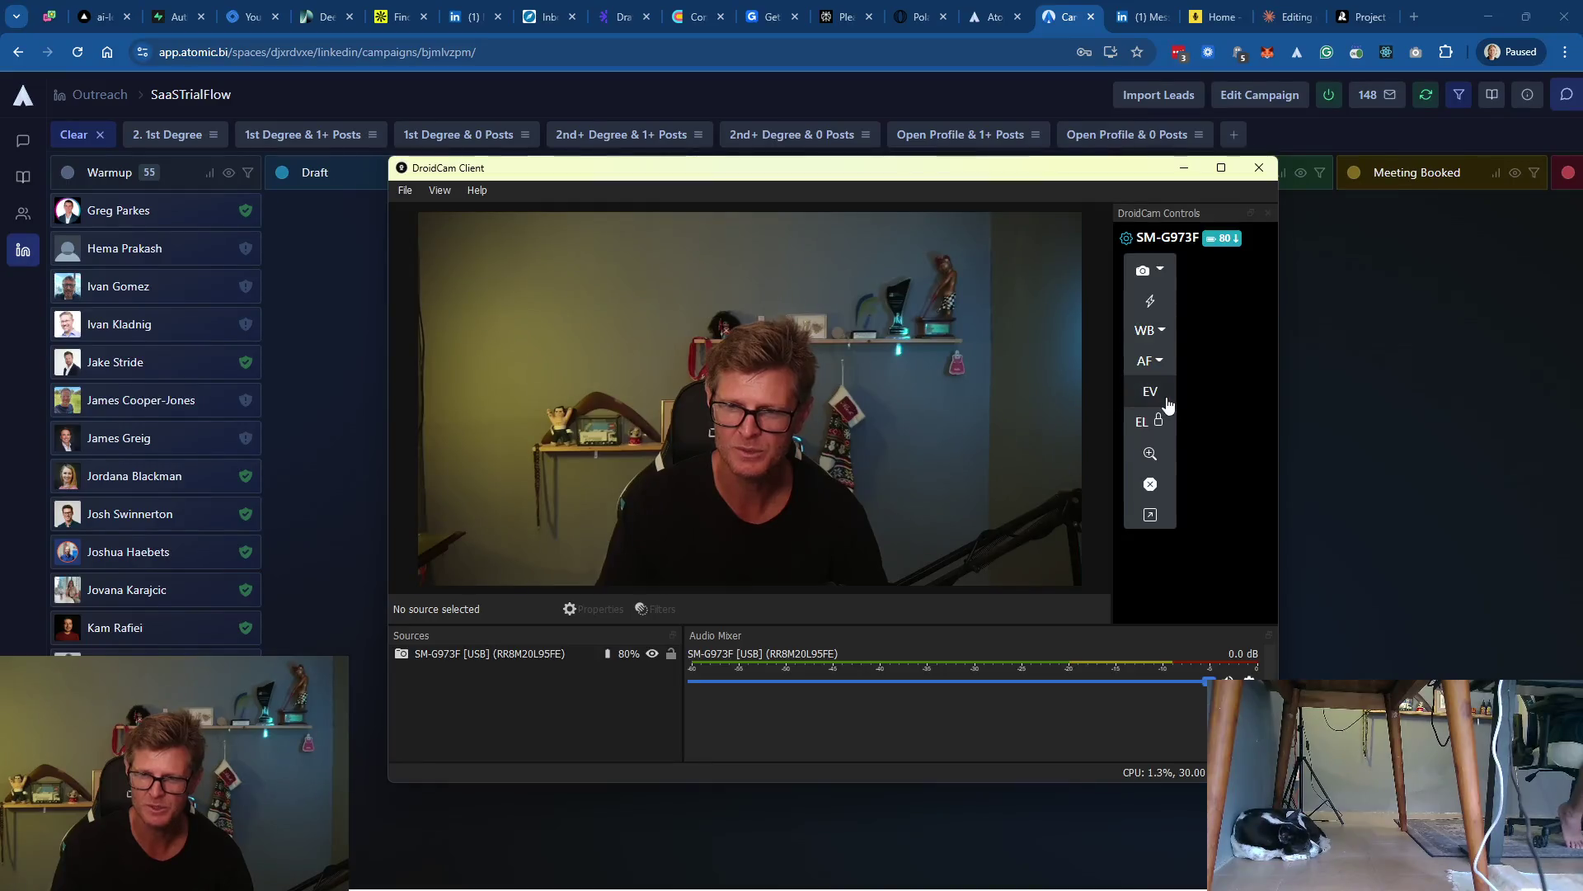
left_click(1160, 424)
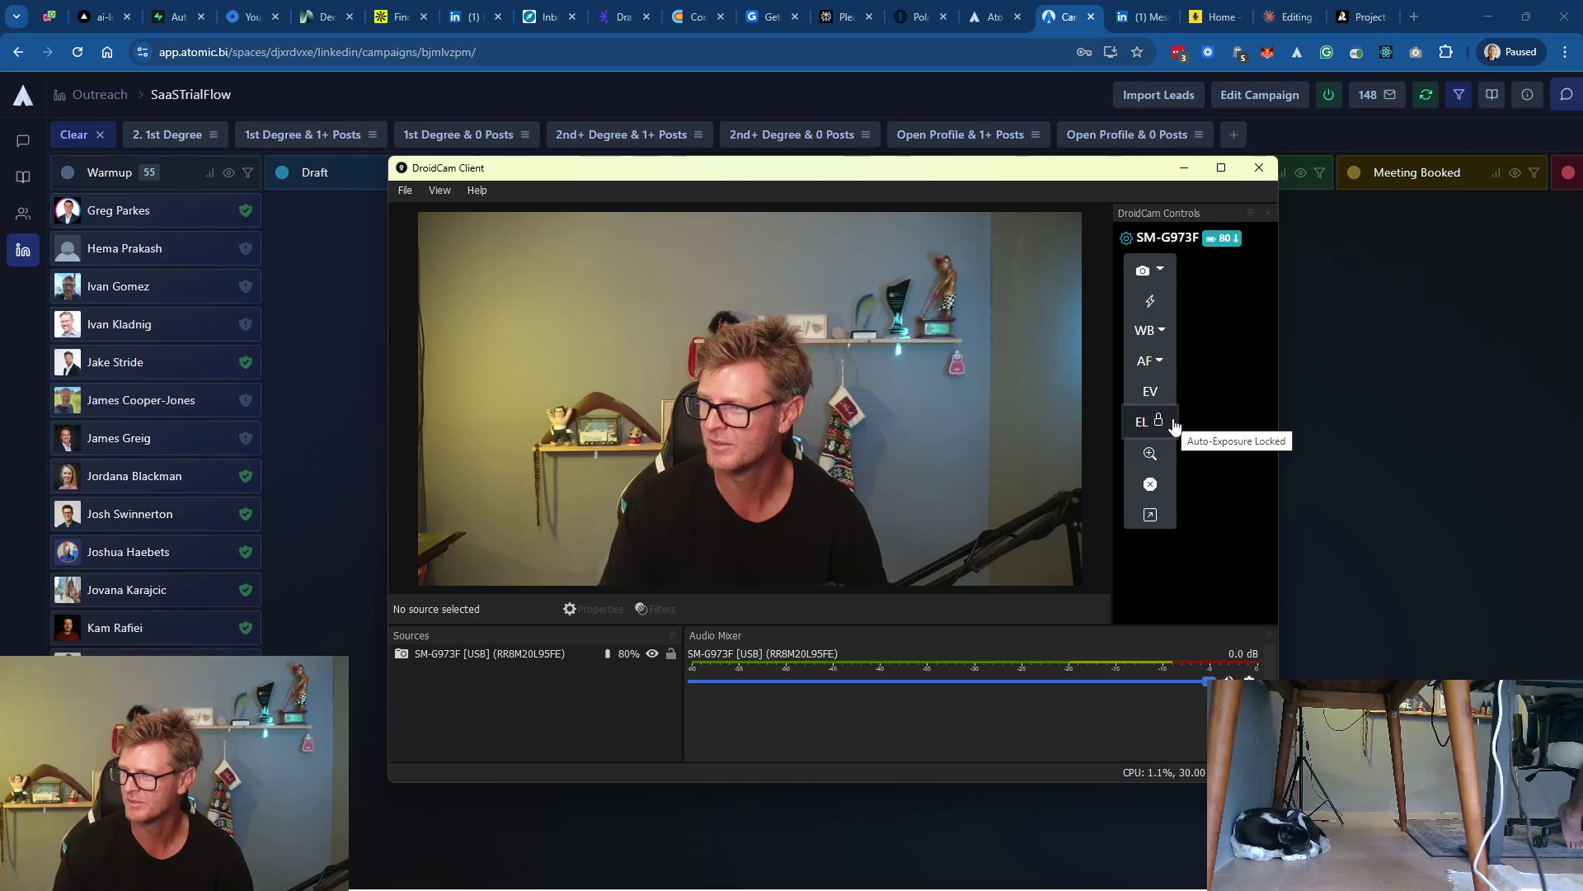
left_click(1261, 170)
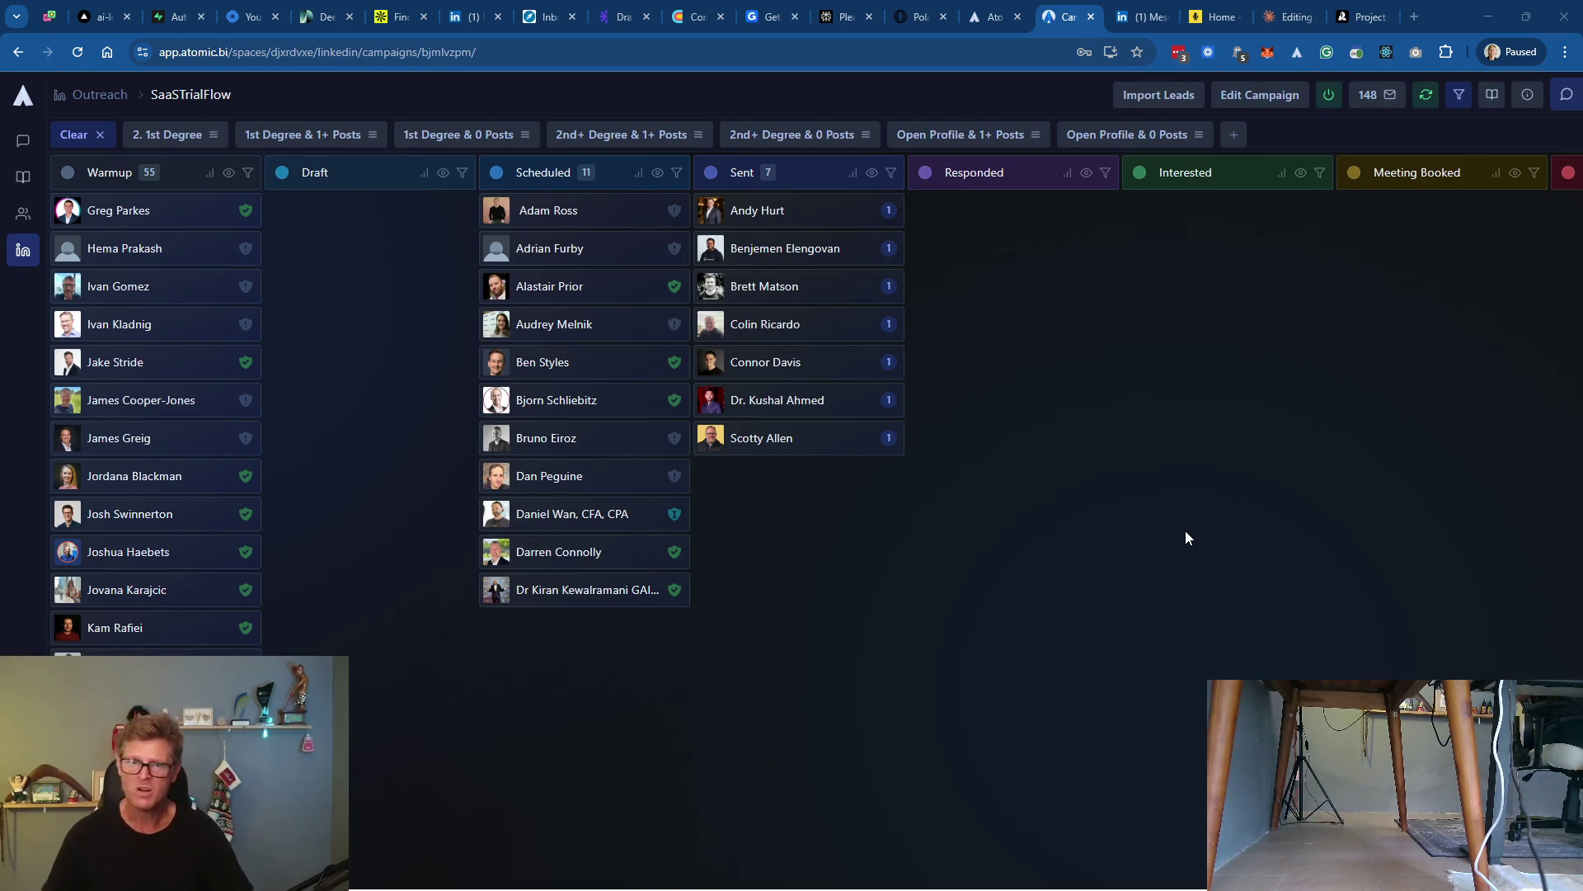
left_click(1387, 97)
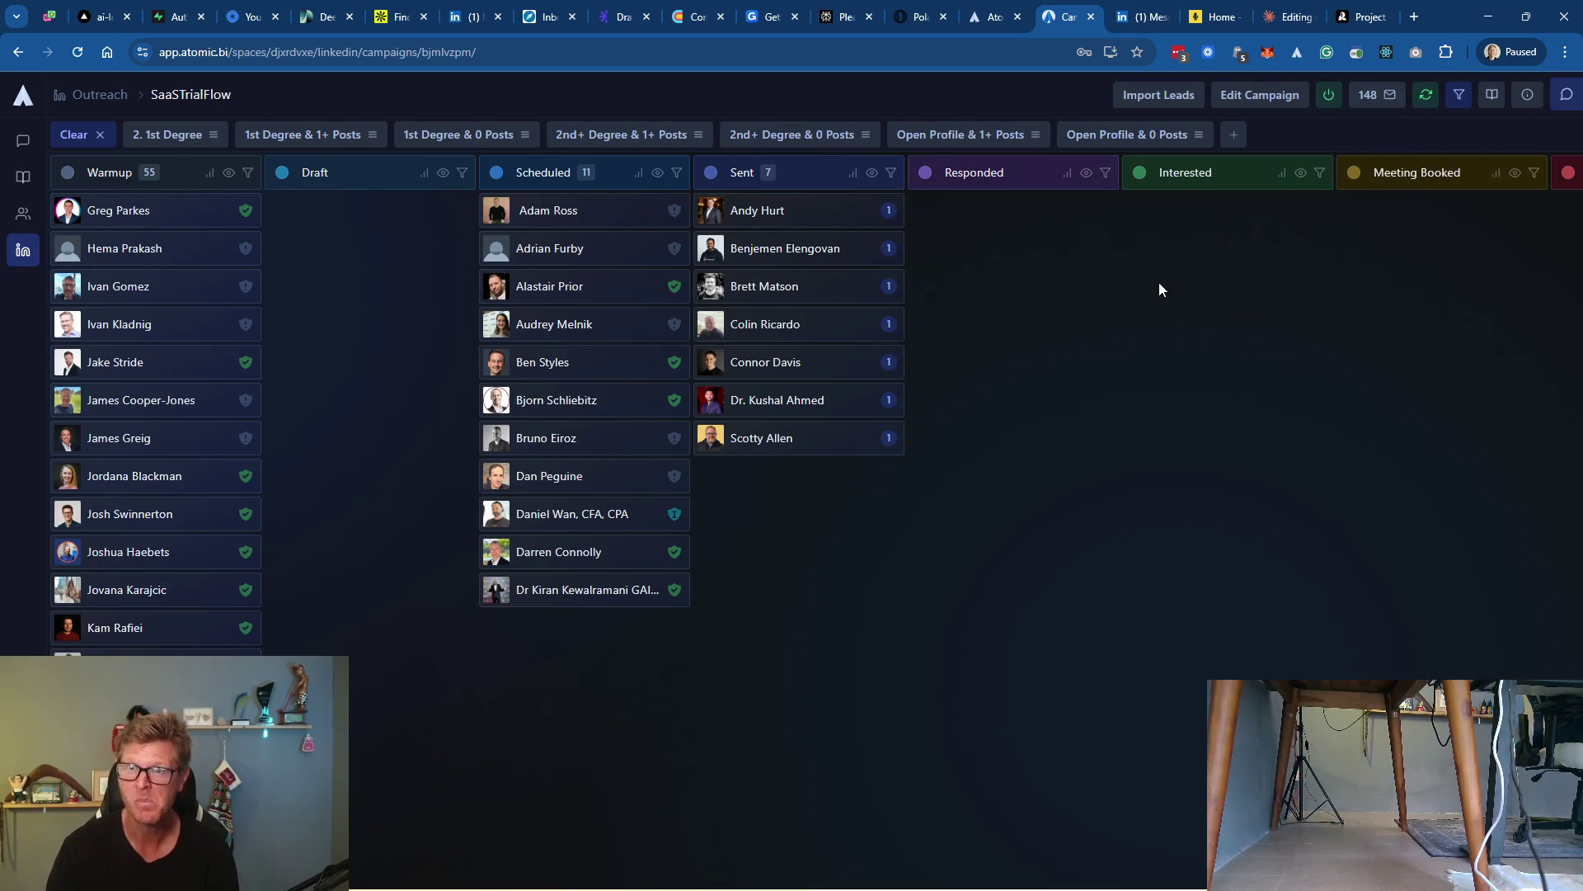
Open LinkedIn Messaging and scroll to the podcast host's newest reply
left_click(1145, 17)
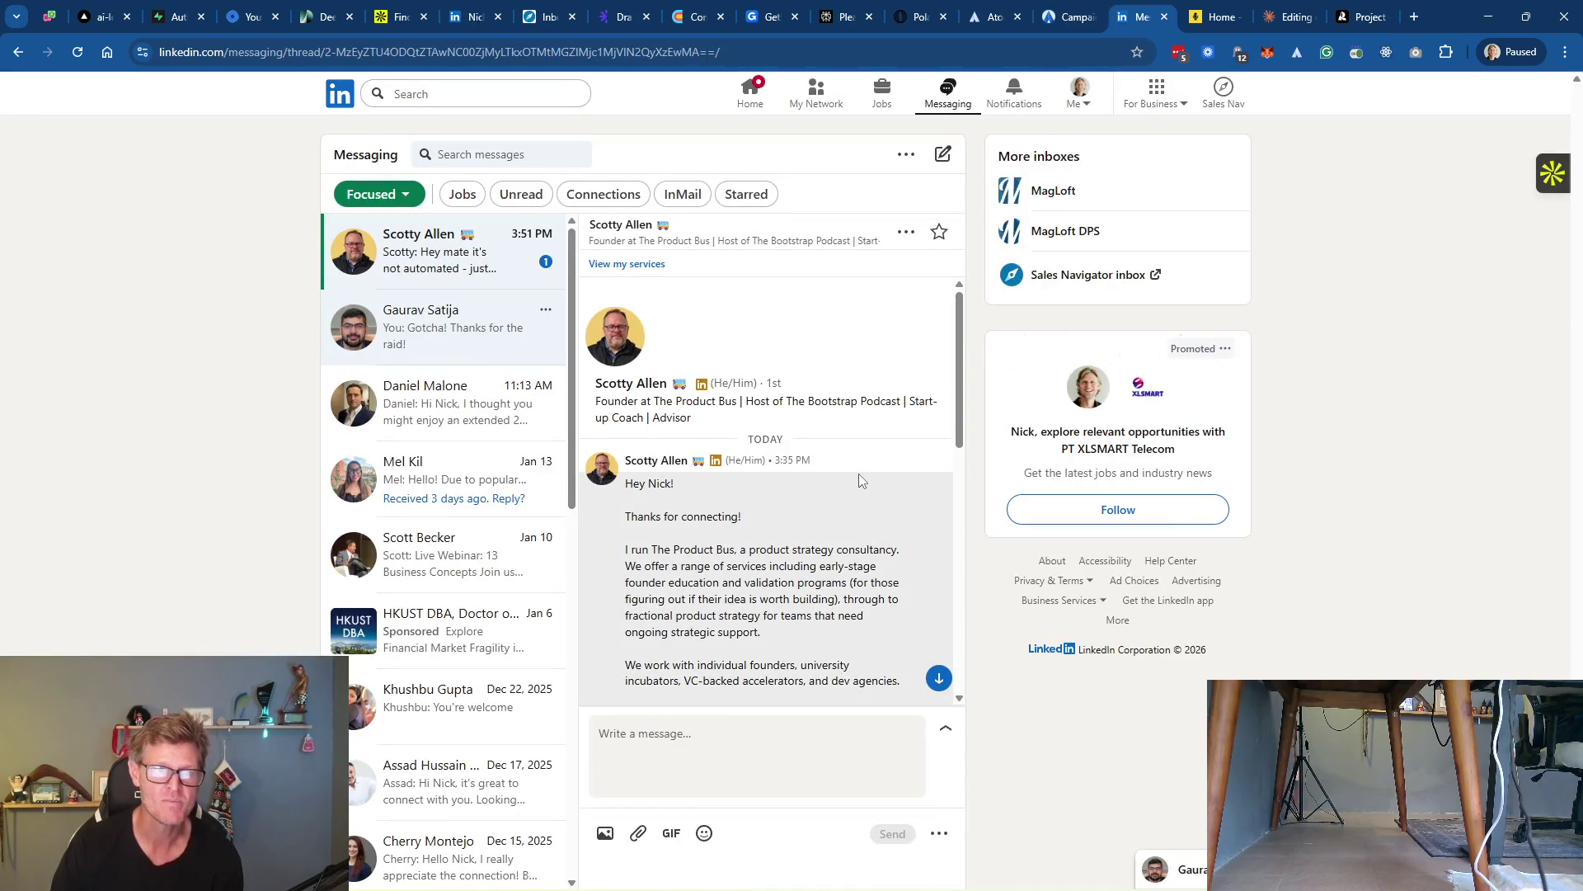
scroll(858, 473, "down", 5)
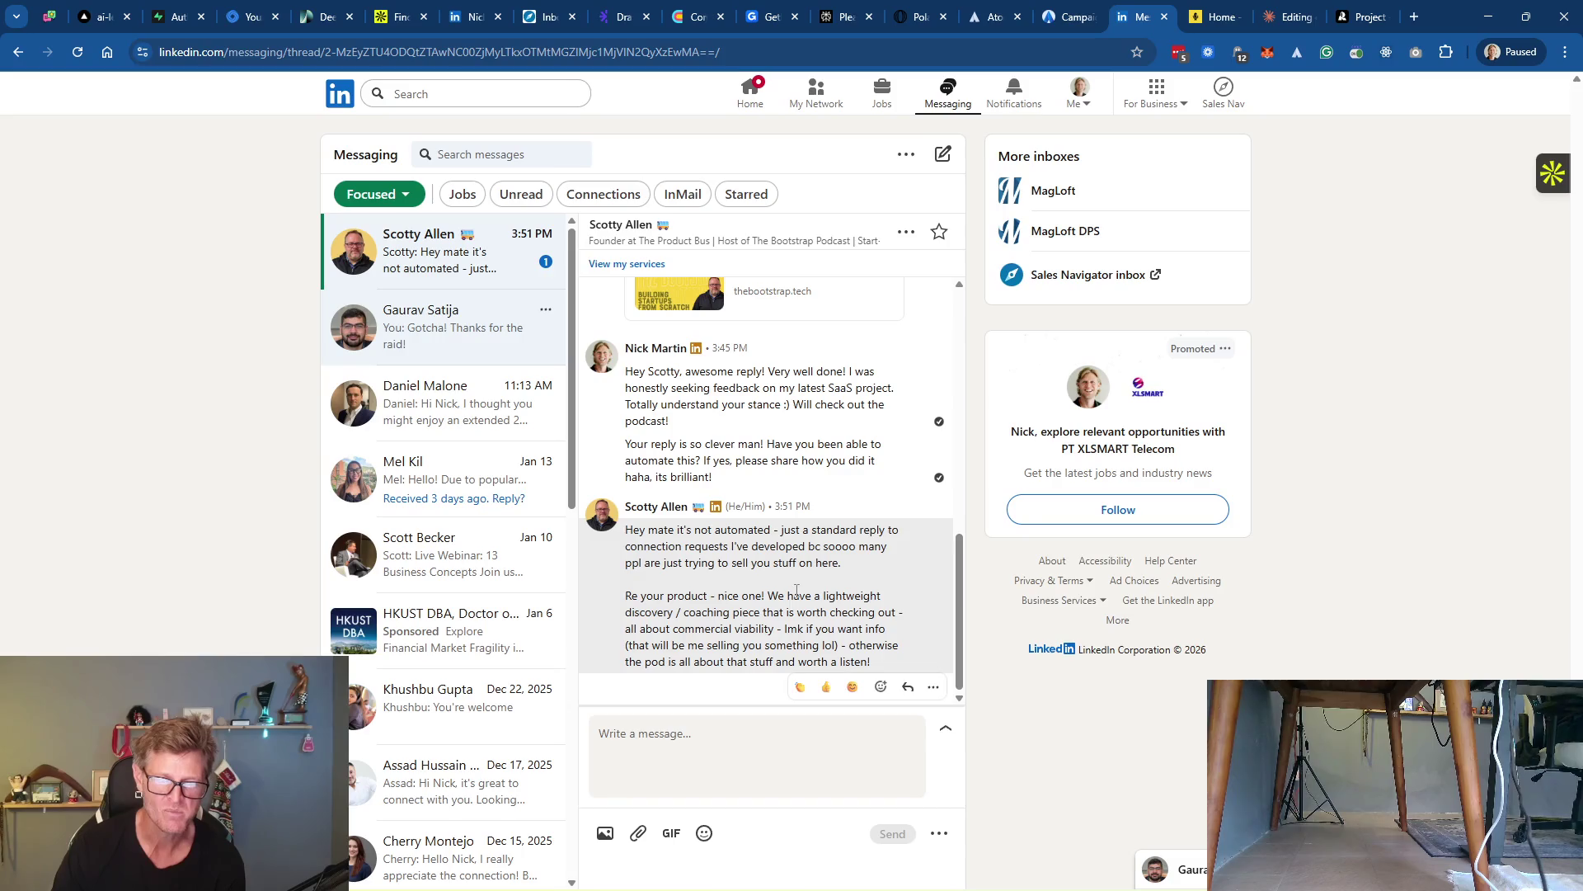
Reply to the podcast host that LinkedIn is a marketplace of bots, thanking him for his tactic
left_click(760, 752)
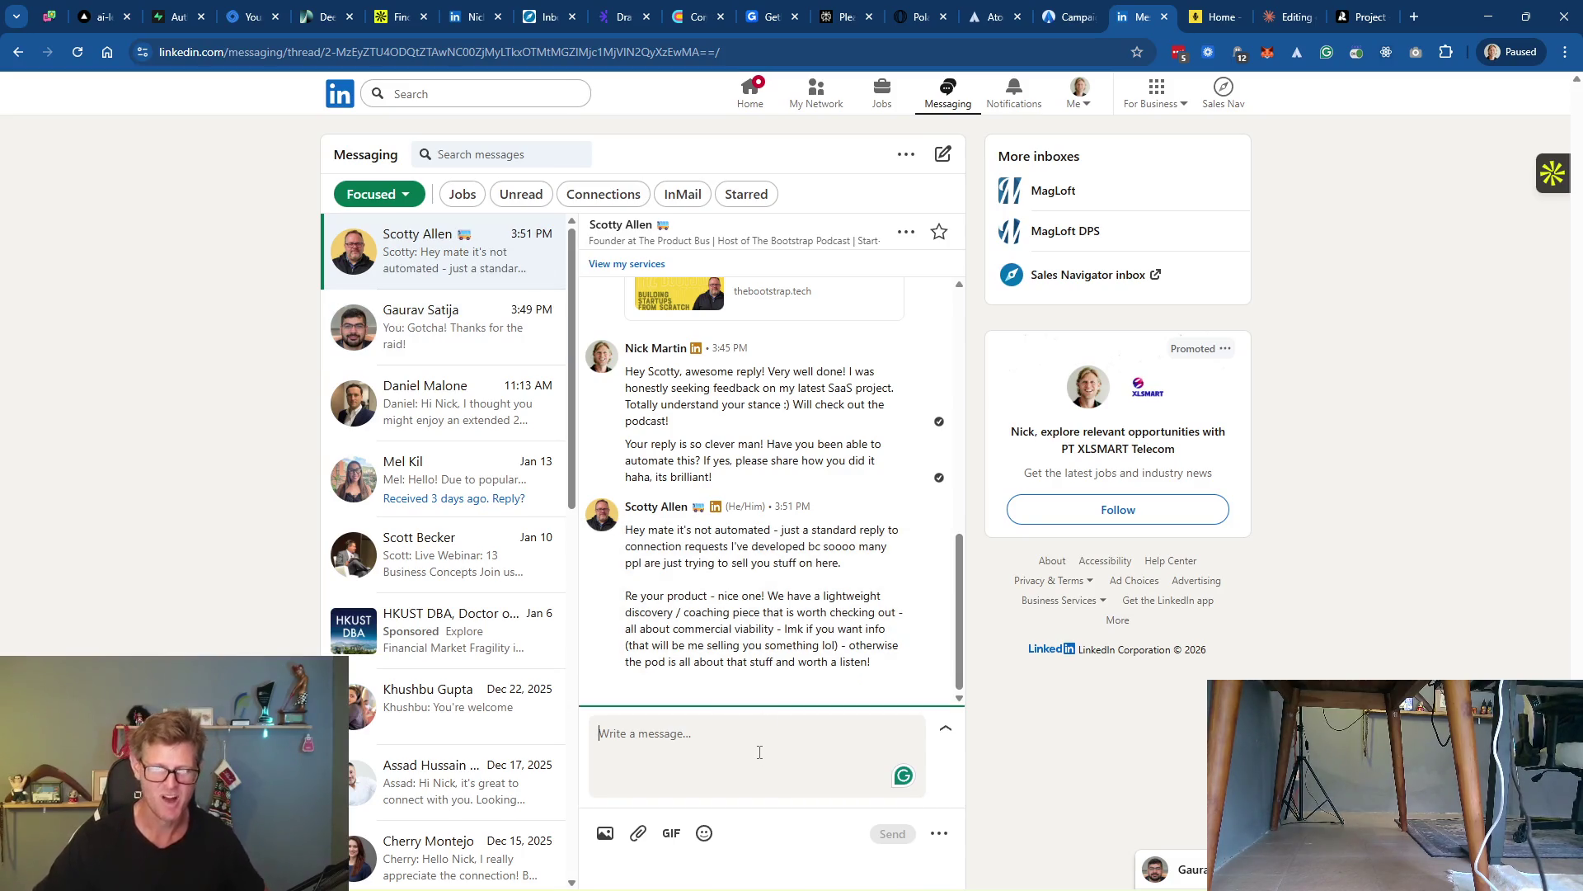
type("M")
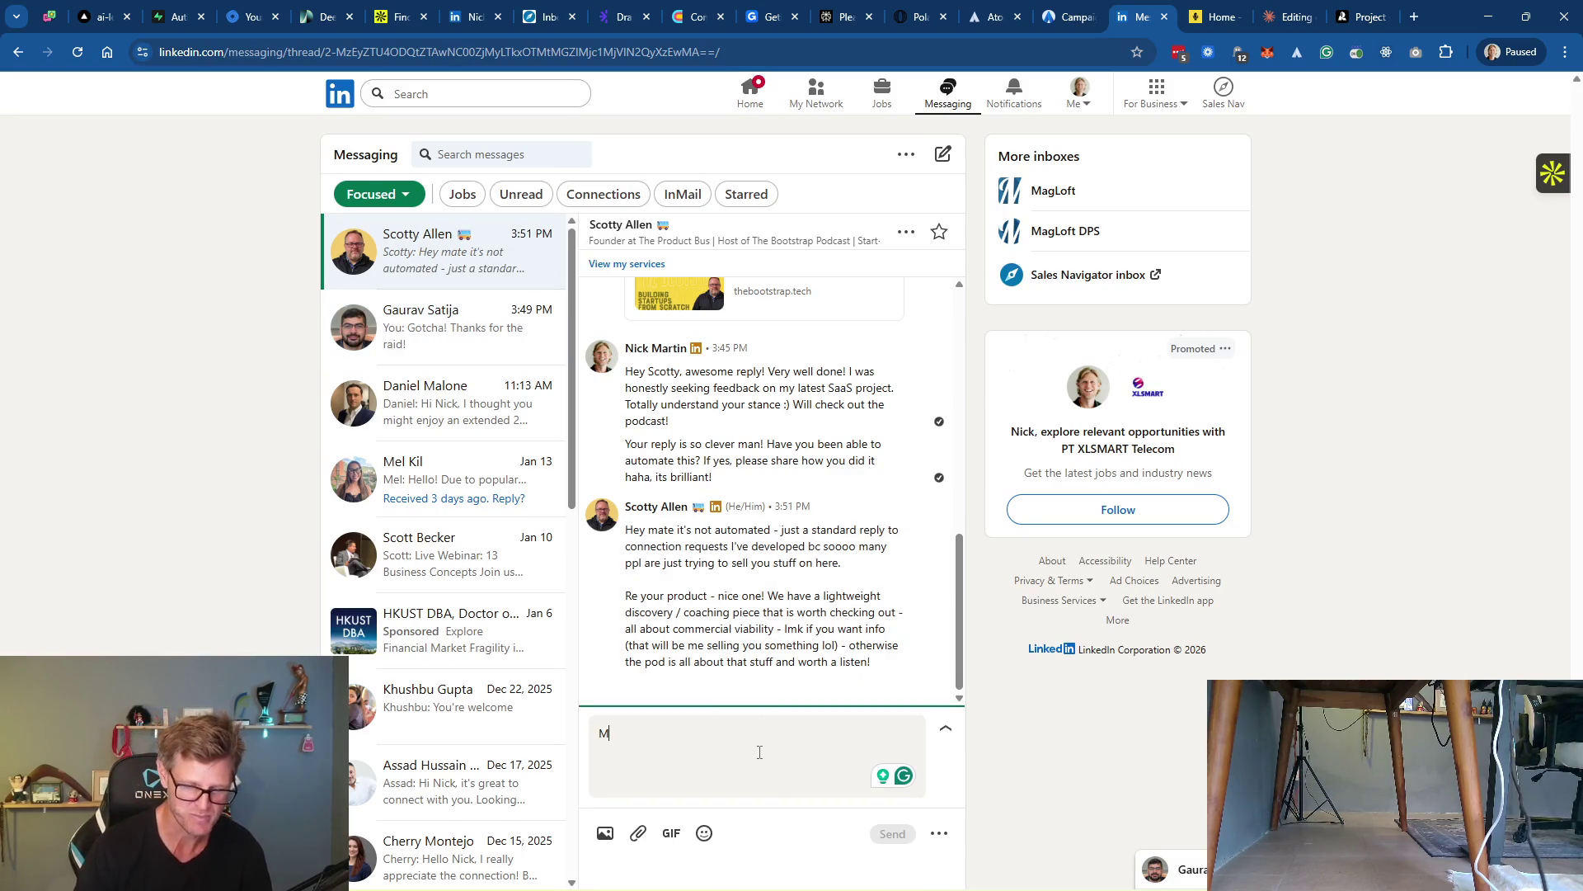
type("an that is so awesome! ")
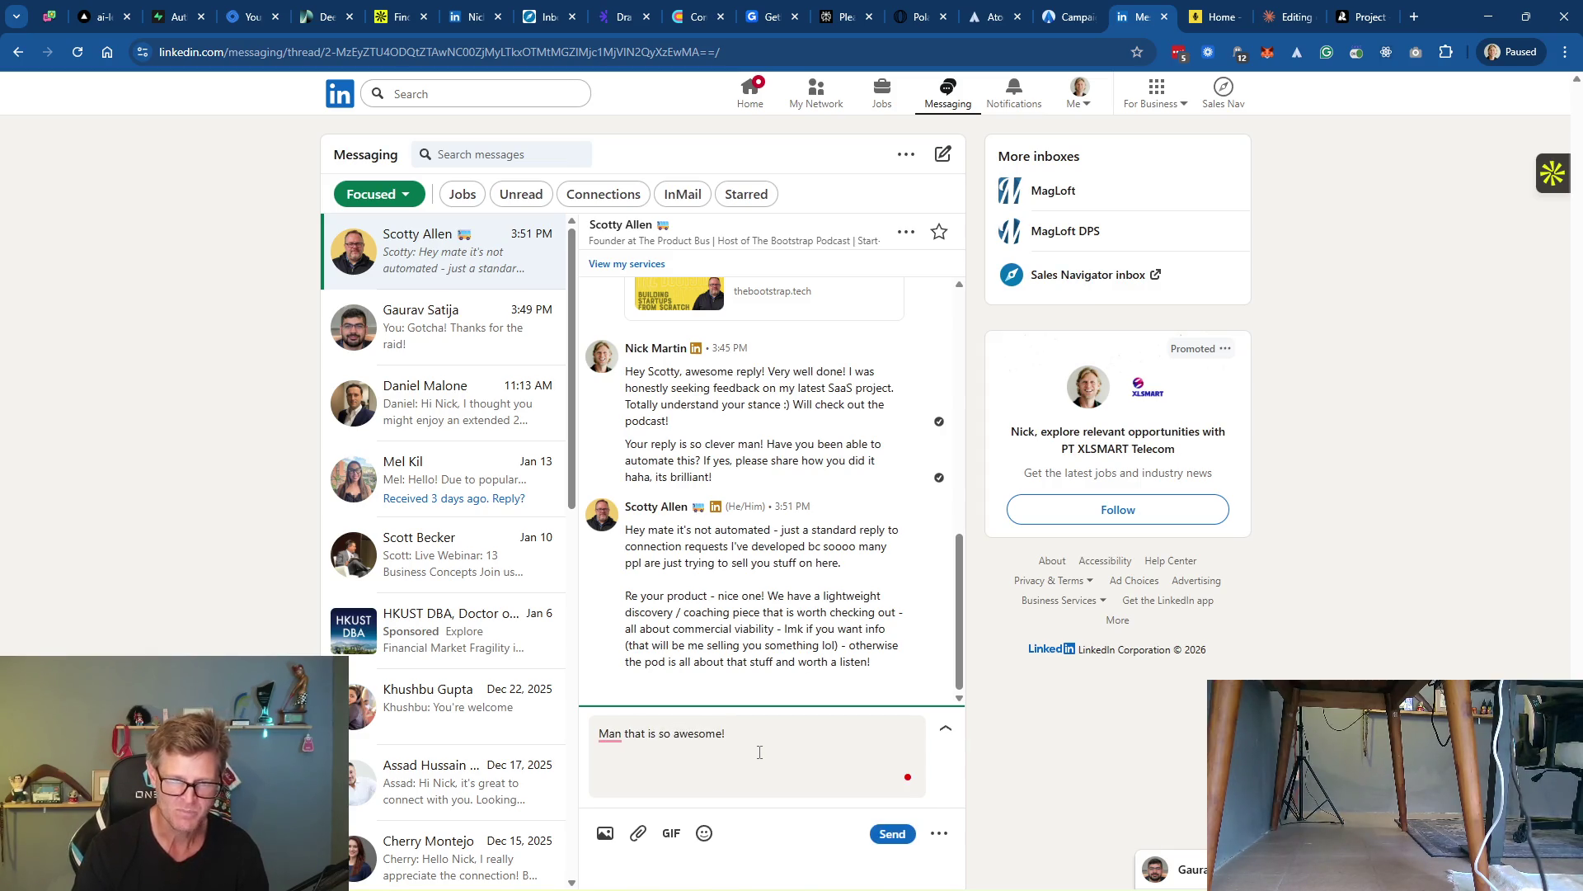
type("And YE")
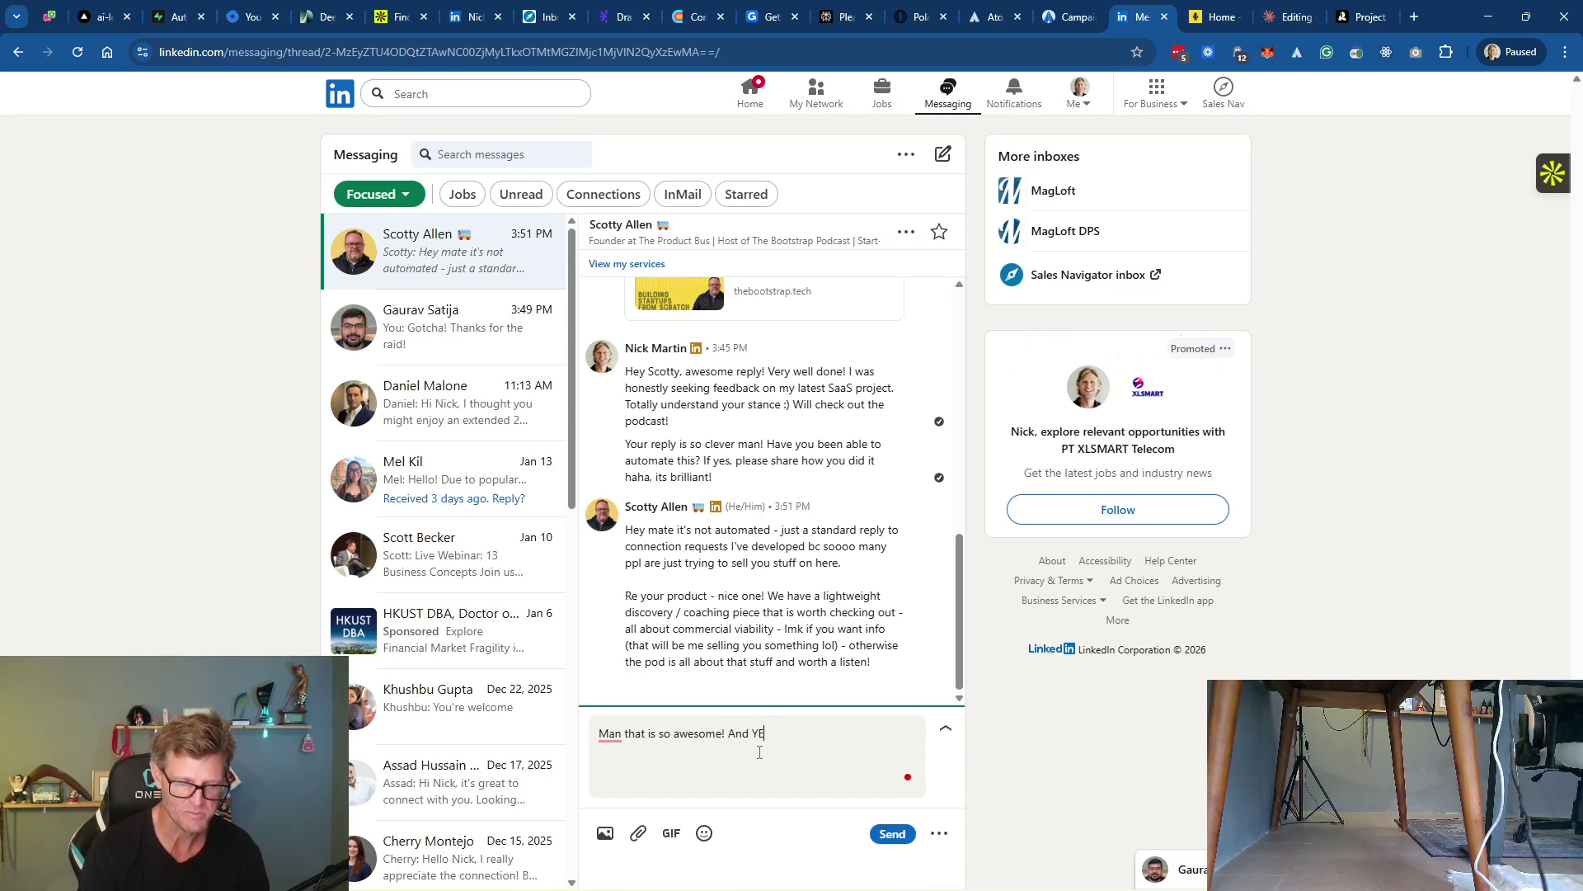
type("S! L")
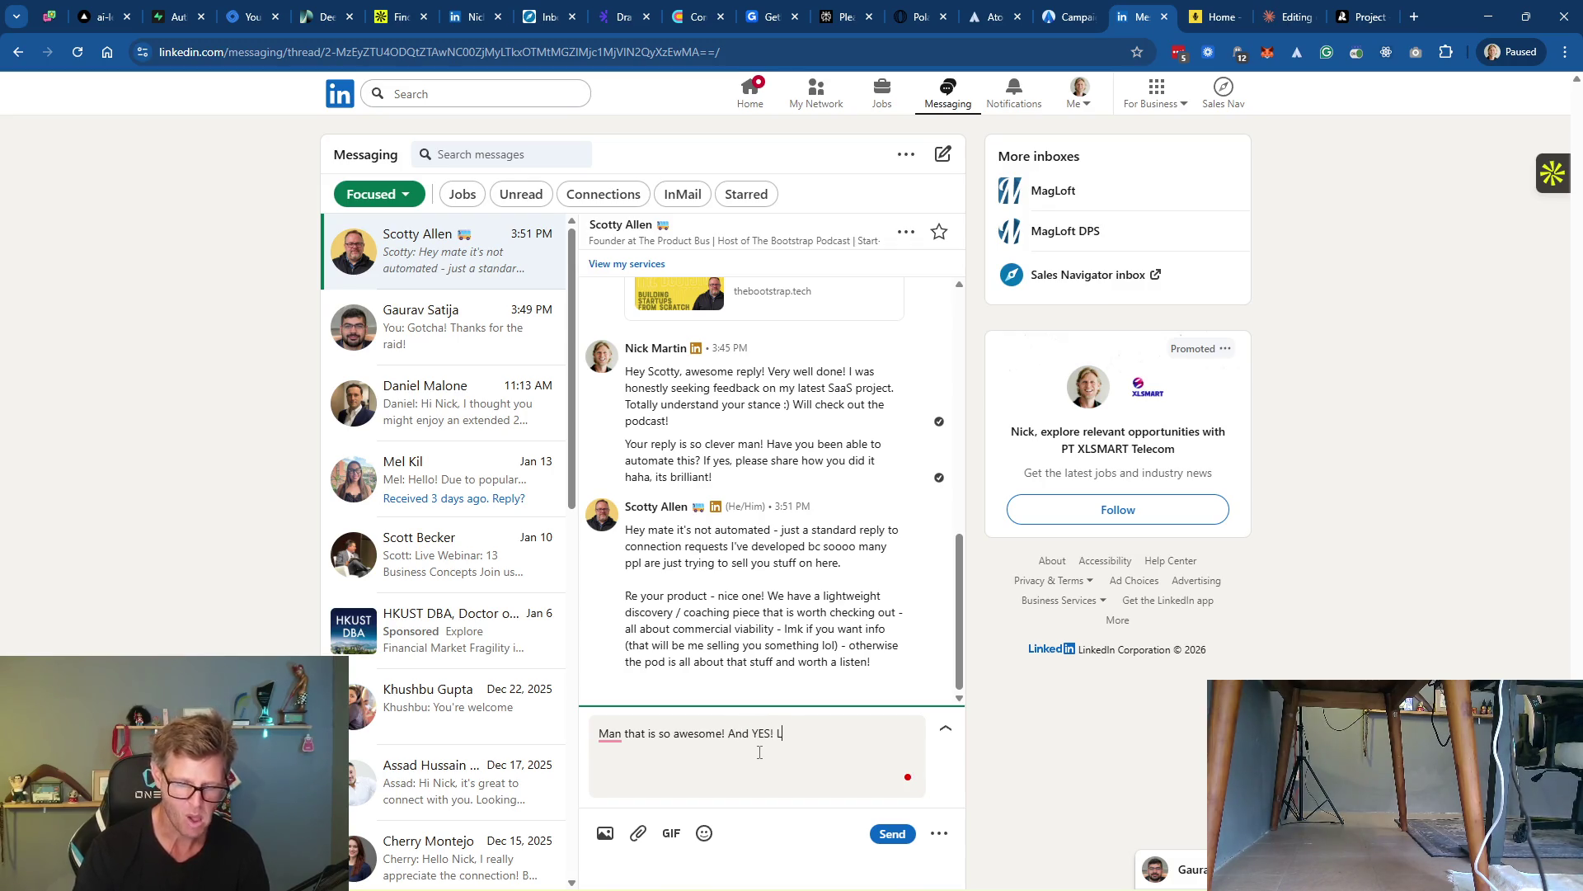
type("inkedIn has")
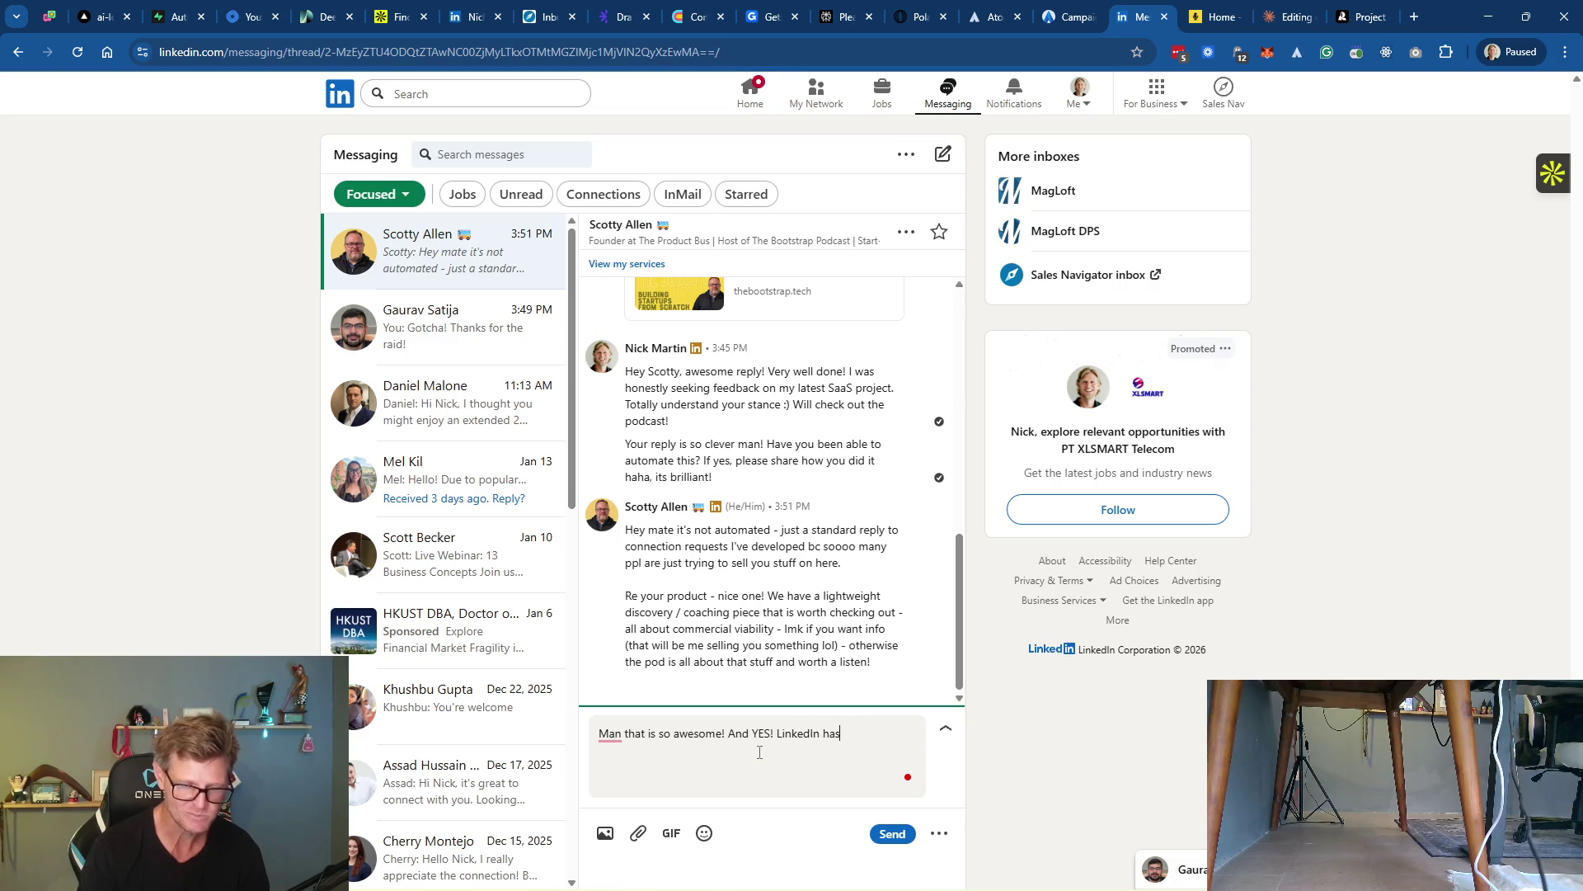
type(" become ")
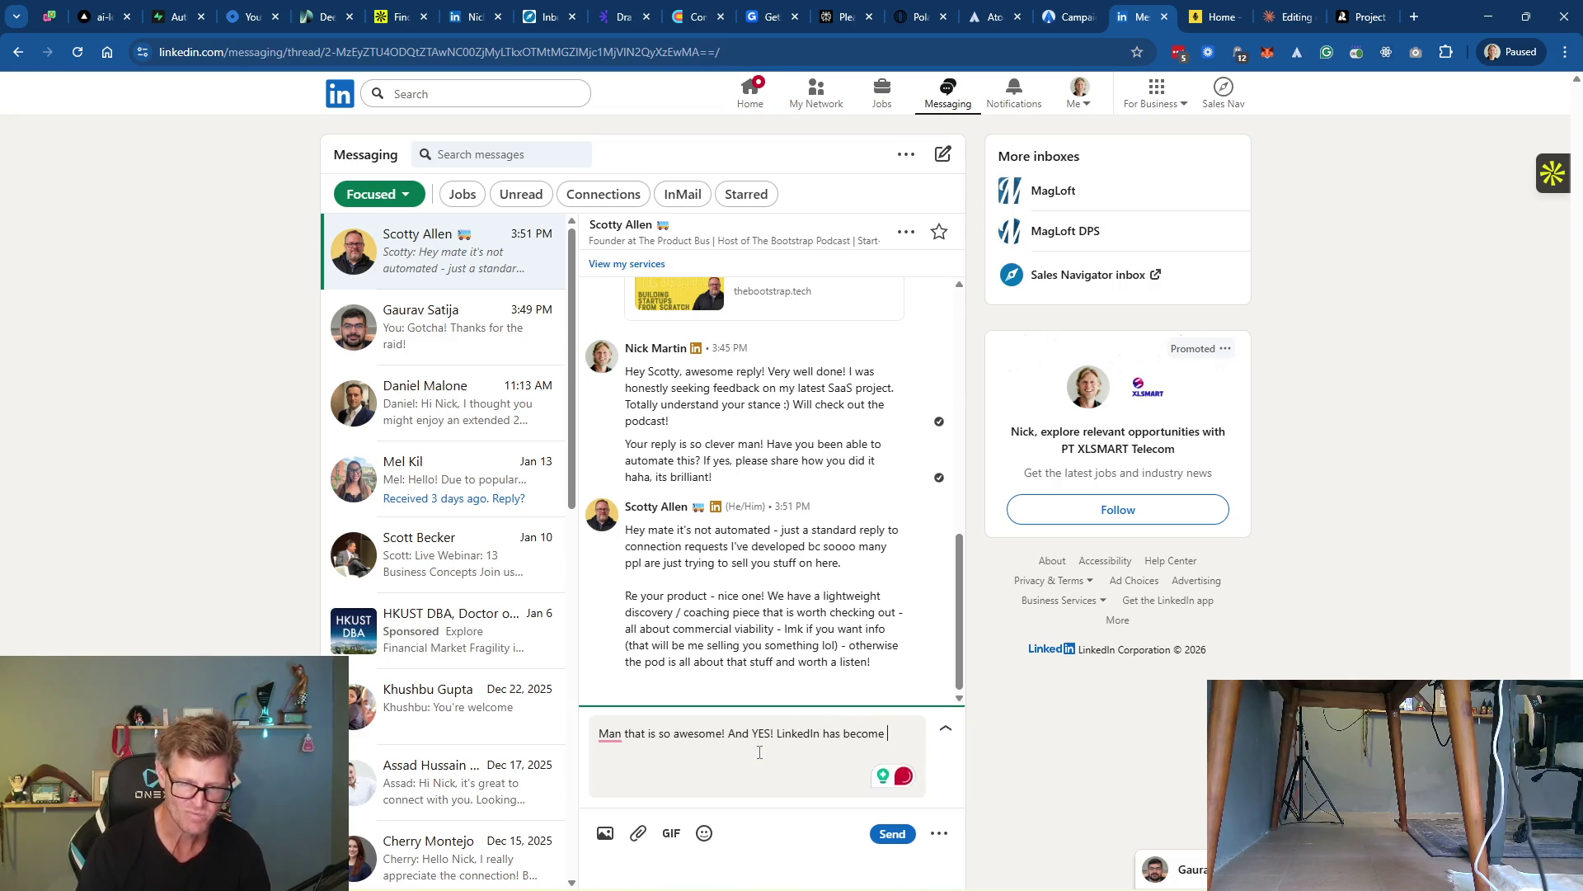
type("a")
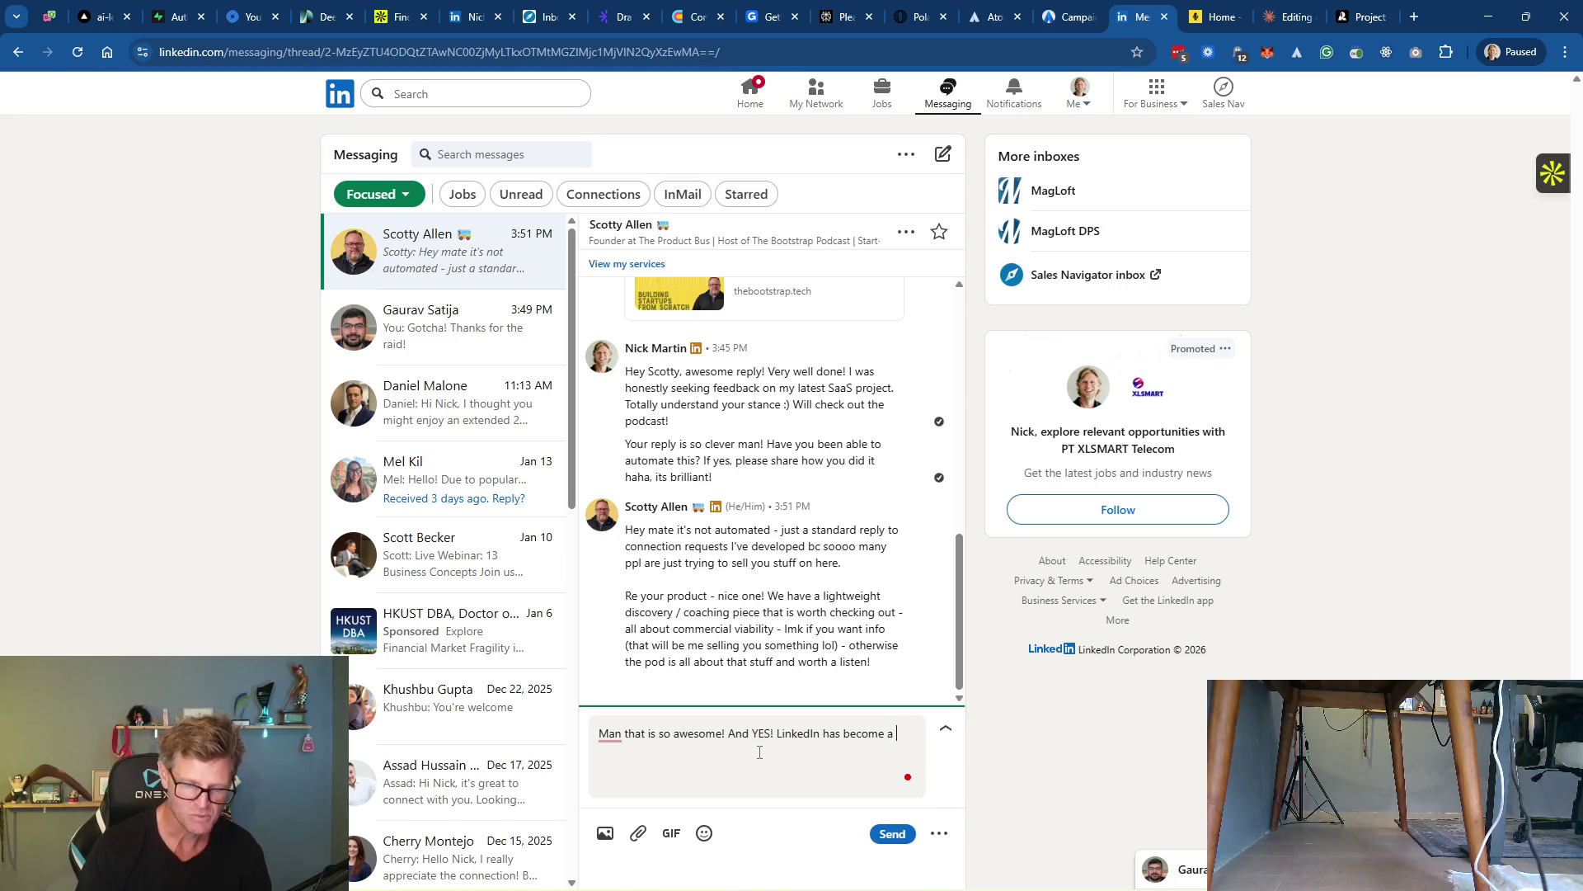
type(" marketplace of ")
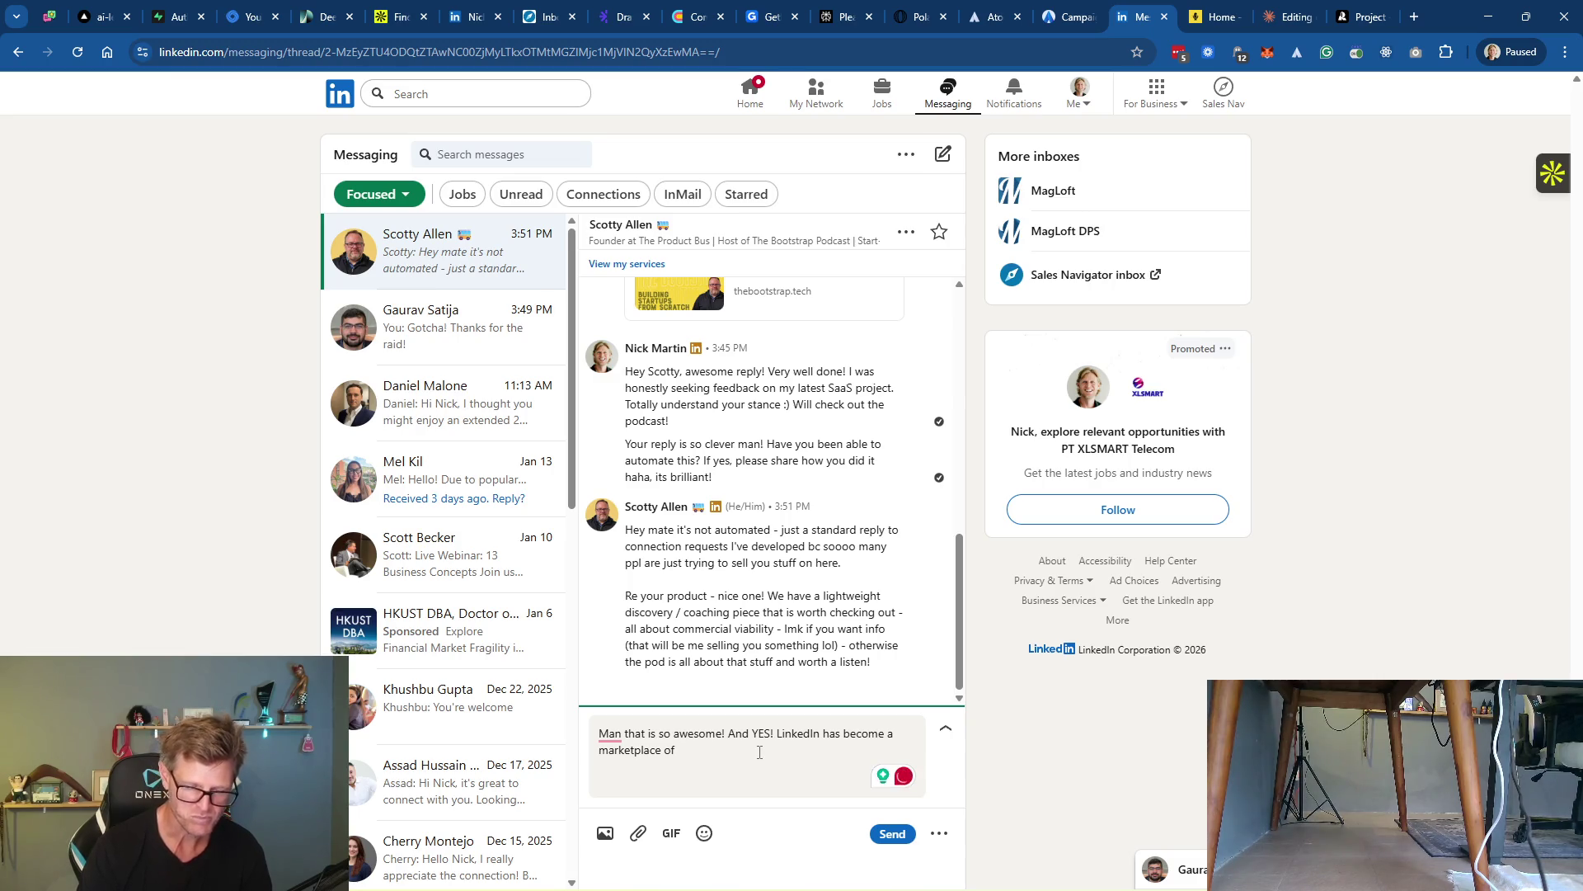
type("bots ")
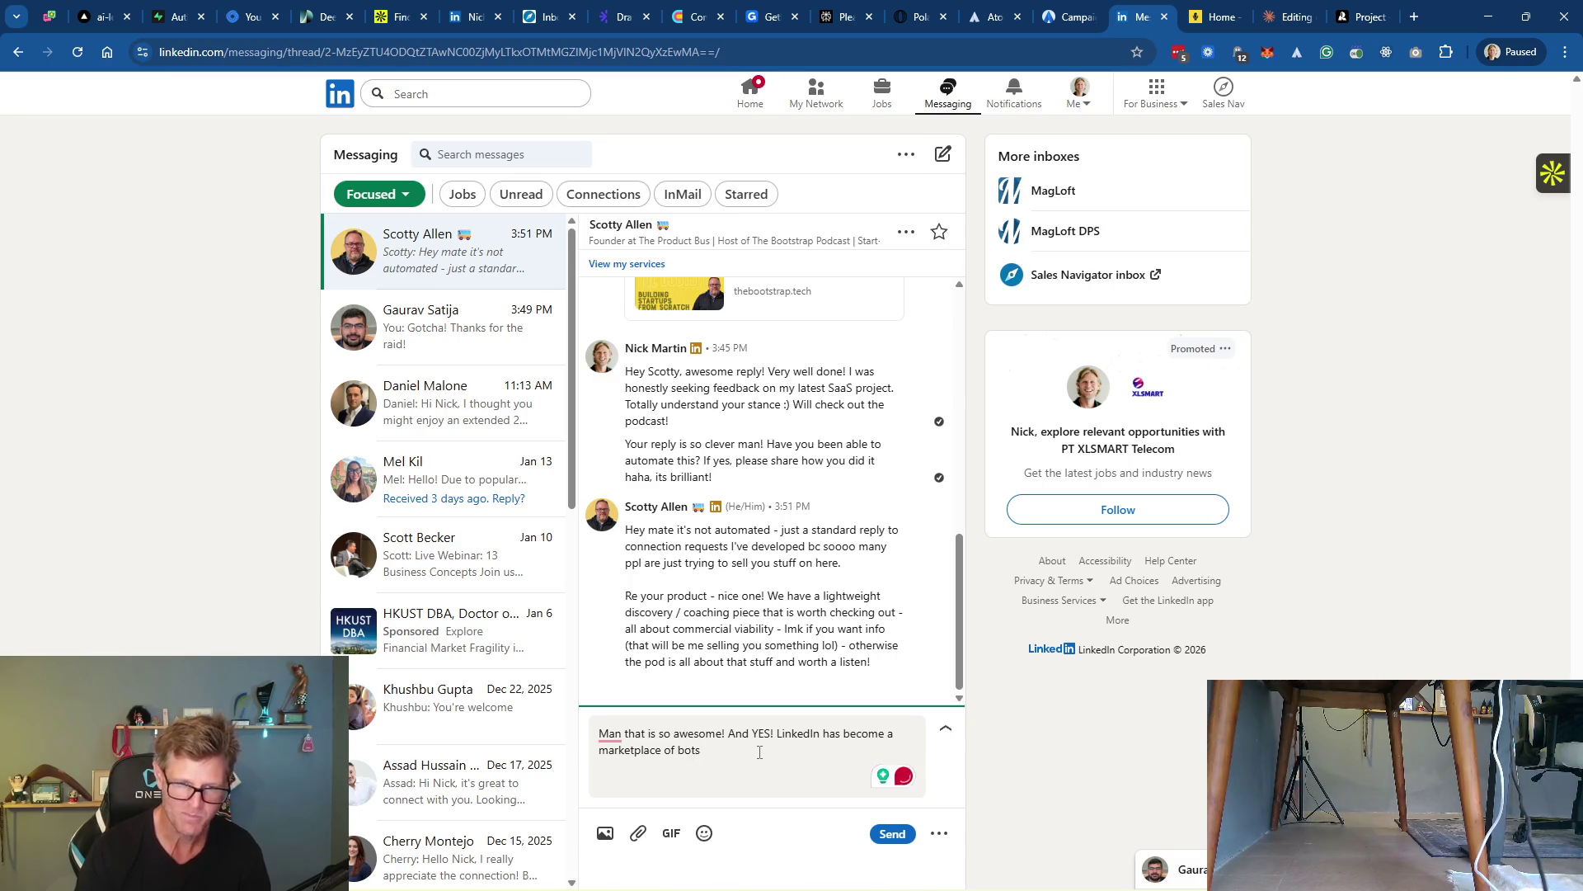
type("try")
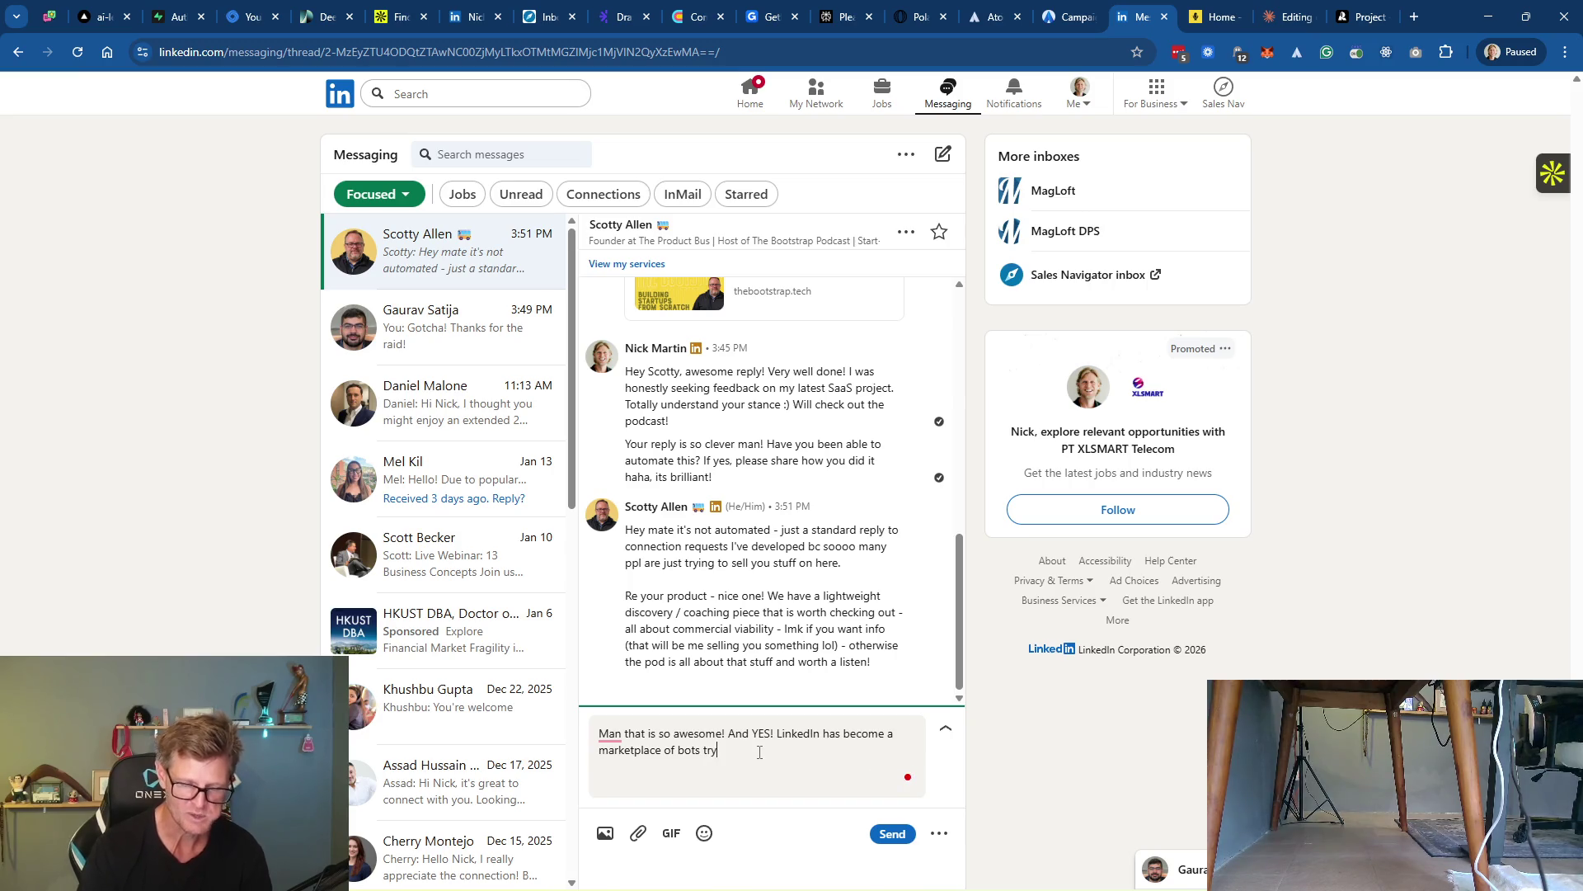
type("ing to sell")
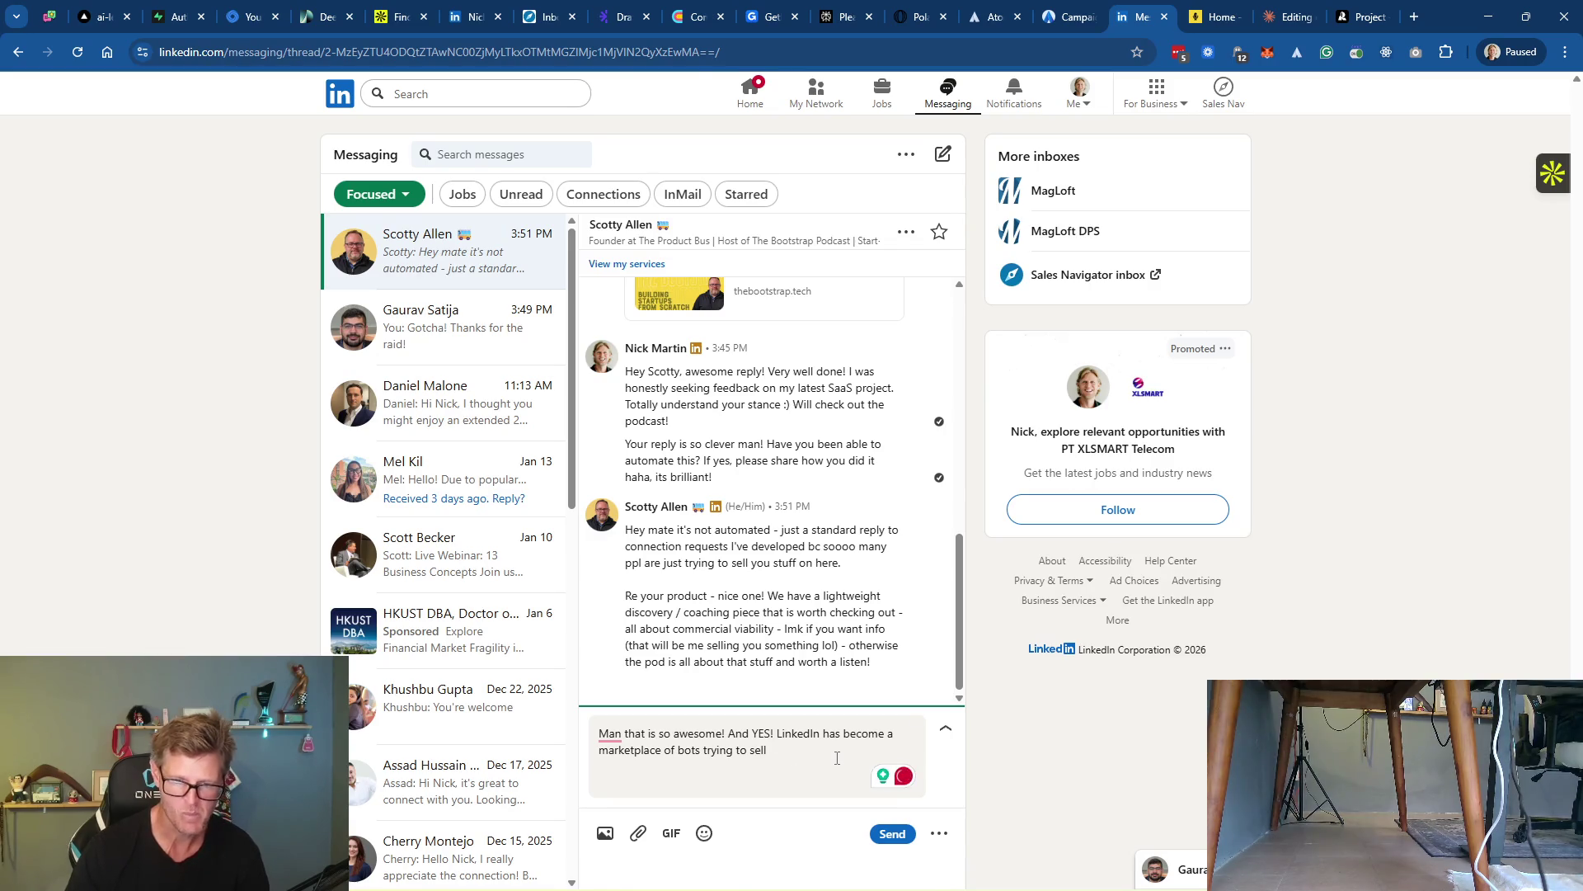
type(" (and ye")
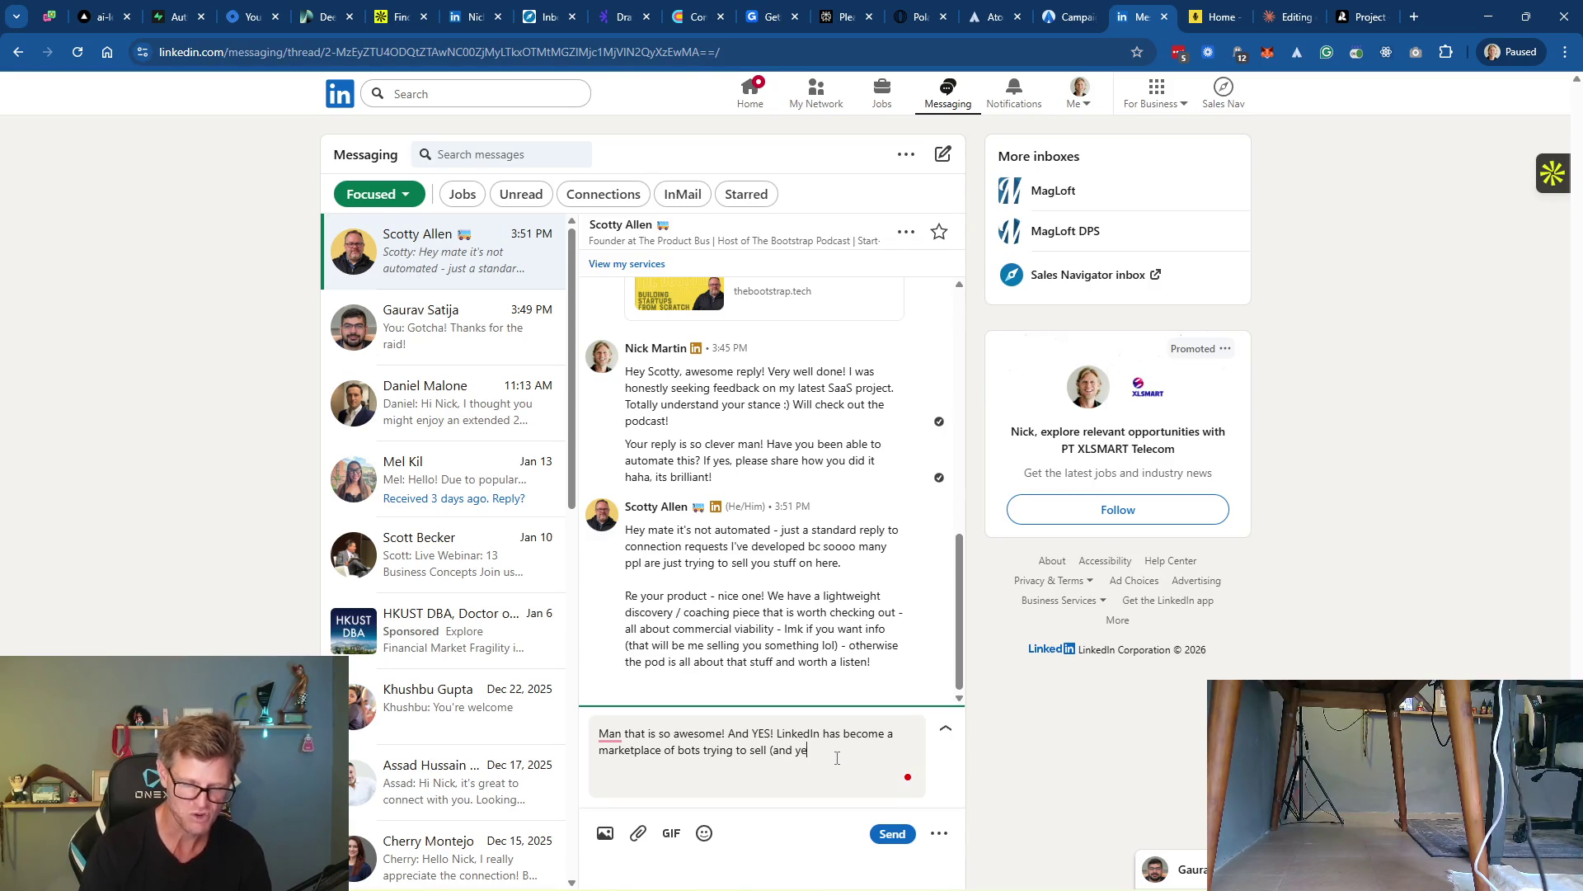
type("s I am also gul")
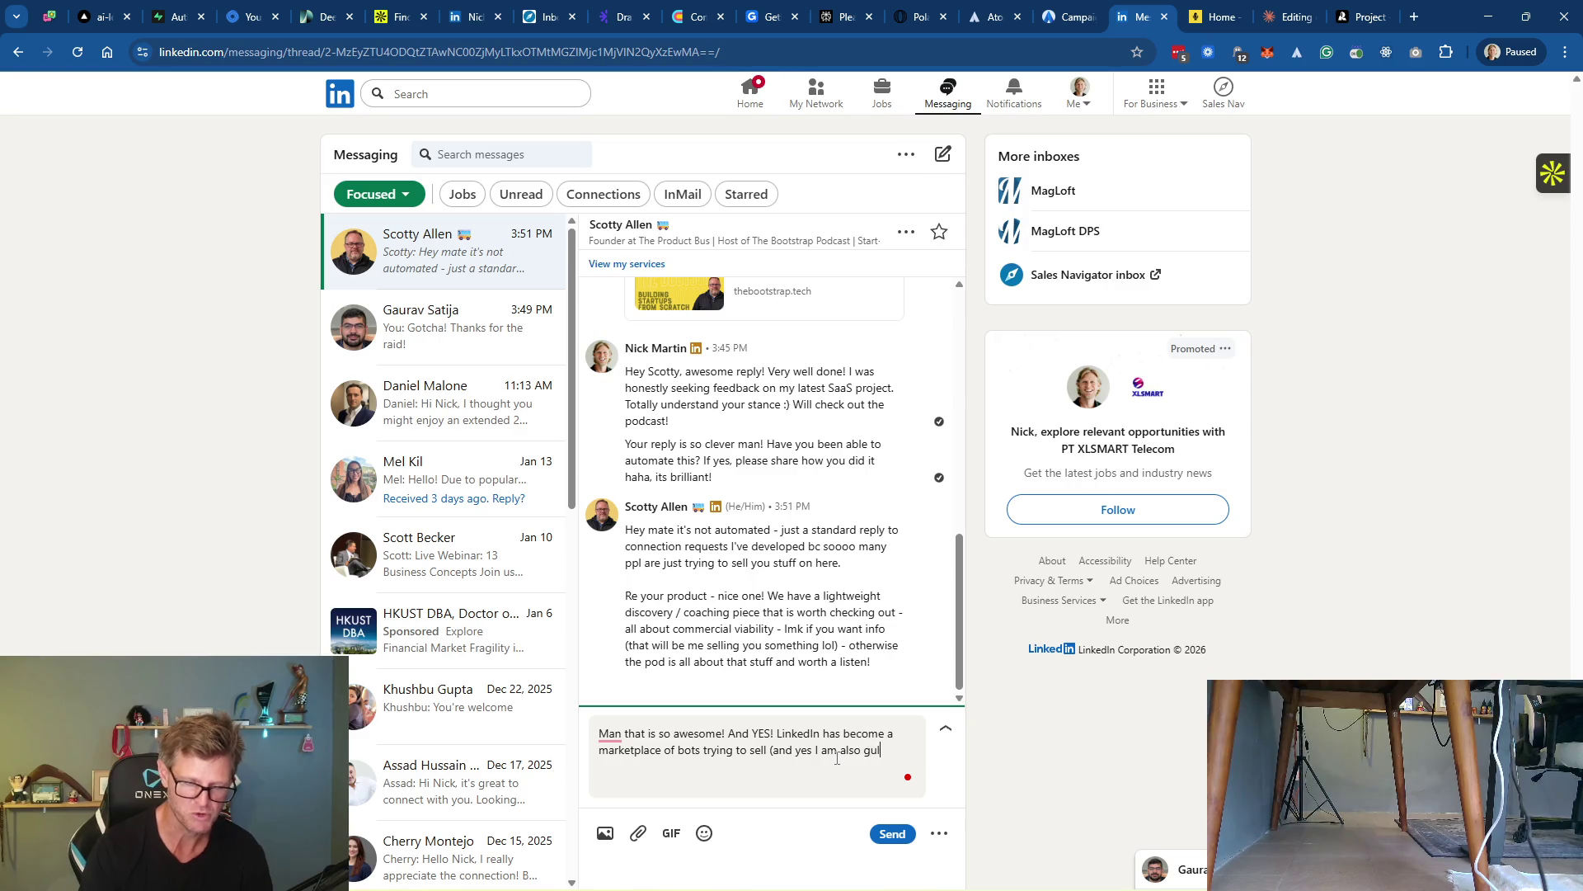
key("BackSpace")
type("ilty of ")
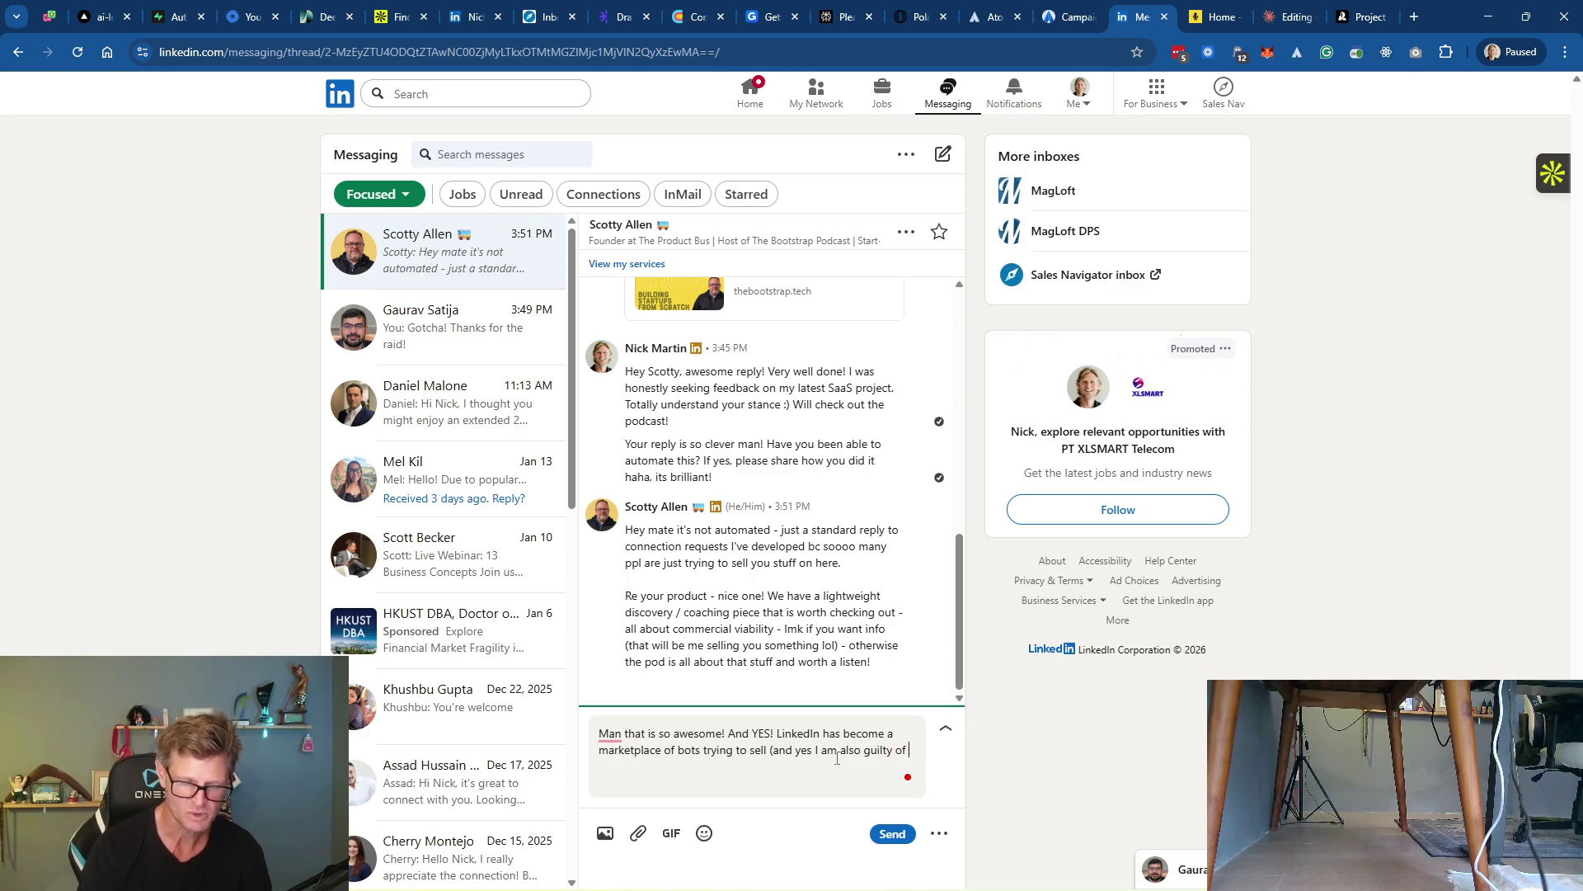
type("falling into that")
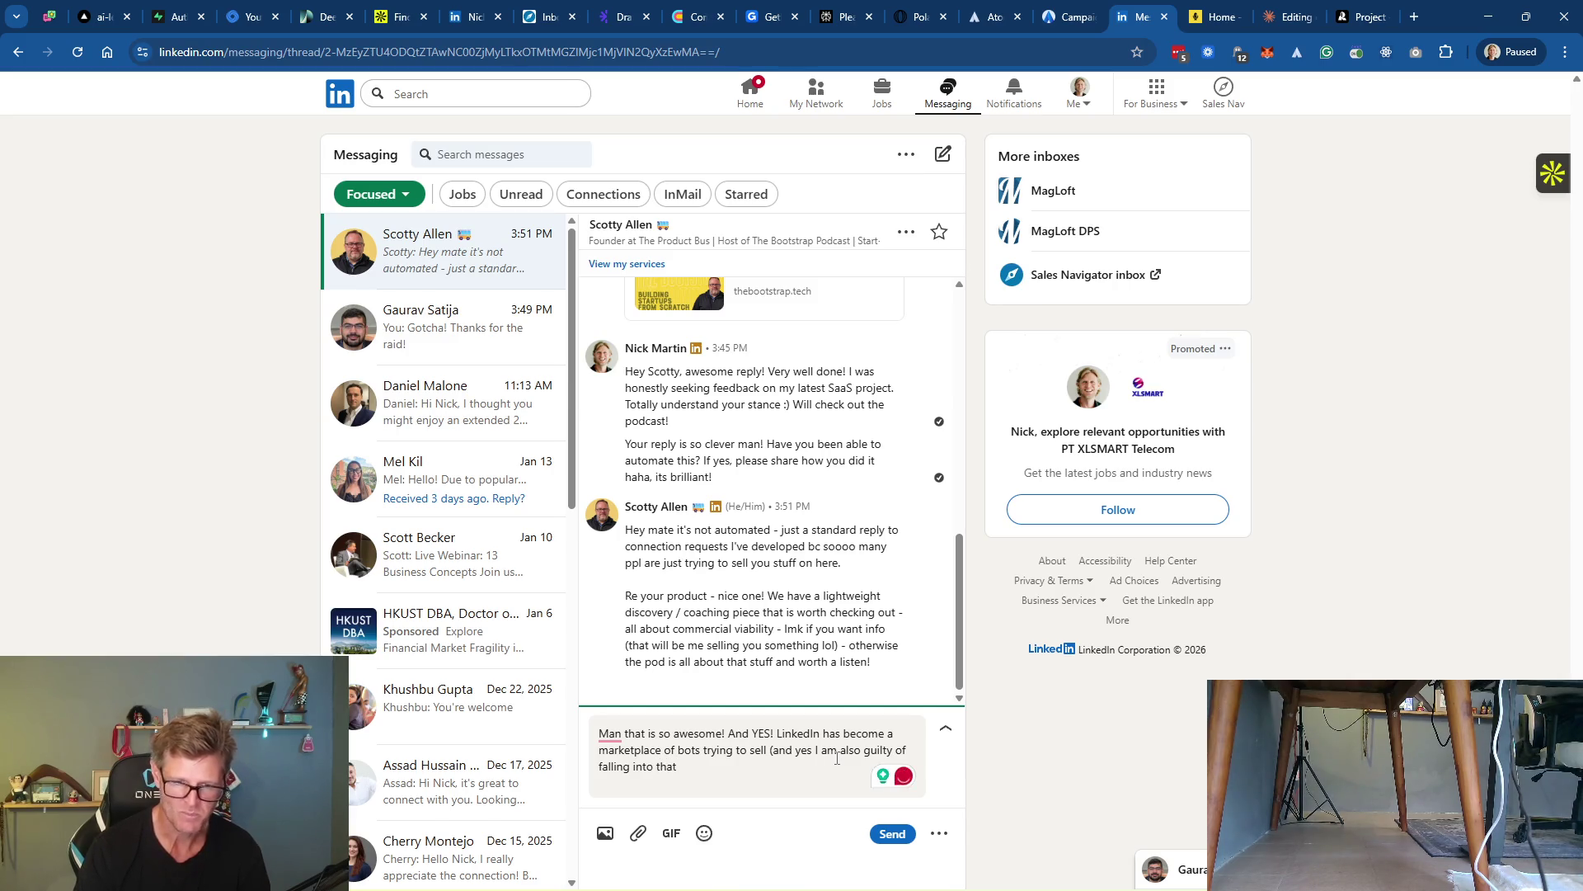
type(" temptation")
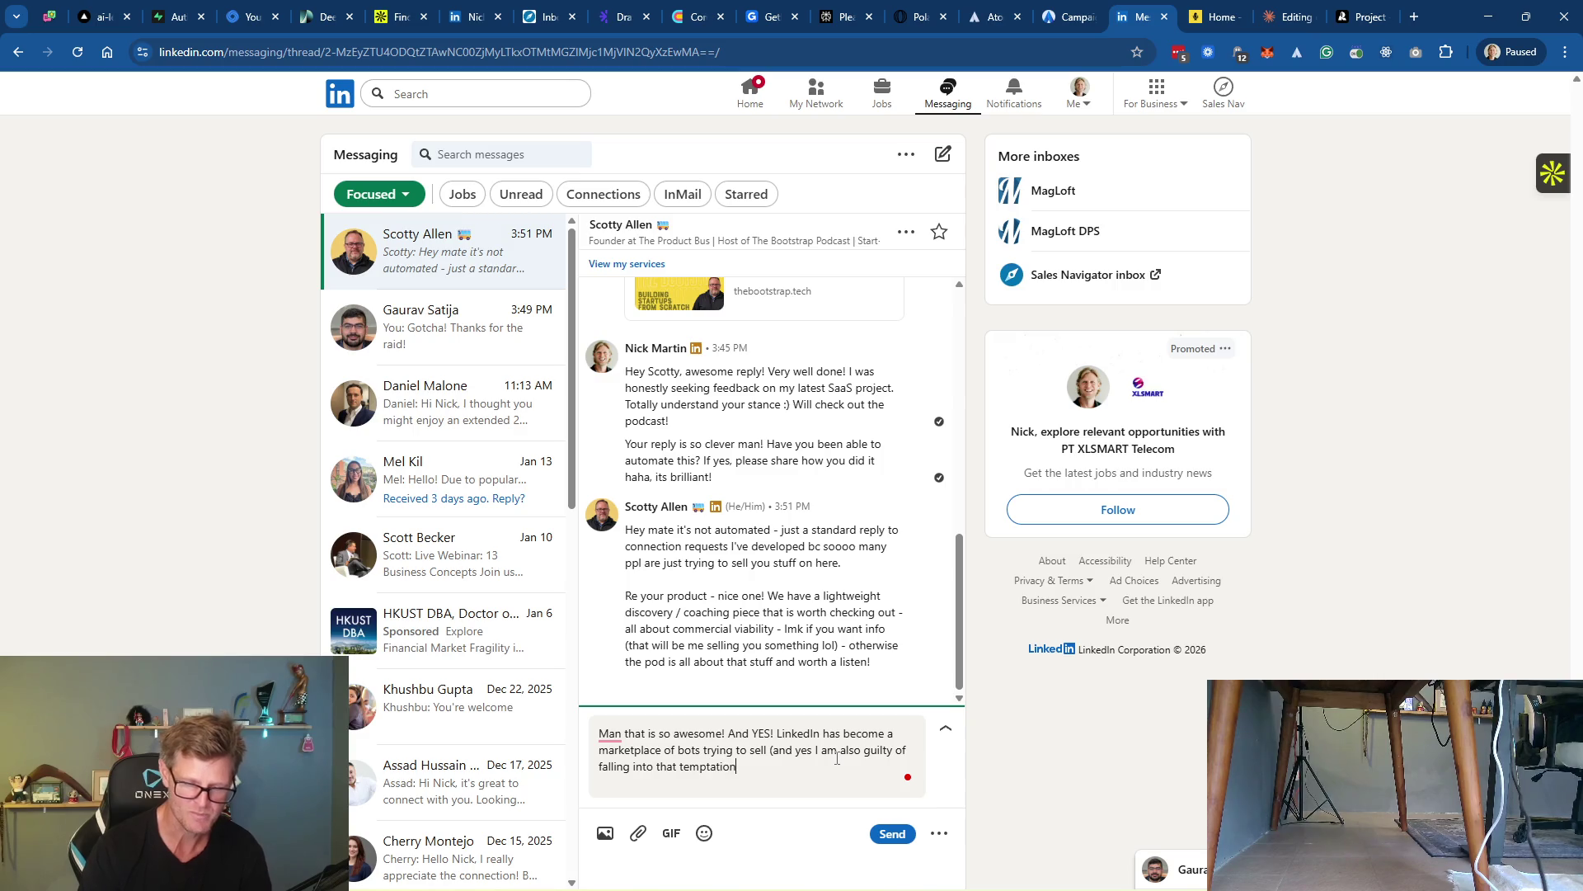
type("). ")
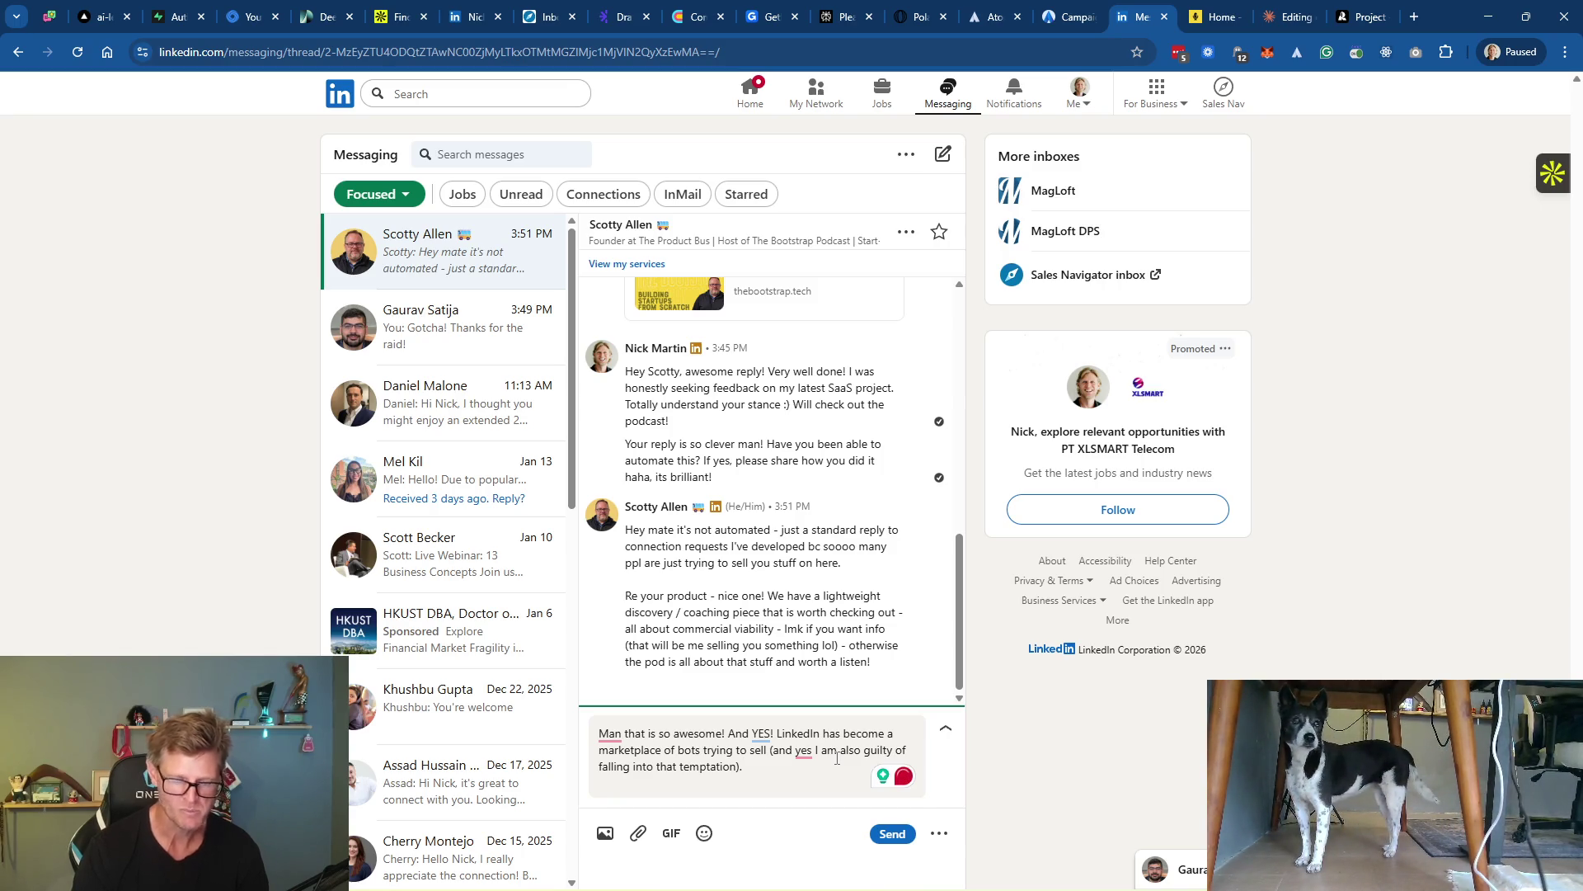
type("Will definite")
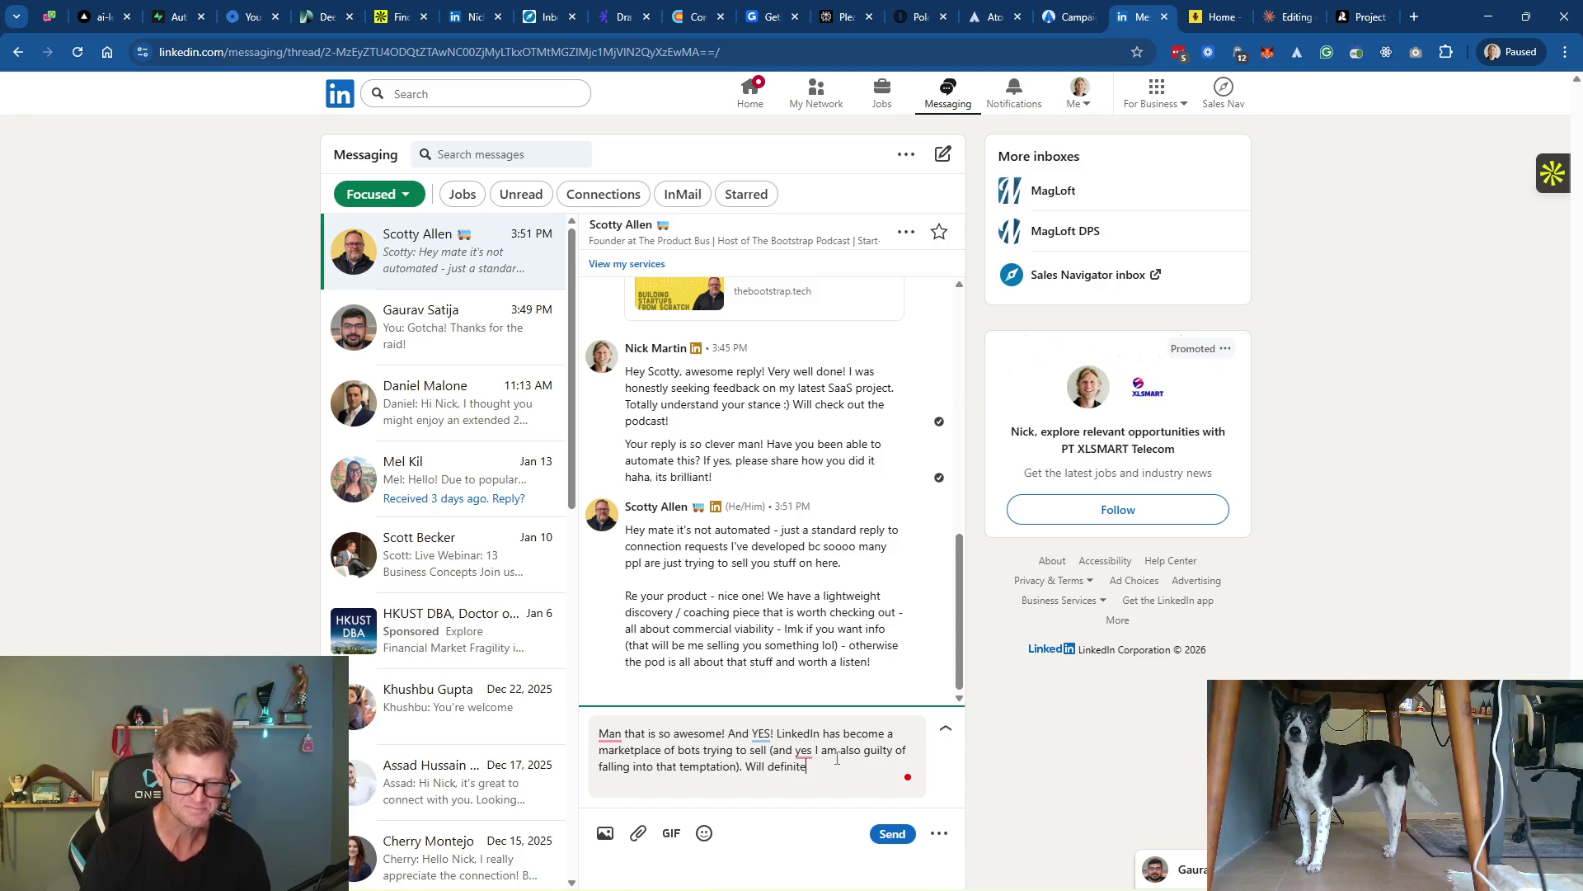
type("ly checkout the P")
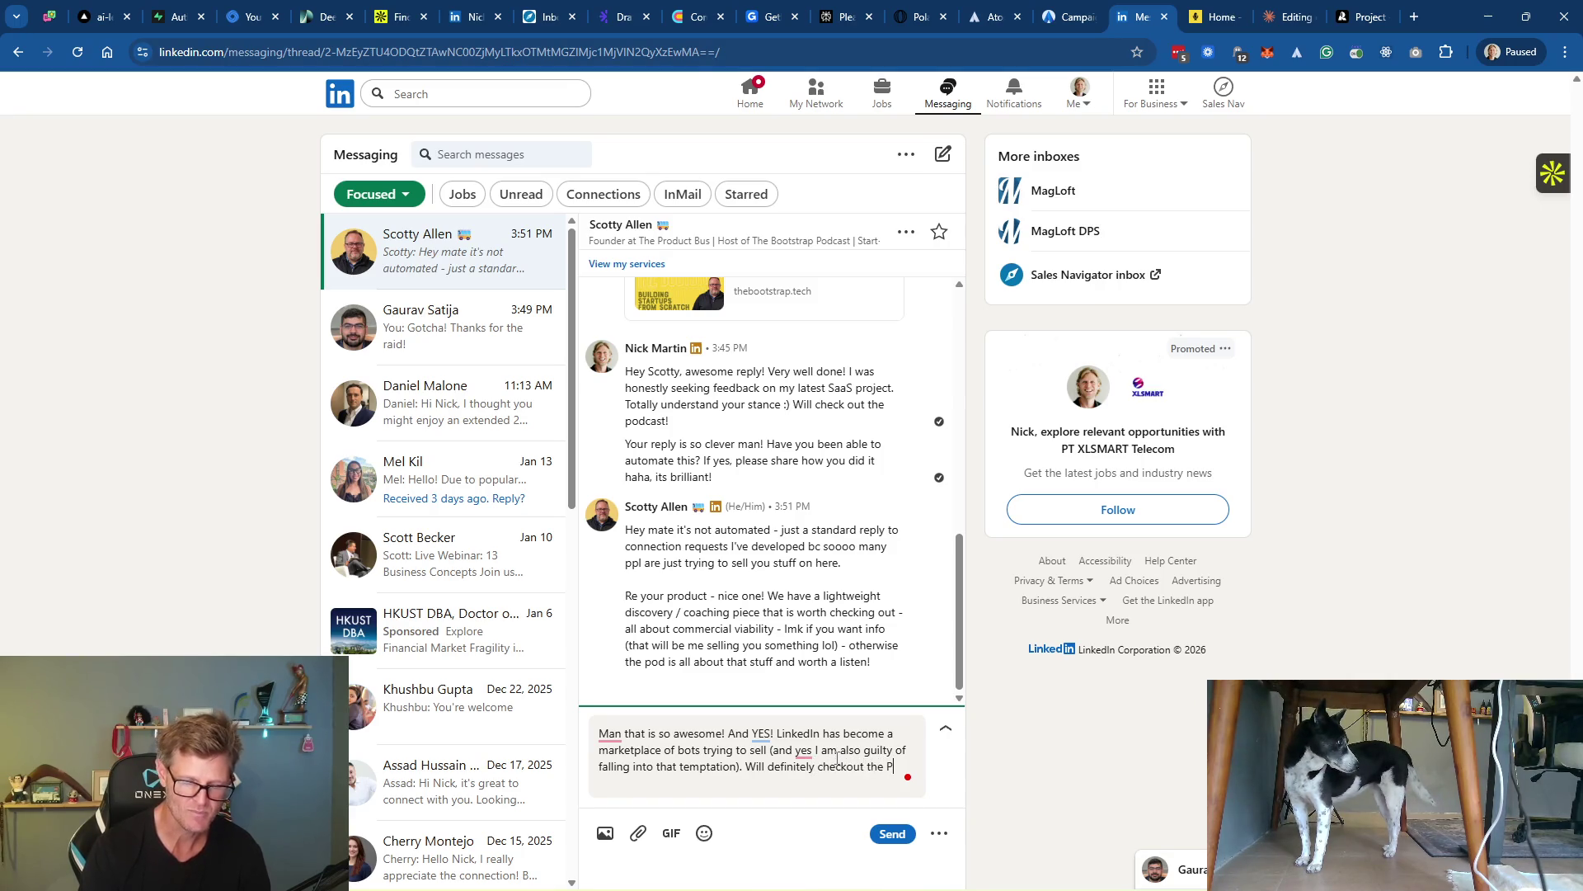
type("OD!")
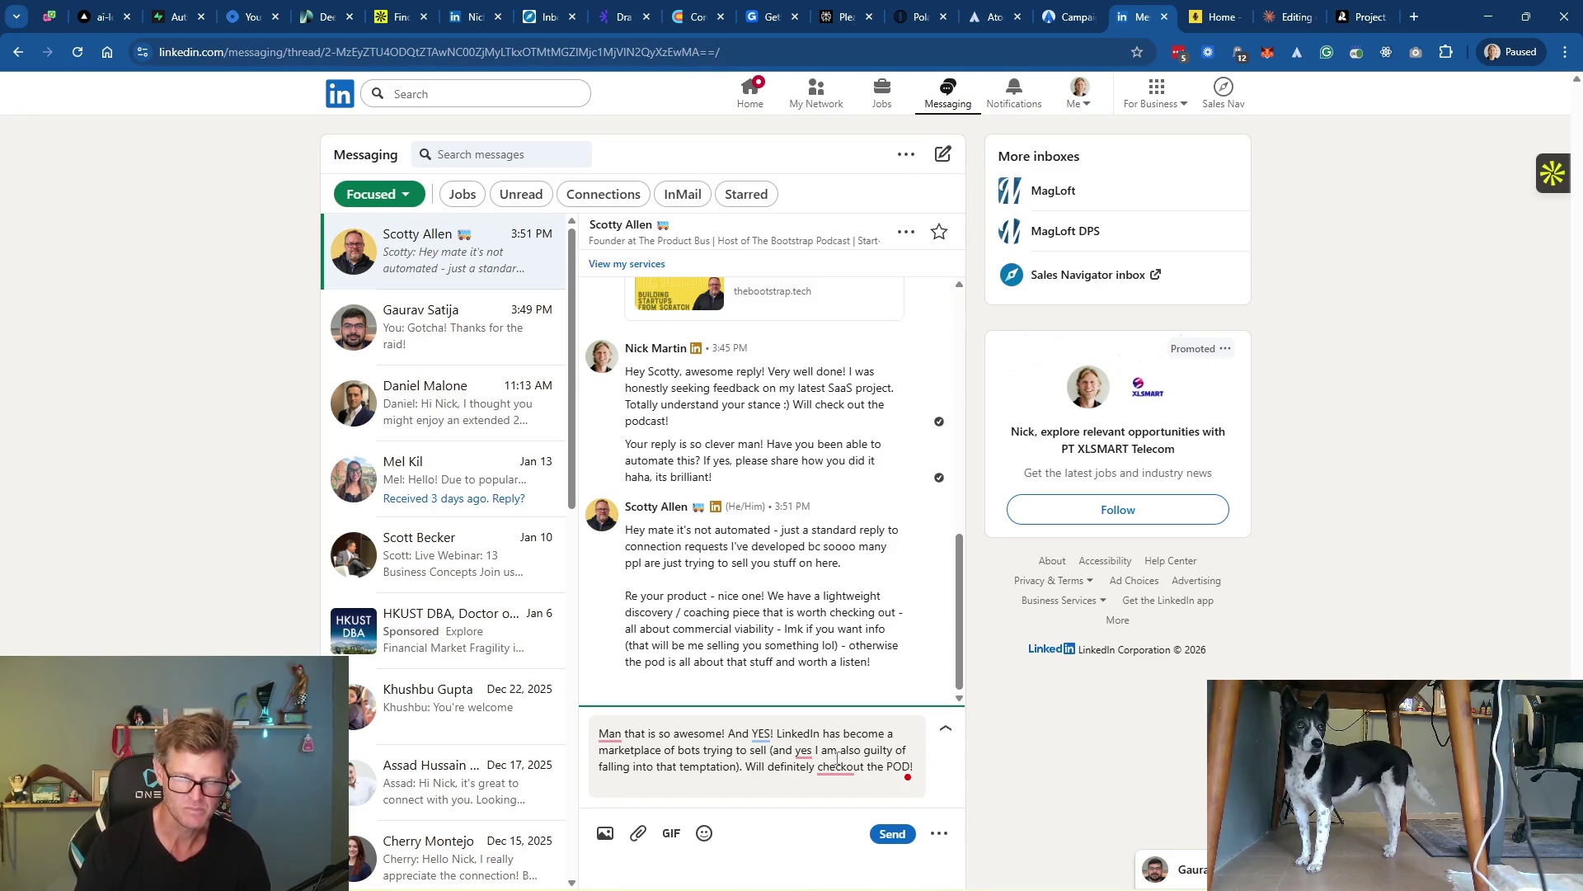
key("BackSpace")
type(" and thanks for")
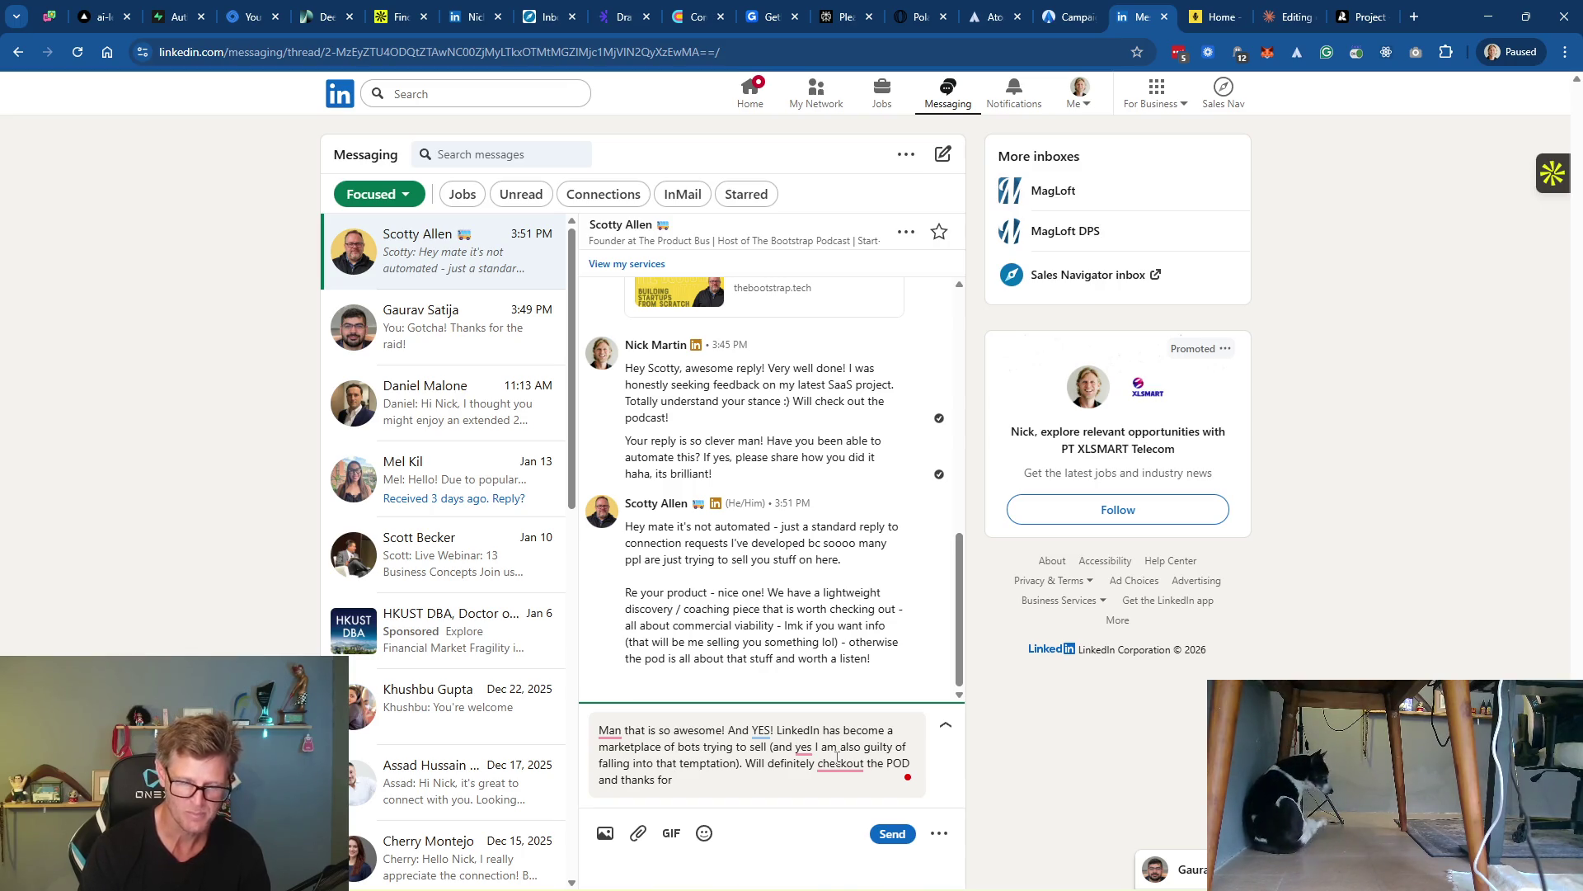
type("teaching")
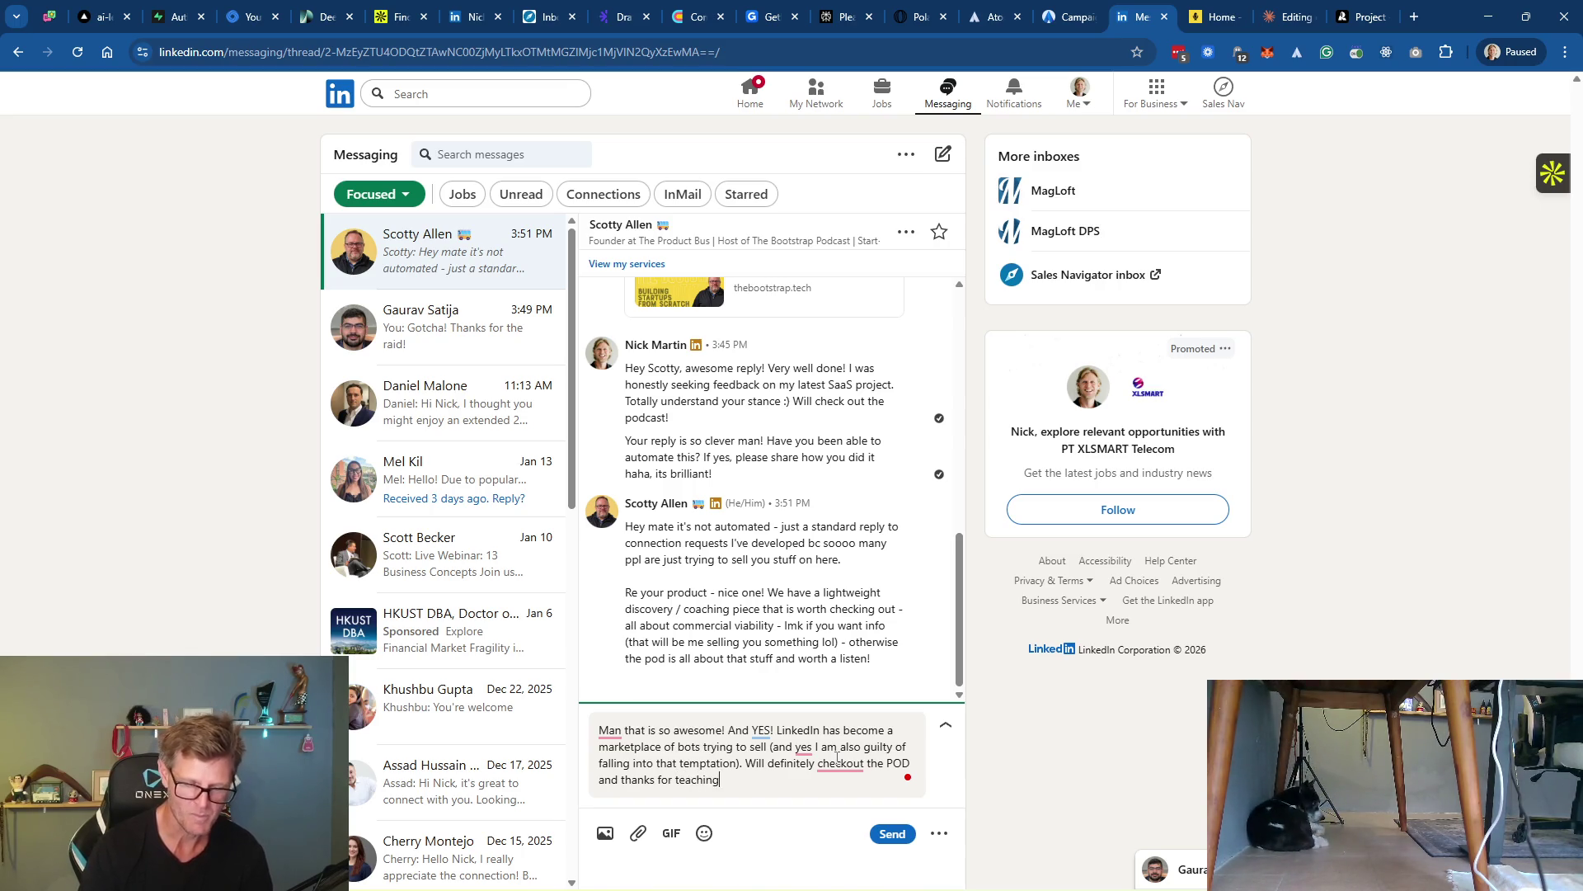
key("BackSpace")
key("BackSpace")
key("BackSpace")
type("sharin")
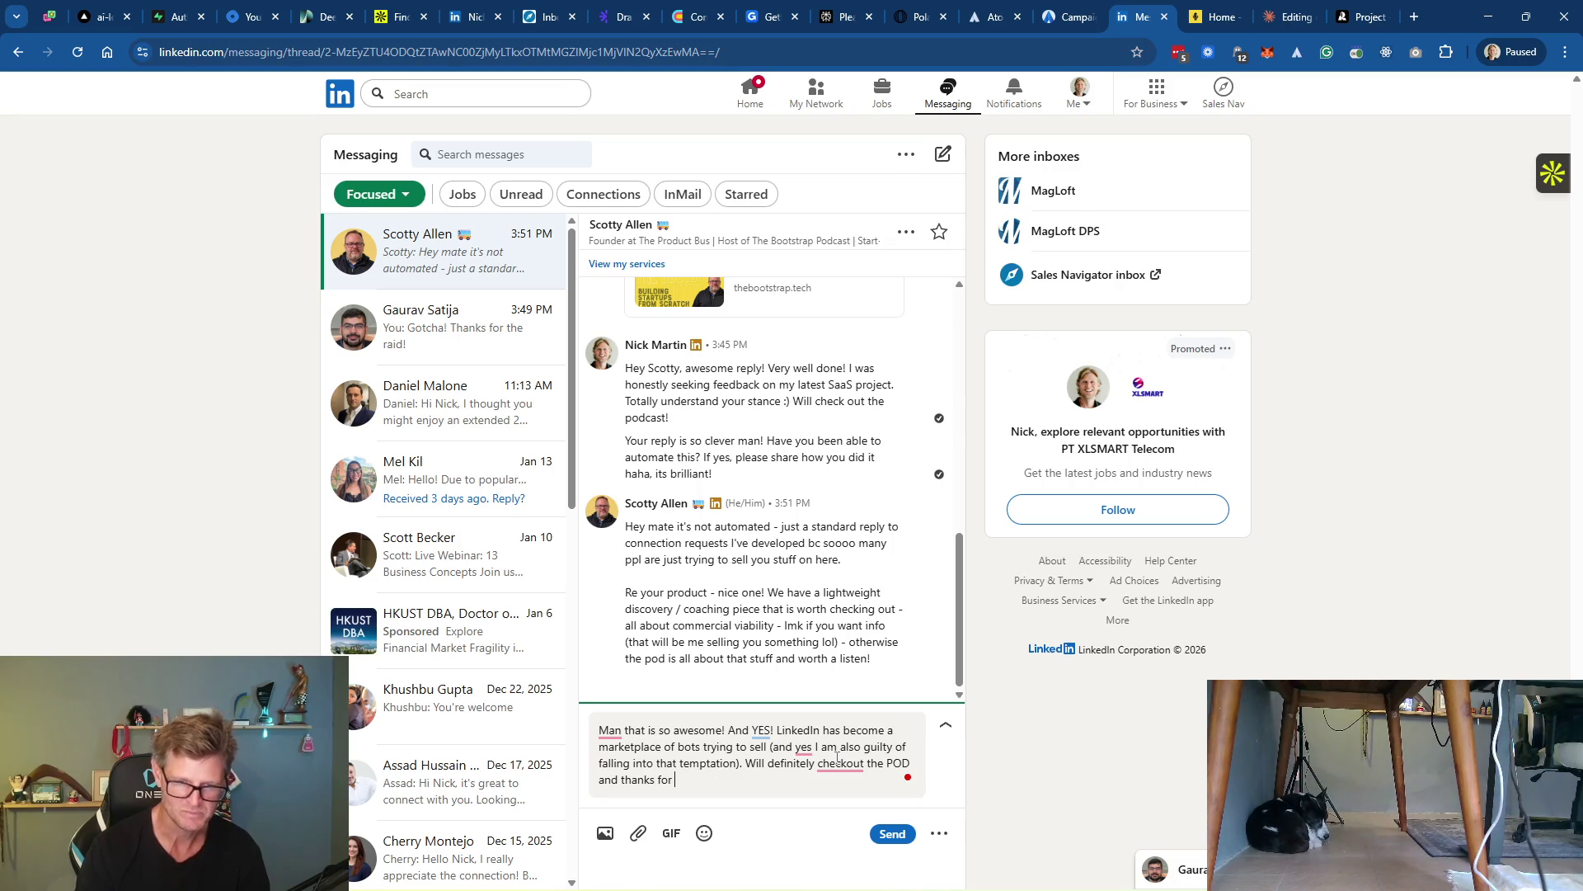
type("g an")
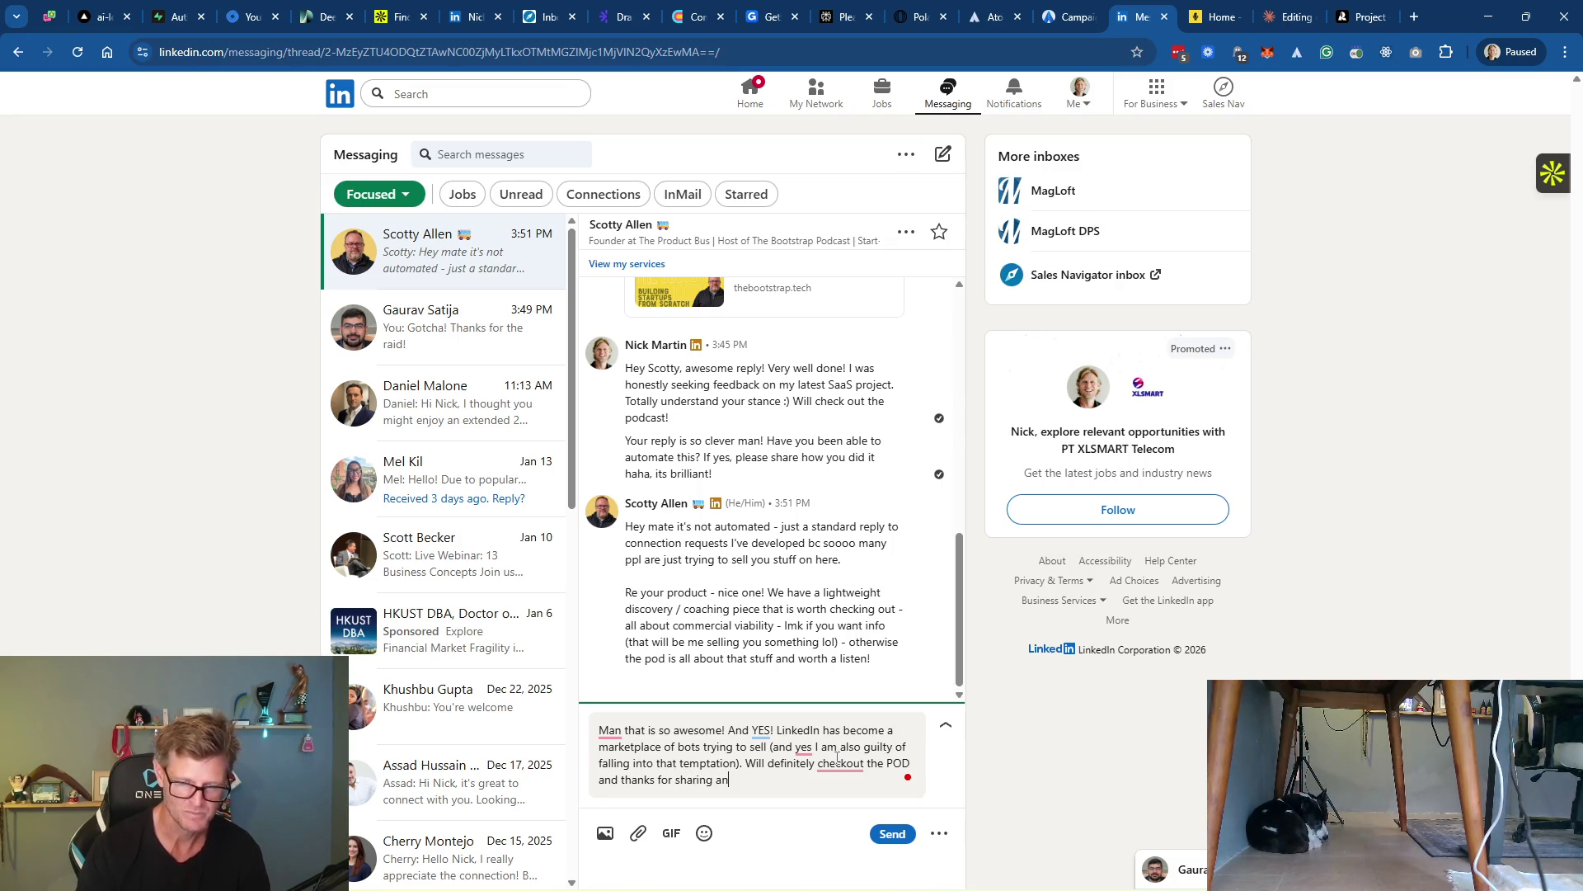
type(" awesome ")
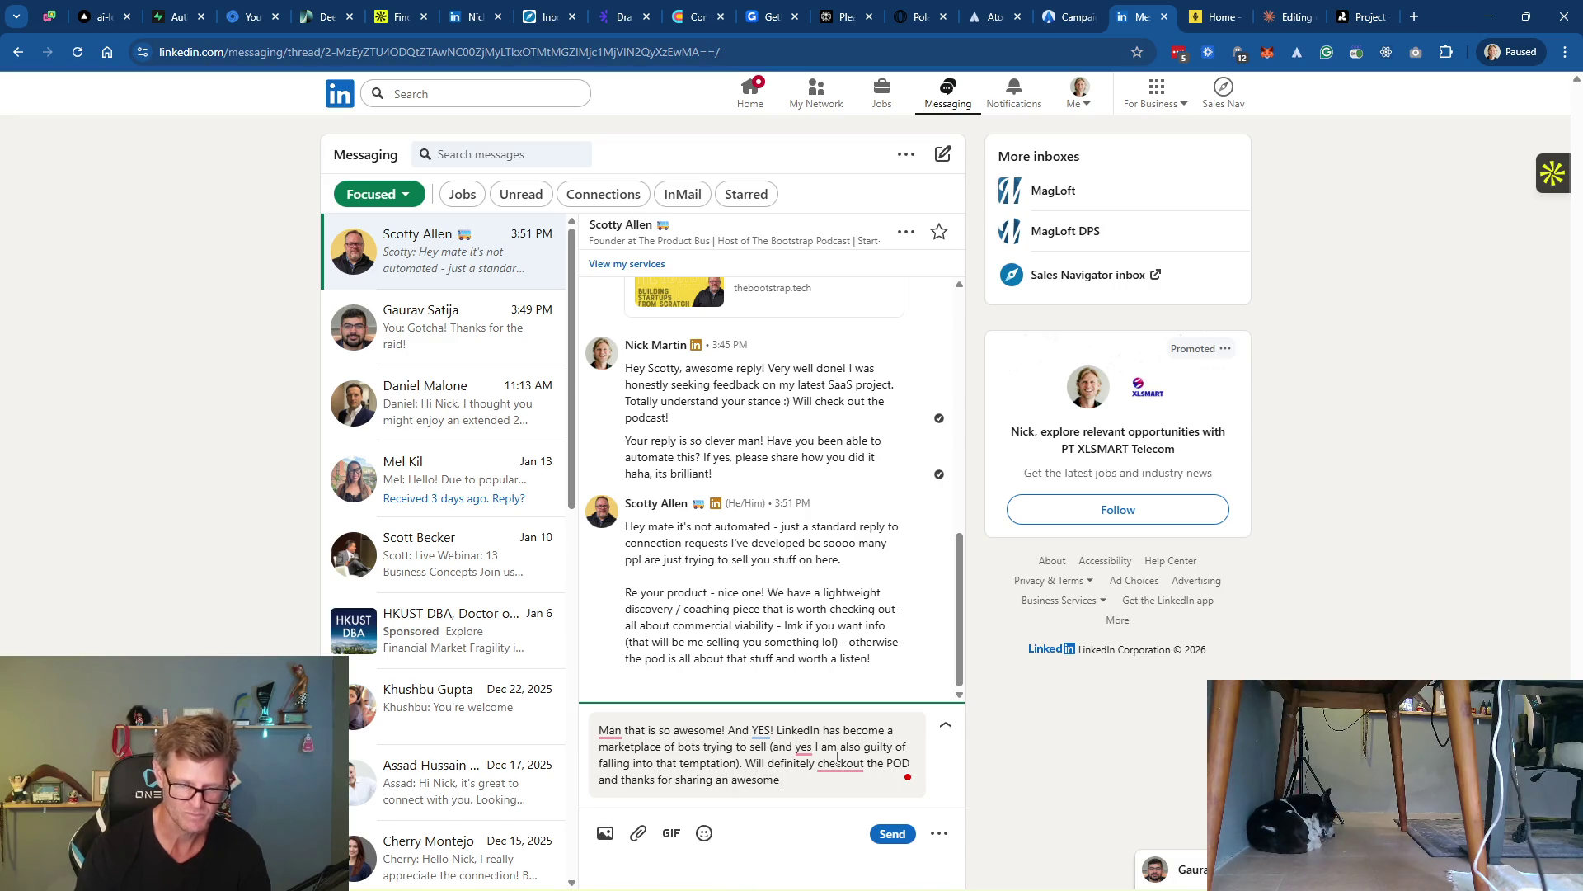
type("tactic o")
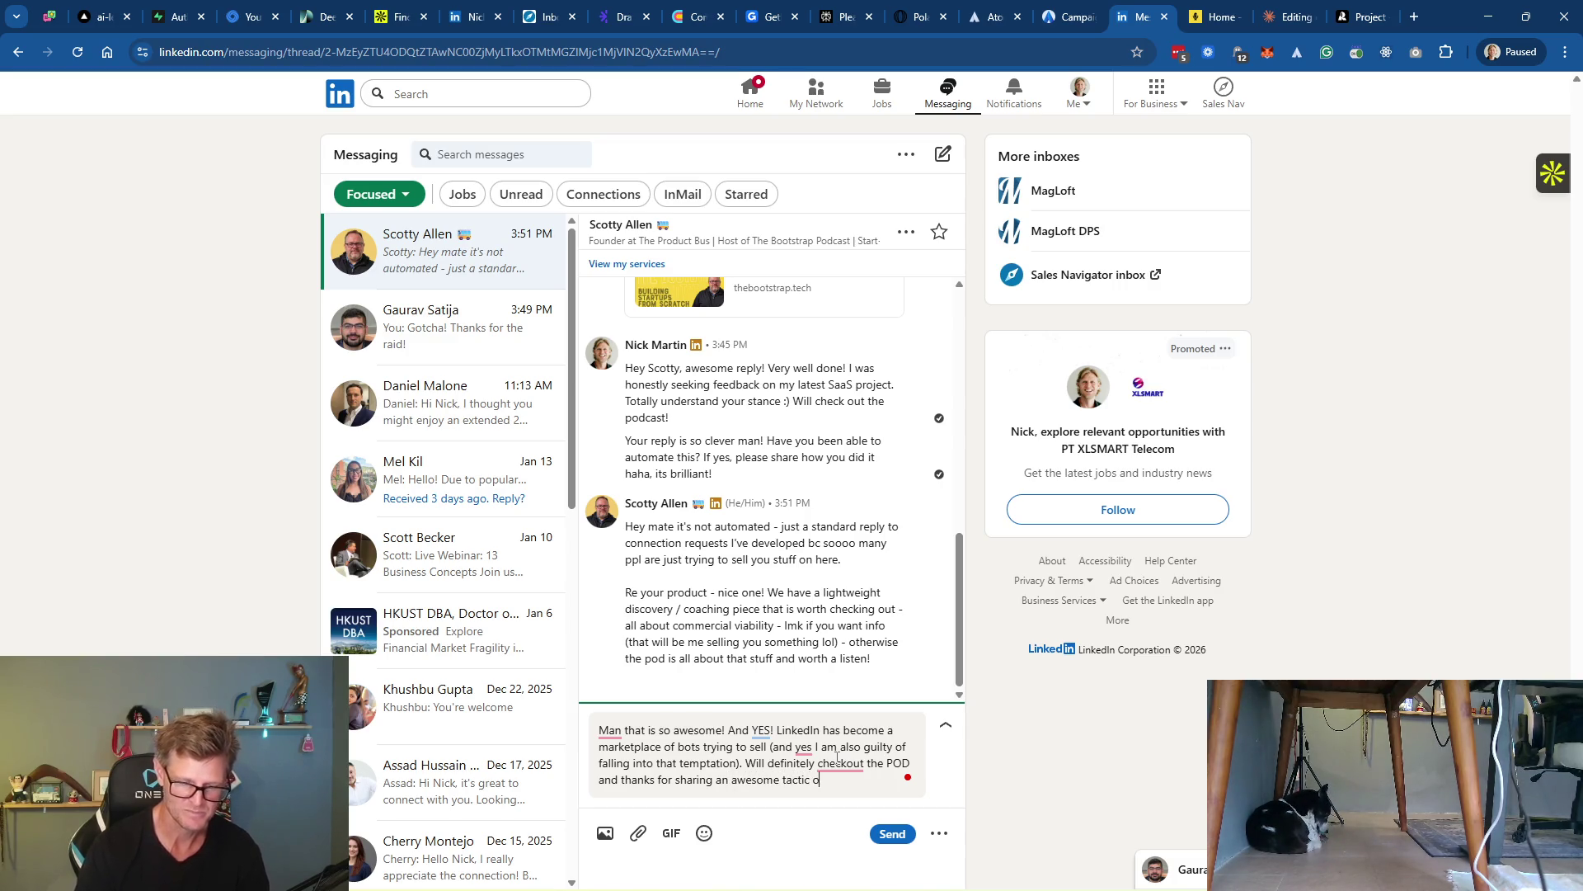
type("n LinkedIn ")
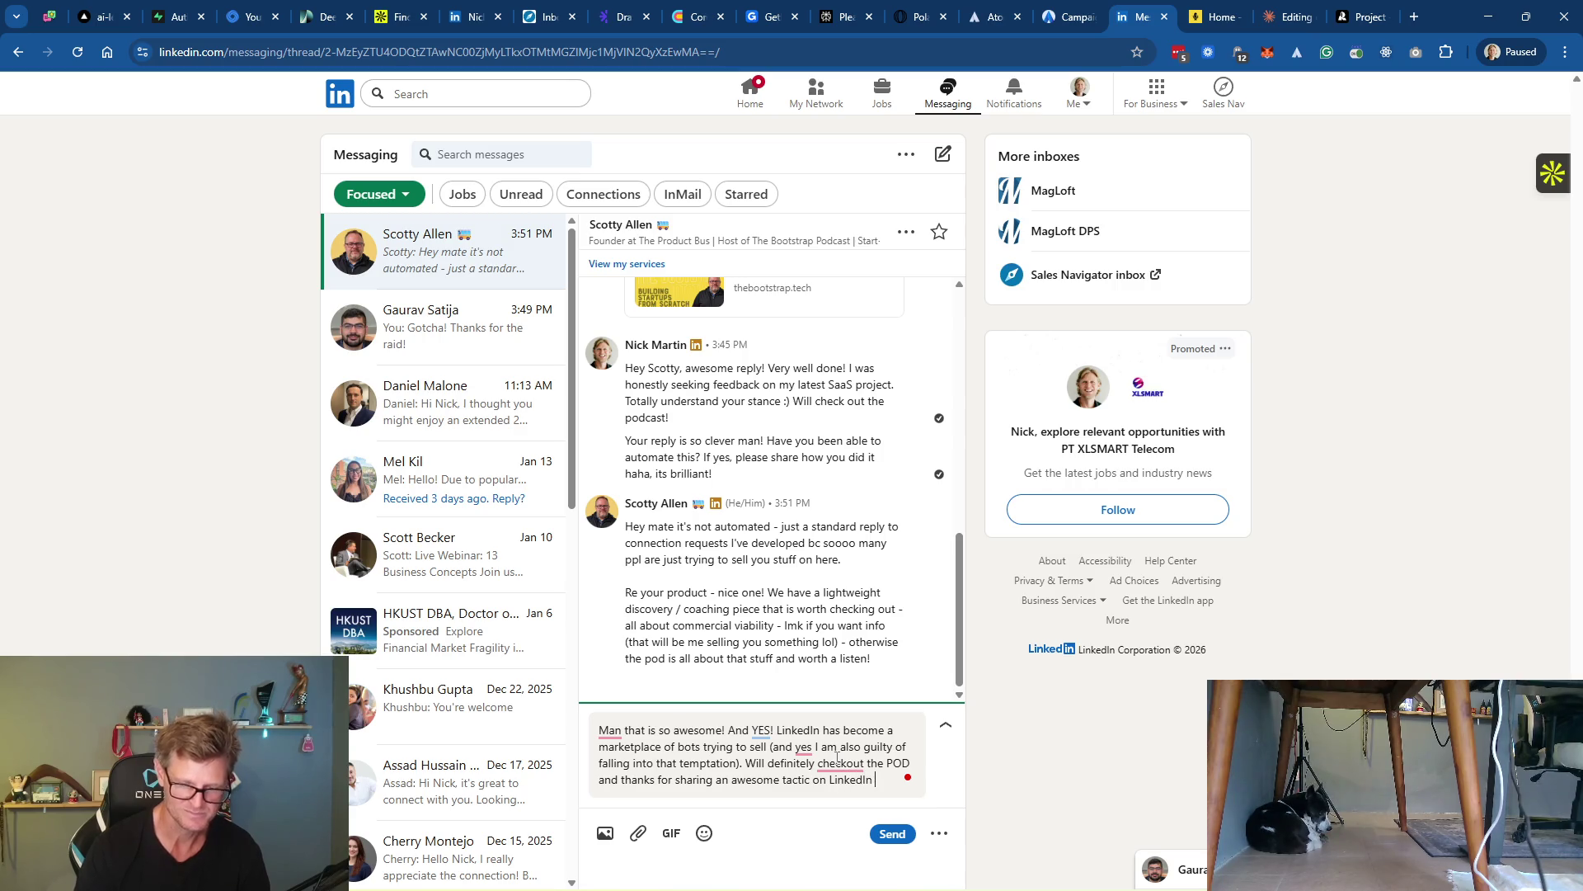
type(":)")
key("Return")
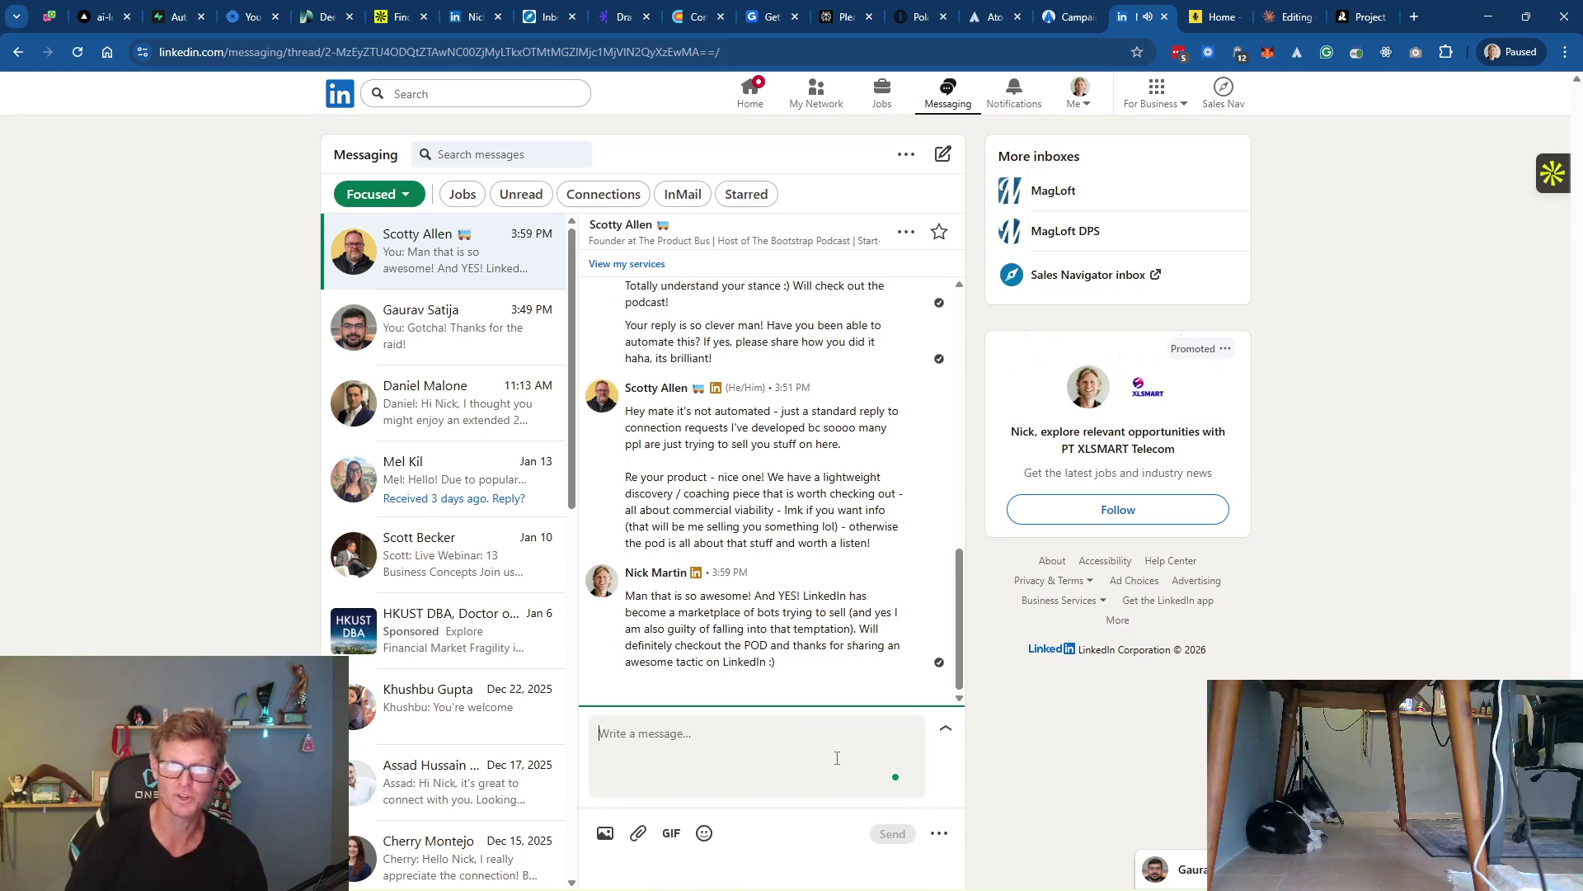
scroll(785, 365, "up", 10)
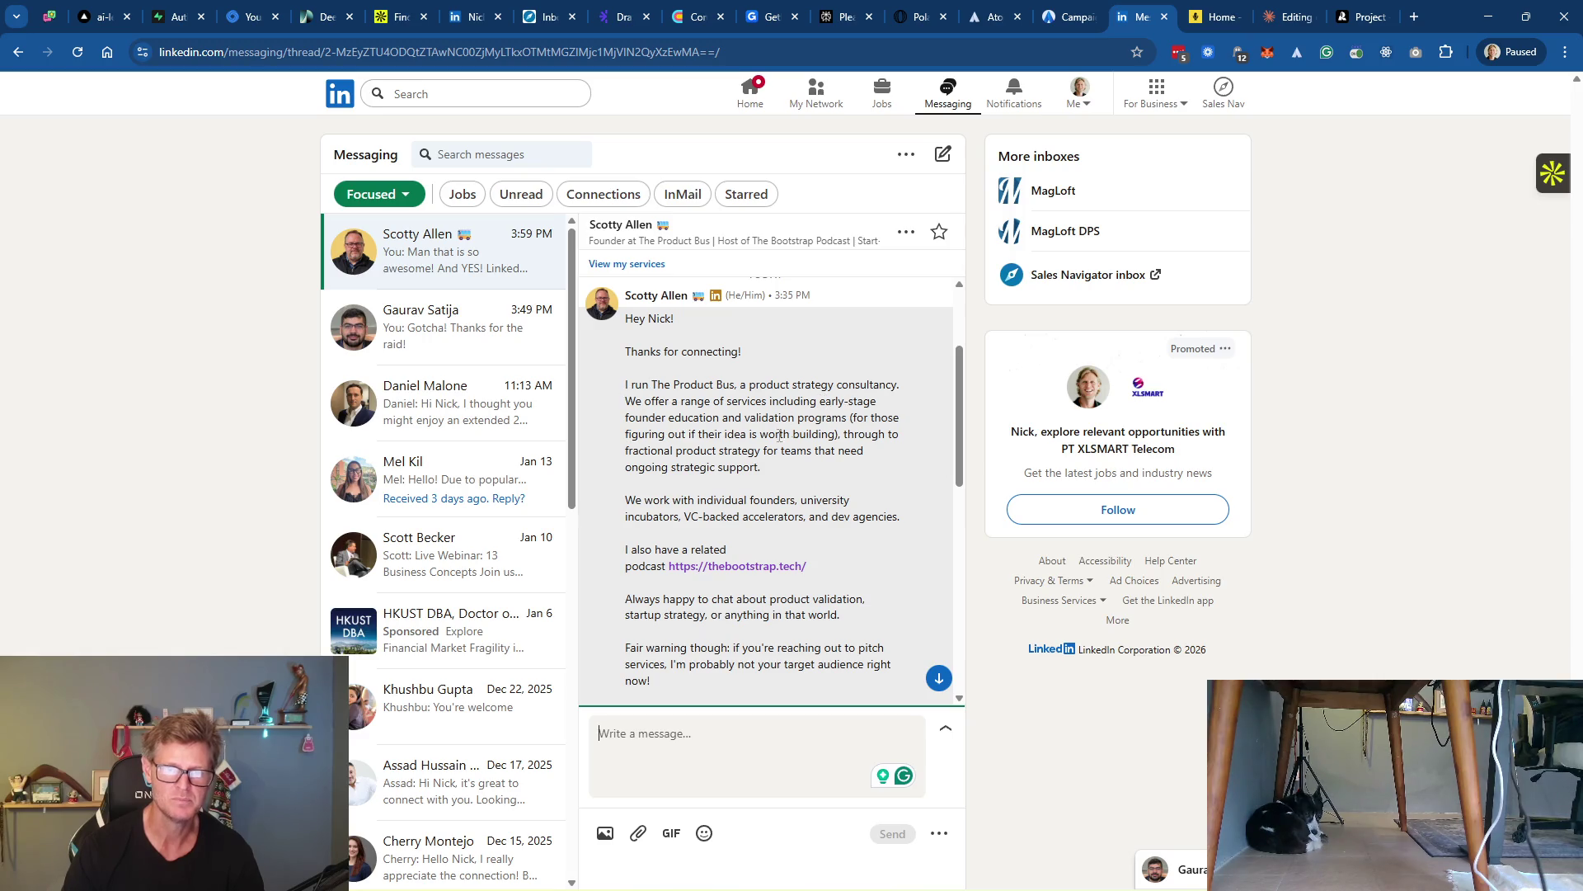
scroll(845, 524, "down", 1)
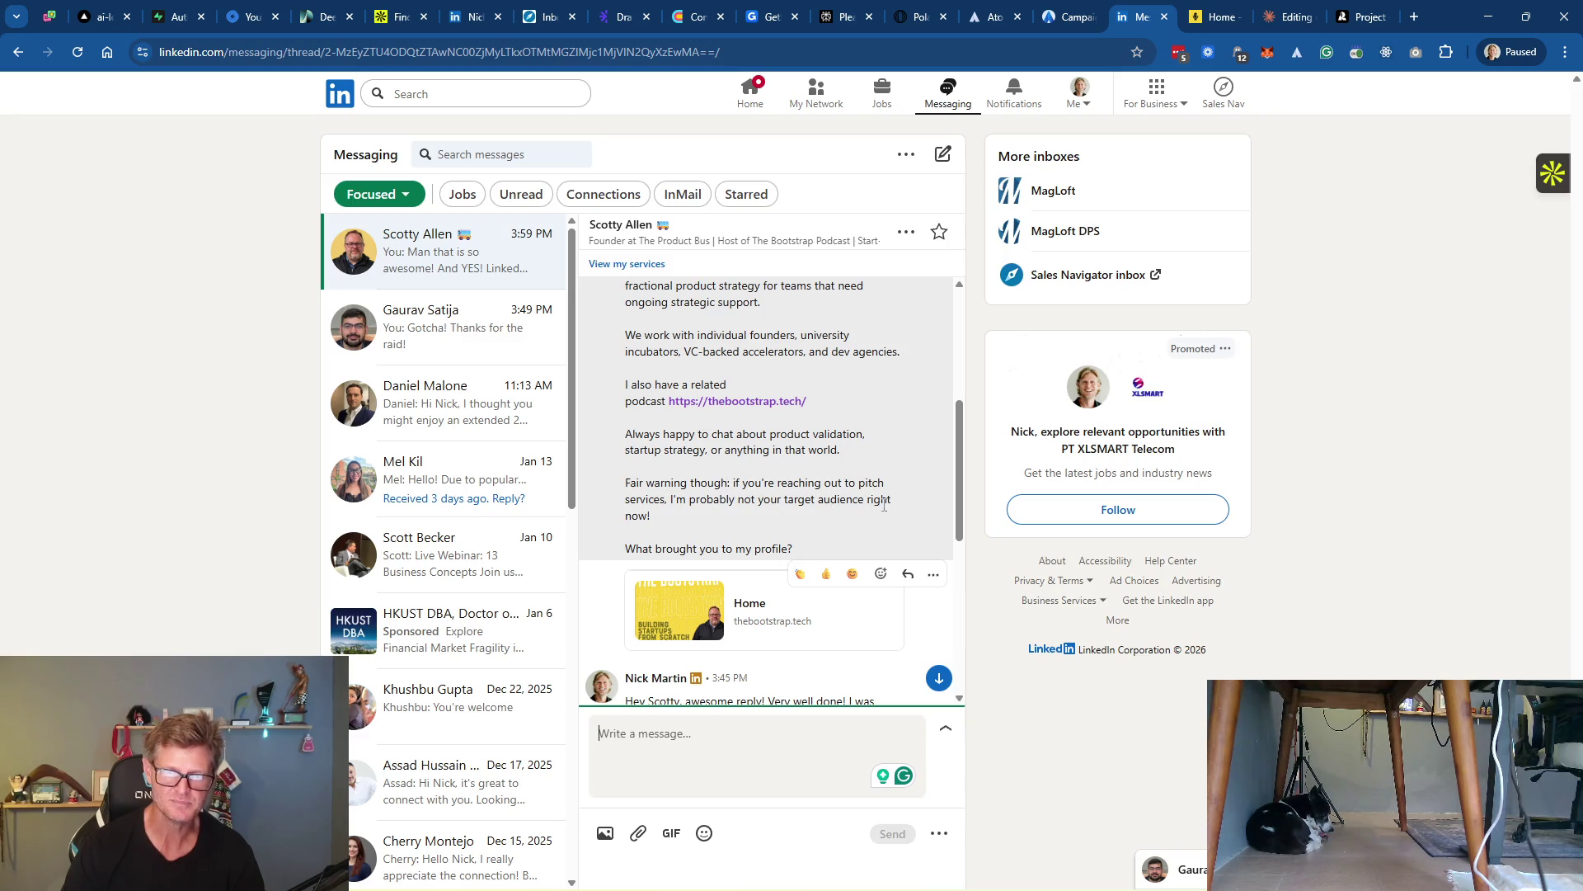
left_click_drag(669, 521, 612, 489)
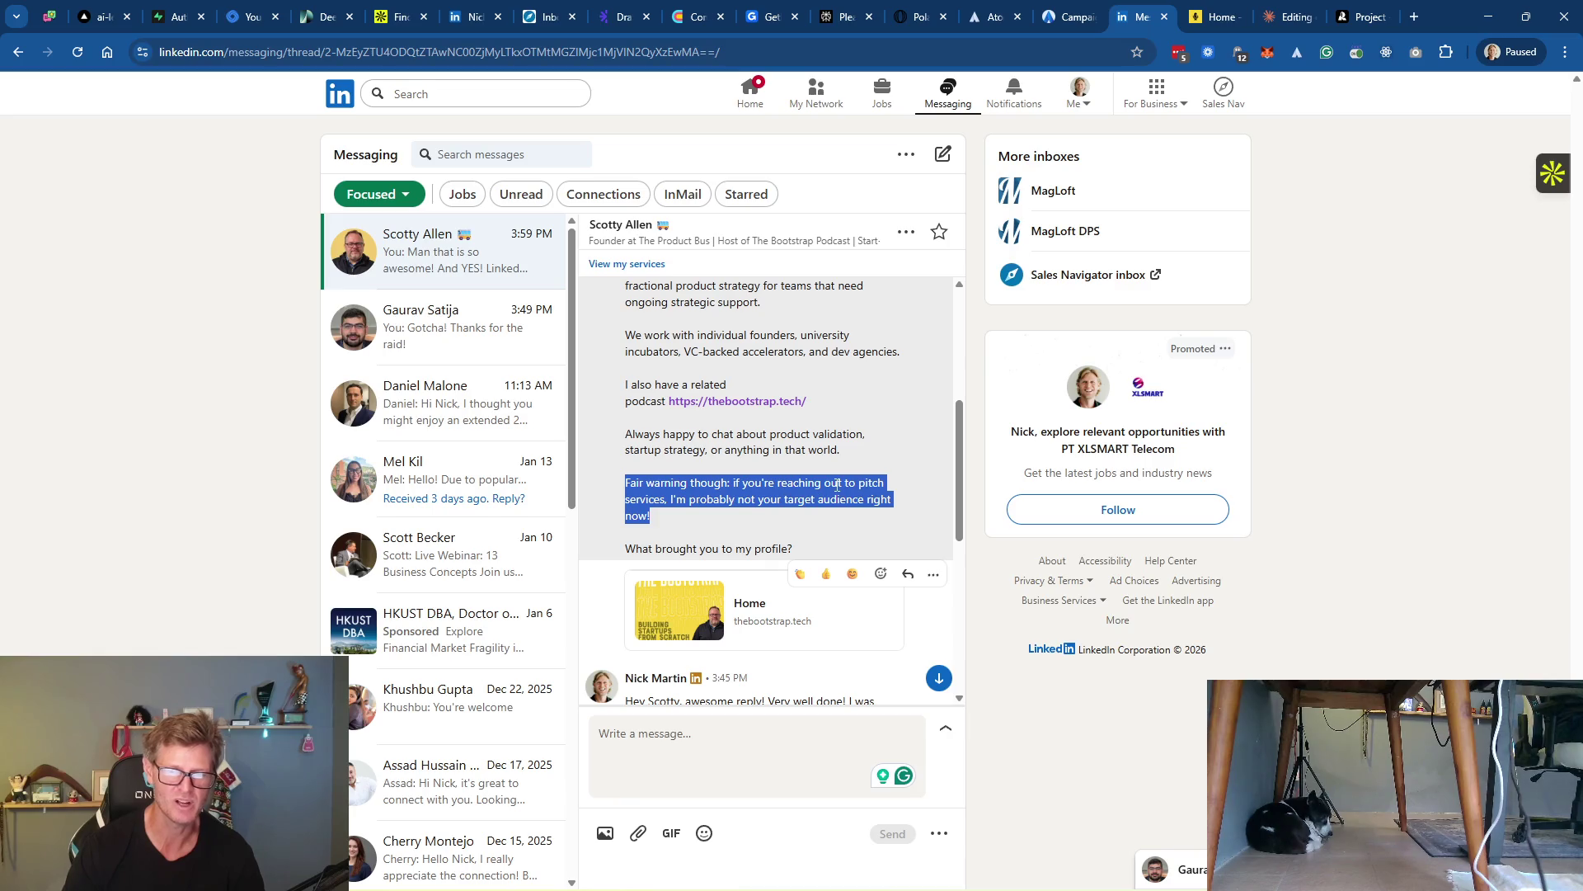
scroll(817, 420, "down", 1)
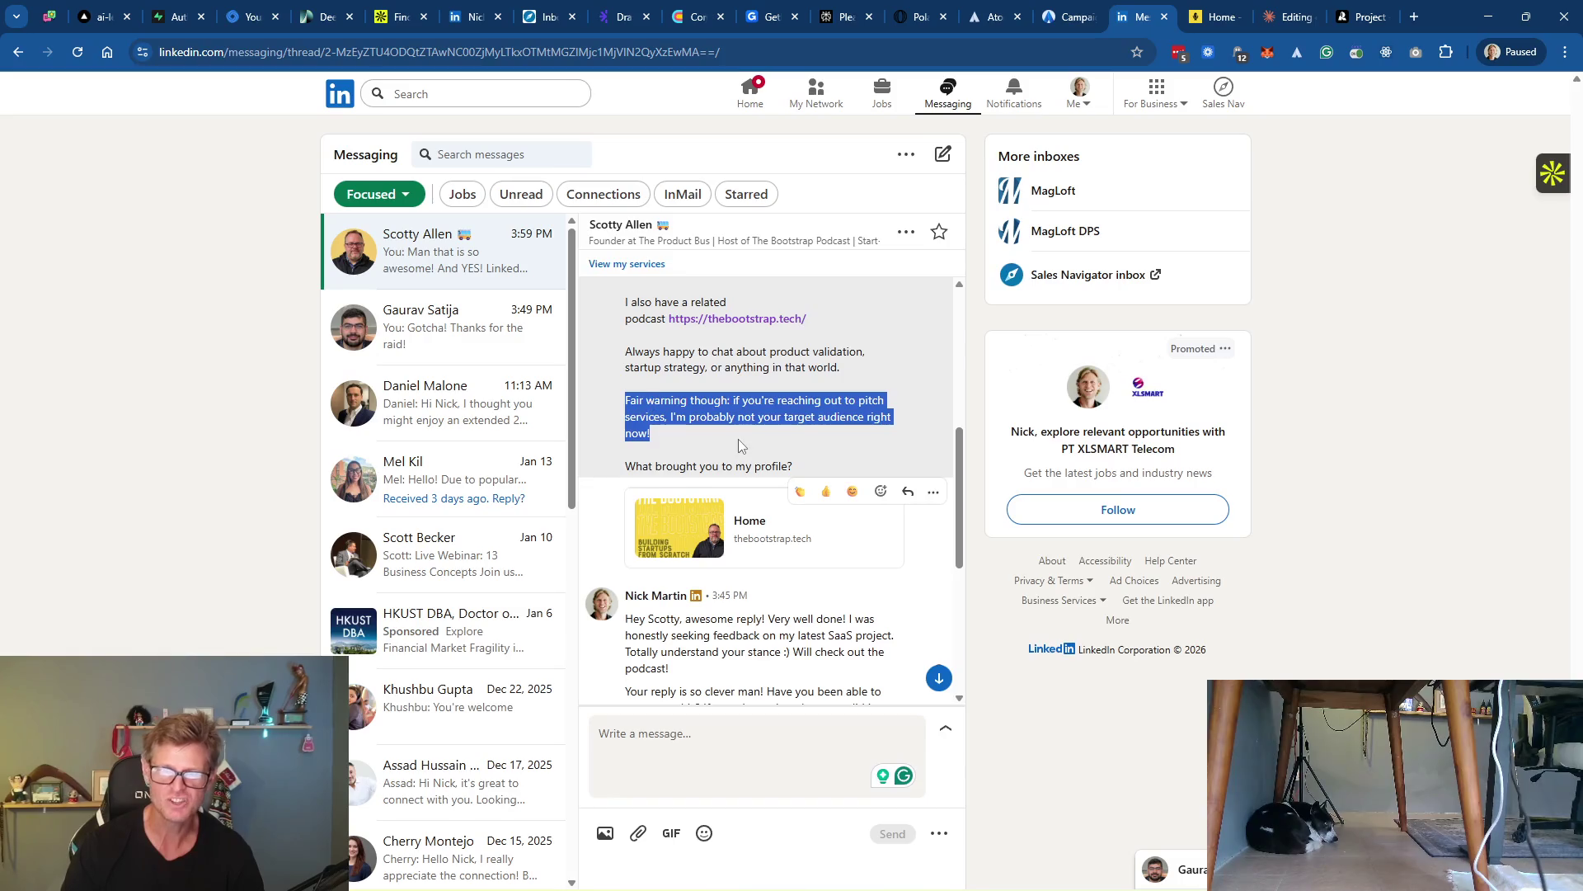
scroll(739, 446, "up", 5)
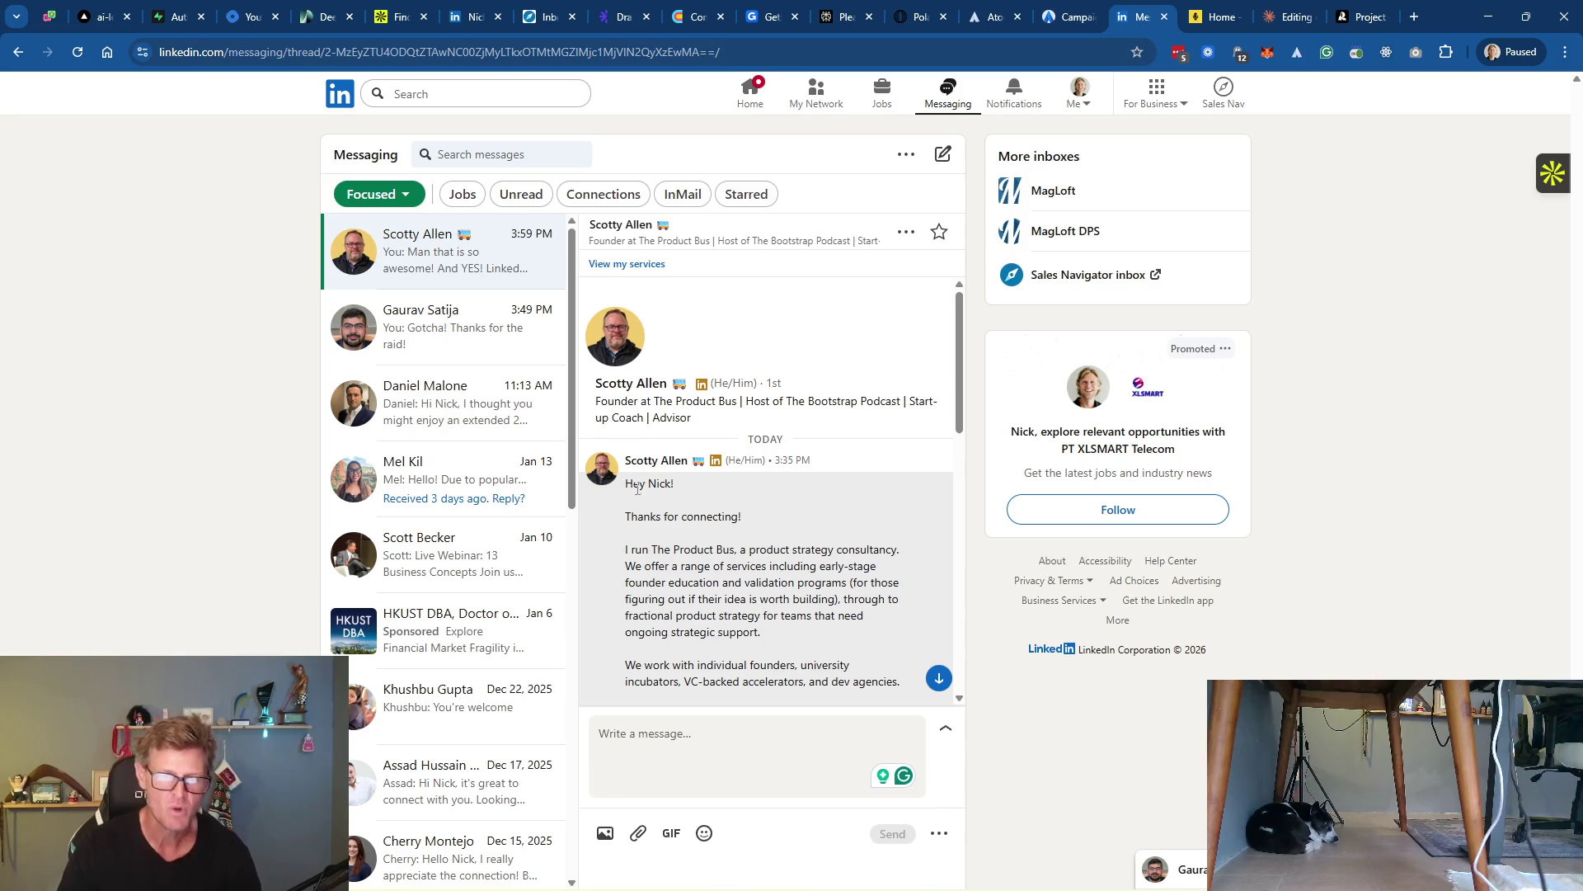
mouse_move(626, 483)
left_mouse_down()
mouse_move(674, 503)
mouse_move(802, 632)
left_mouse_up()
scroll(751, 585, "down", 3)
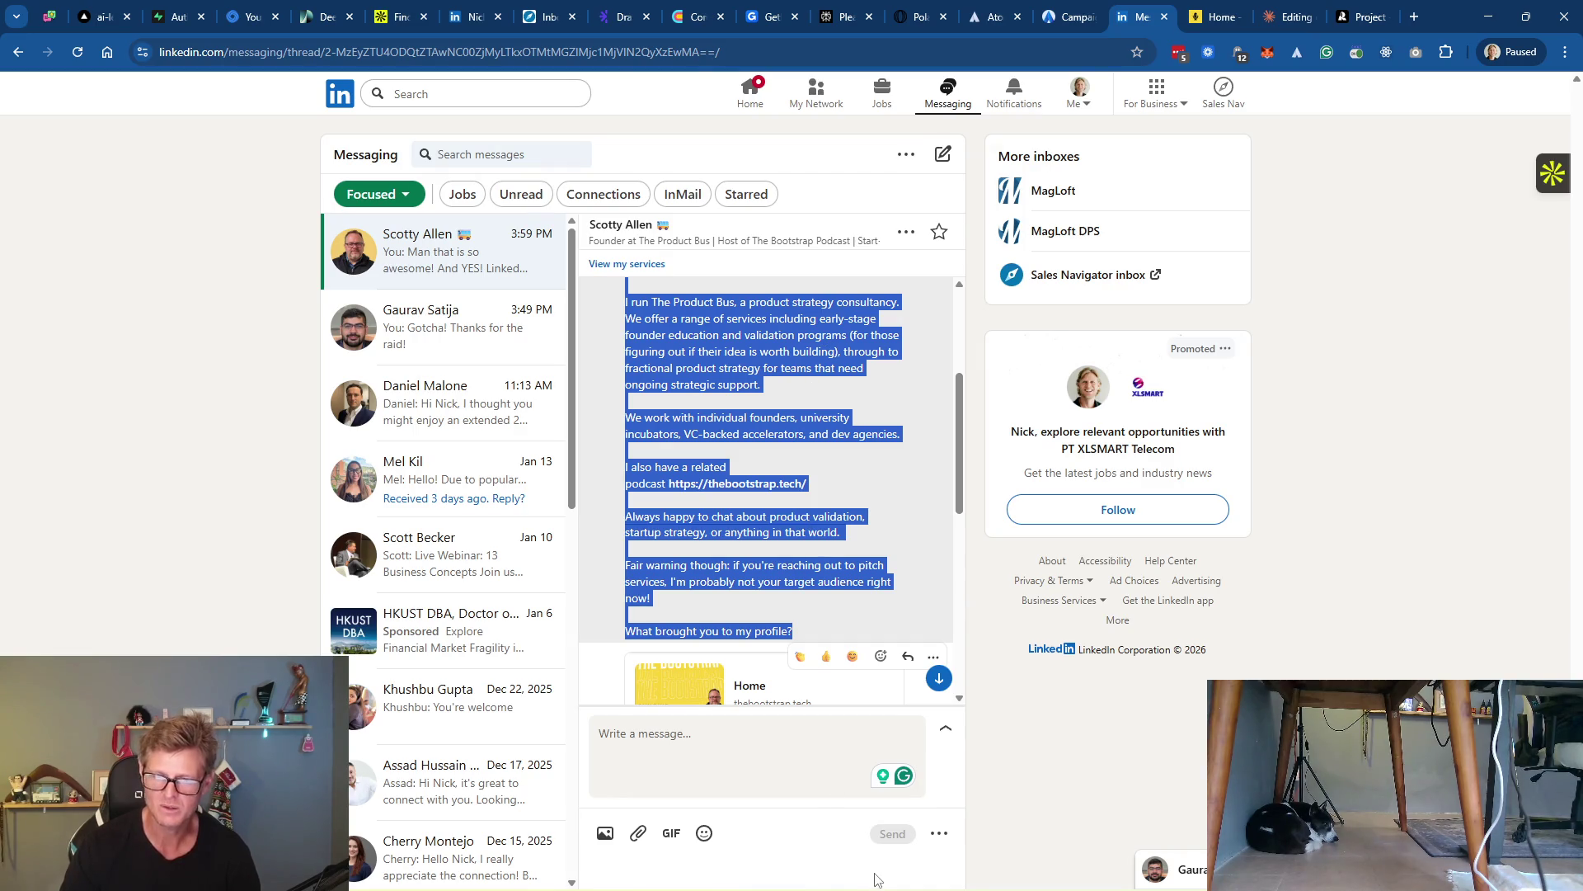
left_click(993, 871)
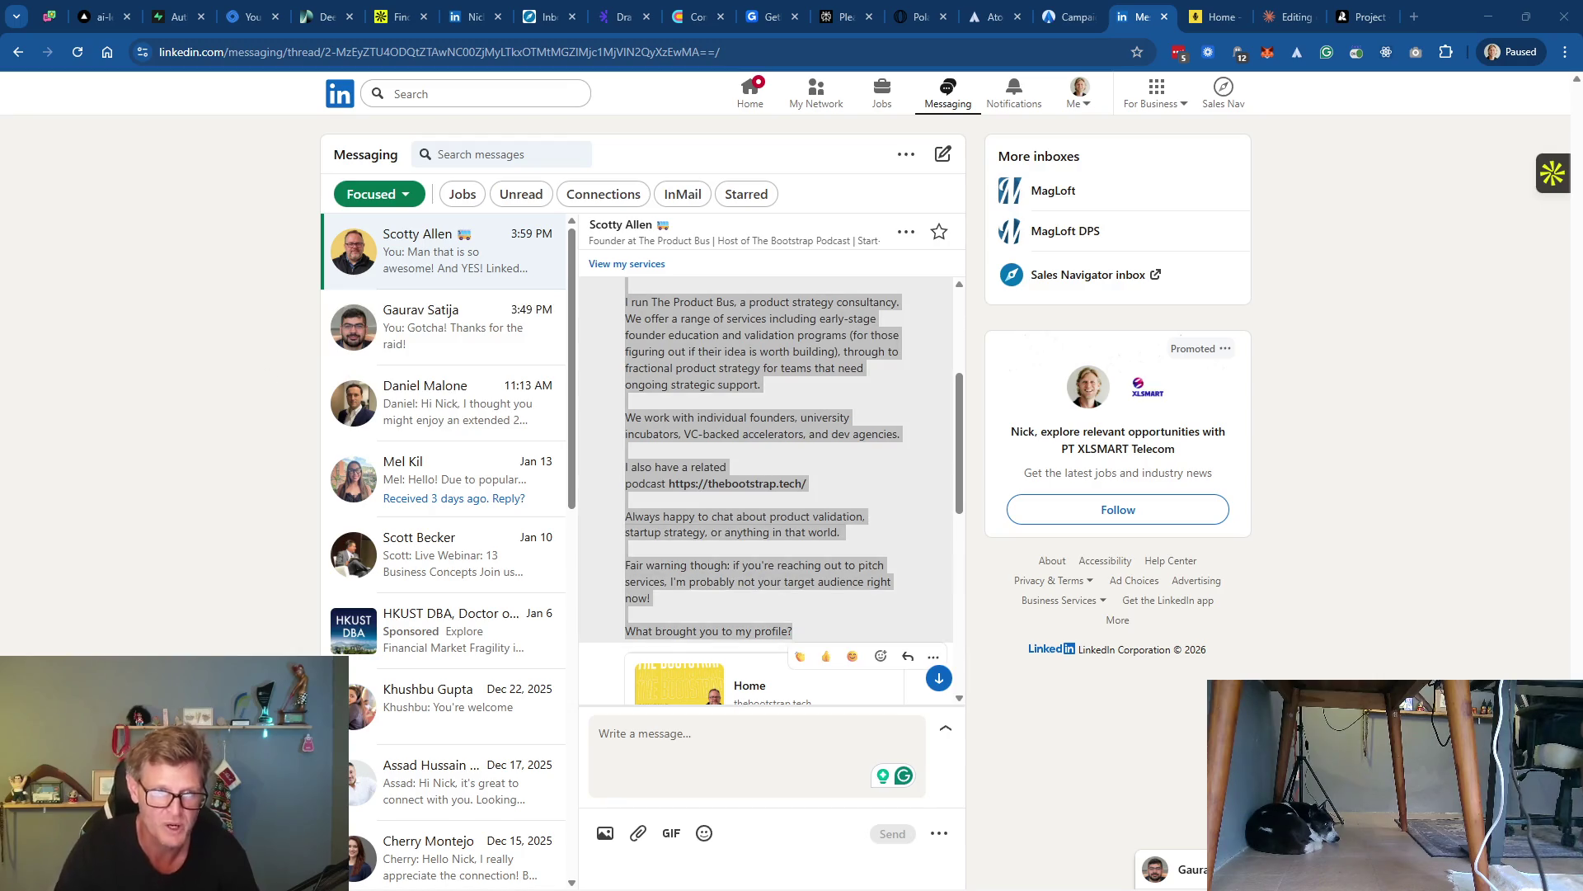
scroll(853, 458, "down", 6)
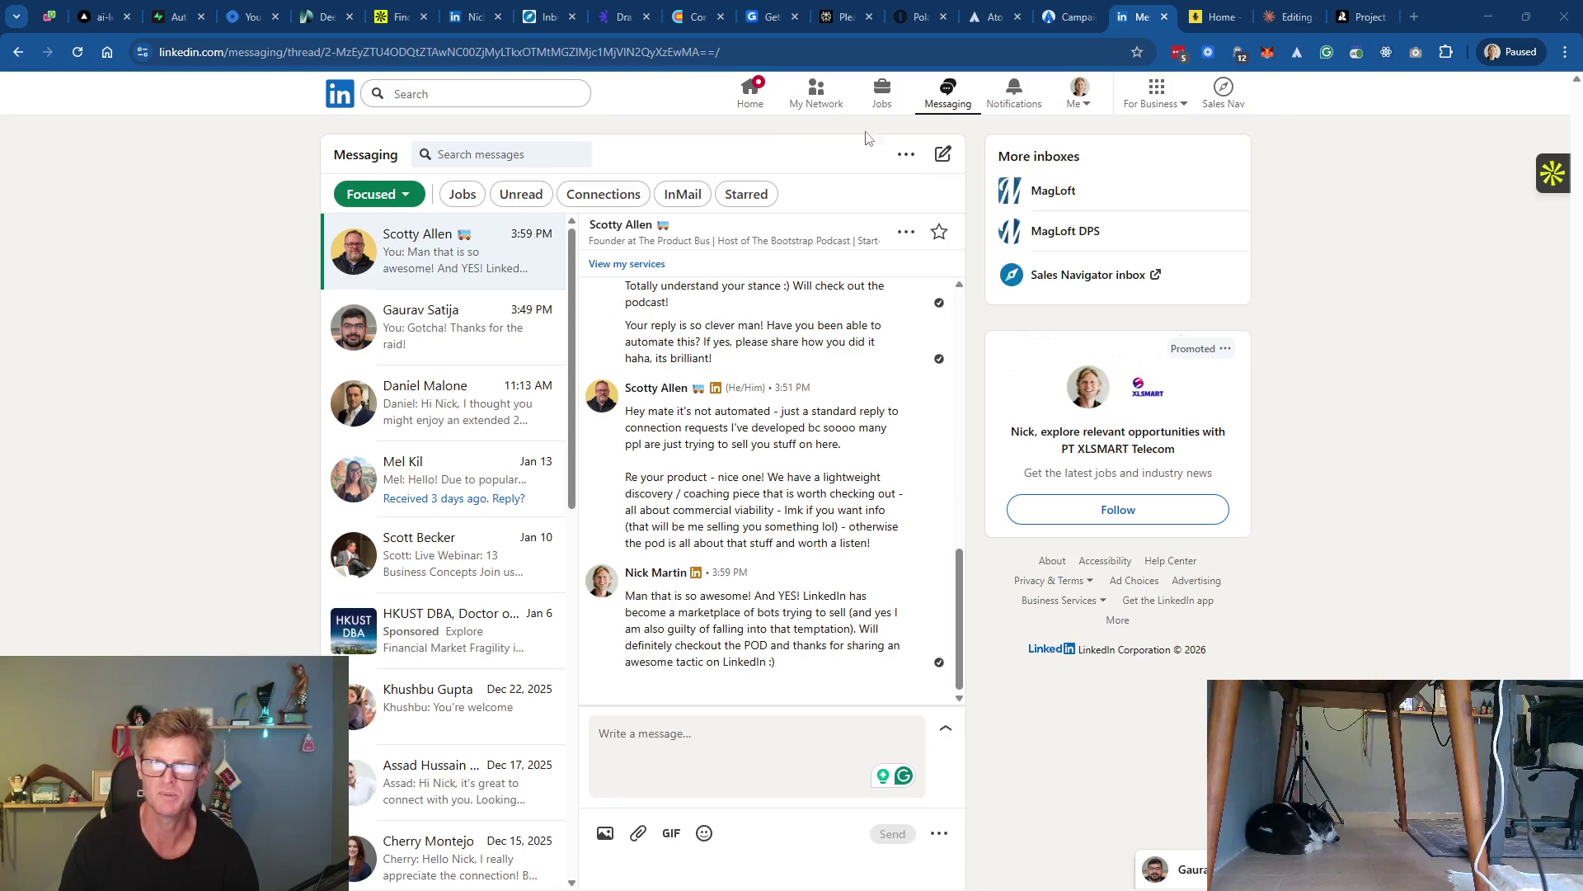
Expand the prospecting-limits post on the LinkedIn home feed, then return to the Atomic BI board
left_click(751, 91)
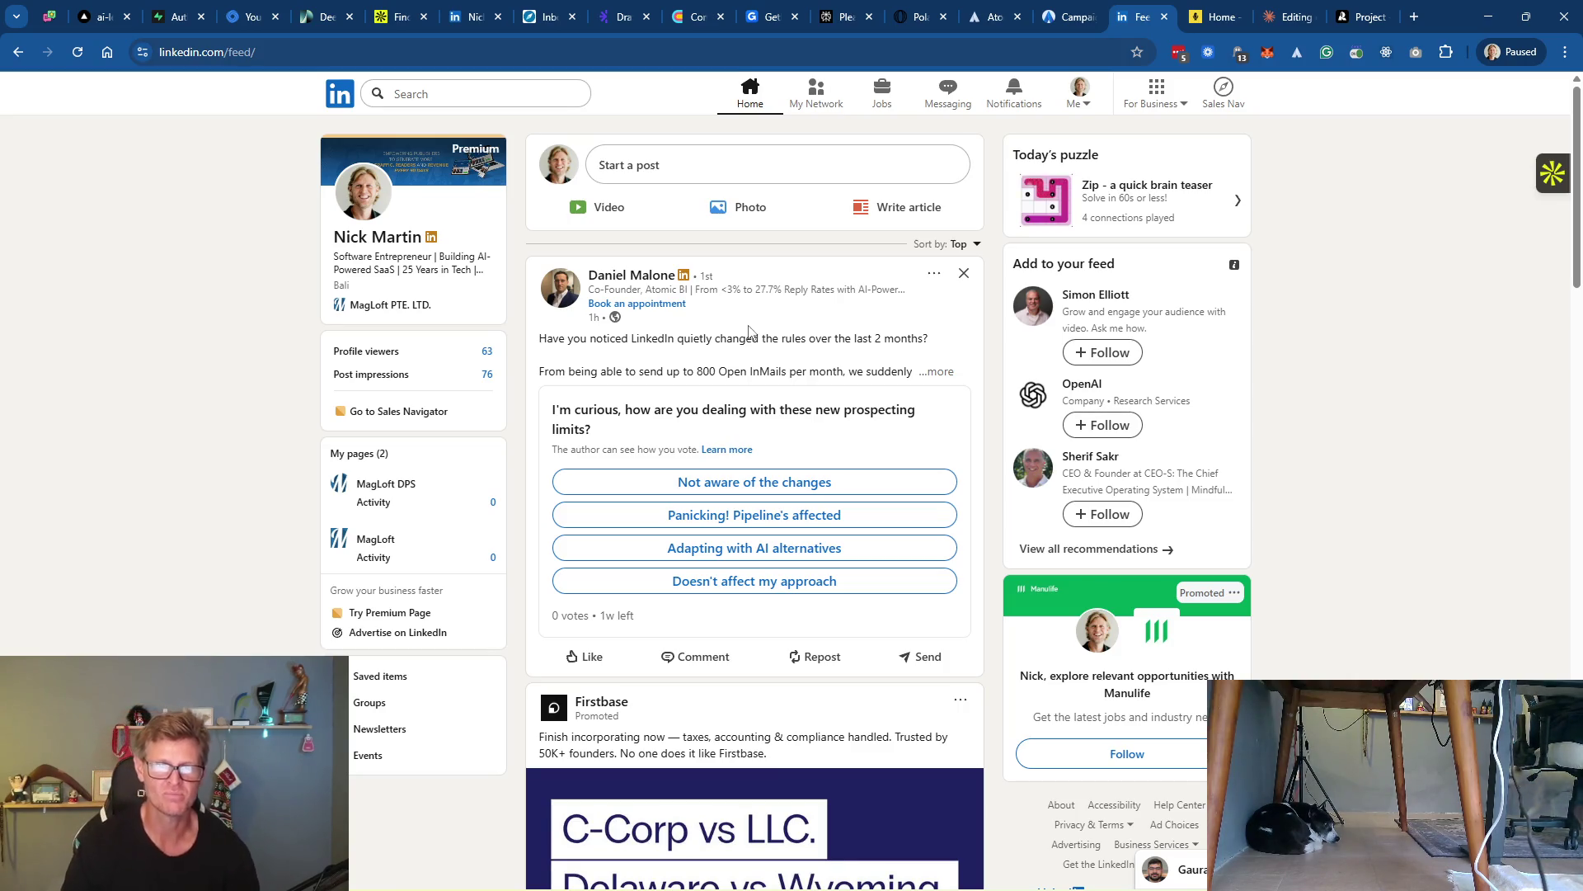
left_click(937, 372)
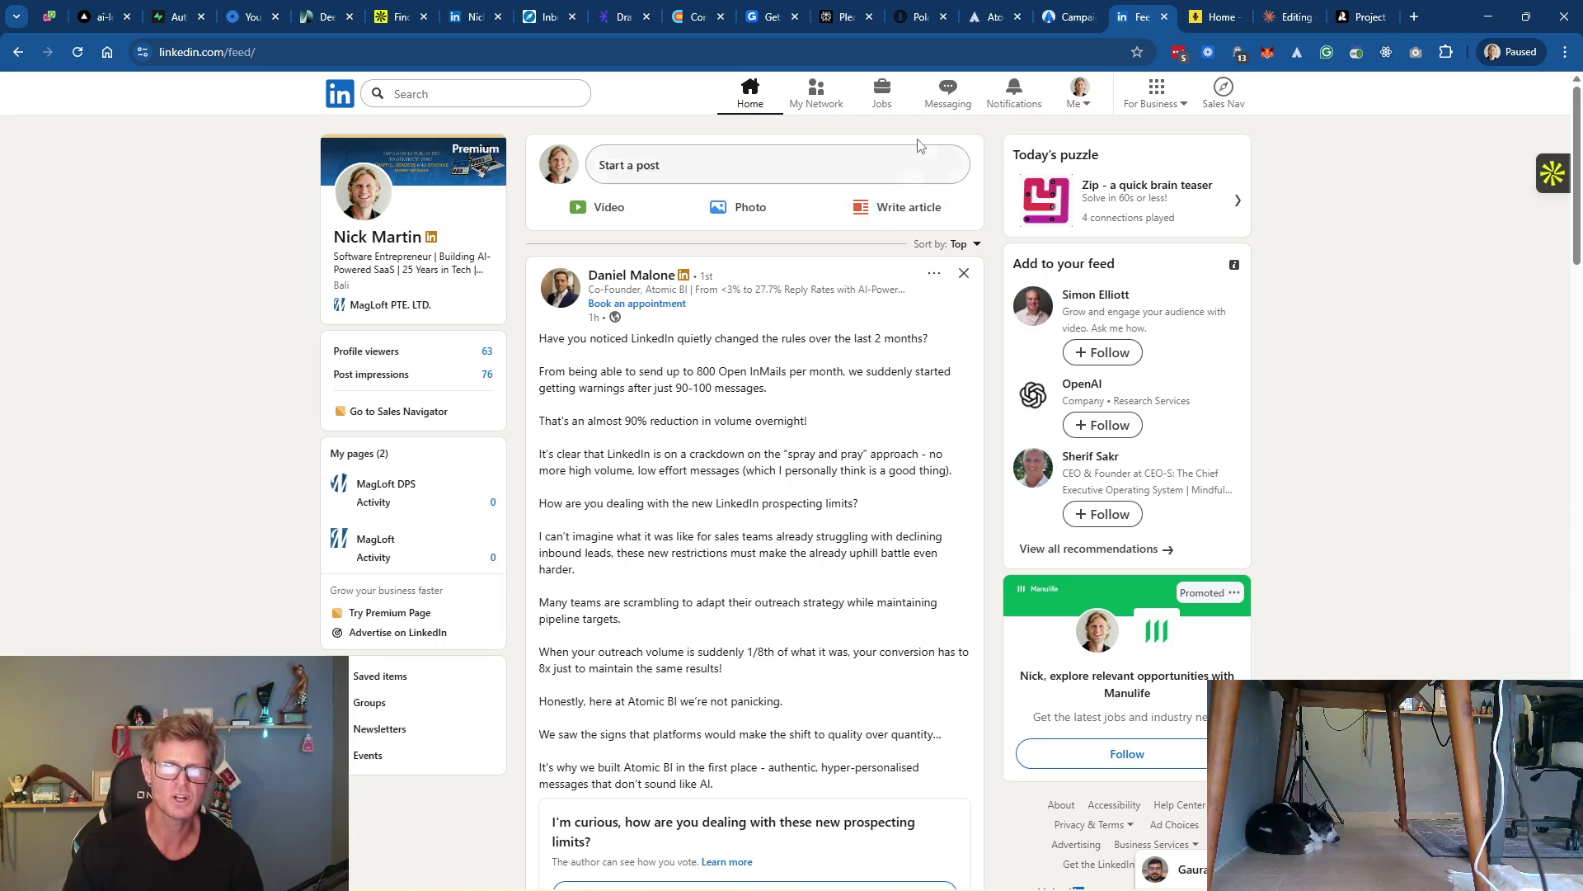
left_click(1077, 20)
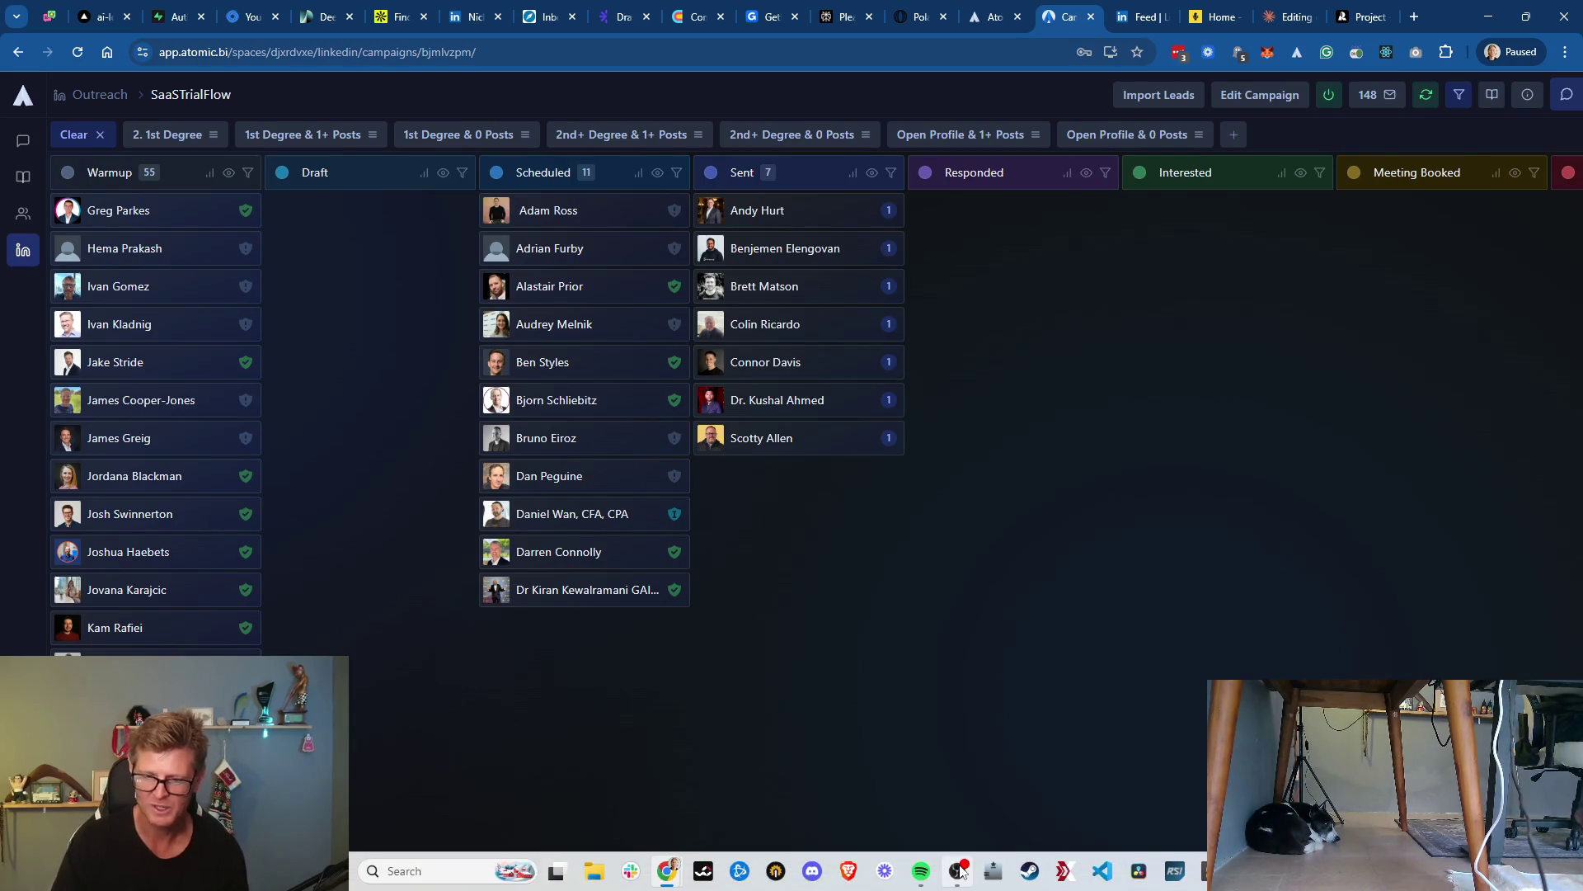
left_click(959, 871)
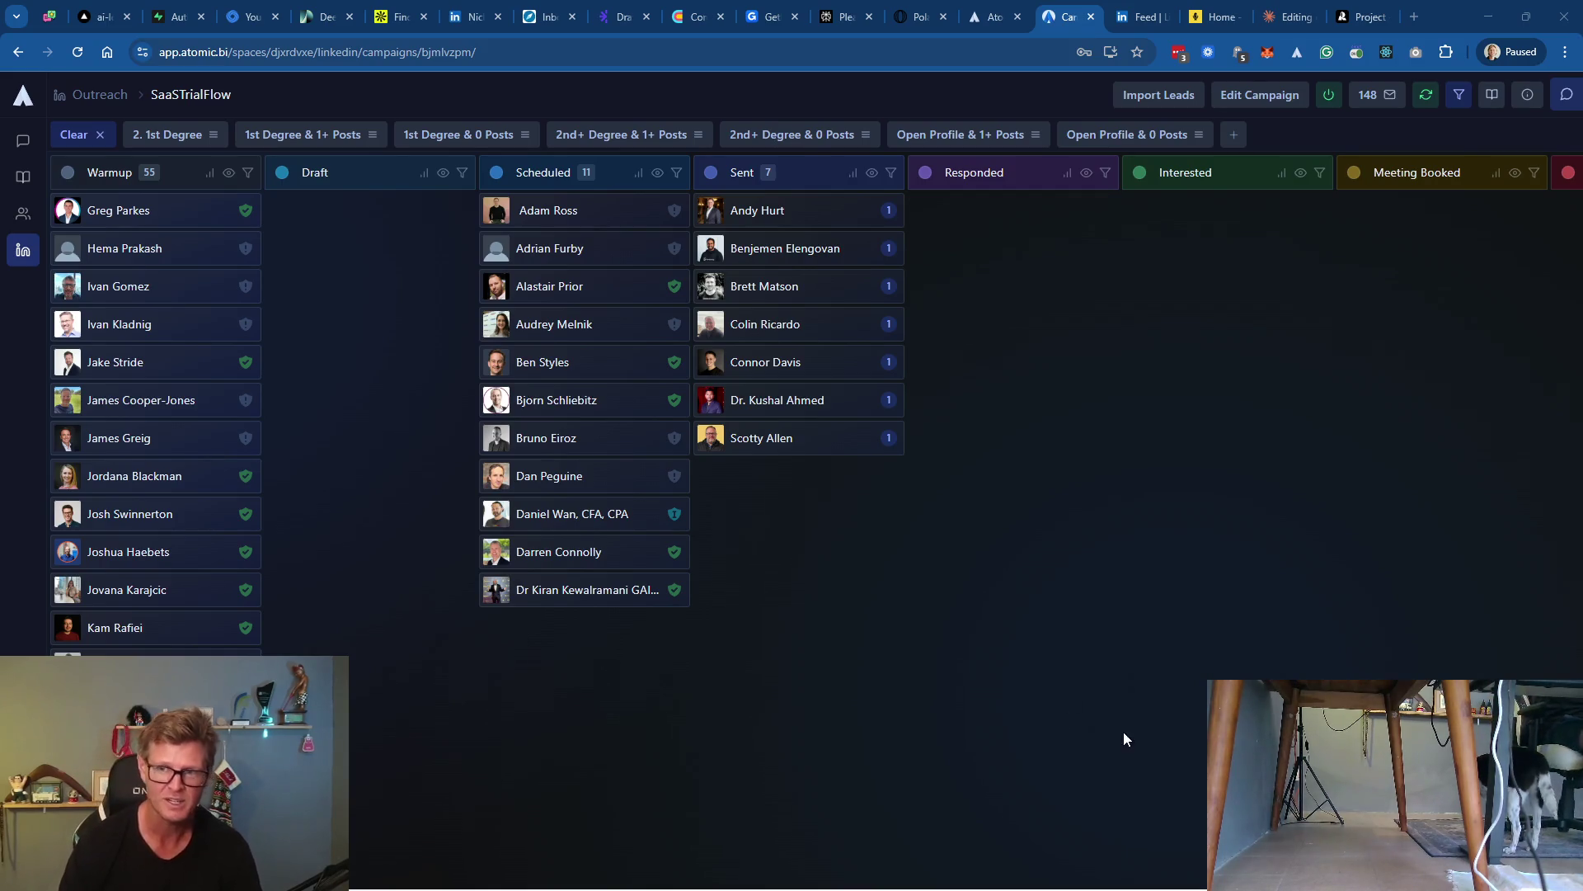
Select the top five Warmup leads and run Actions > Generate first message on them
left_click(67, 211)
left_click(67, 247)
left_click(67, 286)
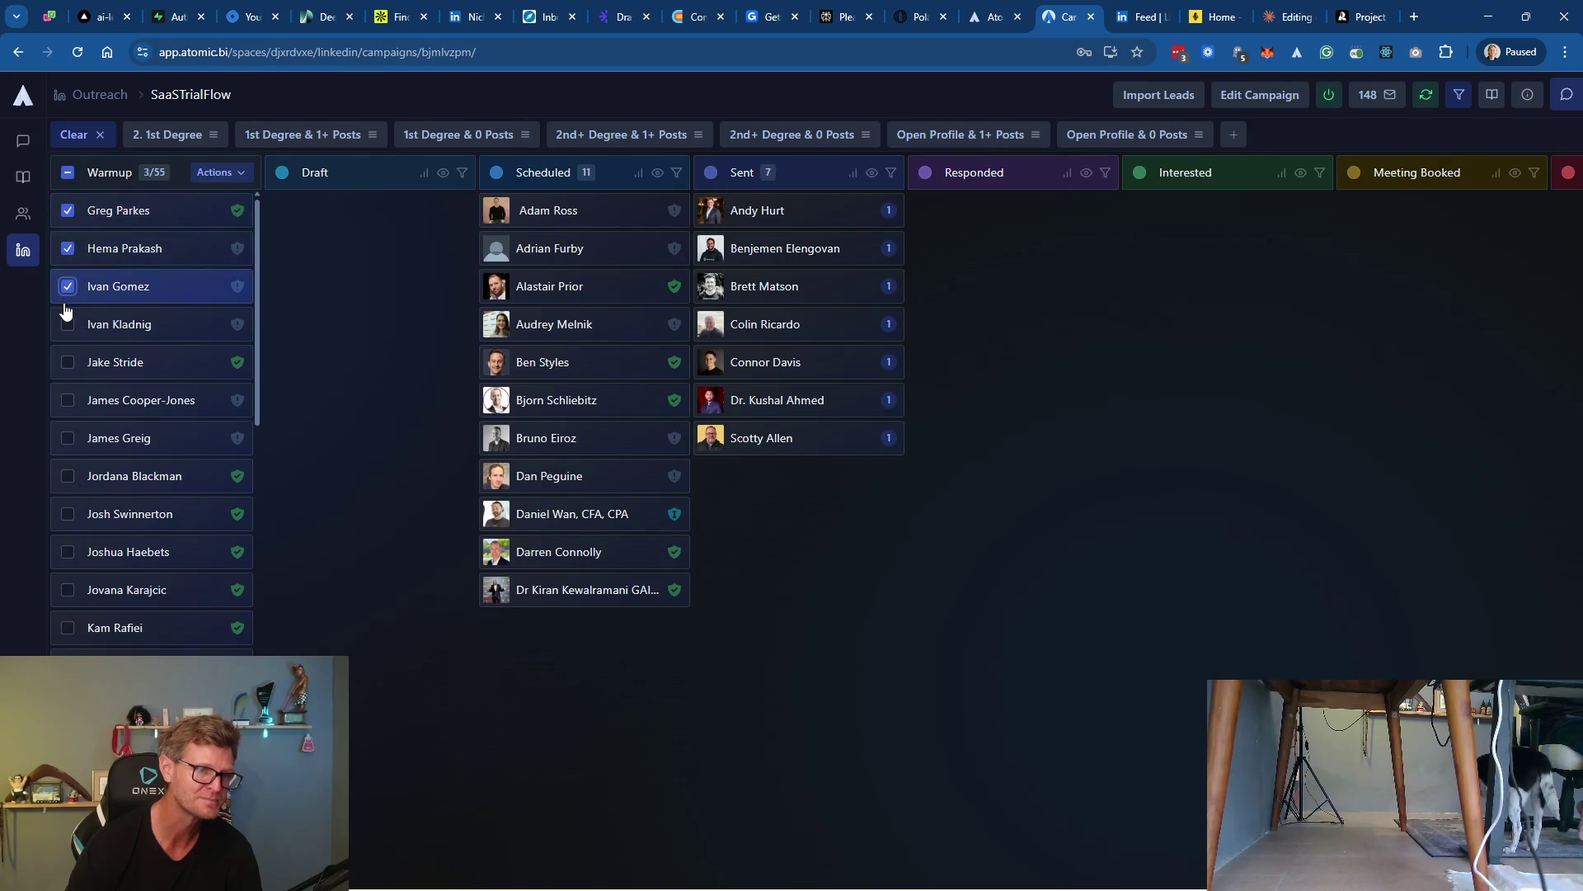
left_click(68, 362)
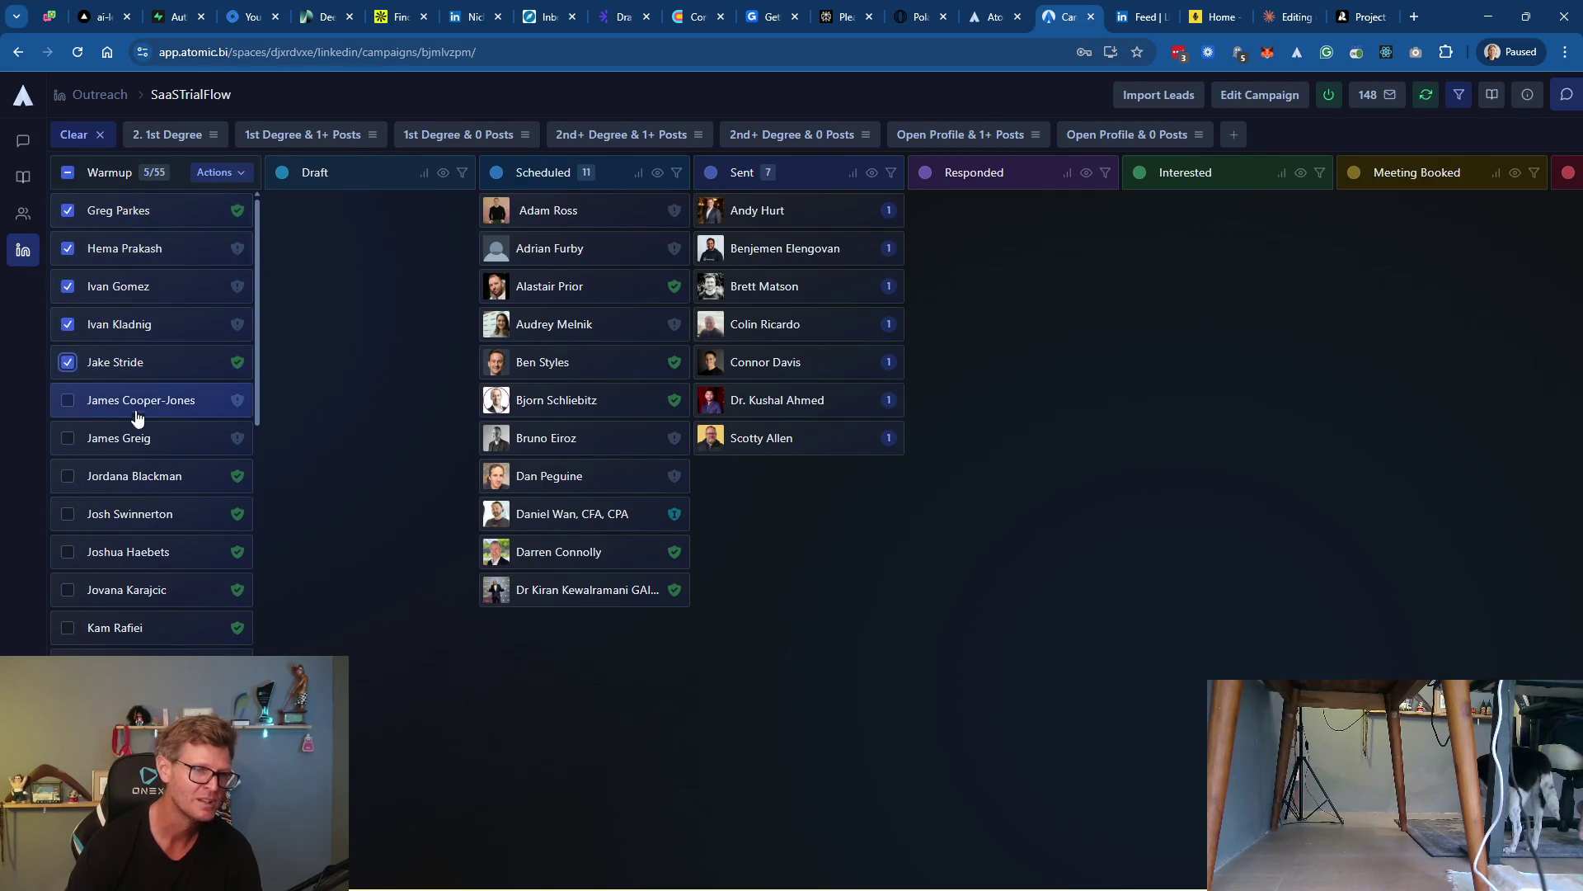
left_click(221, 176)
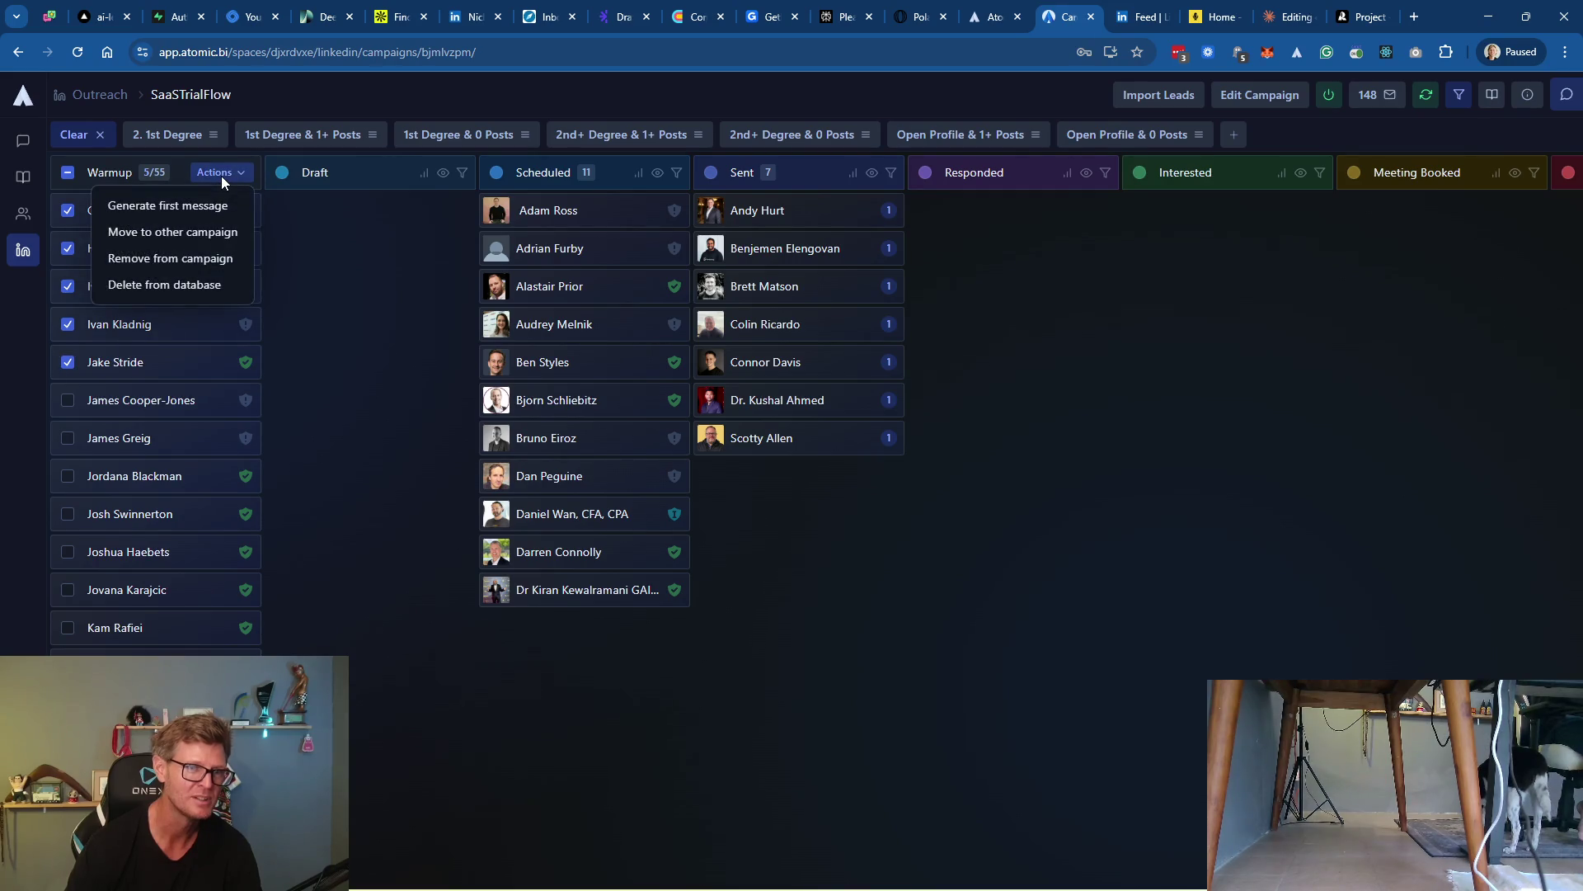
left_click(211, 206)
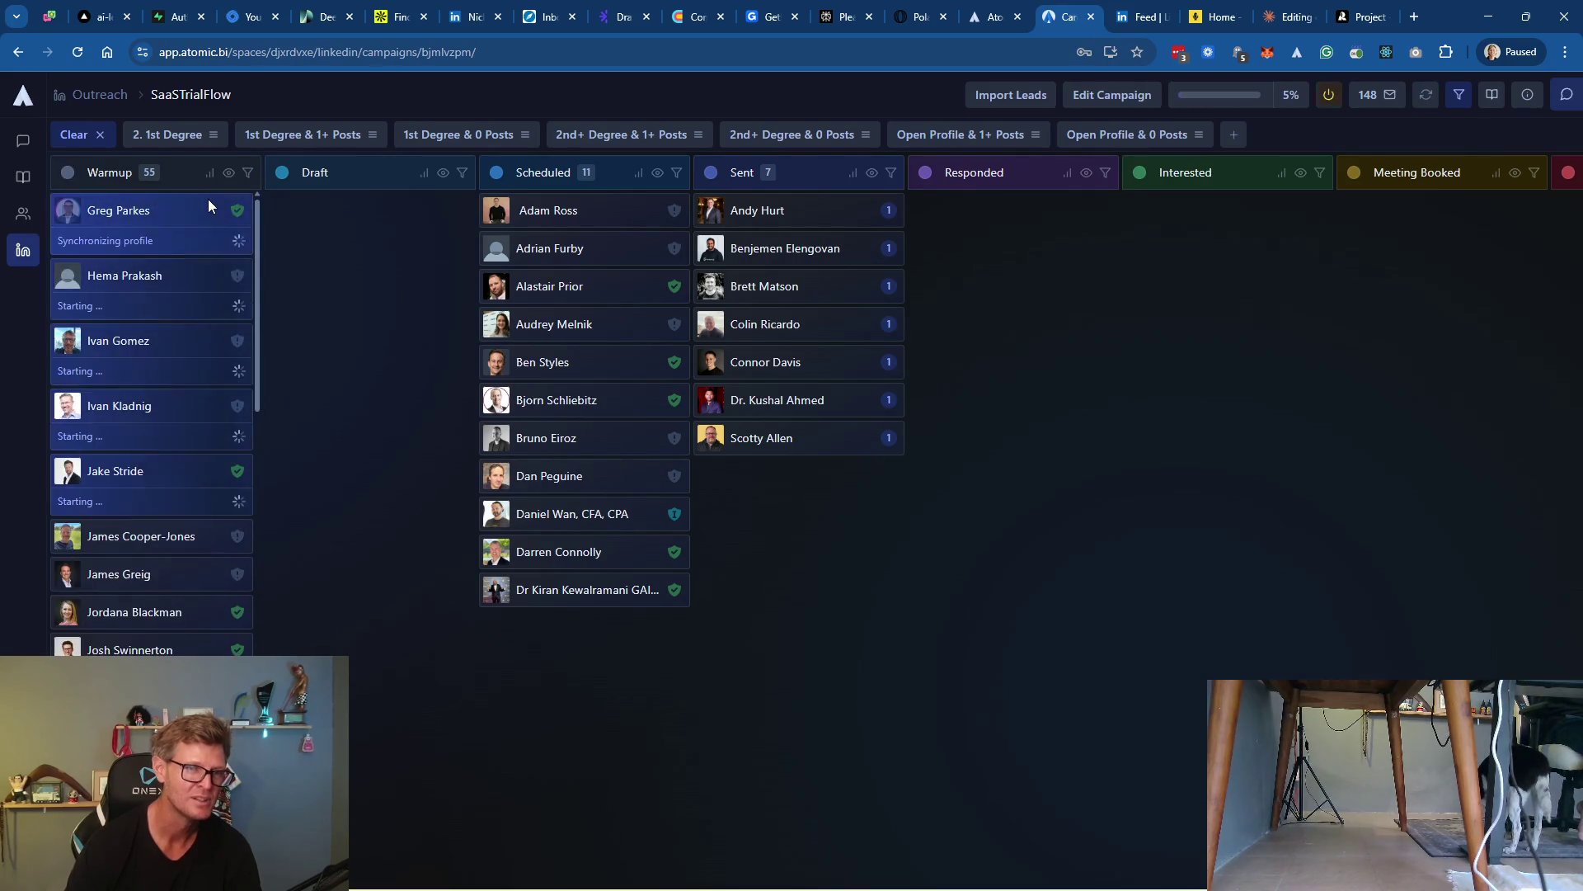
scroll(209, 637, "down", 5)
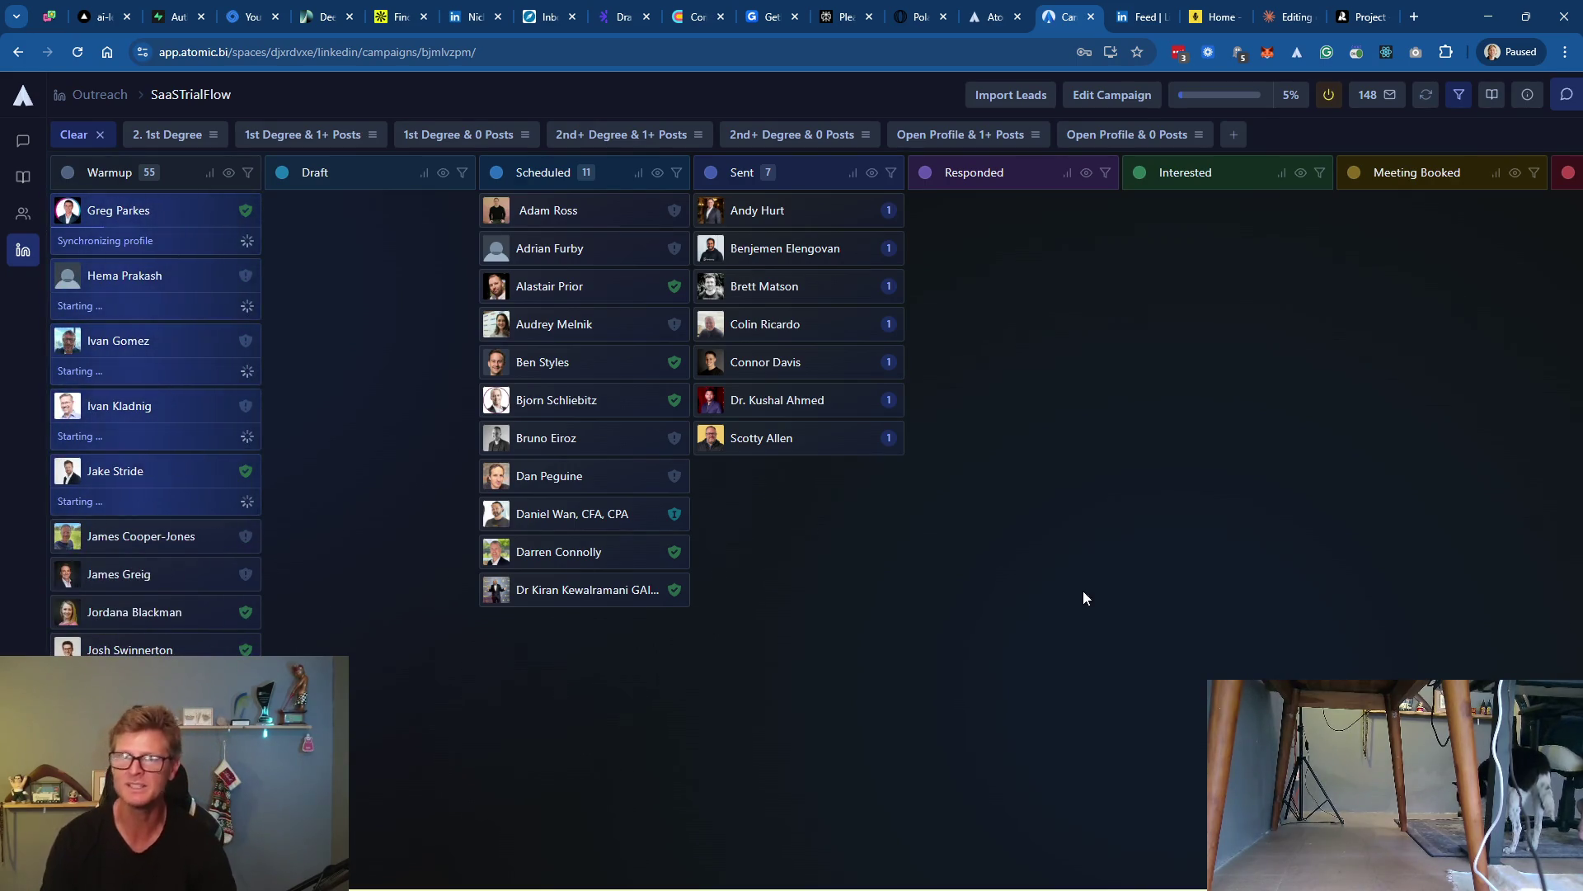
left_click(497, 25)
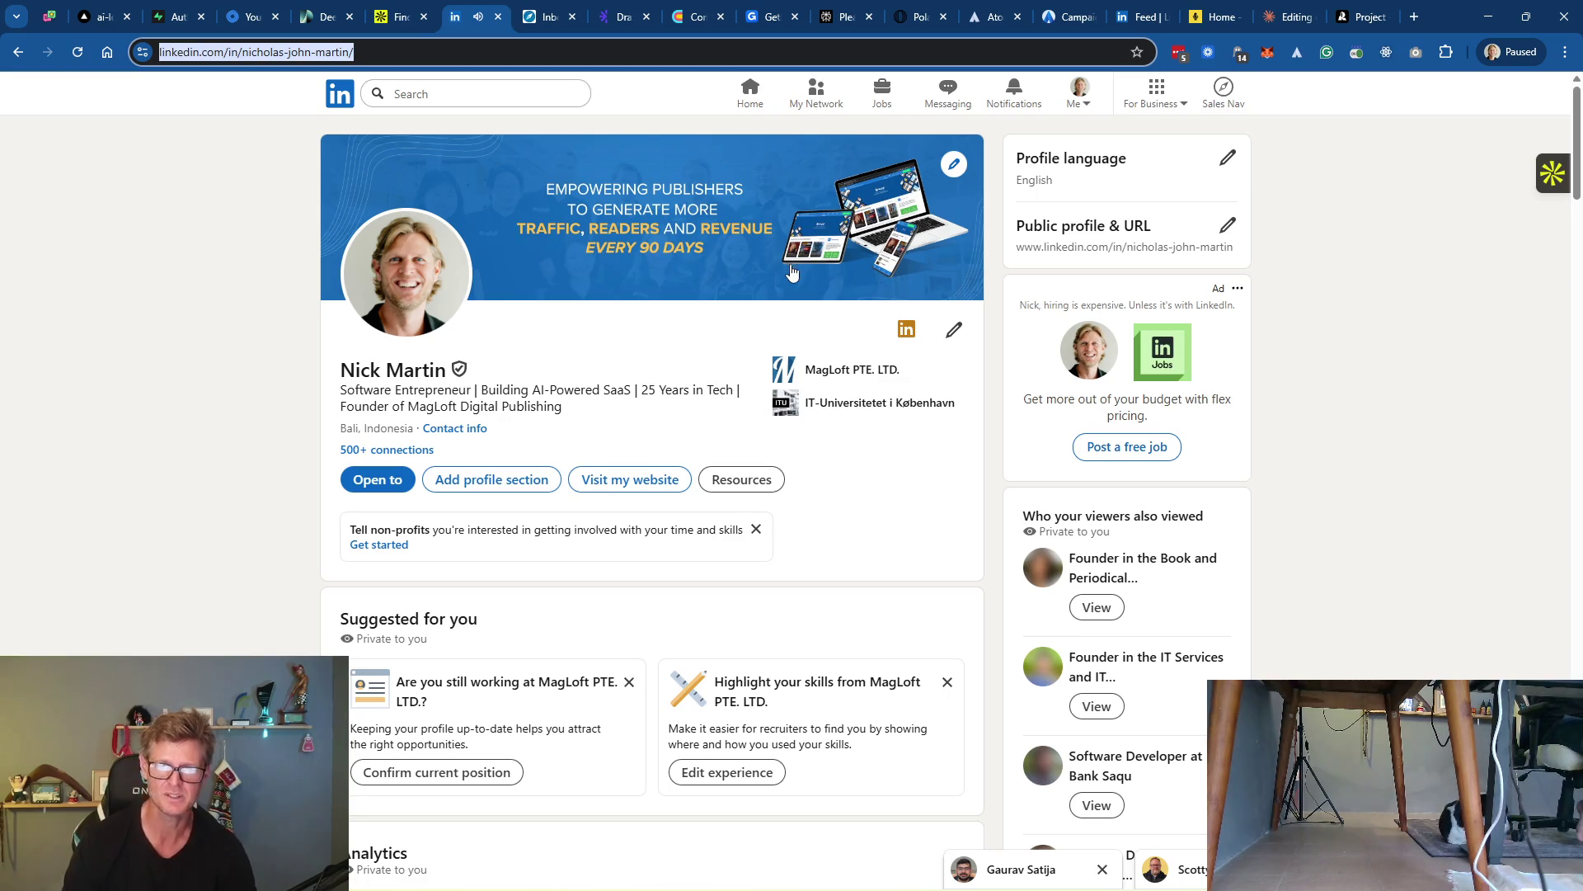
Start a new Claude chat from the outreach playbook tab
mouse_move(754, 888)
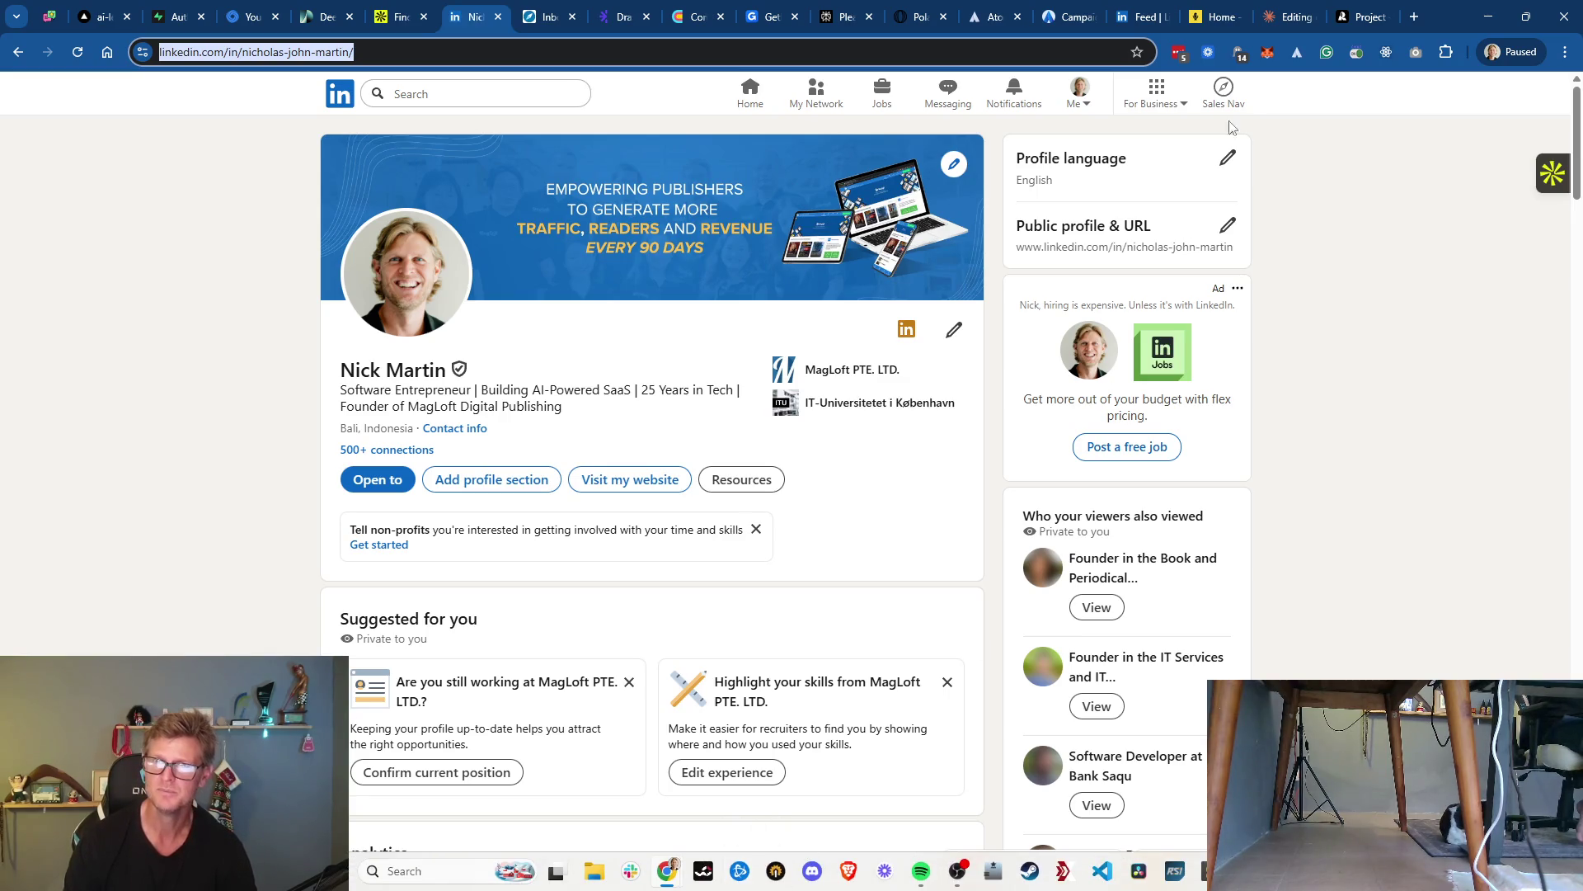
left_click(1289, 16)
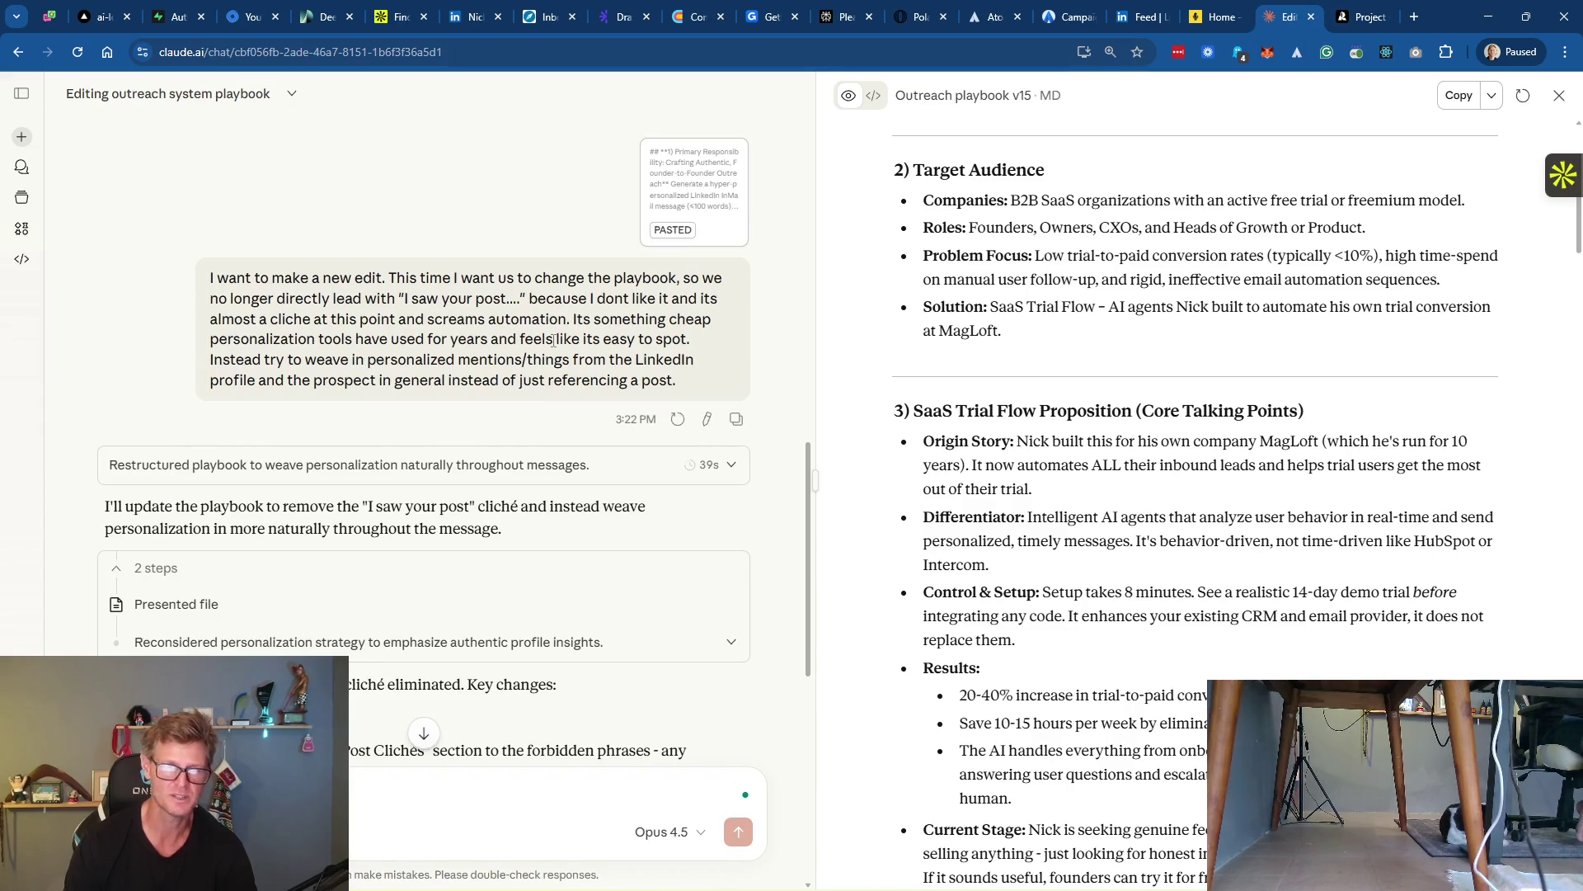
left_click(22, 138)
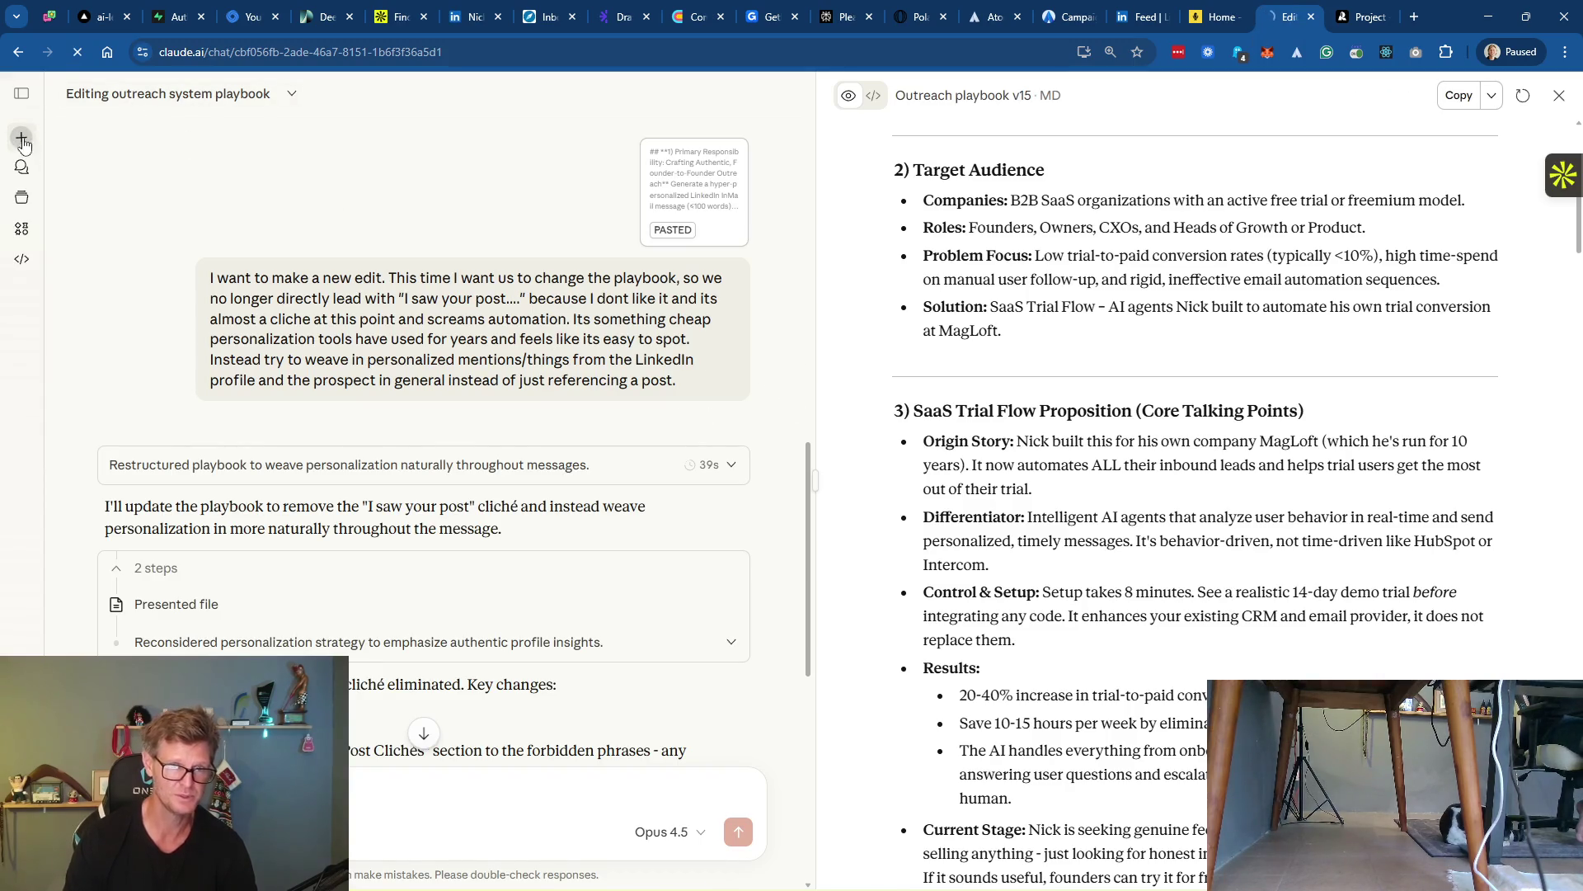
Copy your LinkedIn profile page URL and return to the new Claude chat
left_click(1144, 18)
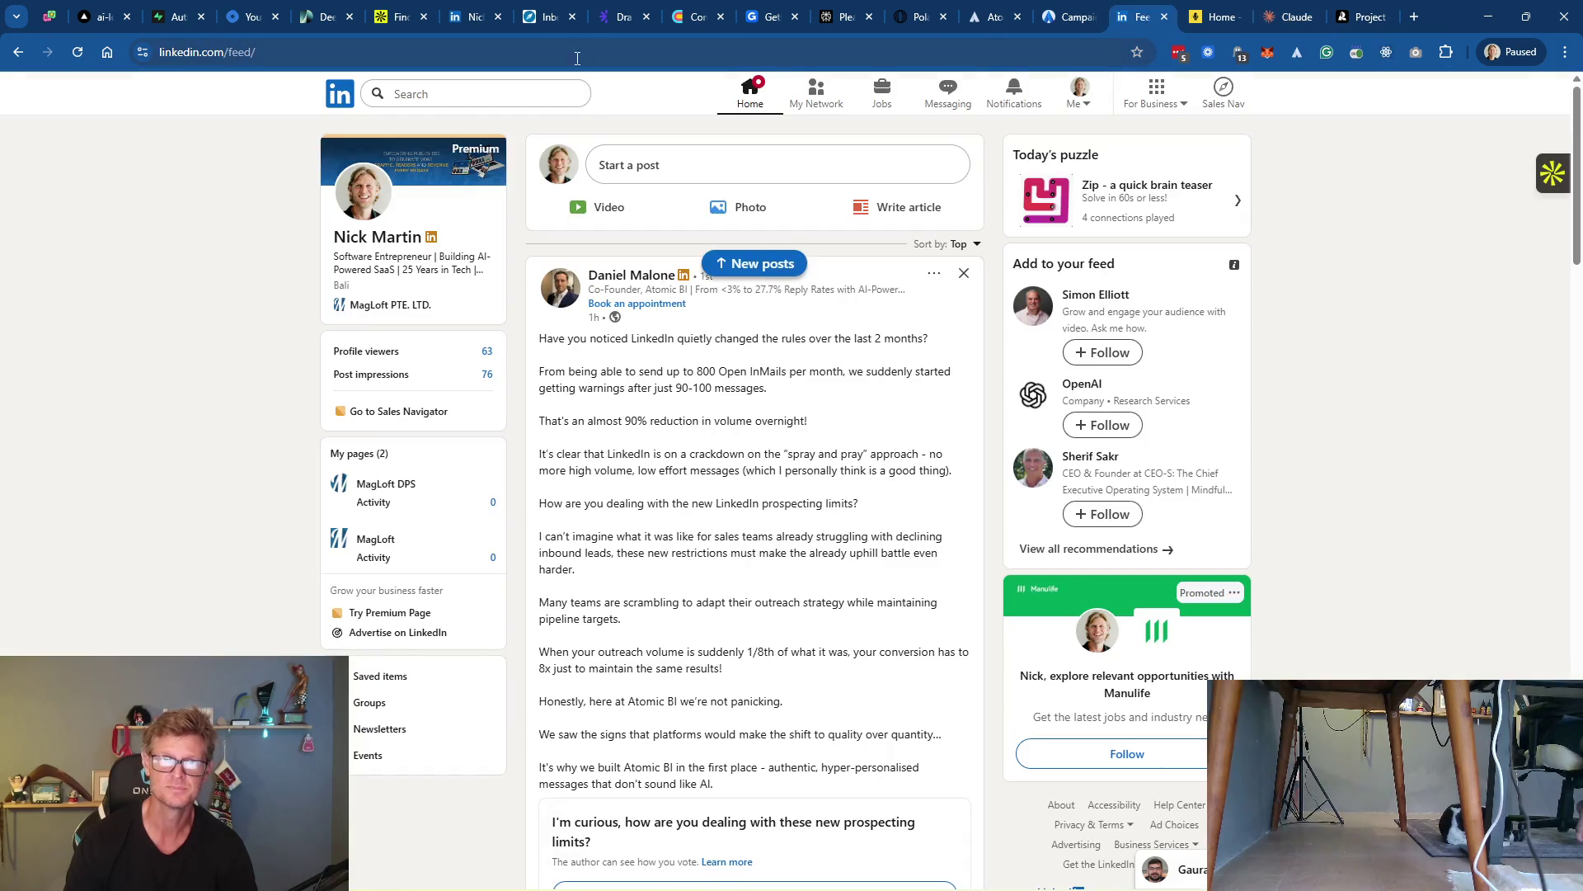
left_click(374, 53)
left_click(375, 50)
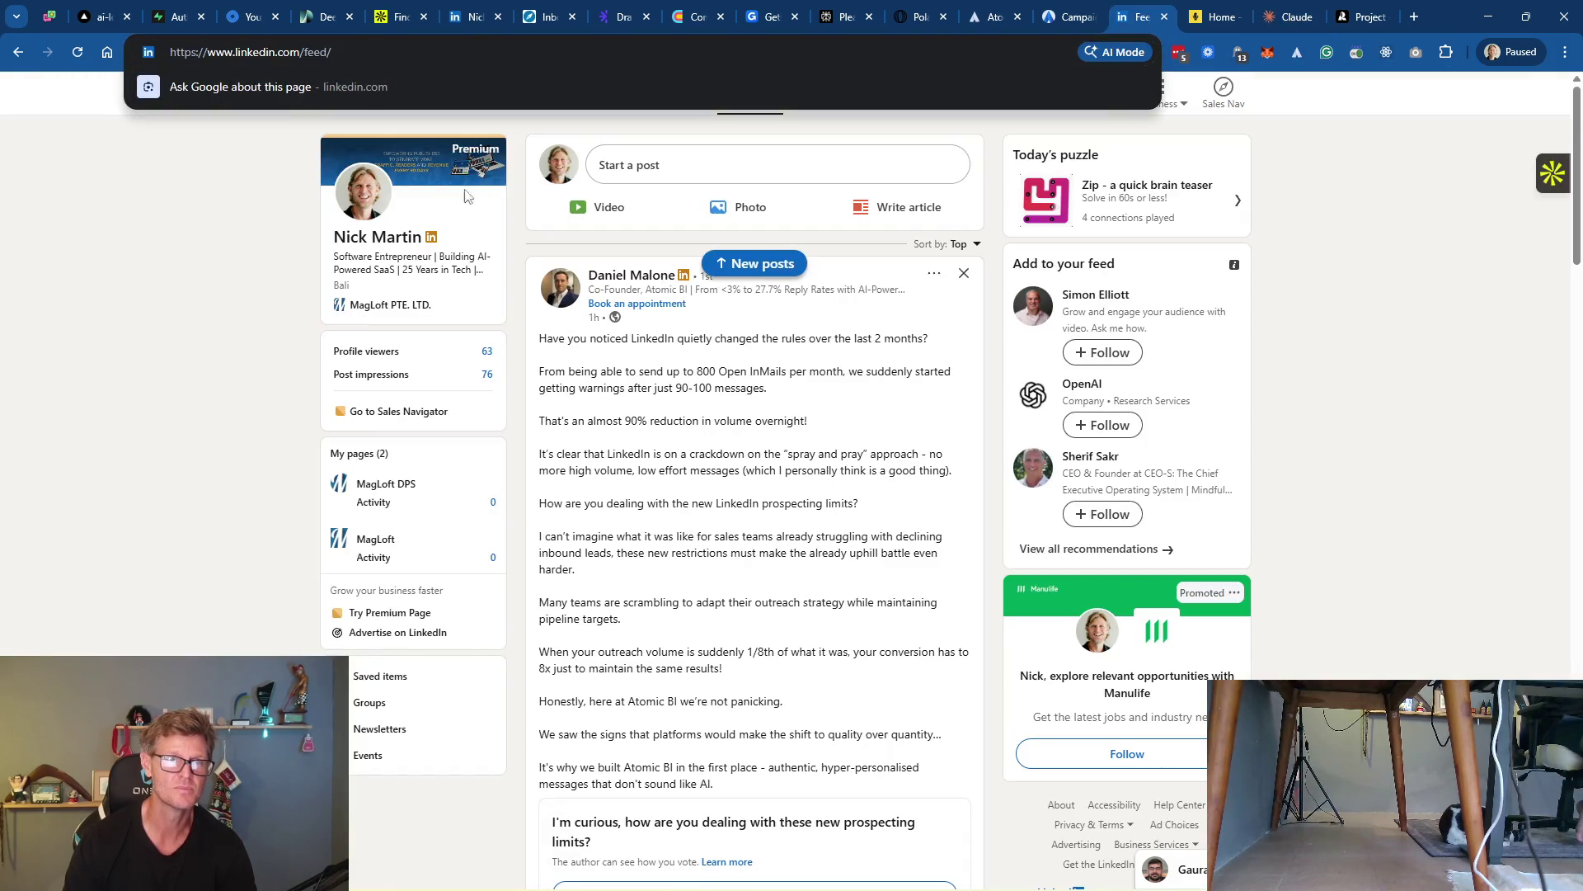
left_click(378, 237)
left_click(395, 59)
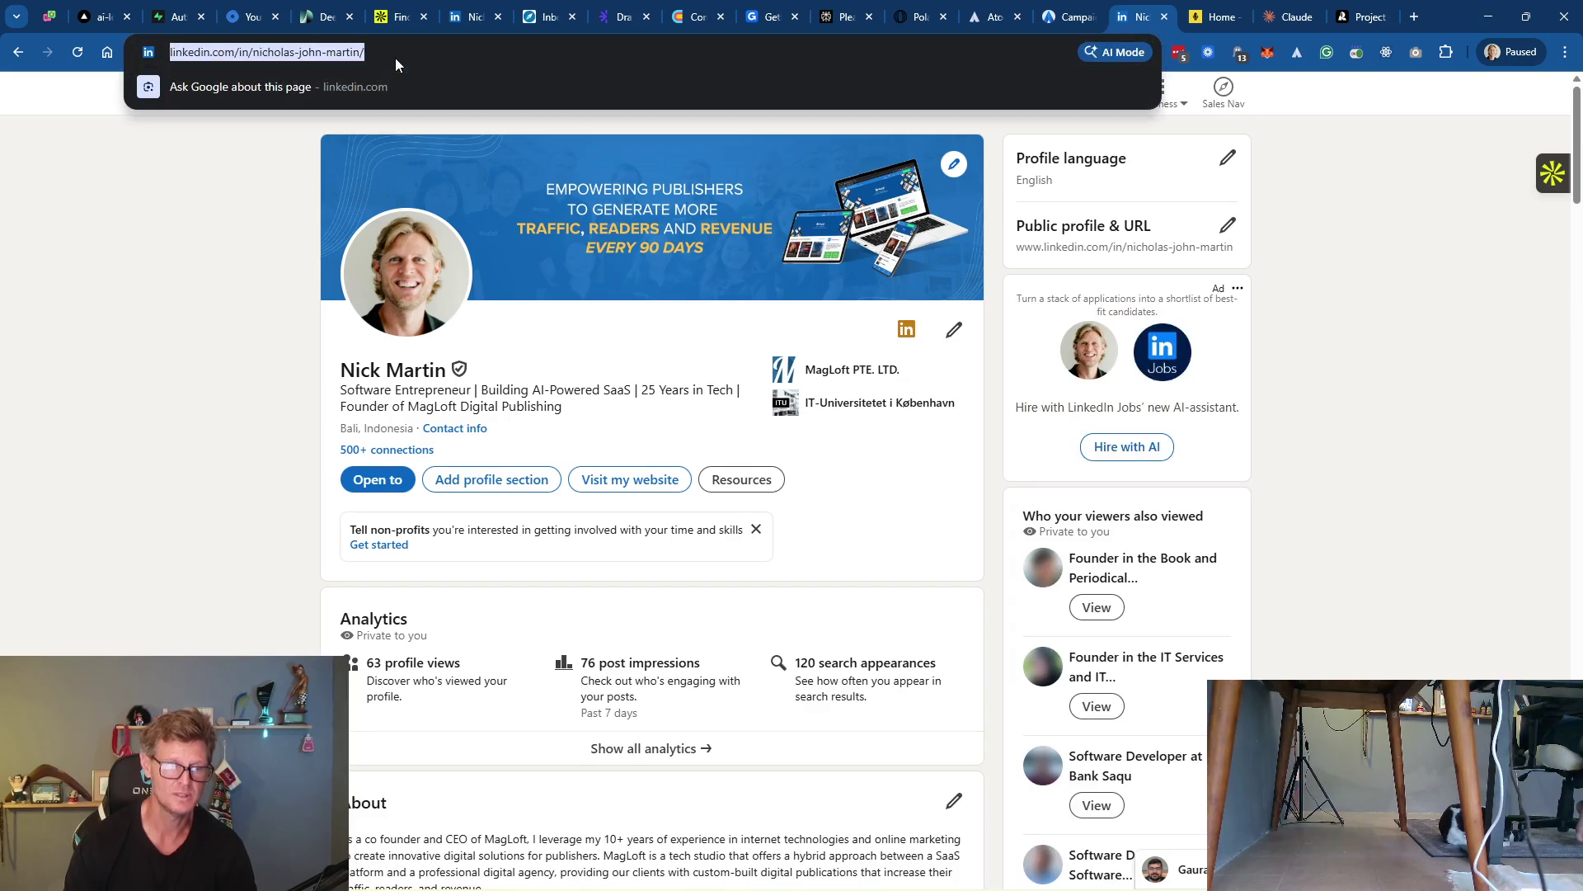
left_click(1298, 24)
Ask Claude 'Are you able to read my public LinkedIn page' with the pasted profile URL
left_click(764, 406)
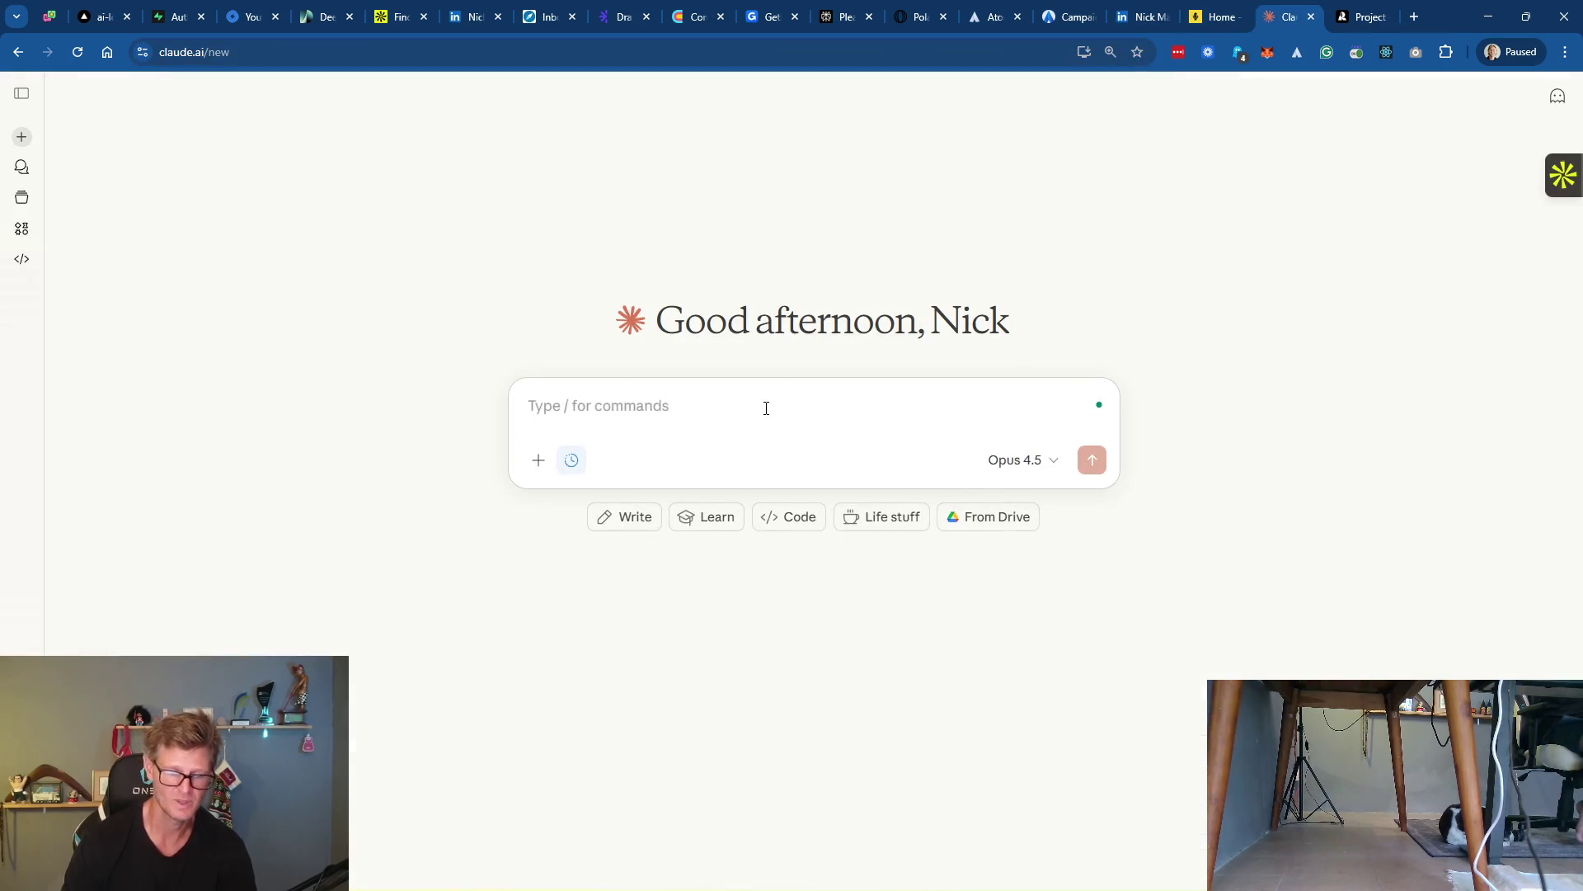
type("Are you able to re")
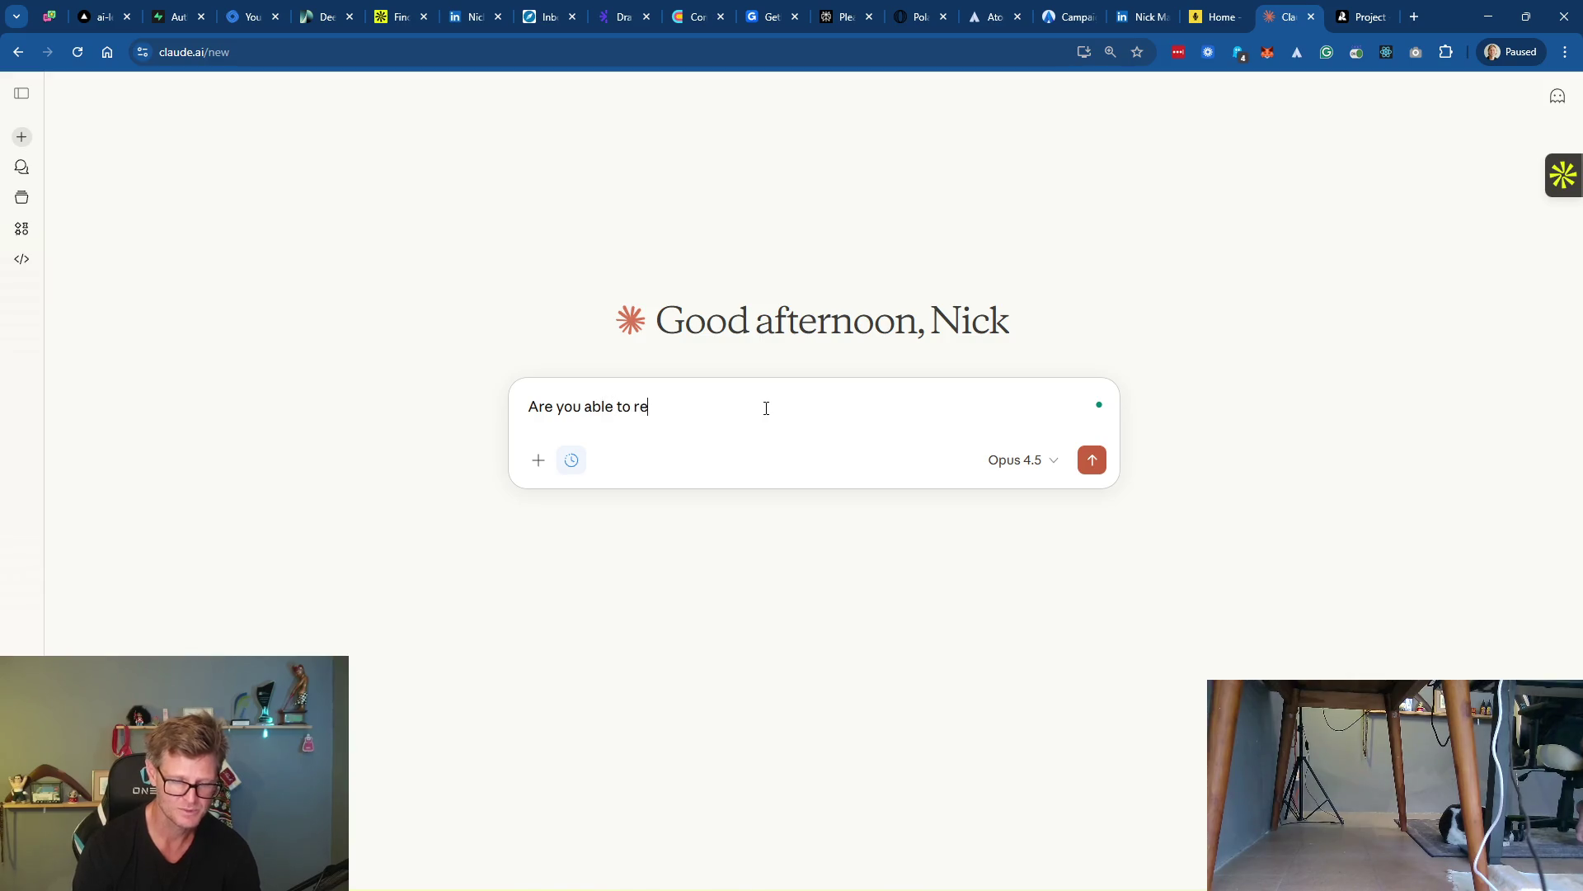
type("ad my publi")
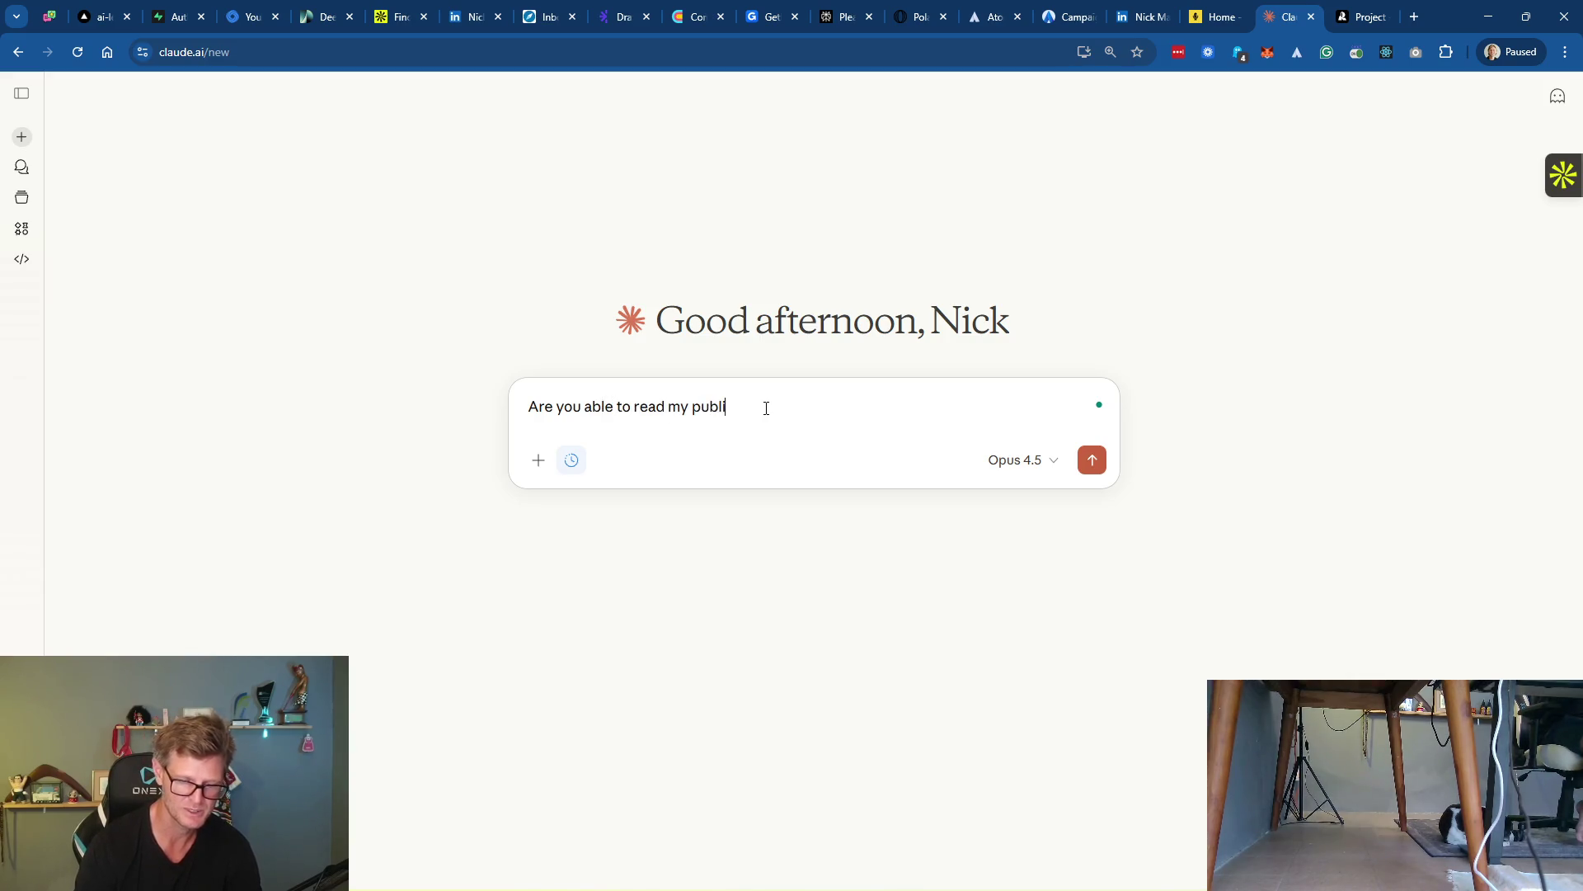
type("c LinkedIn")
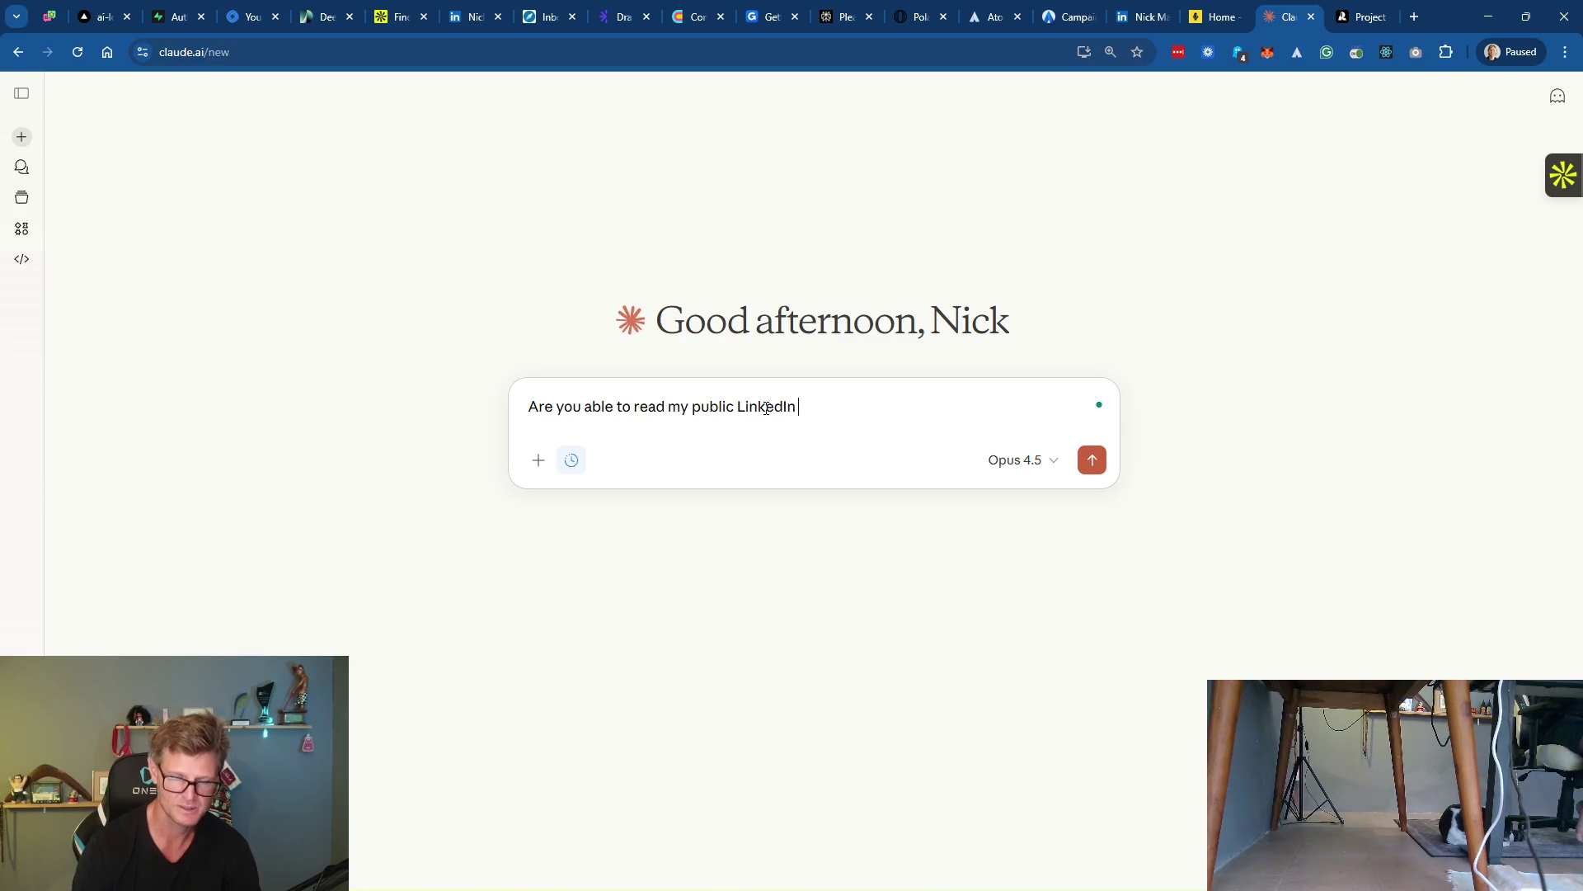
type("page")
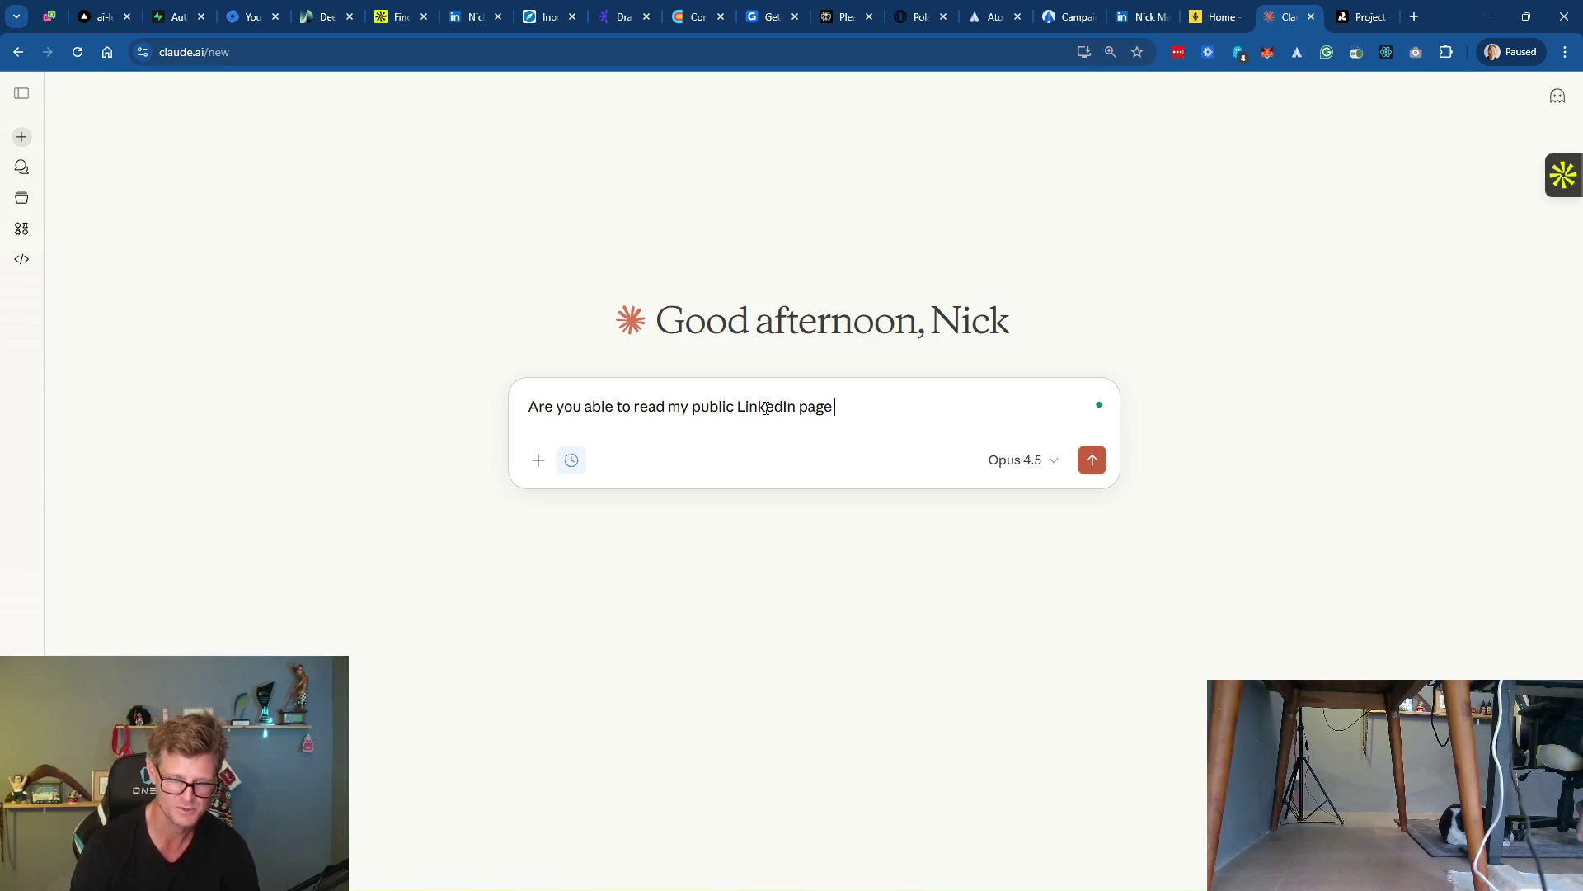
key("ctrl+v")
key("Return")
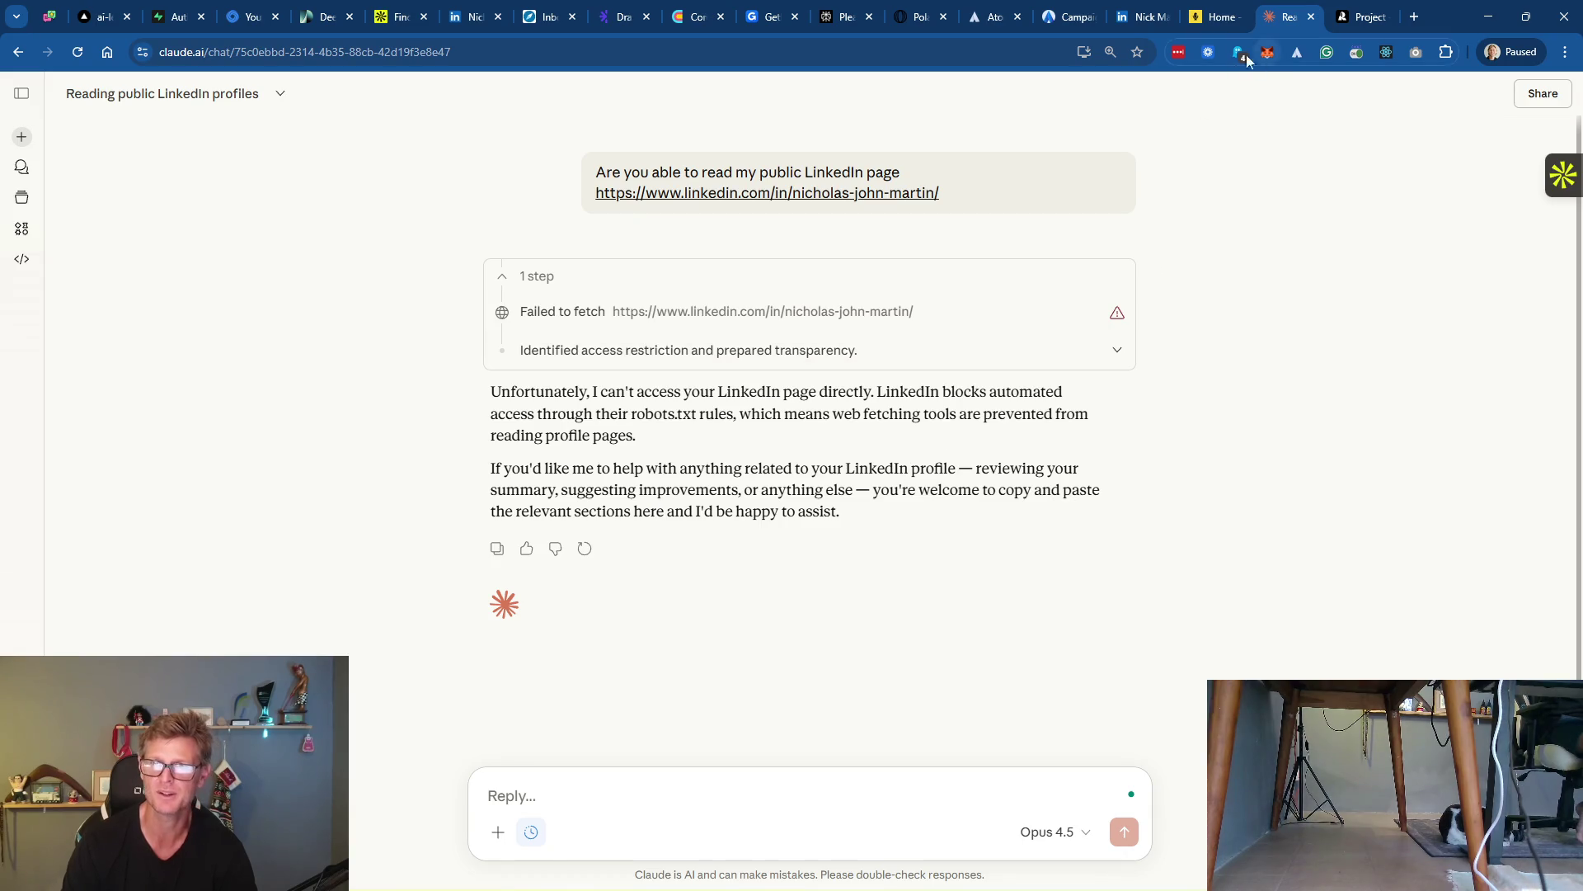
left_click(1150, 18)
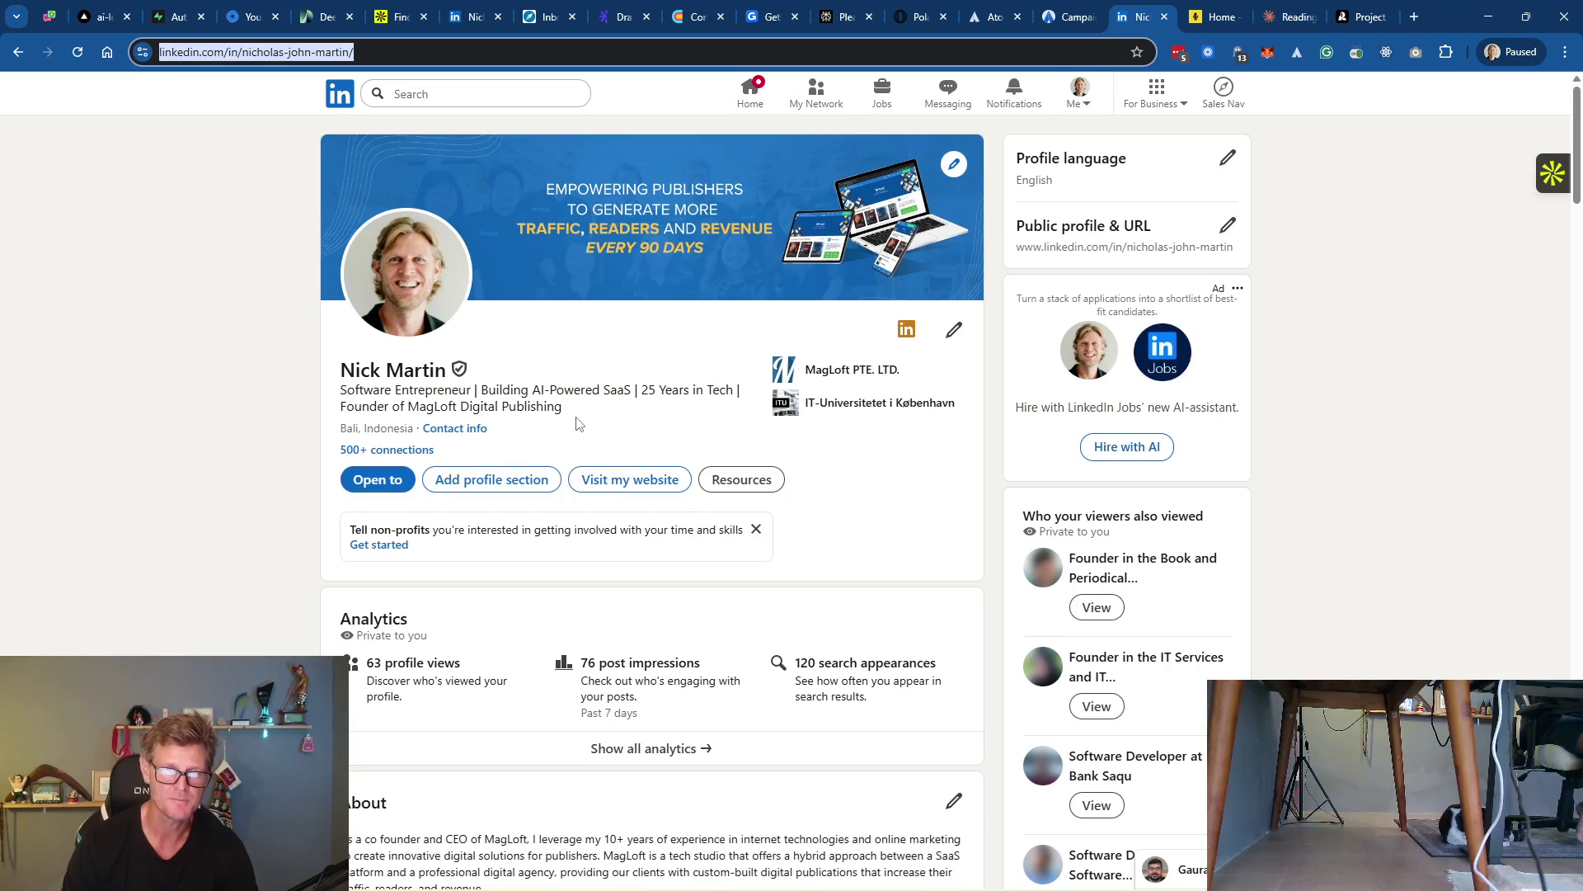
scroll(504, 612, "down", 5)
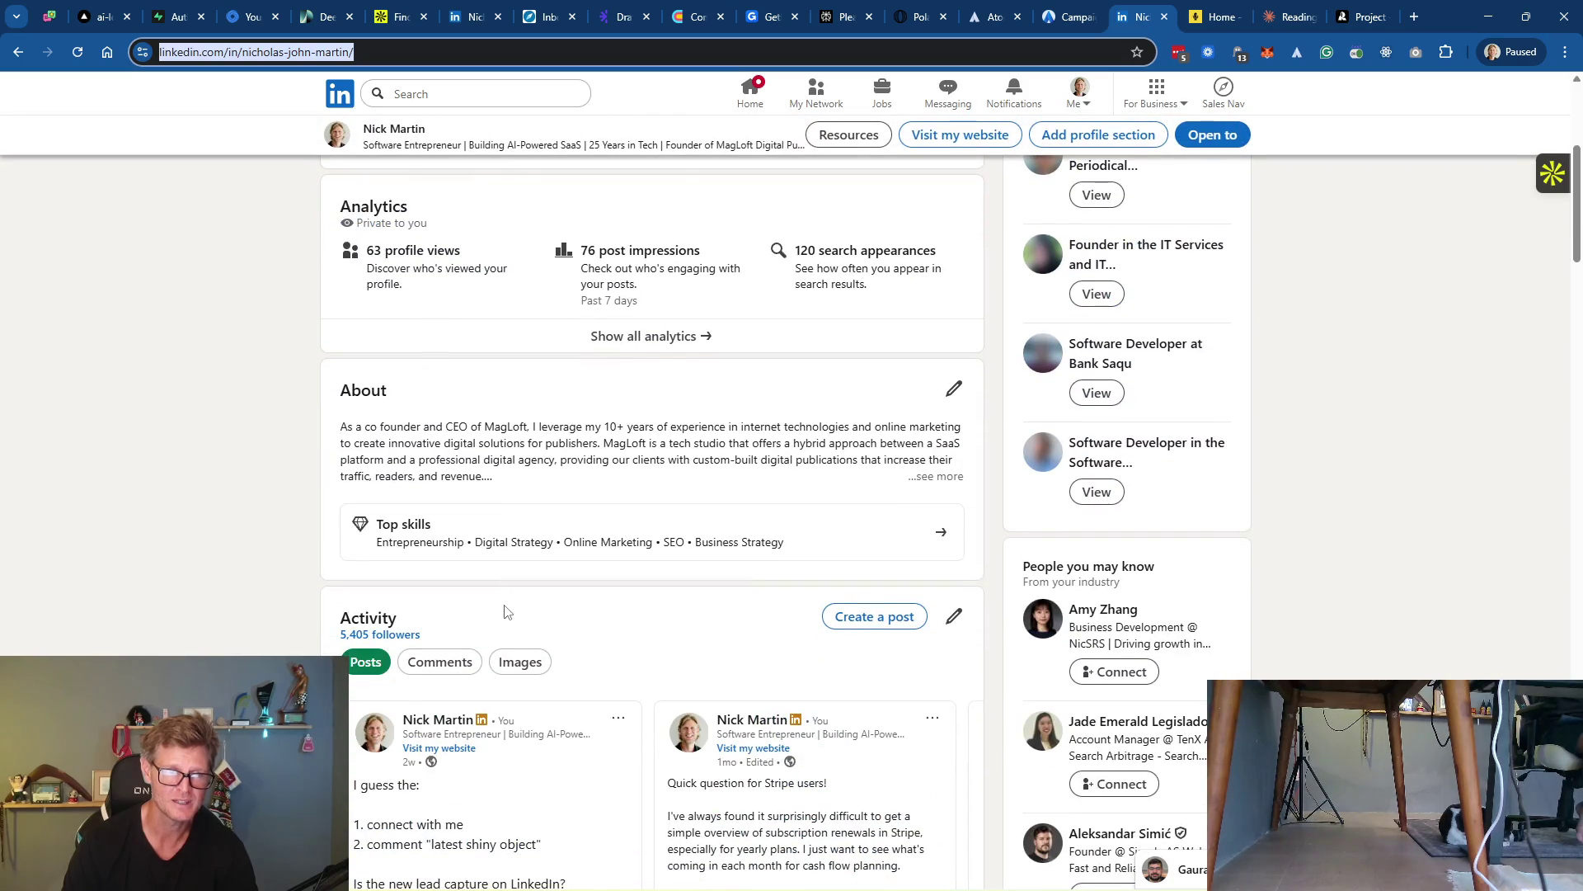
scroll(505, 612, "up", 5)
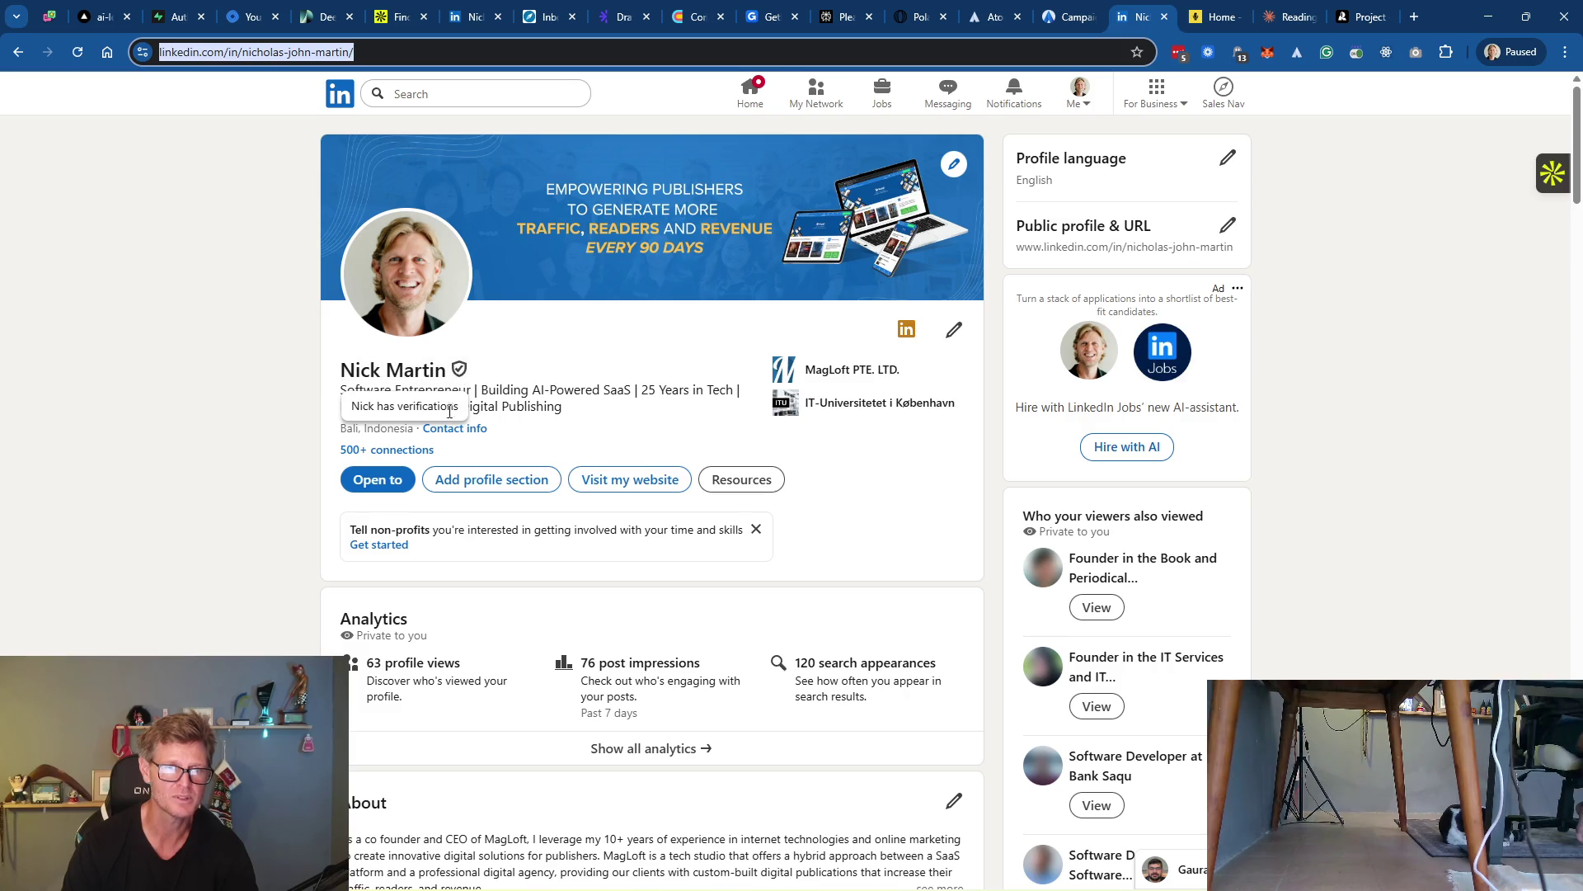
mouse_move(568, 413)
left_mouse_down()
mouse_move(326, 404)
mouse_move(334, 388)
left_mouse_up()
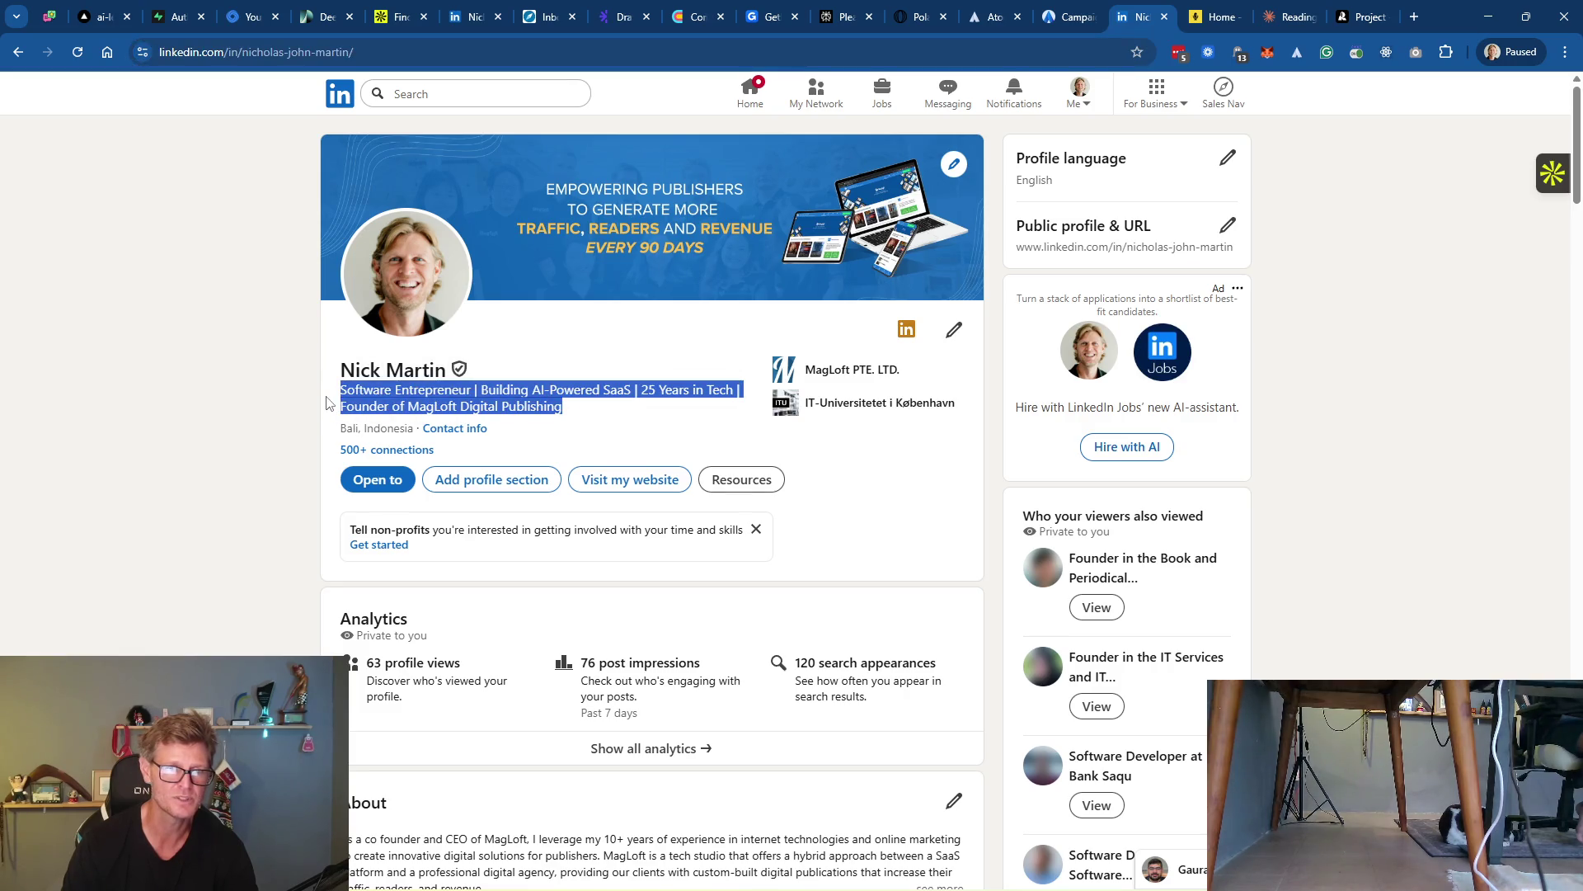
left_click(952, 333)
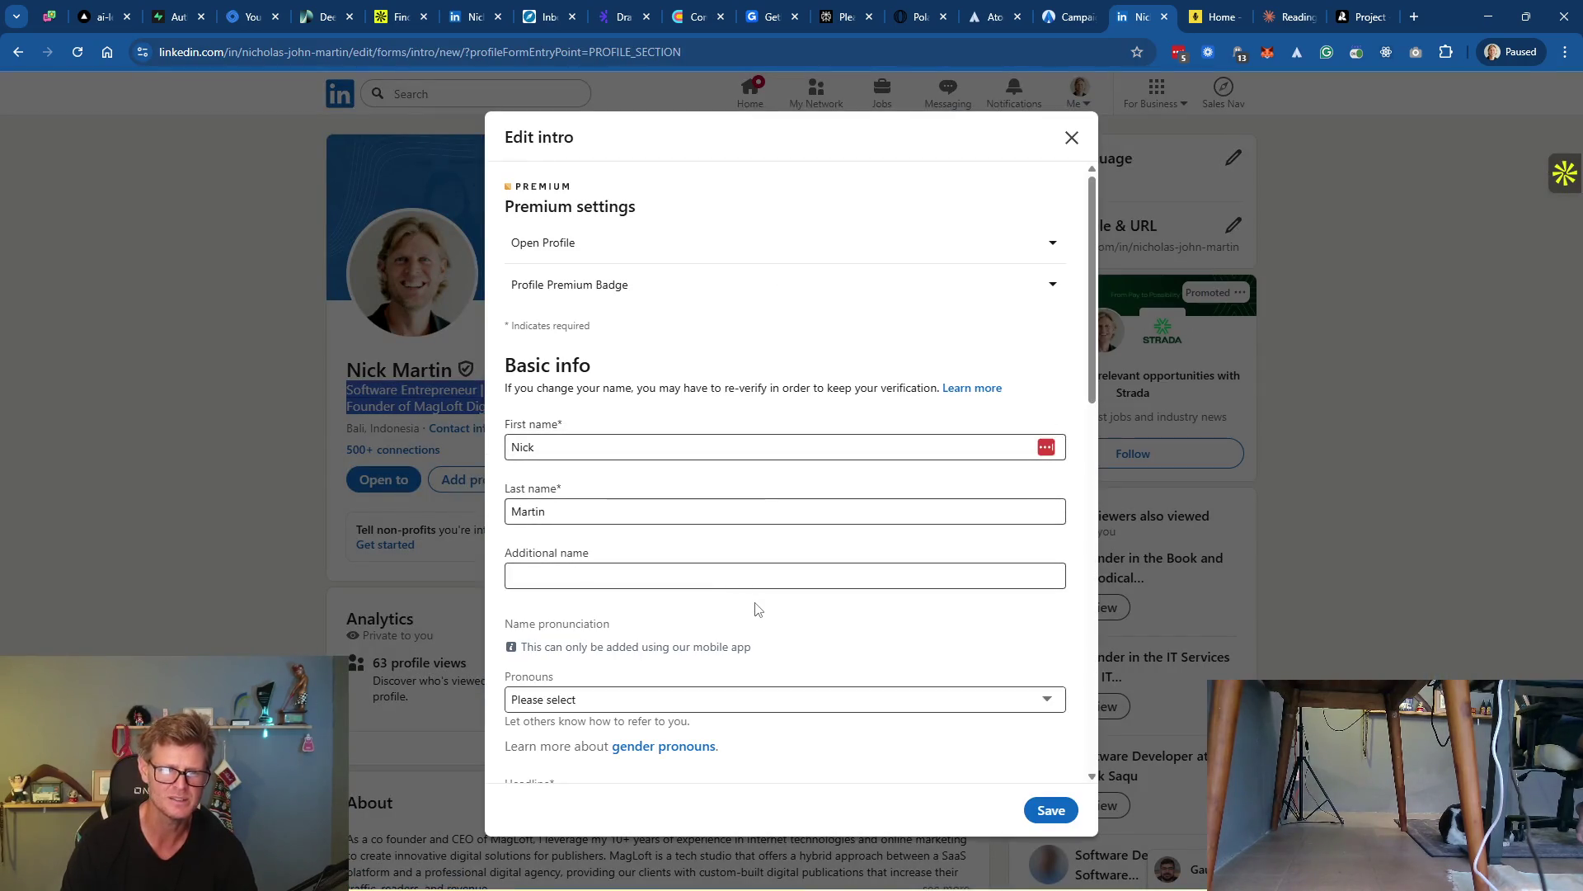
scroll(755, 607, "down", 2)
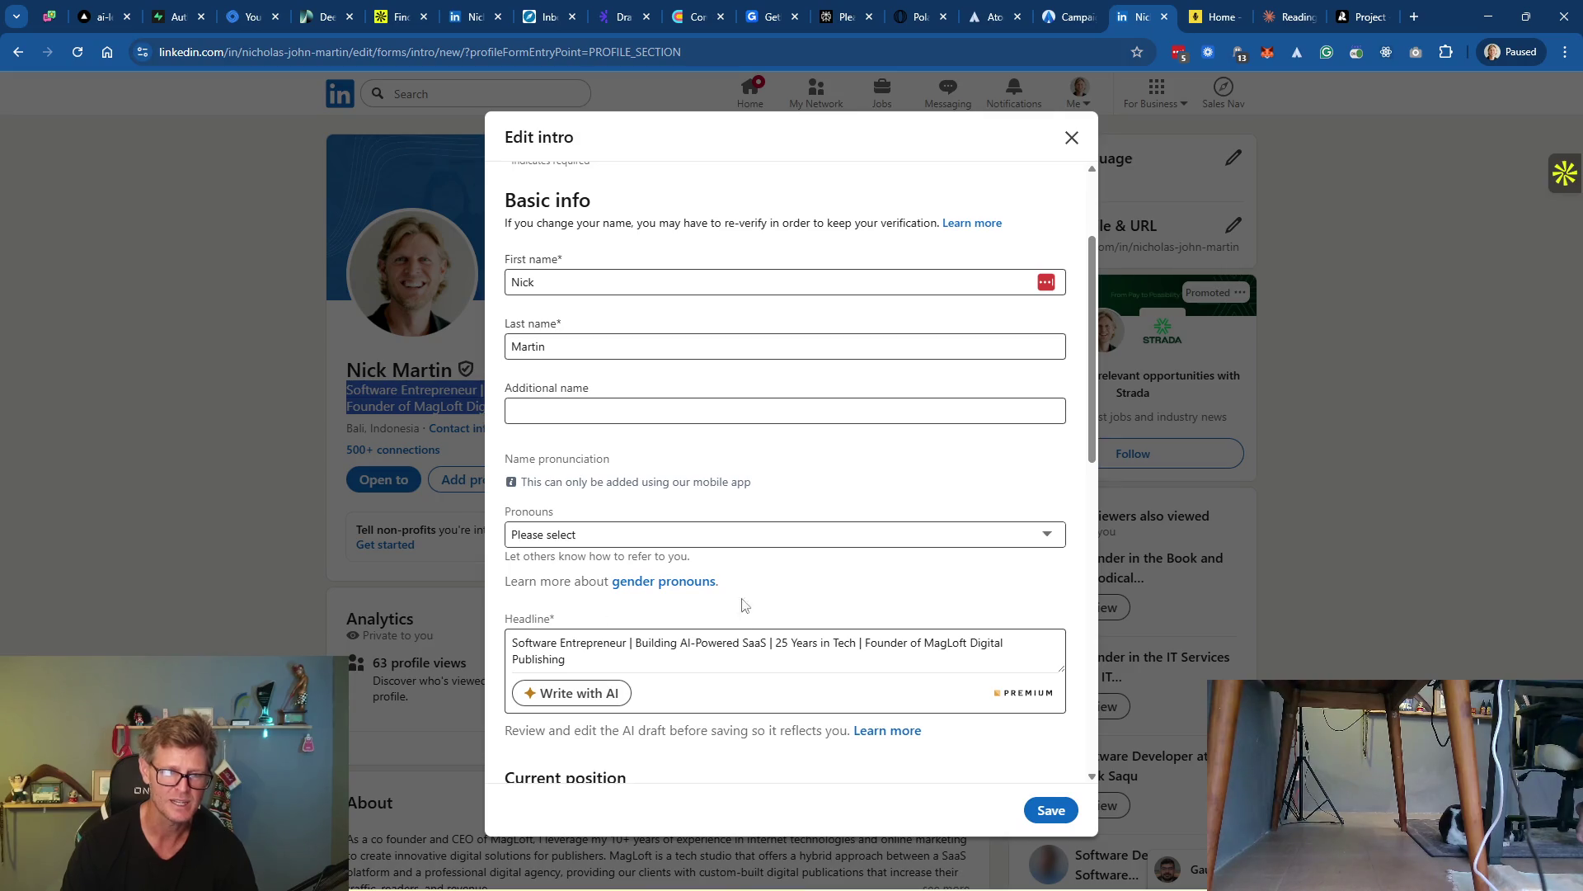
scroll(877, 577, "down", 3)
scroll(878, 577, "down", 3)
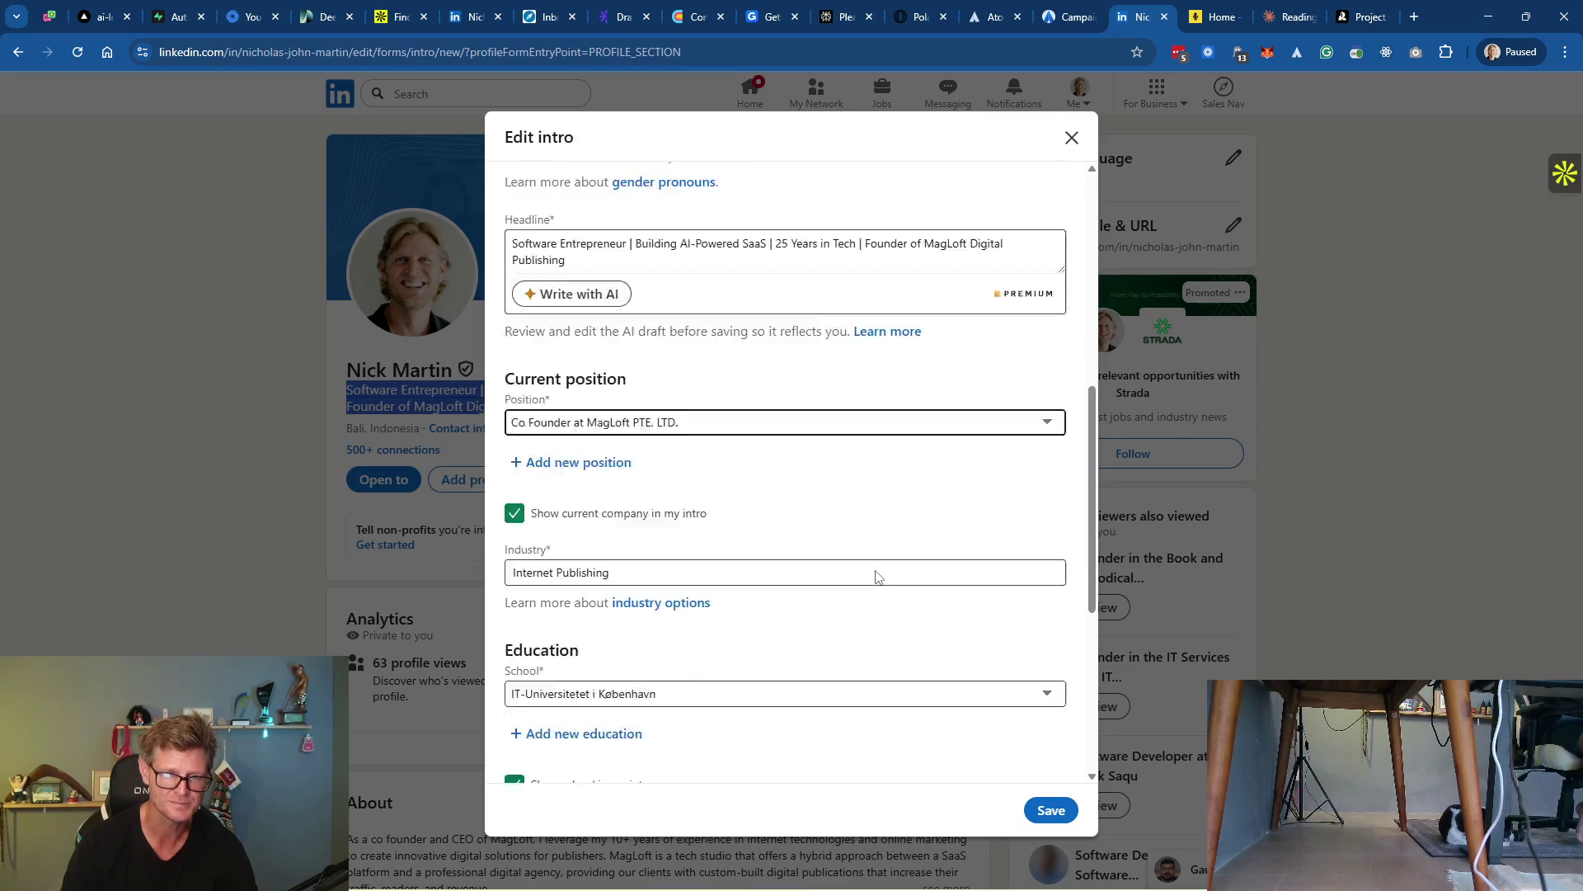
left_click(1071, 138)
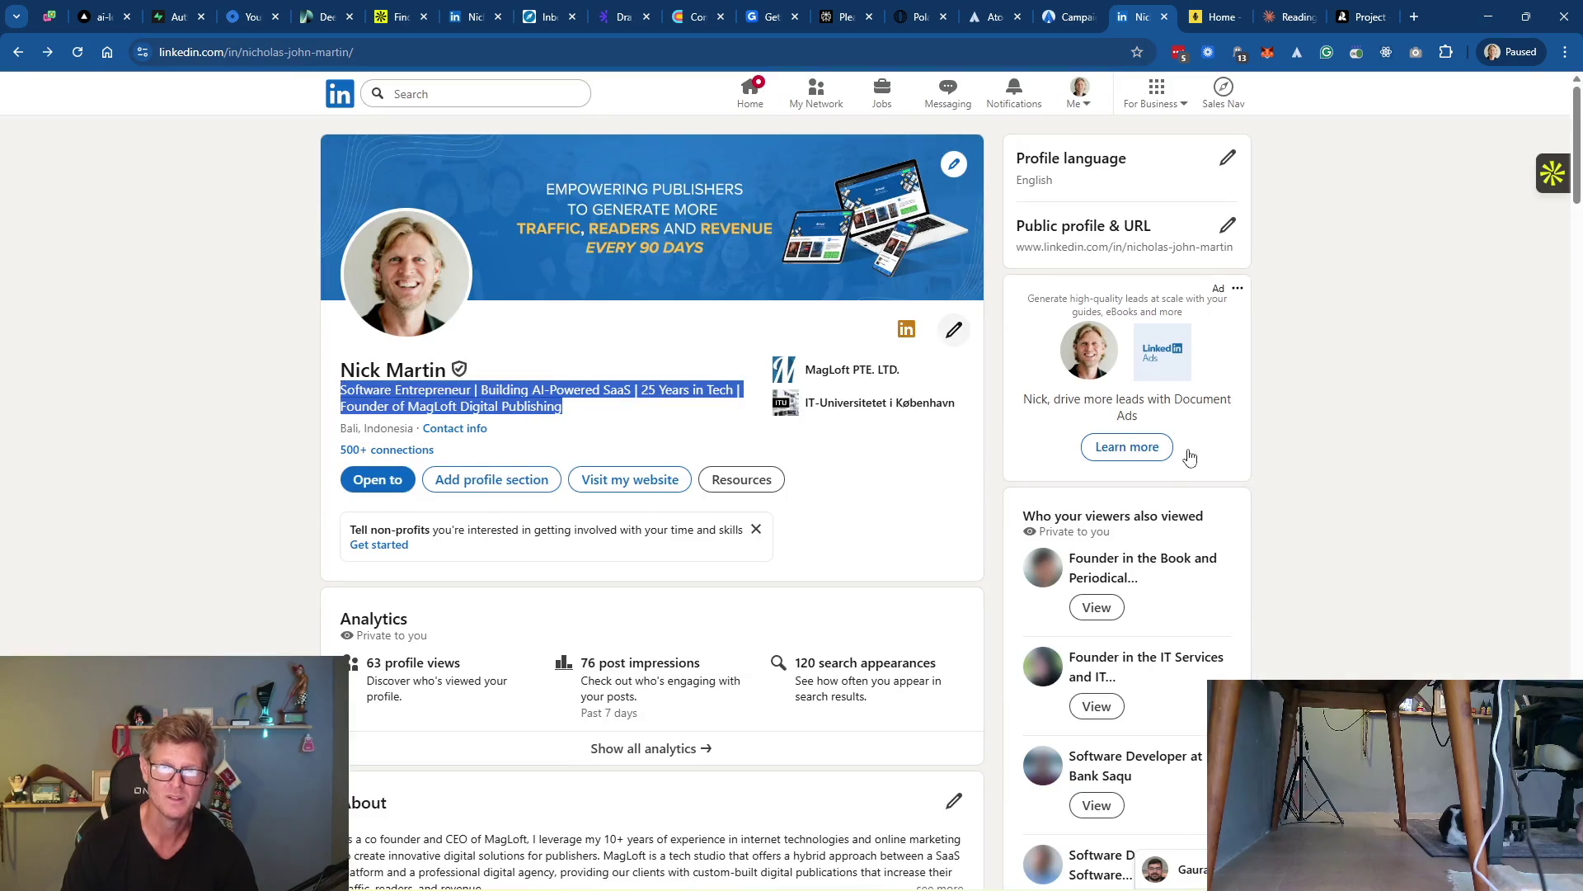
scroll(849, 502, "down", 10)
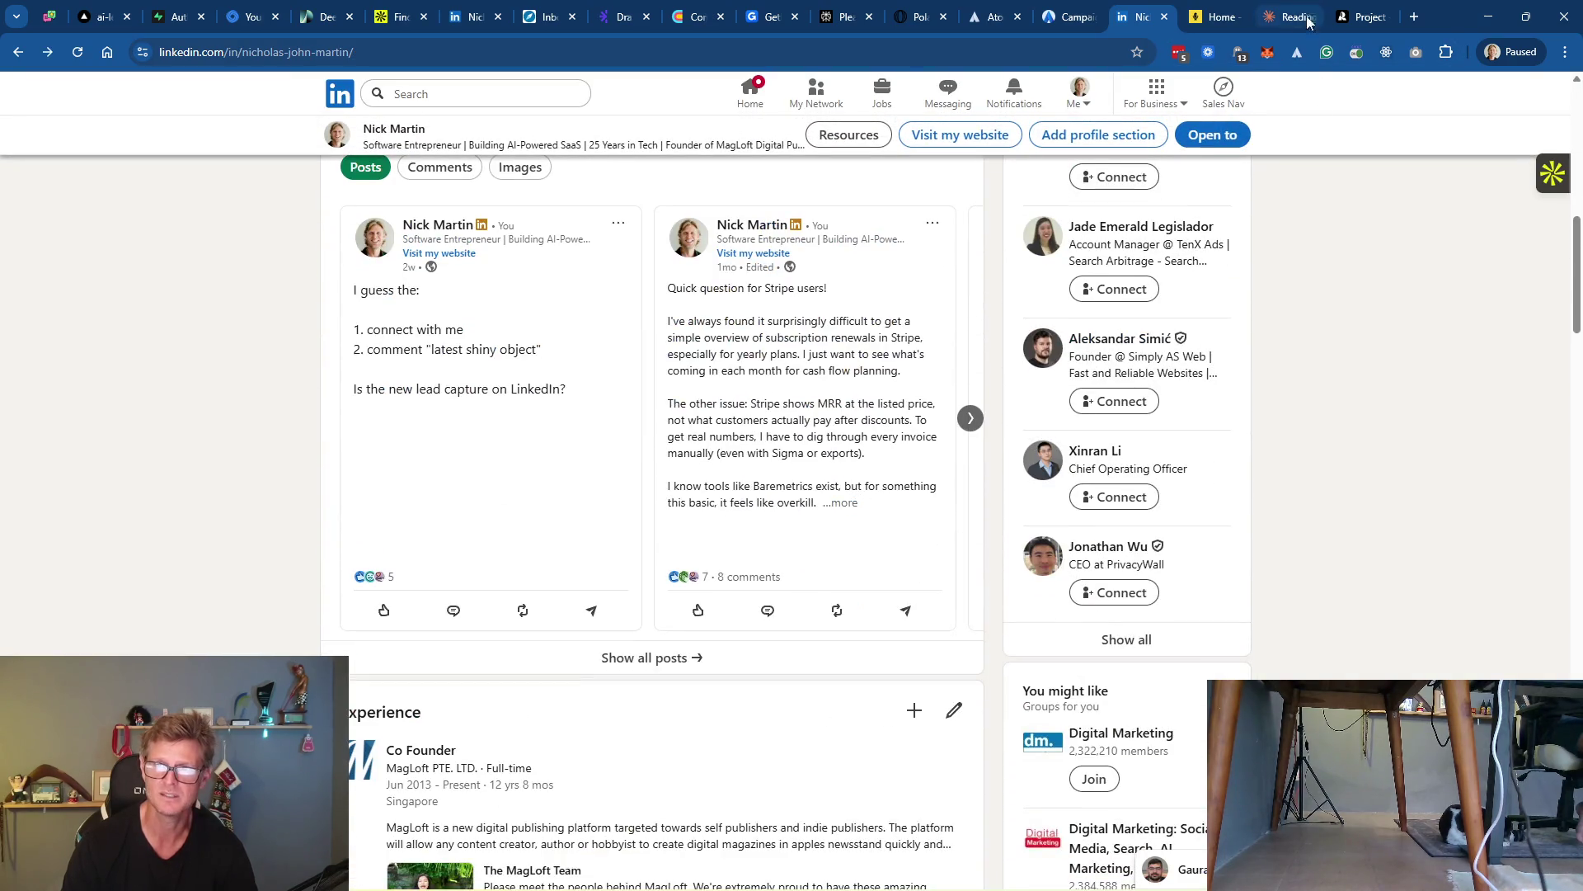
left_click(1291, 24)
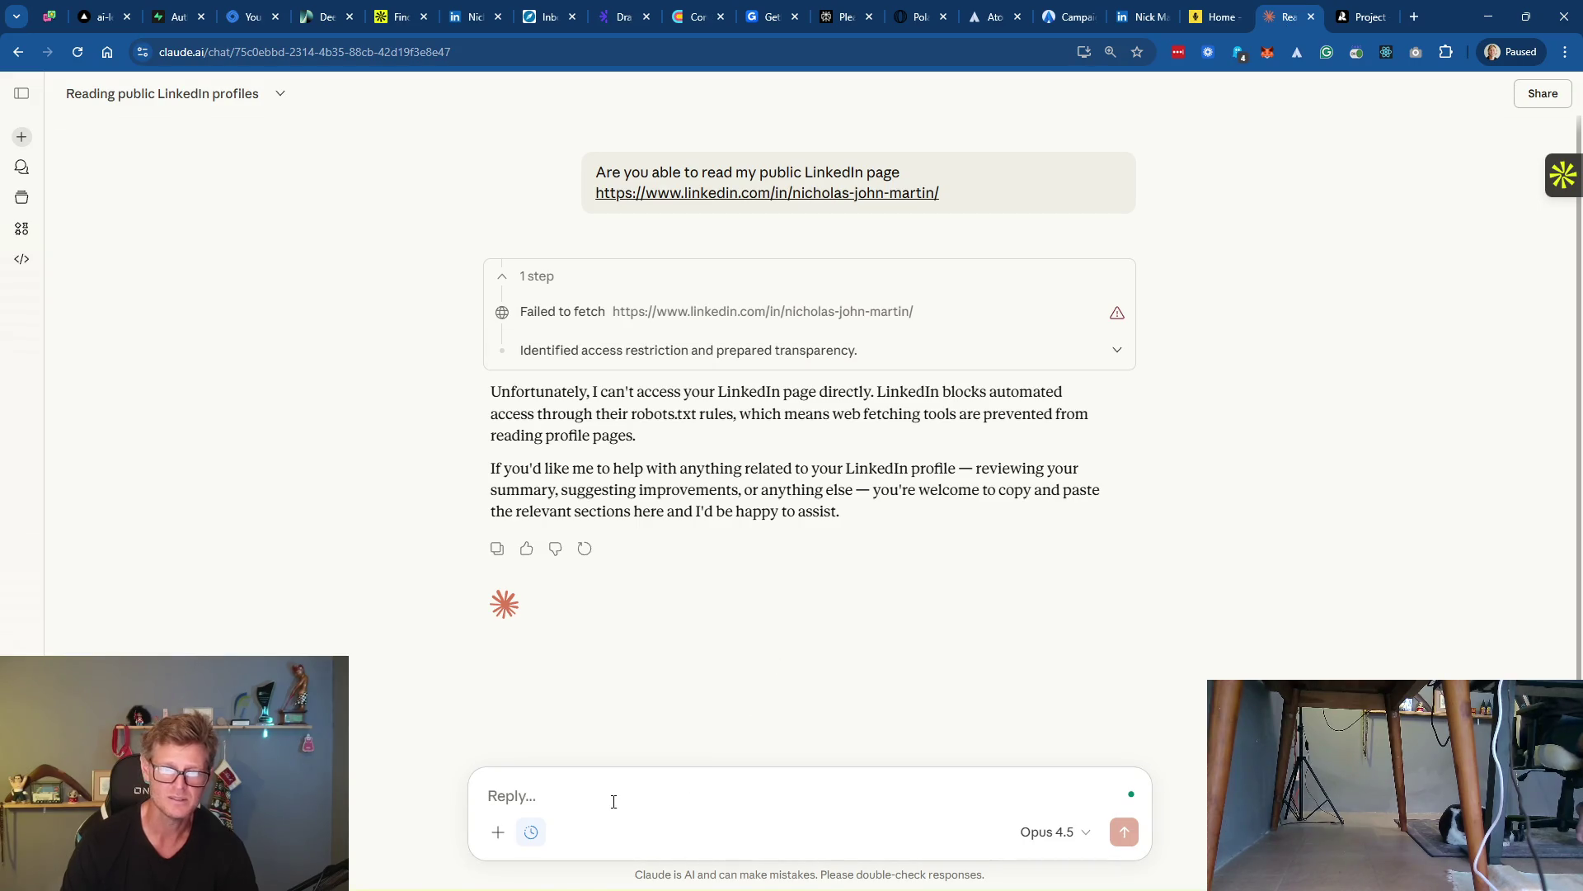
Ask Claude whether it can read your personal website, including the site's URL
type("Can you read my p")
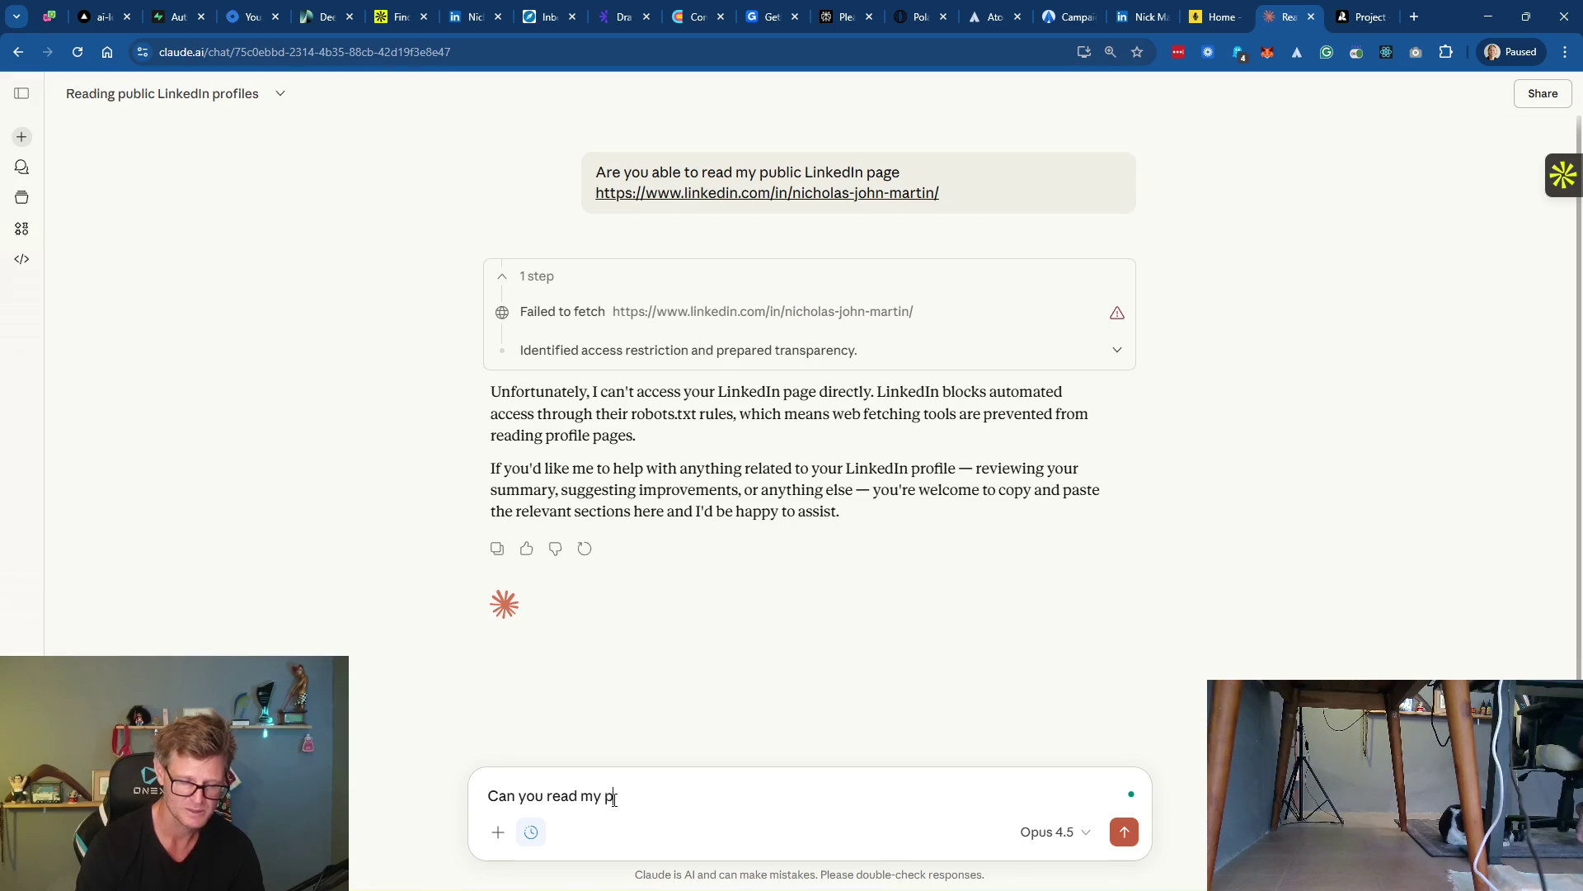
type("age https://")
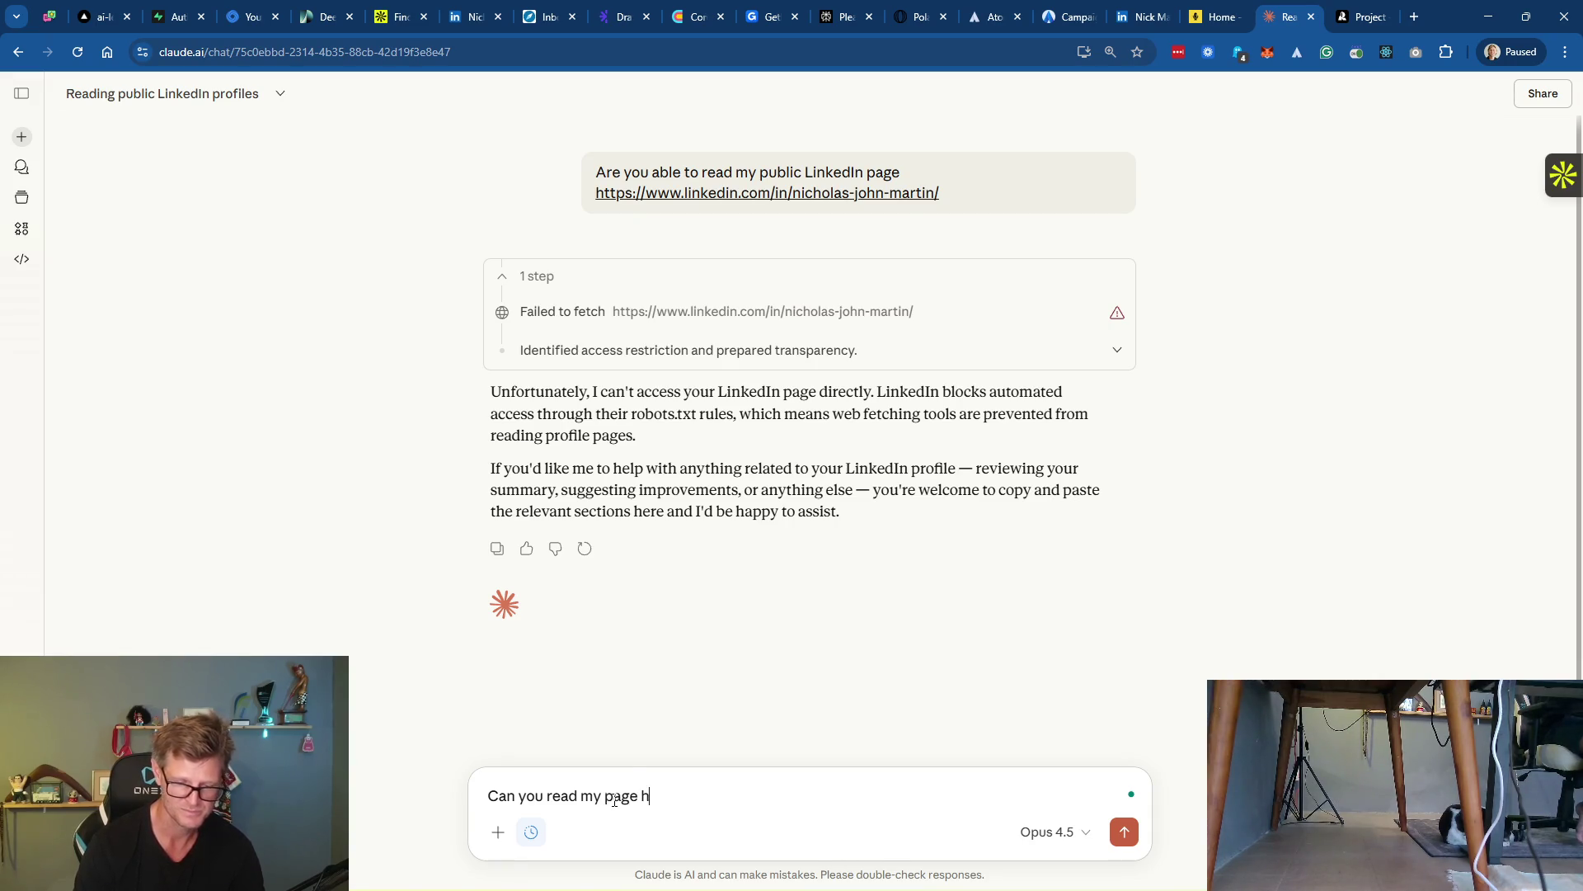
type("www")
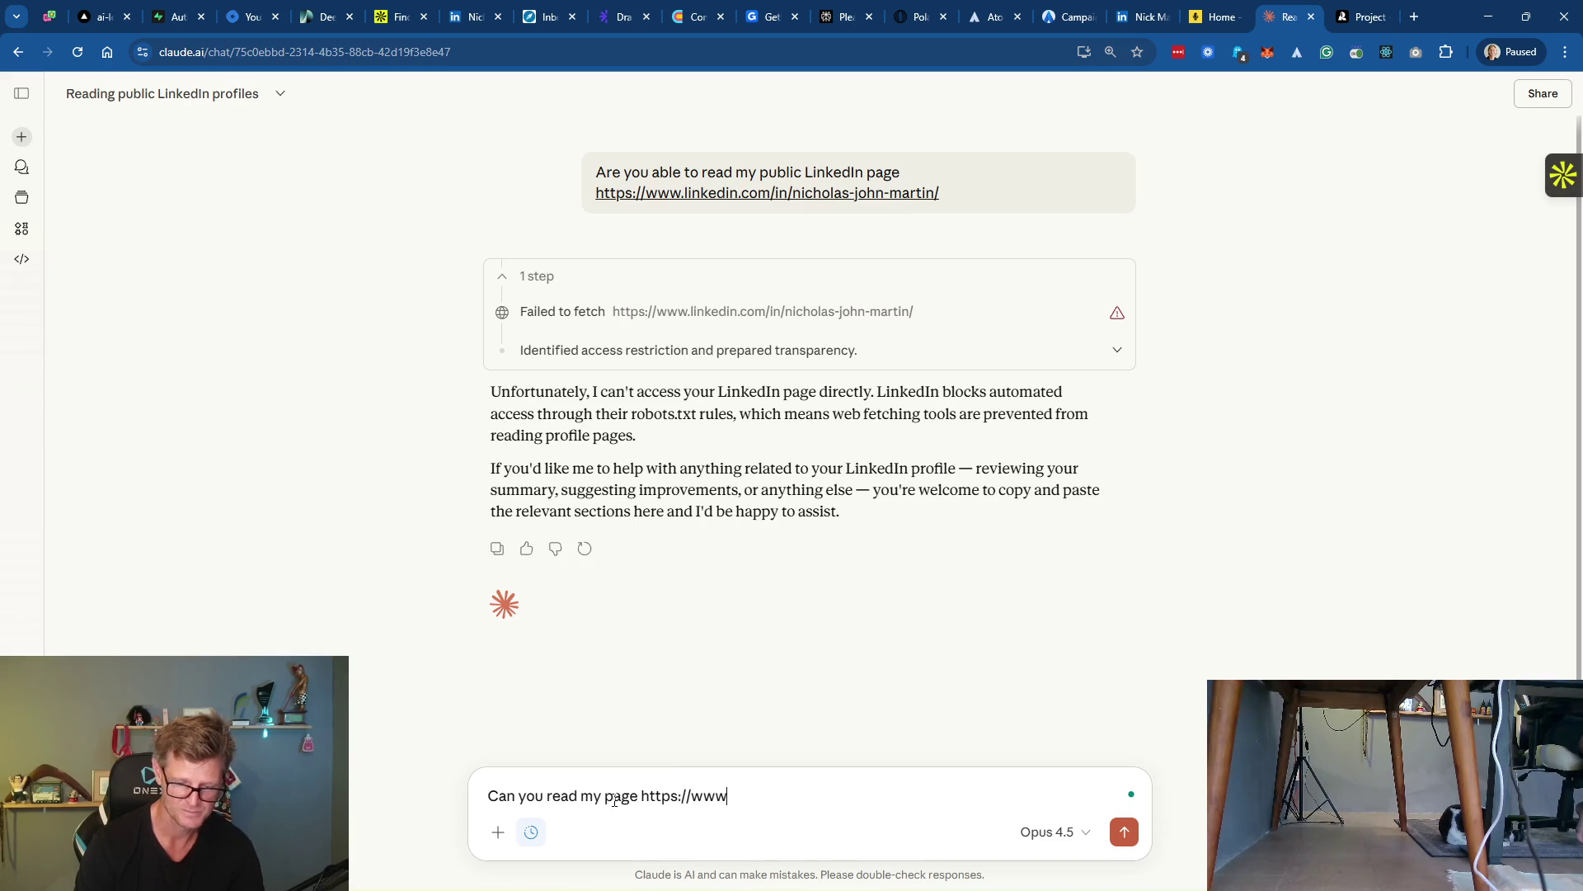
type(".nickmartin")
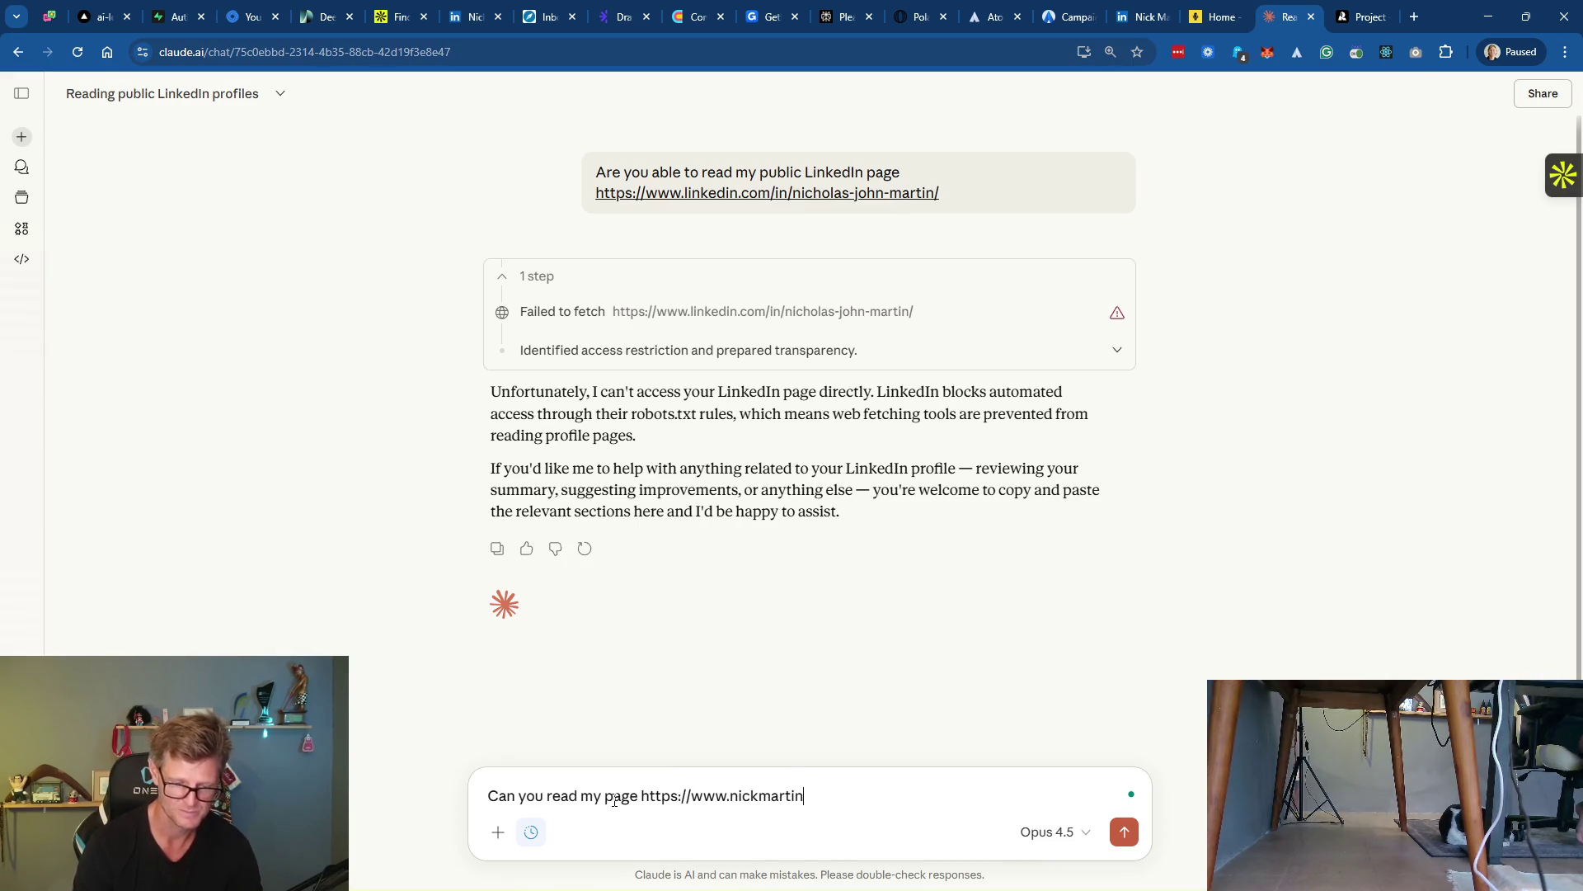
type(".com ?")
key("Return")
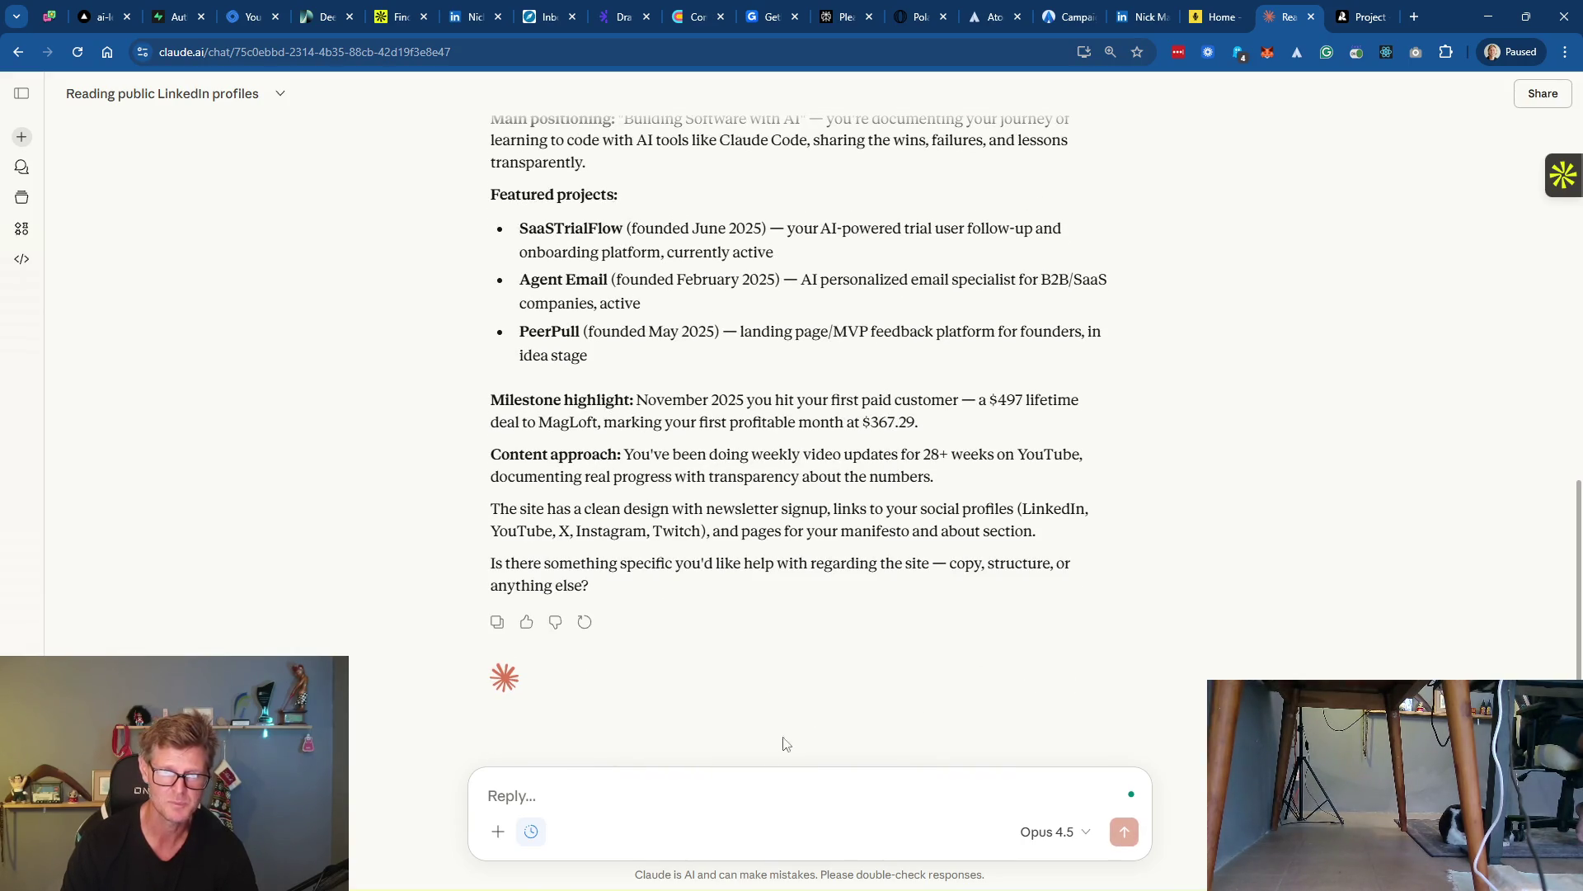
Draft a request to rewrite the LinkedIn headline and bio as an AI Product Builder and Marketer, using website info
type("Great ")
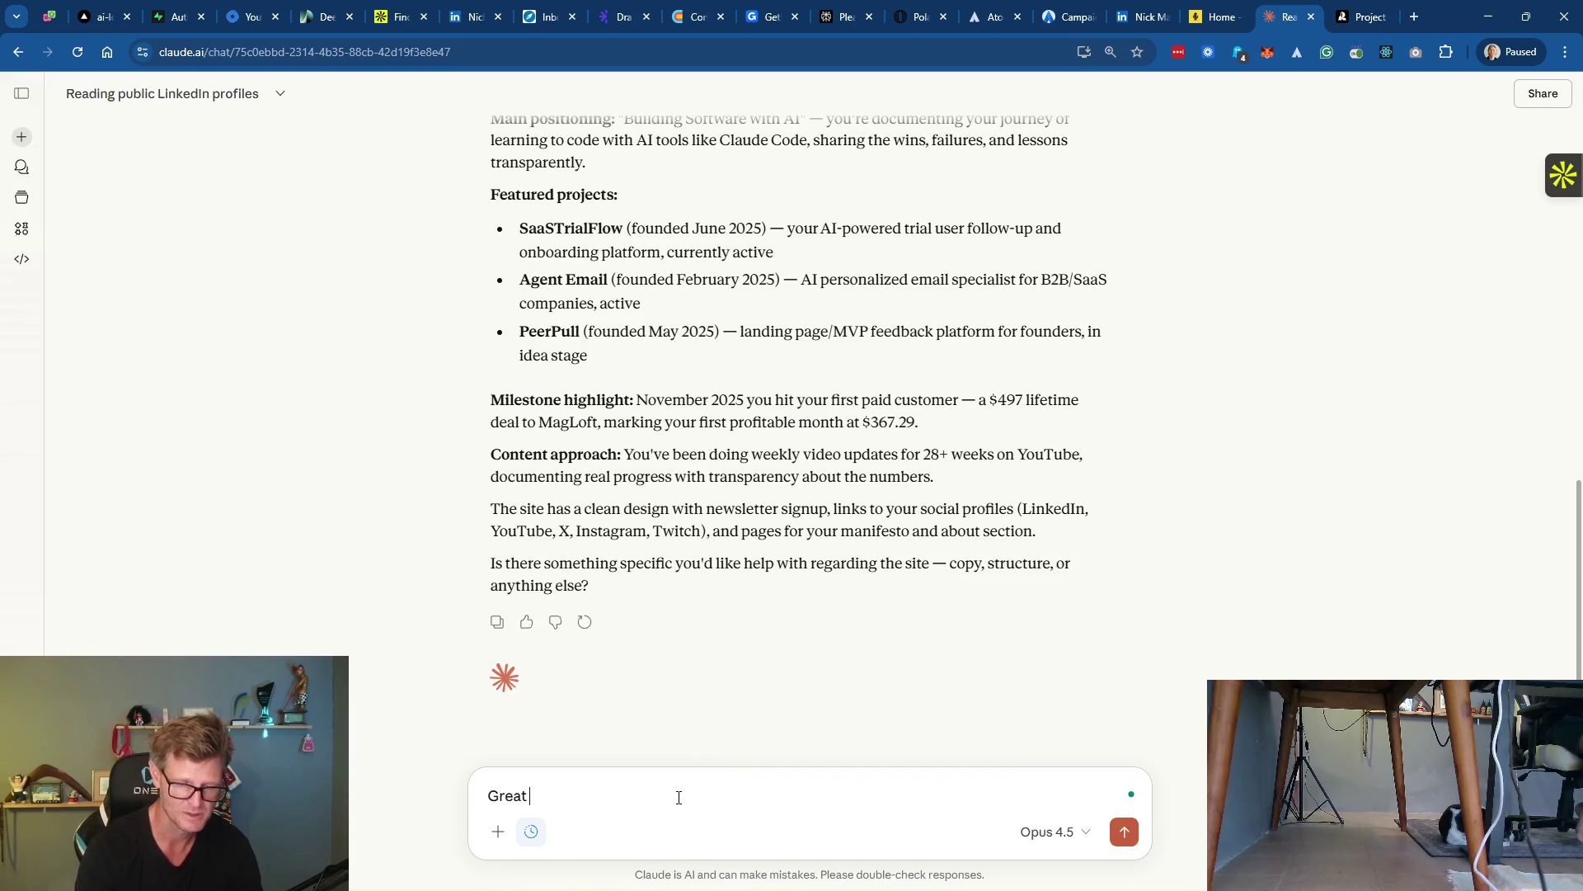
type("I want your he")
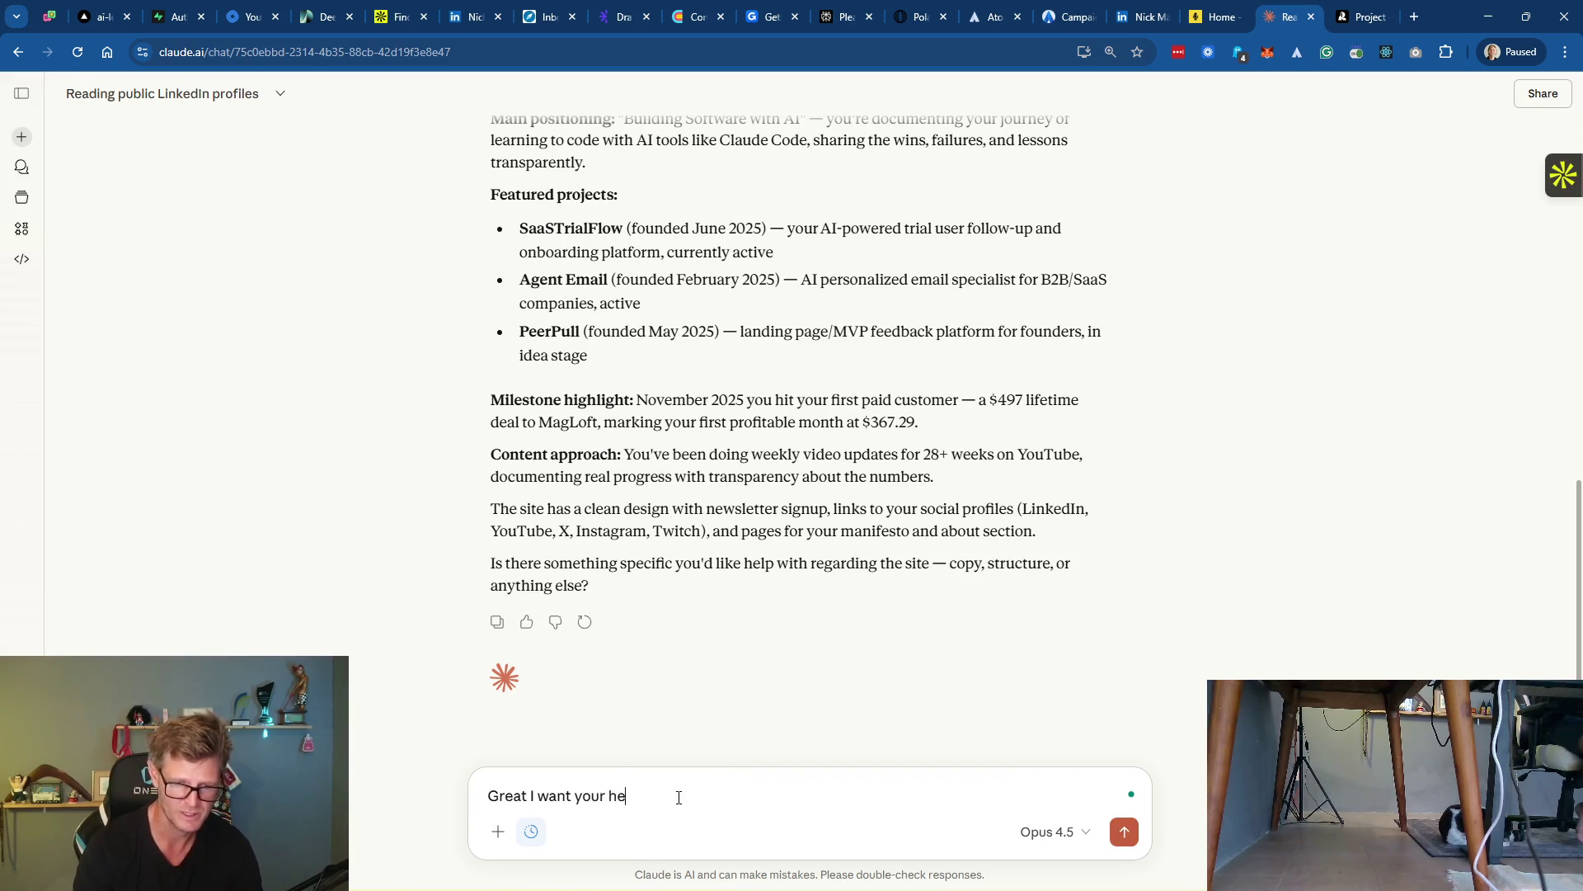
type("lp chan")
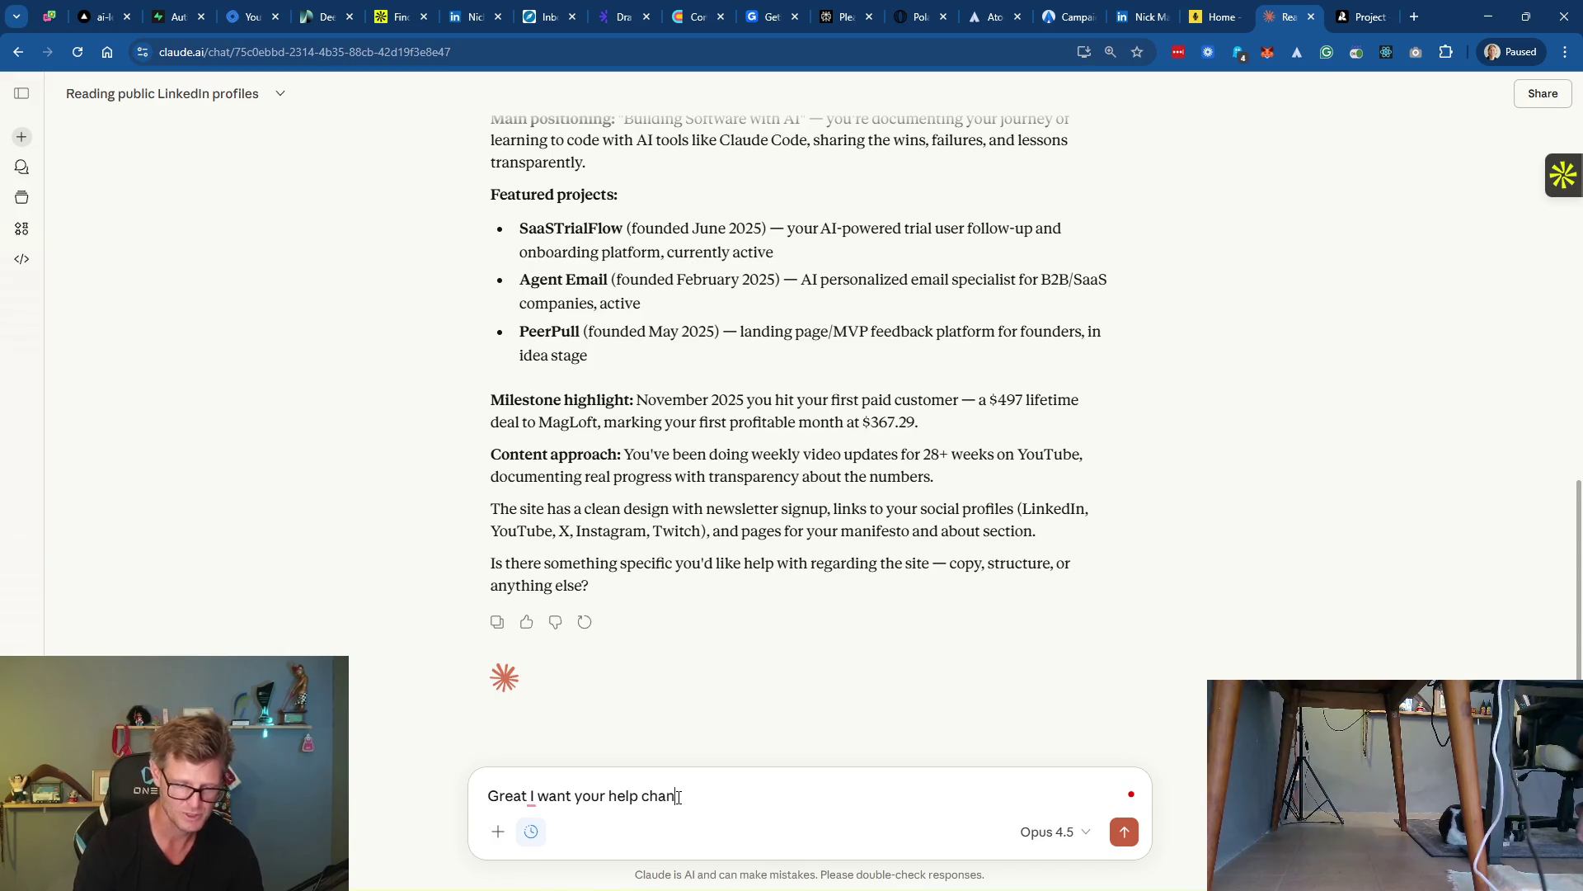
type("ing minkedI")
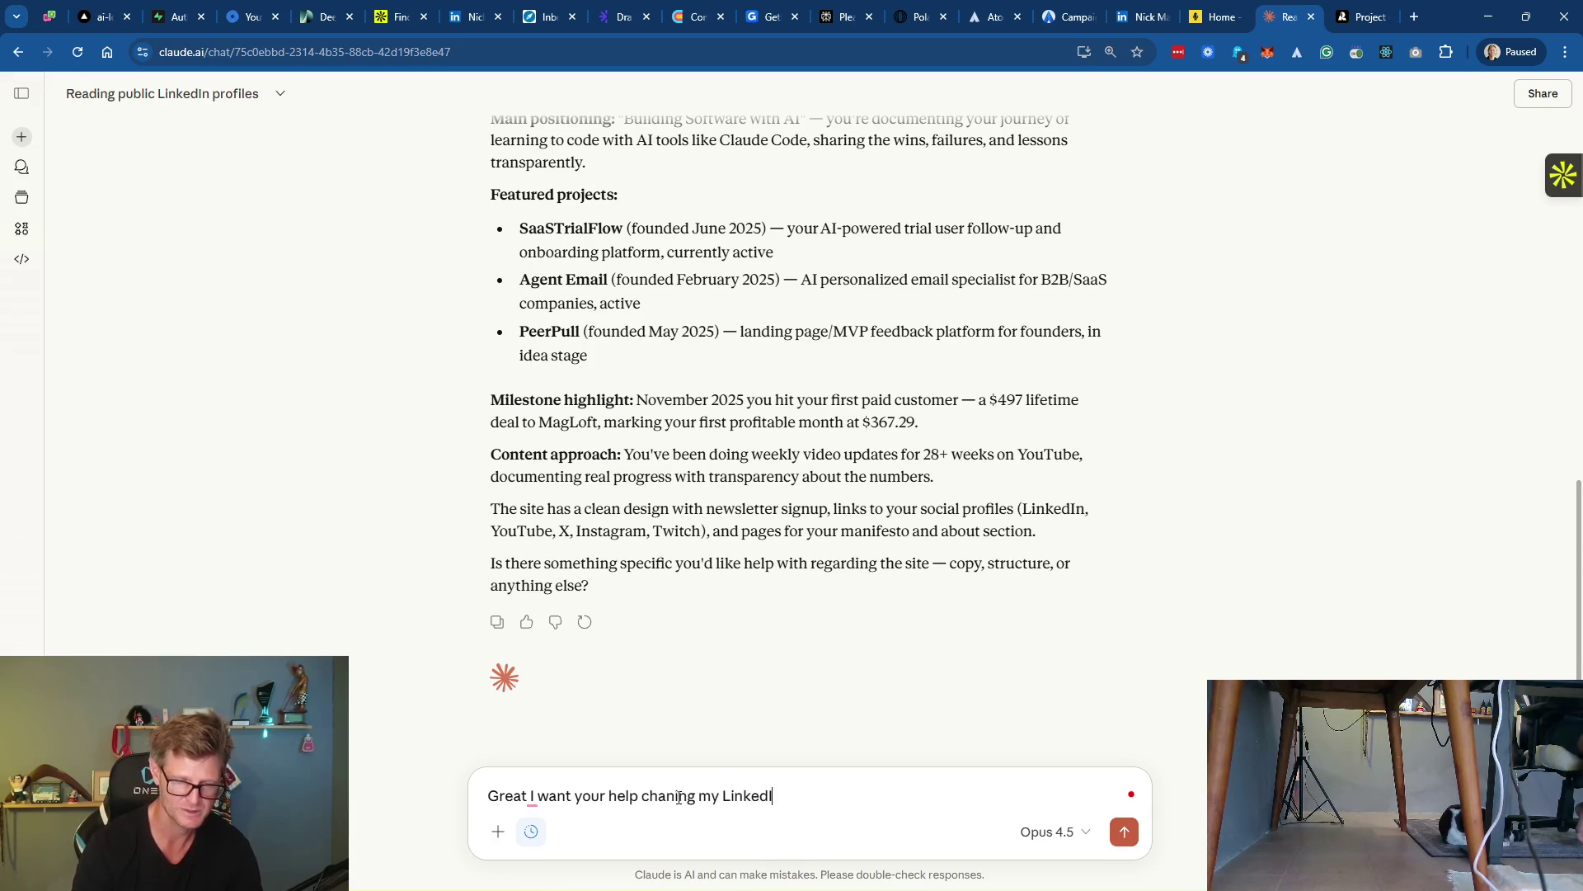
type("profil ")
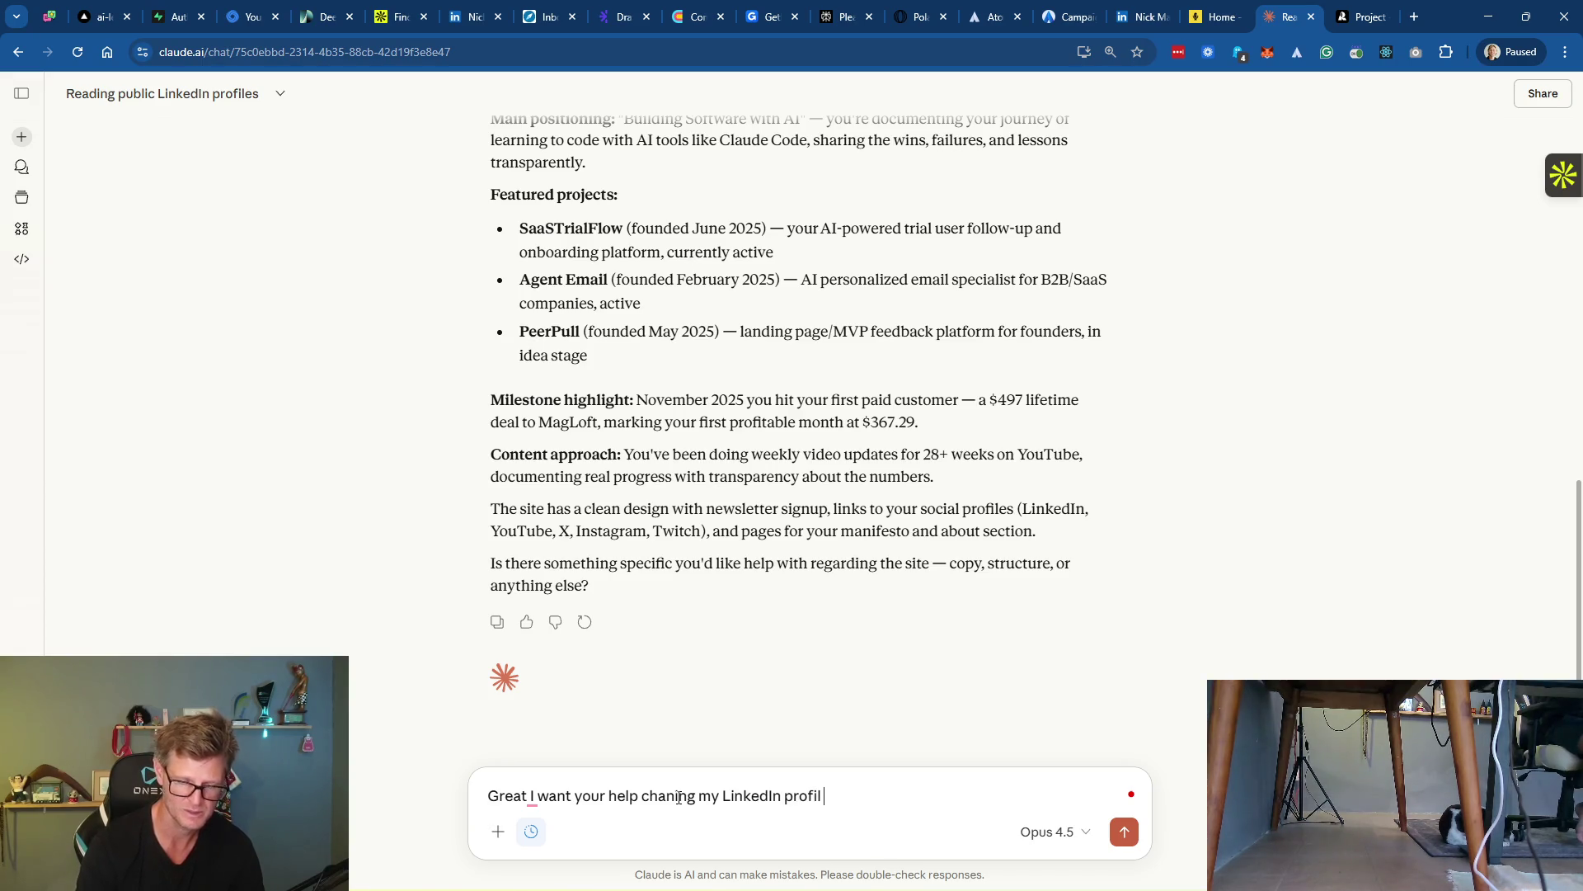
type("headline and bio to ")
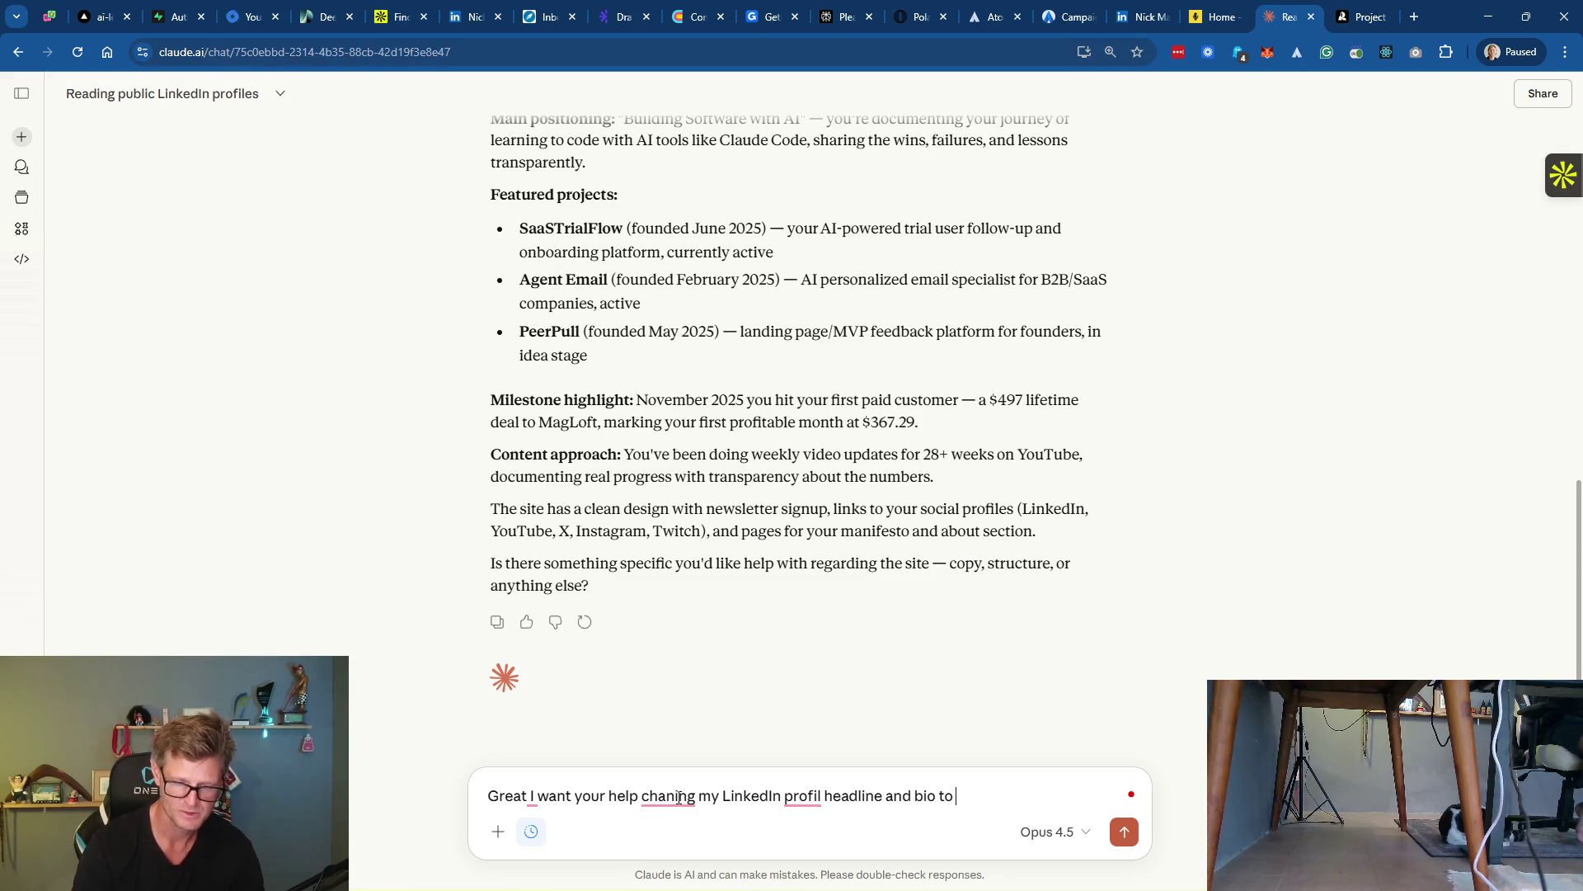
type("reflect my ")
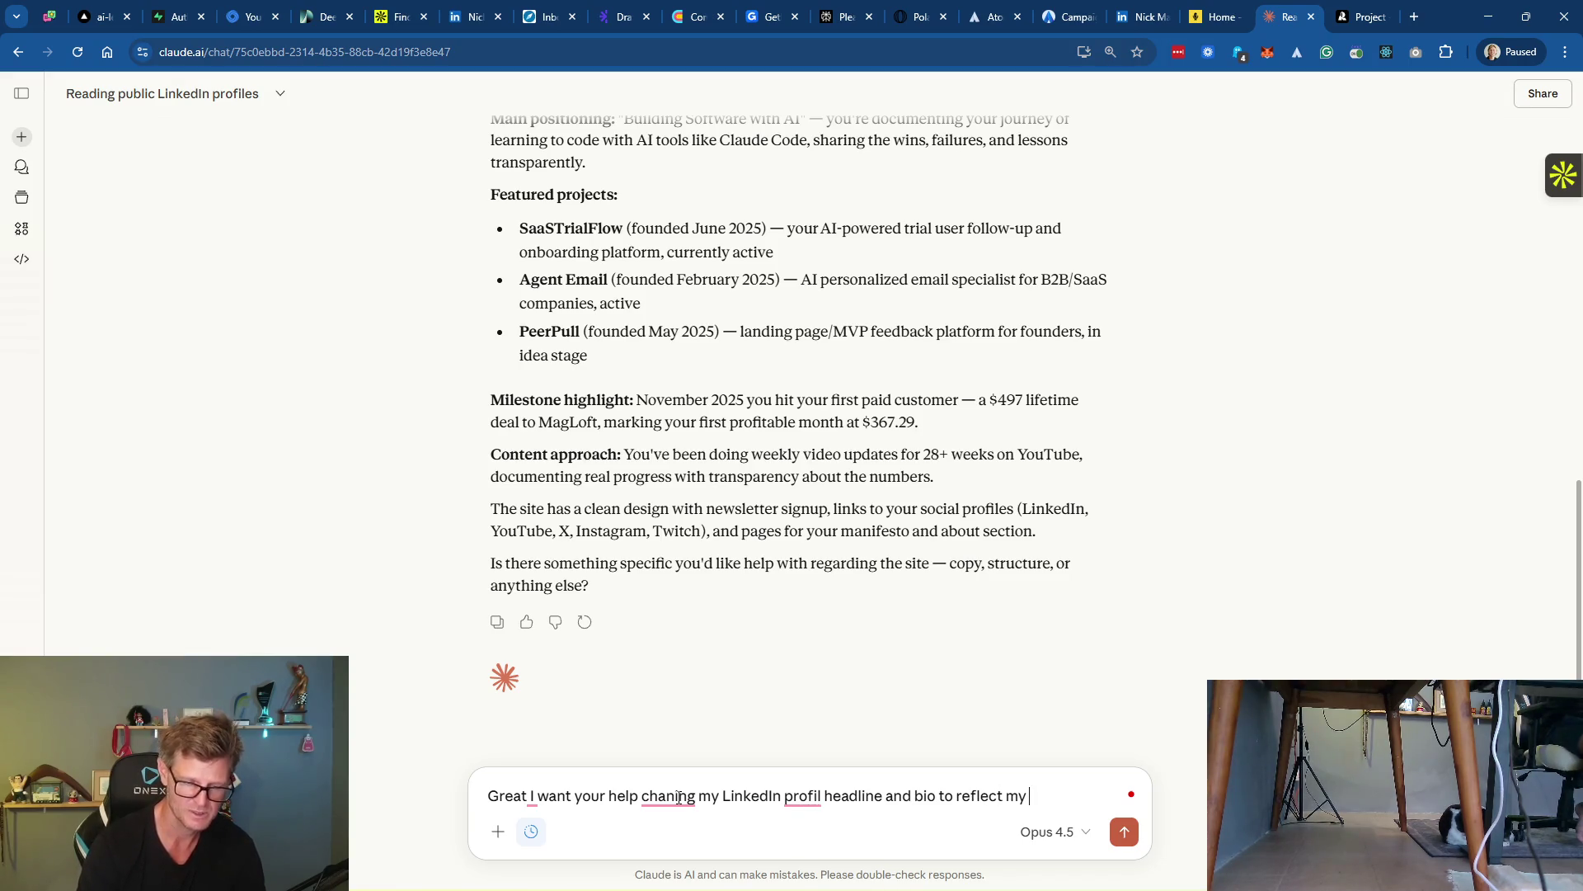
type("current statu")
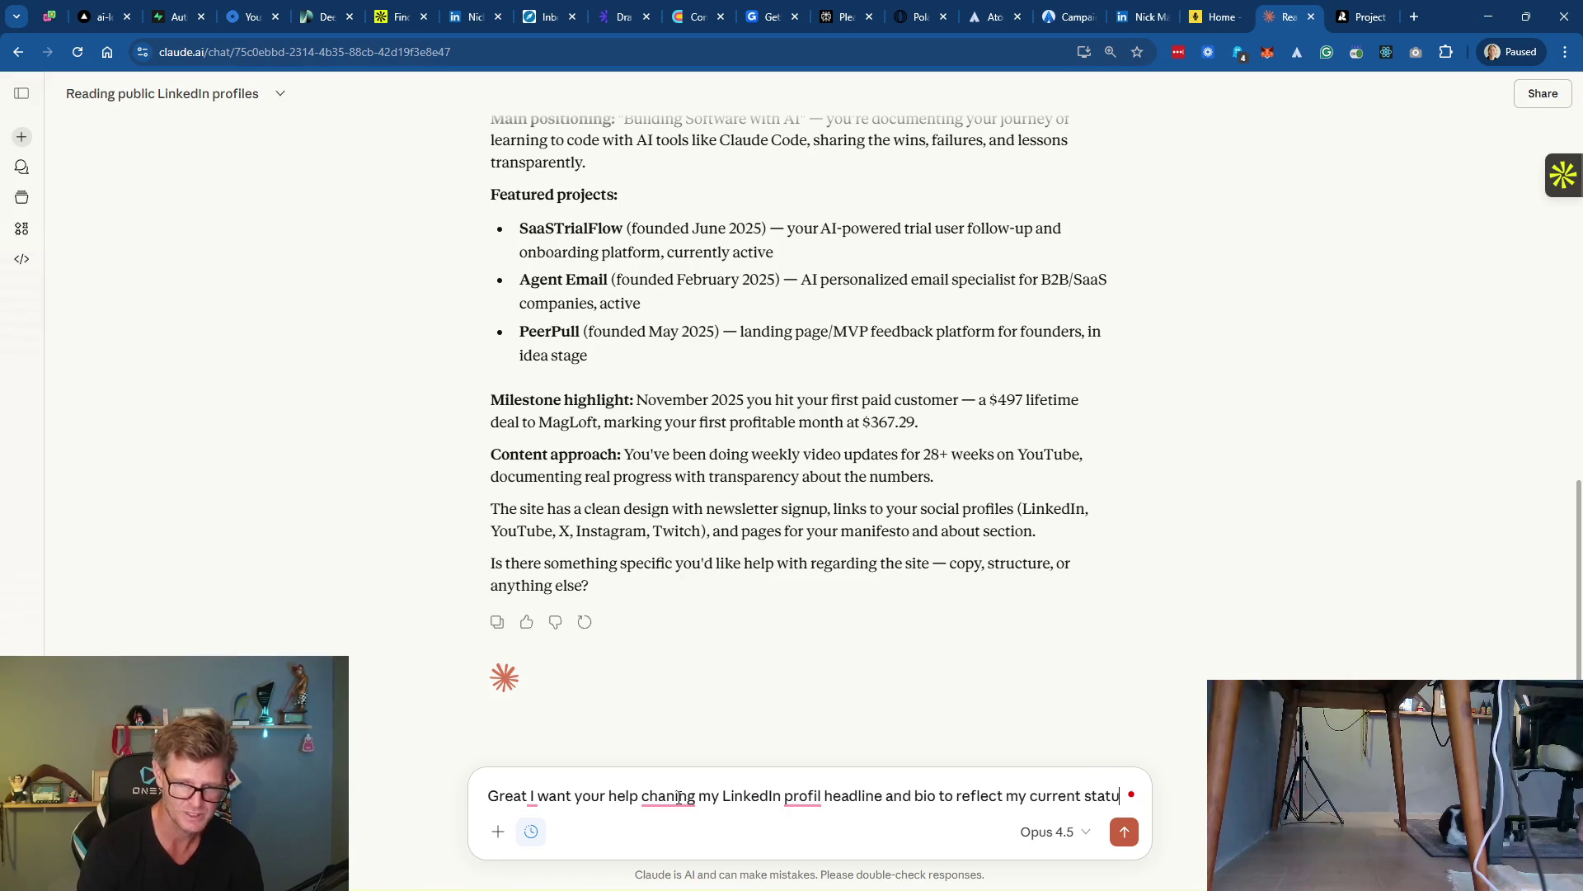
type("s as an AI")
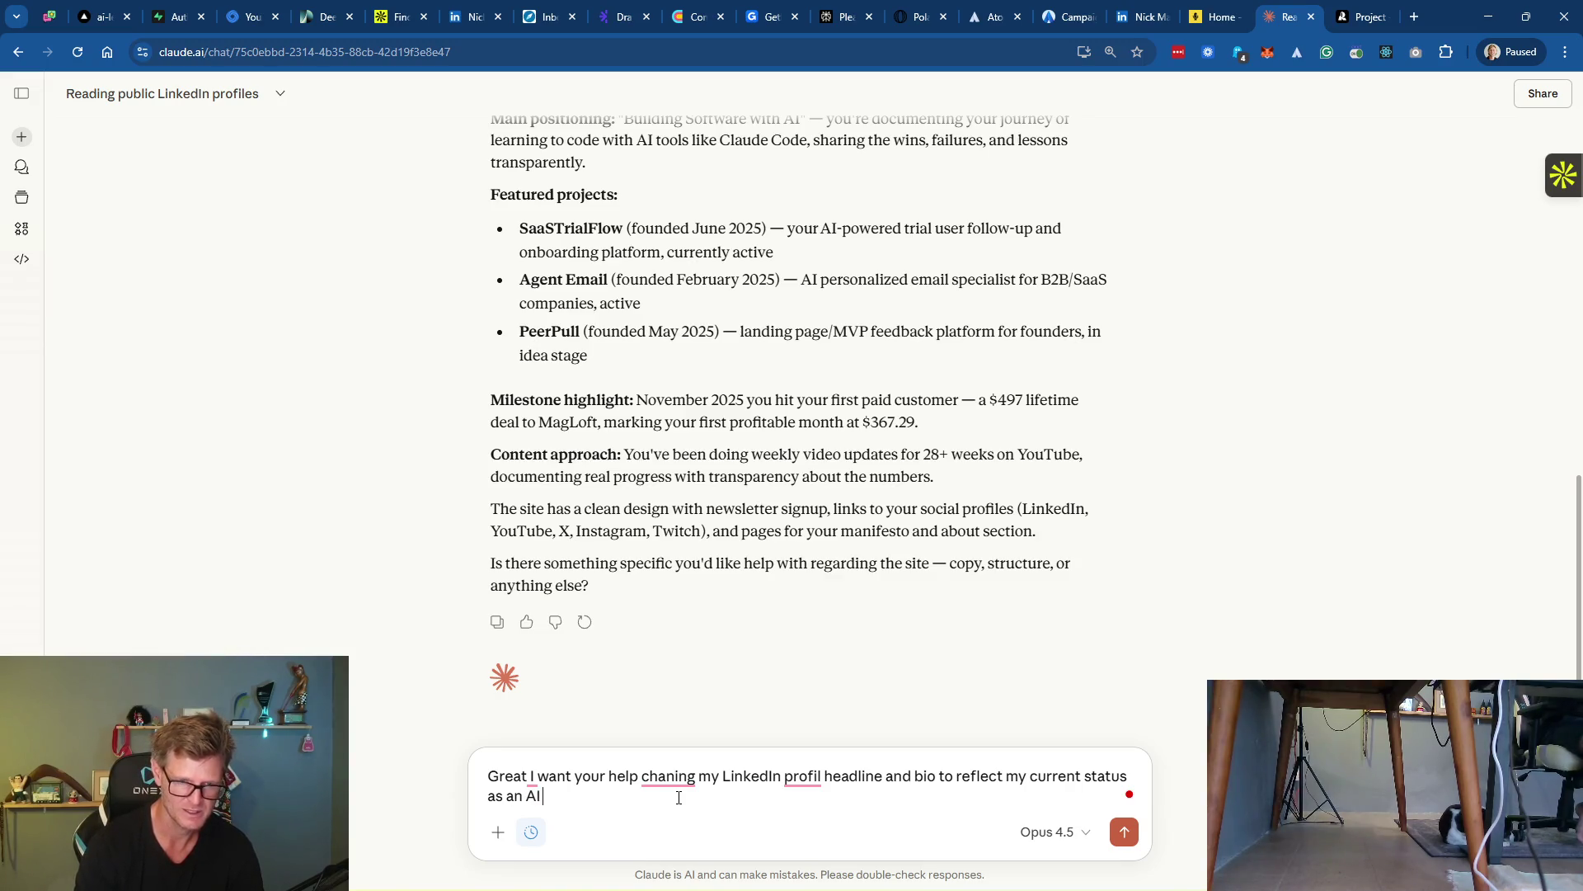
type("rodabnd ")
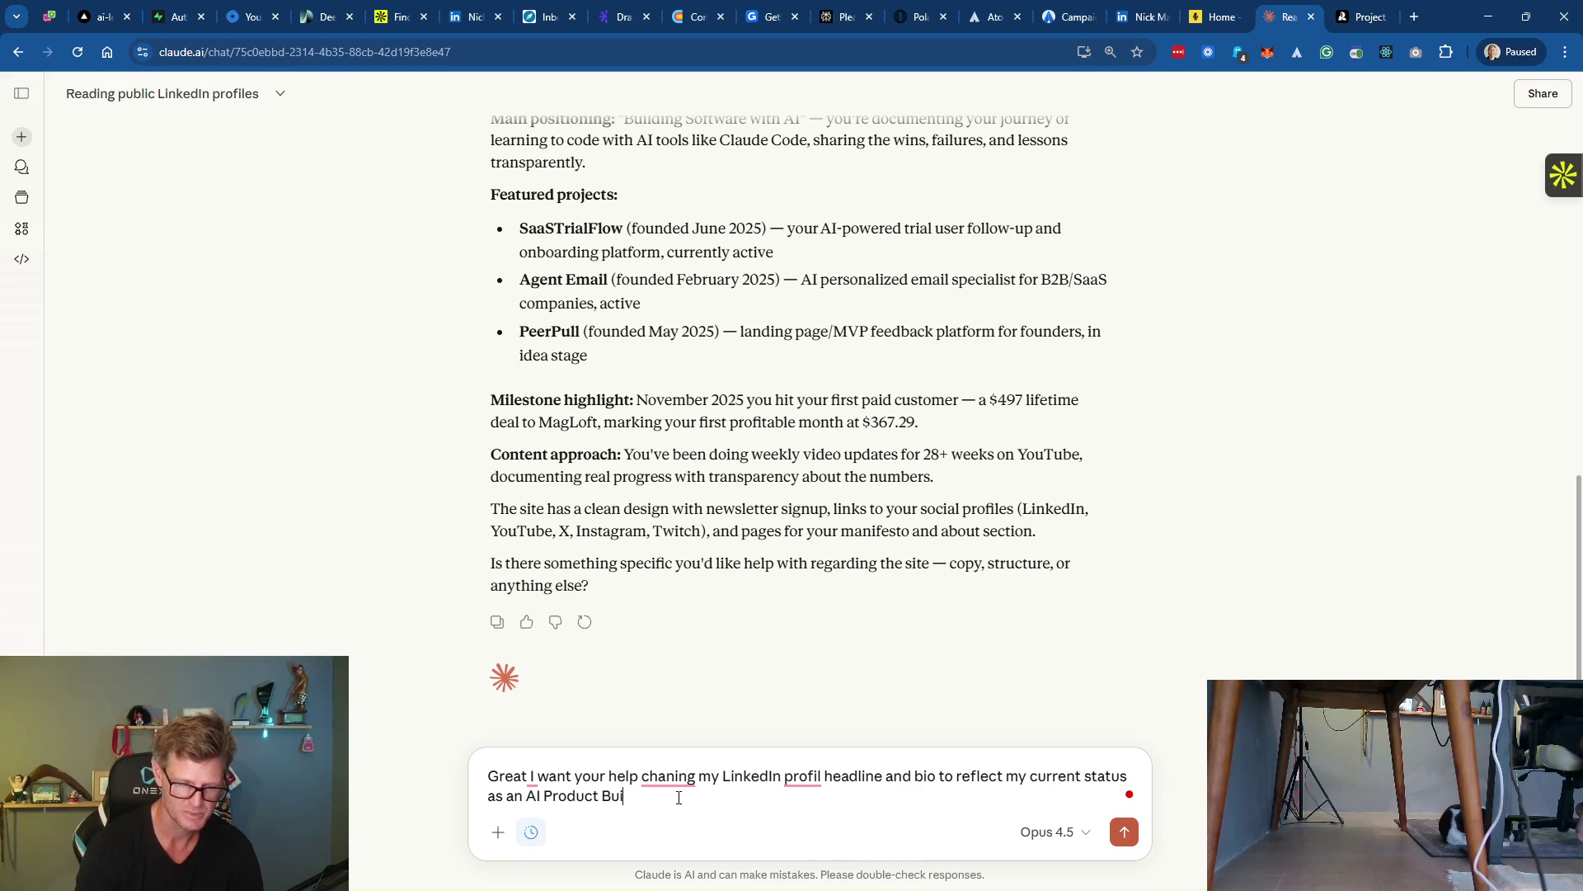
type("lder and Marketer. ")
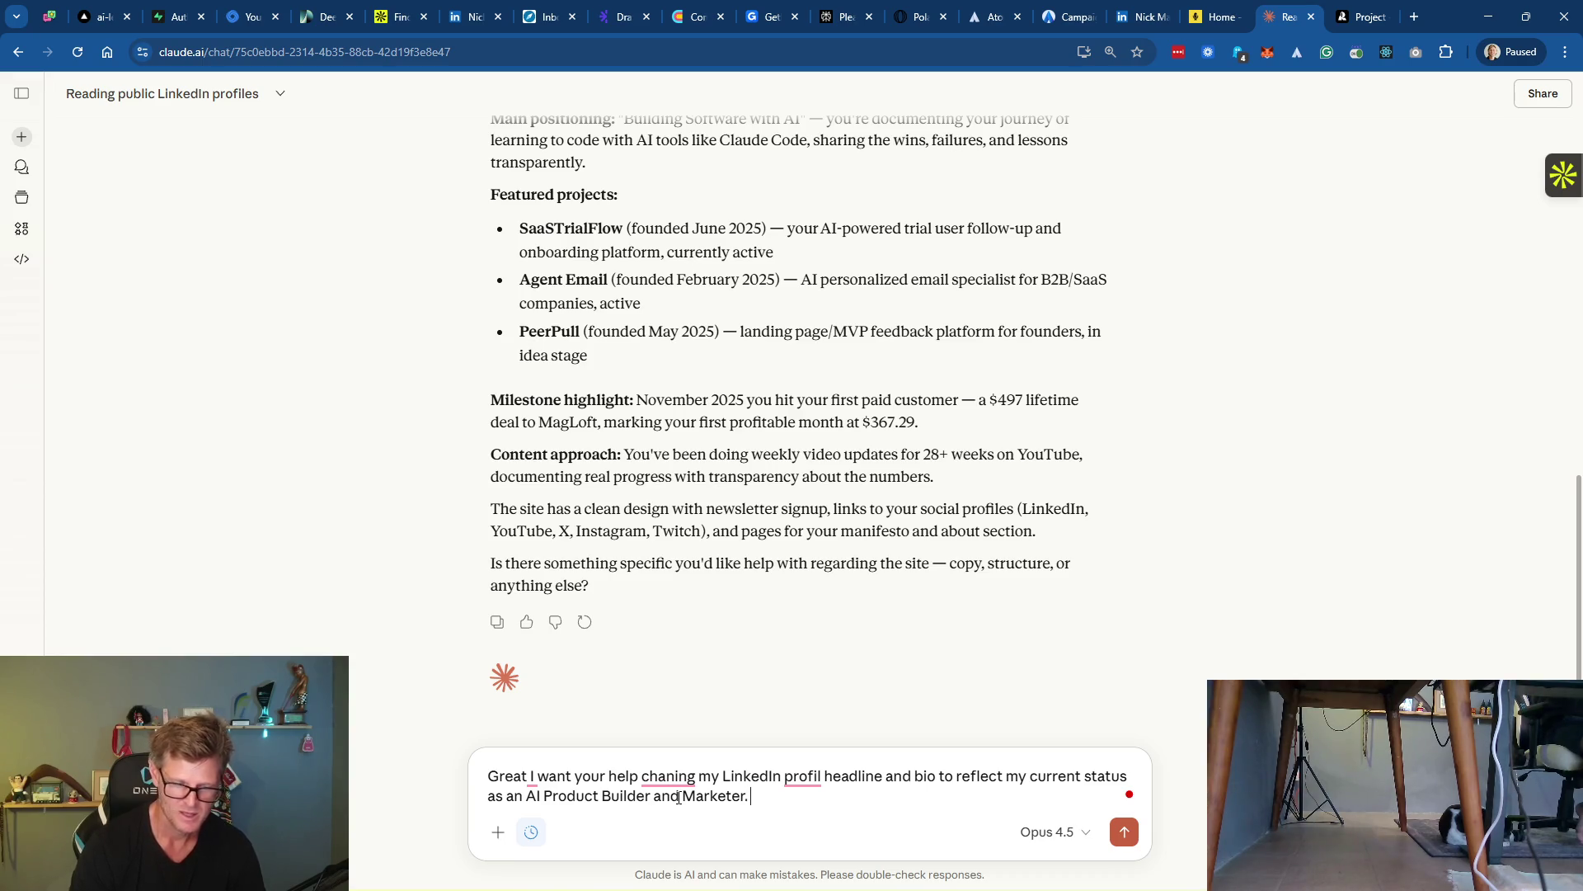
type("Use the infor")
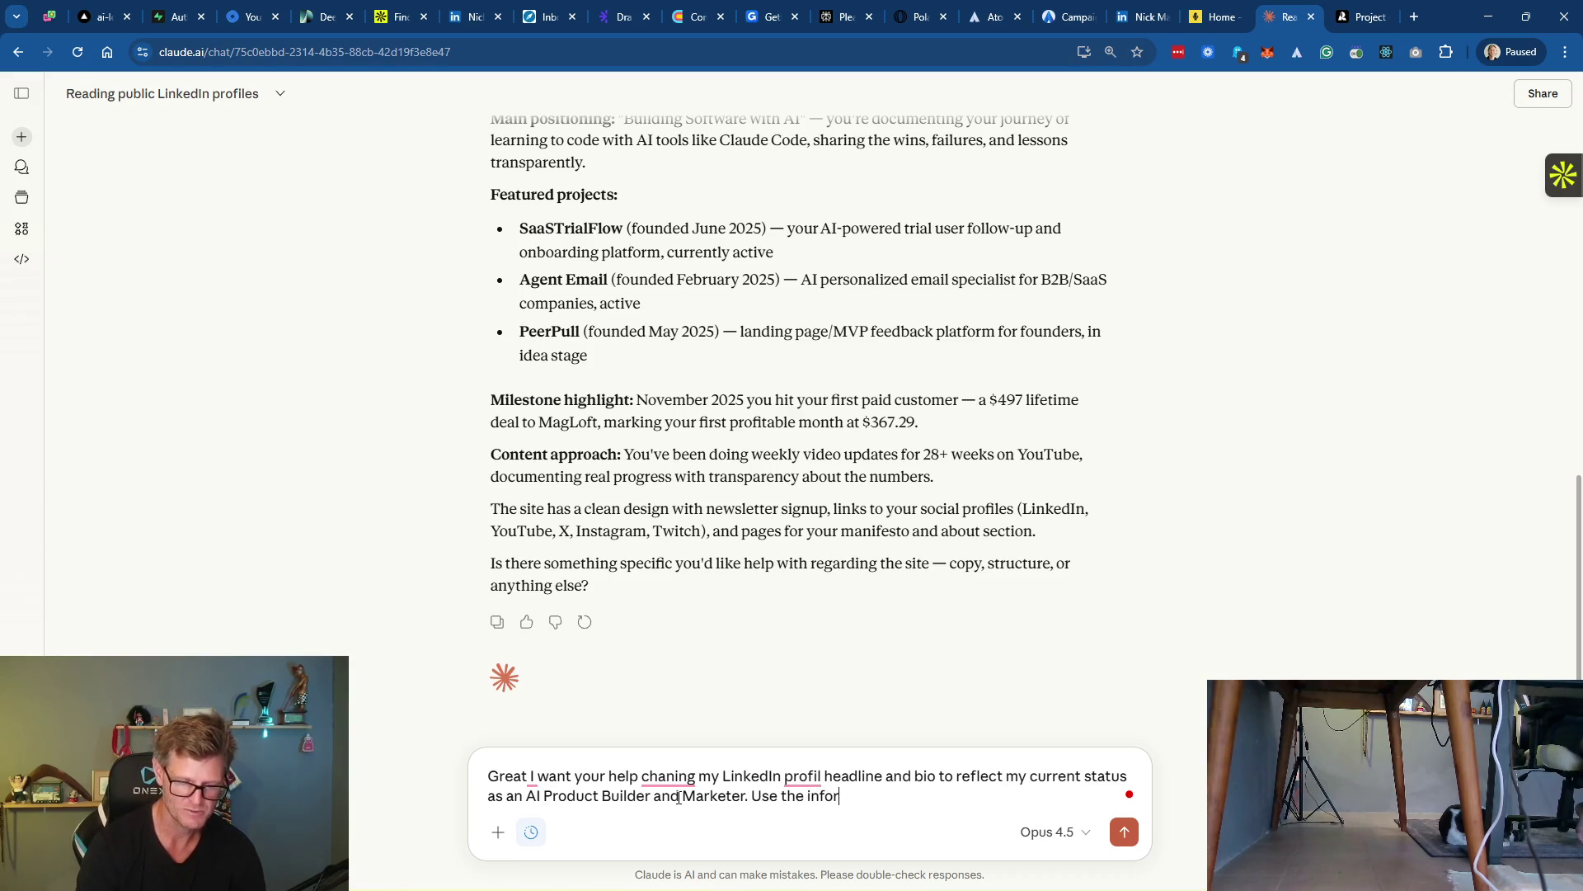
type("matiorom m")
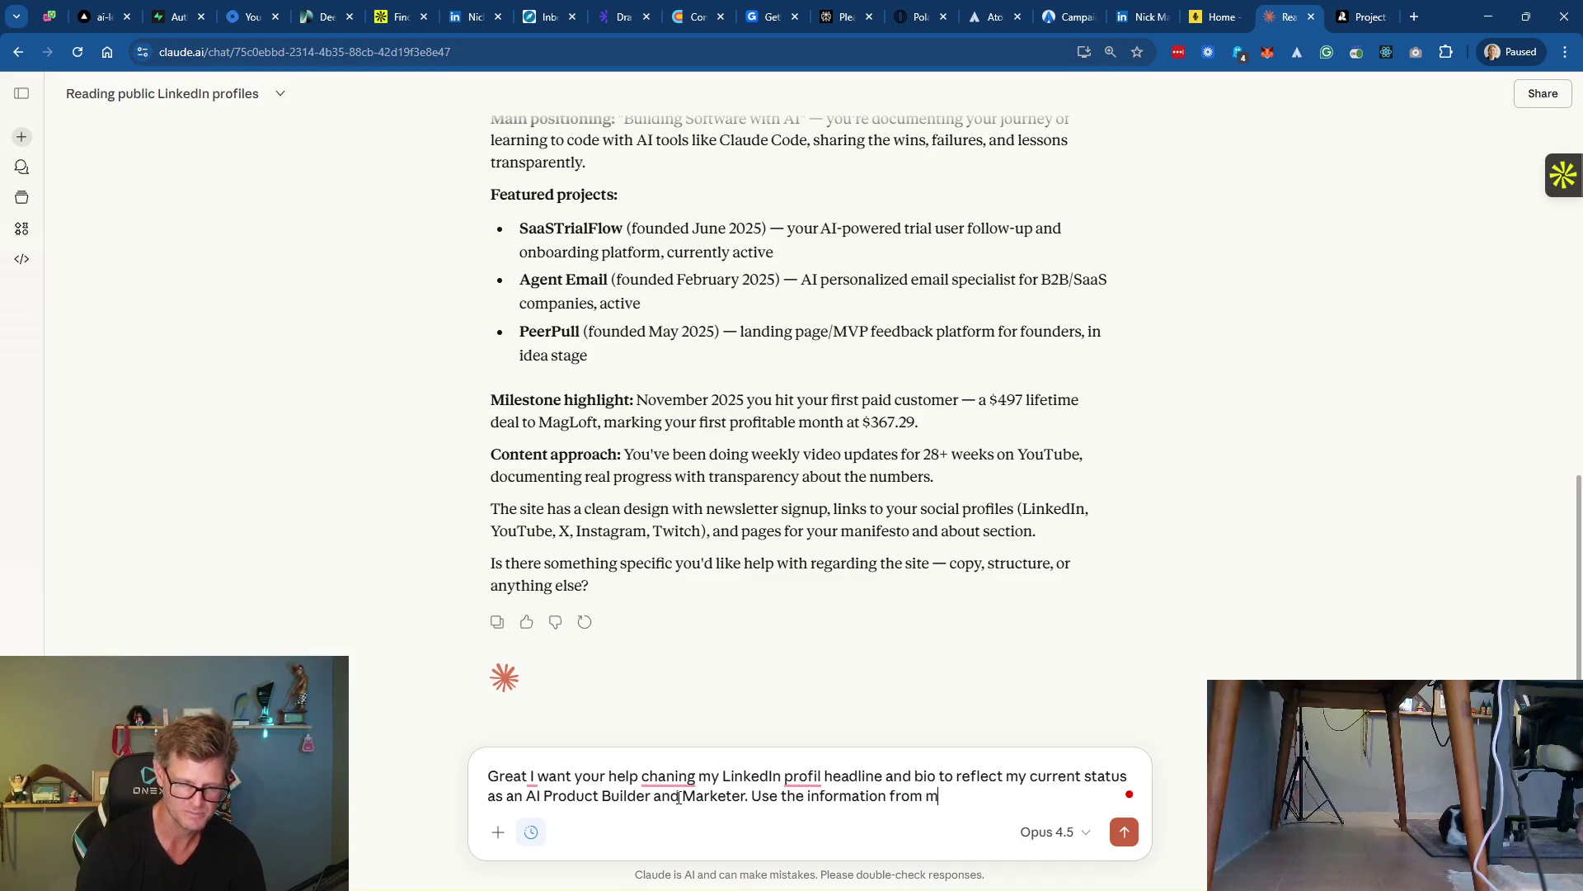
type("ebsite:")
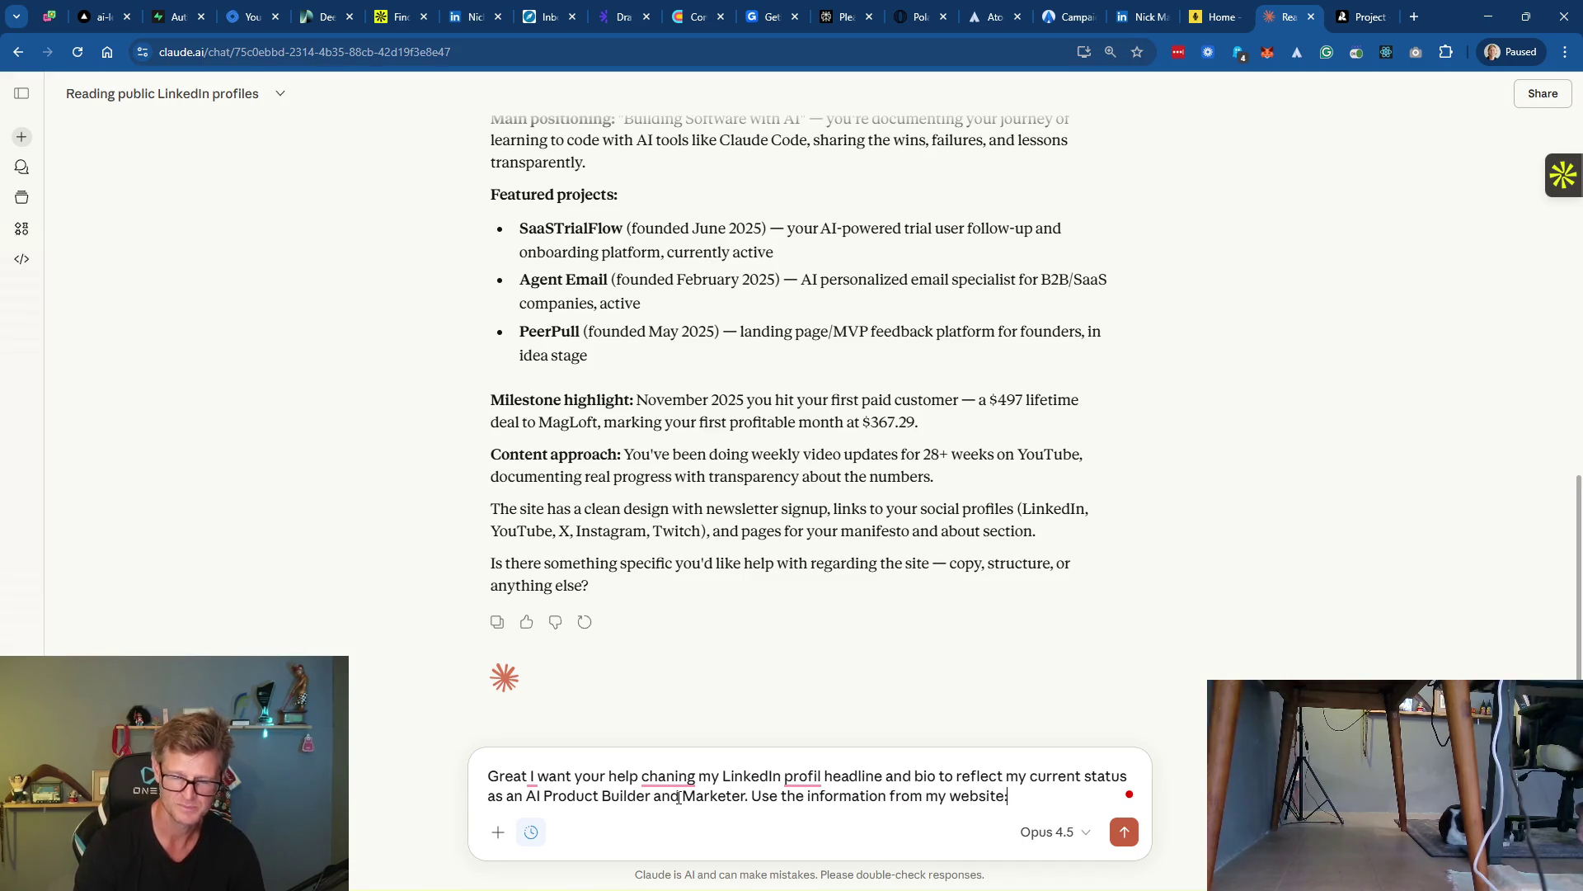
key("shift+Return")
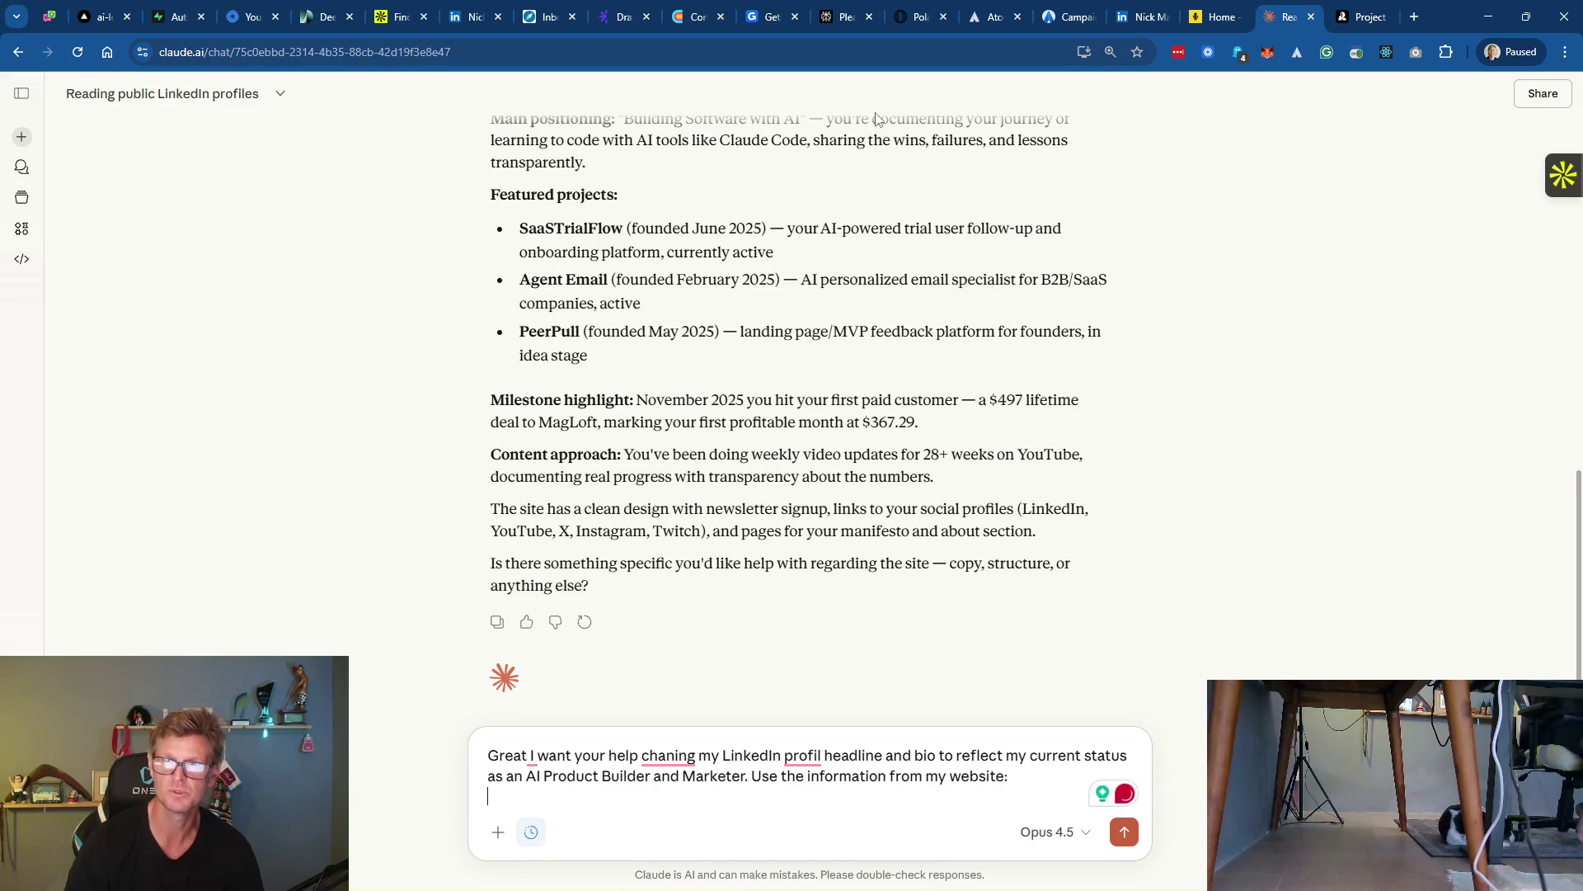
Open nickmartin.com in a new tab and copy the Manifesto page address
left_click(1415, 16)
type("nickmartin.com")
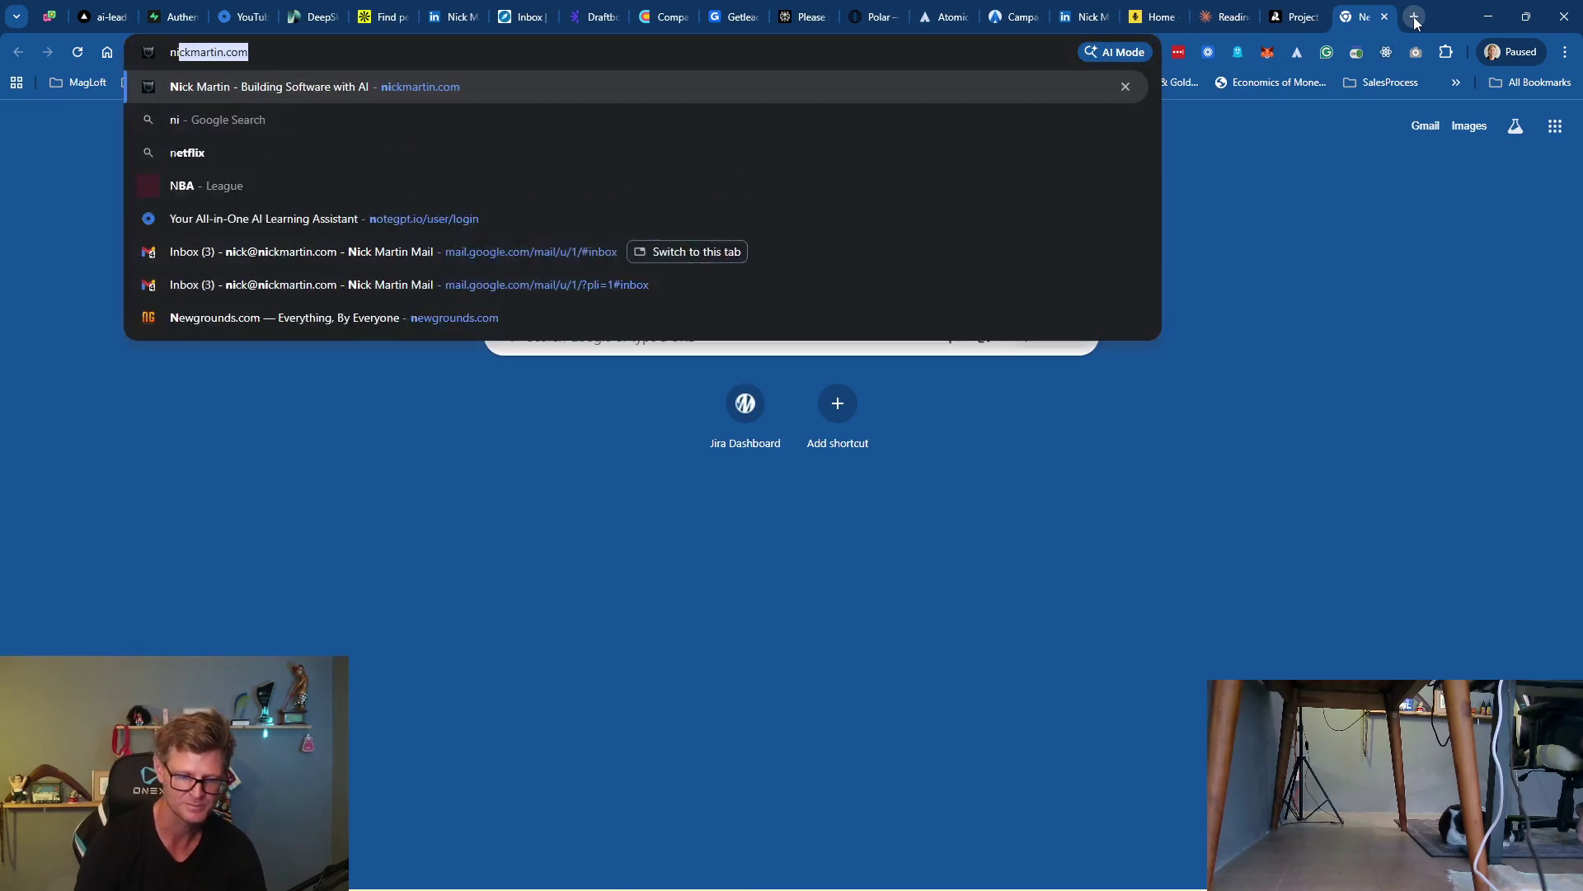
key("Return")
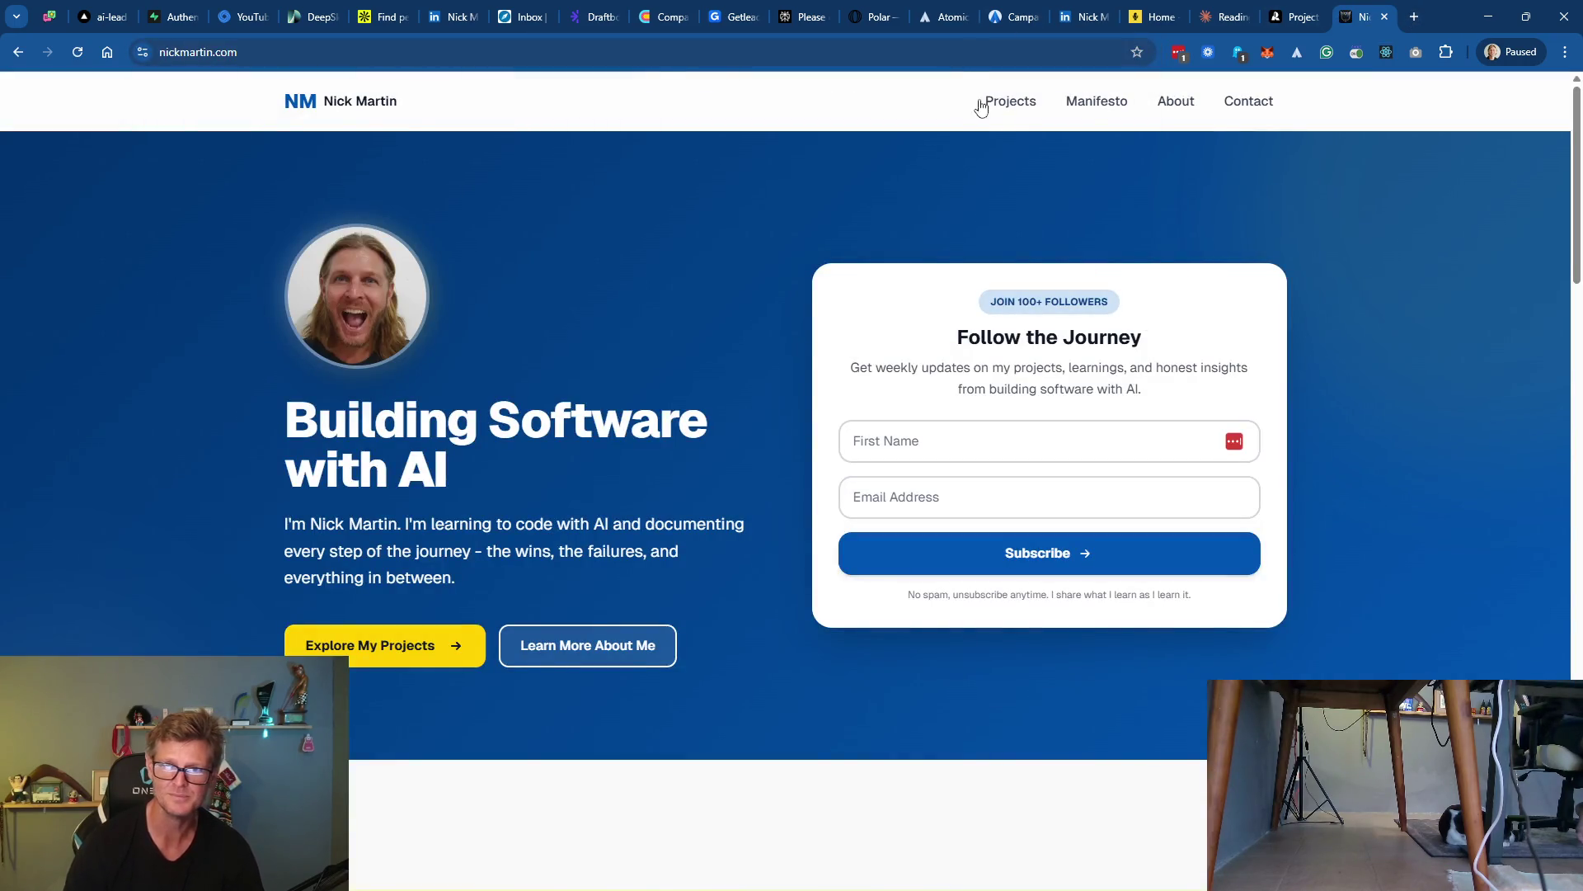
left_click(1108, 104)
left_click(475, 55)
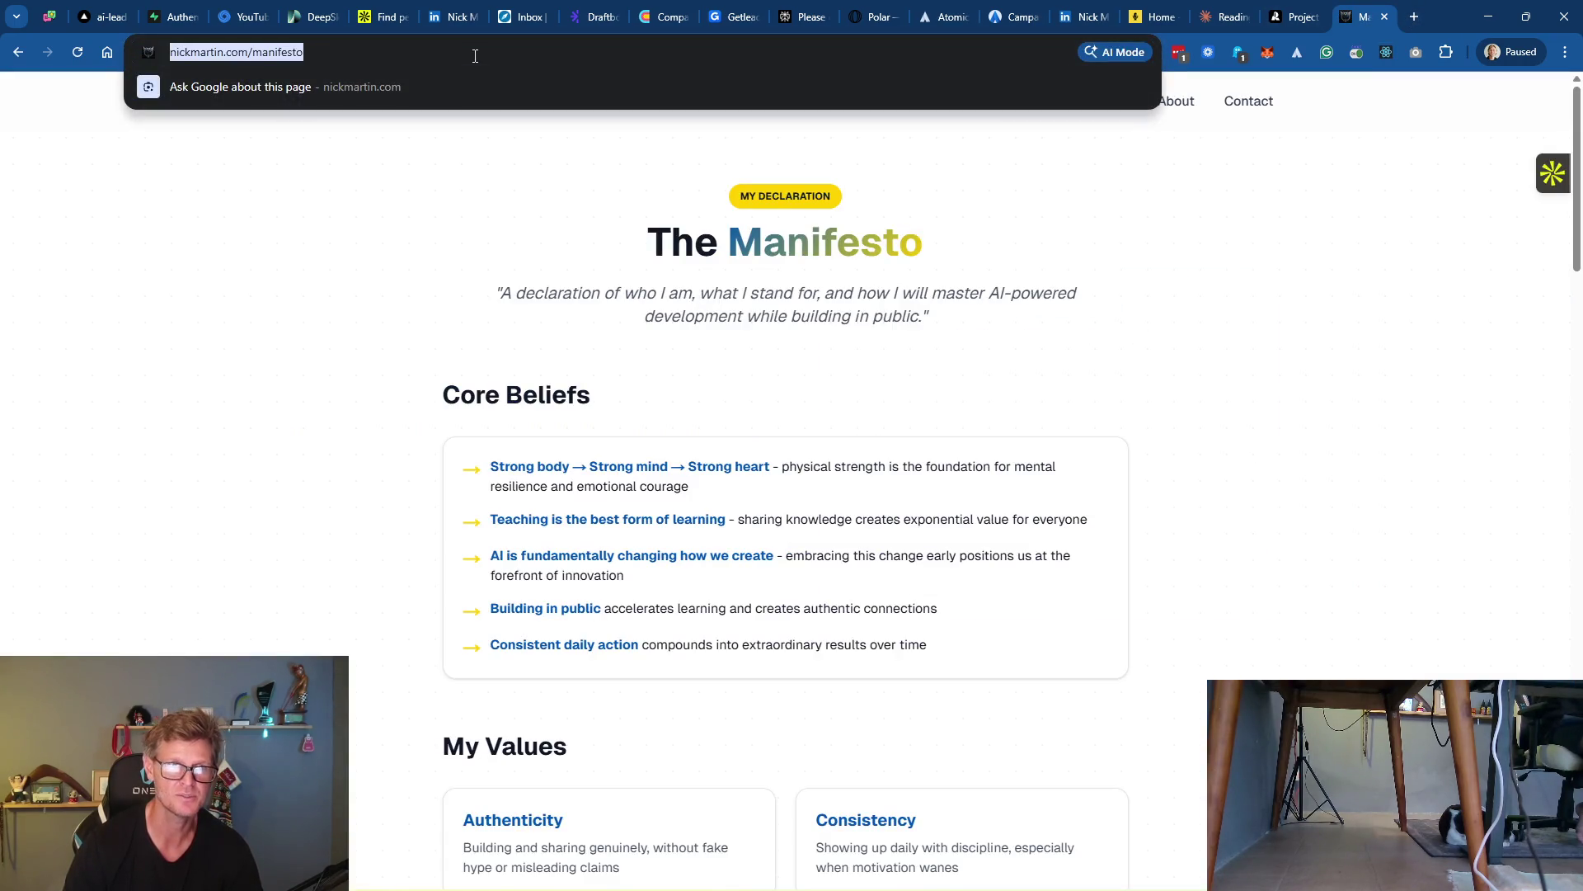
Paste the nickmartin.com homepage and Manifesto links on separate lines in the Claude draft
left_click(1229, 18)
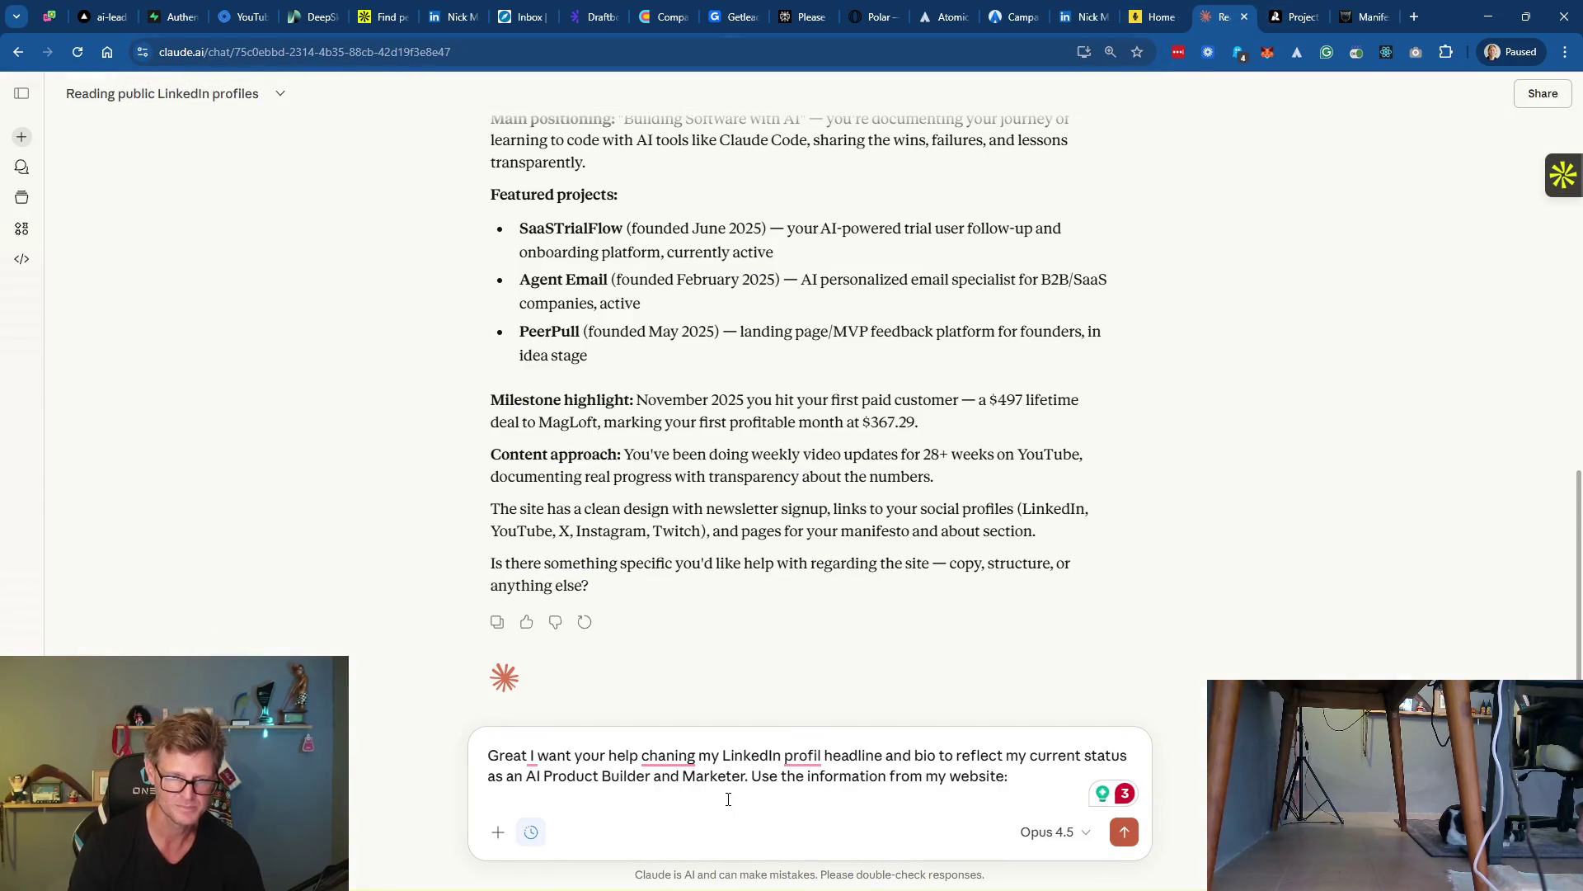
type("https://www.nickmartin.com/manifesto")
key("BackSpace")
key("BackSpace")
key("BackSpace")
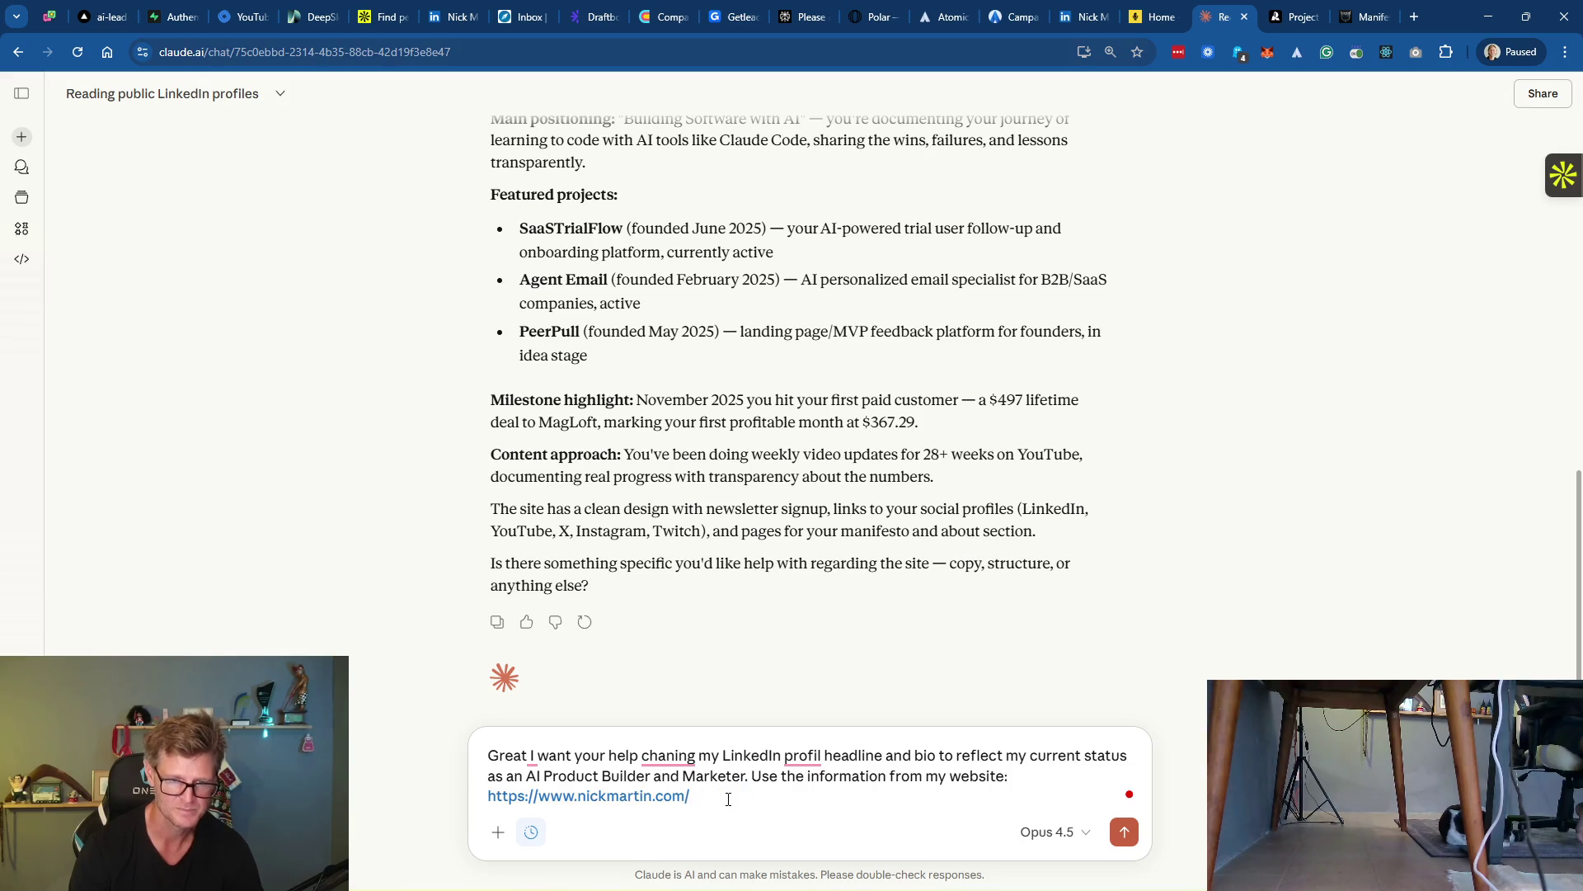
key("shift+Return")
type("https://www.nickmartin.com/manifesto")
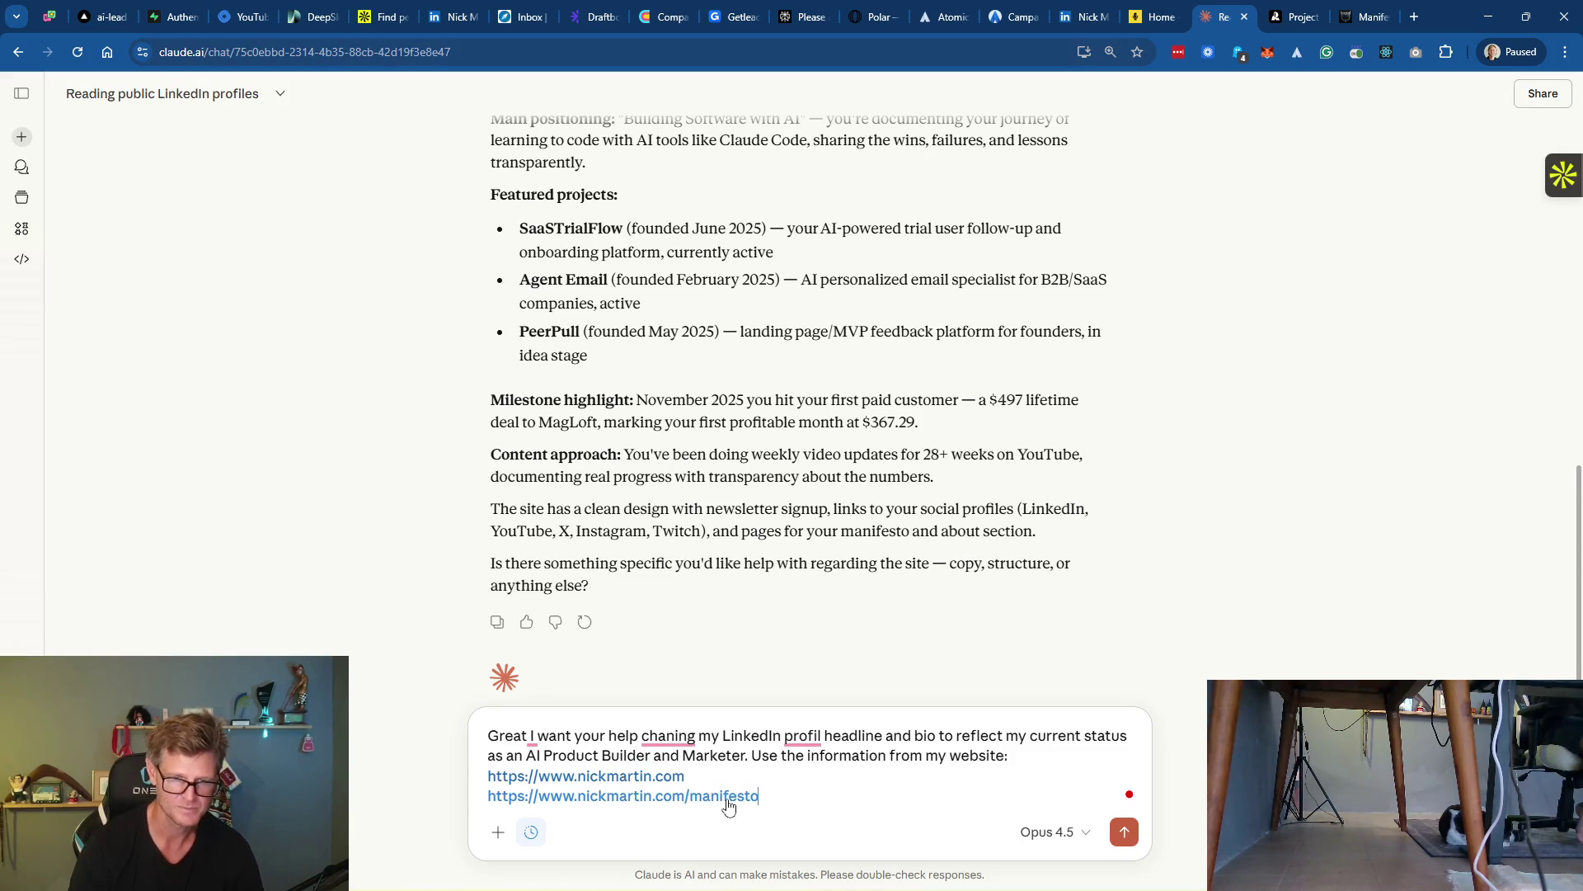
key("shift+Return")
Copy the nickmartin.com About page address and return to the Claude draft
left_click(1364, 16)
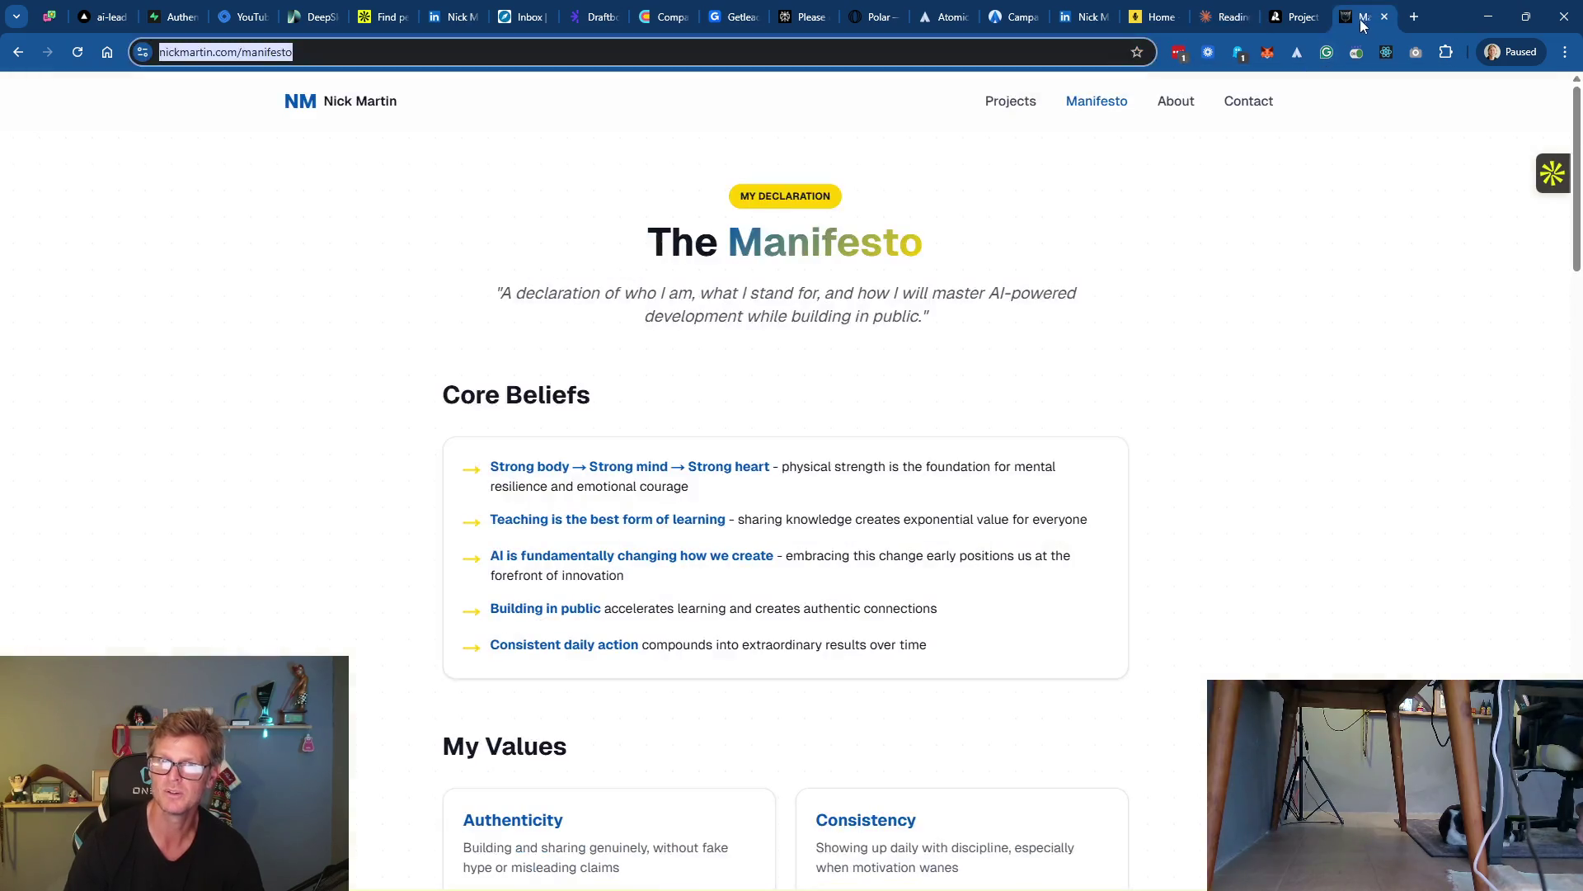
left_click(1174, 106)
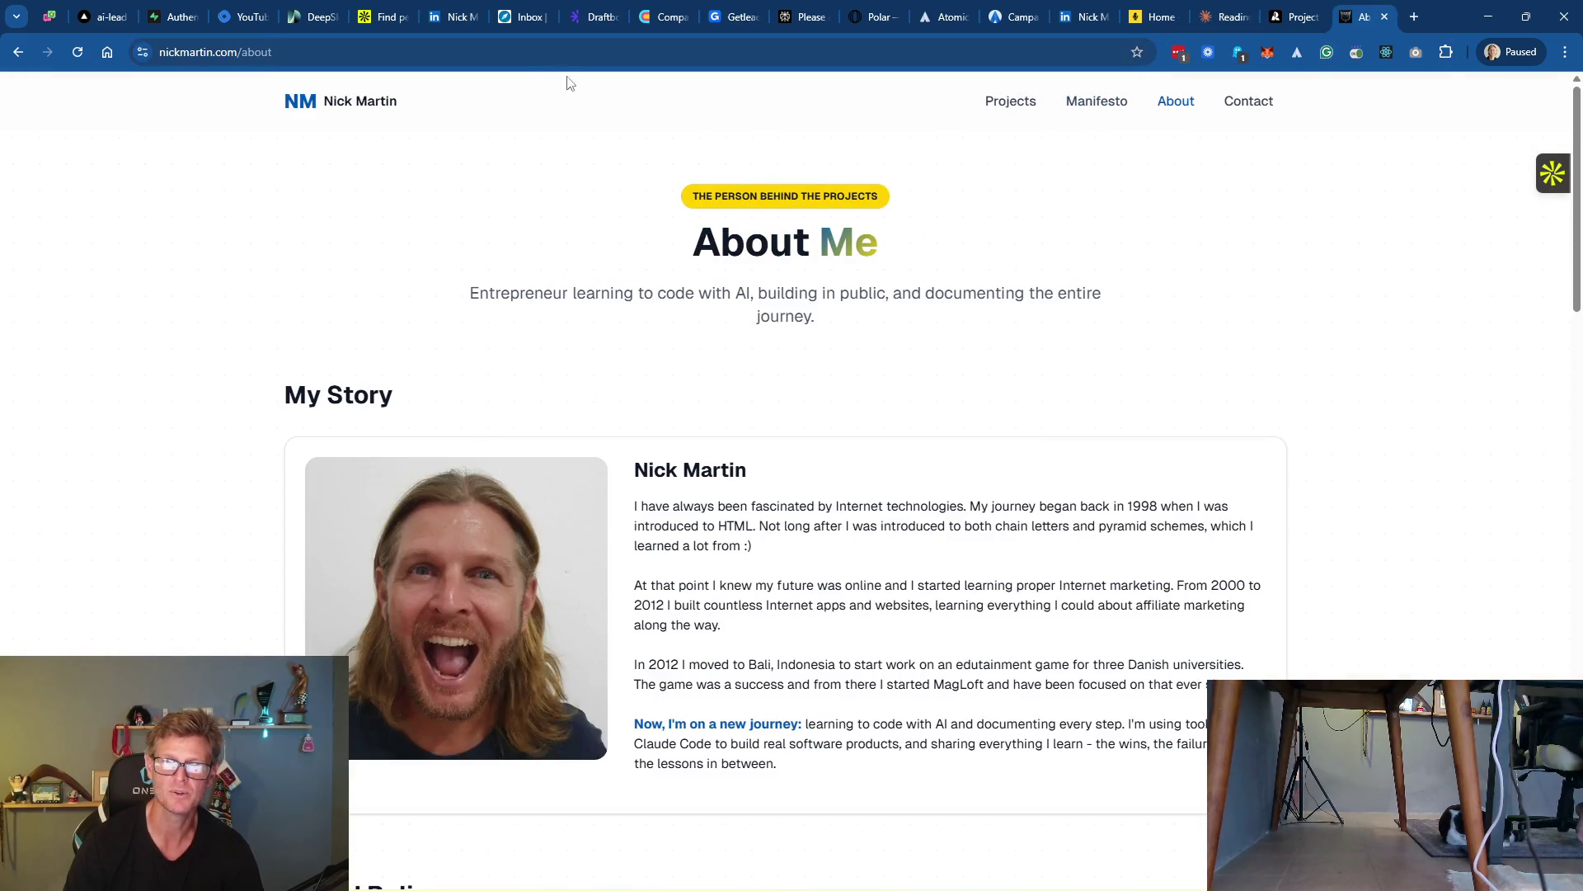
left_click(495, 51)
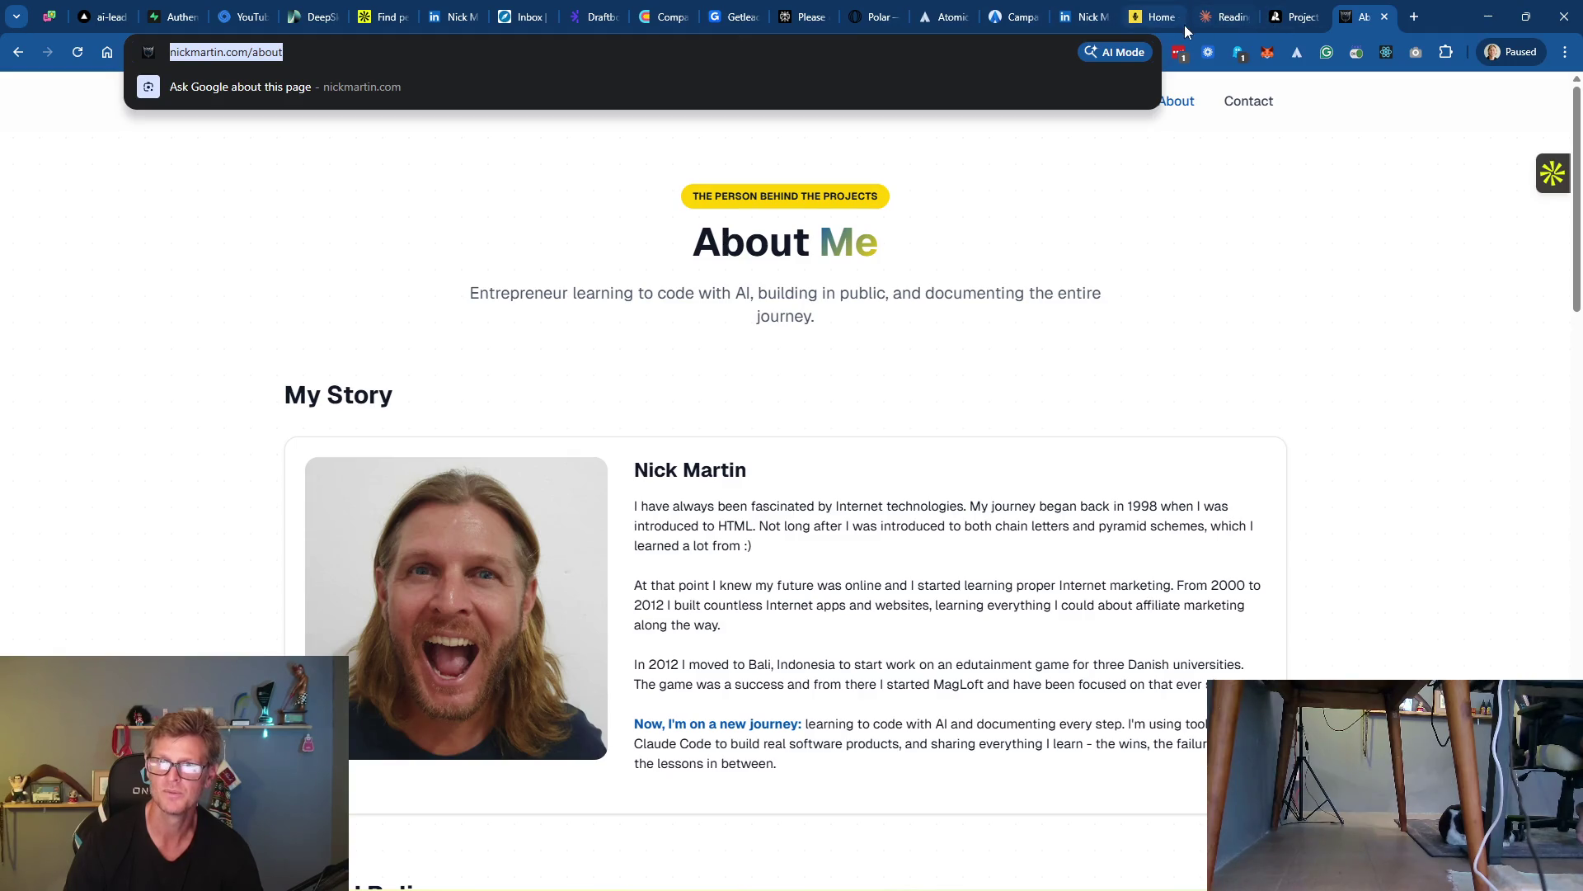
left_click(1085, 17)
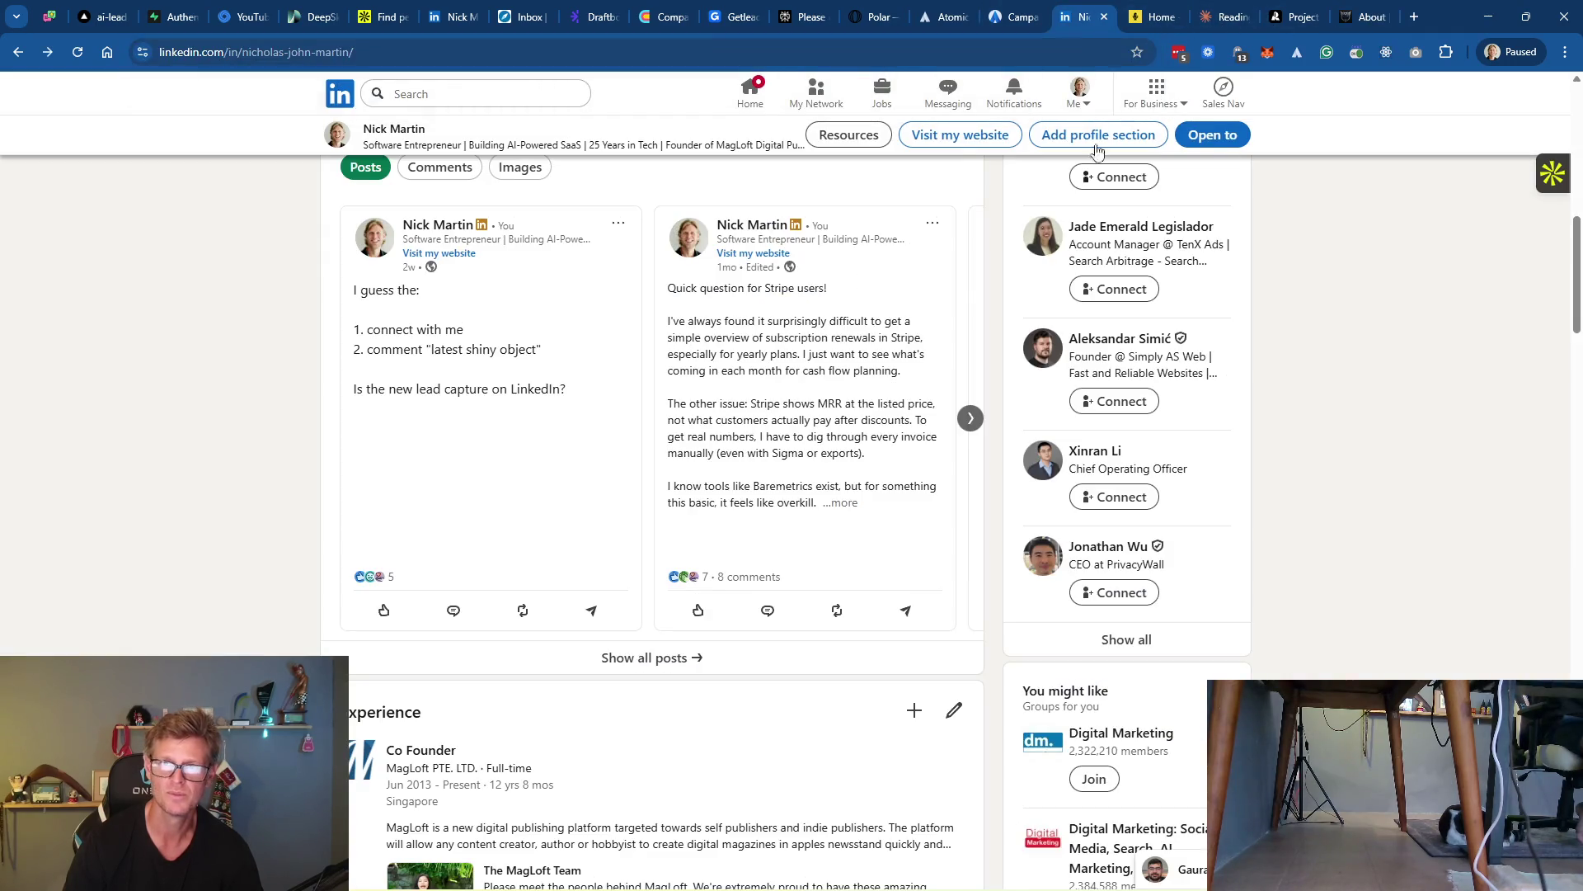
left_click(1223, 16)
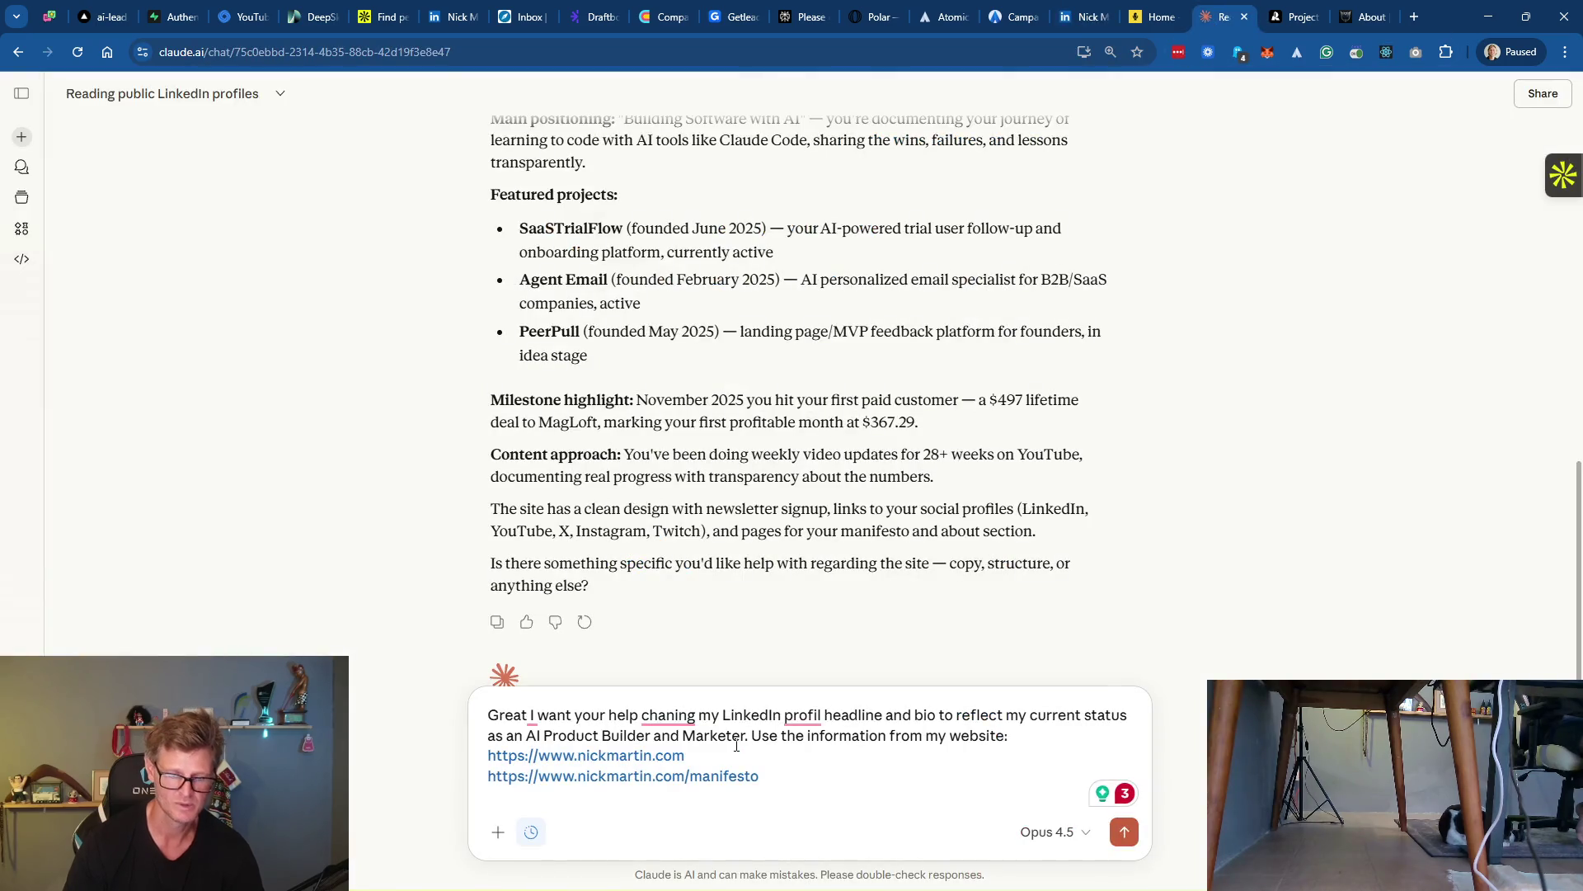
Add the About page link, a request for three new headline and bio suggestions, and a Headline line
type("https://www.nickmartin.com/about")
key("shift+Return")
key("shift+Return")
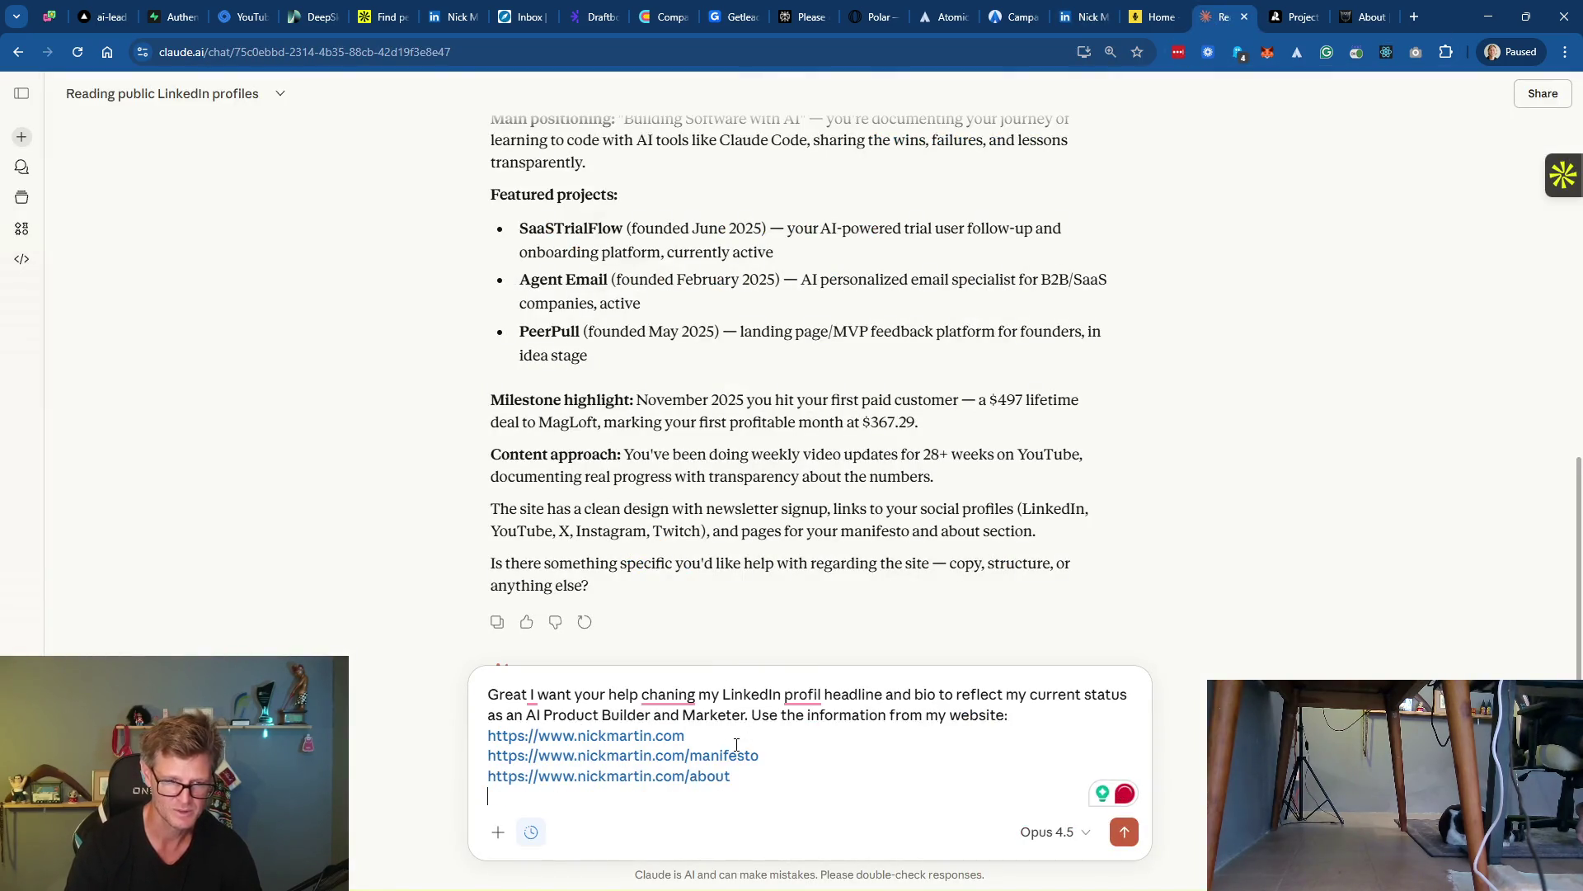
type("Then W")
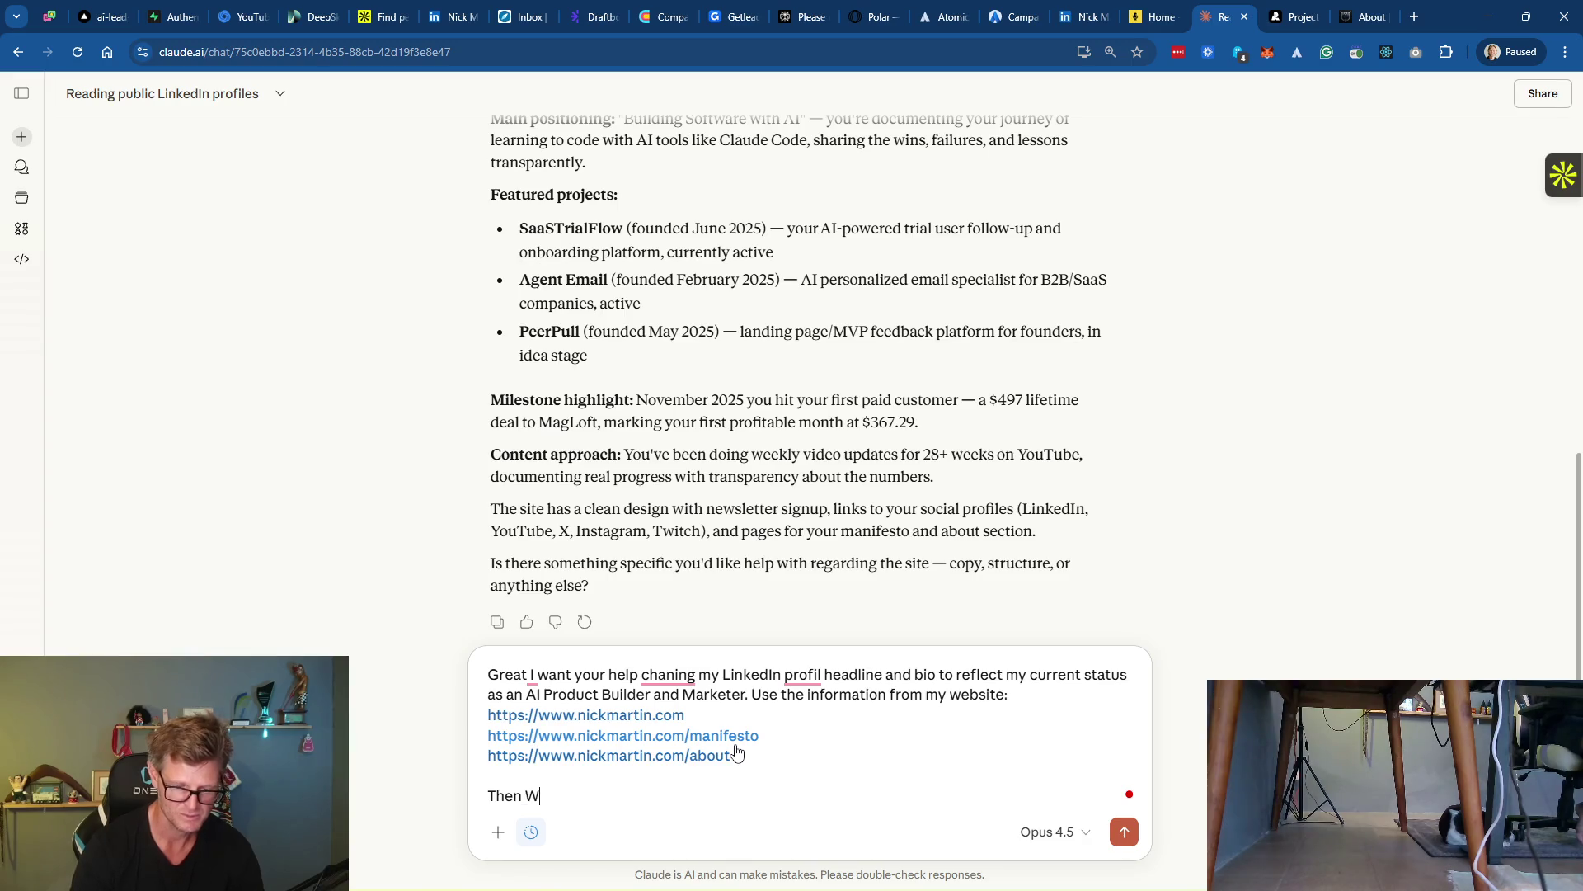
type("roi")
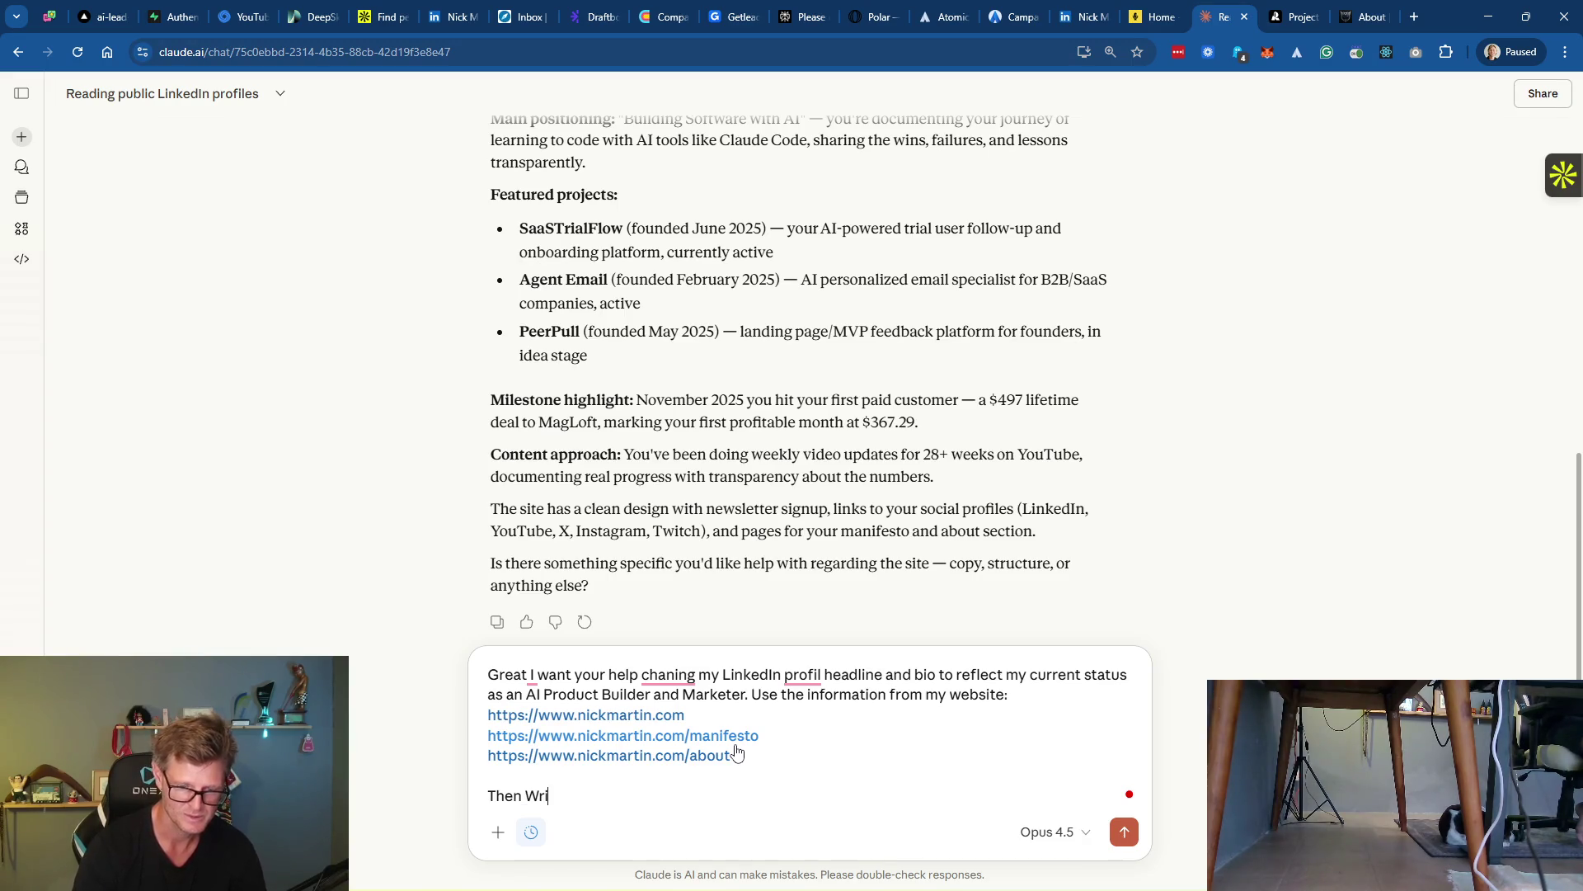
type("te 3")
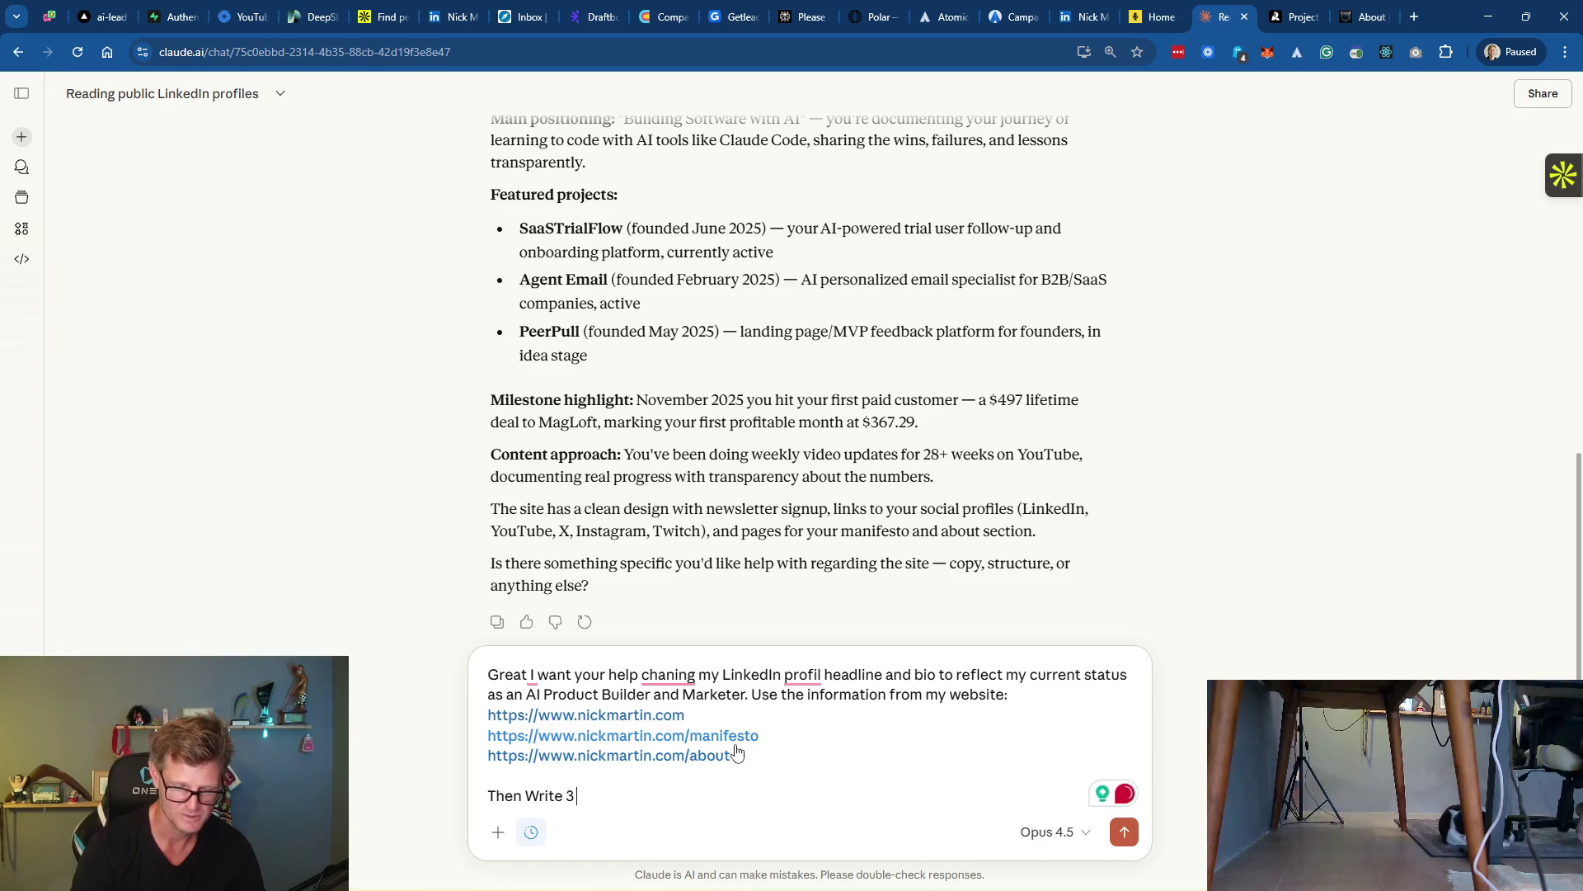
type(" suggestions for new")
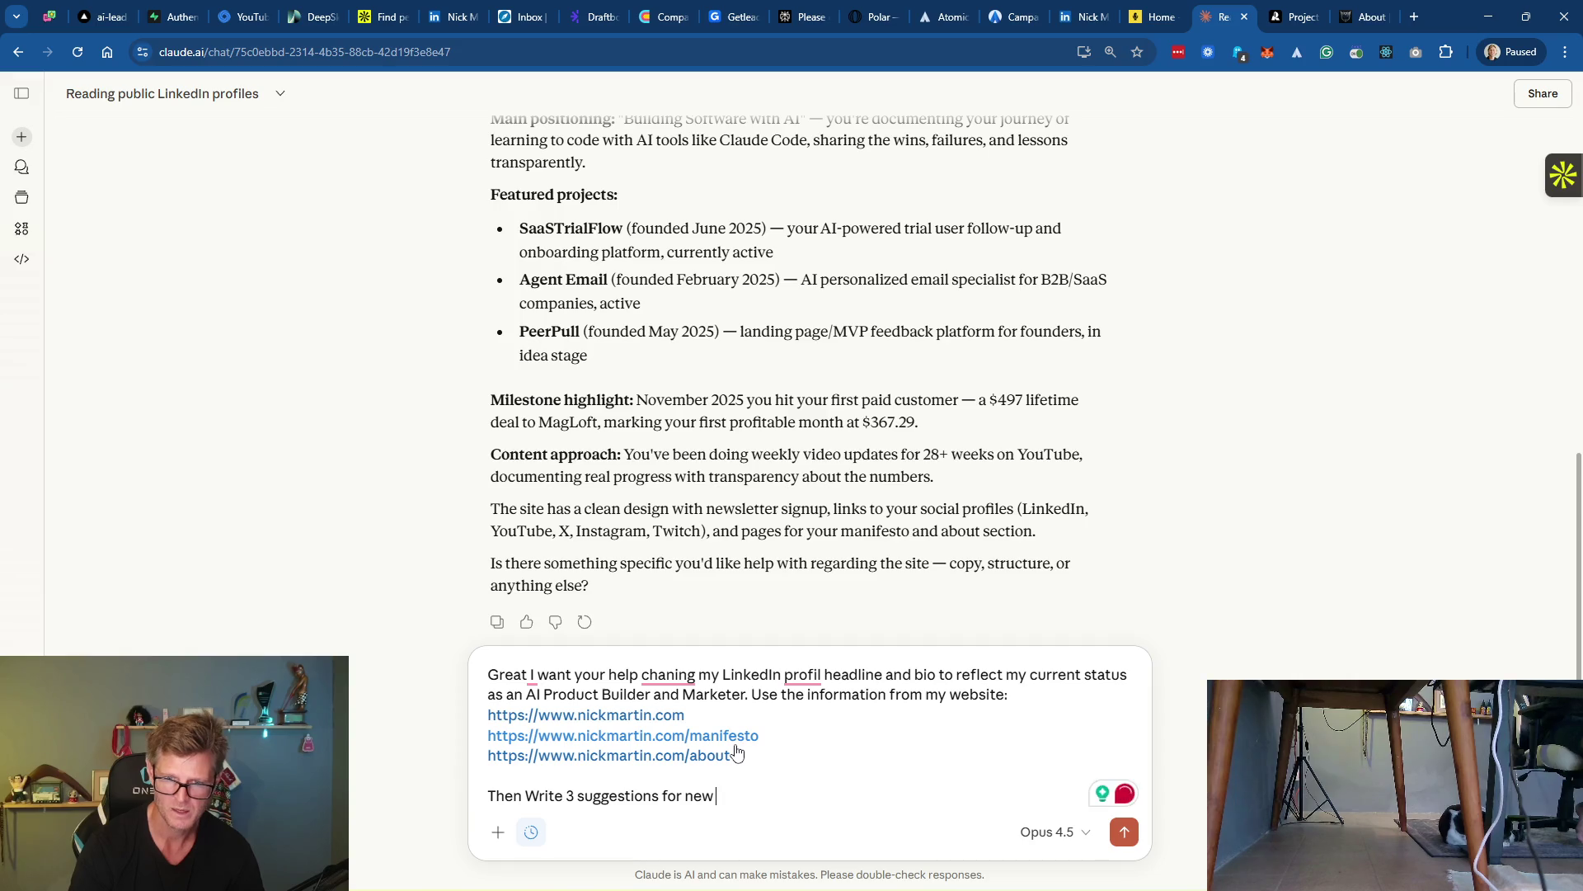
type(" headline and bio (")
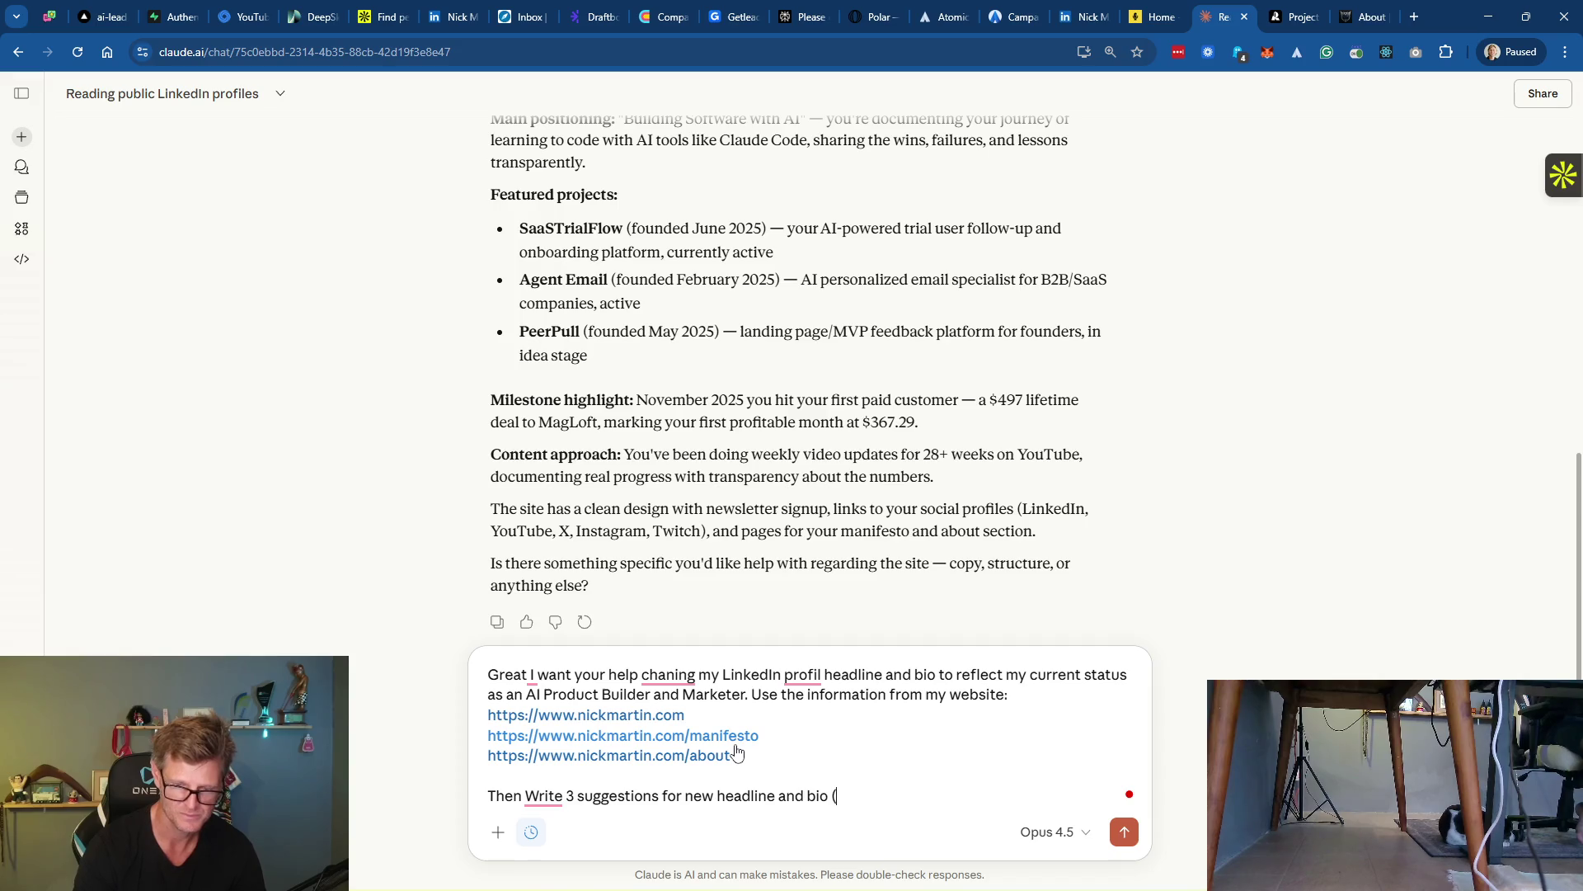
type("current")
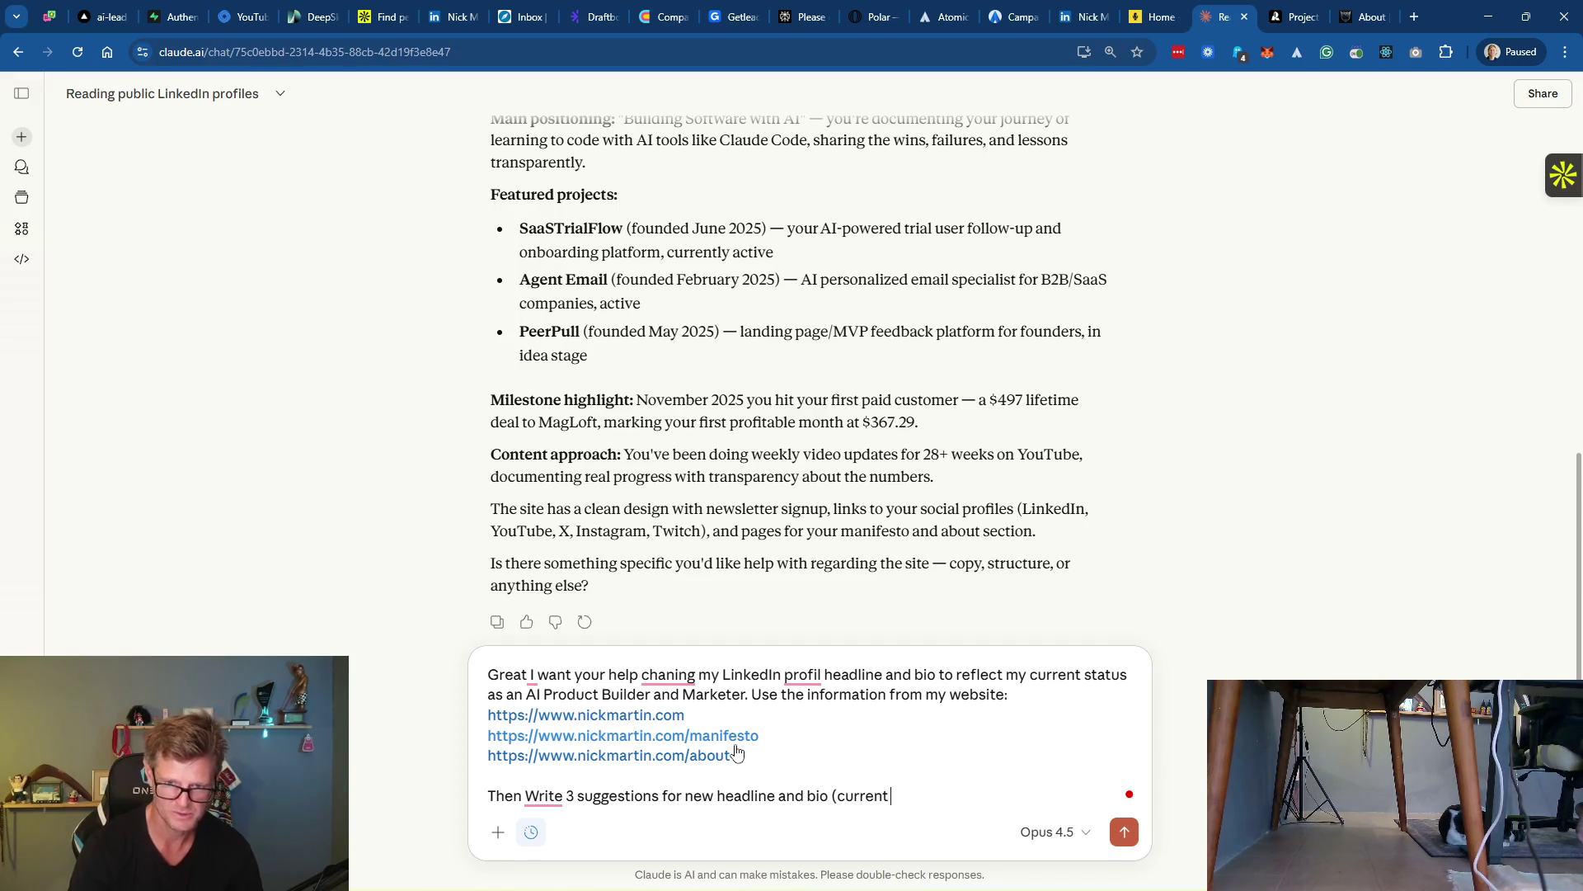
type(" headline and b")
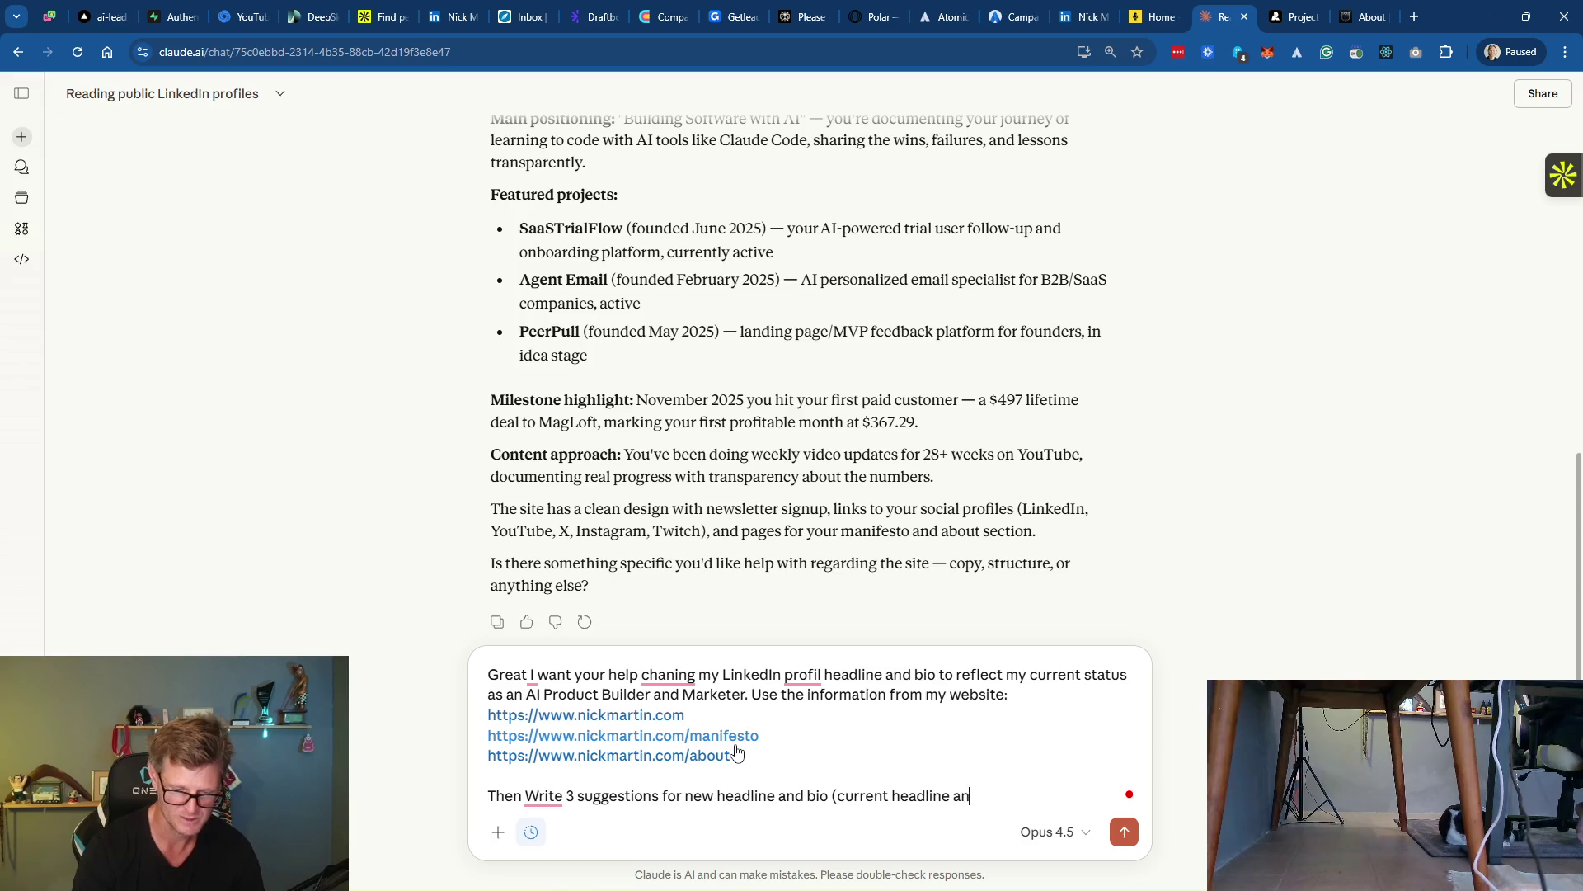
type("io below")
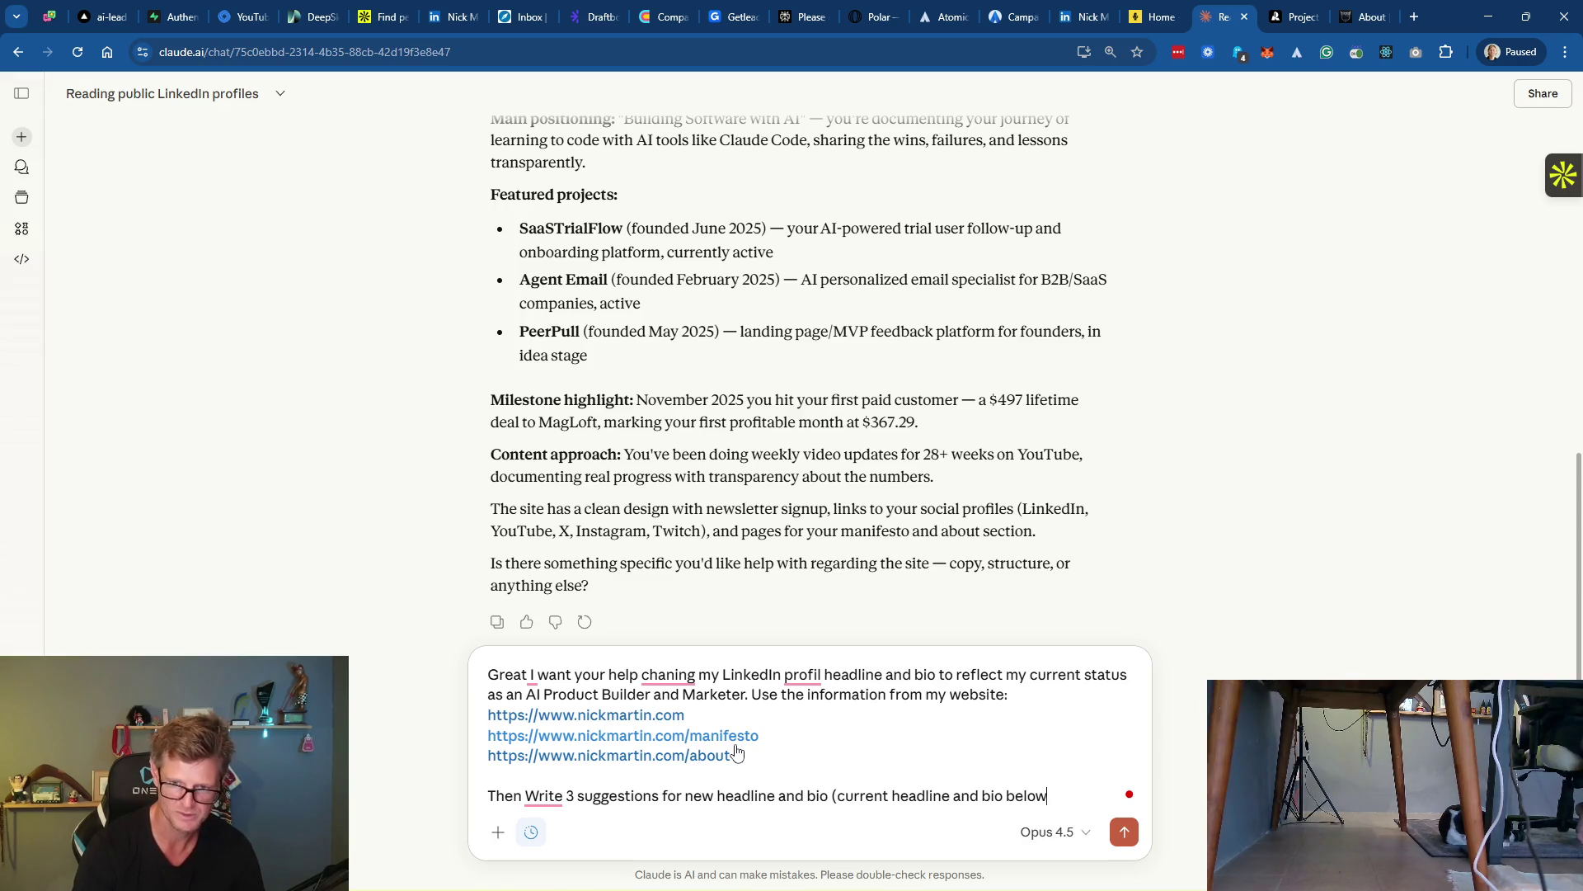
type(")")
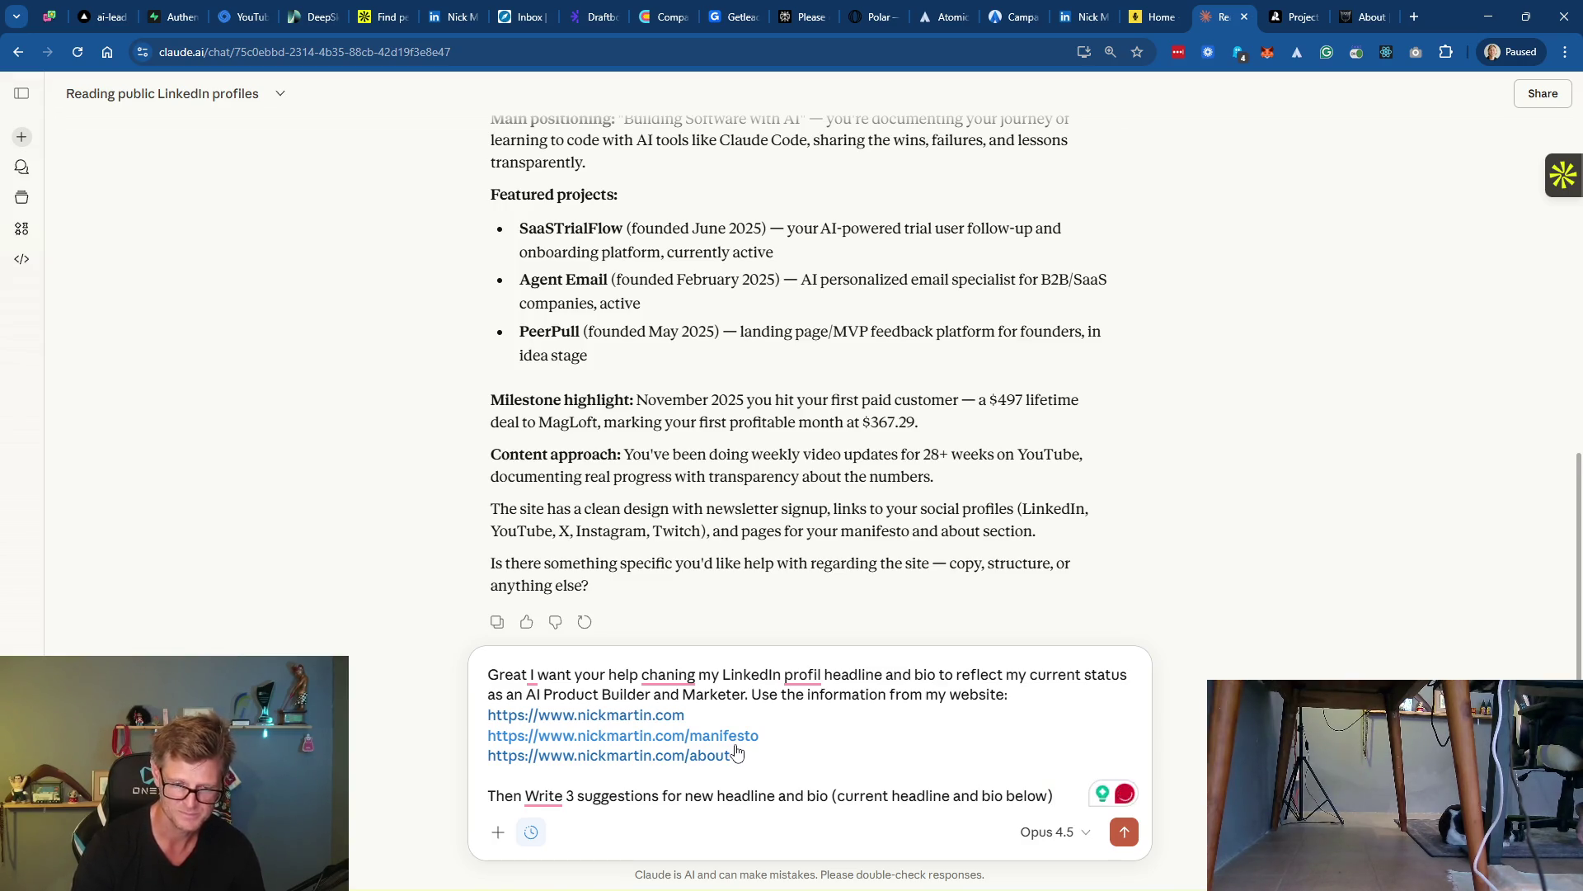
key("shift+Return")
key("shift+Return")
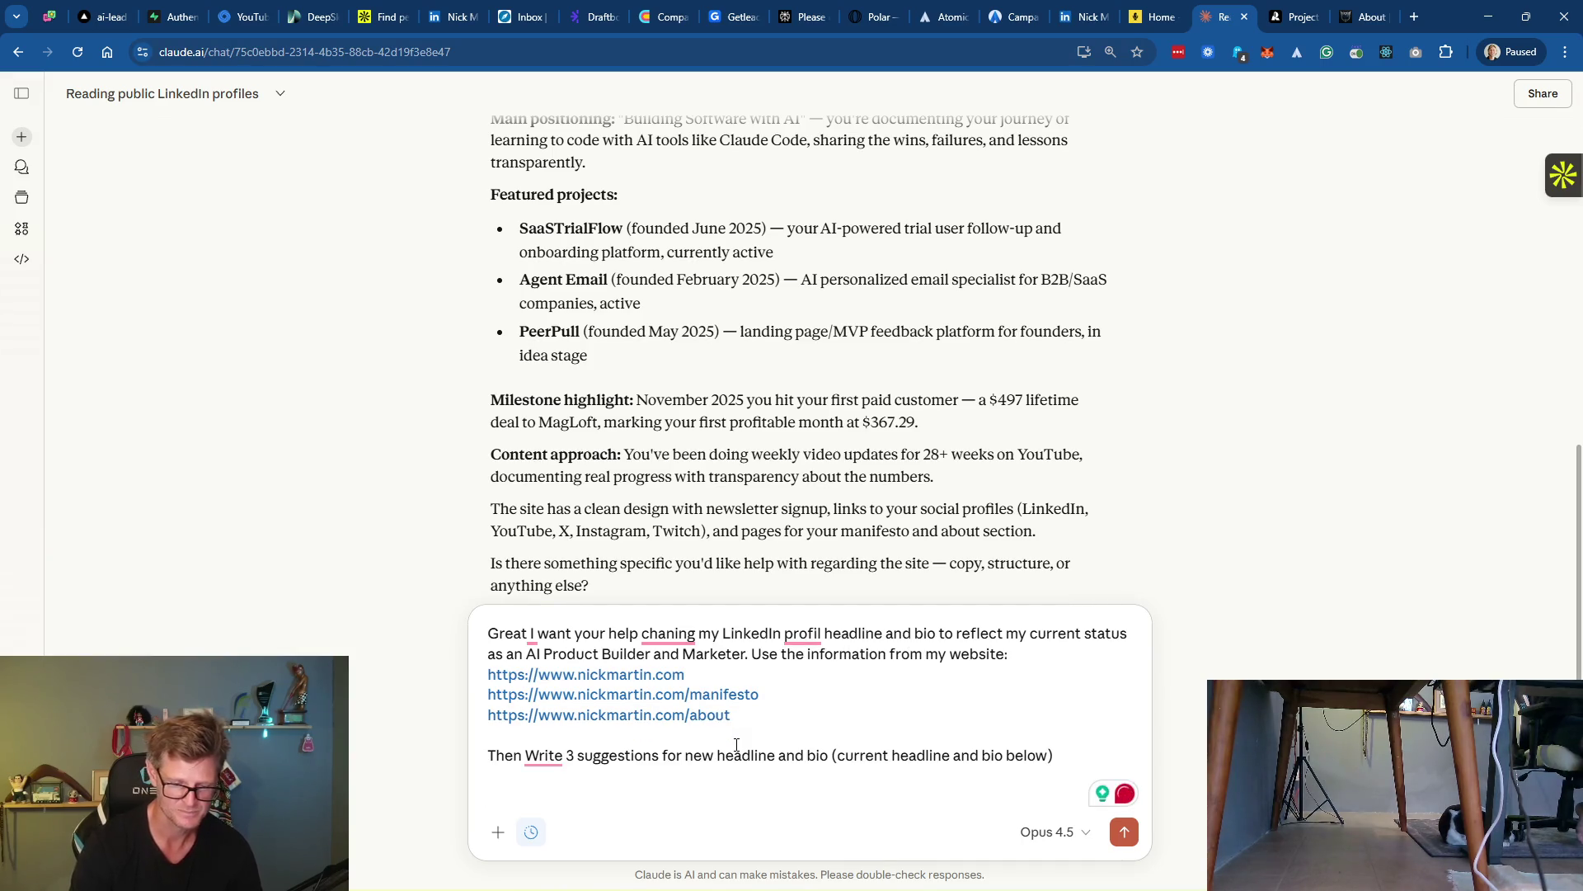
type("Bio")
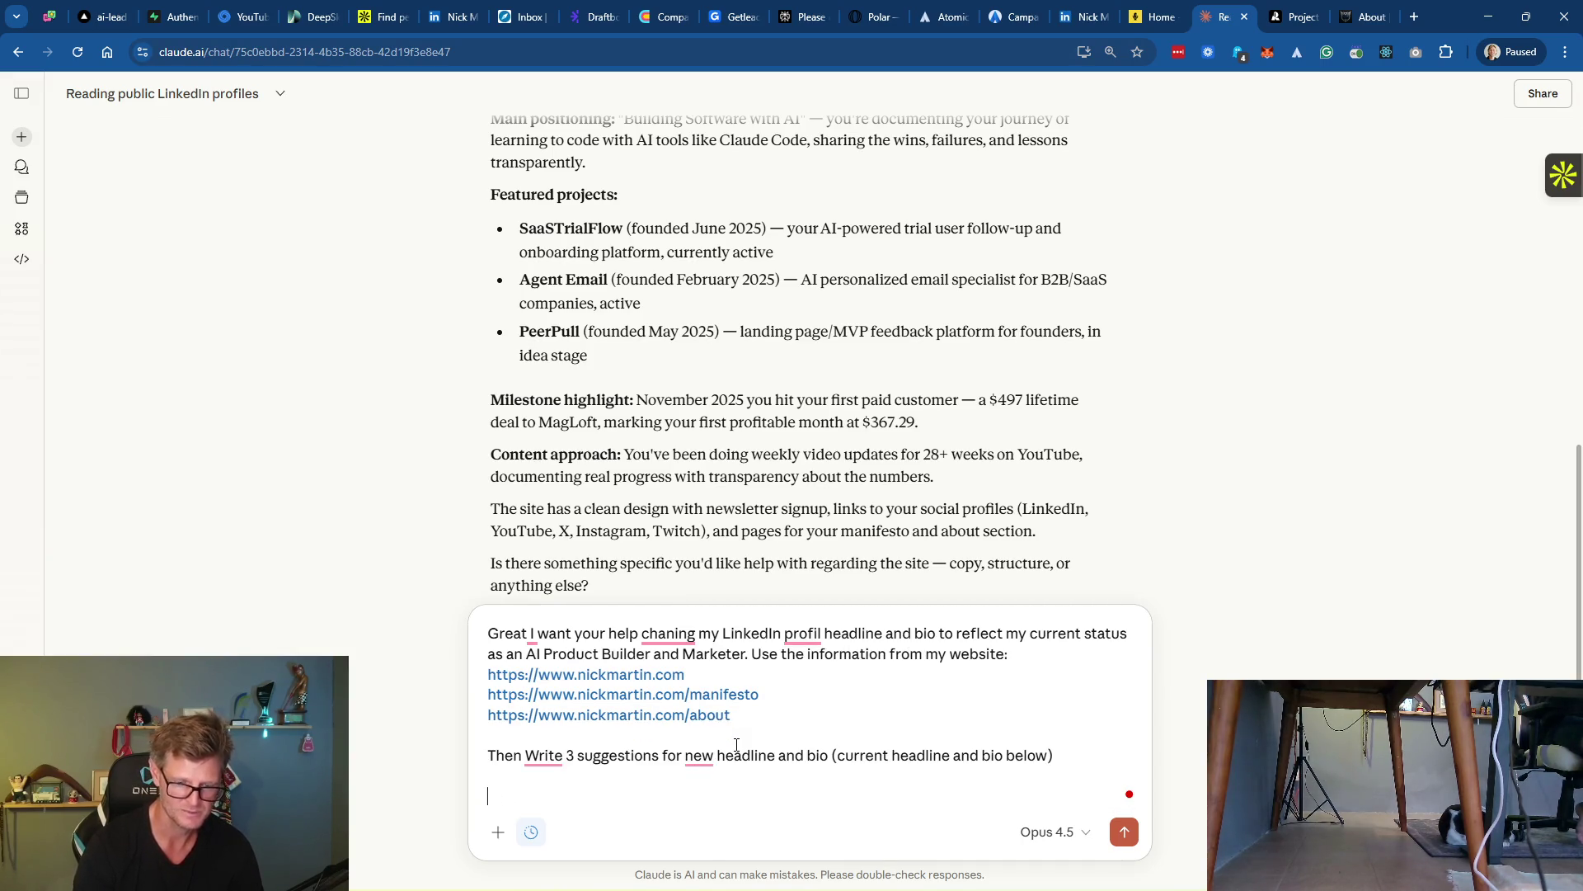
type("adline:")
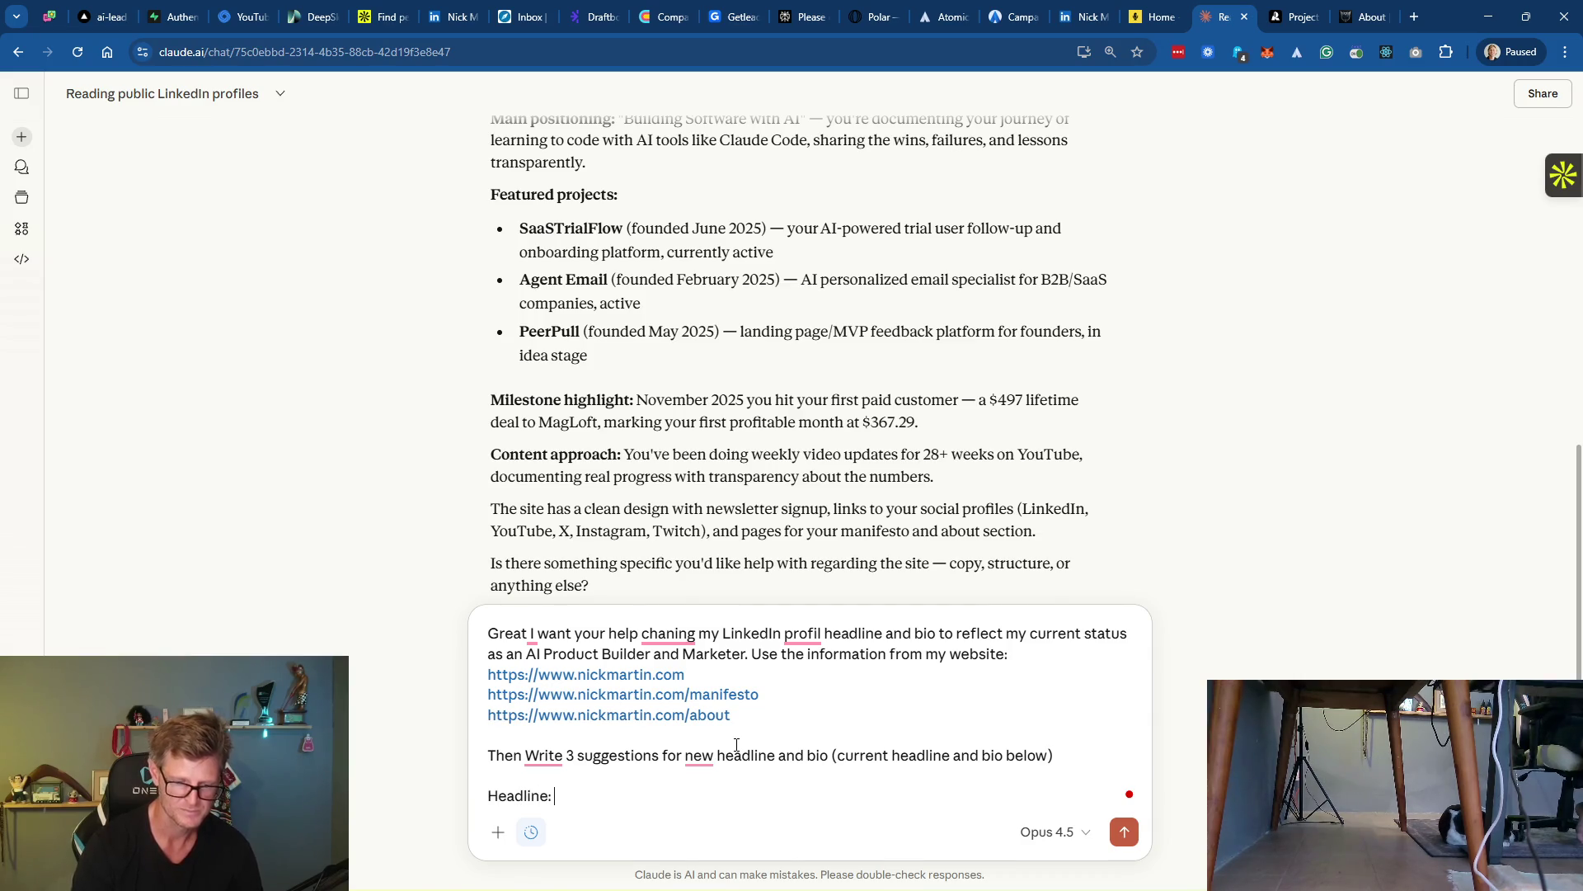
type("https://www.nickmartin.com/about")
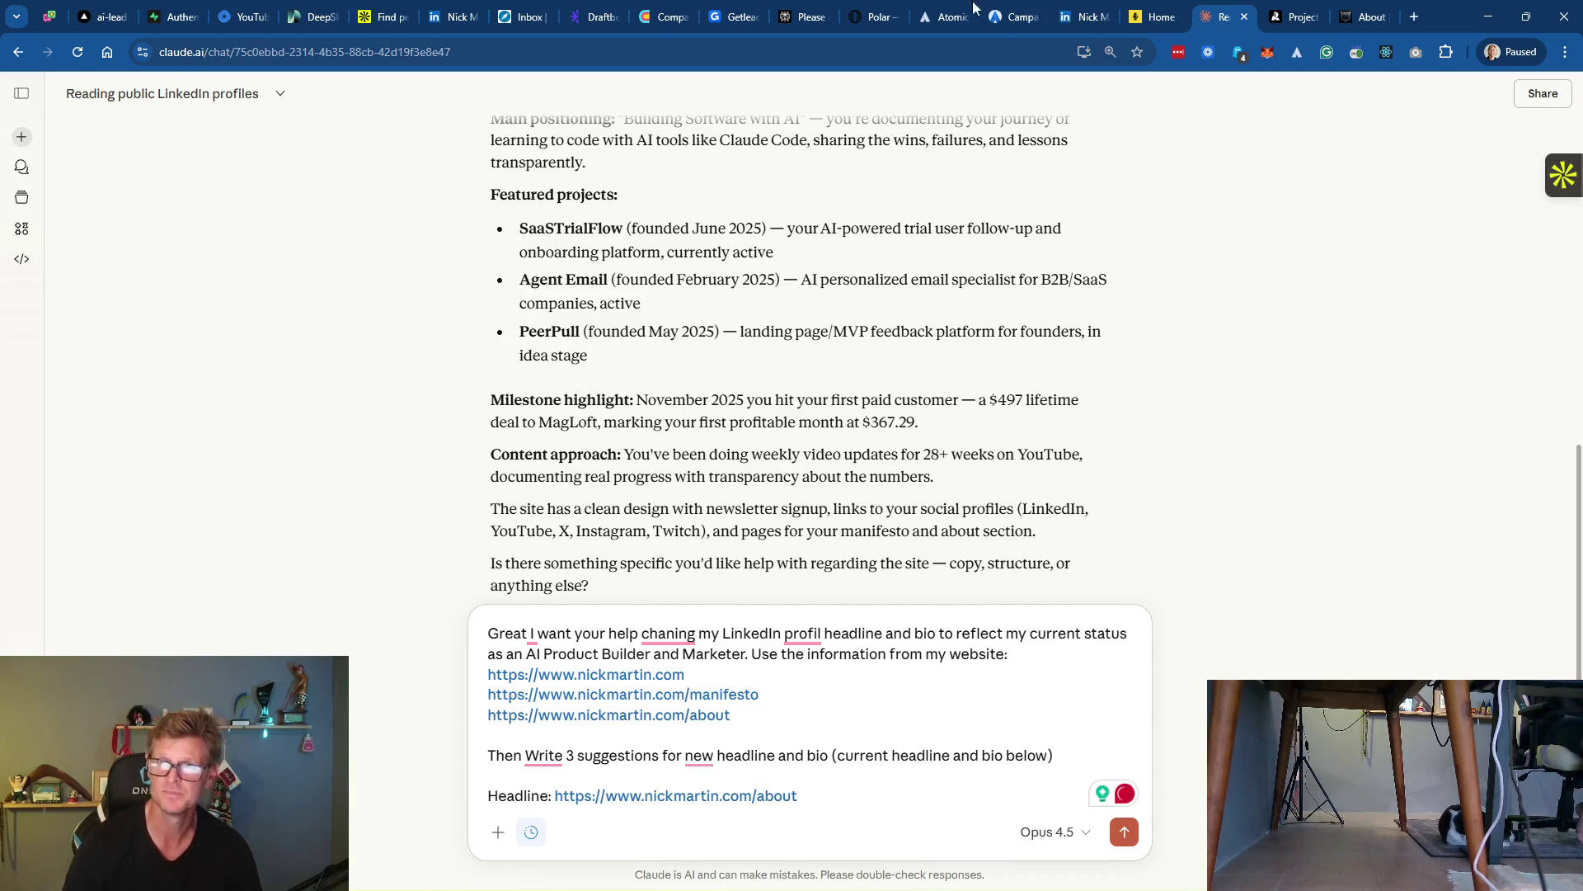
Replace the mistaken link after 'Headline:' with the current LinkedIn headline, then start a Bio line
left_click(1089, 18)
scroll(619, 417, "up", 10)
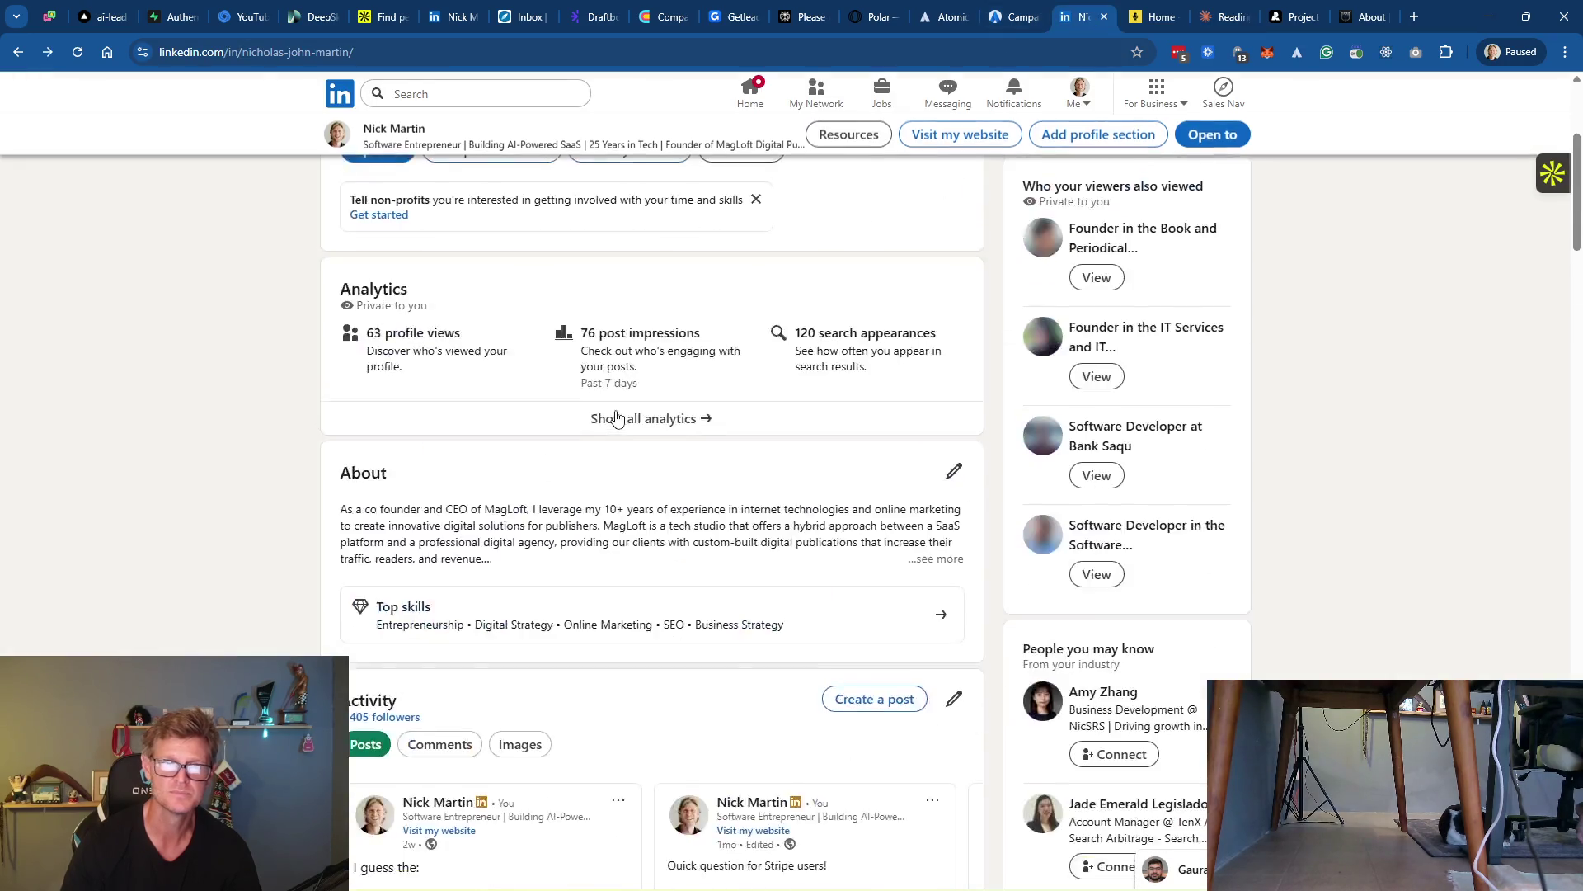
triple_click(615, 408)
right_click(590, 413)
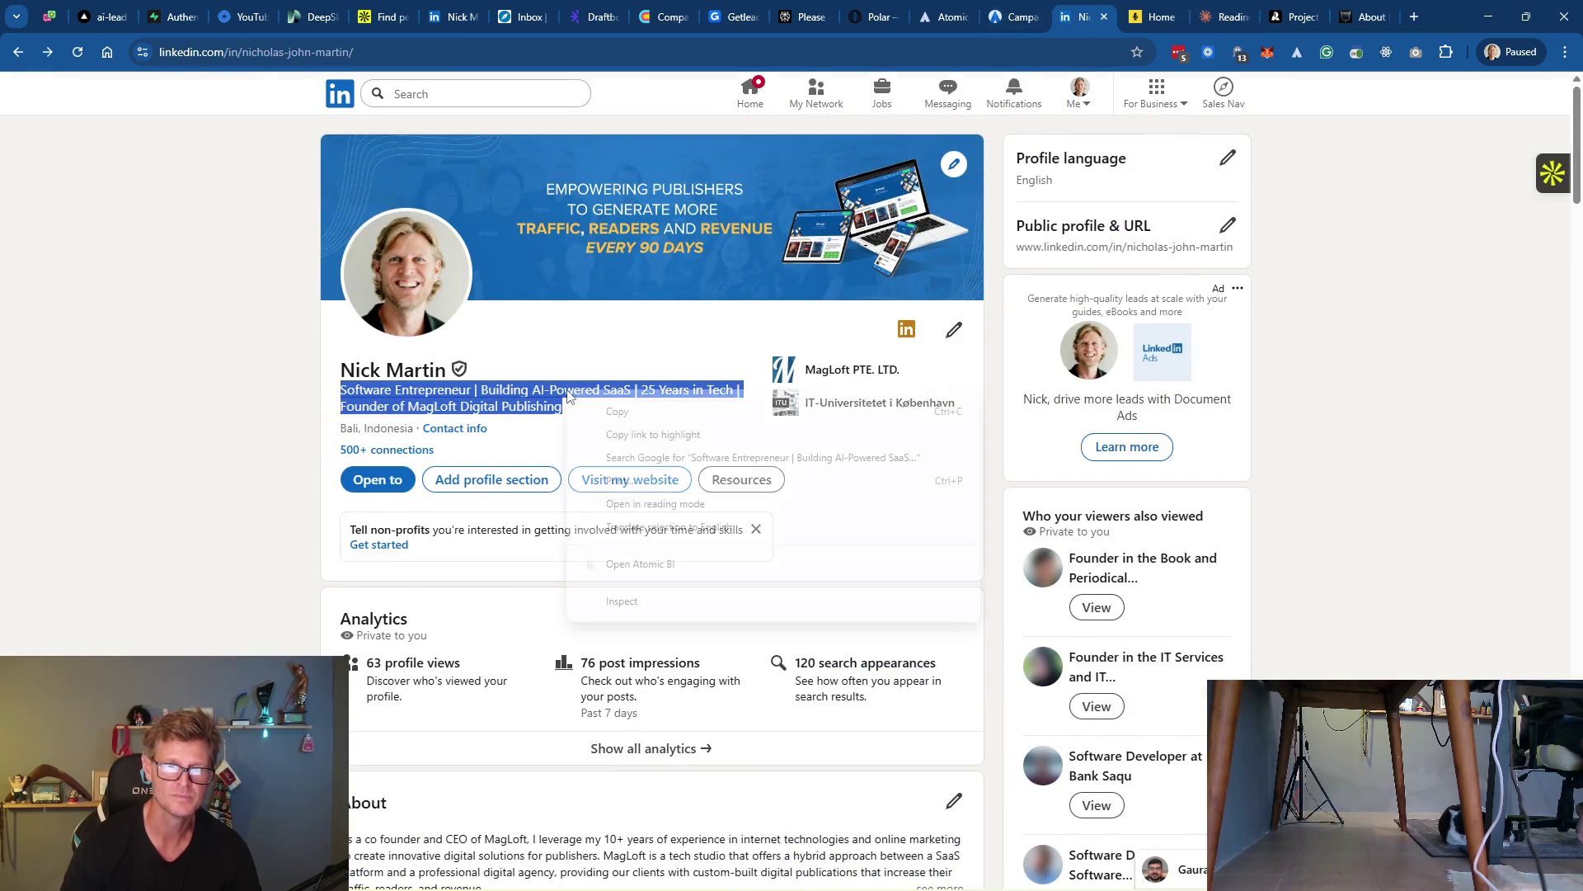
left_click(618, 414)
left_click(1233, 18)
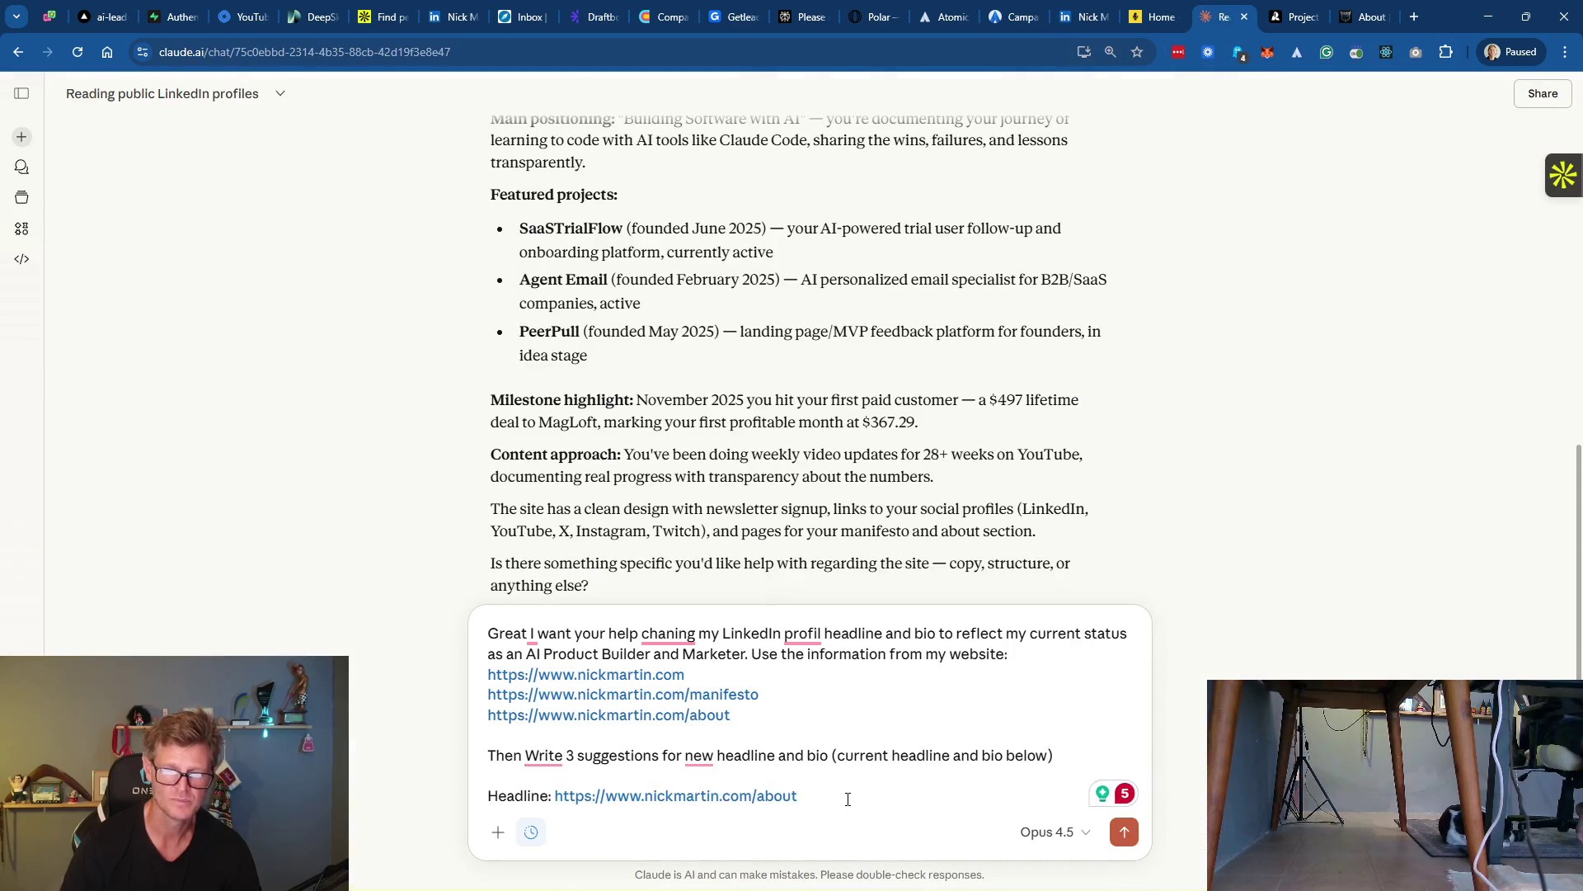
left_click_drag(798, 796, 554, 794)
key("ctrl+v")
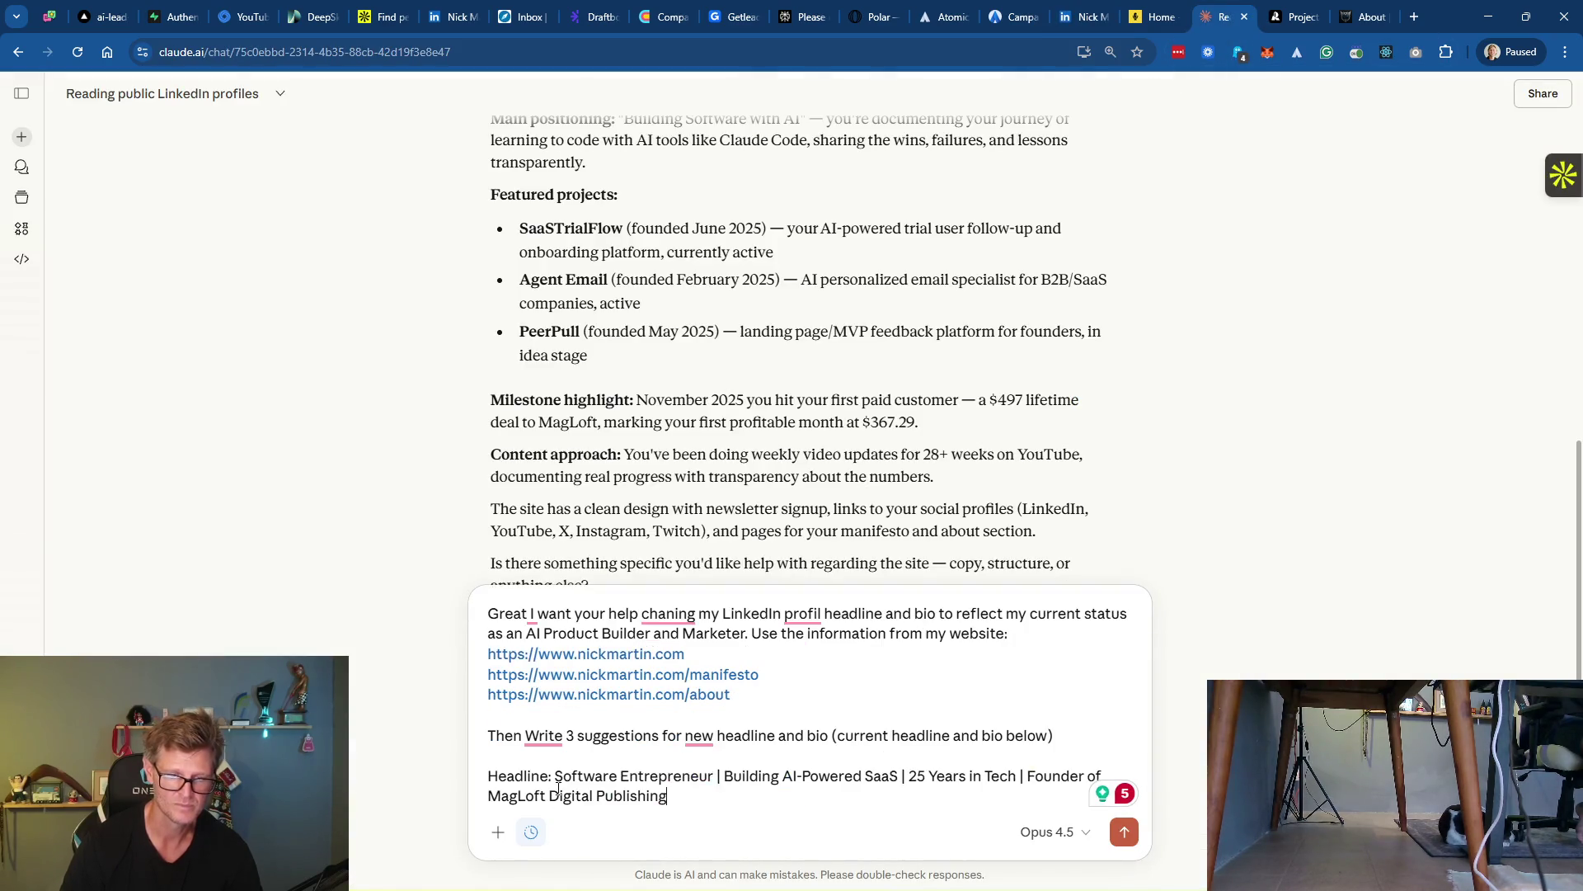
key("shift+Return")
key("shift+Return")
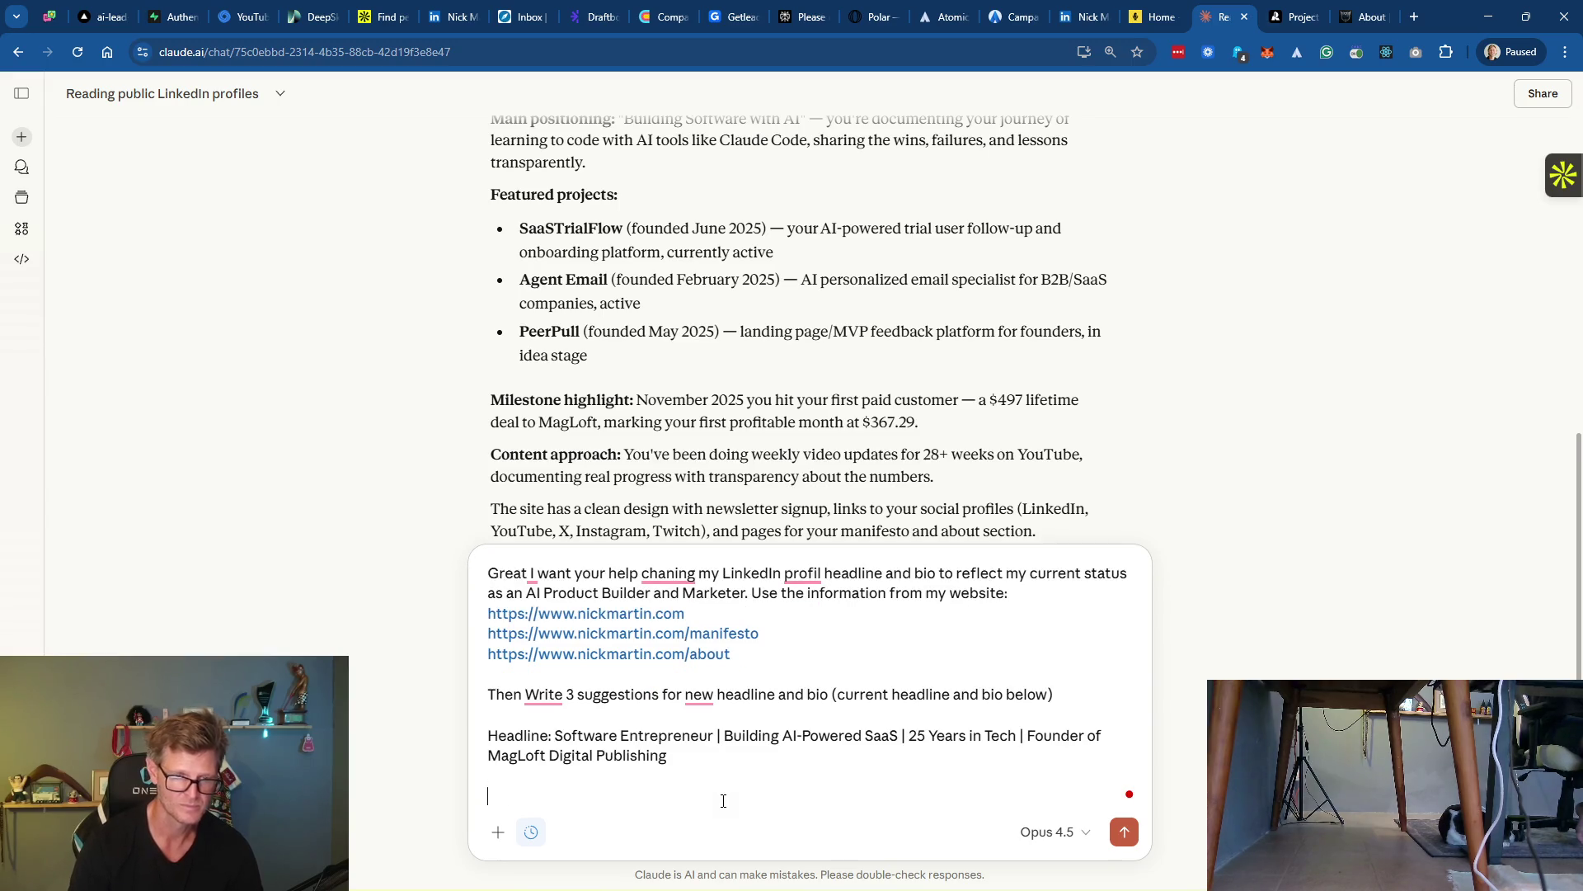
type("Bio:")
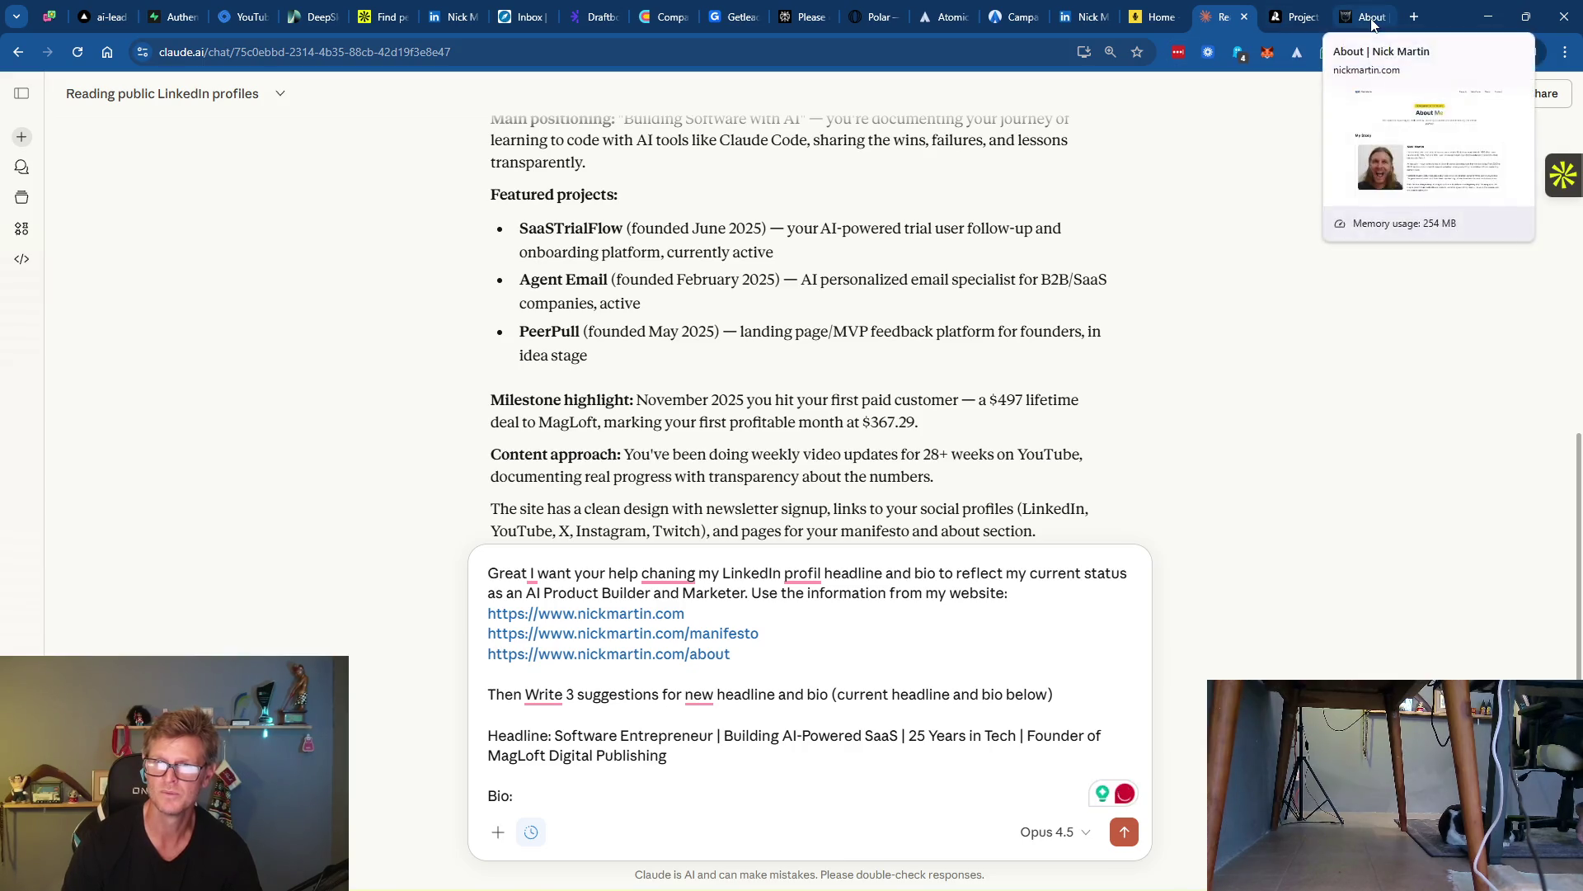
Copy the full LinkedIn About text and paste it after 'Bio:' in the Claude draft
left_click(1080, 17)
scroll(528, 643, "down", 3)
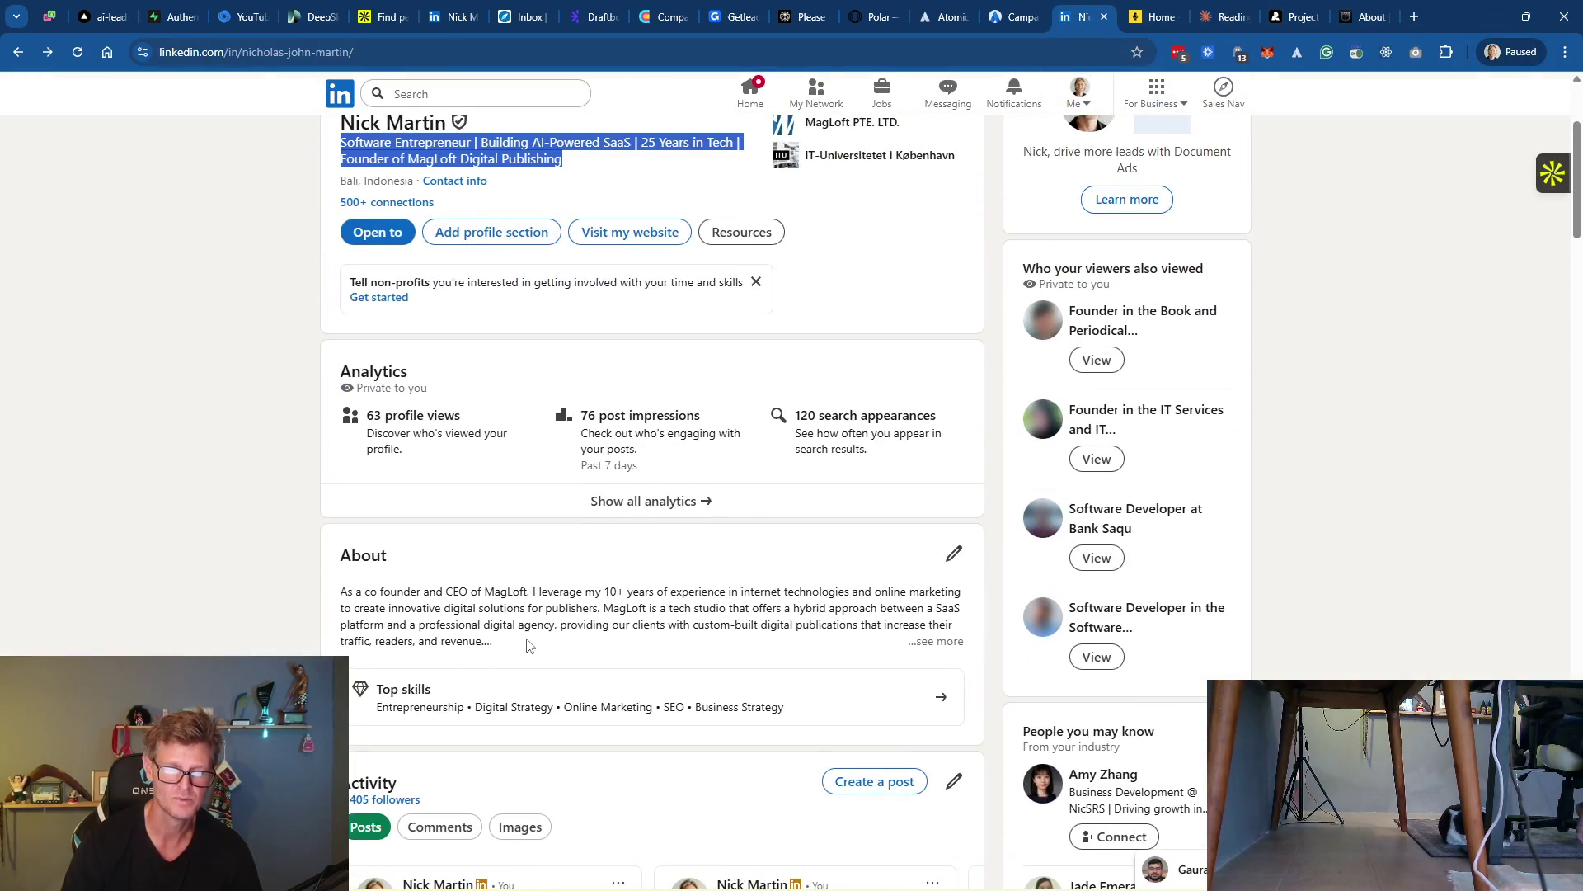
left_click(915, 641)
scroll(660, 651, "down", 2)
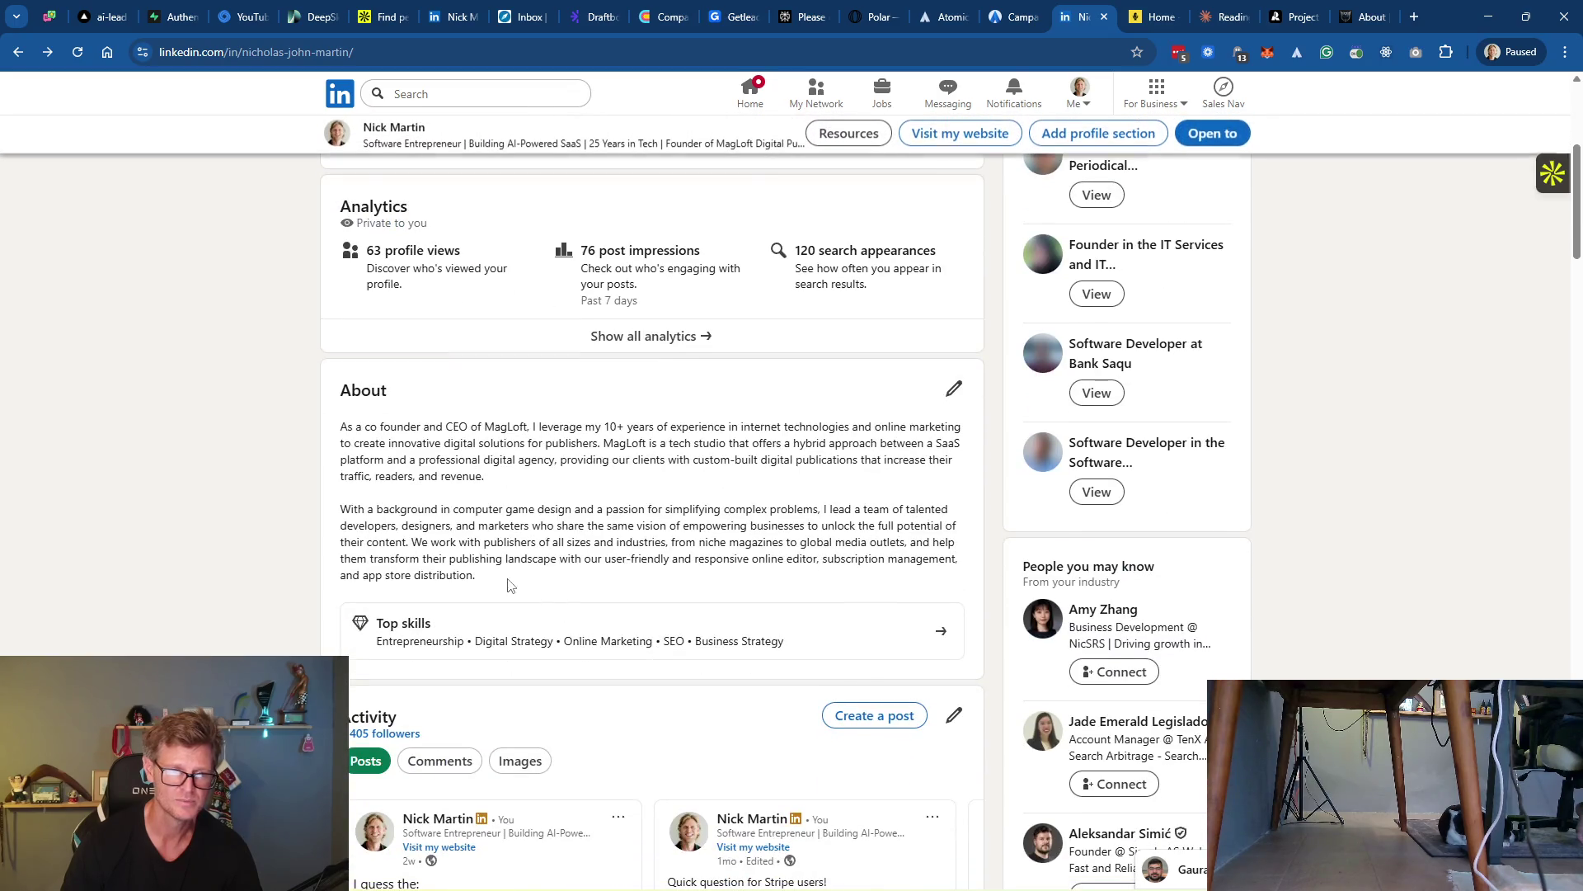
mouse_move(508, 585)
left_mouse_down()
mouse_move(420, 524)
mouse_move(371, 428)
mouse_move(342, 430)
left_mouse_up()
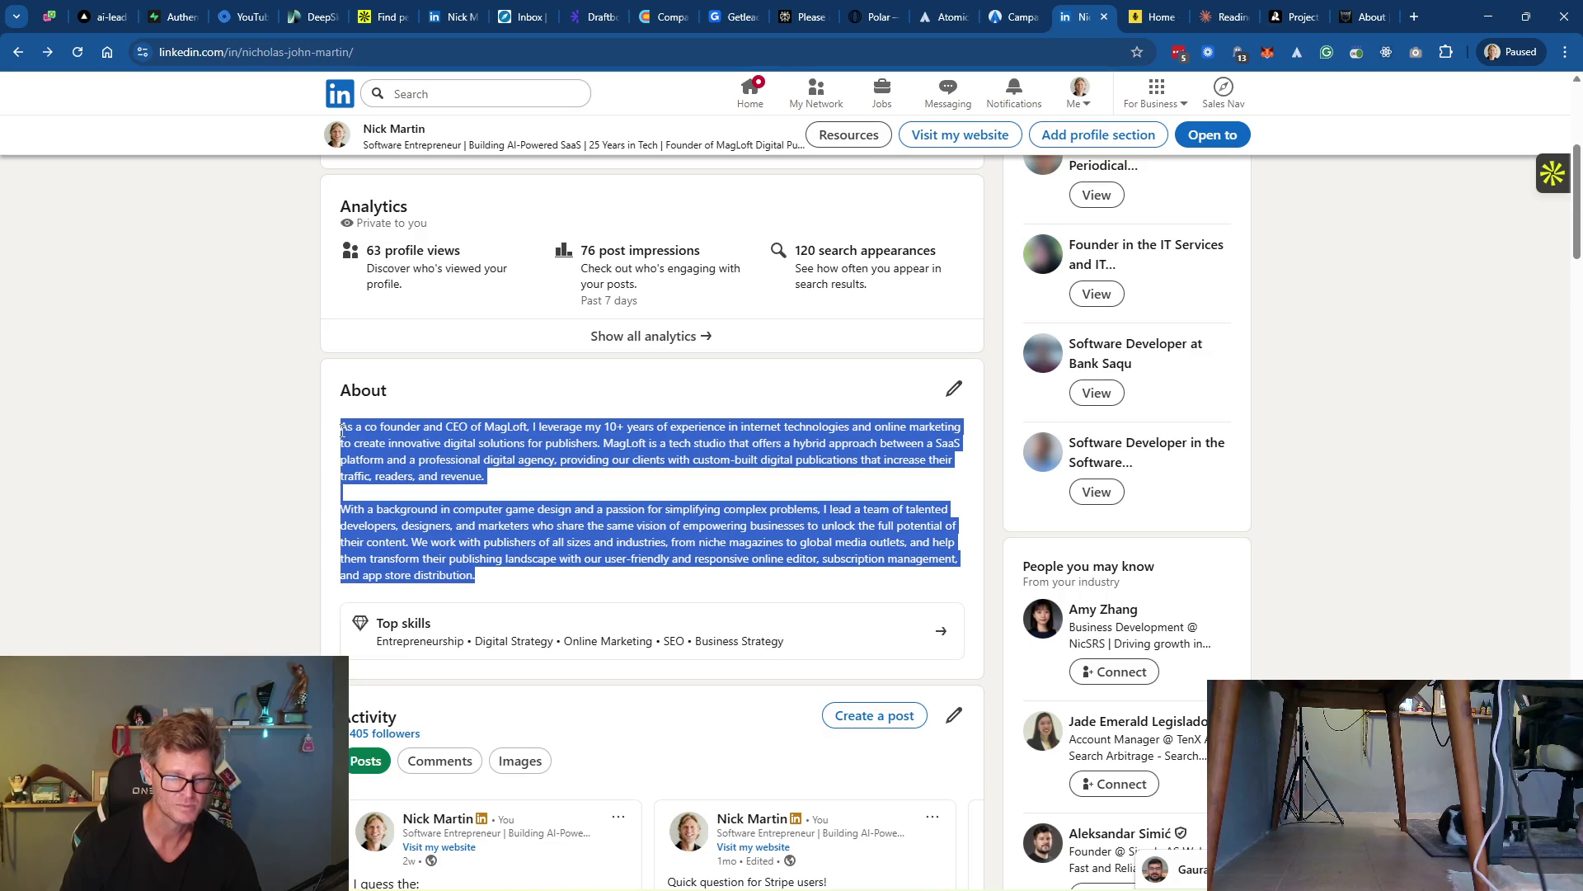
key("alt+Tab")
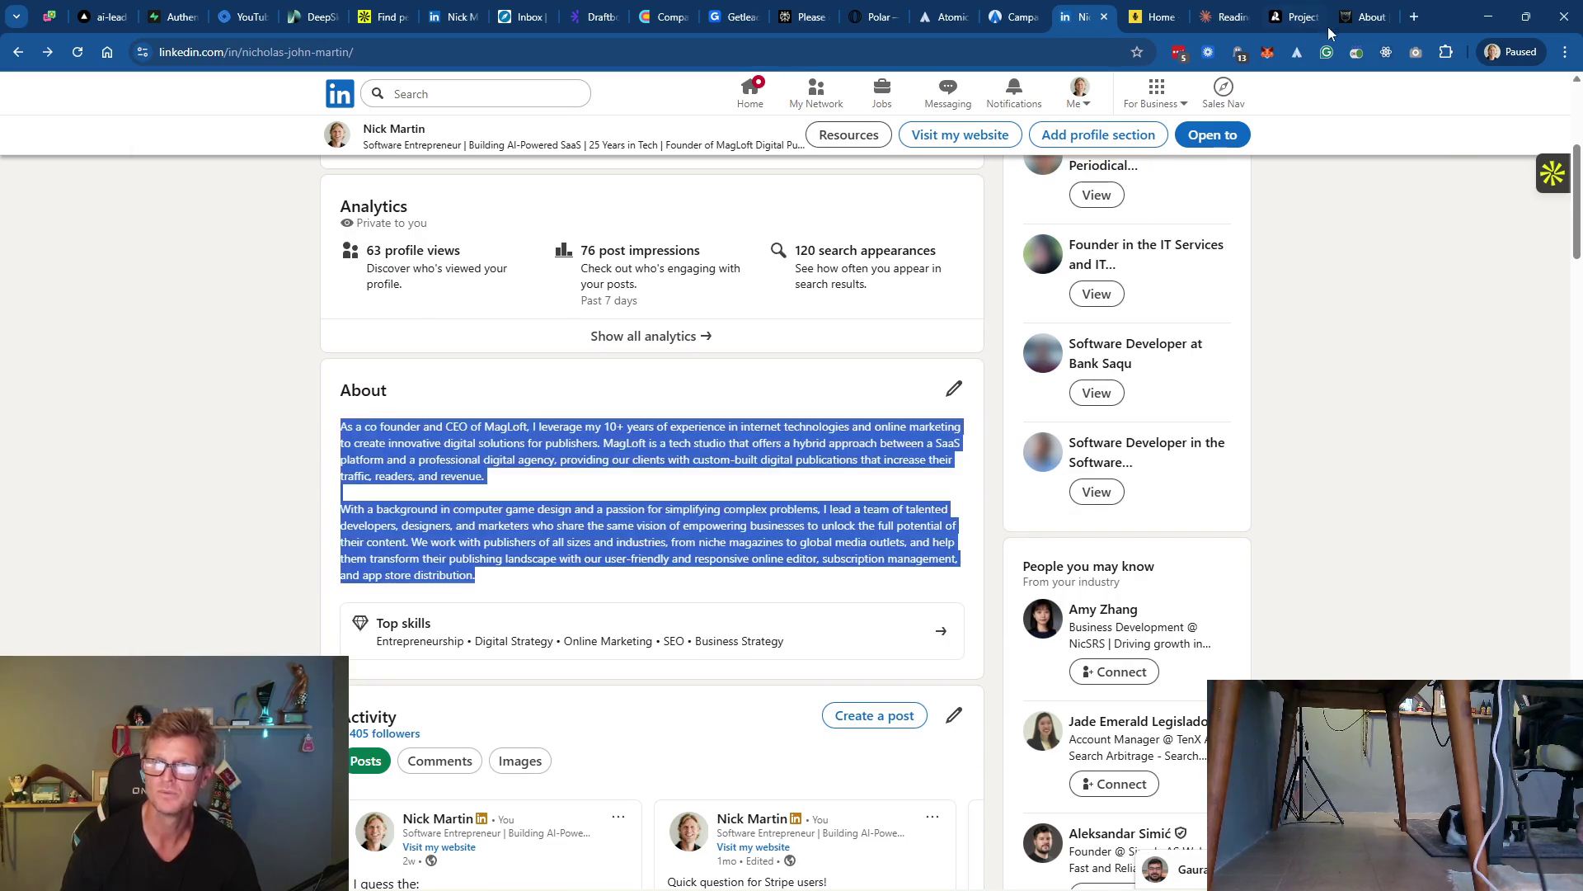
left_click(1225, 16)
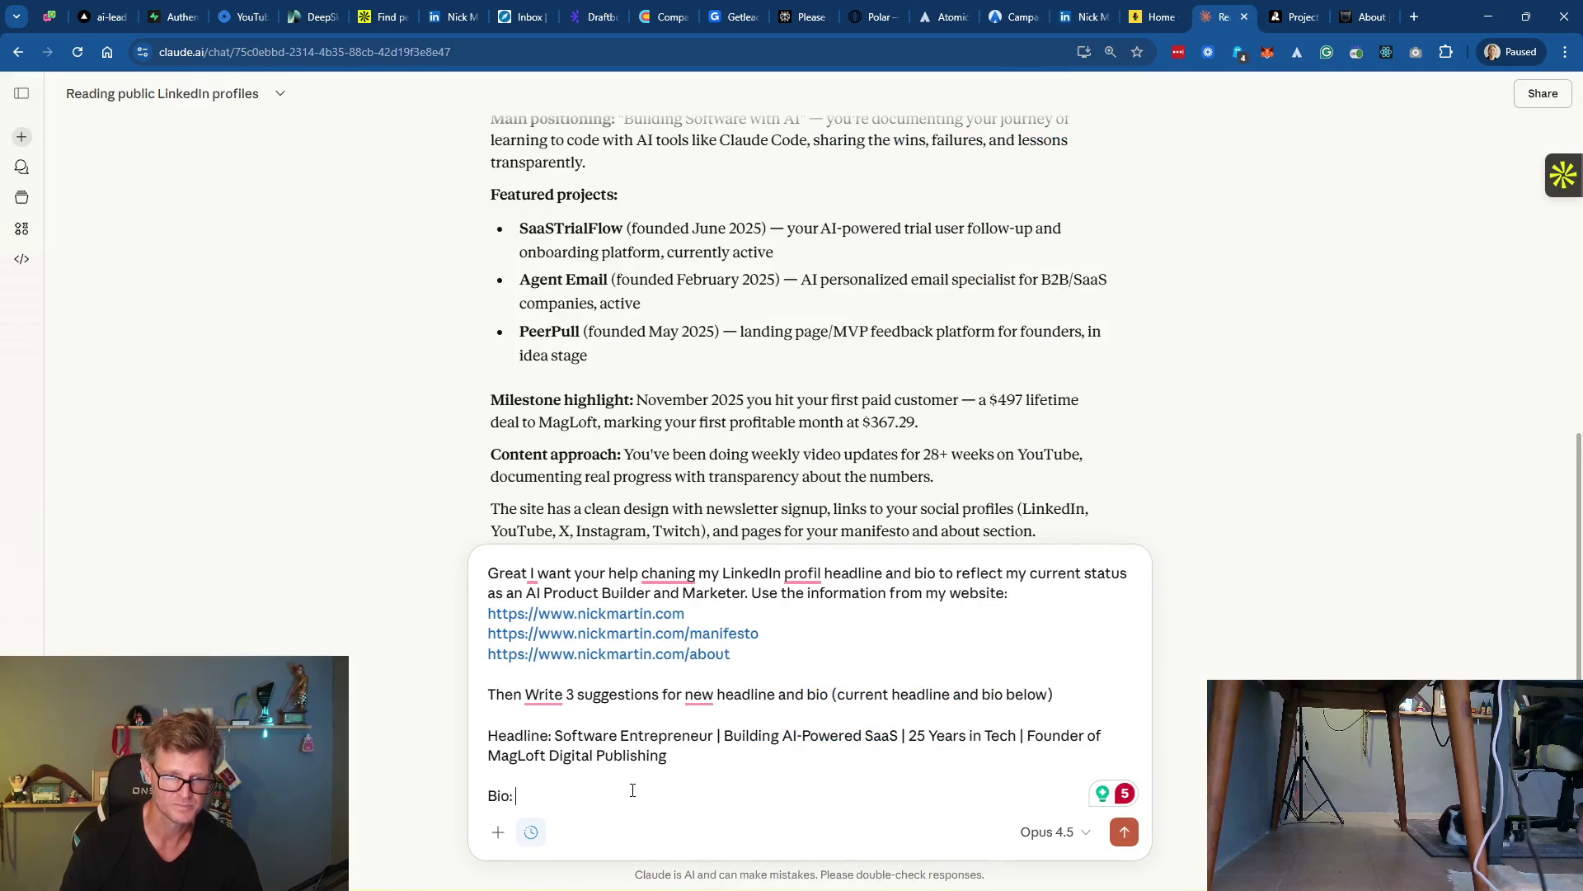
key("ctrl+v")
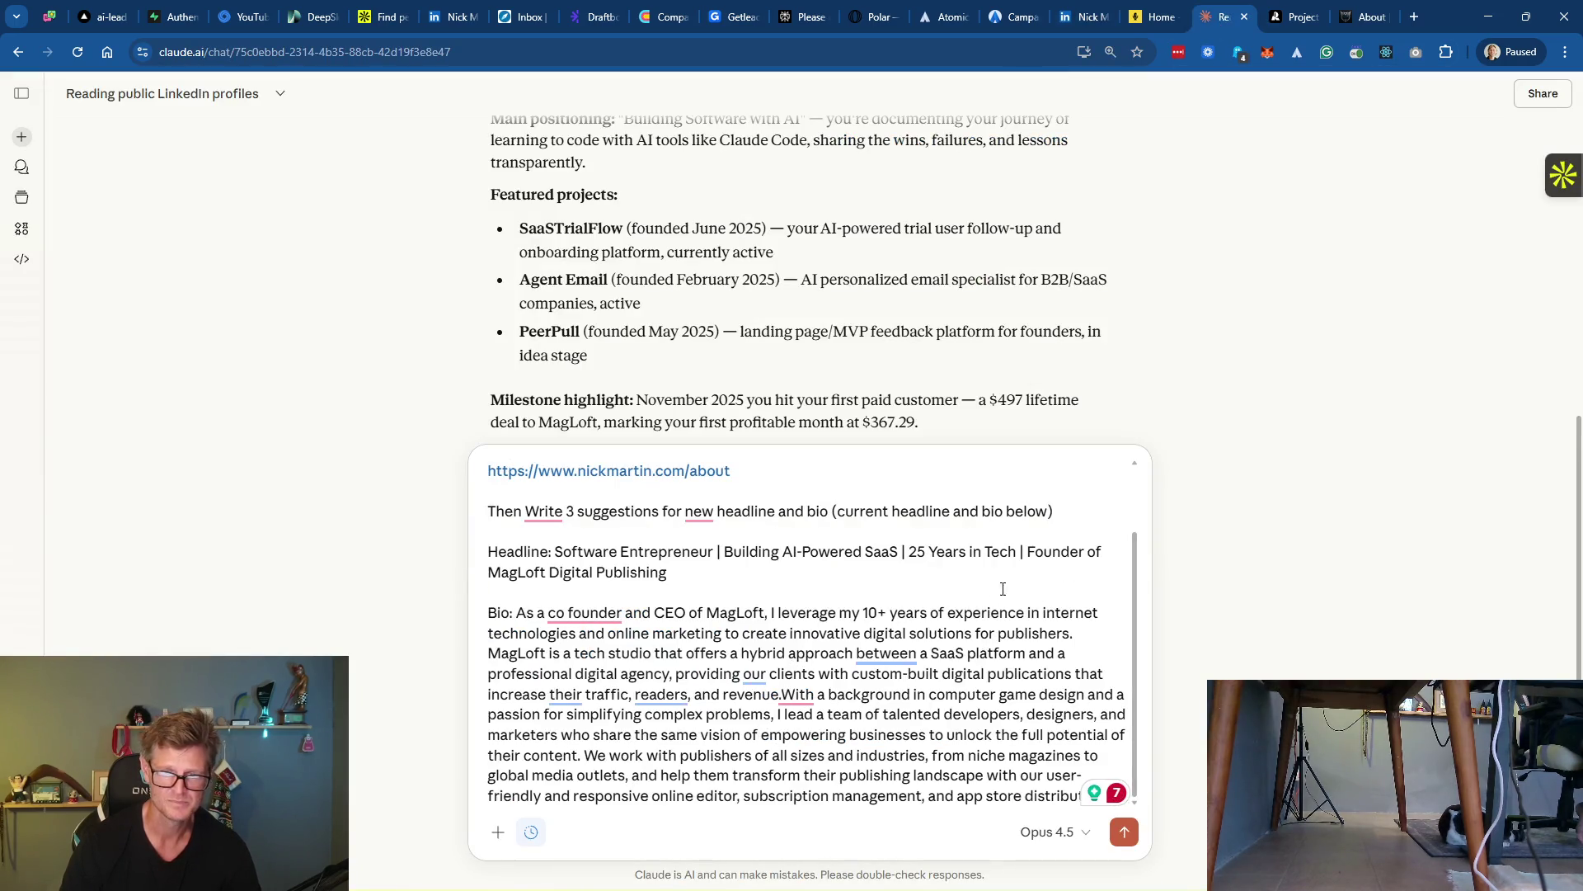
Open the LinkedIn About editor, close it without changes, and return to the Claude chat
left_click(1093, 20)
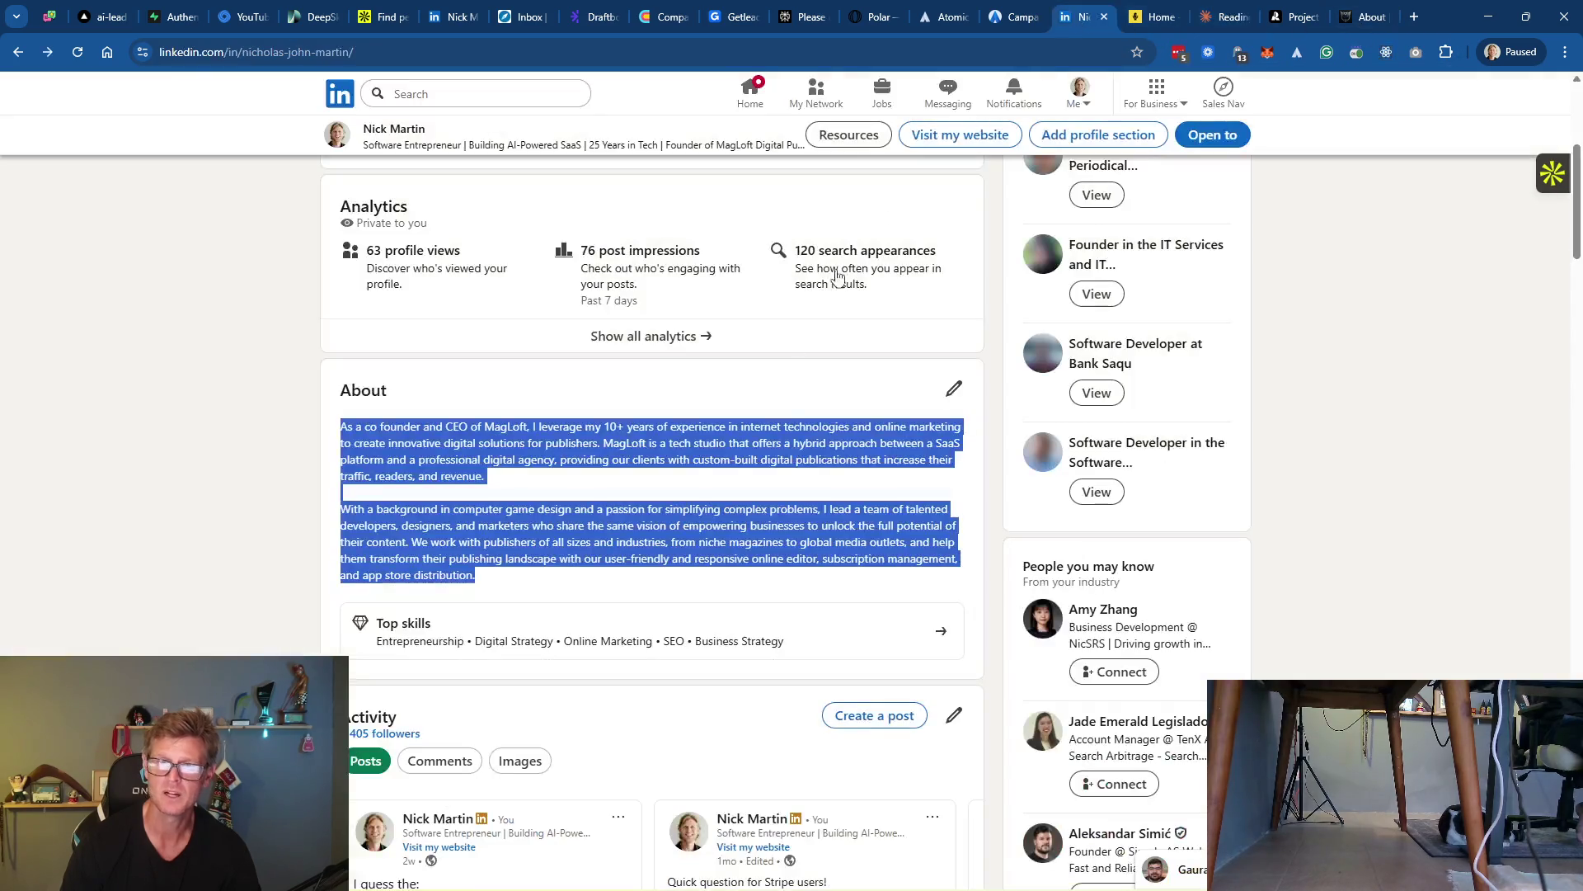
left_click(954, 388)
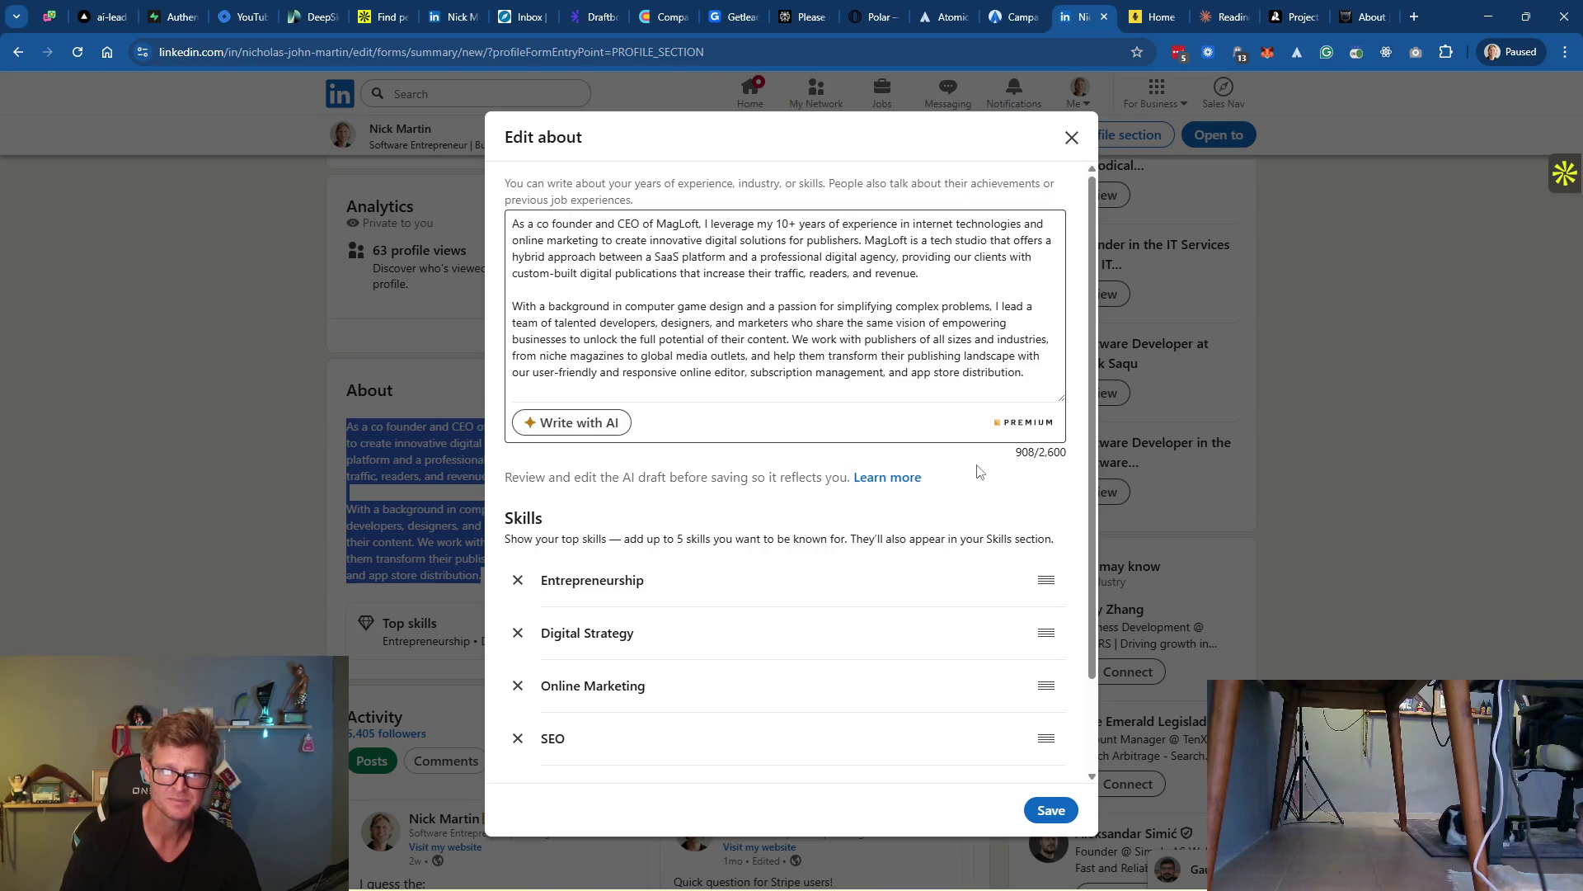
left_click(1072, 138)
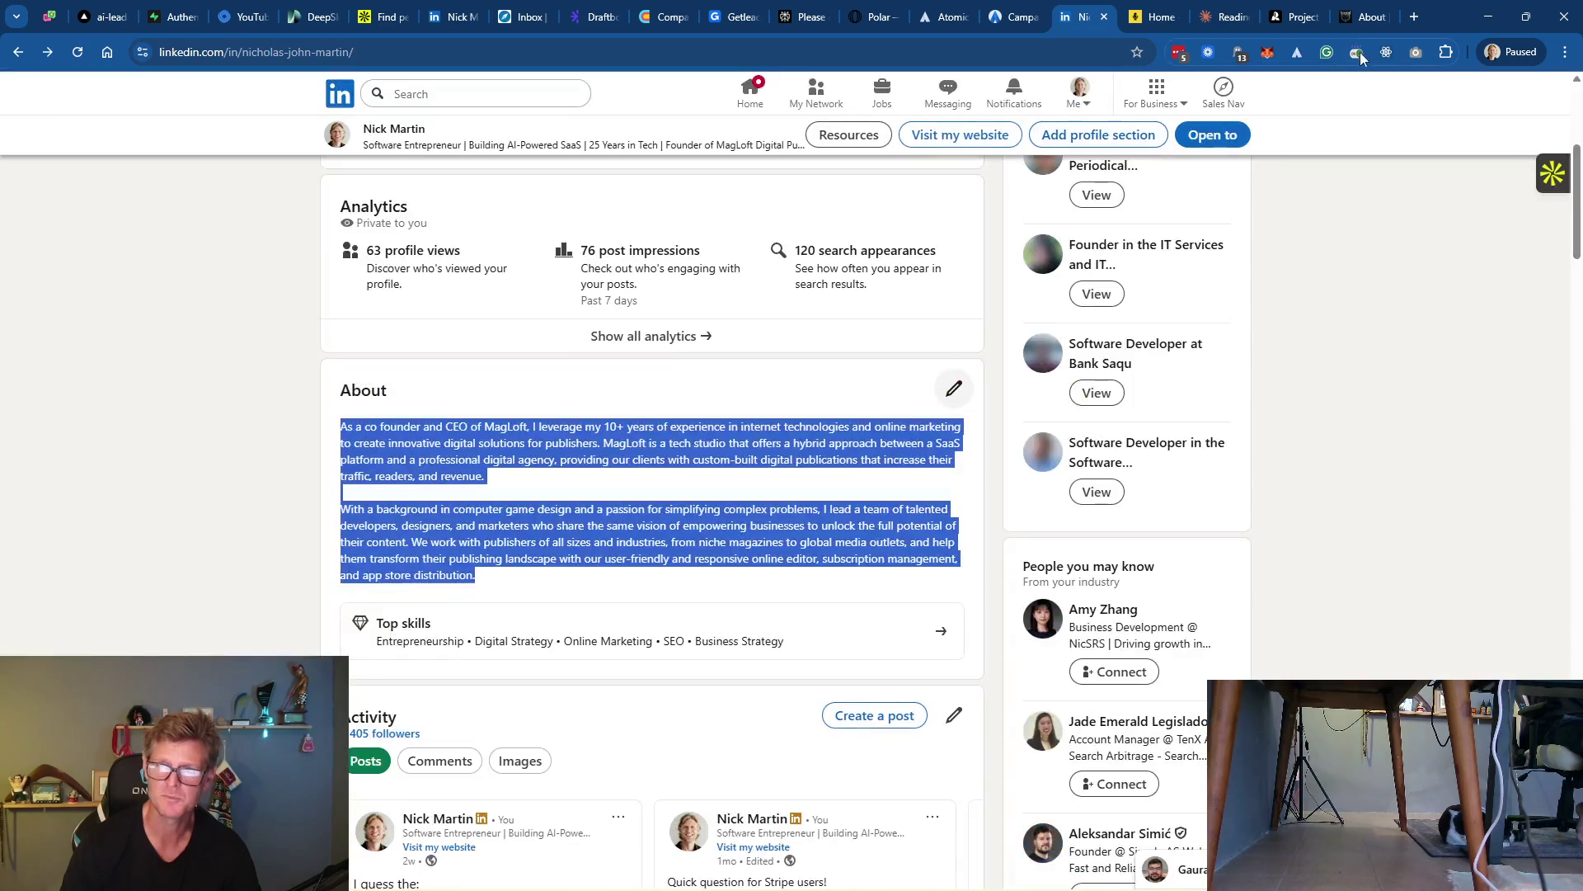
left_click(1365, 20)
left_click(1221, 20)
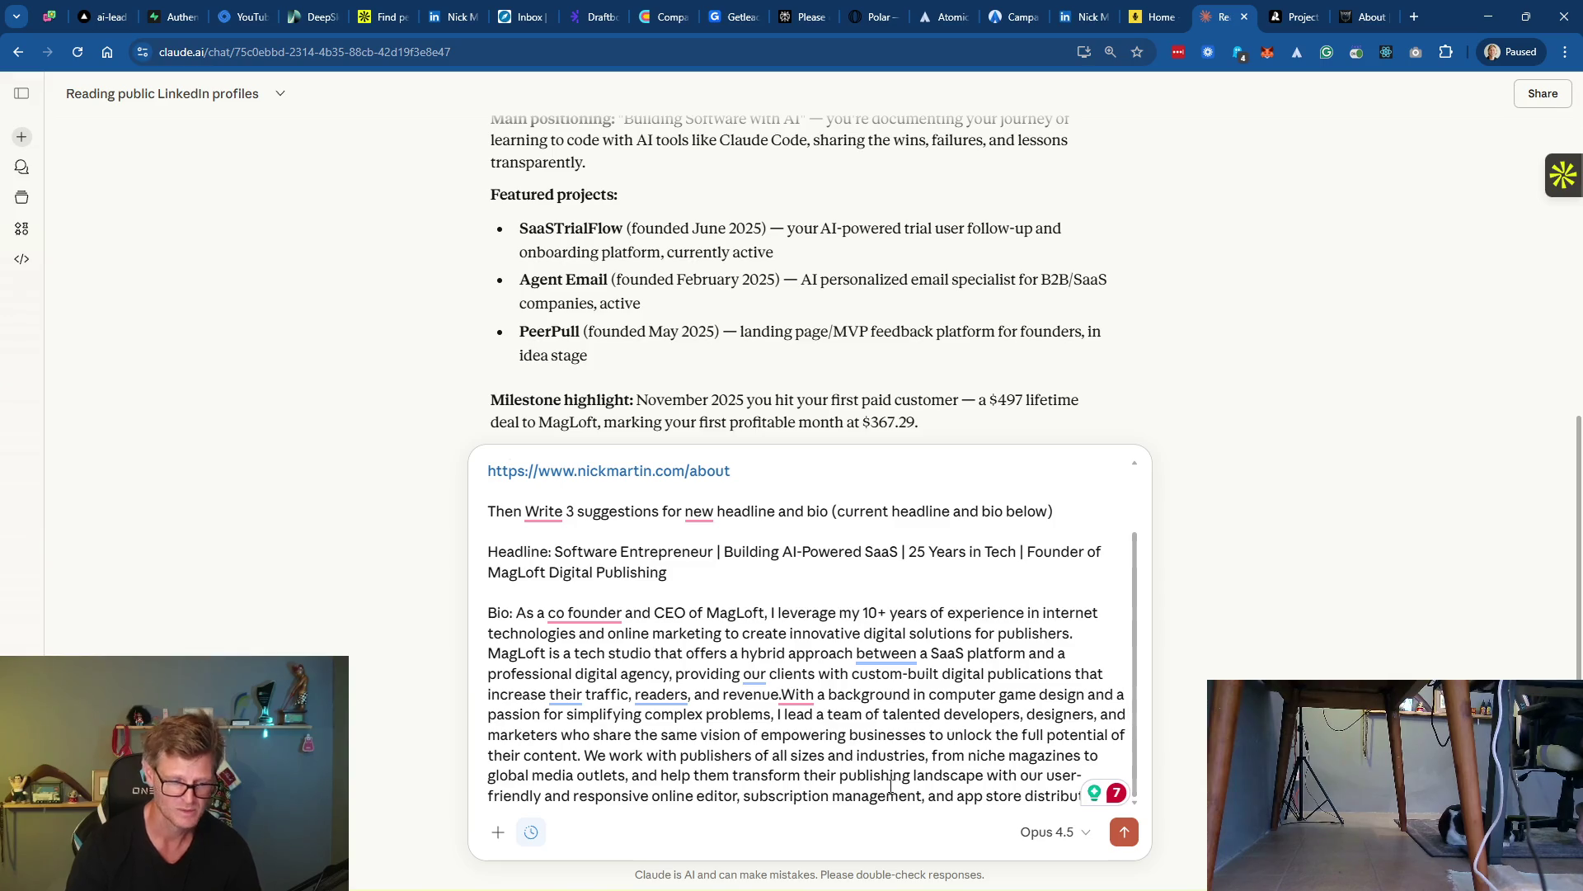
Add the note 'Bio has a maximum of 2600 chars' on a new line
key("shift+Return")
key("shift+Return")
type("Bio")
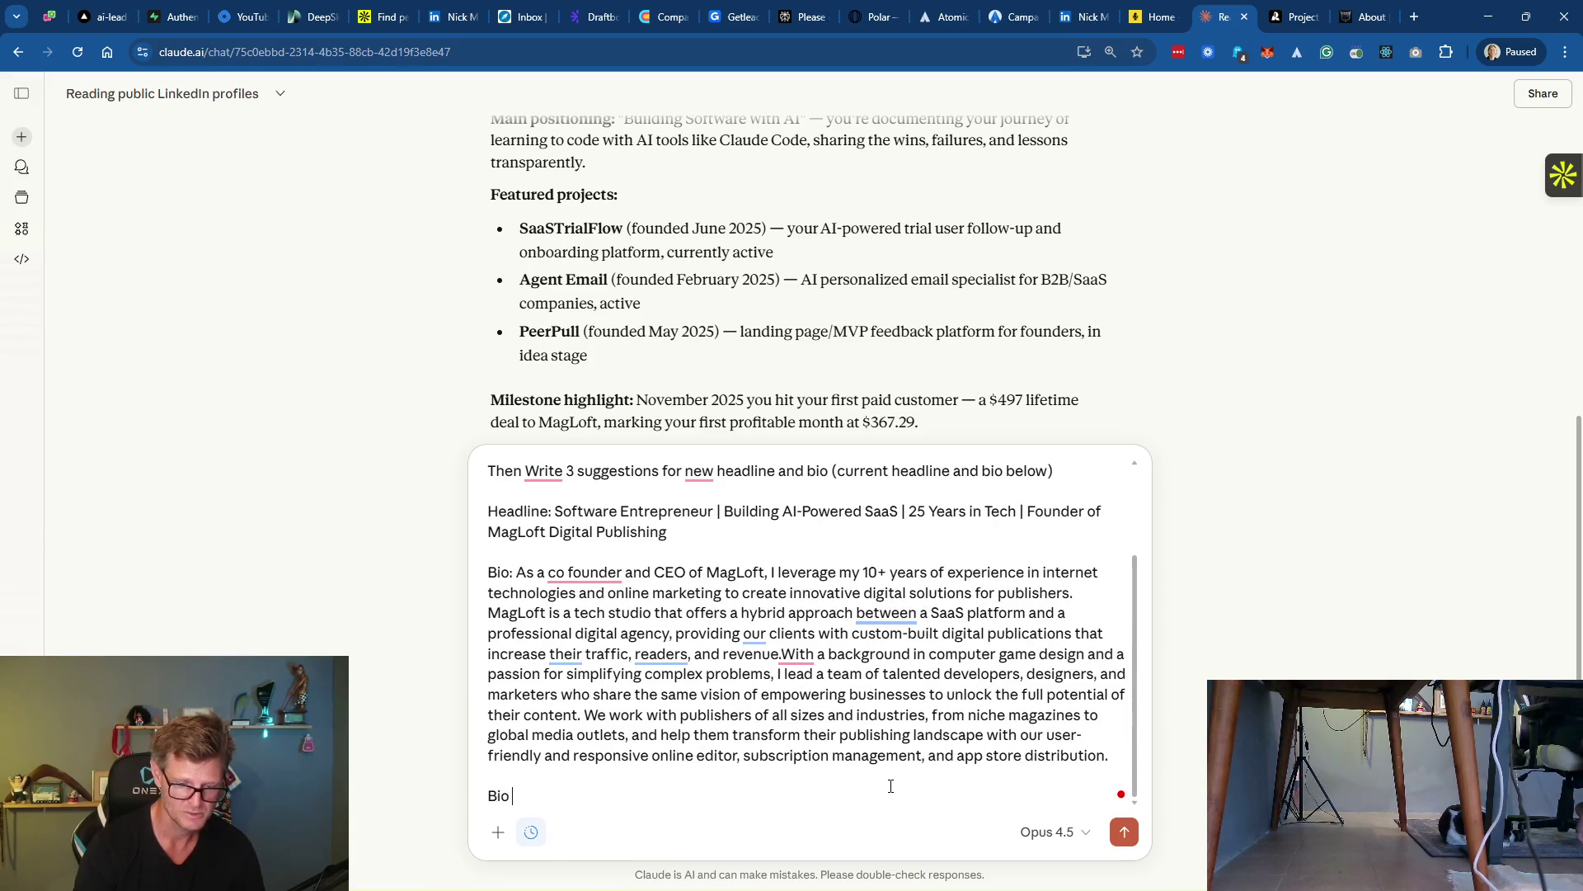
type(" has a maximum of 2600 ")
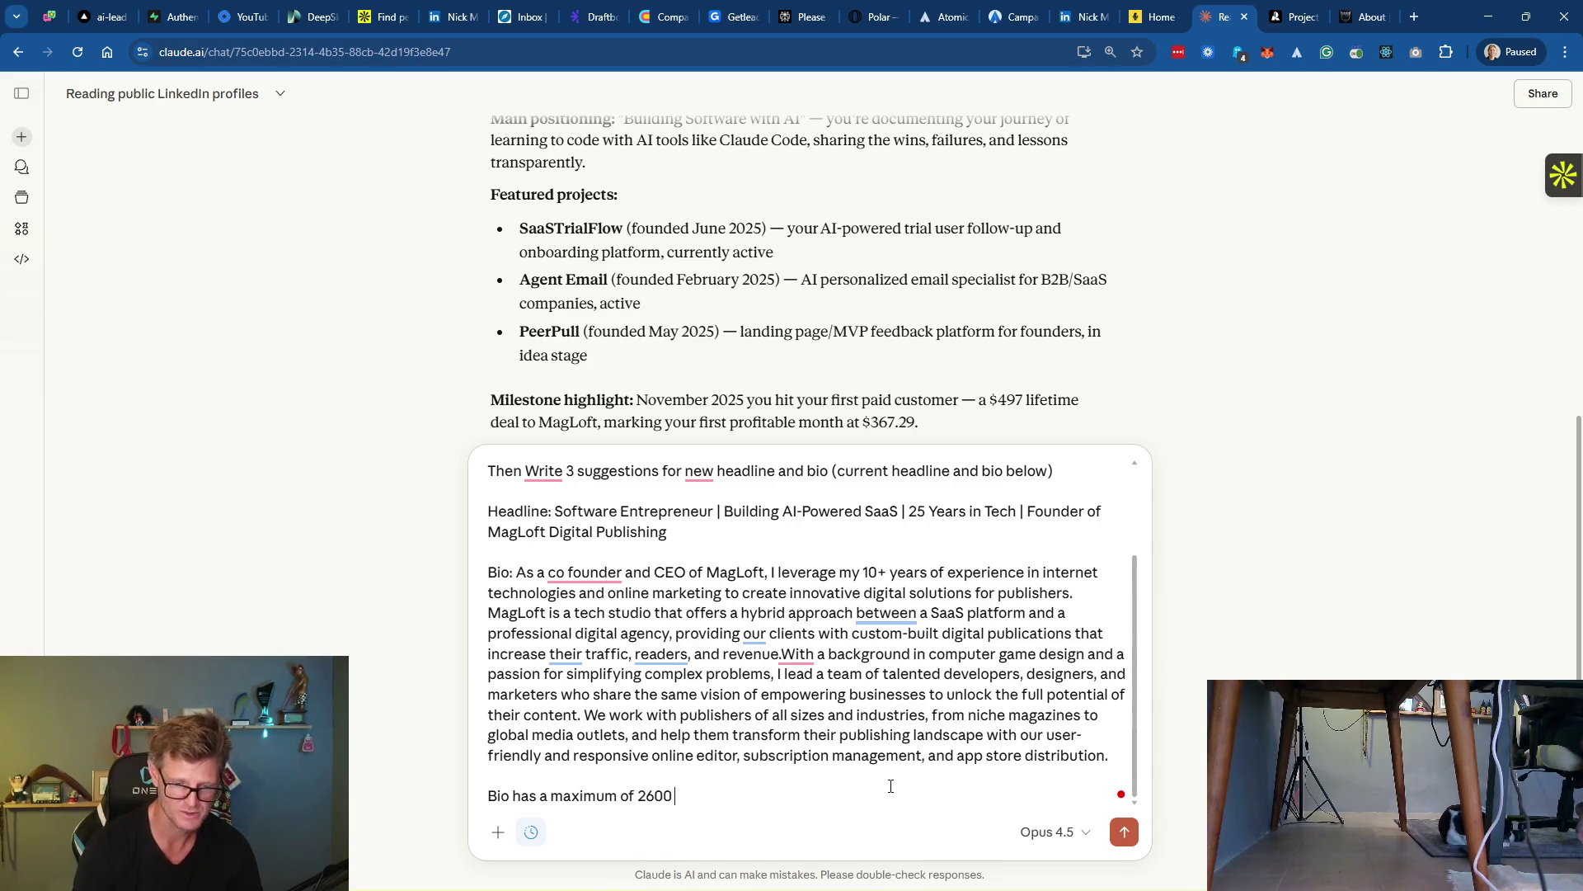
type("chars!")
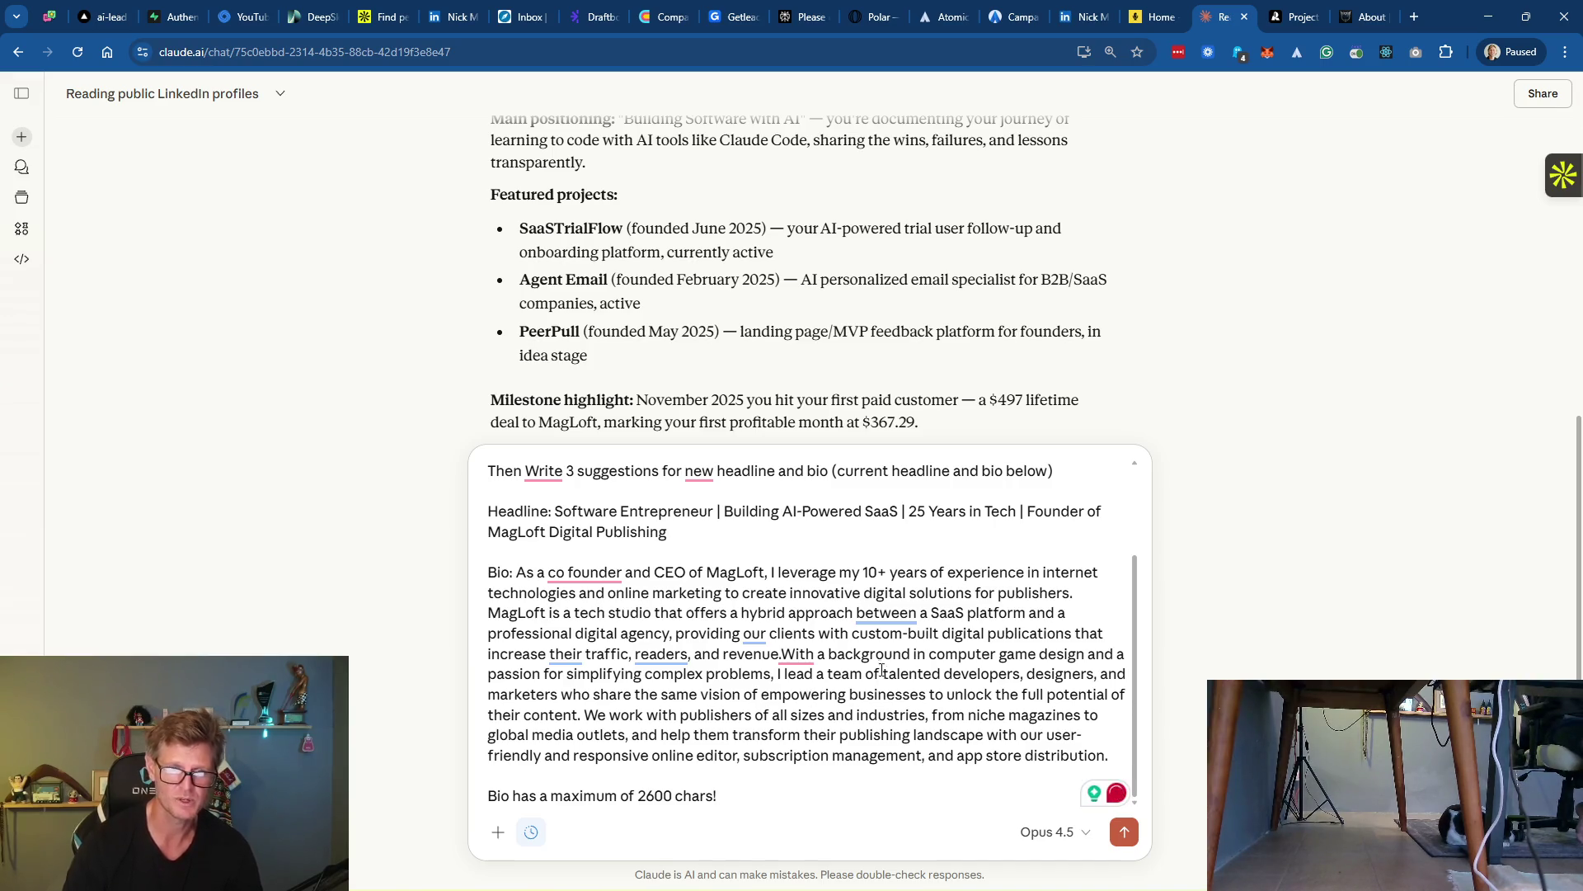
scroll(882, 670, "up", 3)
scroll(923, 548, "up", 3)
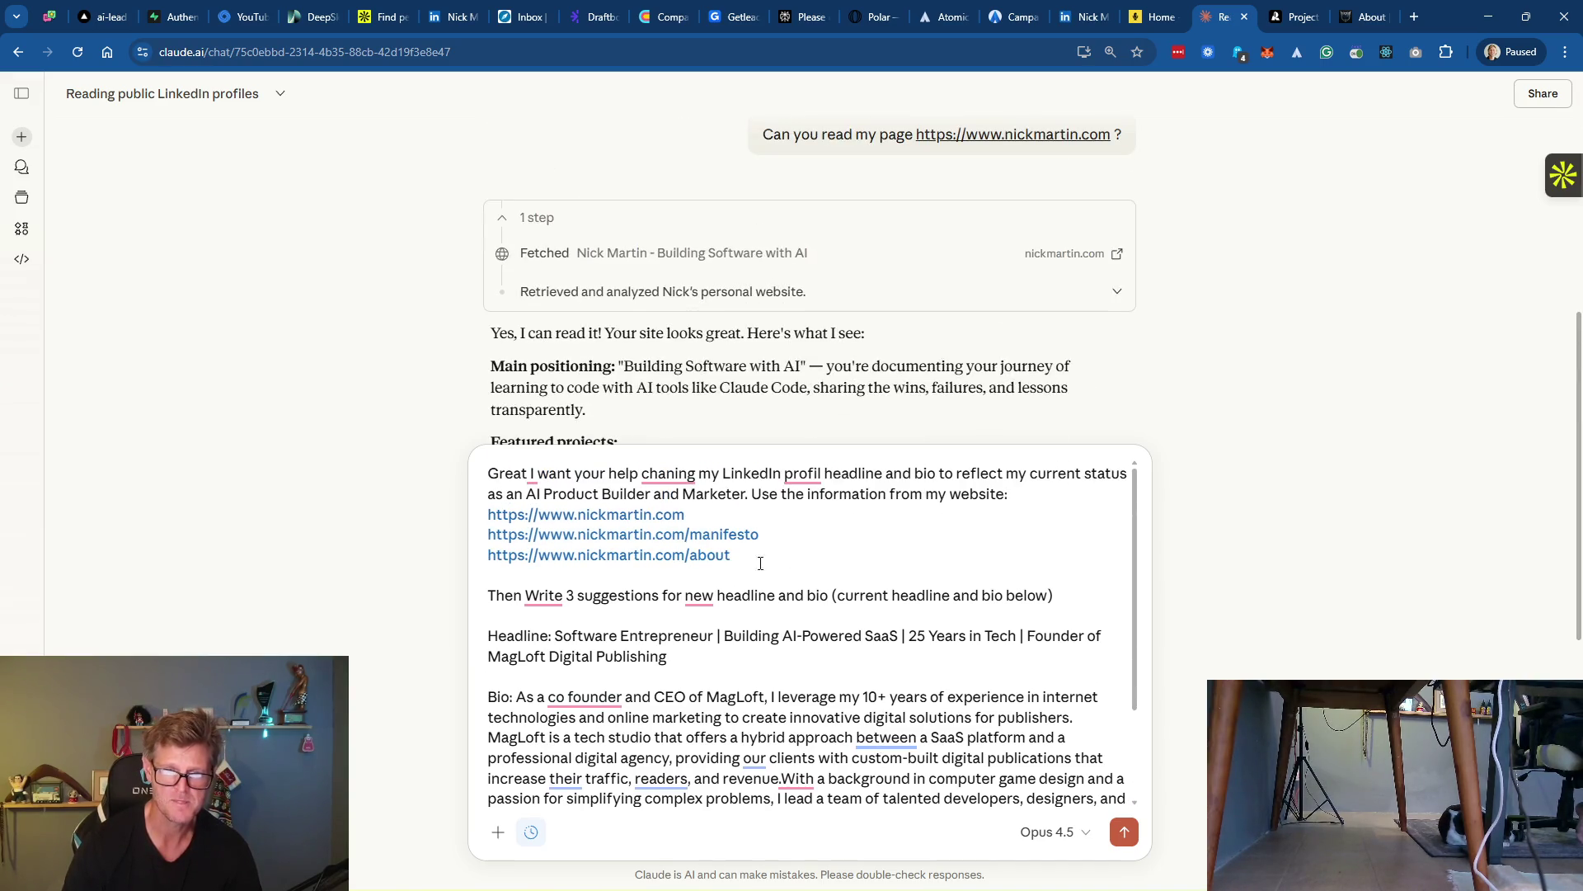
scroll(658, 762, "down", 3)
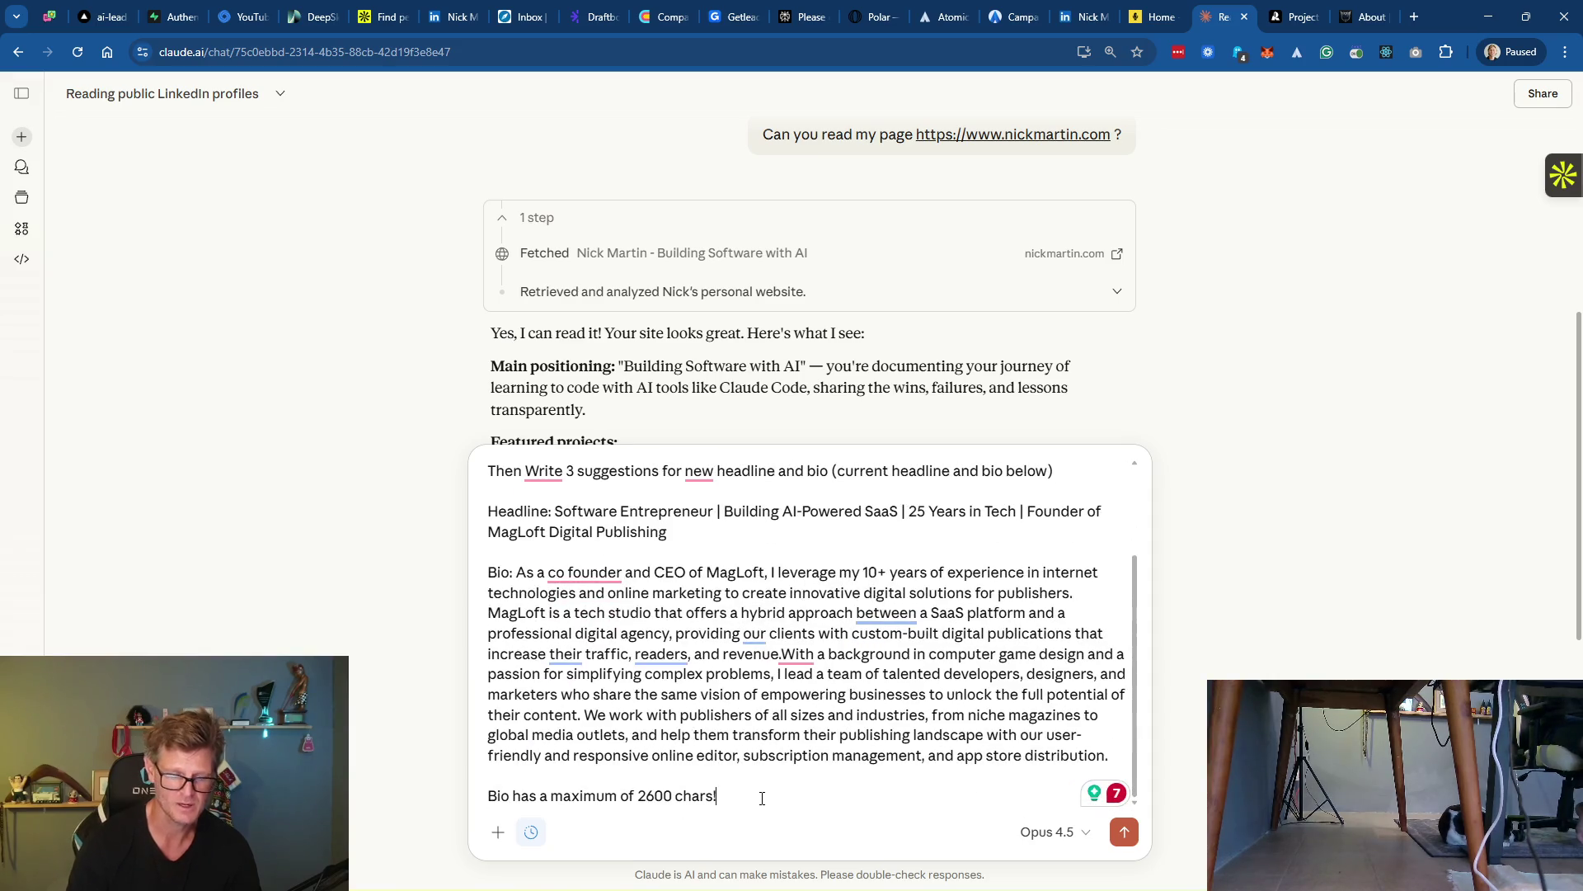
Ask to emphasize 26 years of building websites and apps and marketing them, then send
key("shift+Return")
key("shift+Return")
type("I would like")
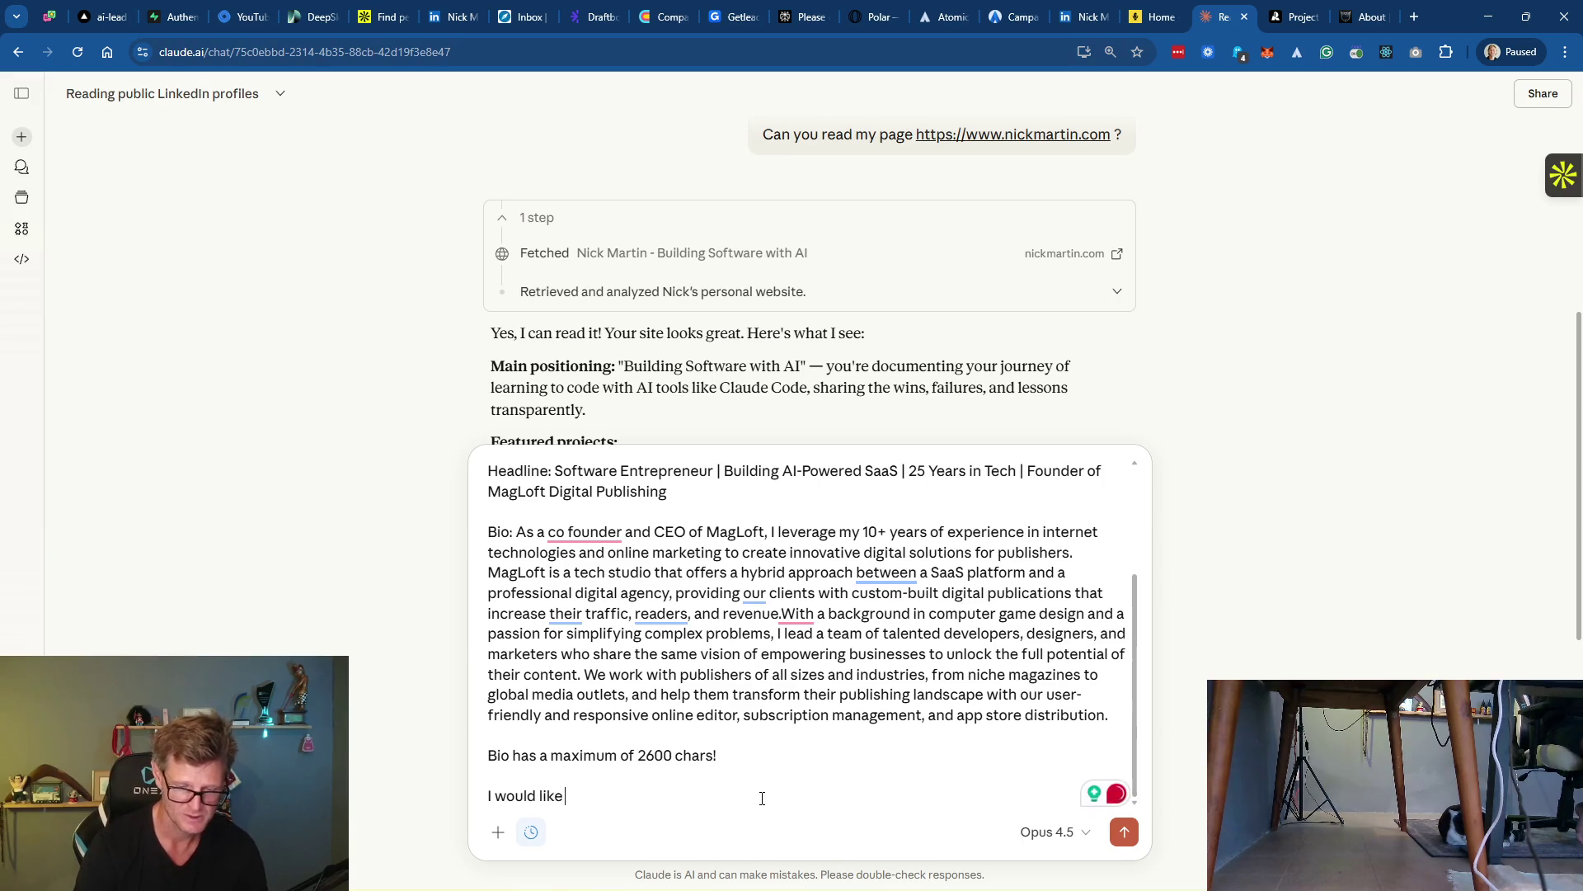
type(" to emphaz")
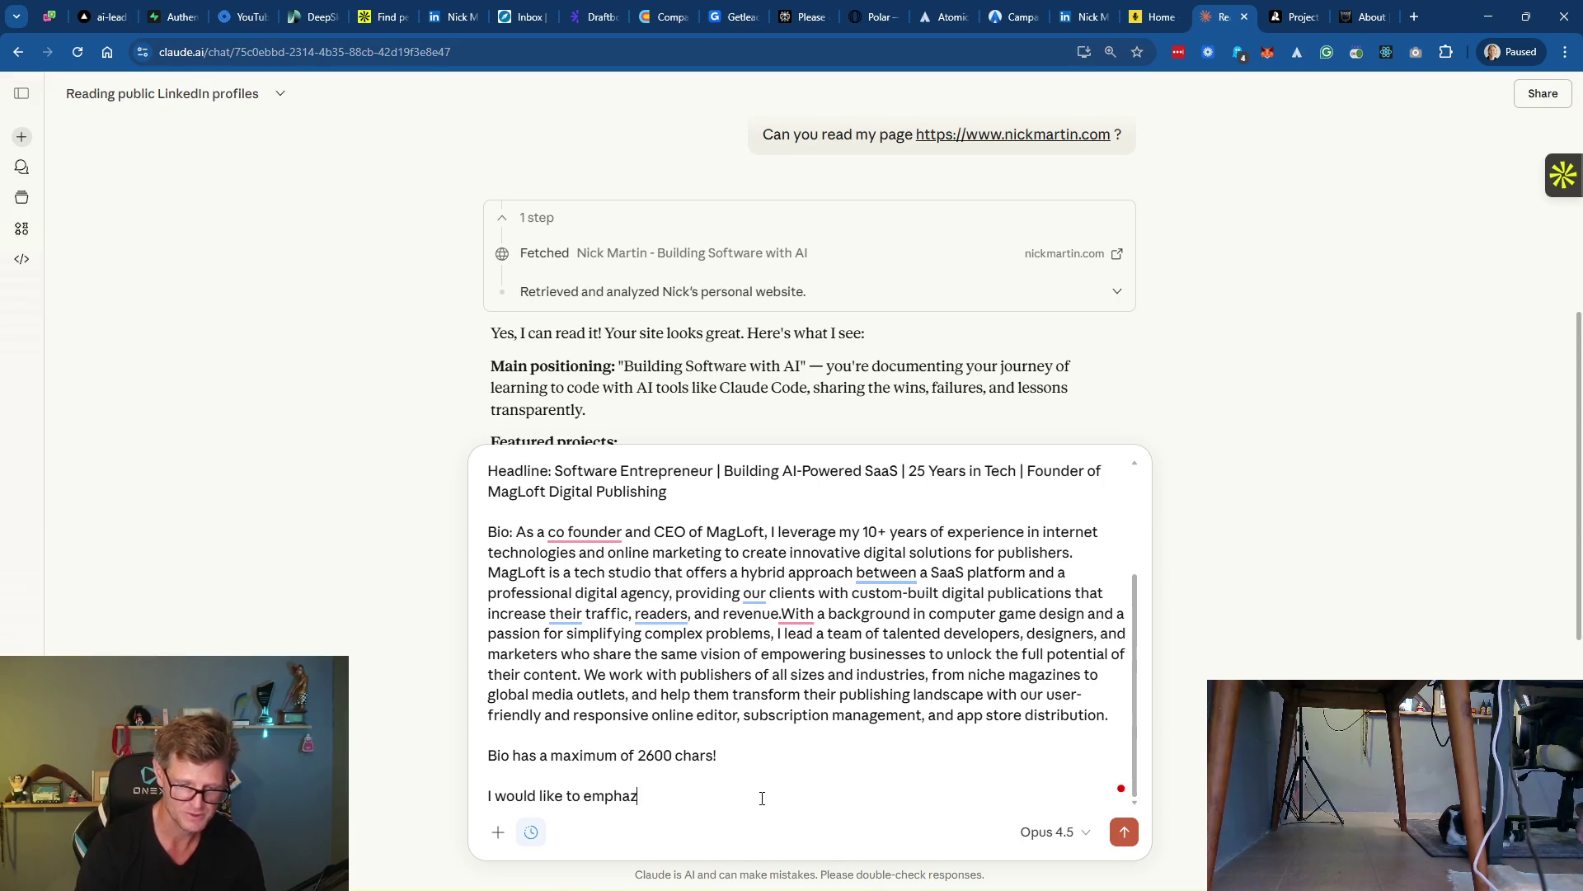
key("BackSpace")
type("size my")
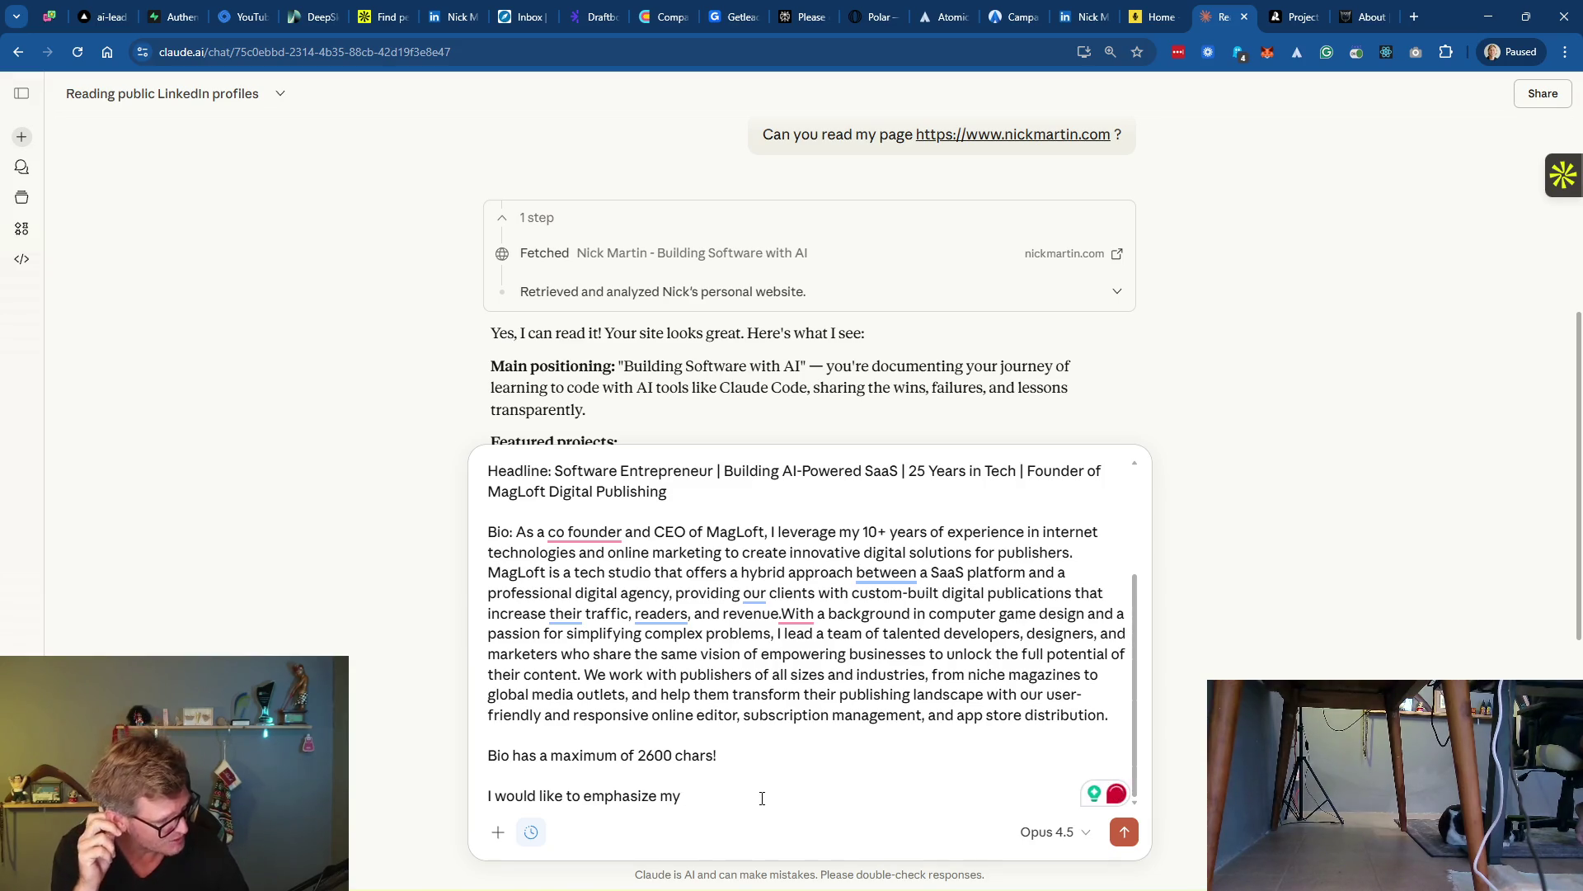
type("26")
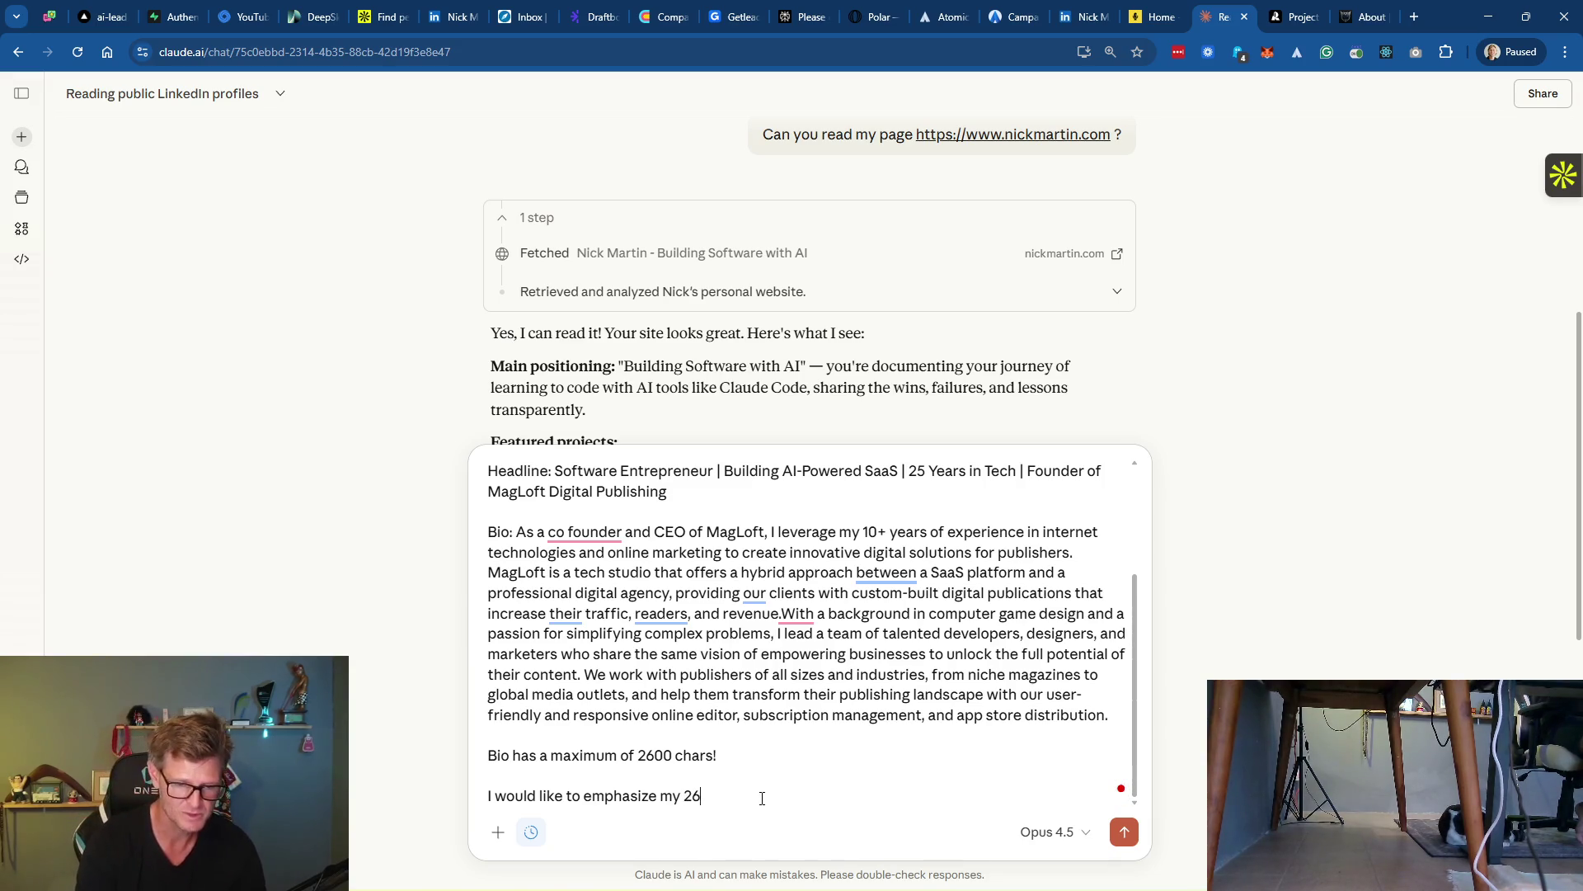
type(" years of build")
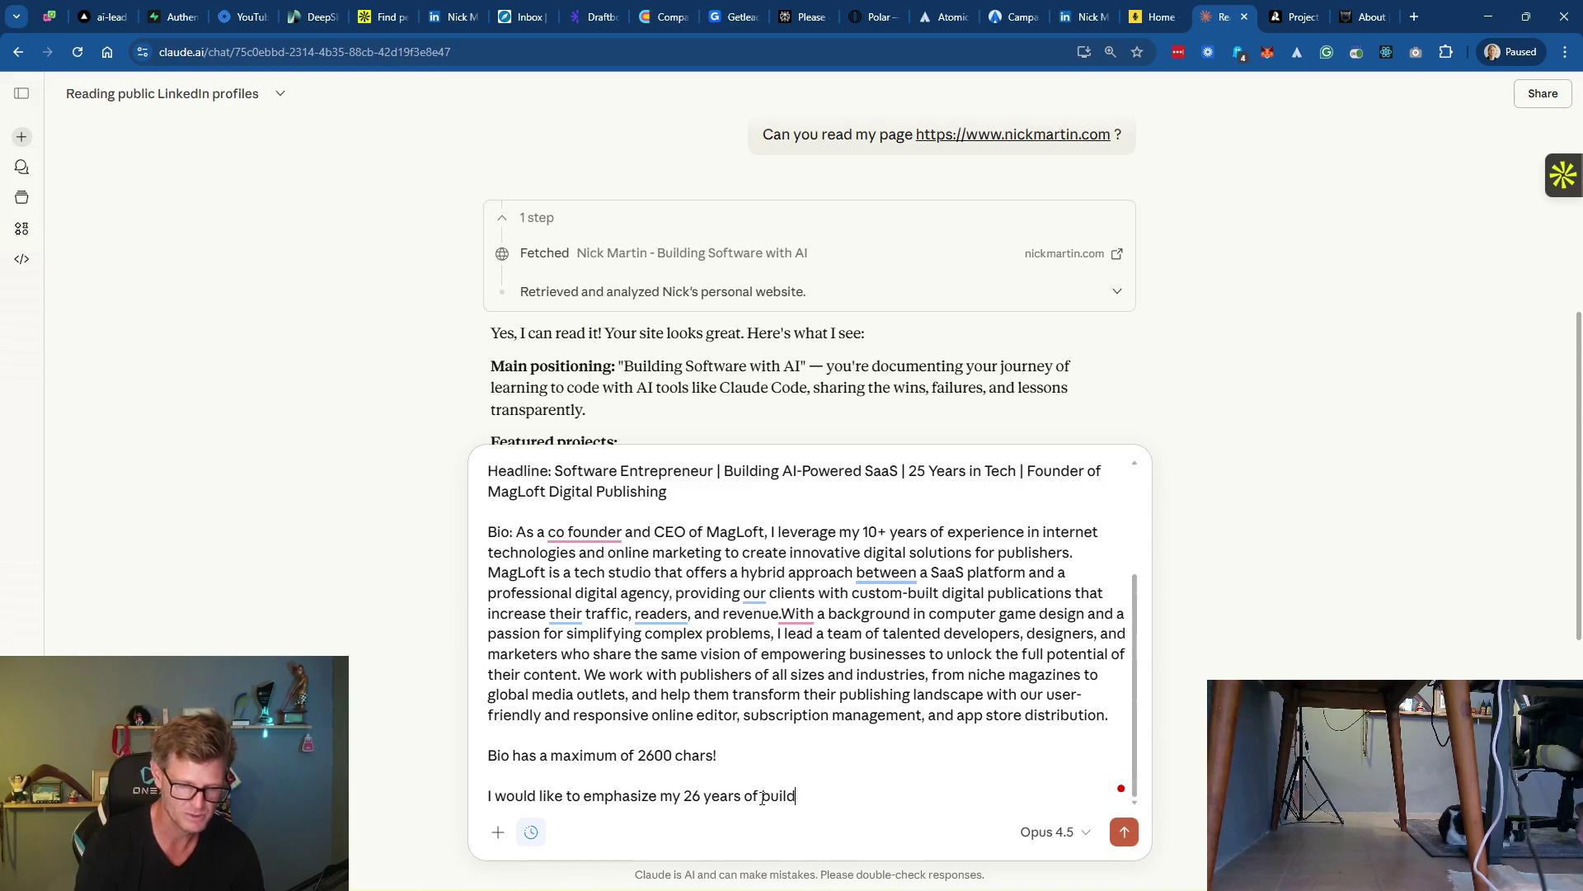
type("ing webs")
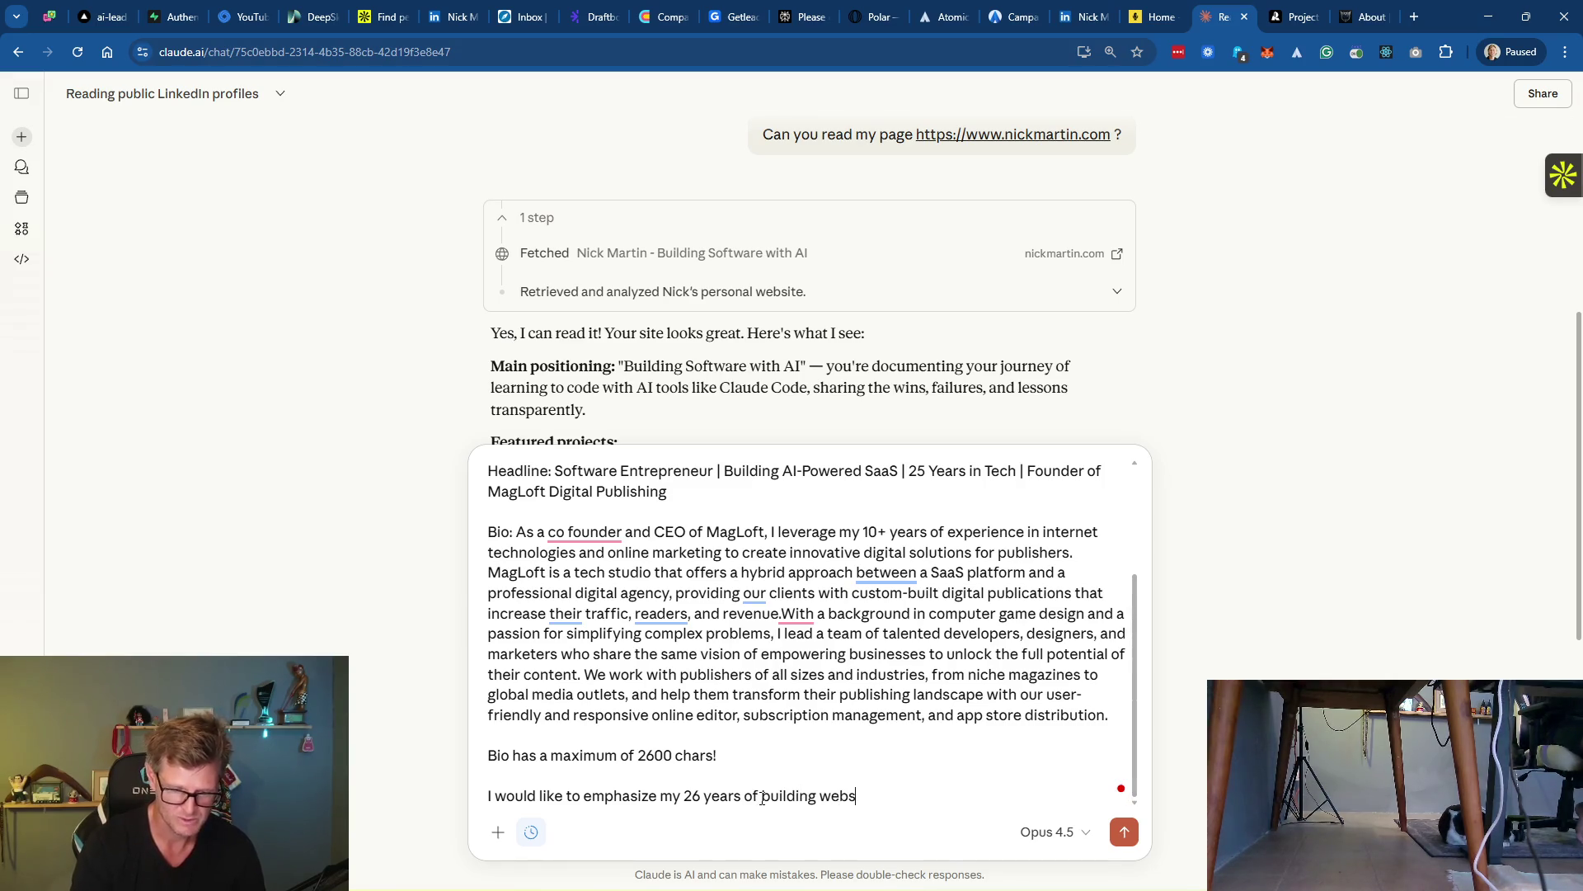
type("ites and apps and")
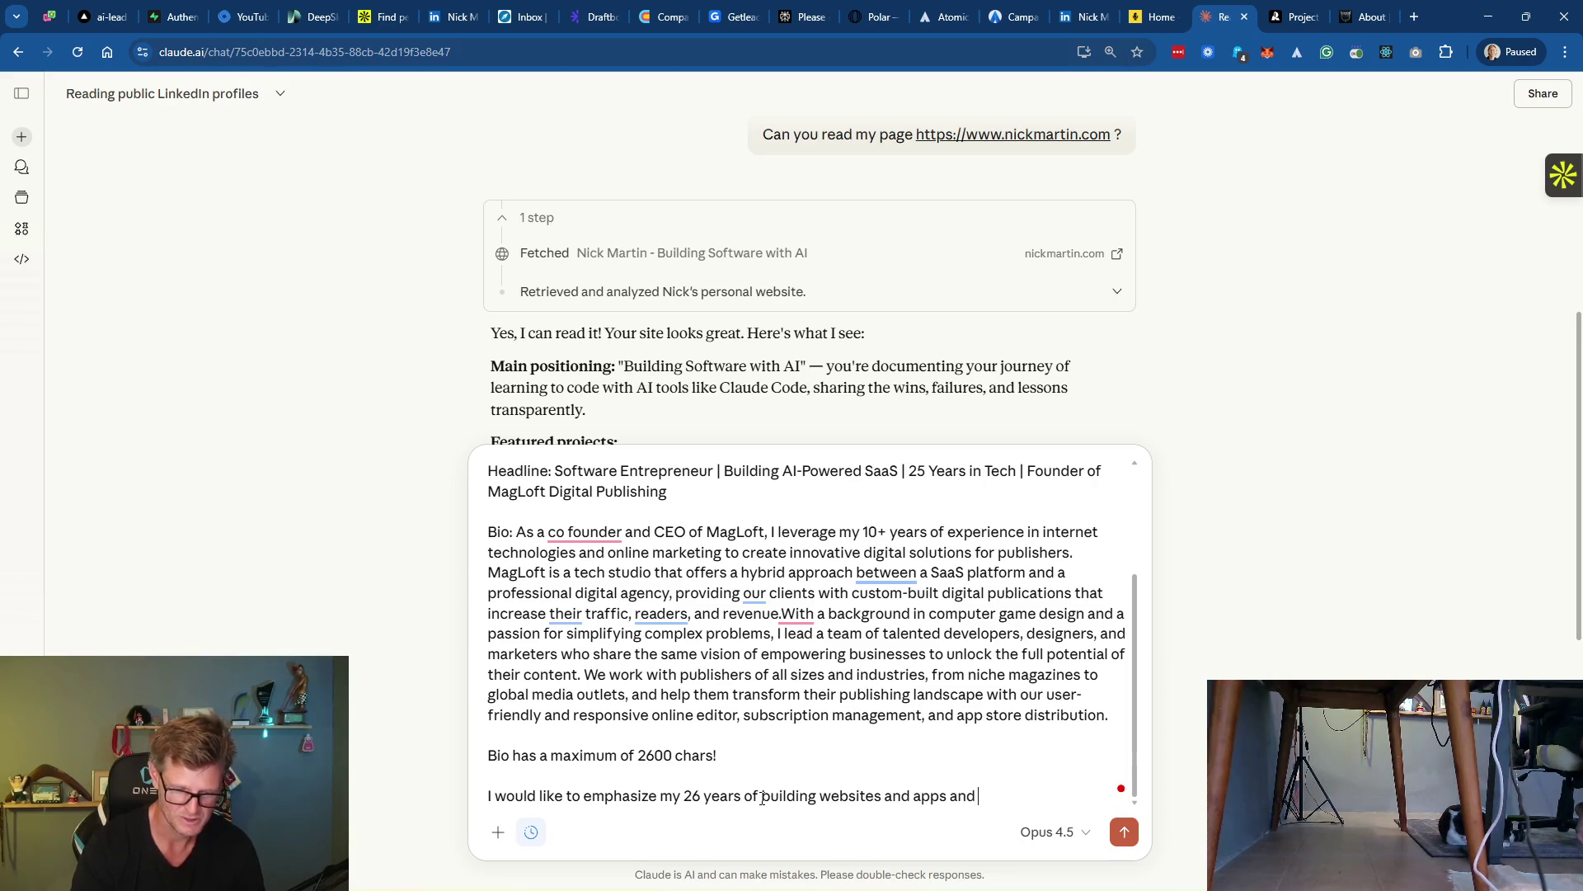
type(" doing marketing for")
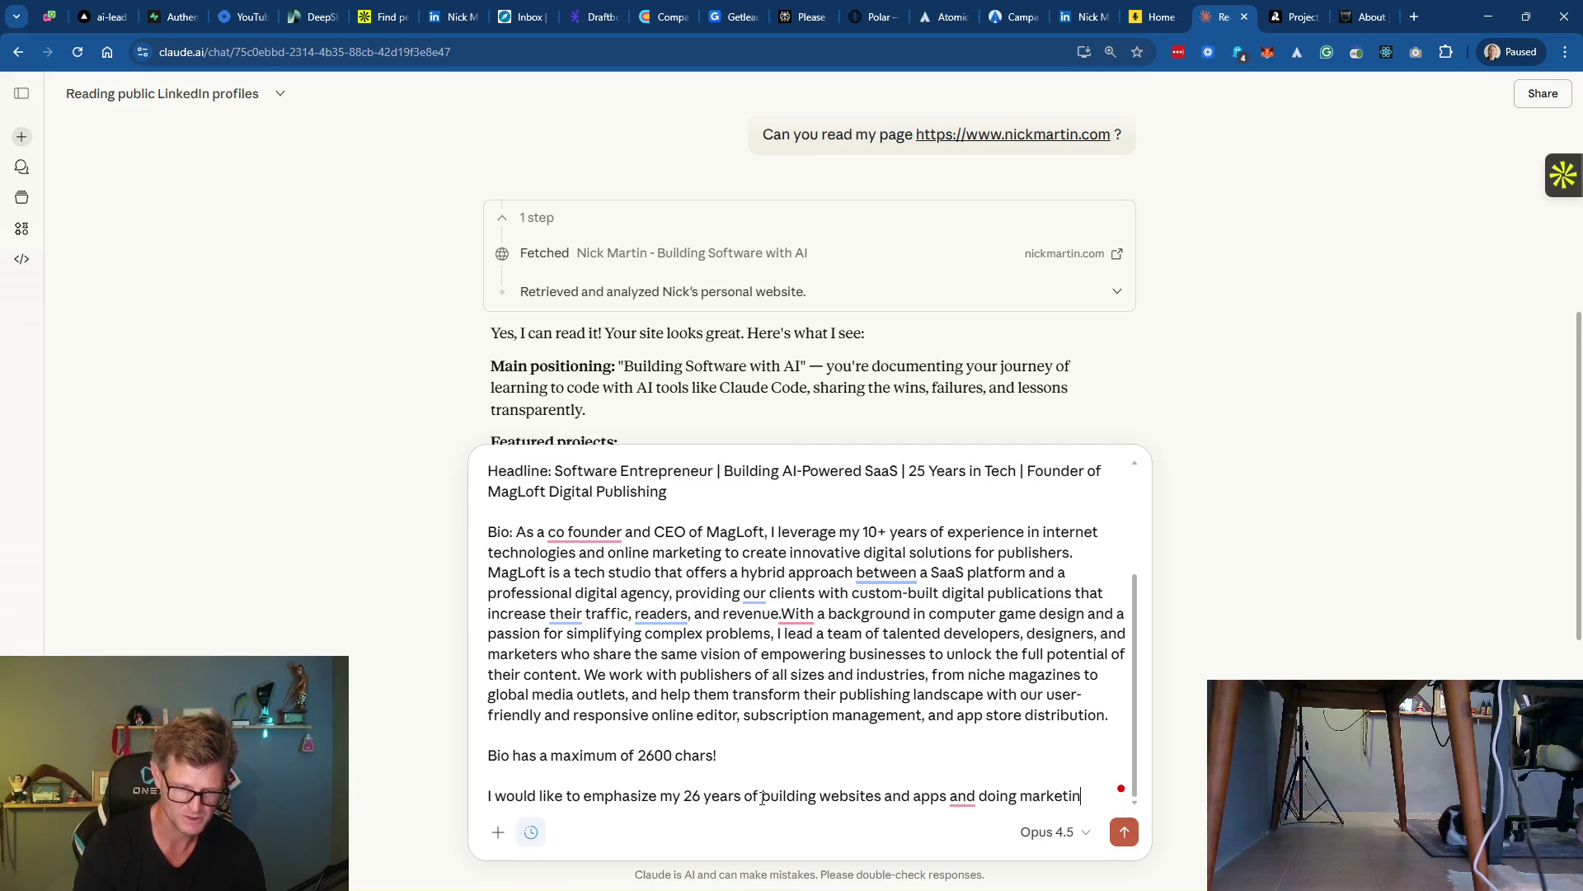
type(" them and ")
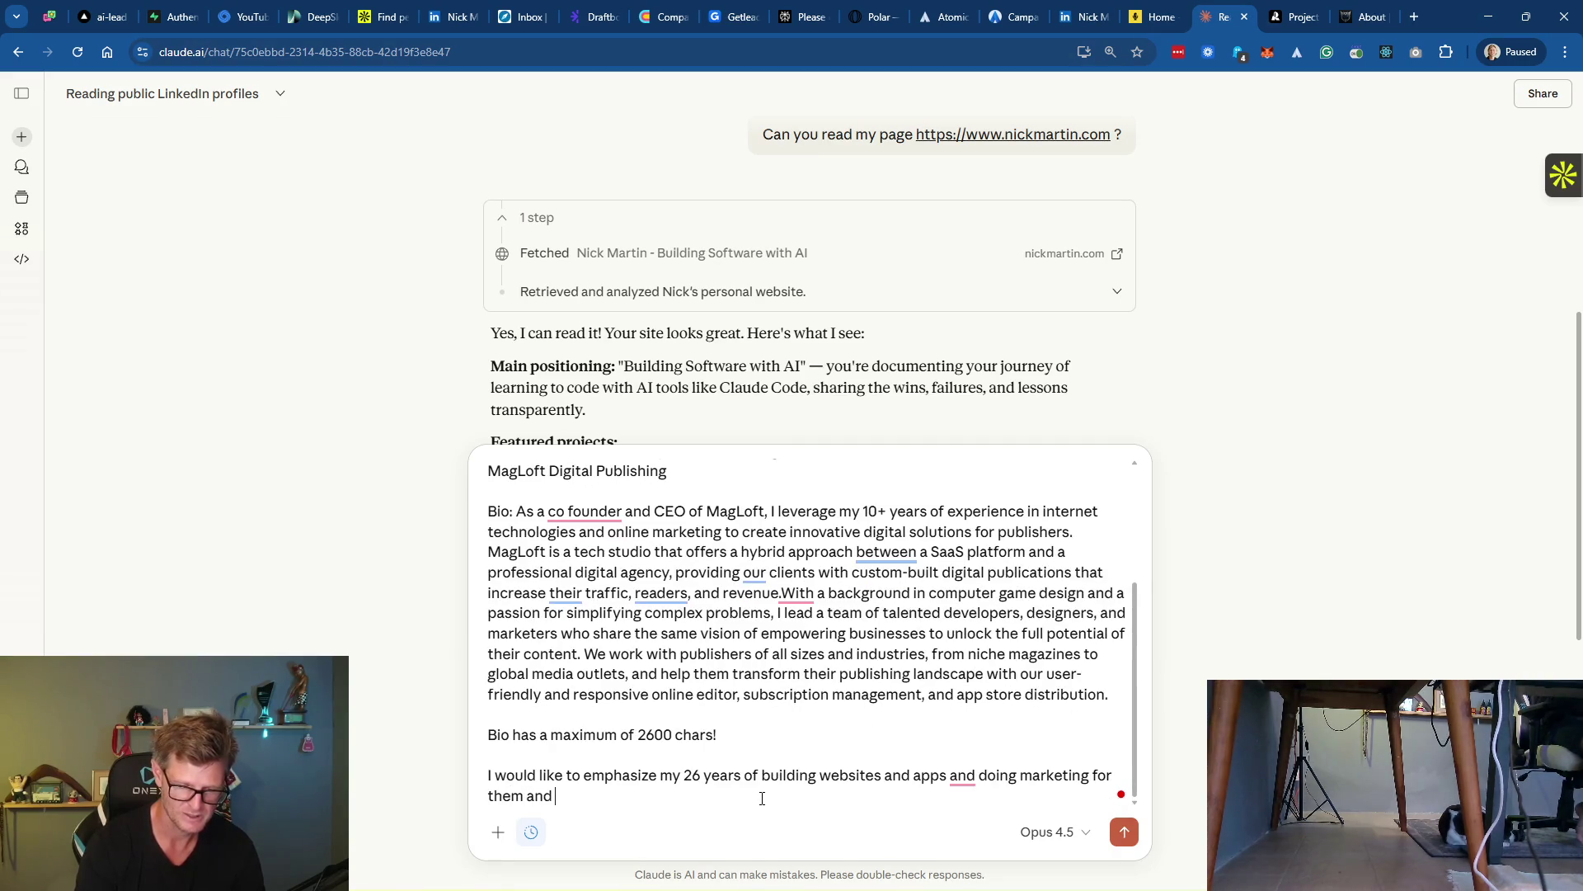
type("now a super s")
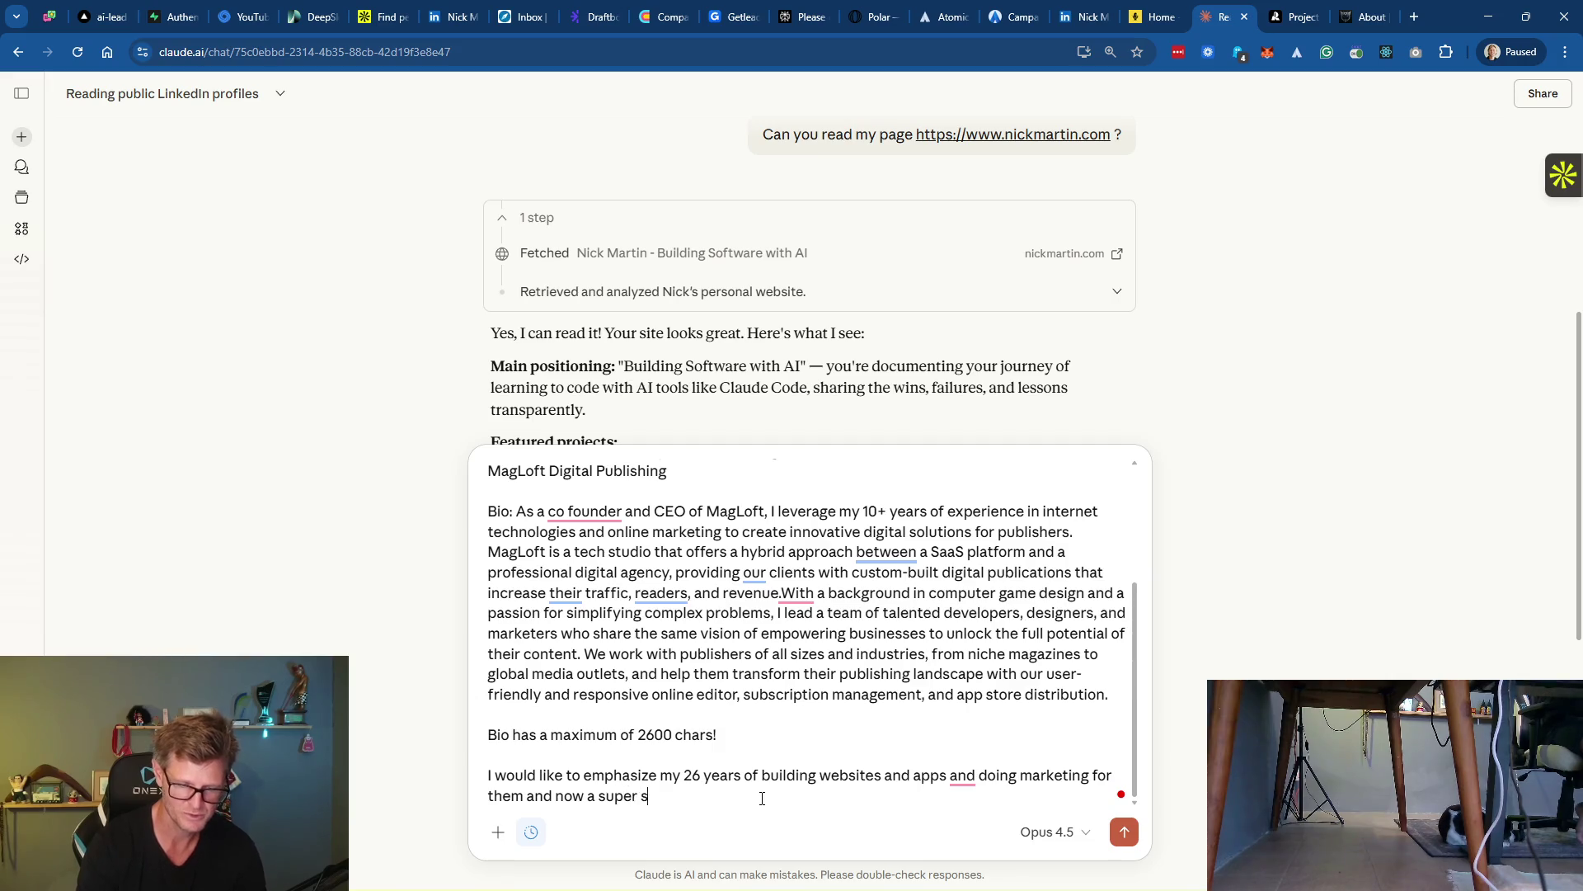
type("hift into b")
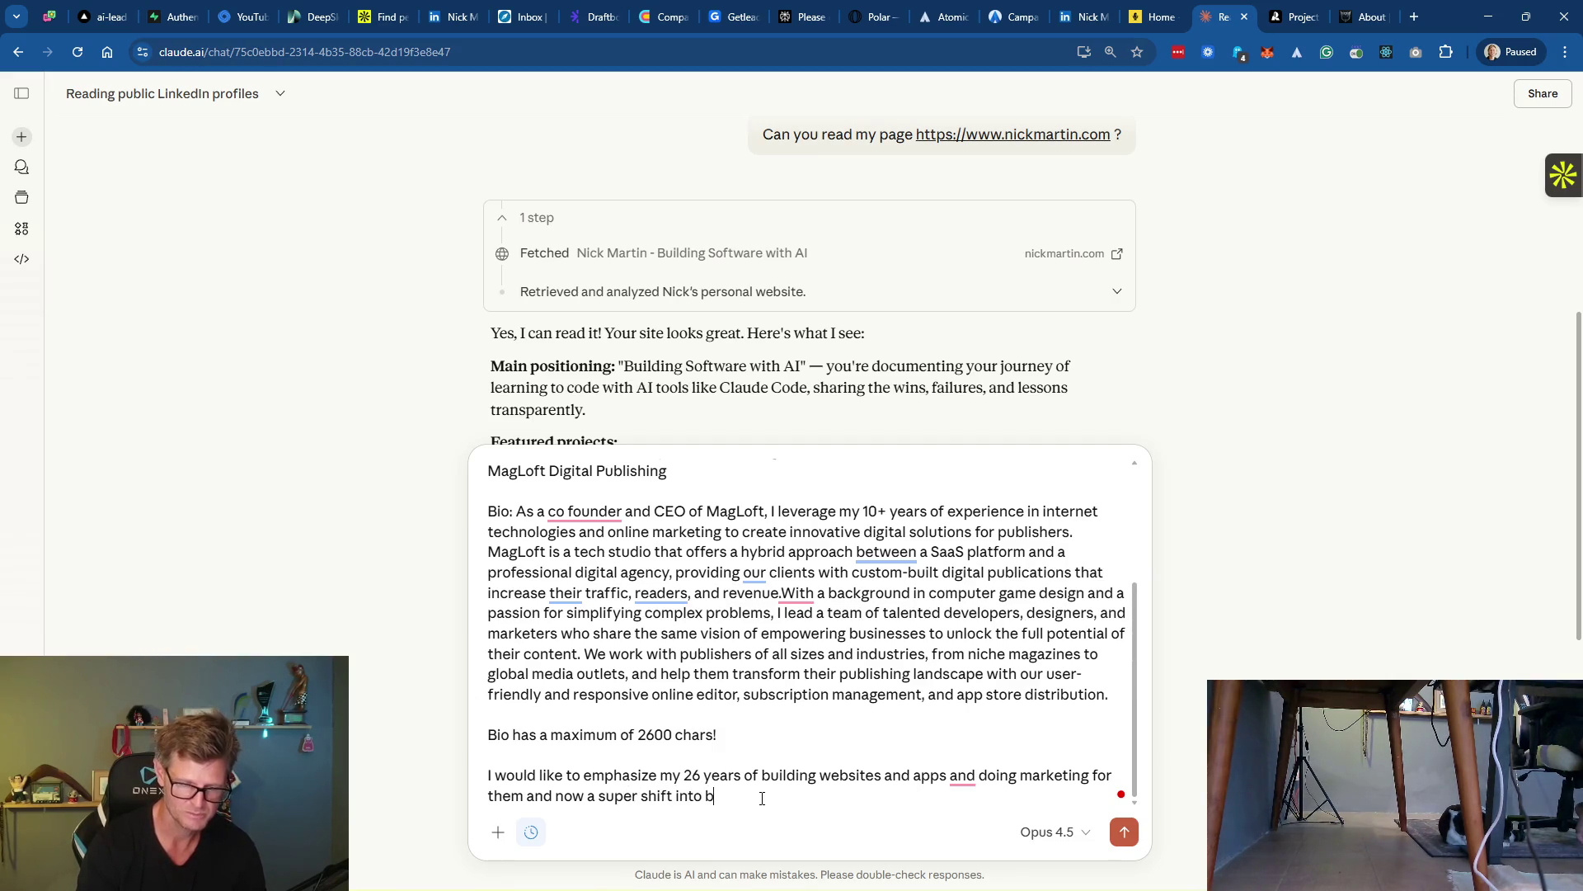
type("uilding a")
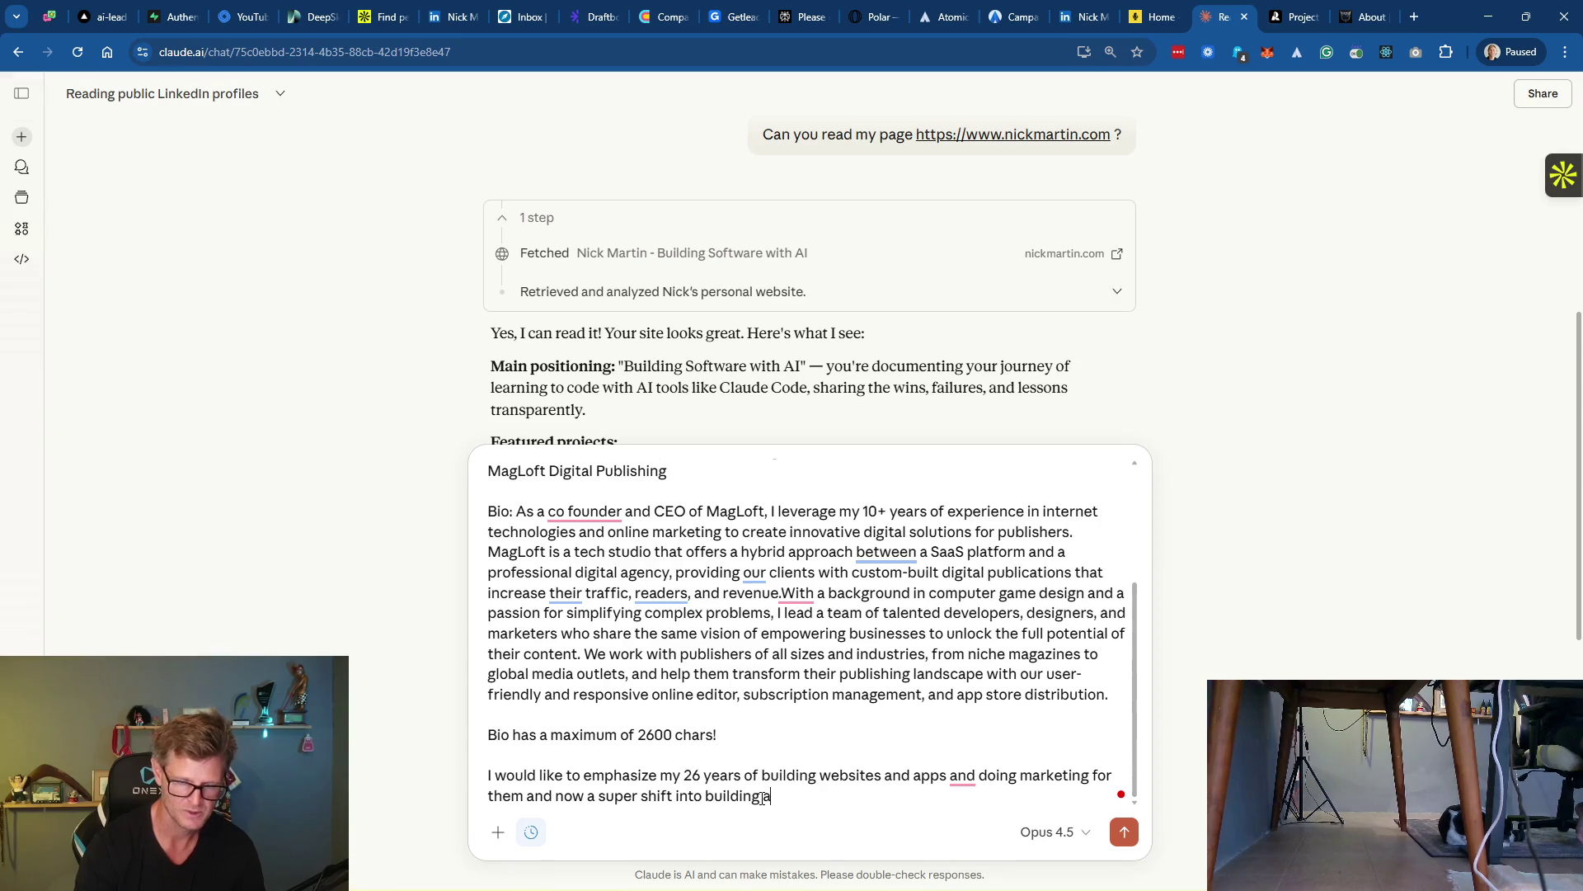
type("nd marketing with ")
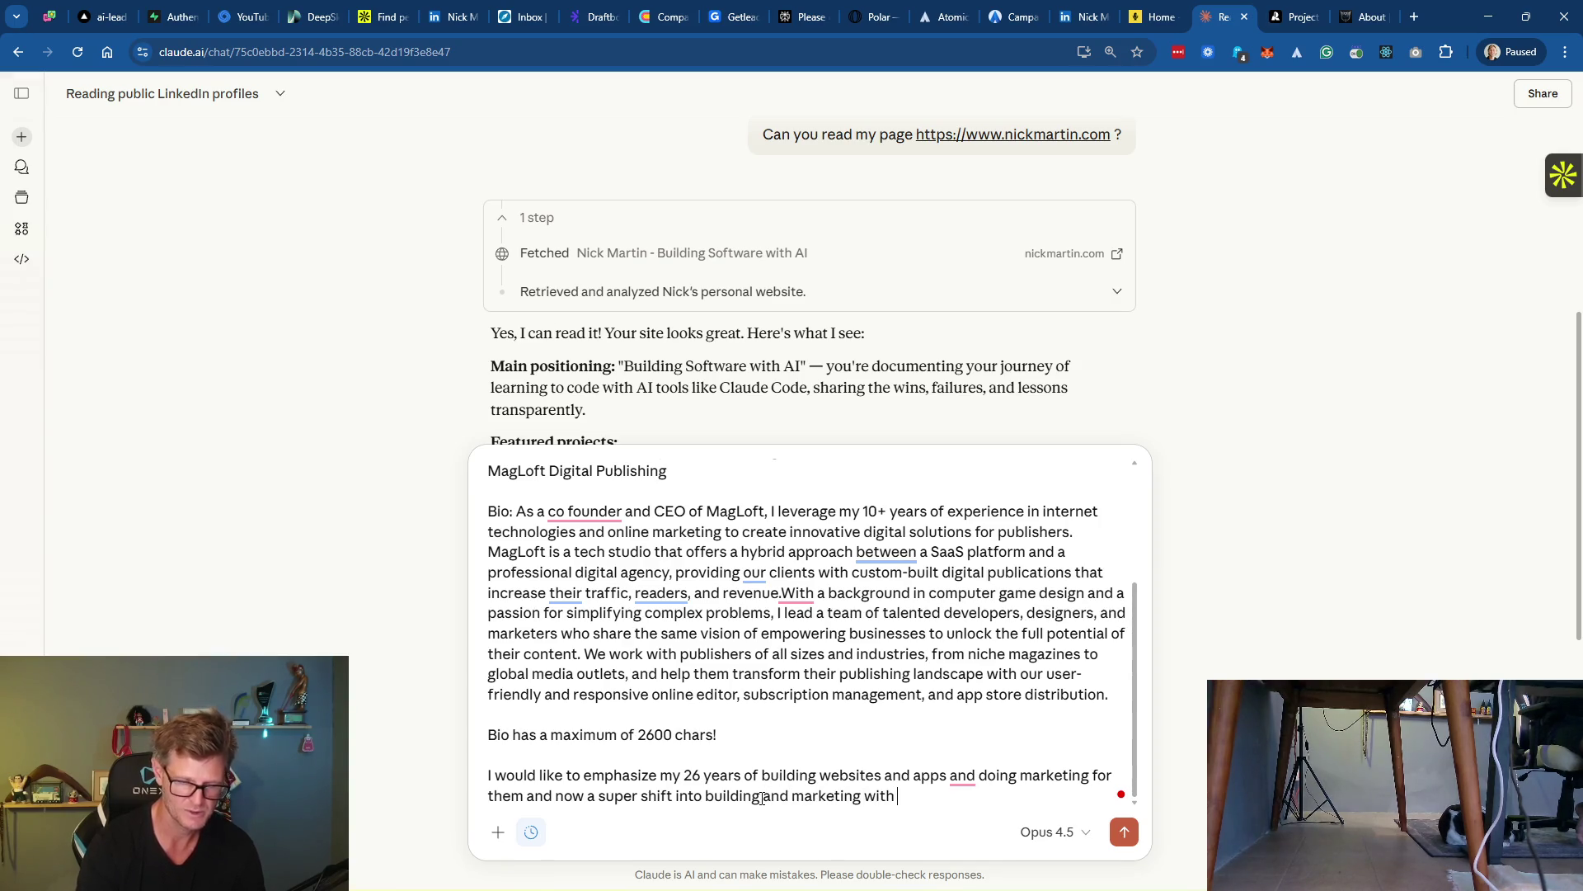
type("AI.")
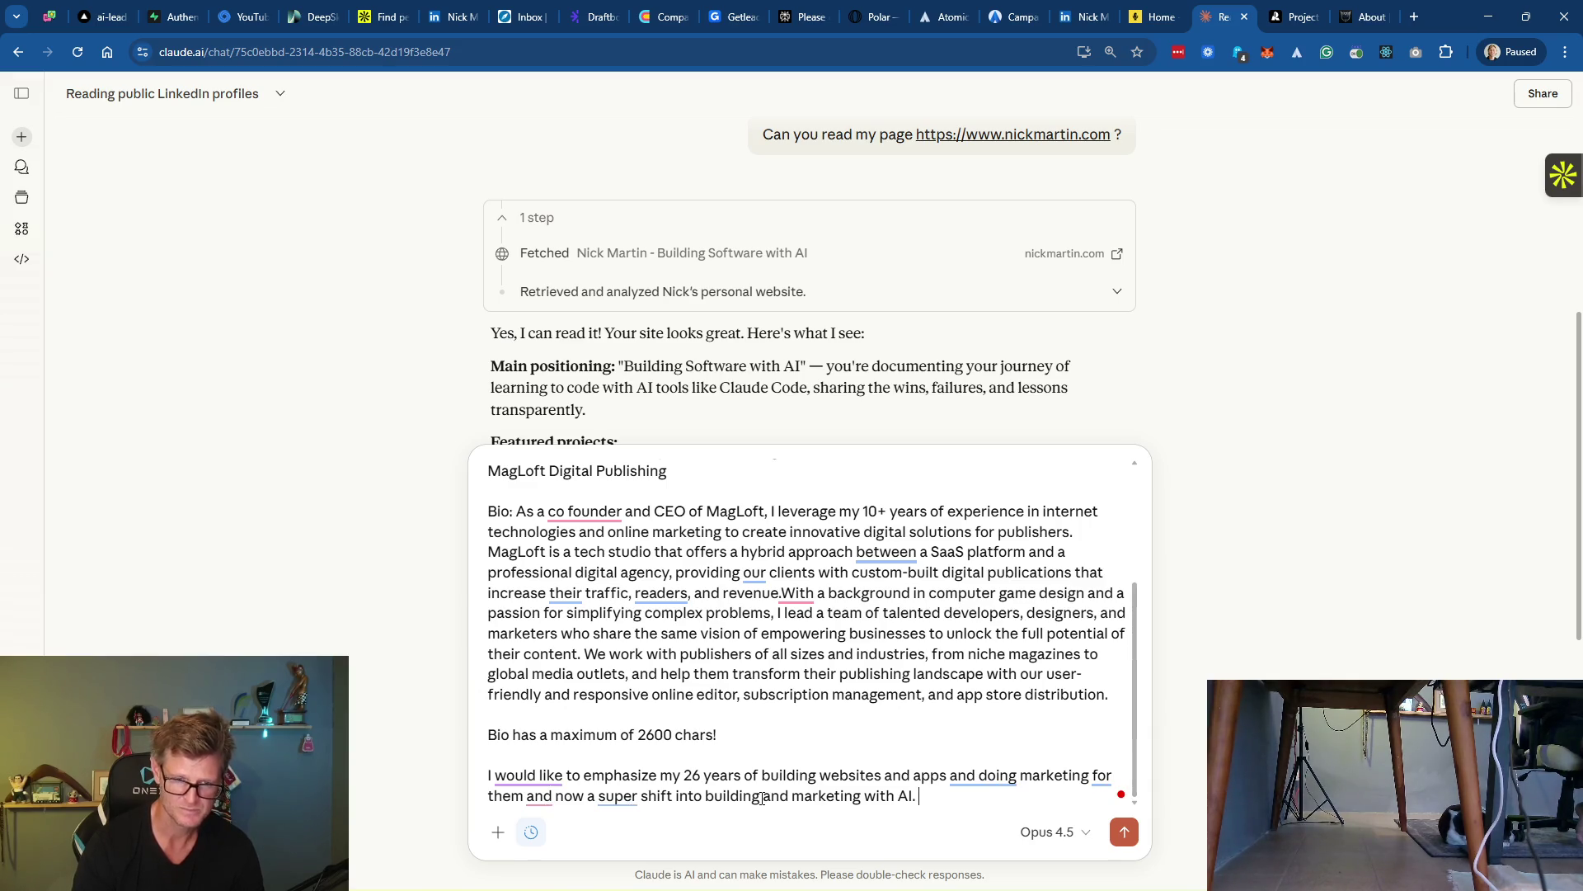
key("Return")
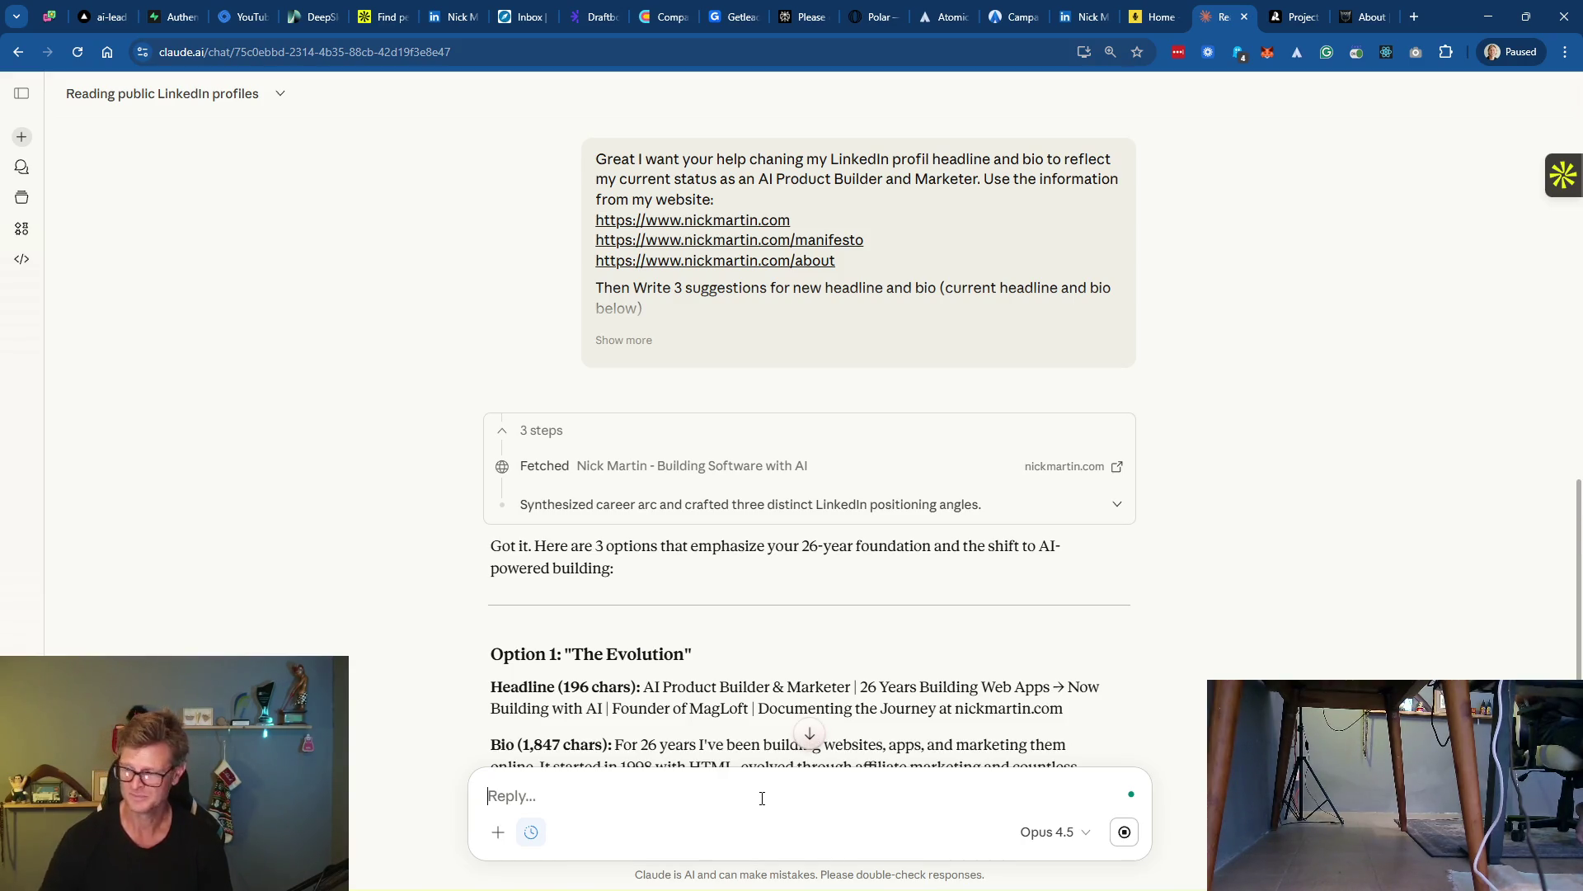
Scroll Claude's reply to read Option 1 'The Evolution' headline and its 1,847-character bio
right_click(723, 305)
left_click(1092, 559)
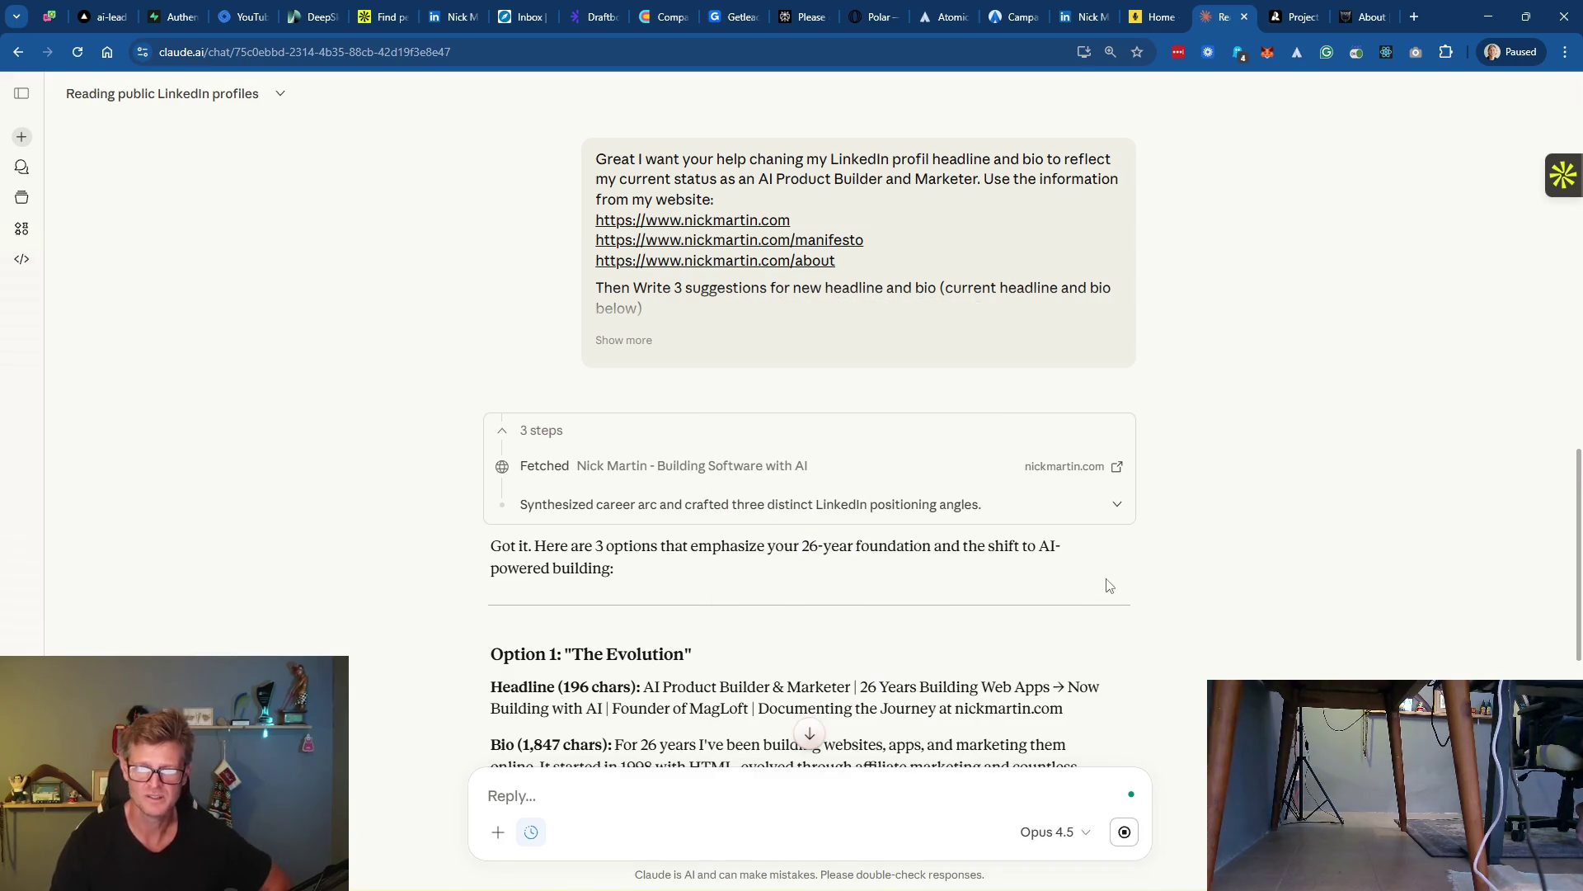
scroll(806, 416, "down", 4)
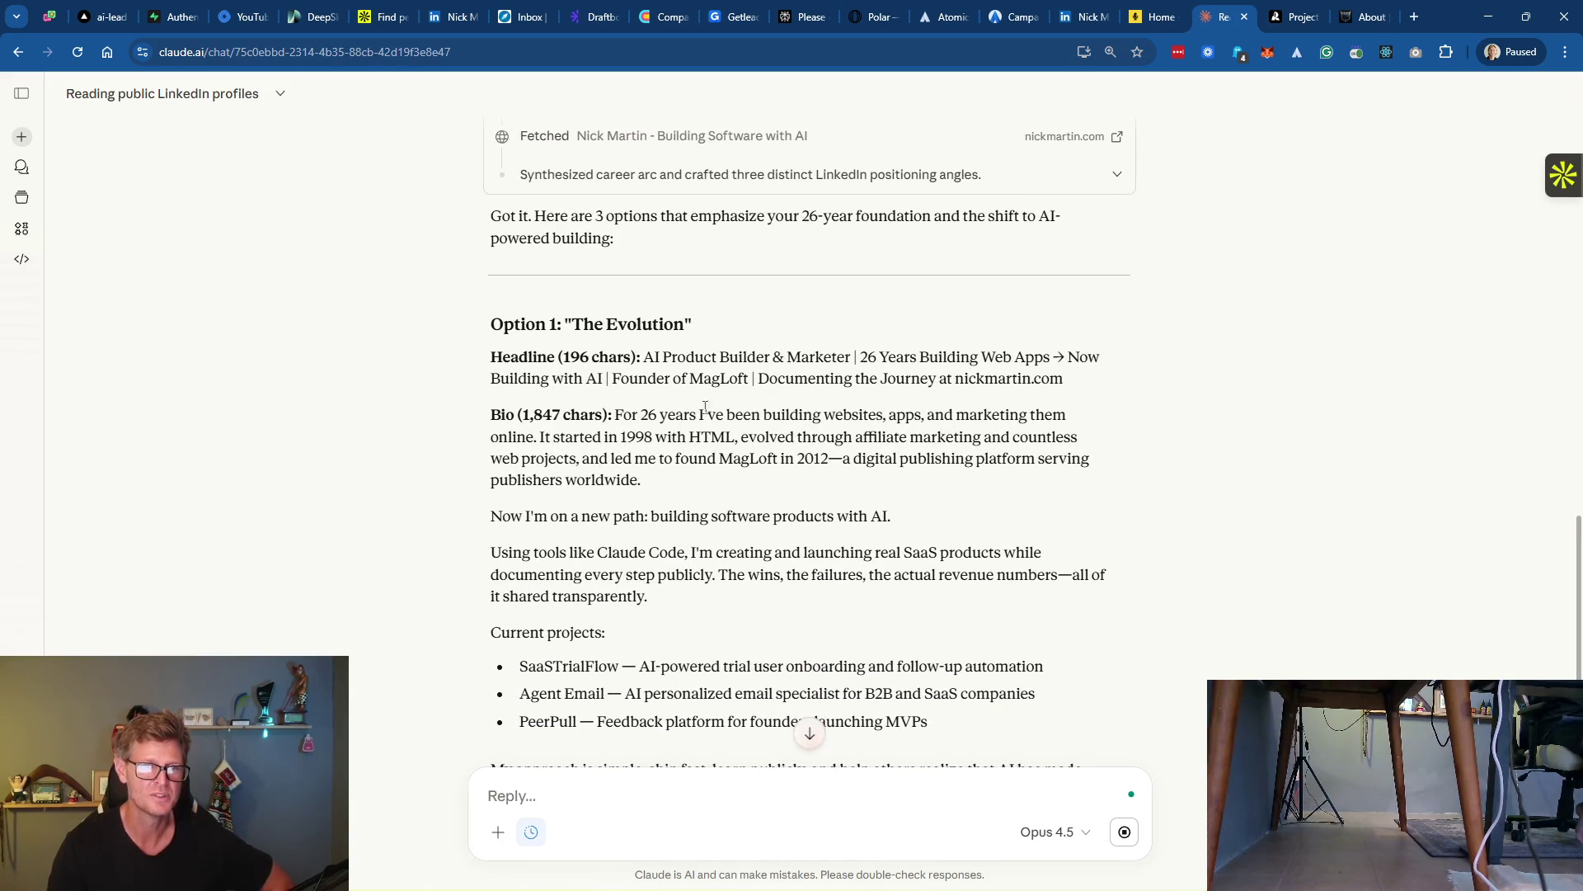
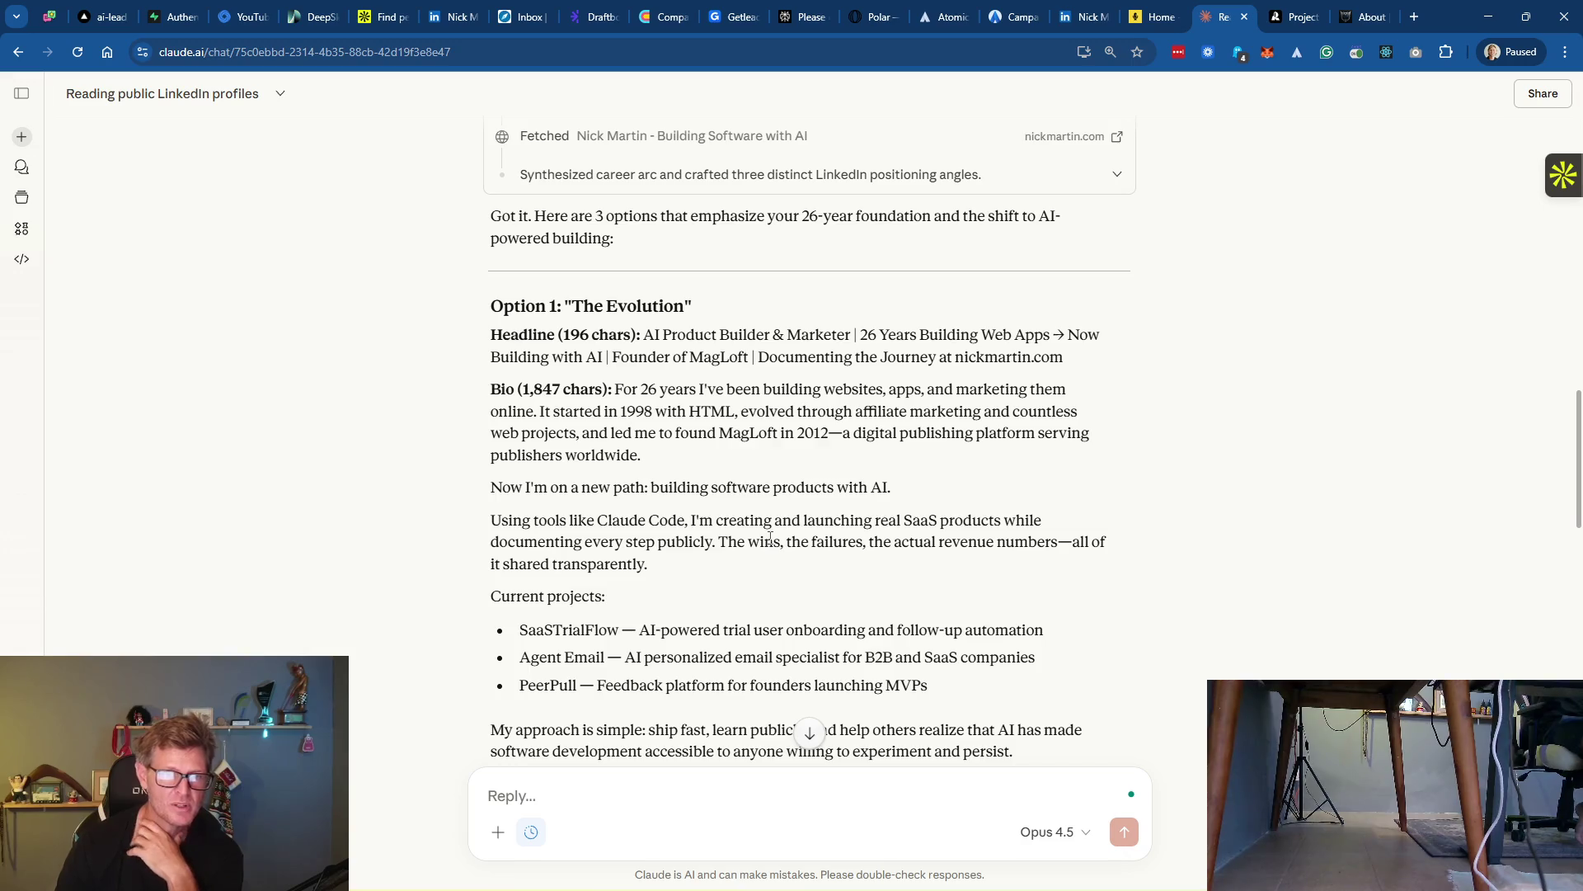
Scroll through Claude's three drafted LinkedIn headline-and-bio options
scroll(771, 537, "down", 2)
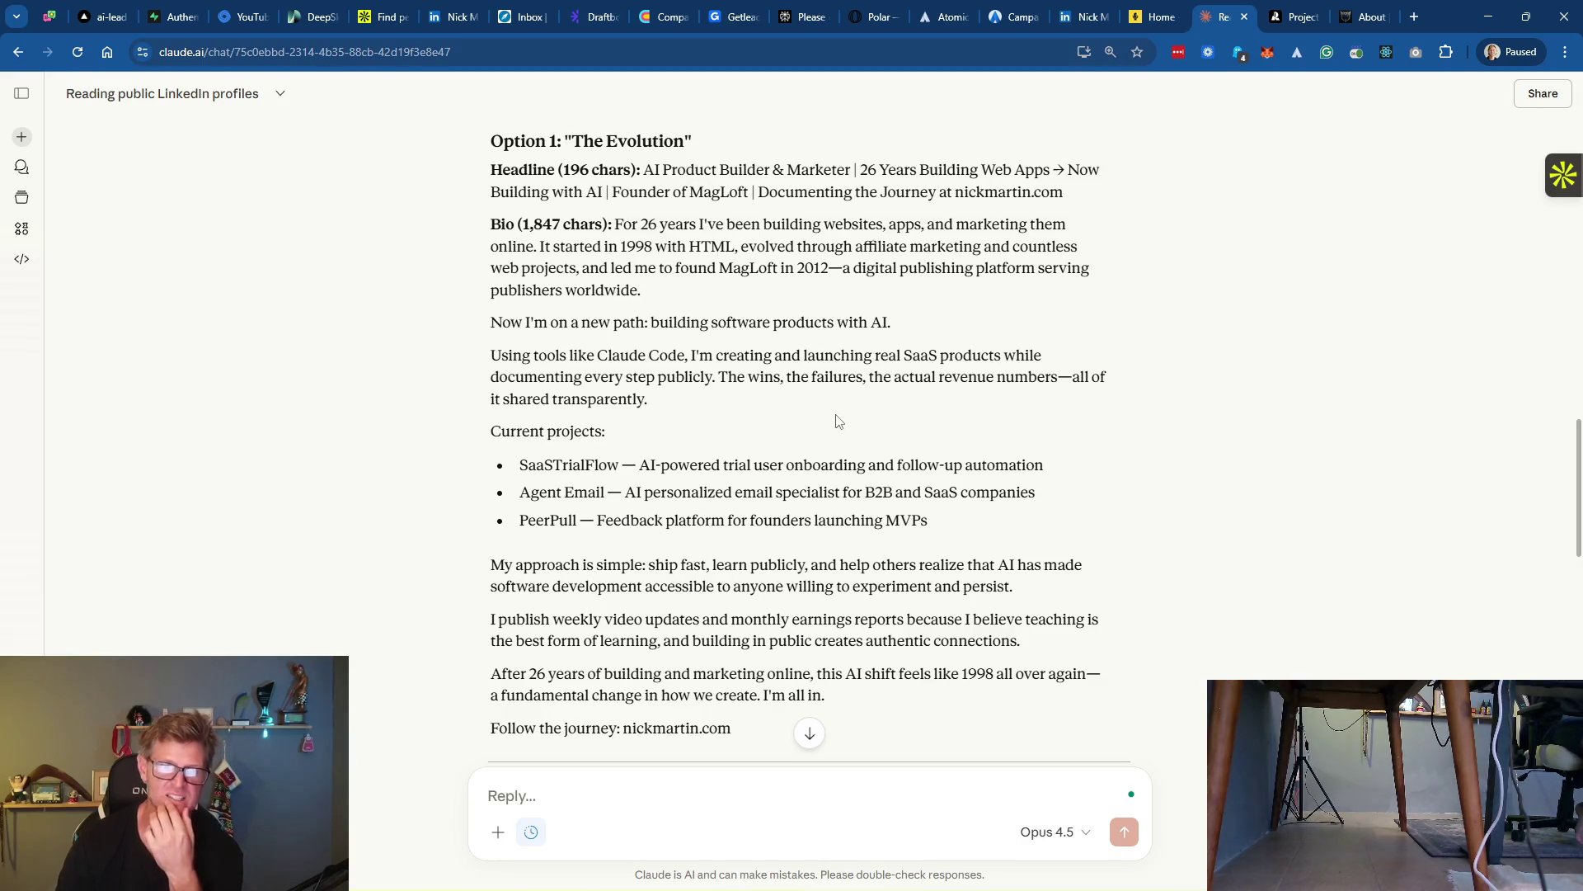
scroll(839, 421, "down", 3)
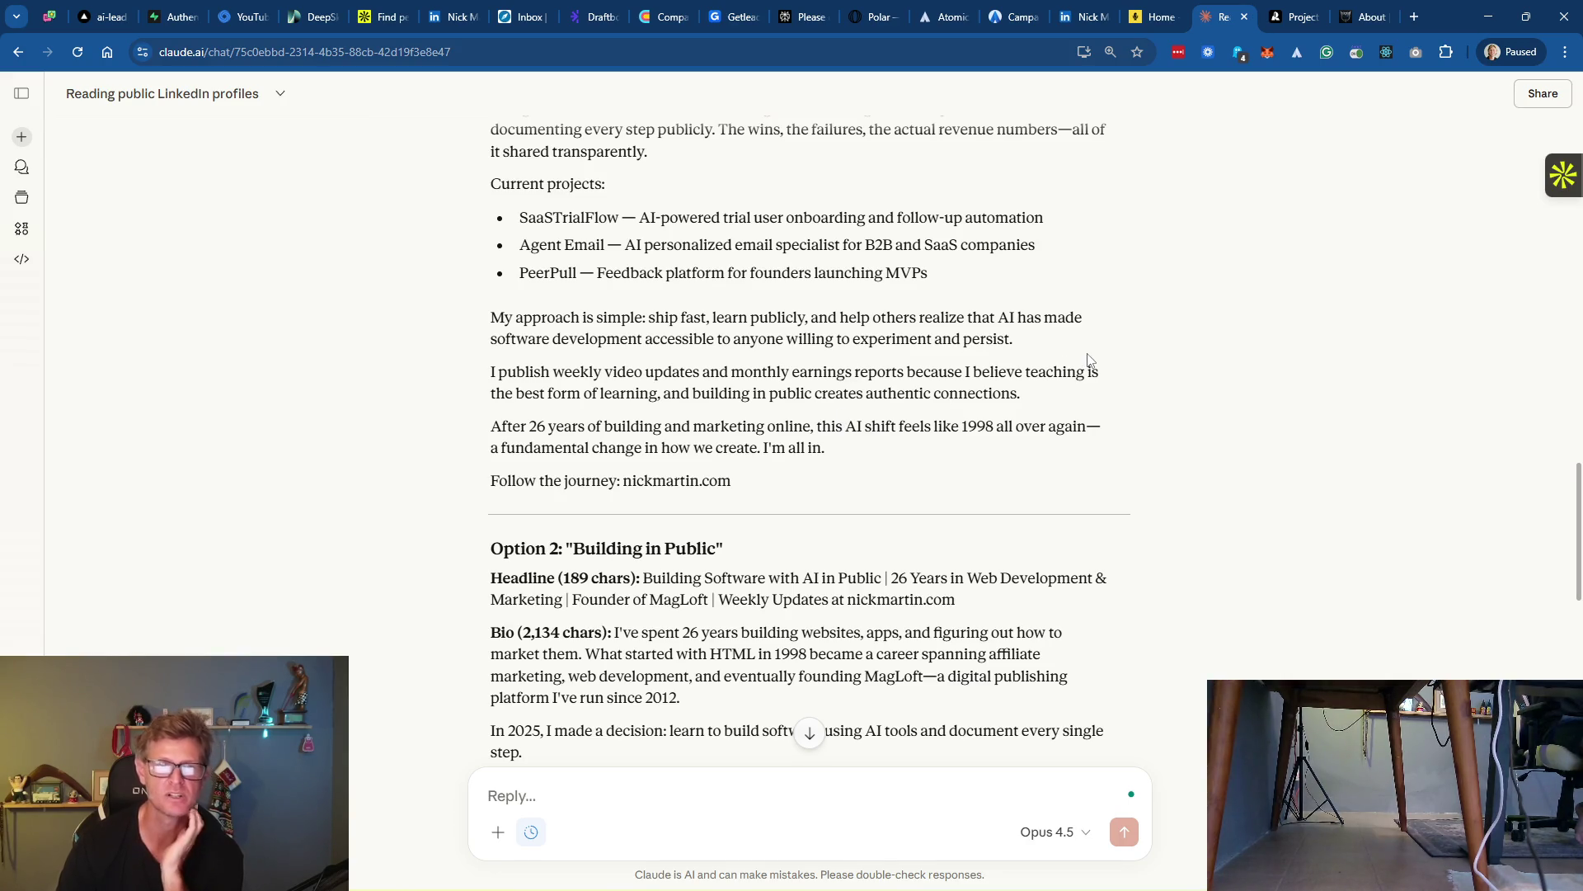
scroll(1066, 363, "down", 3)
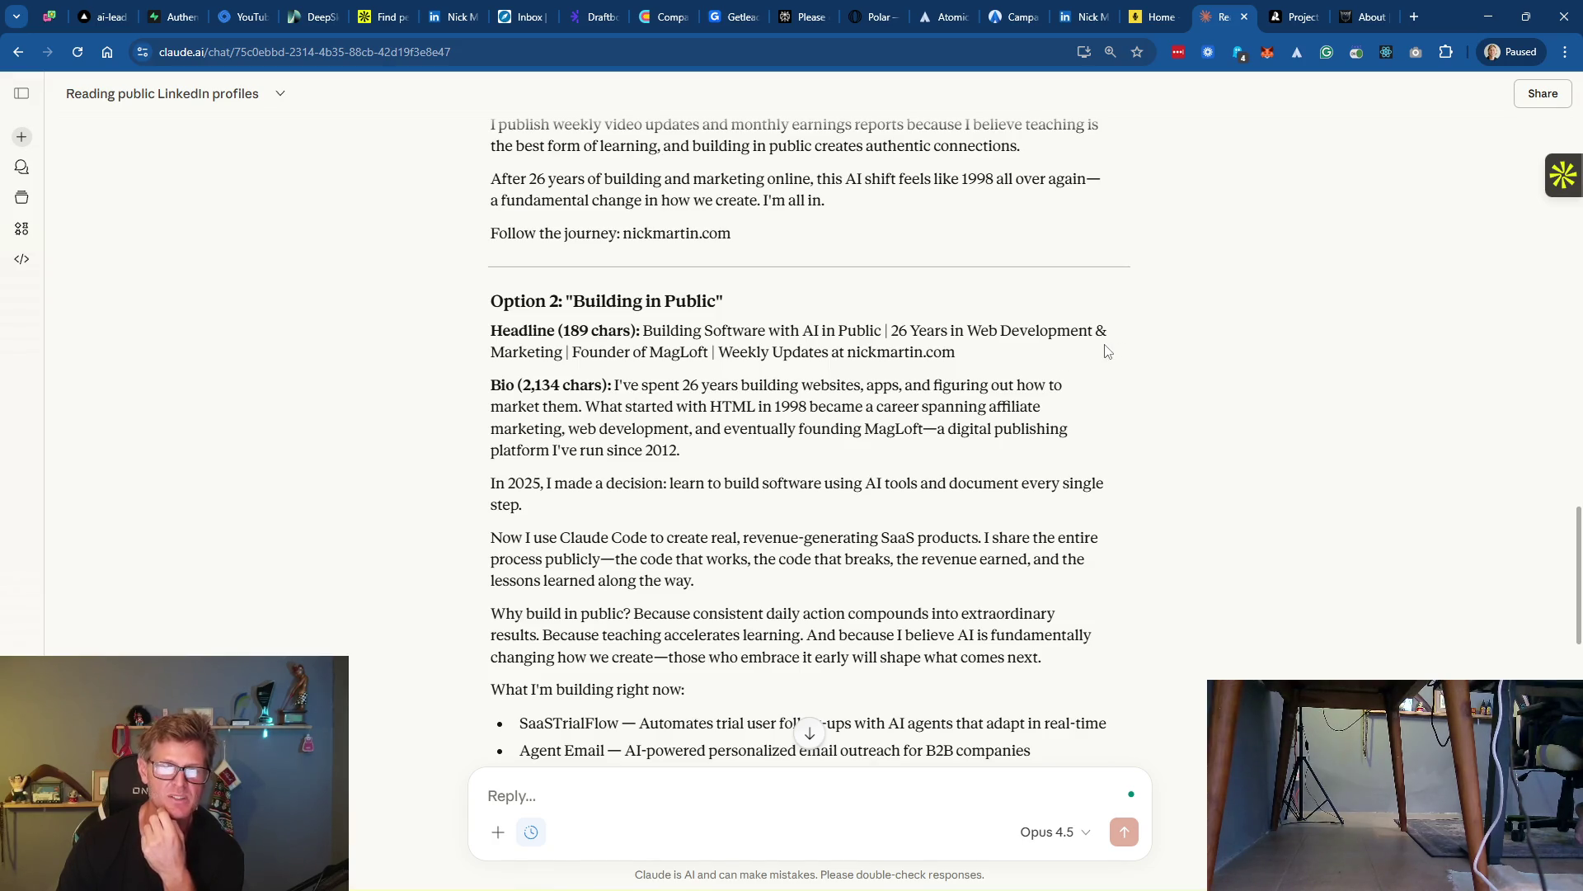
scroll(1103, 347, "down", 10)
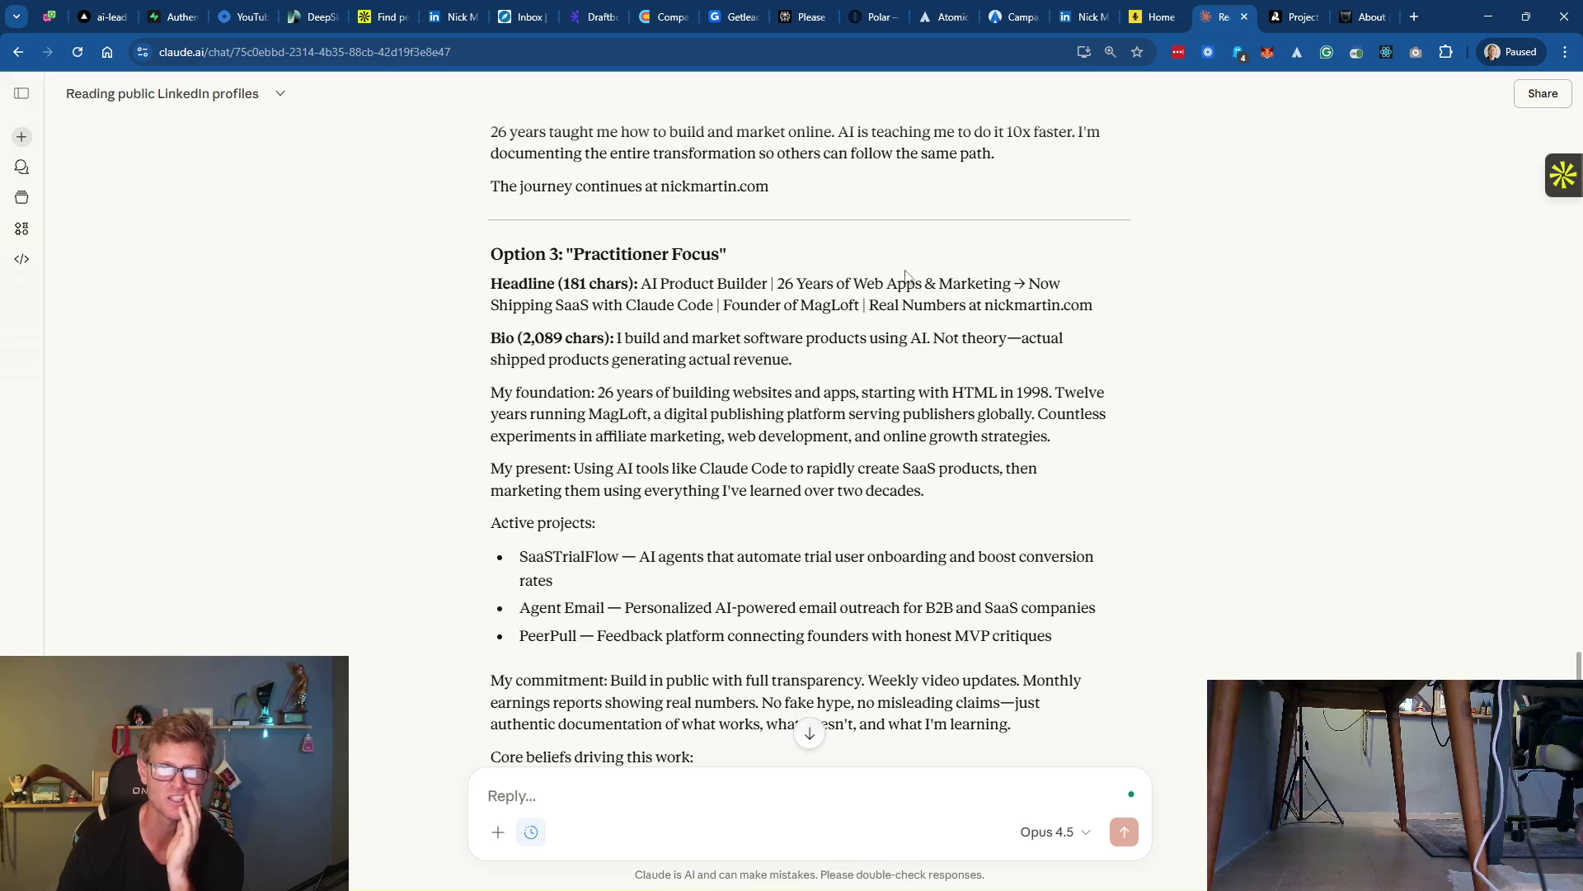
scroll(1042, 396, "up", 5)
scroll(1045, 404, "down", 6)
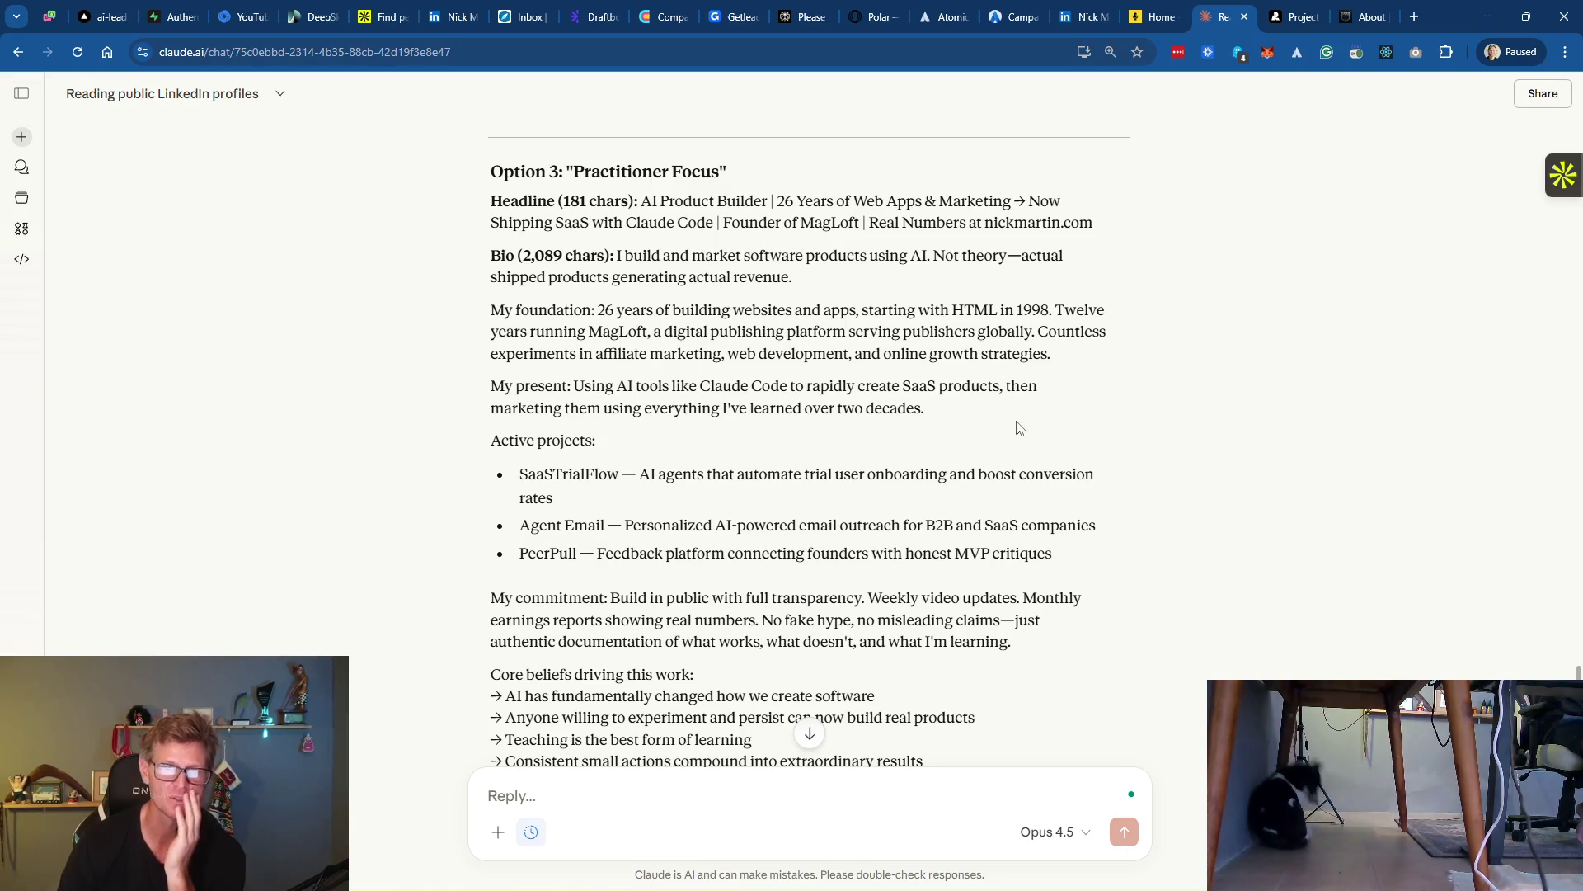
scroll(1019, 427, "down", 3)
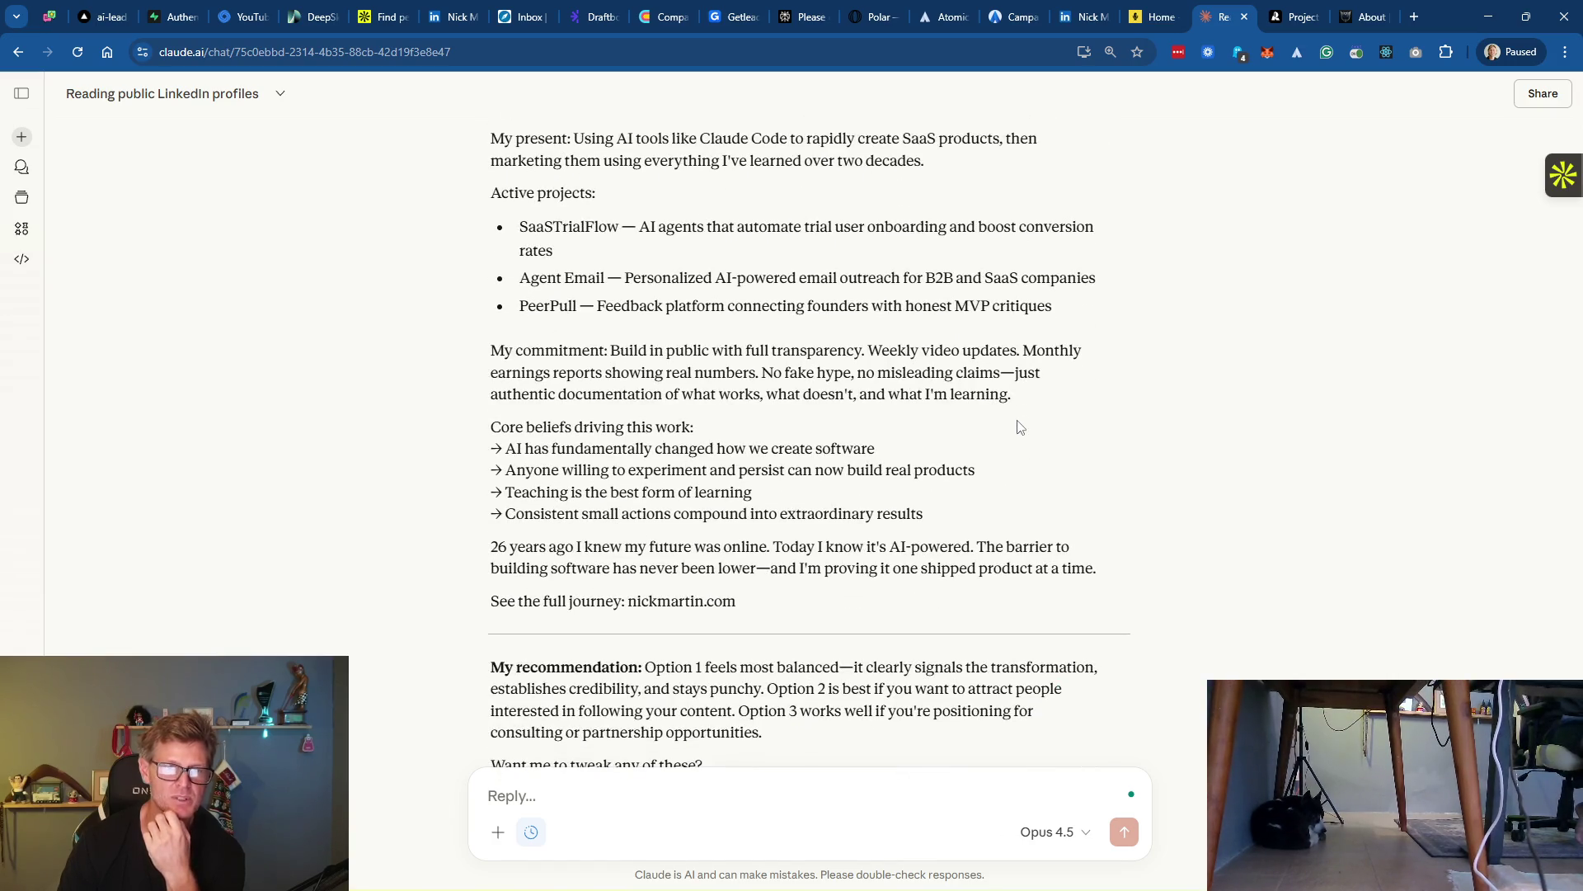
scroll(1019, 427, "down", 2)
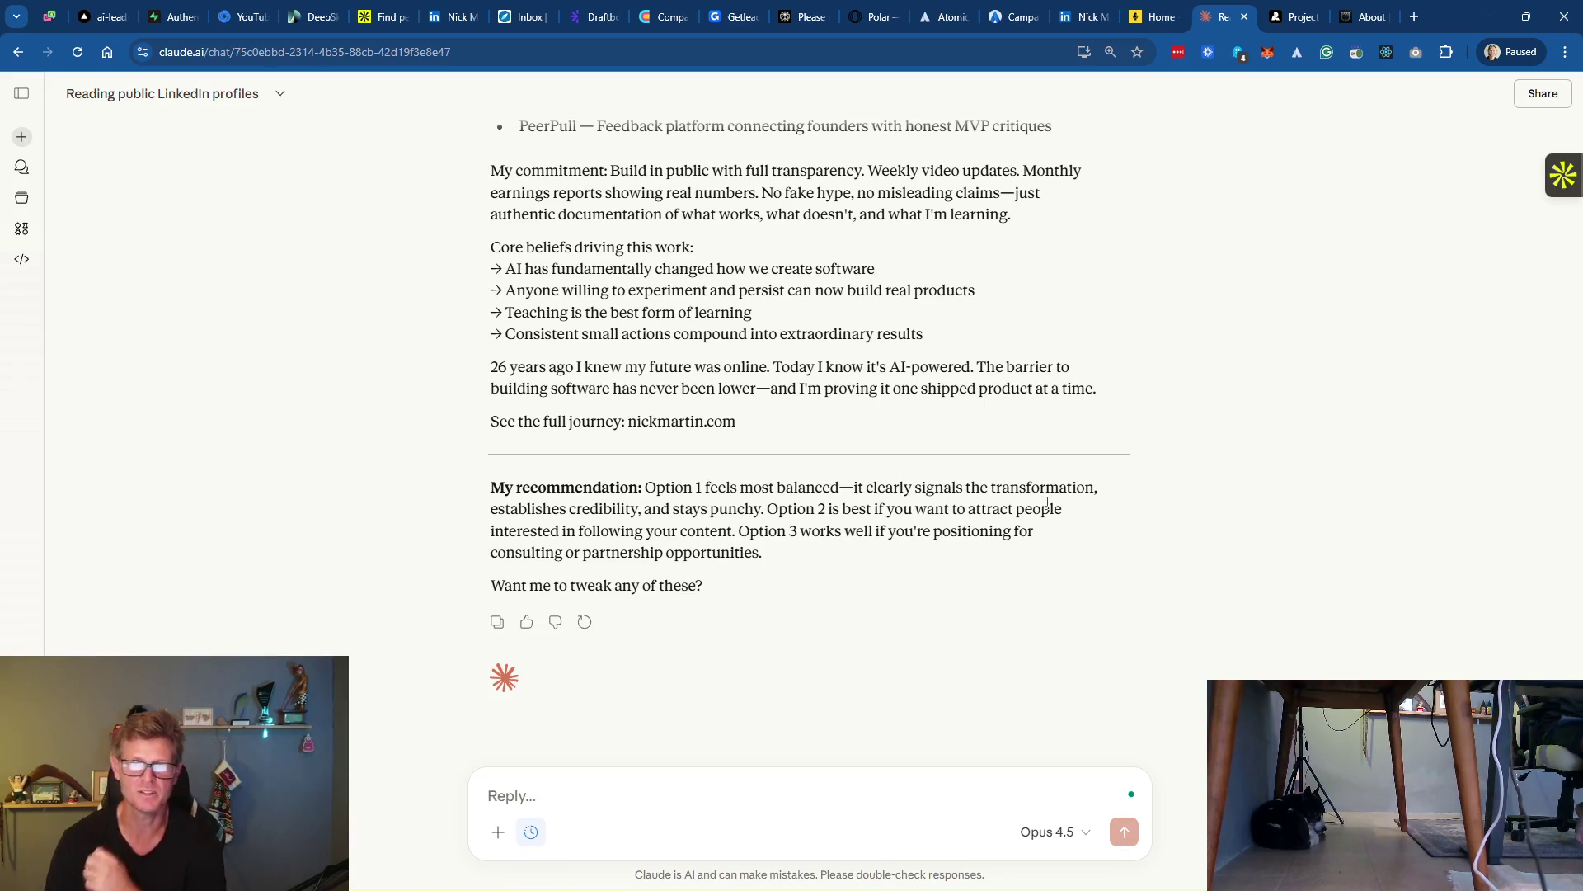
Select the Option 1 'The Evolution' headline text and bring up the LinkedIn profile
scroll(1062, 505, "up", 10)
scroll(1064, 503, "up", 15)
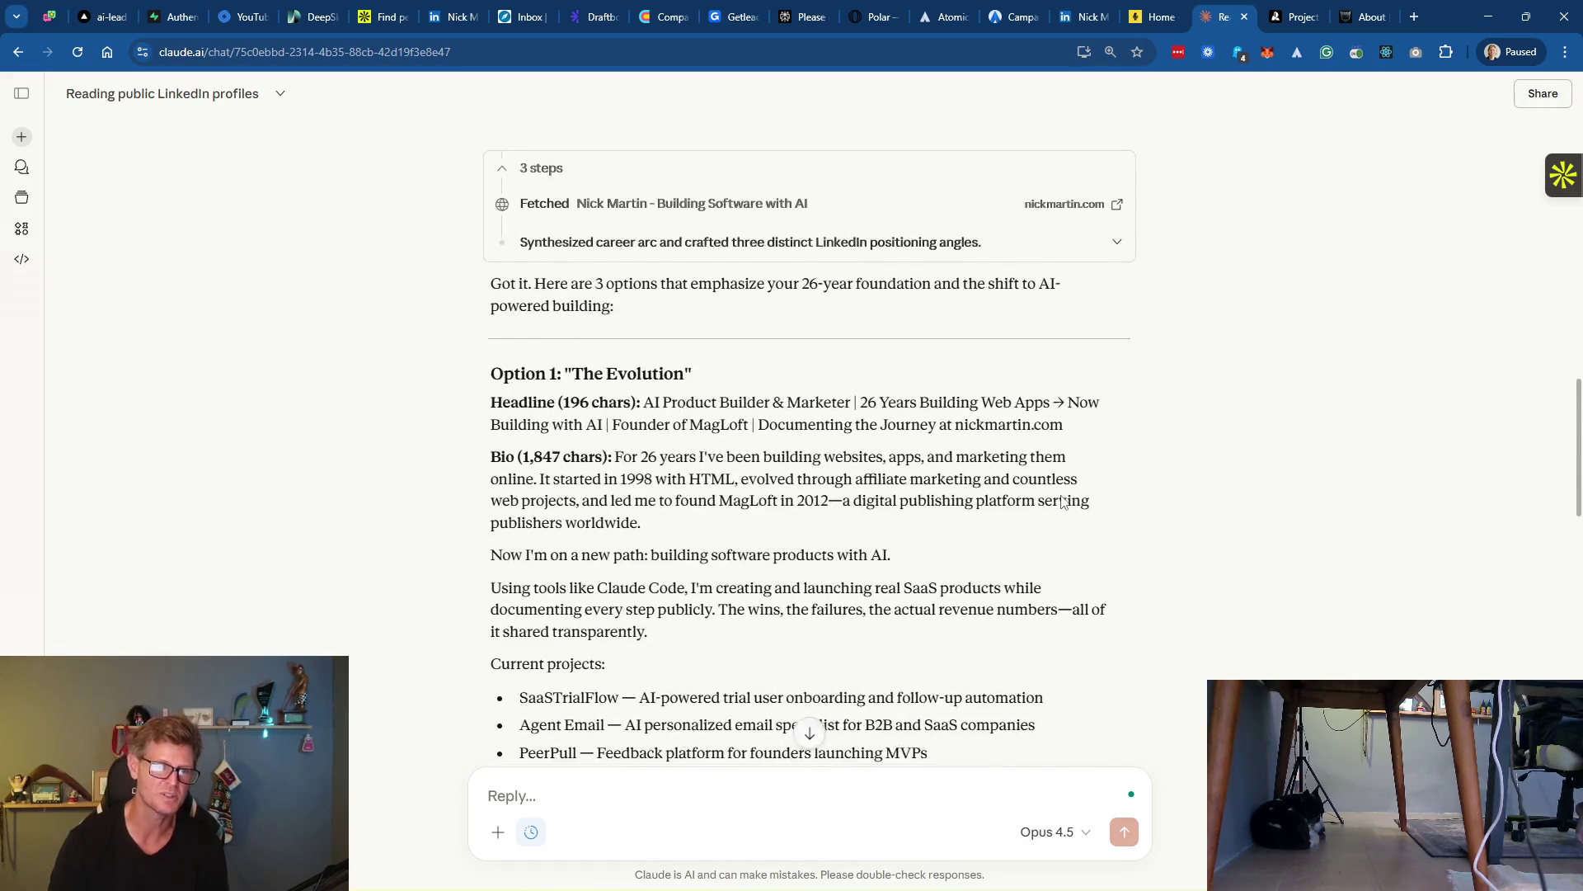
scroll(1063, 505, "down", 4)
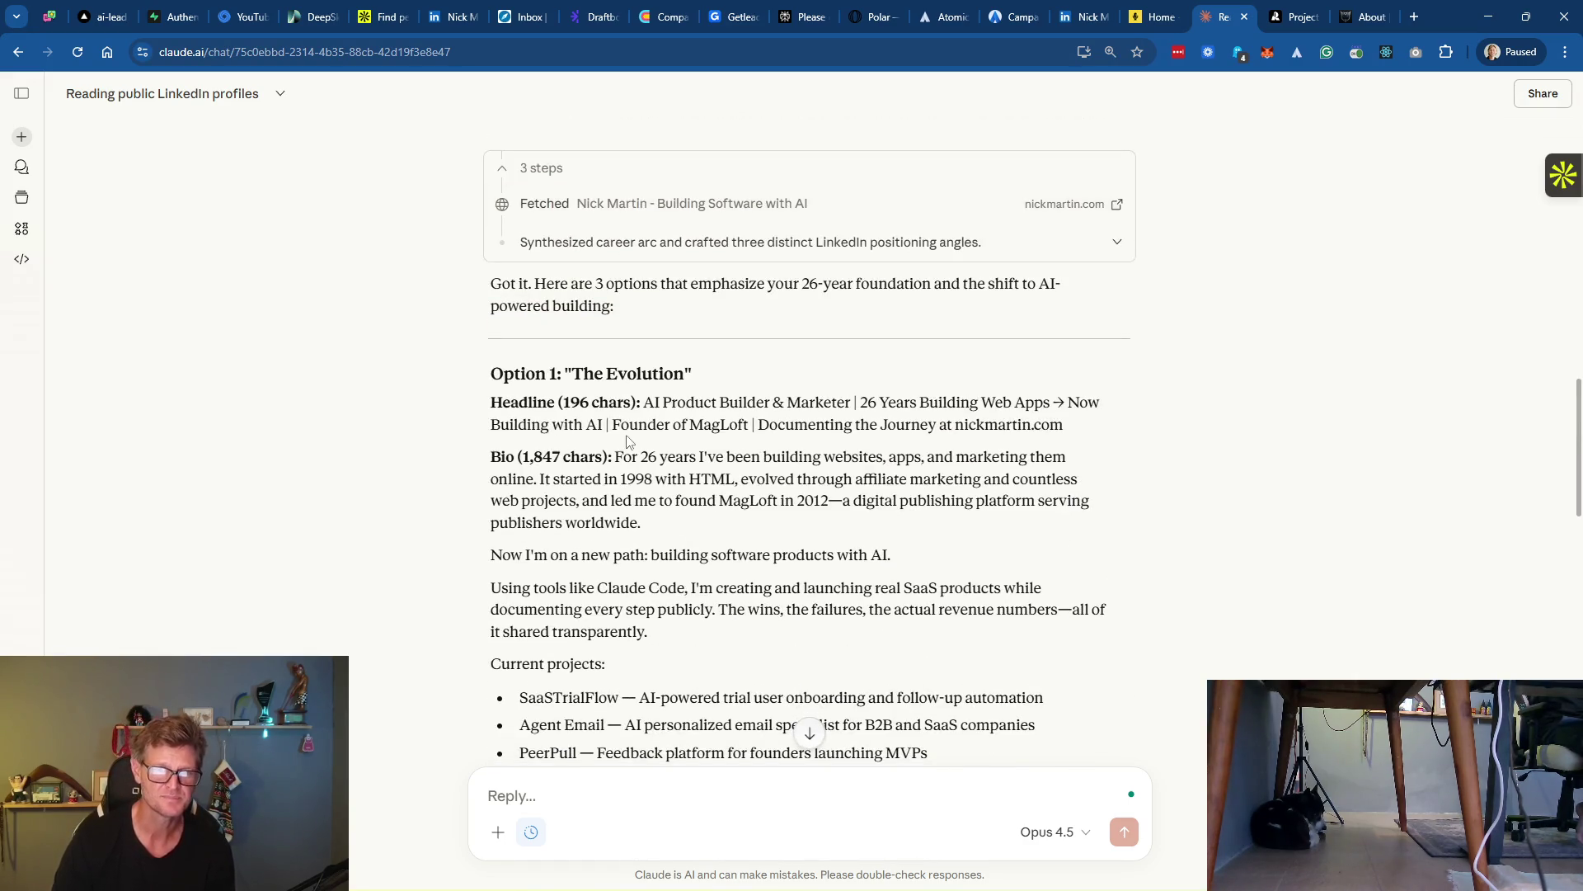
left_click_drag(647, 404, 1069, 437)
key("ctrl+c")
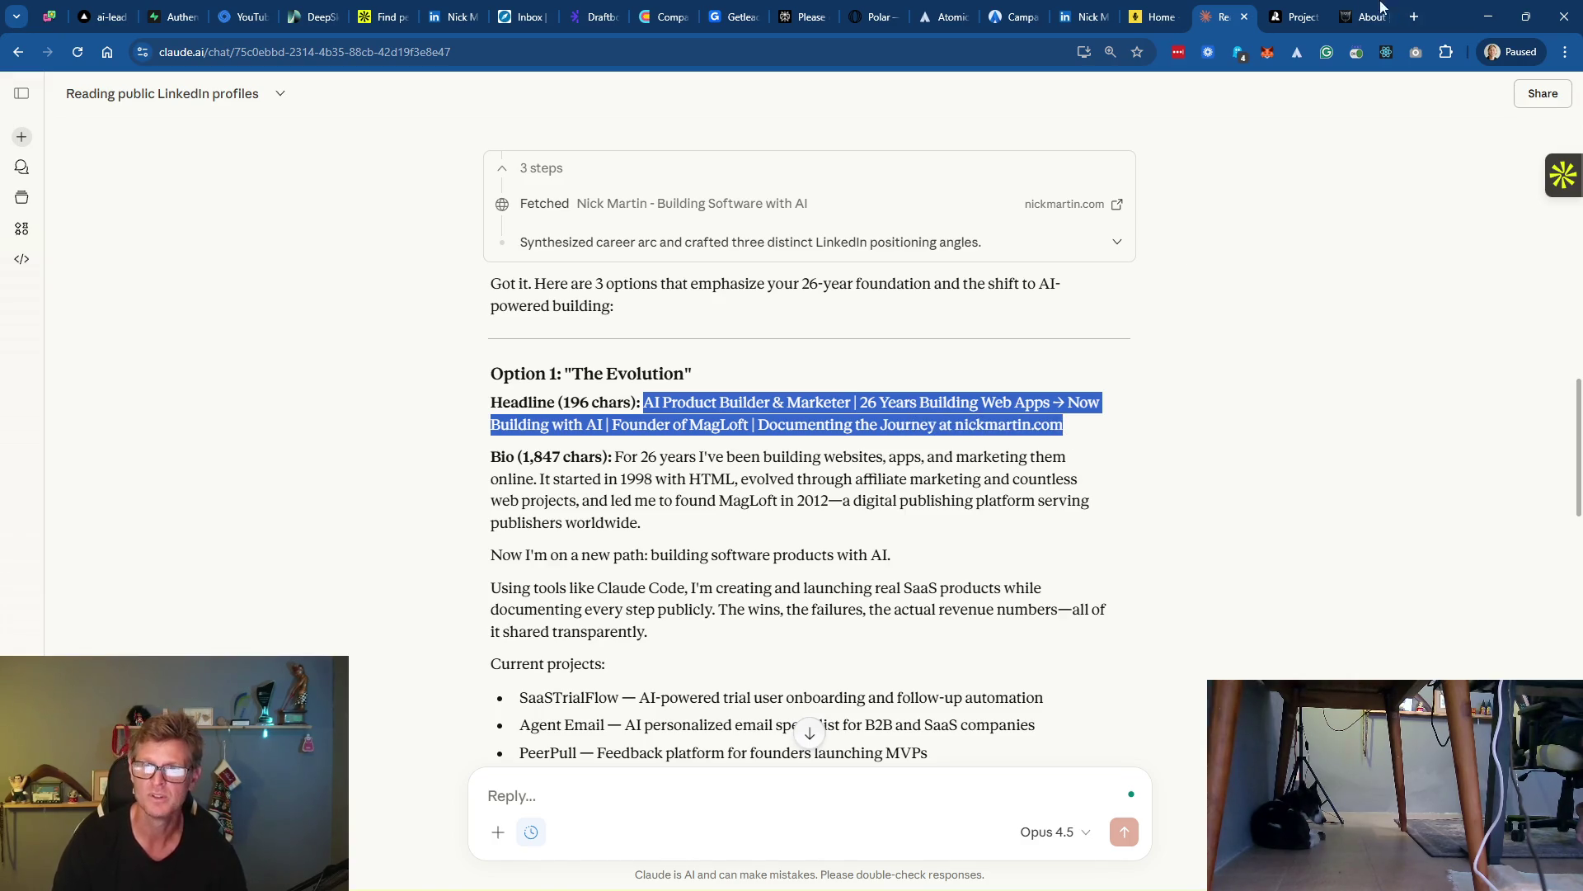
left_click(1087, 18)
Replace the intro headline with the pasted 'AI Product Builder & Marketer' text and save
scroll(729, 385, "up", 5)
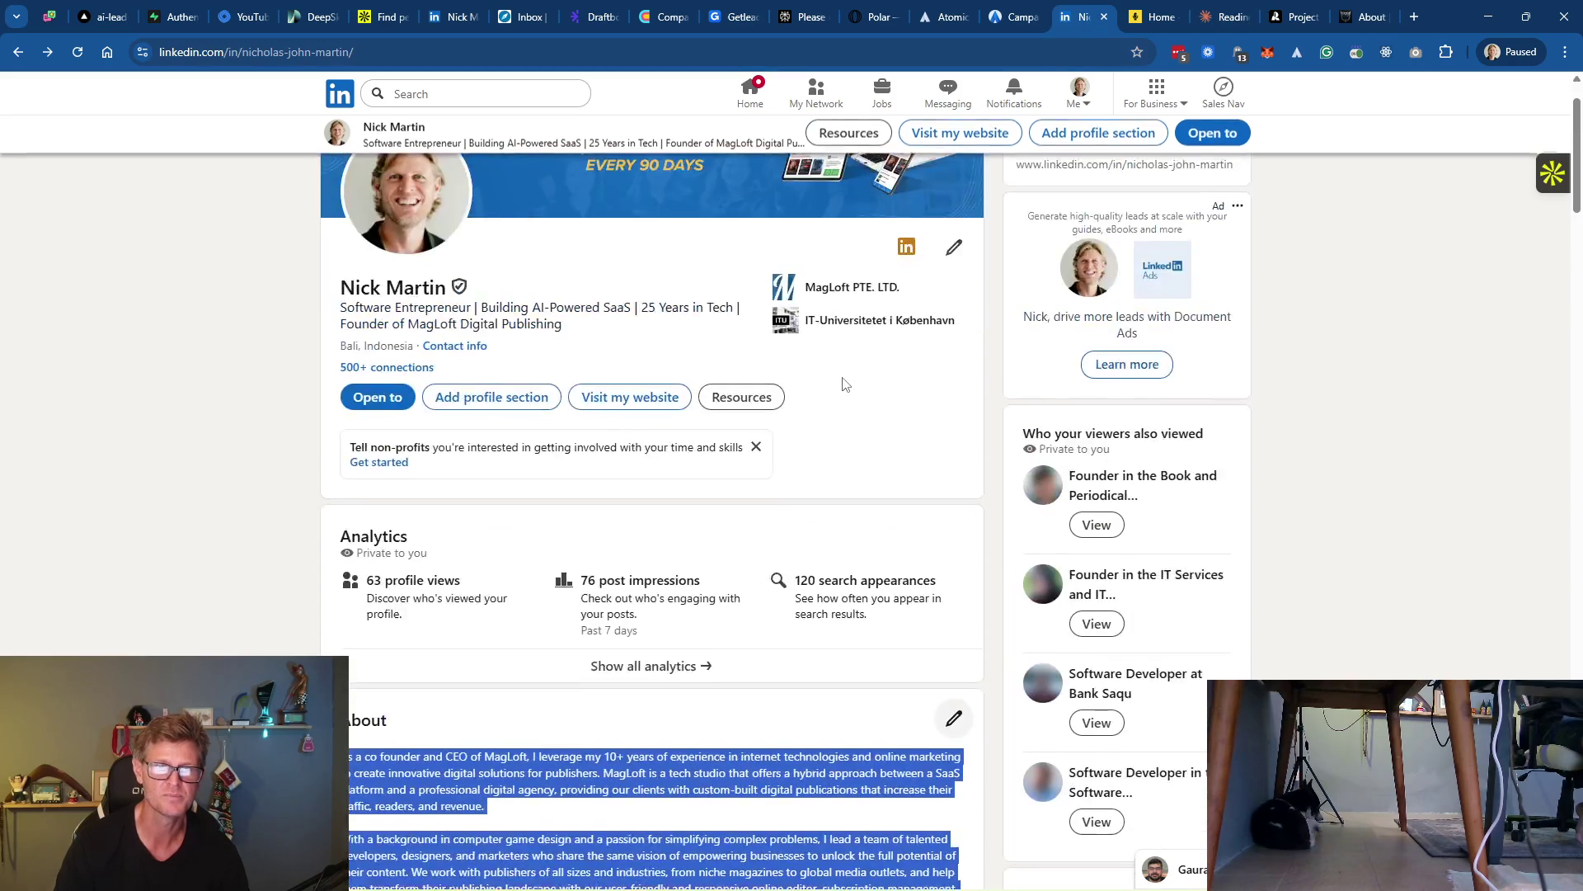
left_click(954, 330)
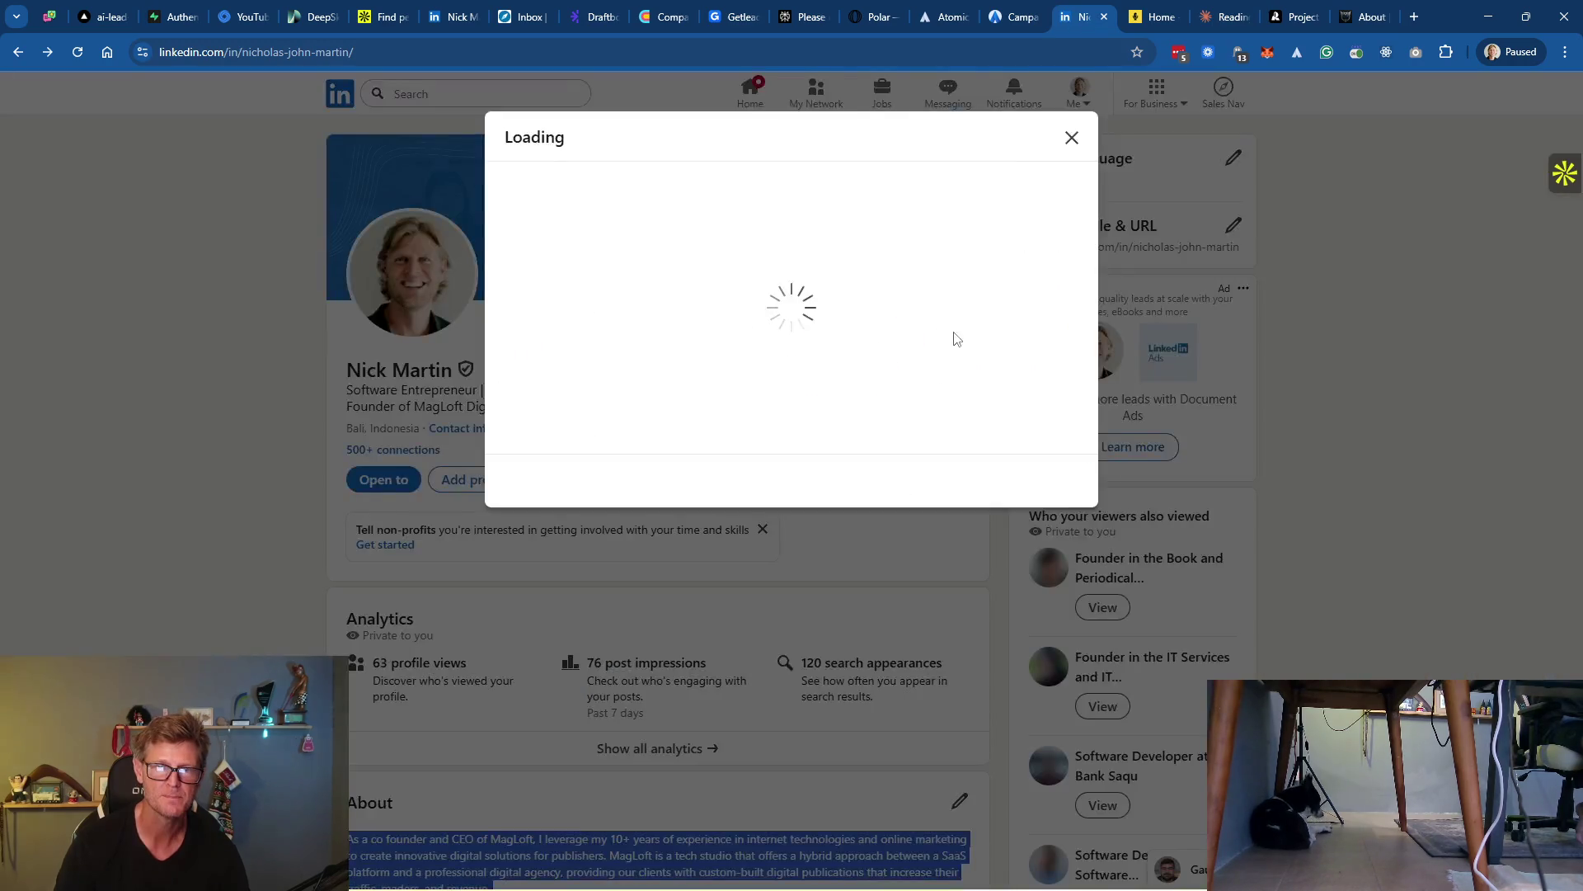
scroll(647, 371, "down", 4)
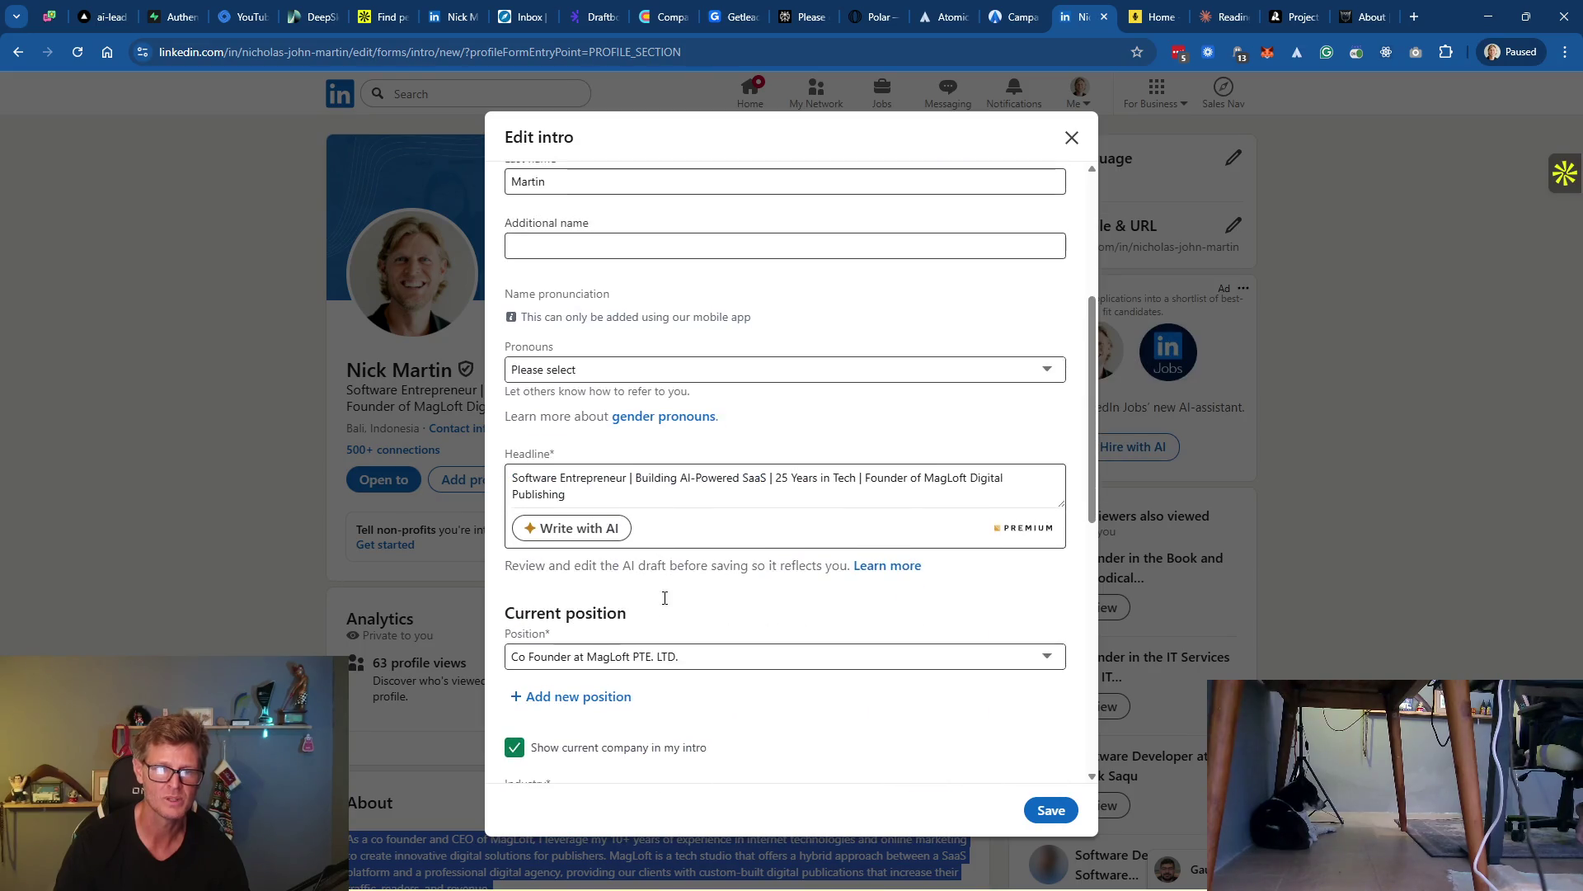
left_click(654, 484)
key("ctrl+a")
key("ctrl+v")
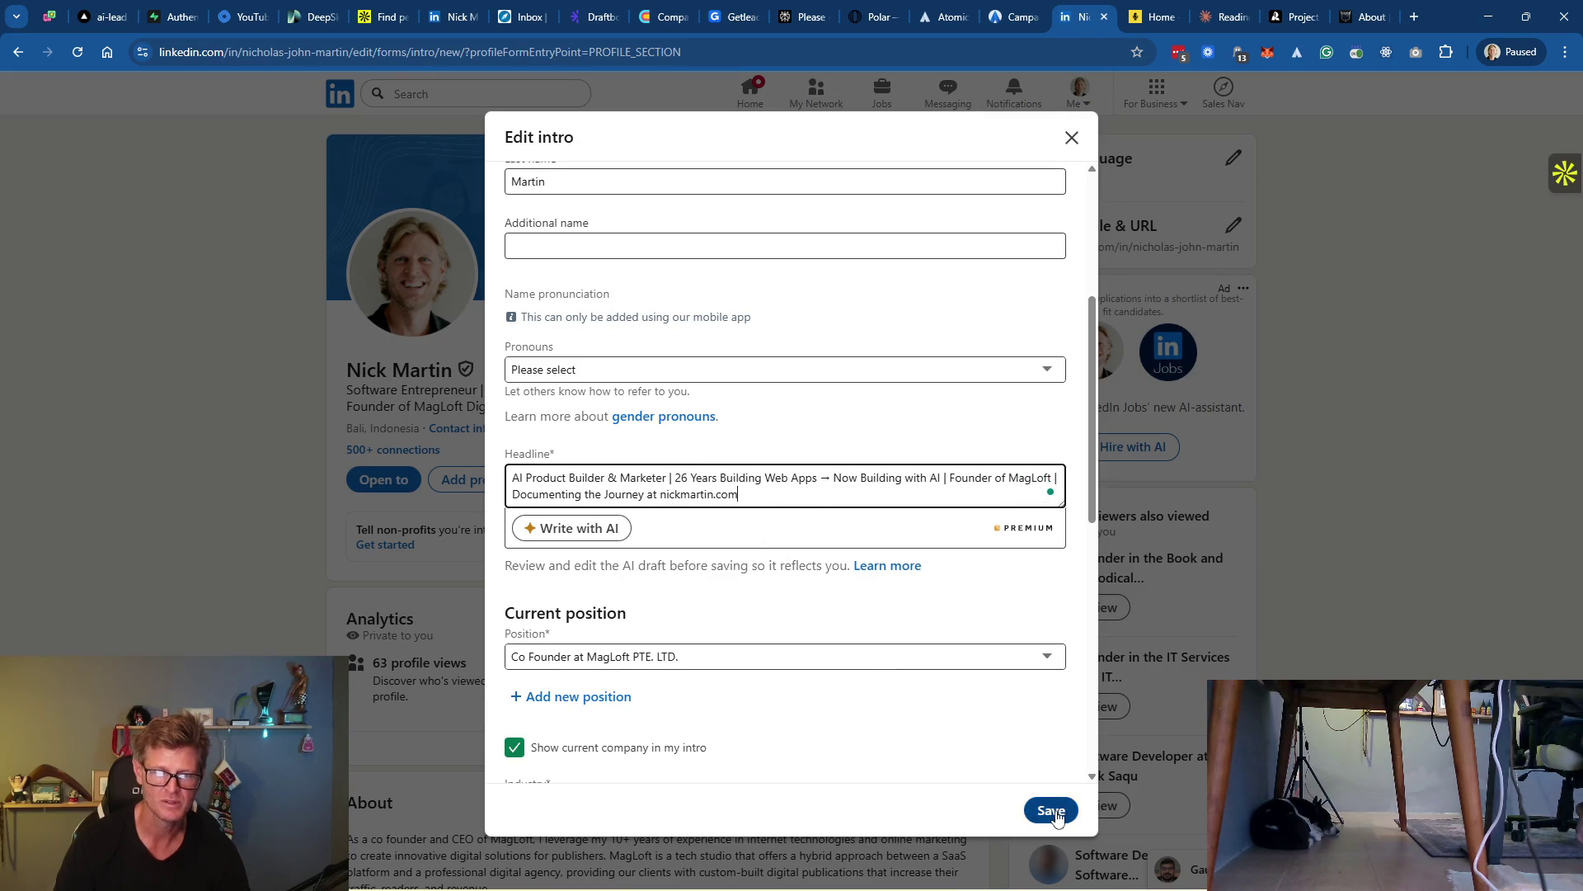
left_click(1055, 811)
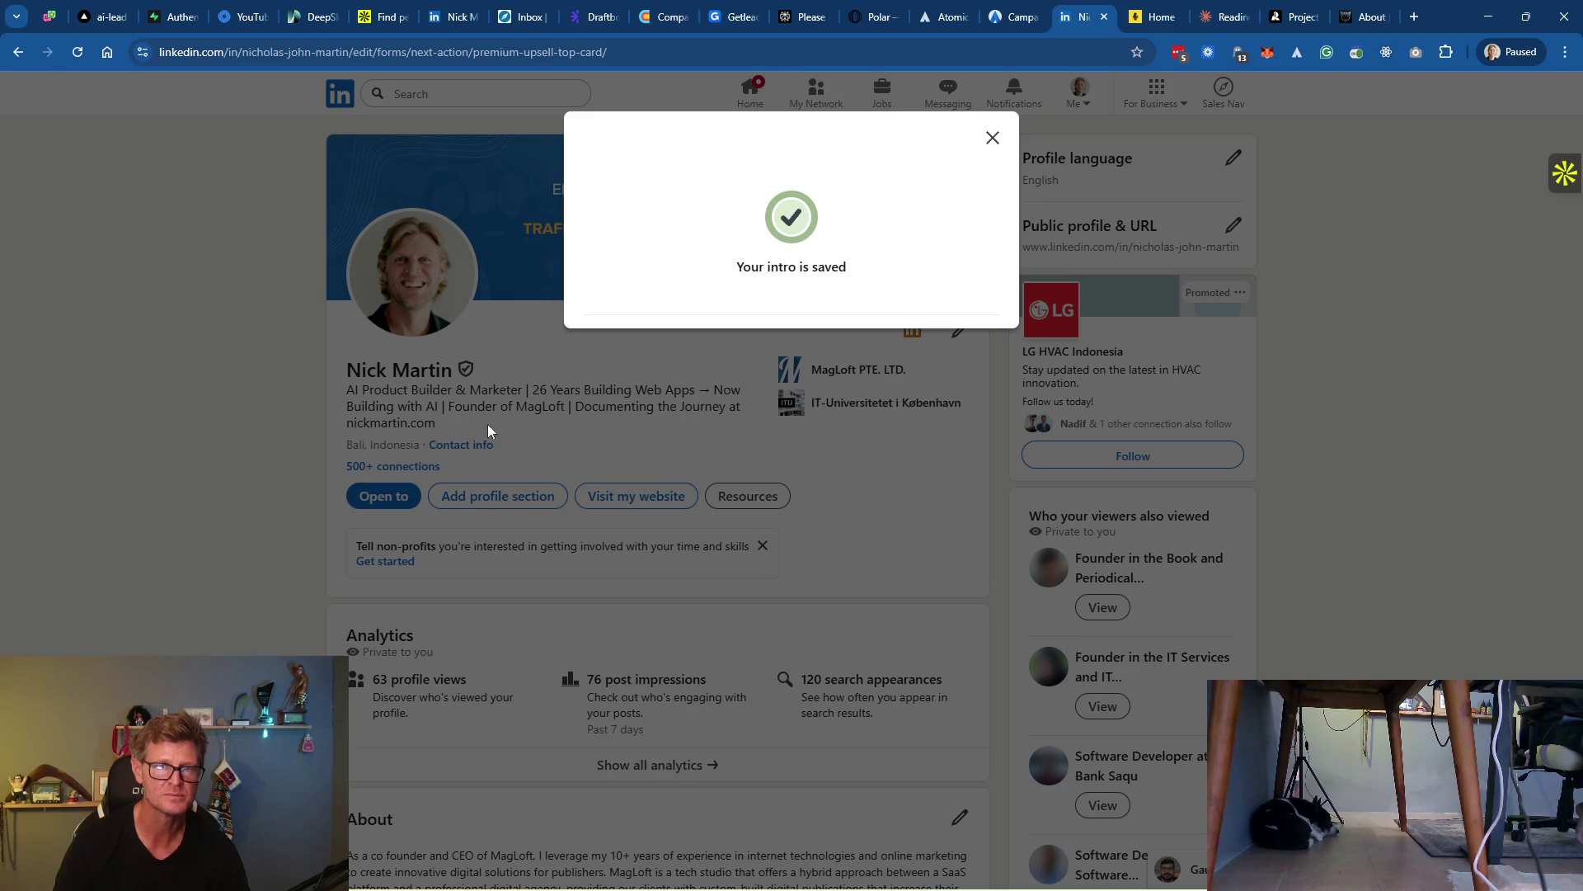
left_click(993, 138)
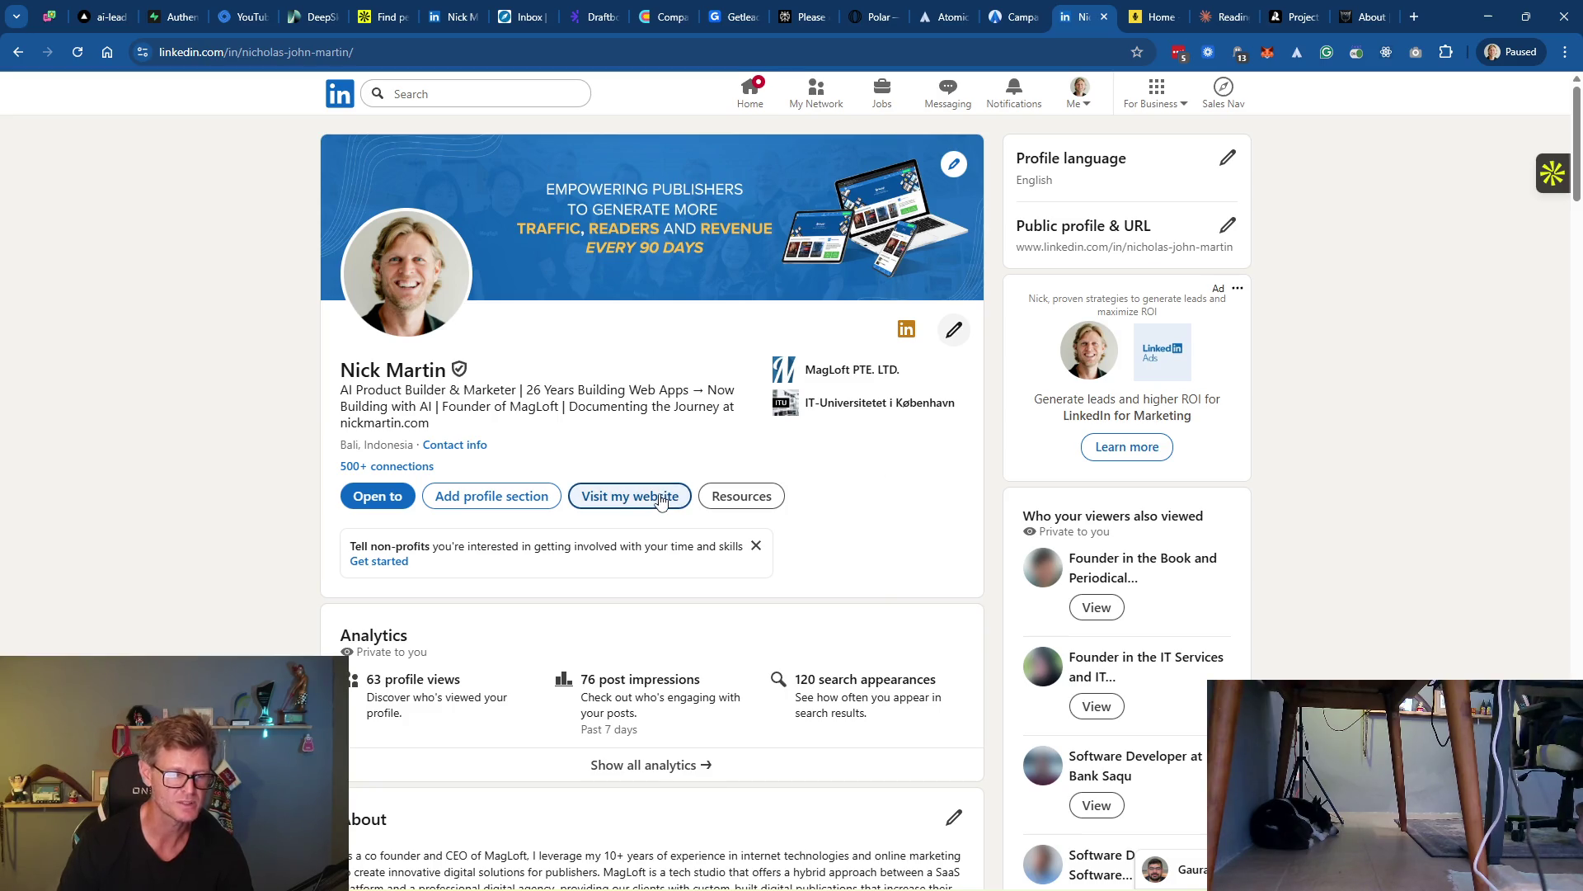
Reopen the Edit intro form and scroll through its fields
left_click(952, 334)
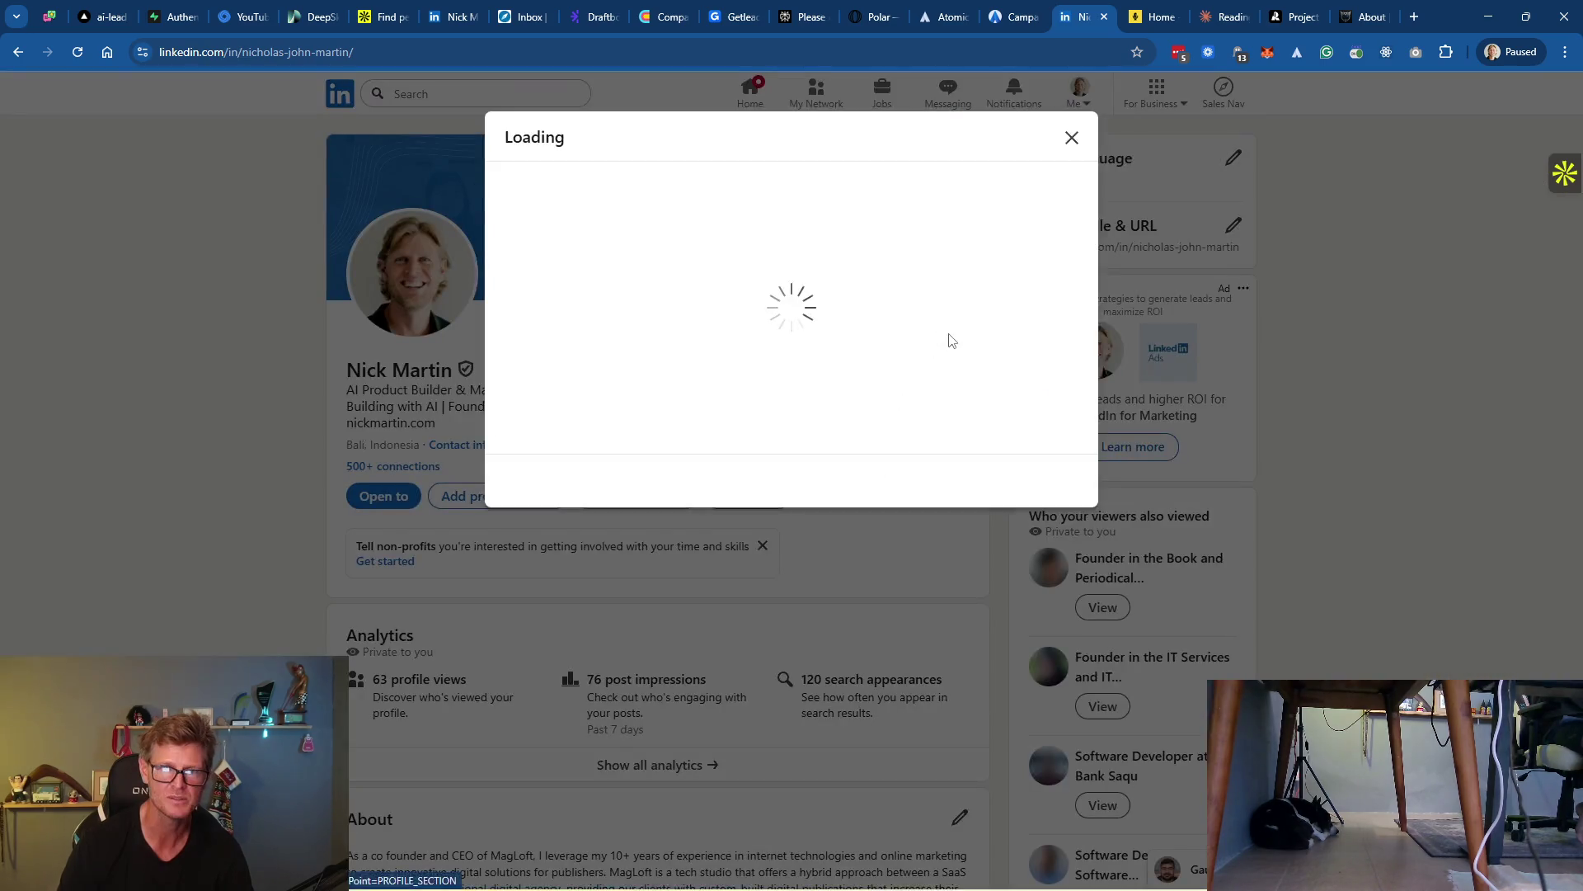
scroll(739, 495, "down", 3)
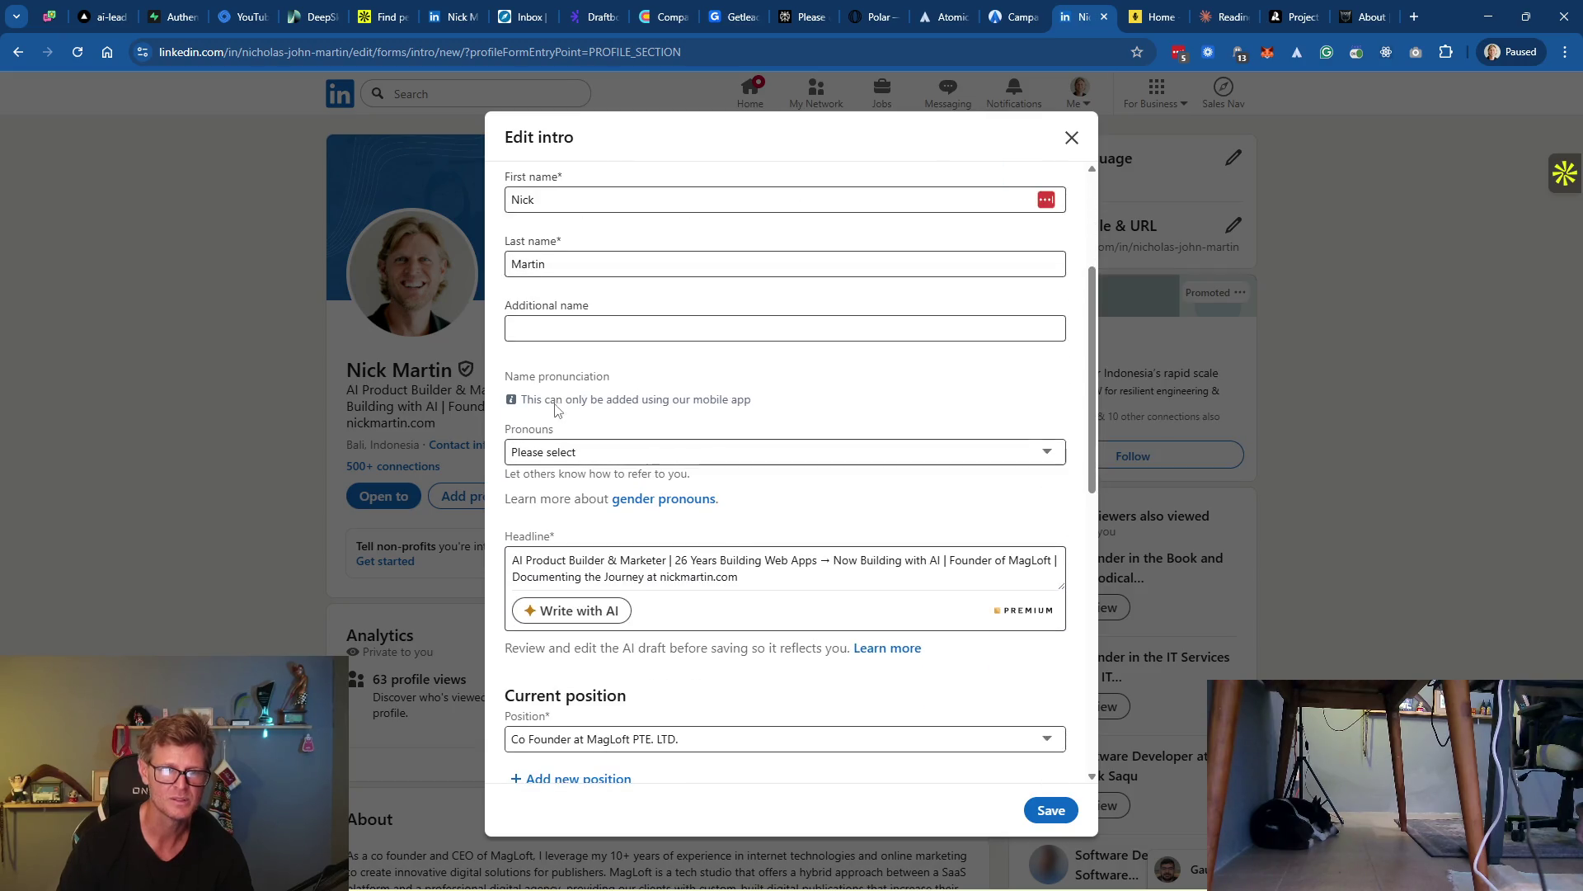
scroll(813, 590, "down", 3)
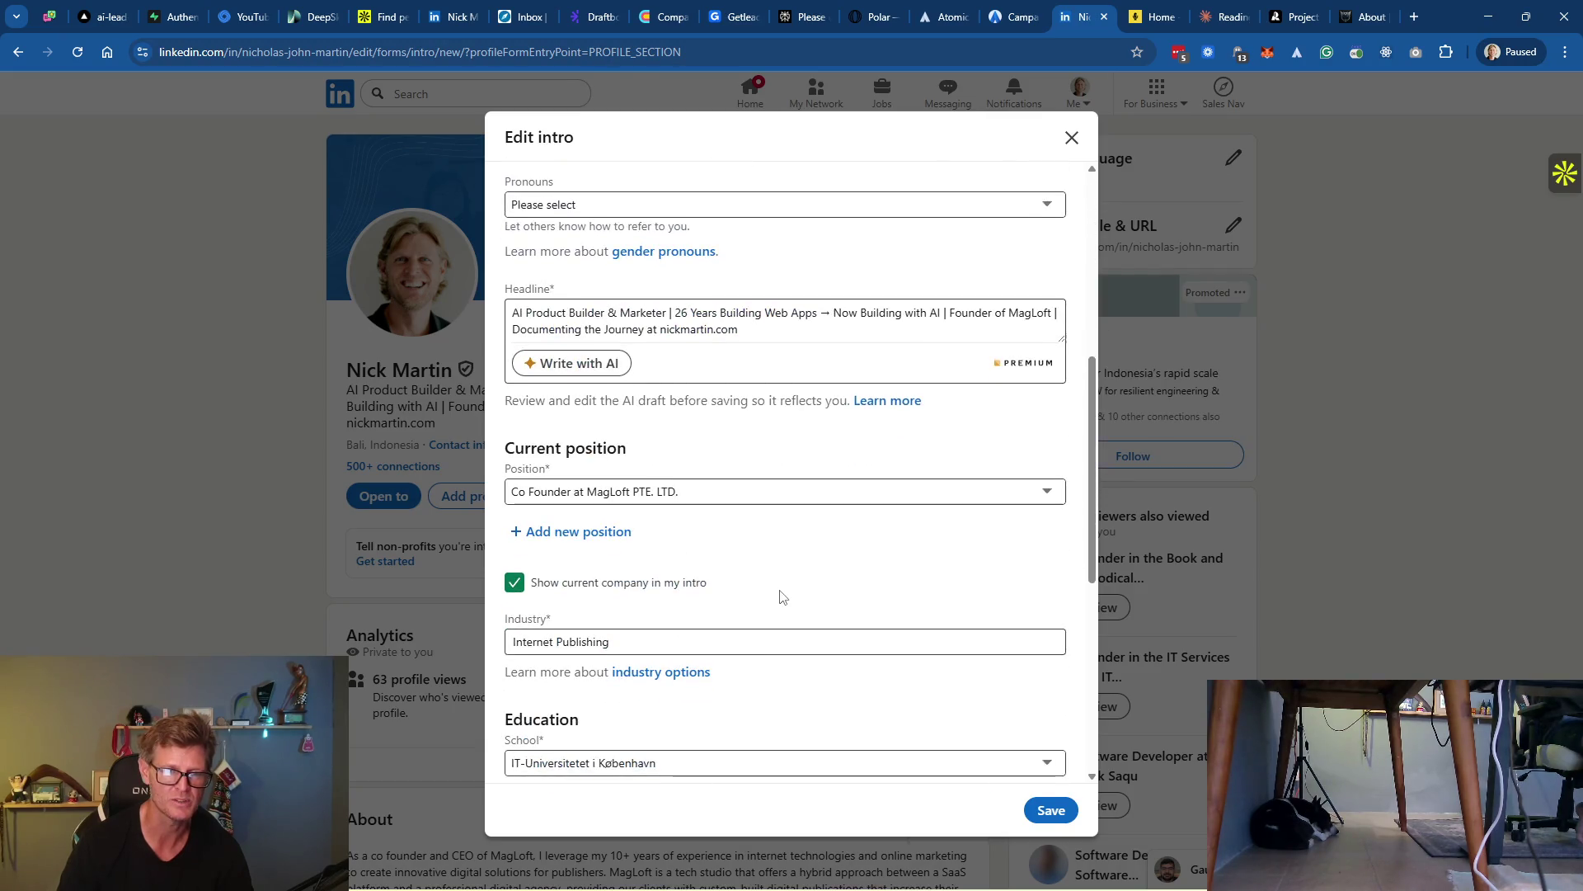
scroll(816, 598, "down", 4)
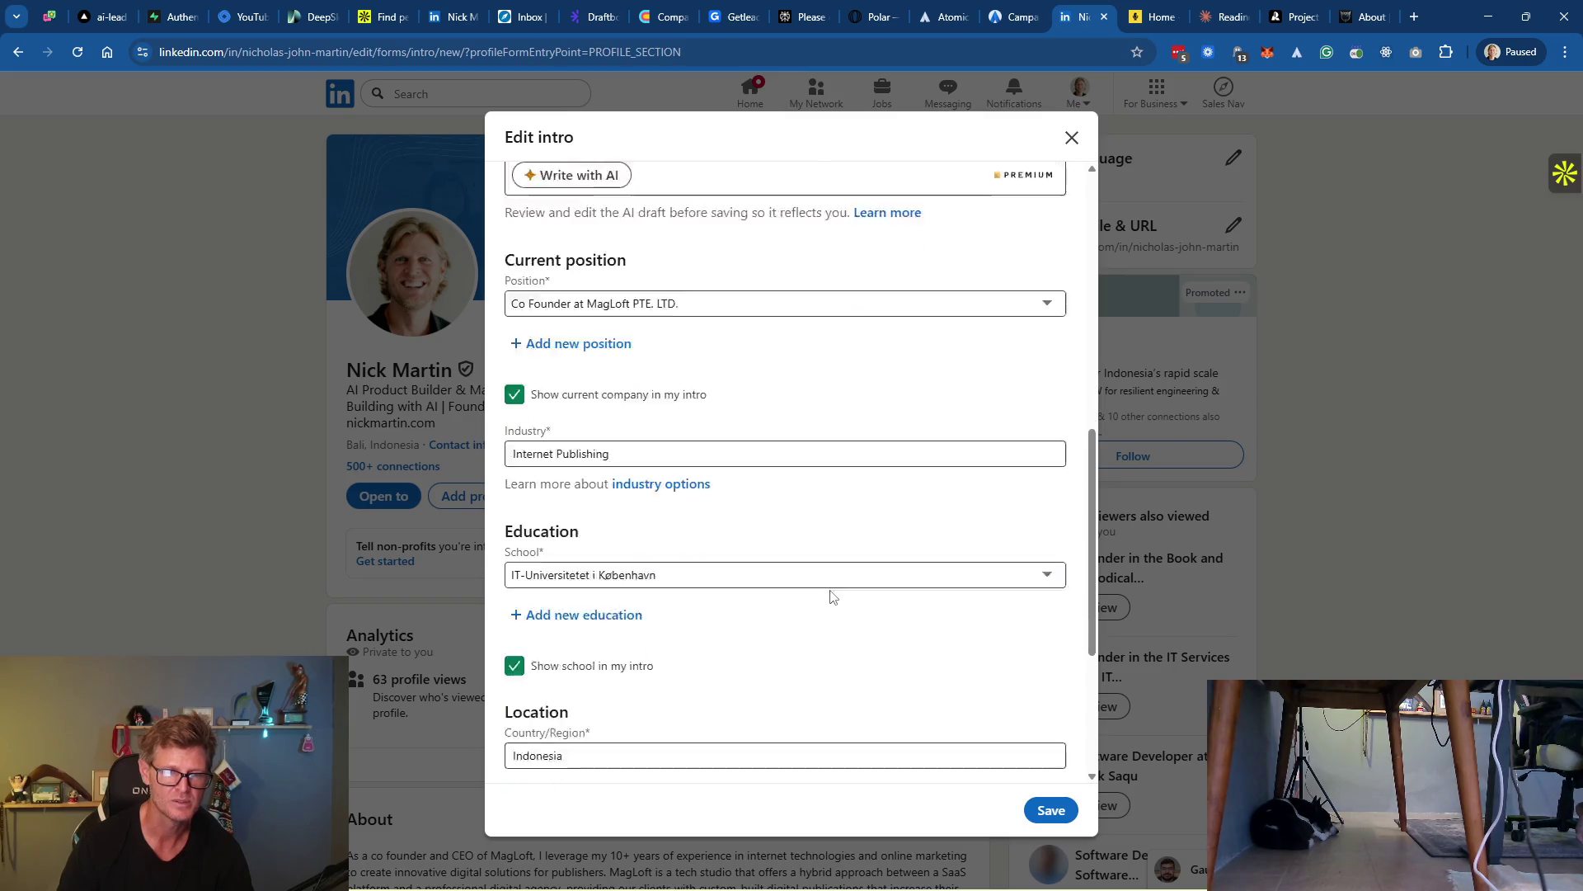
scroll(830, 595, "down", 2)
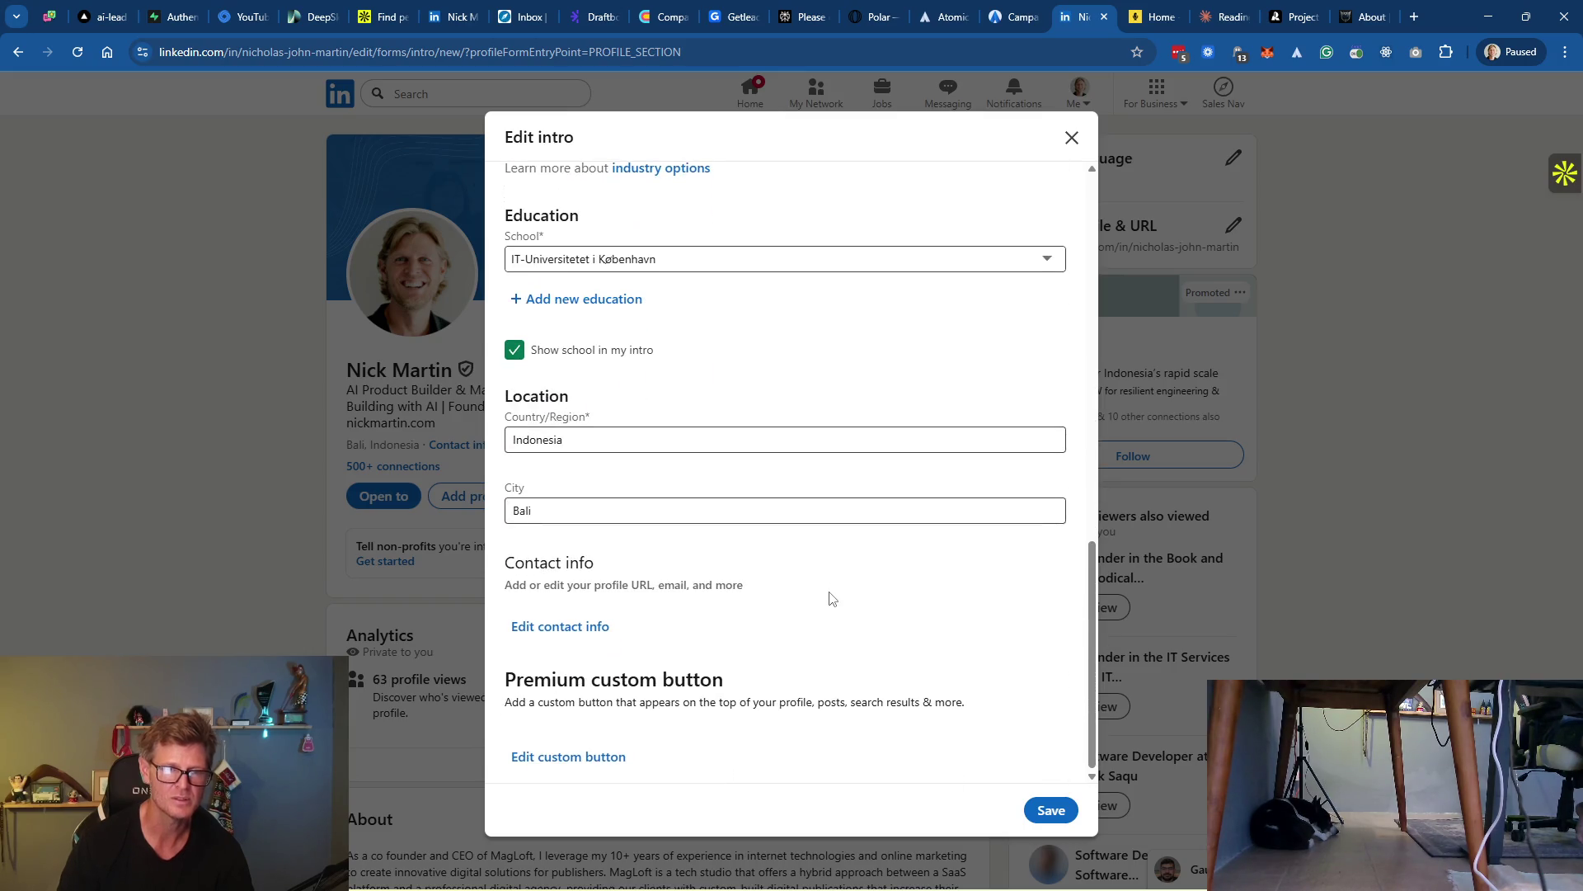
scroll(830, 597, "up", 10)
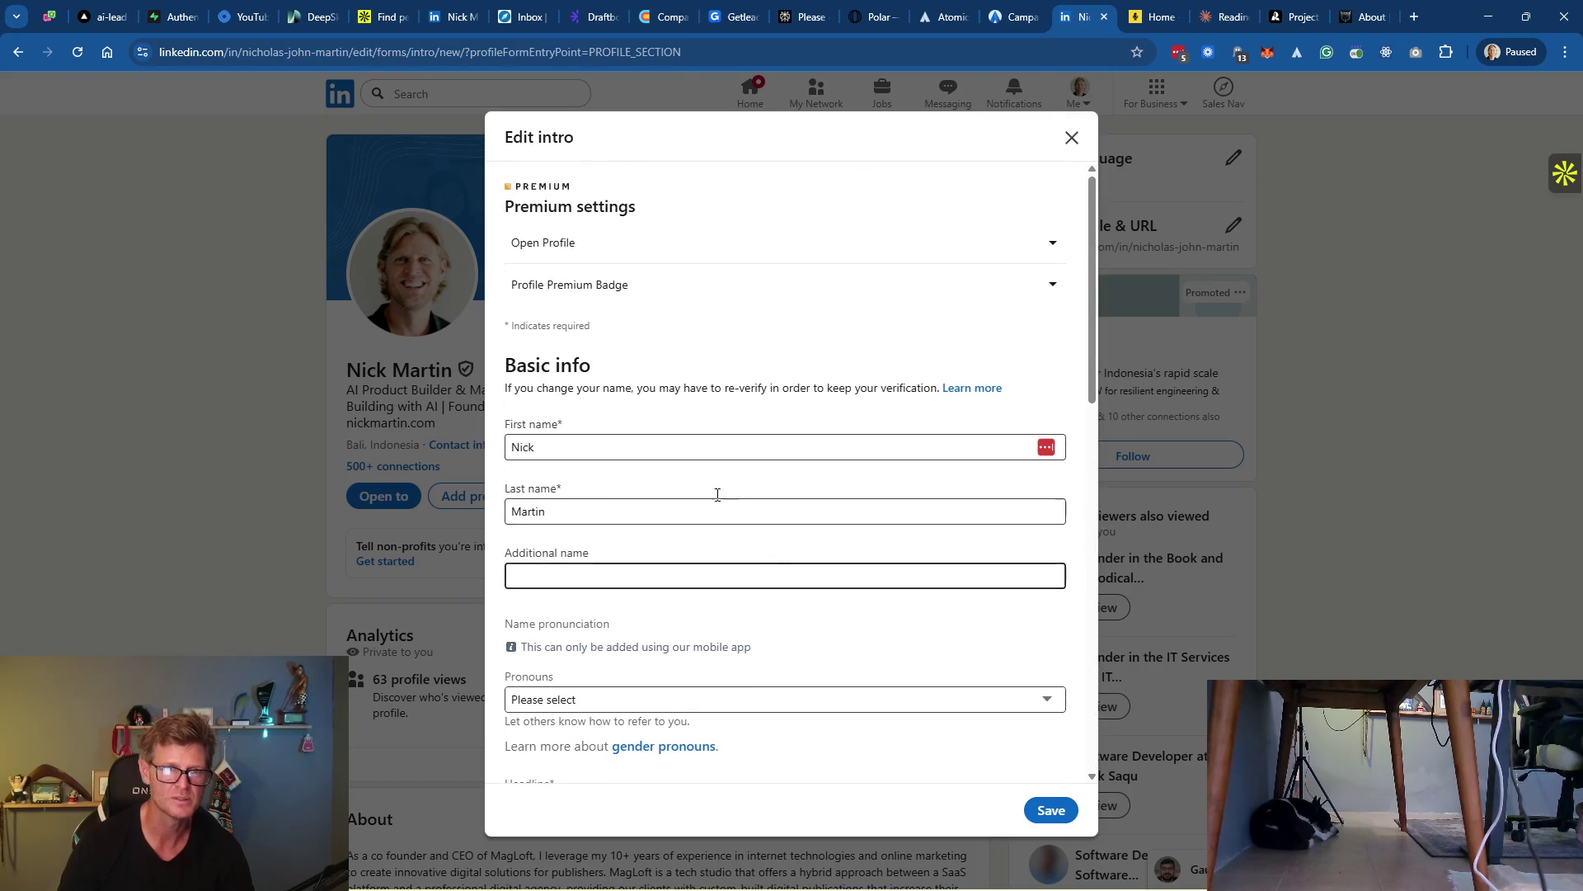
Check the Open Profile and Profile Premium Badge settings, then scroll down to Contact info
left_click(1053, 247)
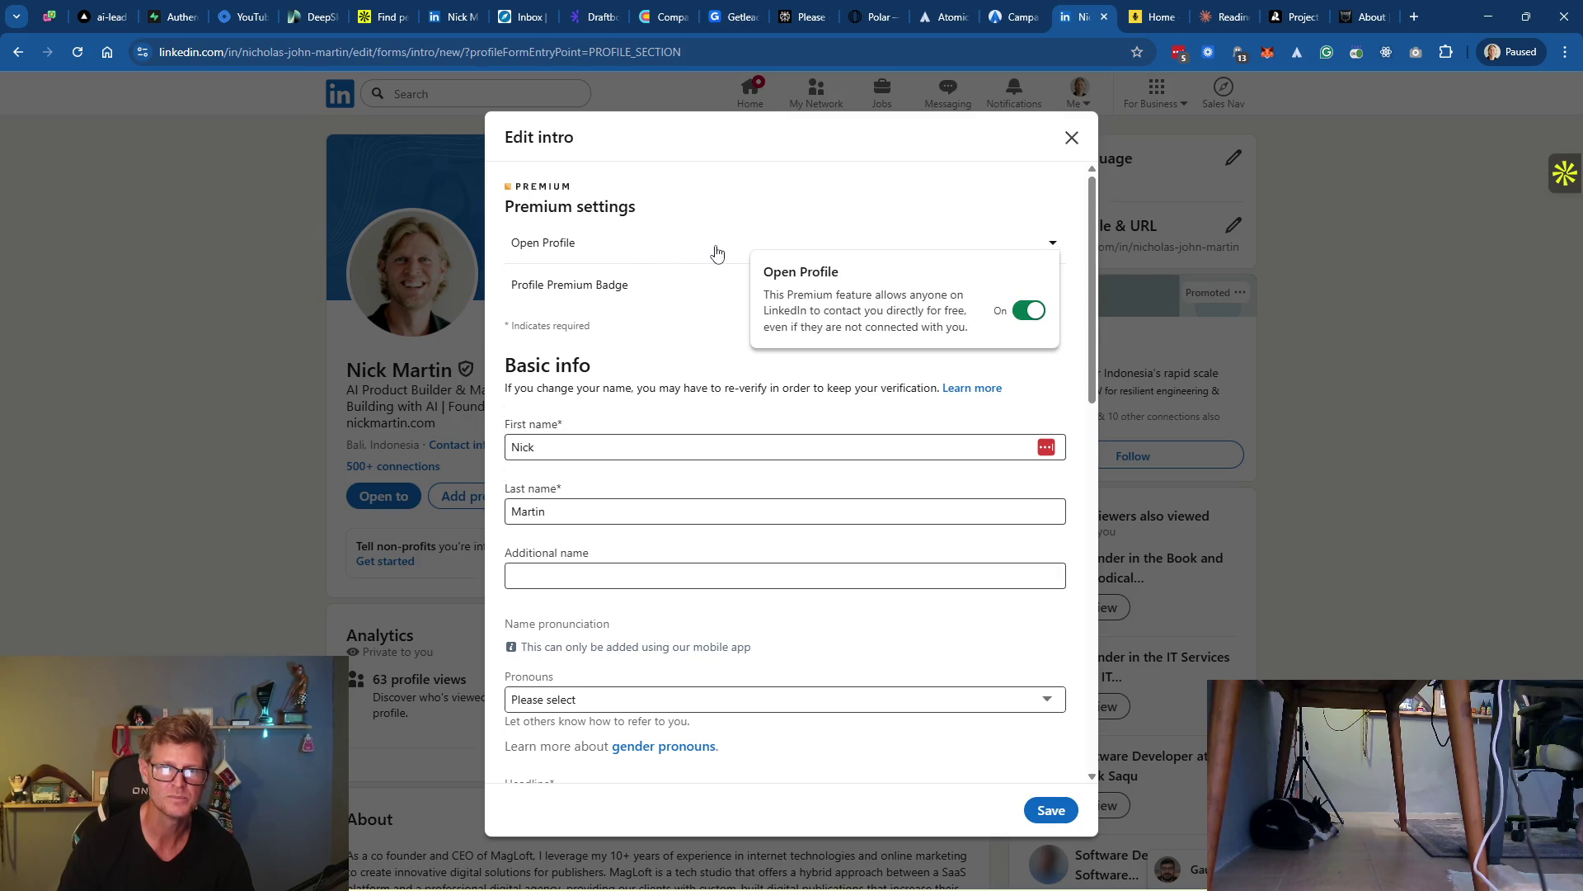
left_click(716, 253)
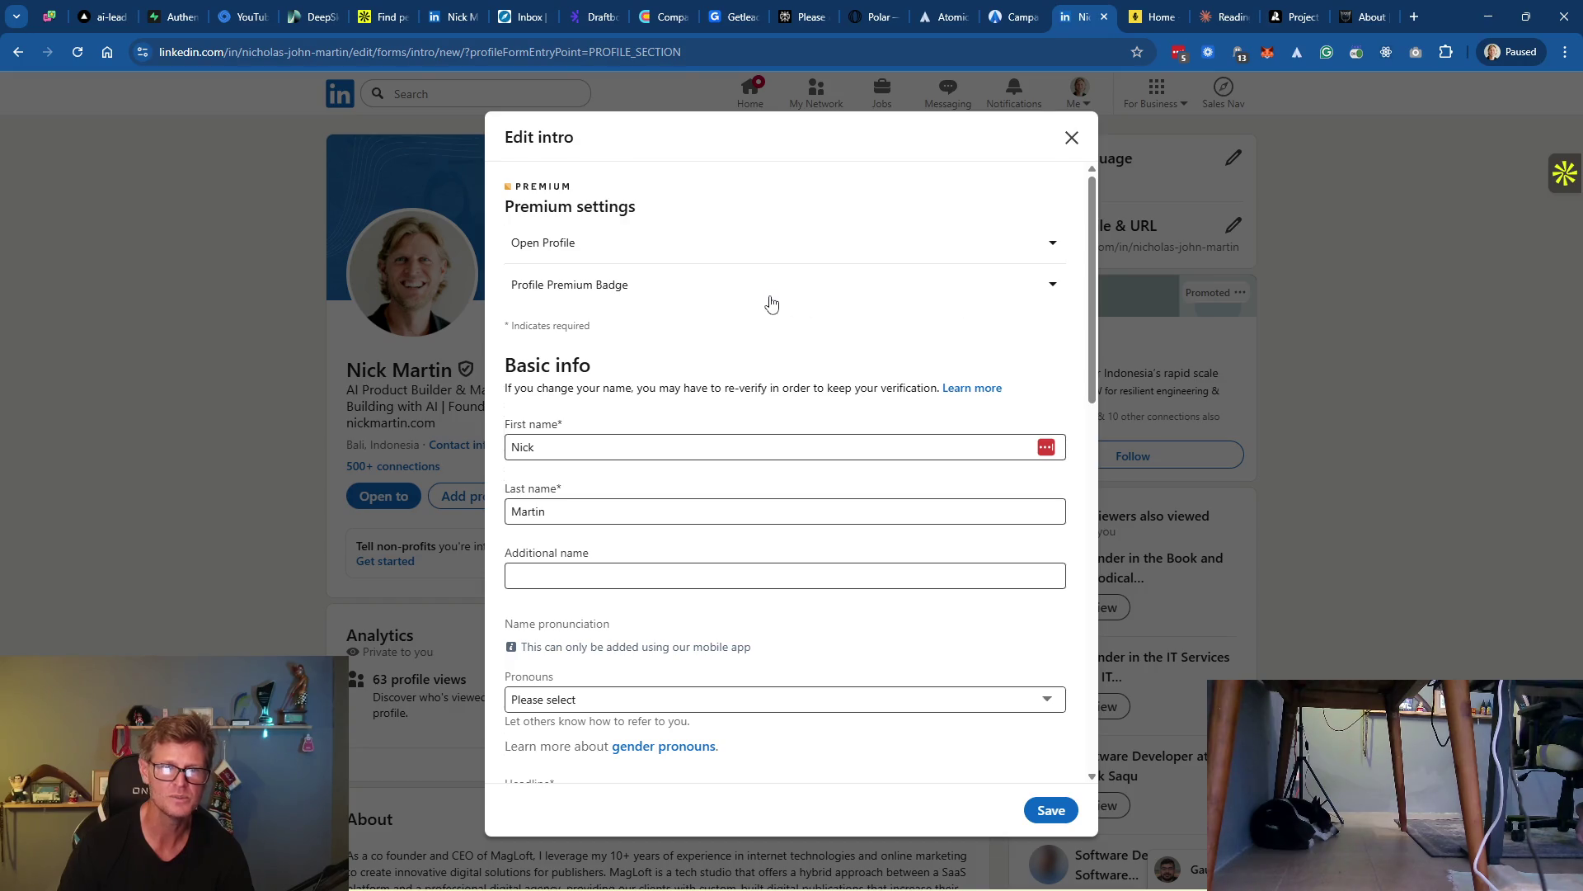
left_click(1047, 284)
left_click(1047, 285)
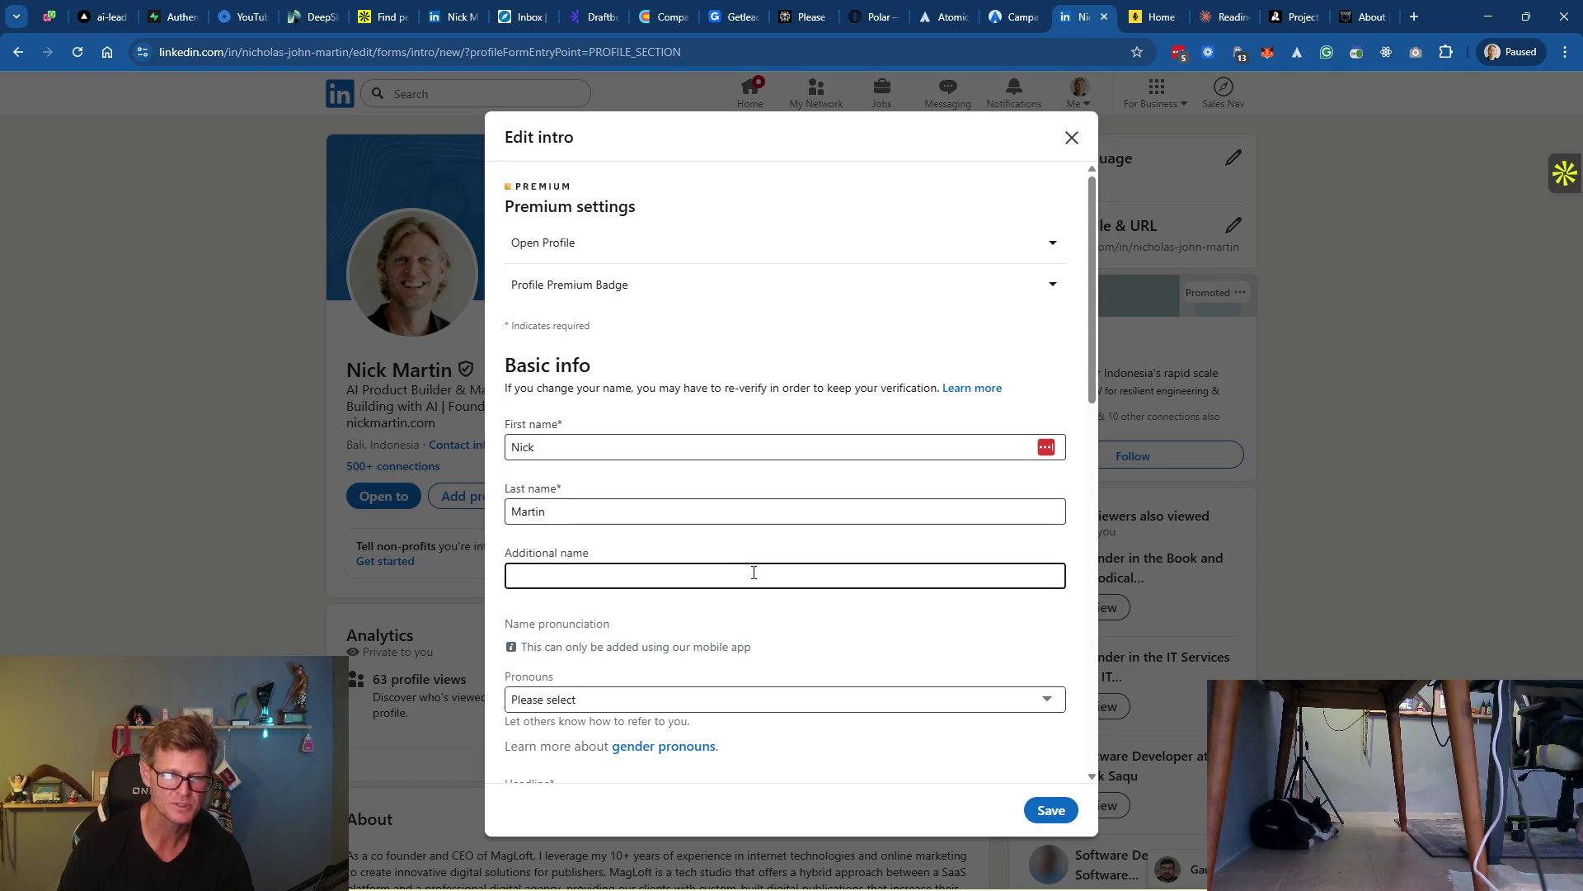
scroll(752, 572, "down", 5)
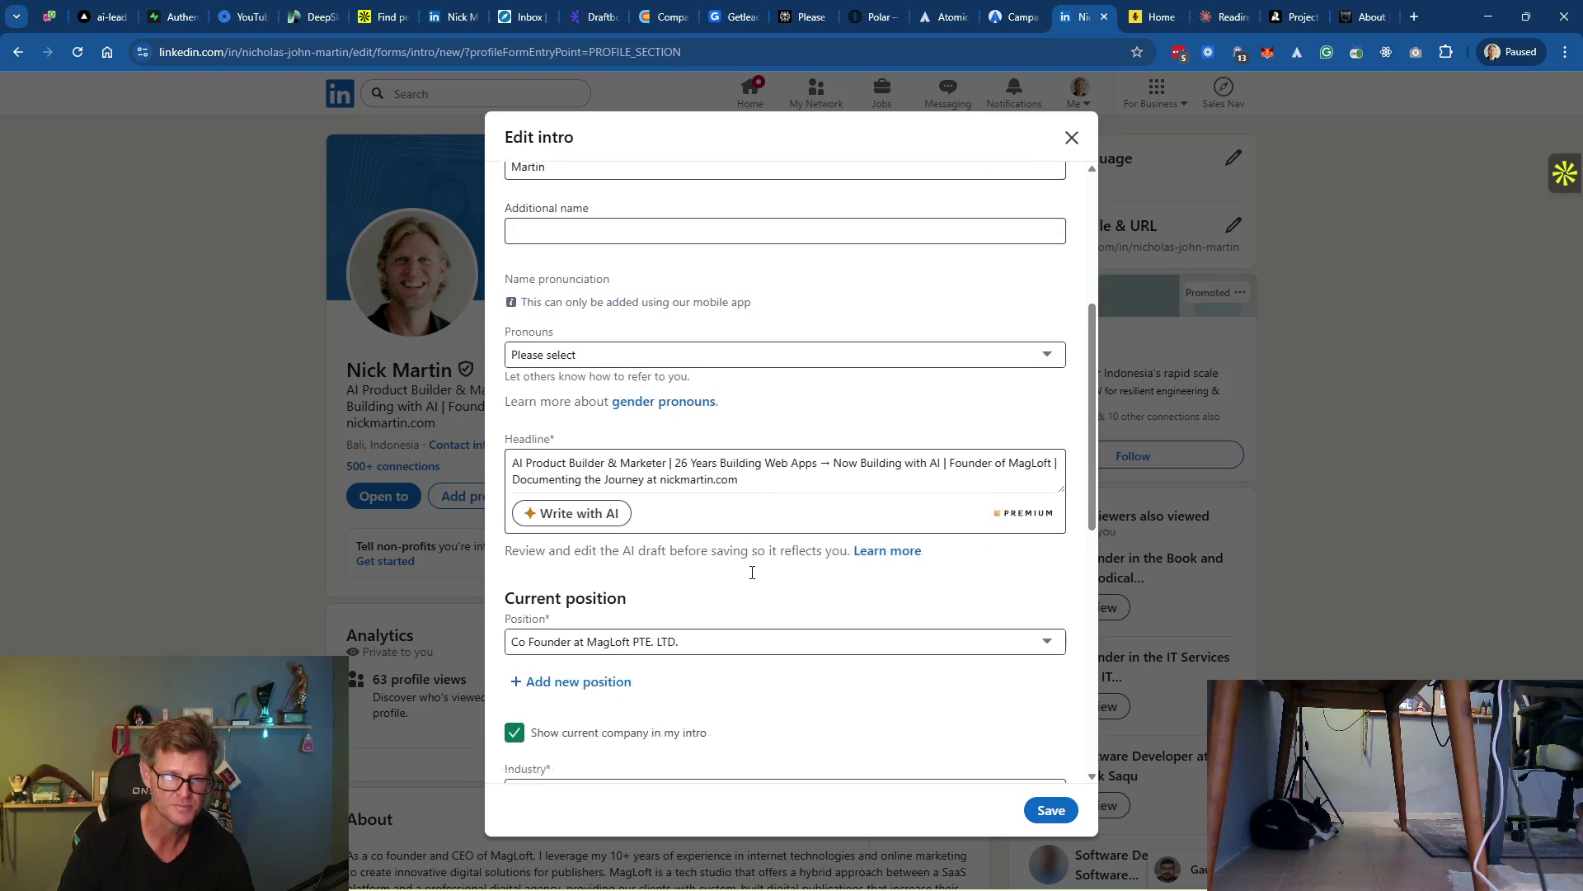
scroll(752, 578, "down", 3)
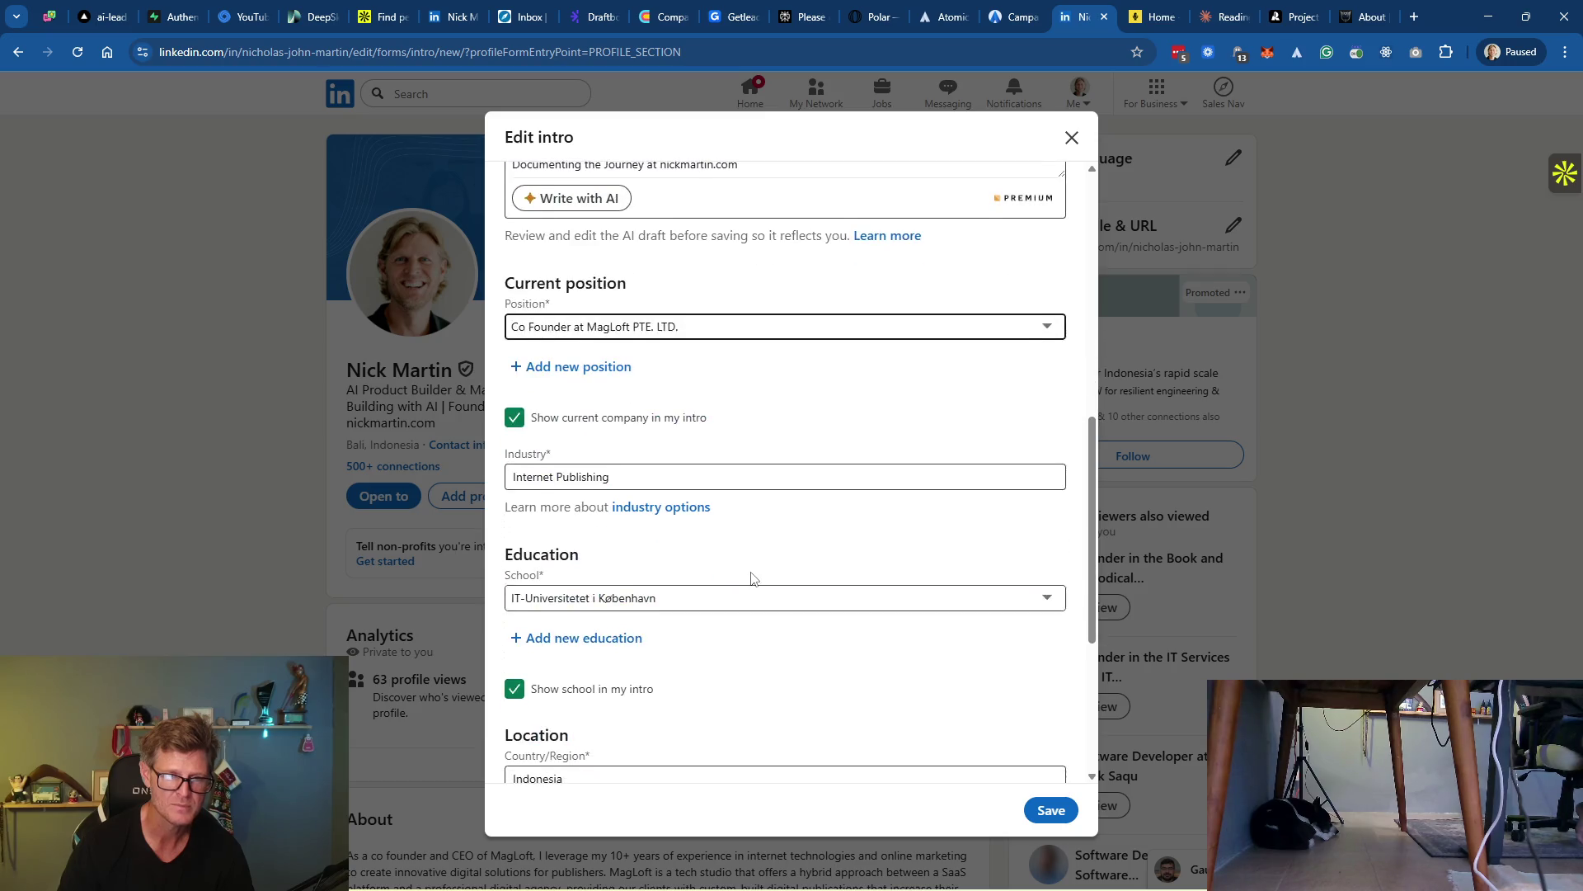
scroll(752, 578, "down", 2)
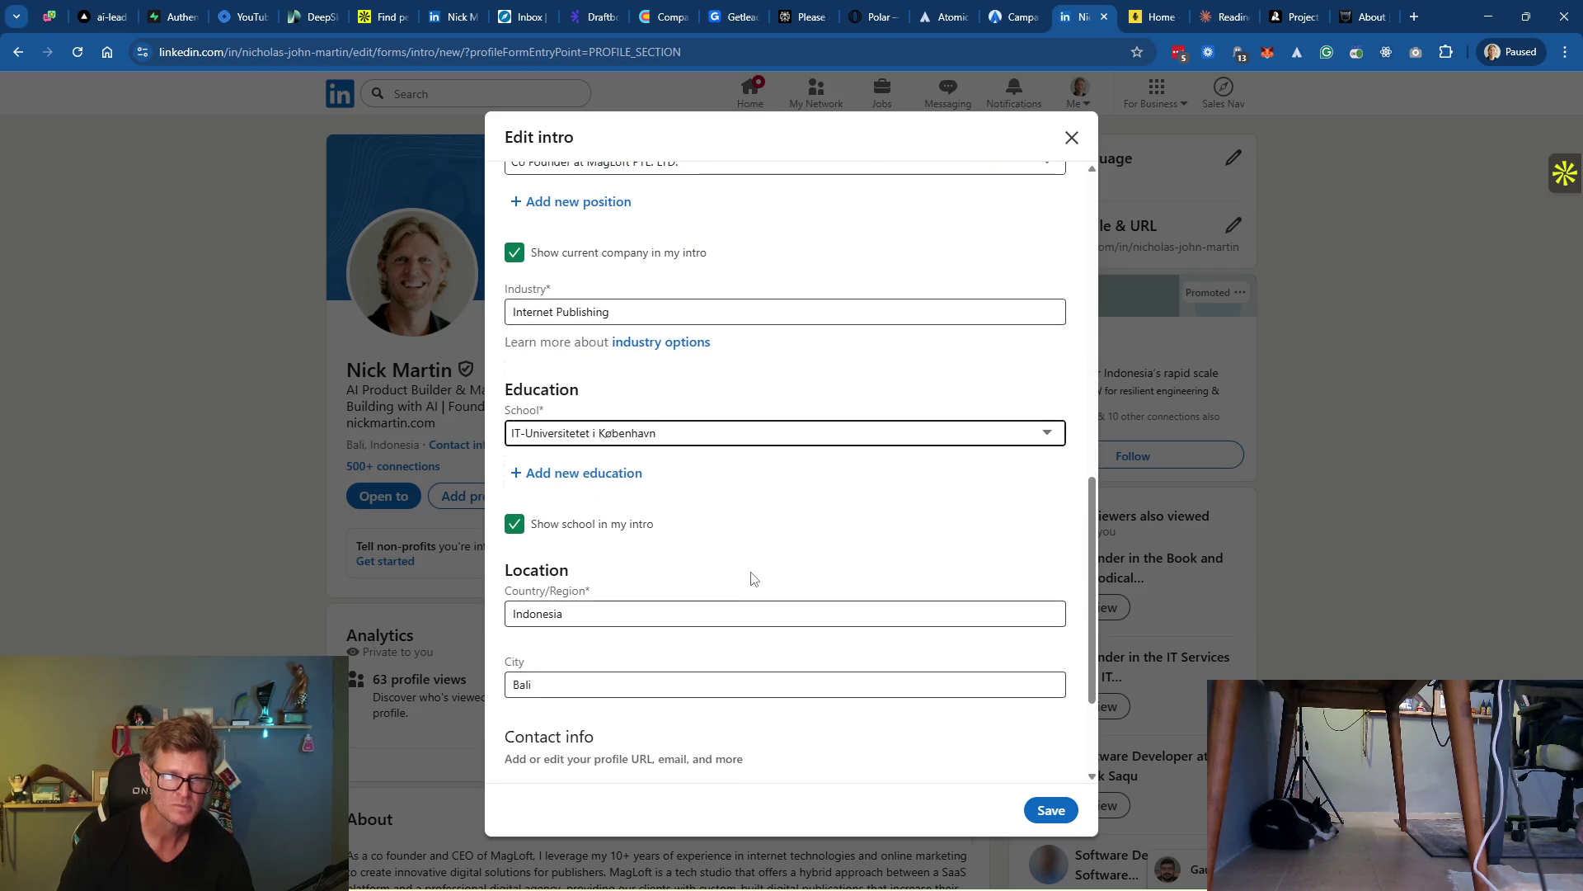
scroll(752, 578, "down", 2)
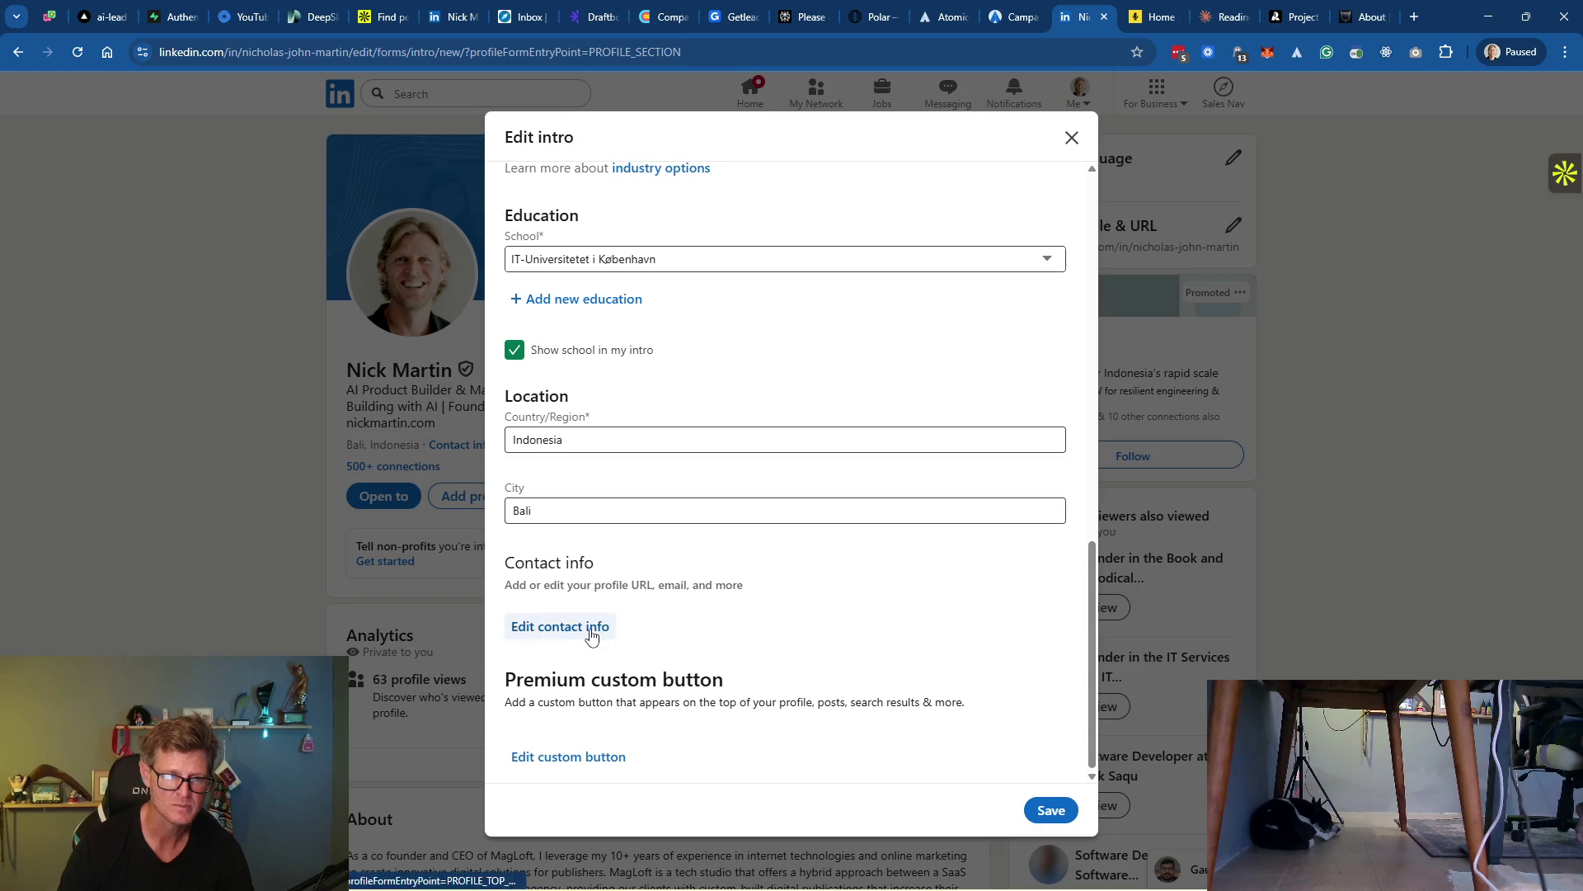
Add SaaSTrialFlow.com to contact info as a Portfolio website
left_click(590, 629)
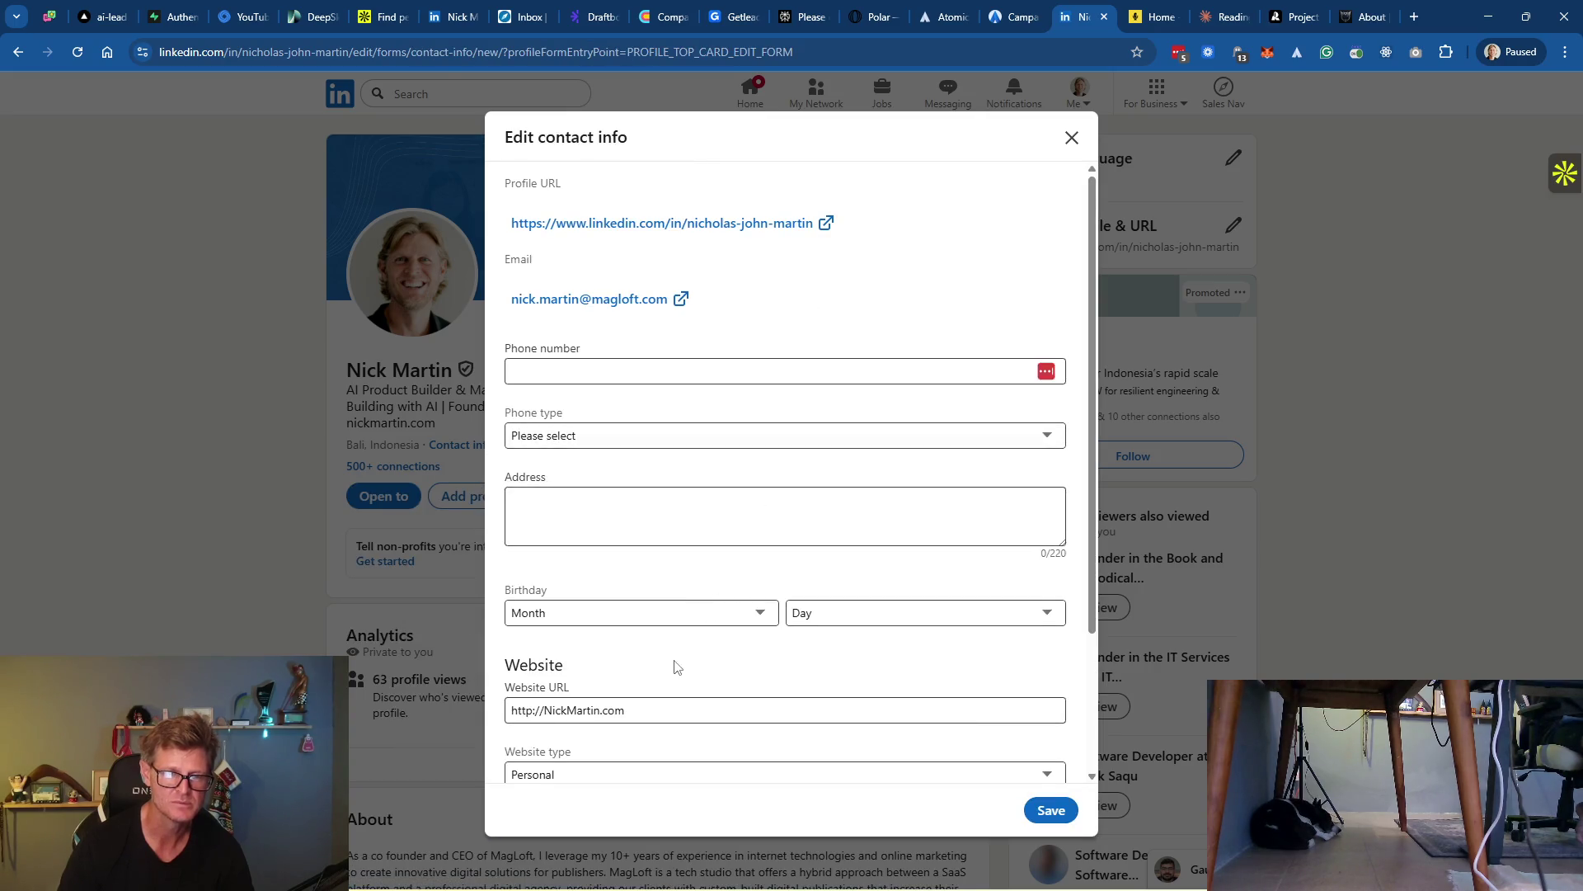
scroll(701, 660, "down", 1)
scroll(740, 658, "down", 1)
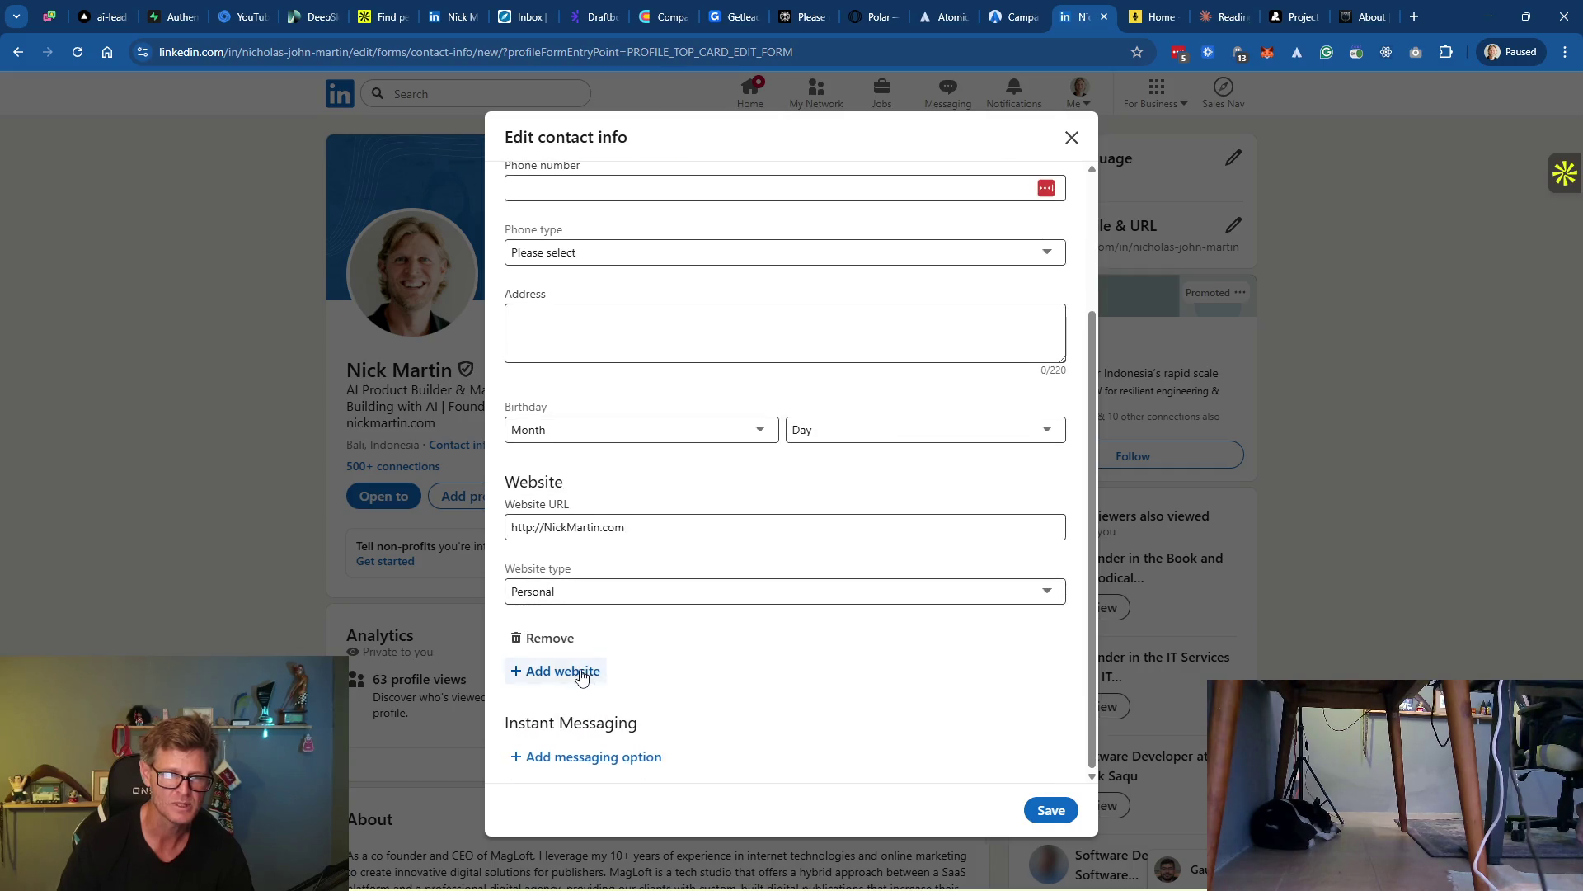
left_click(581, 670)
left_click(567, 704)
type("https://www.")
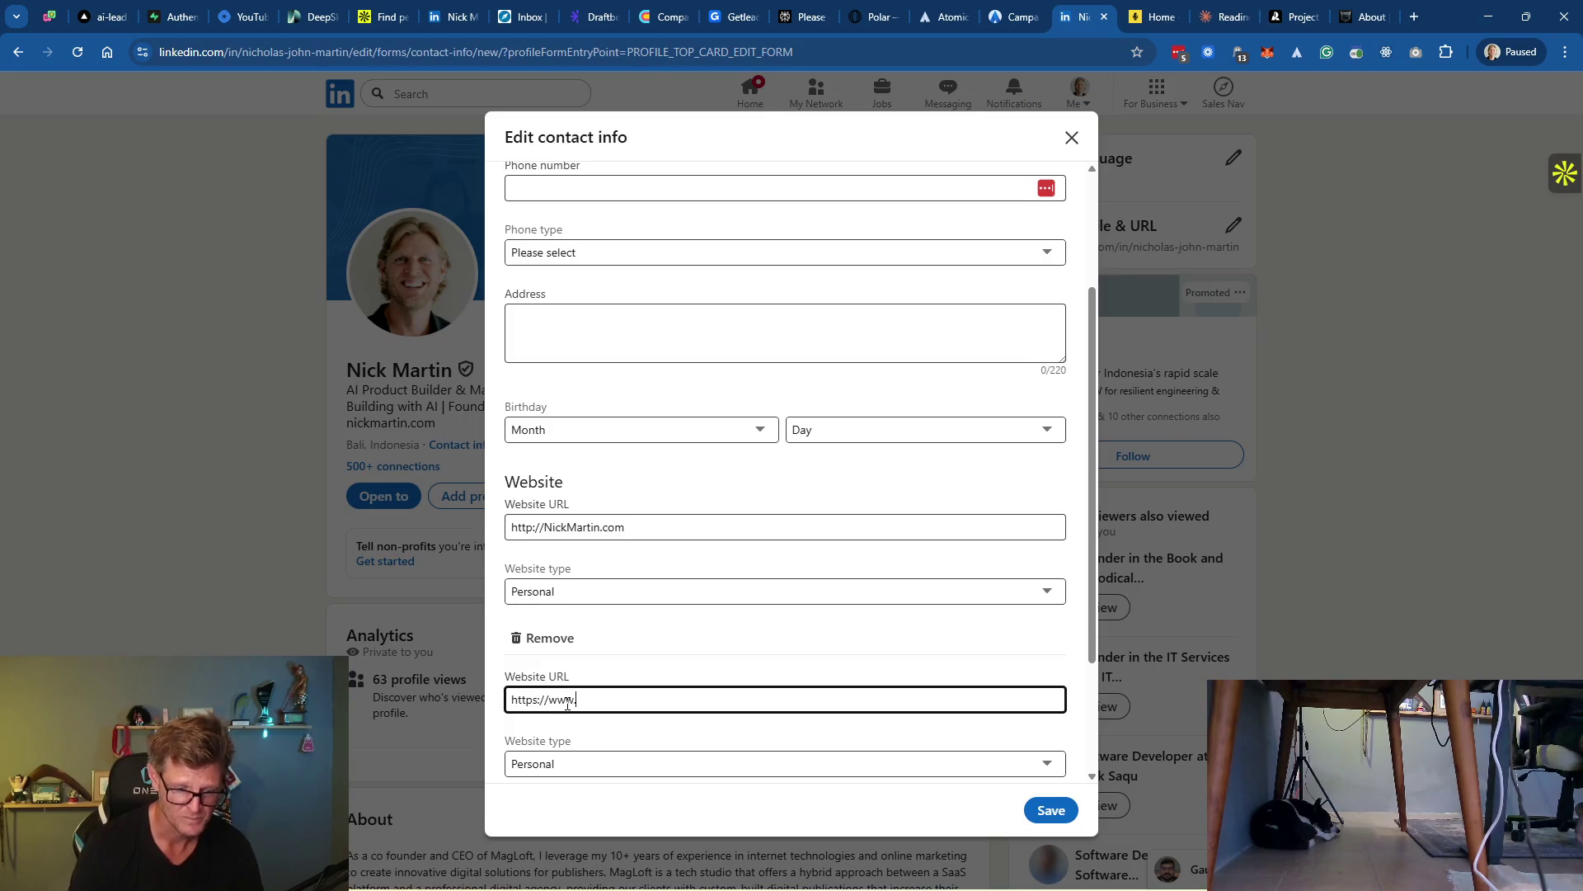
type("SaaSTrialFlow.com")
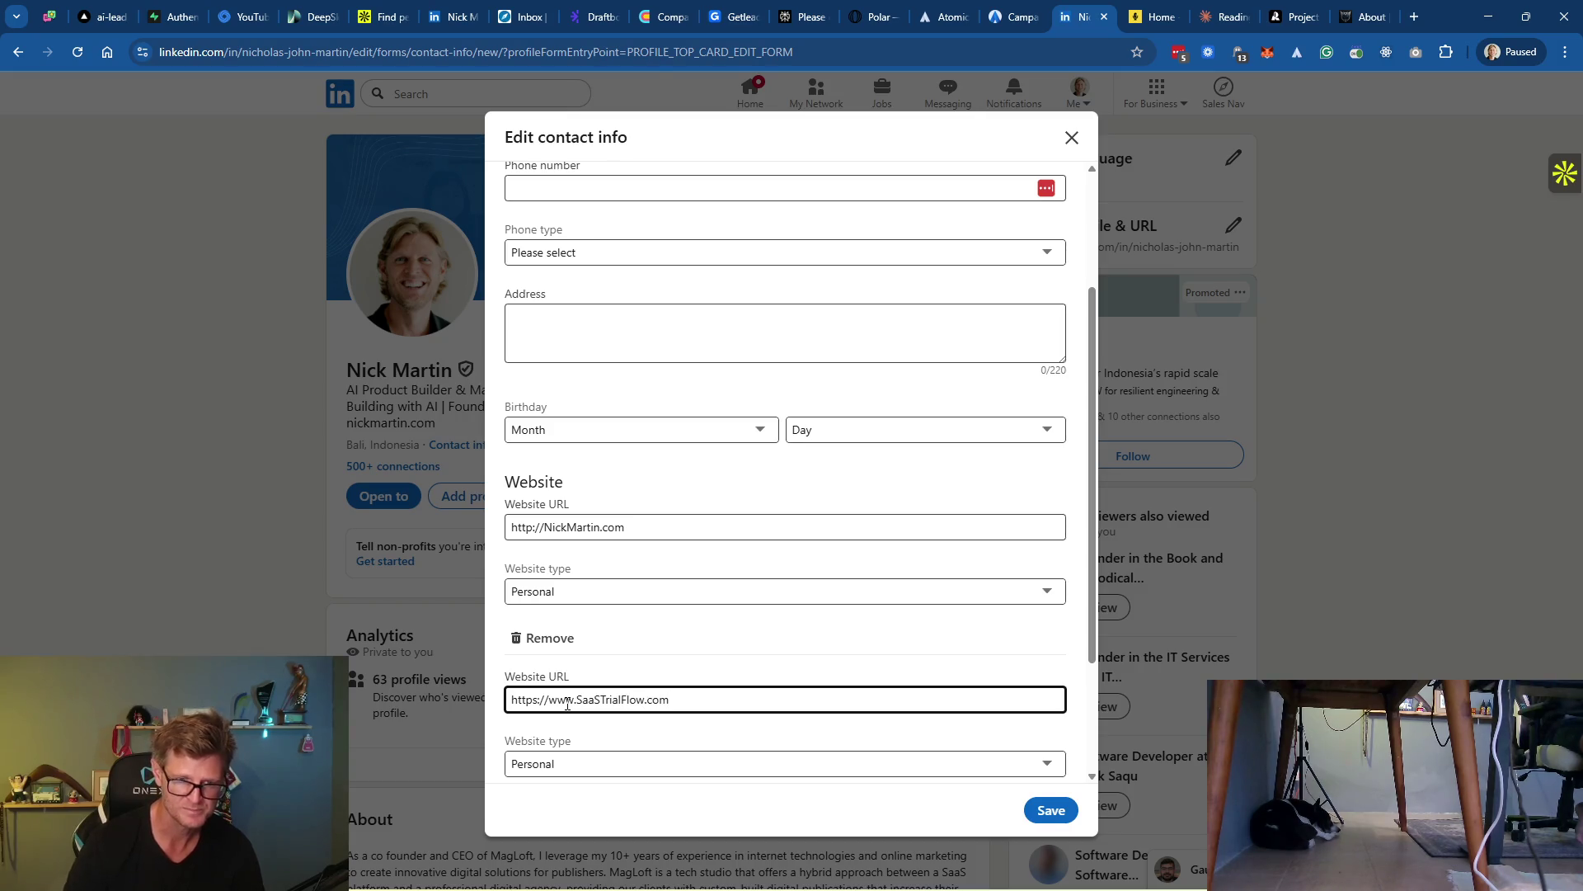
scroll(569, 701, "down", 1)
left_click(576, 682)
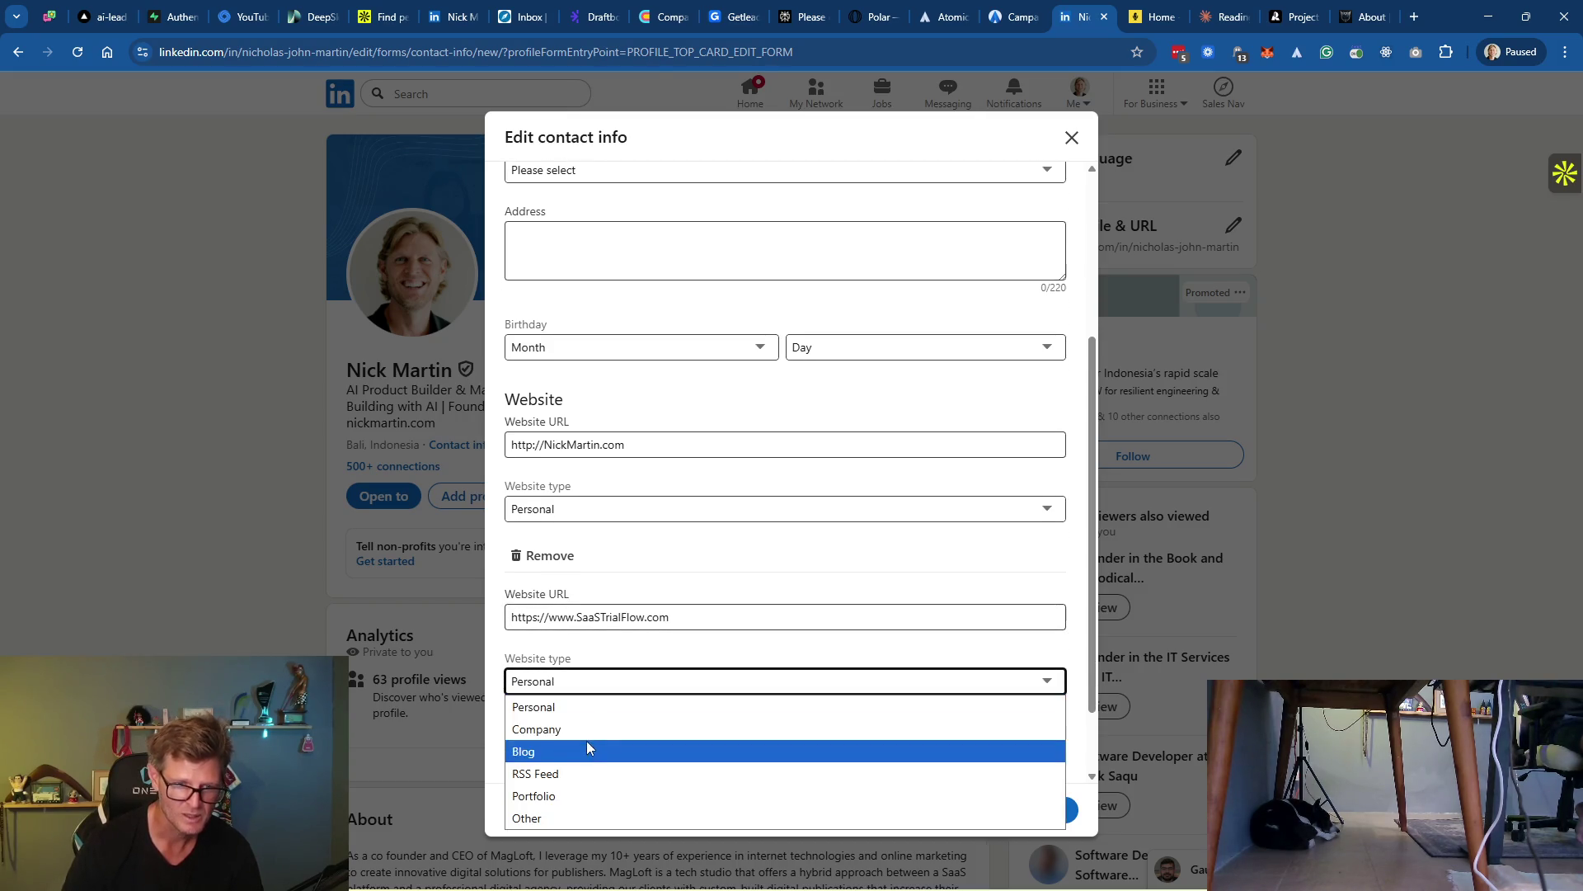
left_click(596, 792)
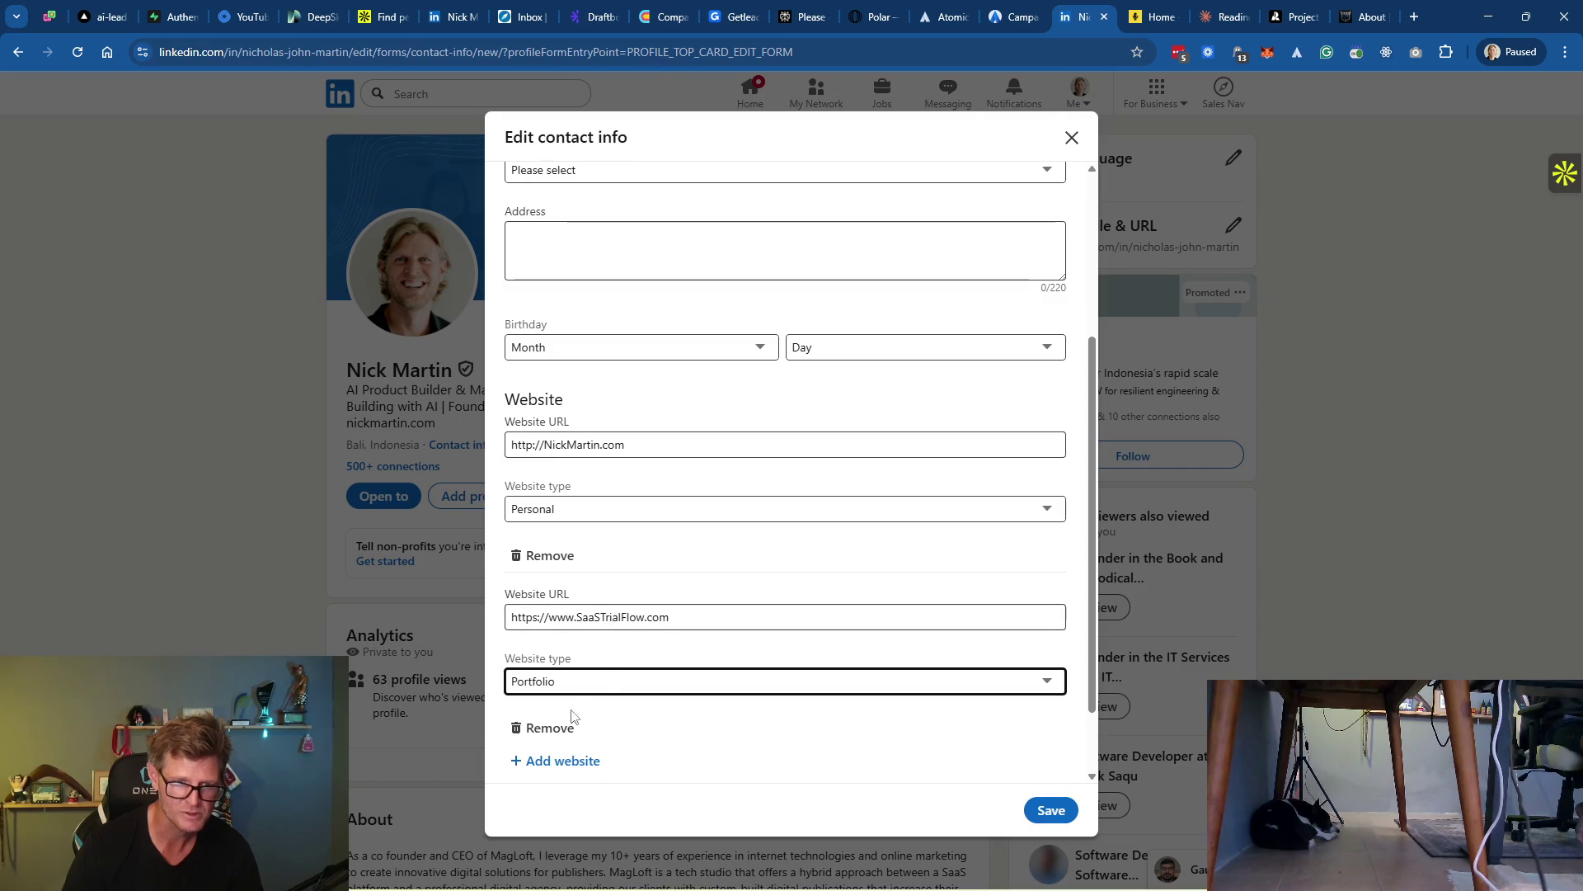
Change the personal site to https and add MagLoft.com as a Company website
left_click(532, 445)
type("s")
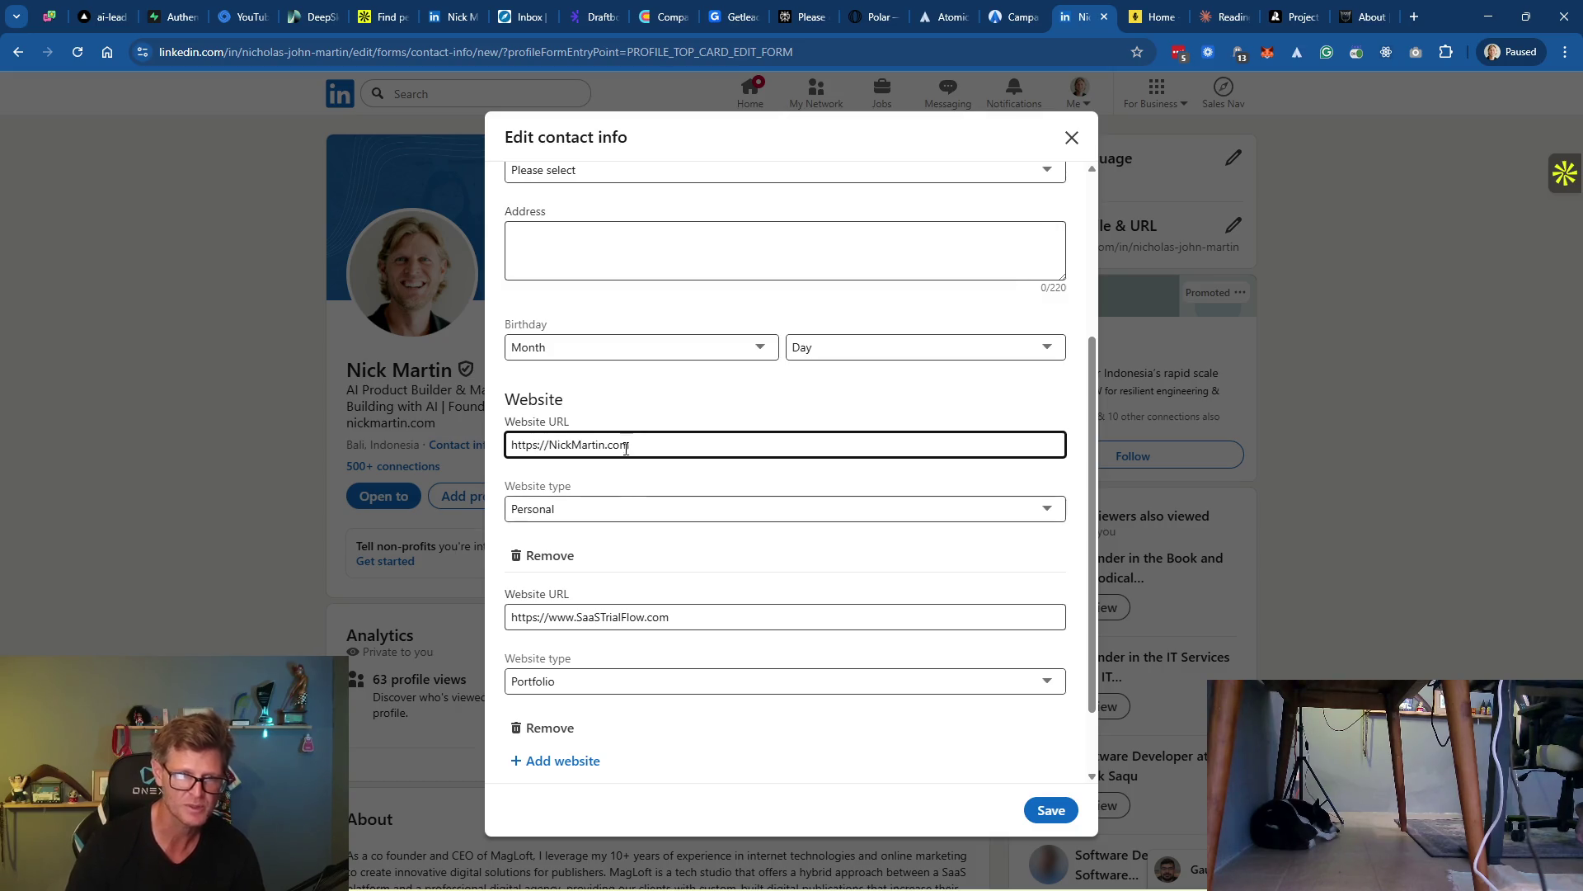
scroll(734, 607, "down", 1)
left_click(561, 678)
left_click(567, 708)
type("tps://www.ma")
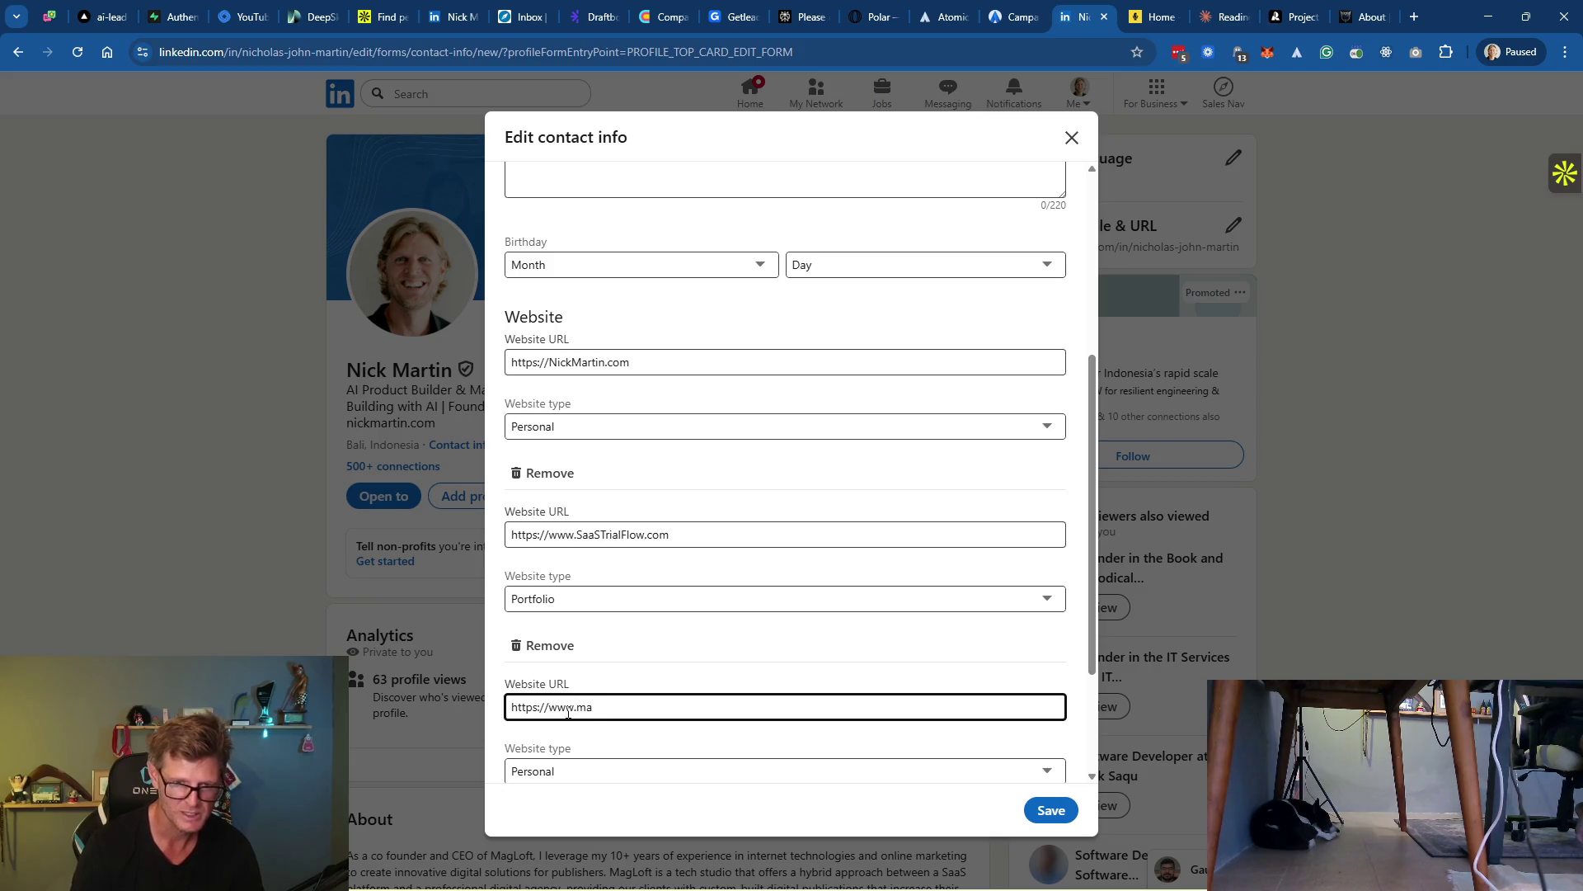
type("MagLoft.co")
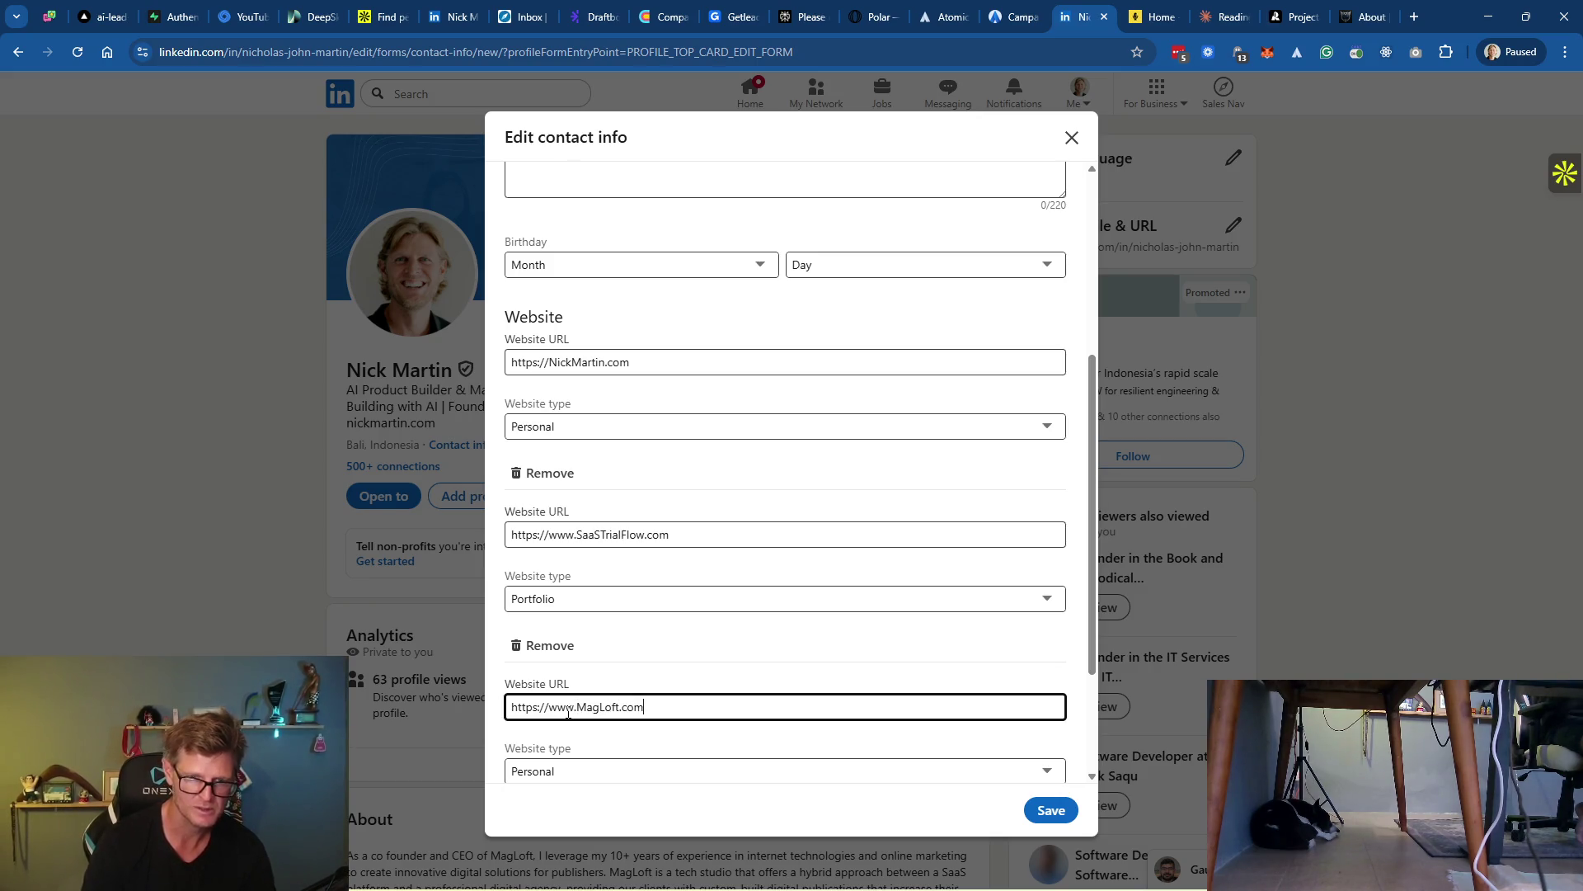
scroll(577, 714, "down", 2)
left_click(591, 607)
left_click(559, 651)
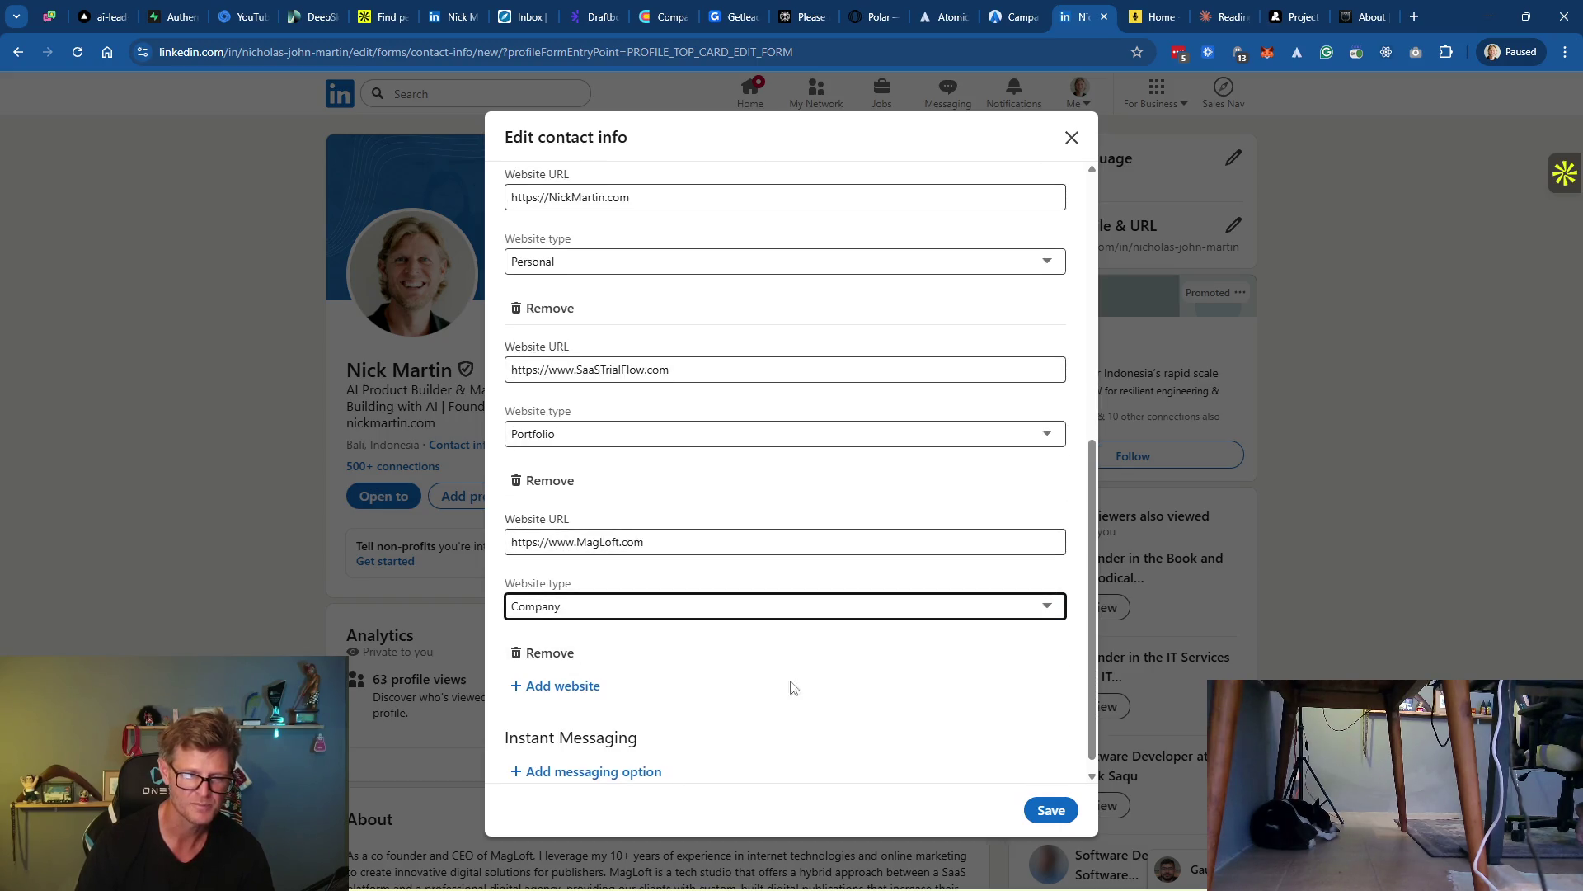
Try adding an instant messaging entry, then remove it unchanged
left_click(640, 759)
scroll(749, 685, "down", 2)
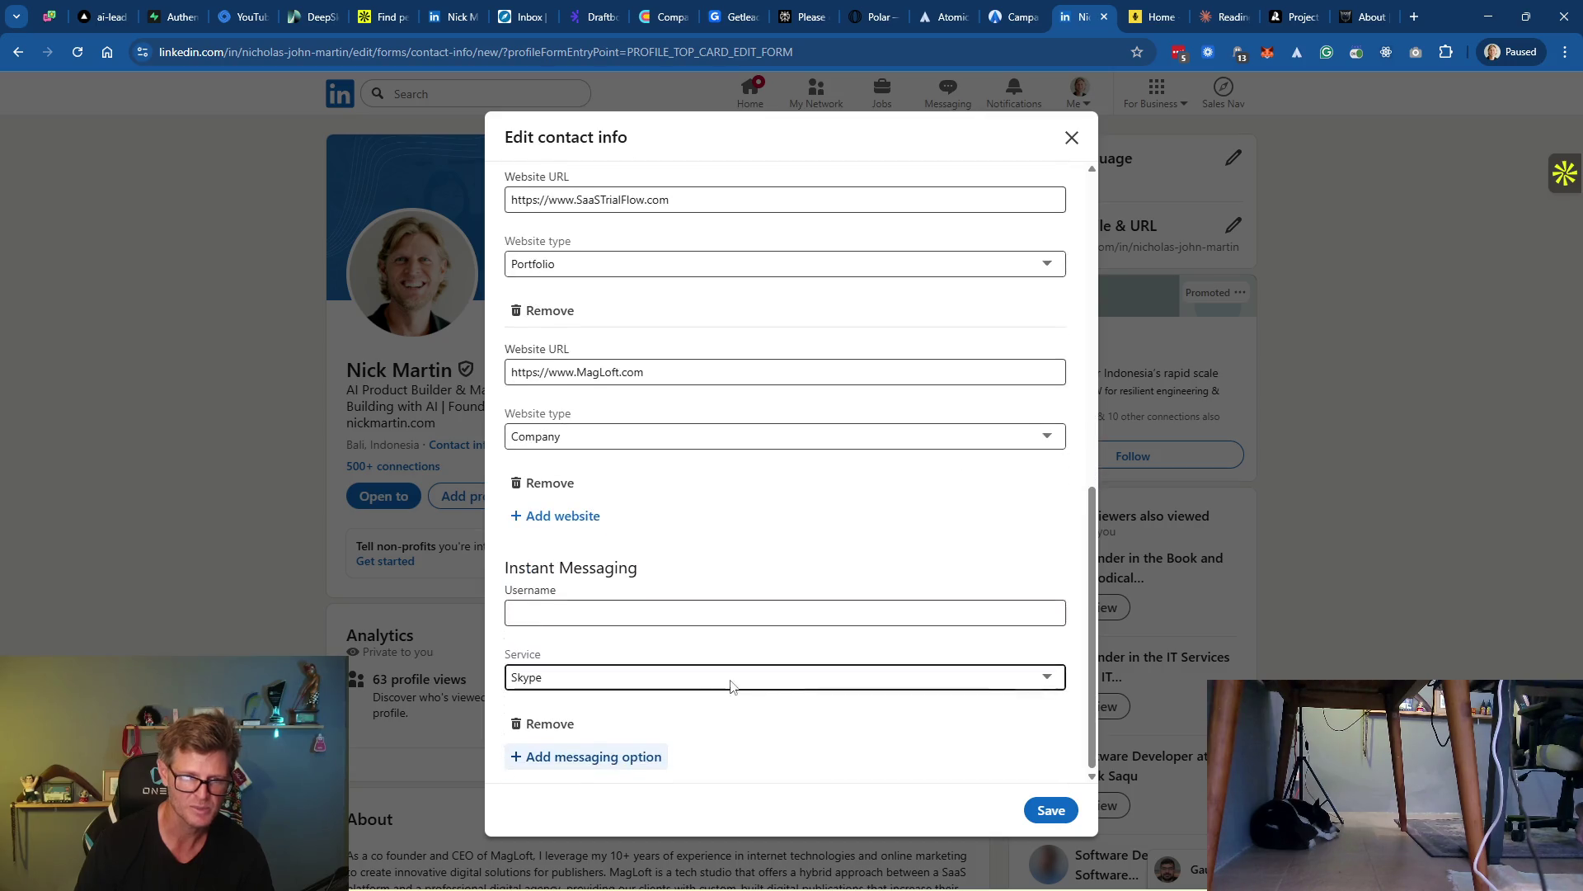
left_click(596, 685)
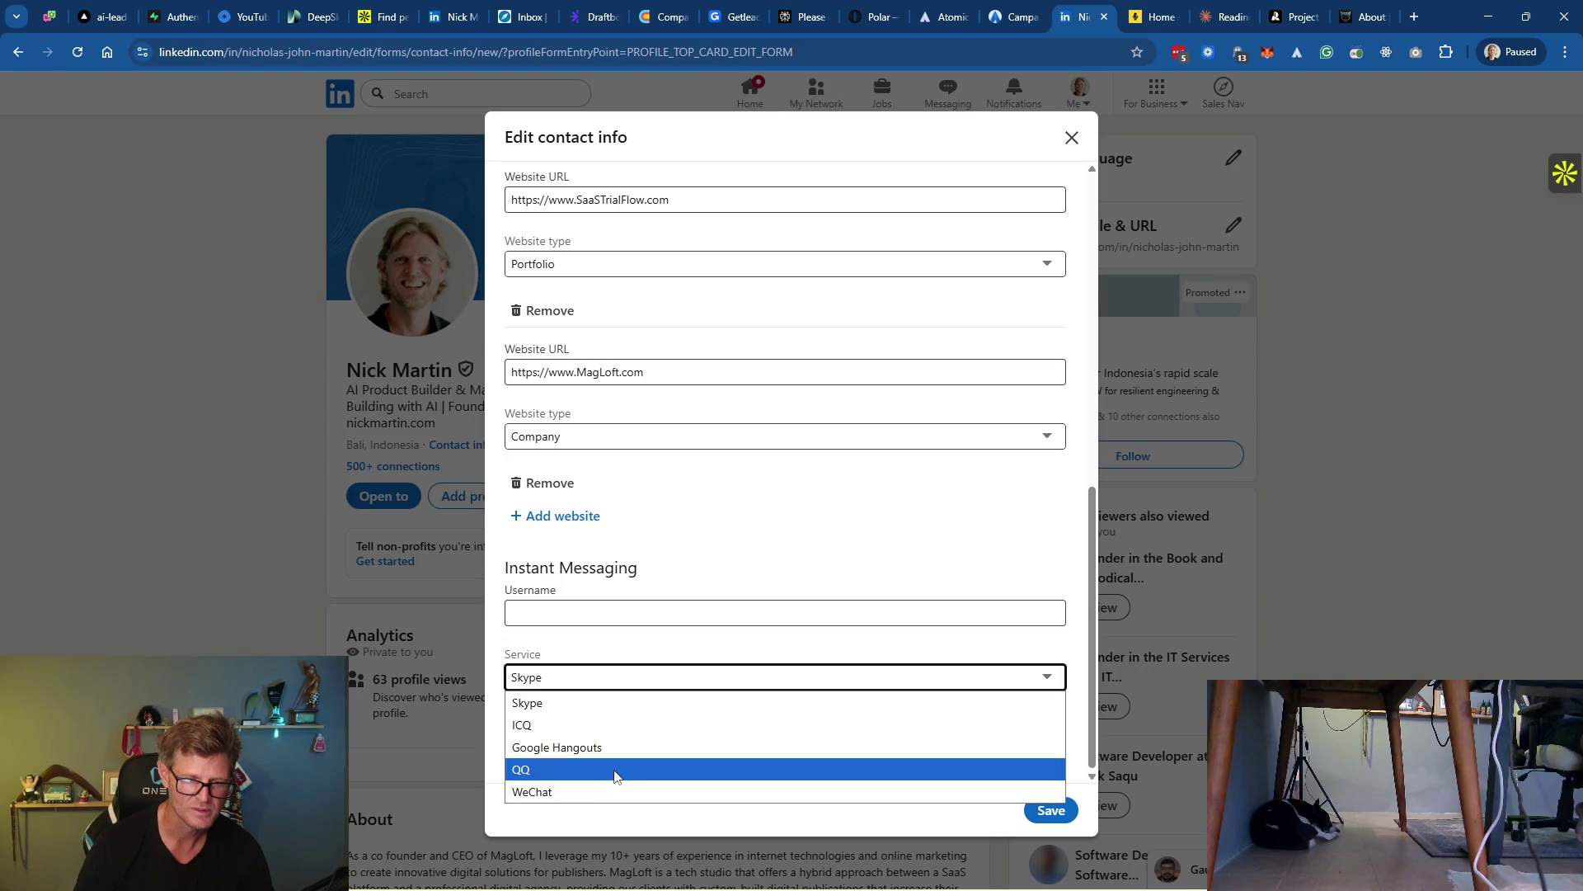
left_click(642, 714)
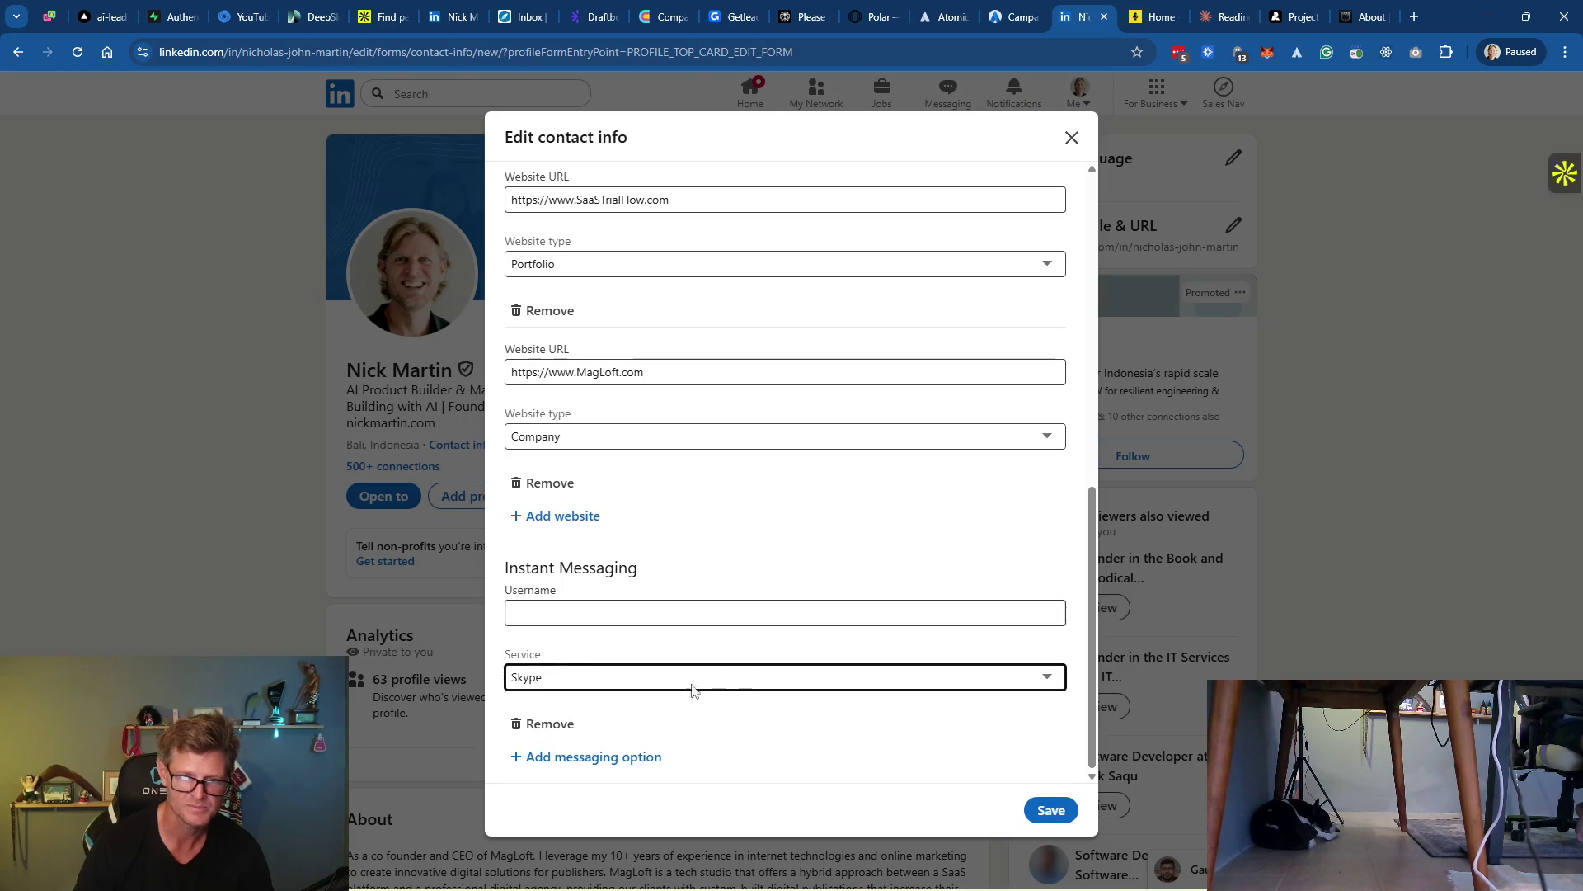
left_click(548, 724)
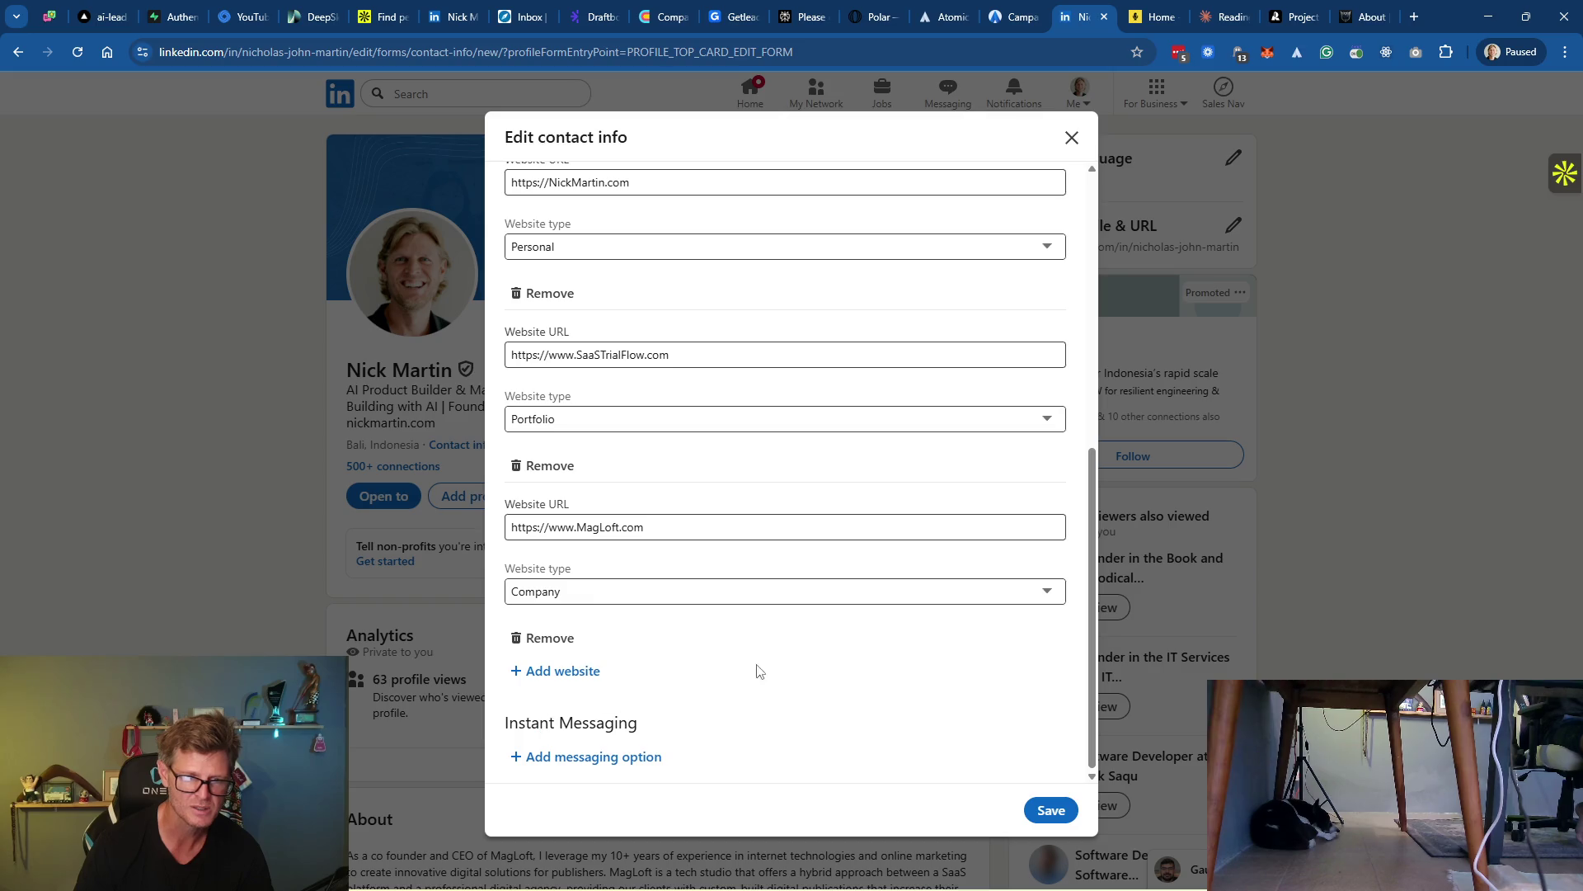
Set the birthday to December 28, save the contact info and close the intro editor
scroll(883, 654, "up", 5)
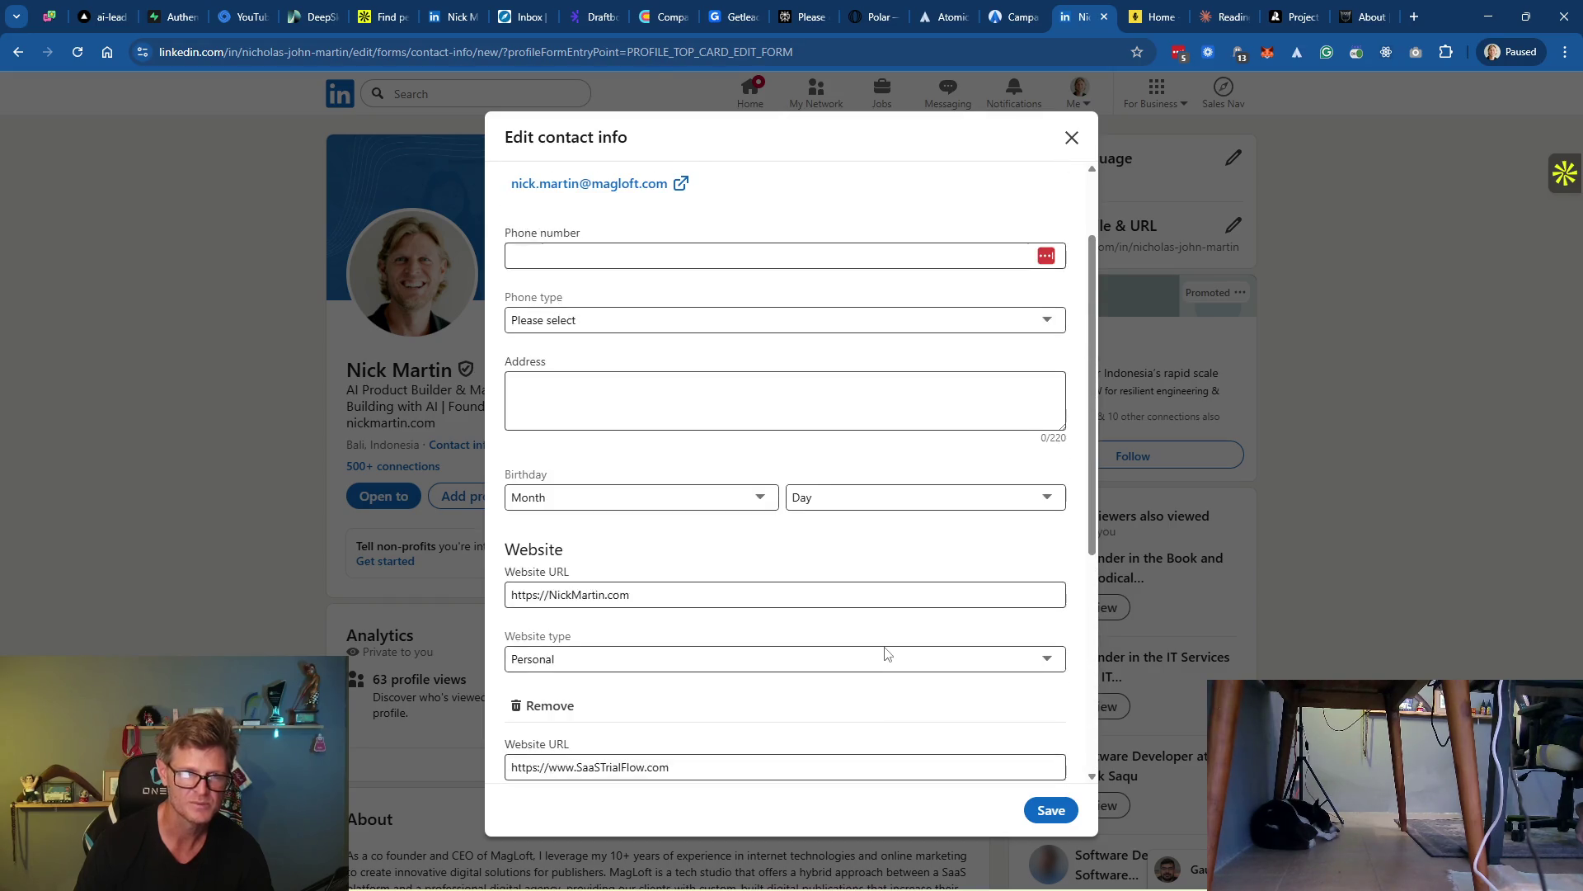
left_click(633, 497)
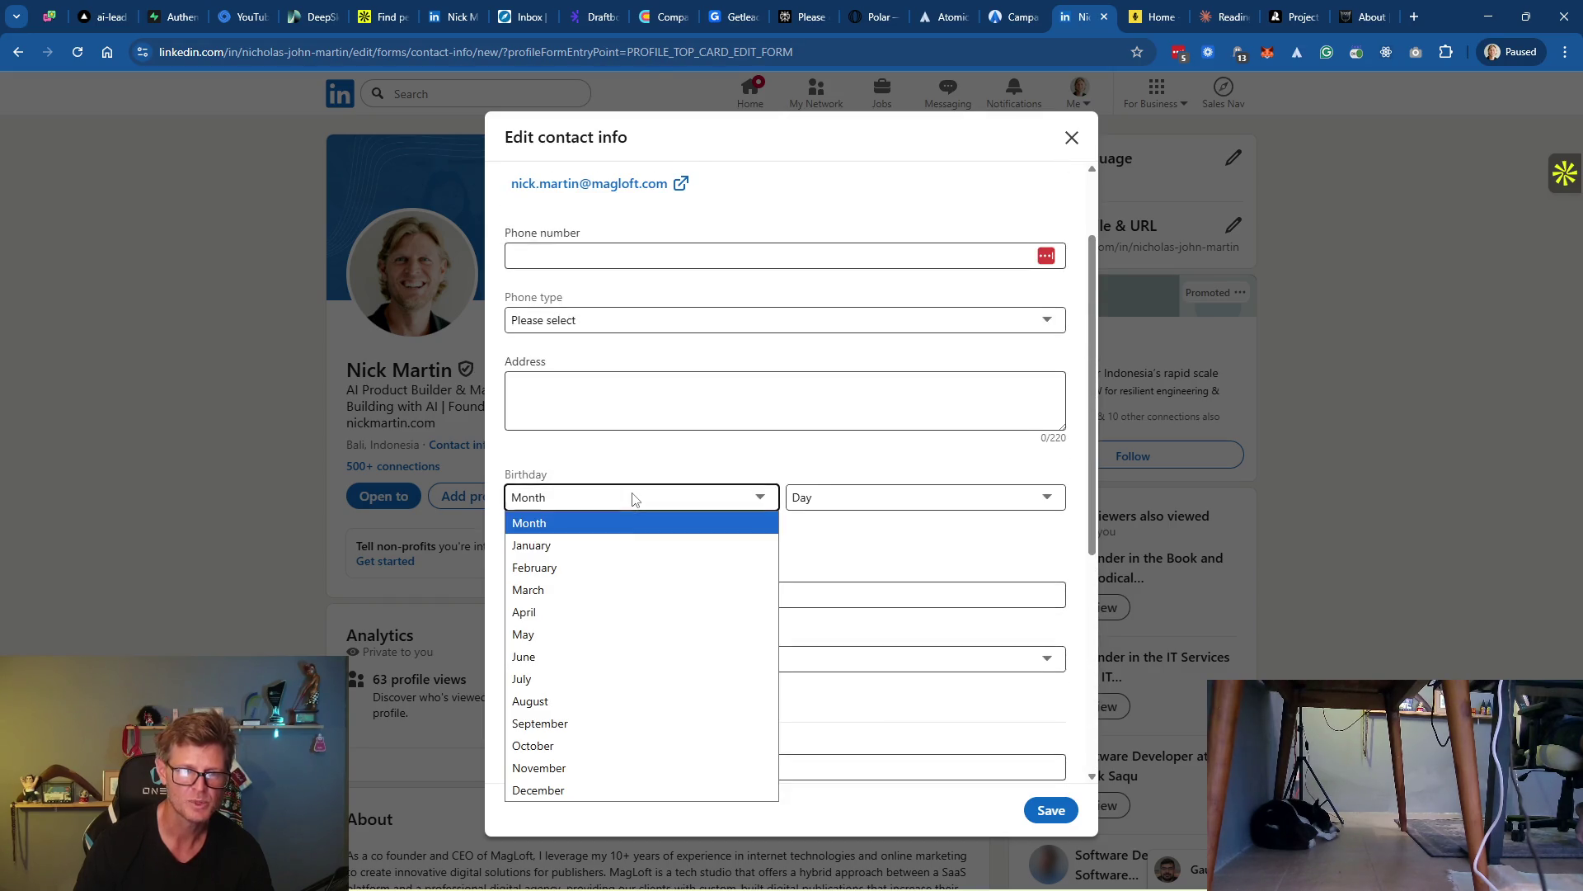
left_click(585, 793)
left_click(854, 497)
scroll(866, 470, "down", 3)
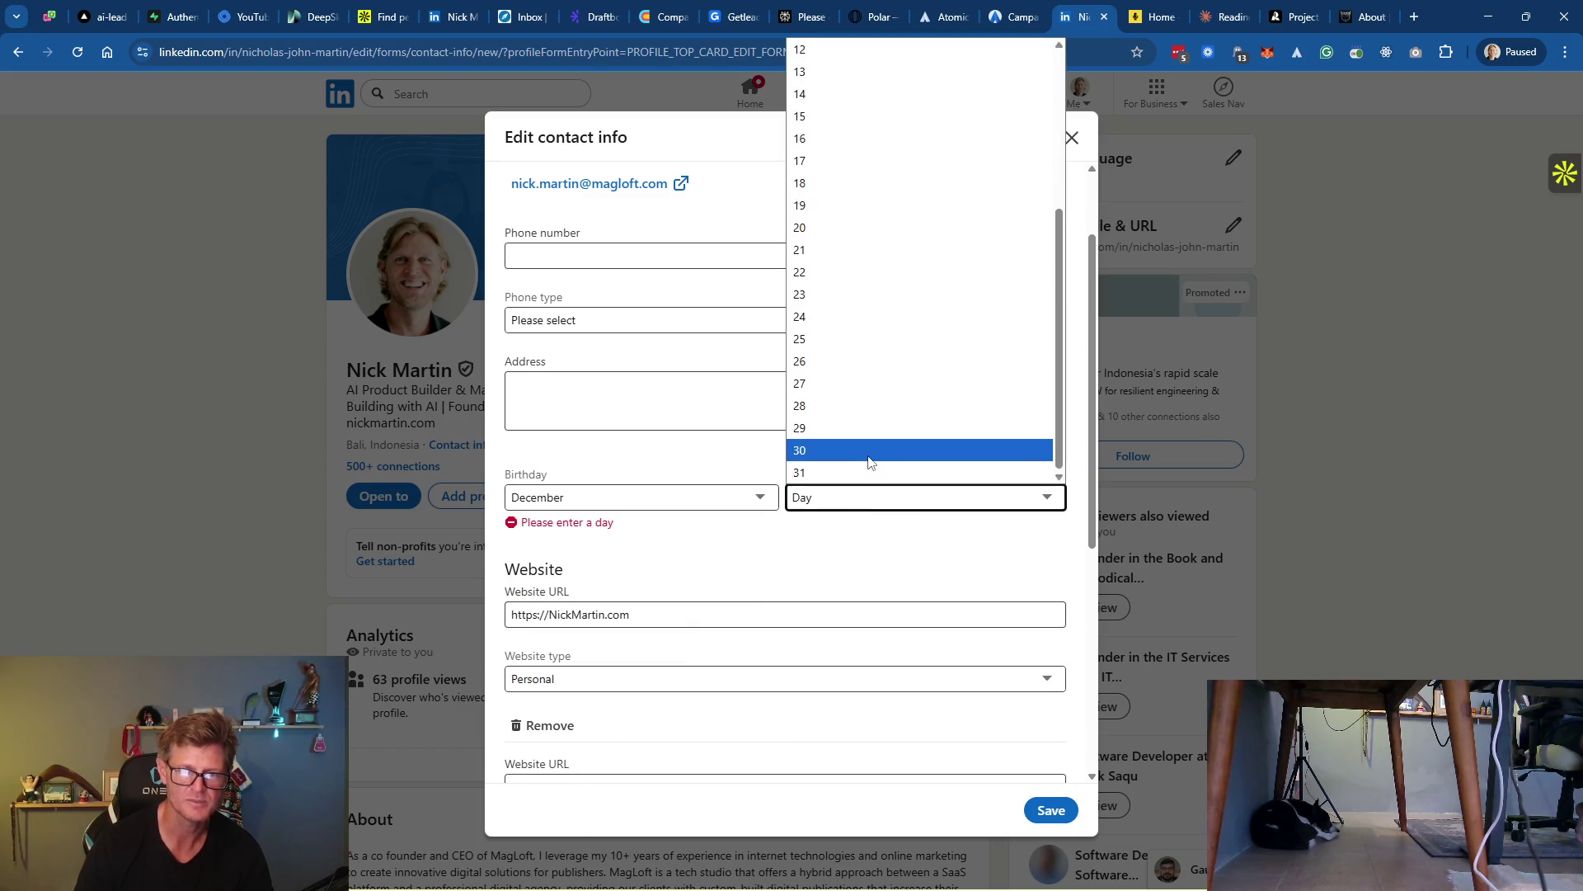
left_click(856, 409)
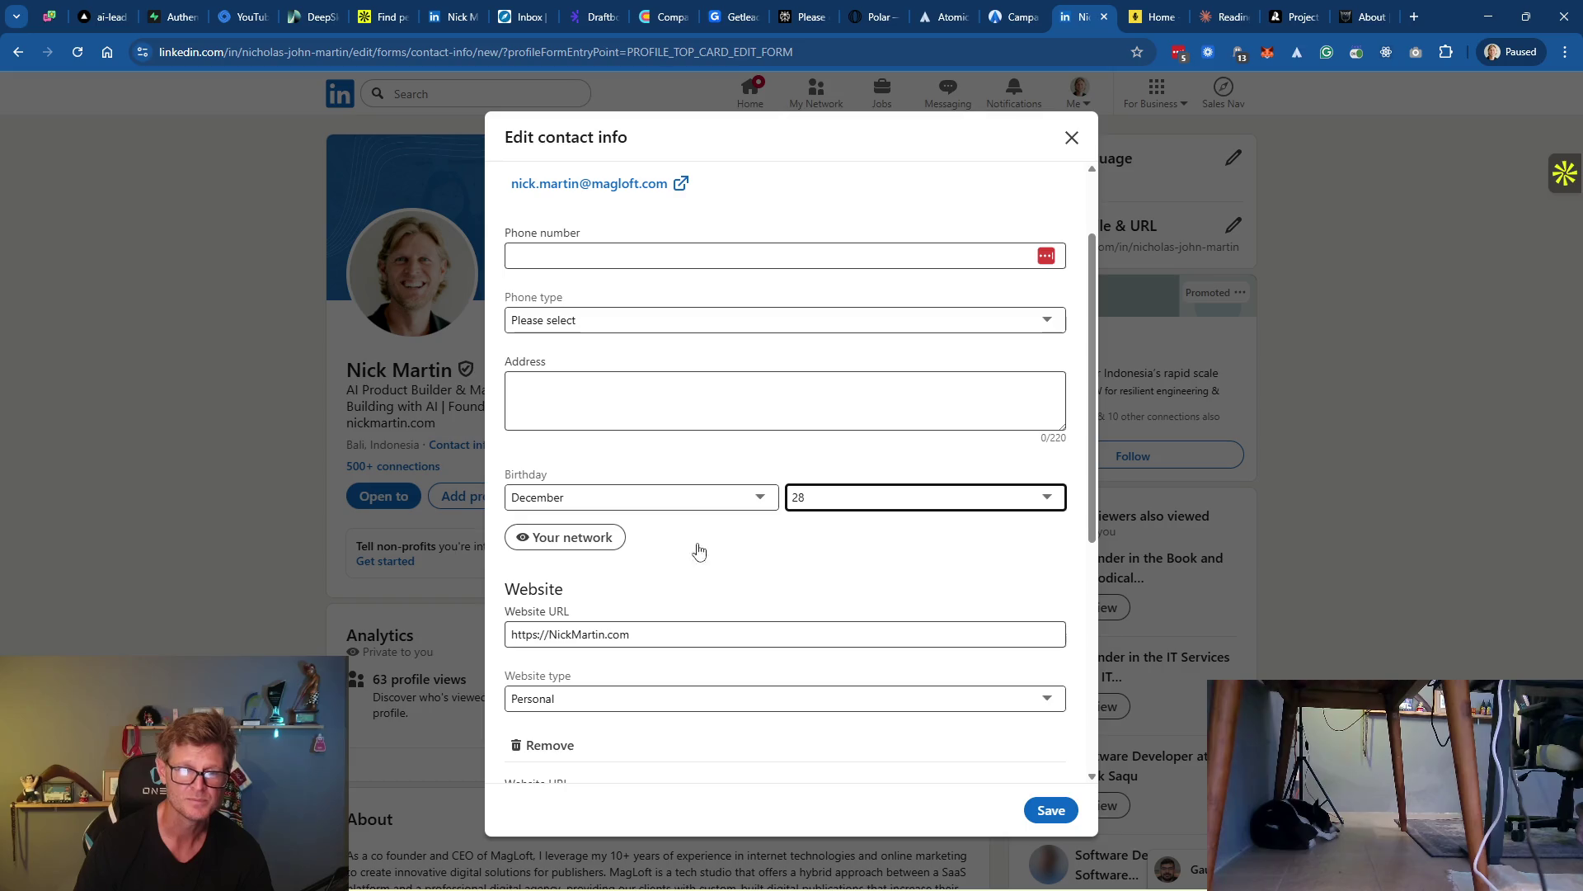
scroll(818, 379, "up", 2)
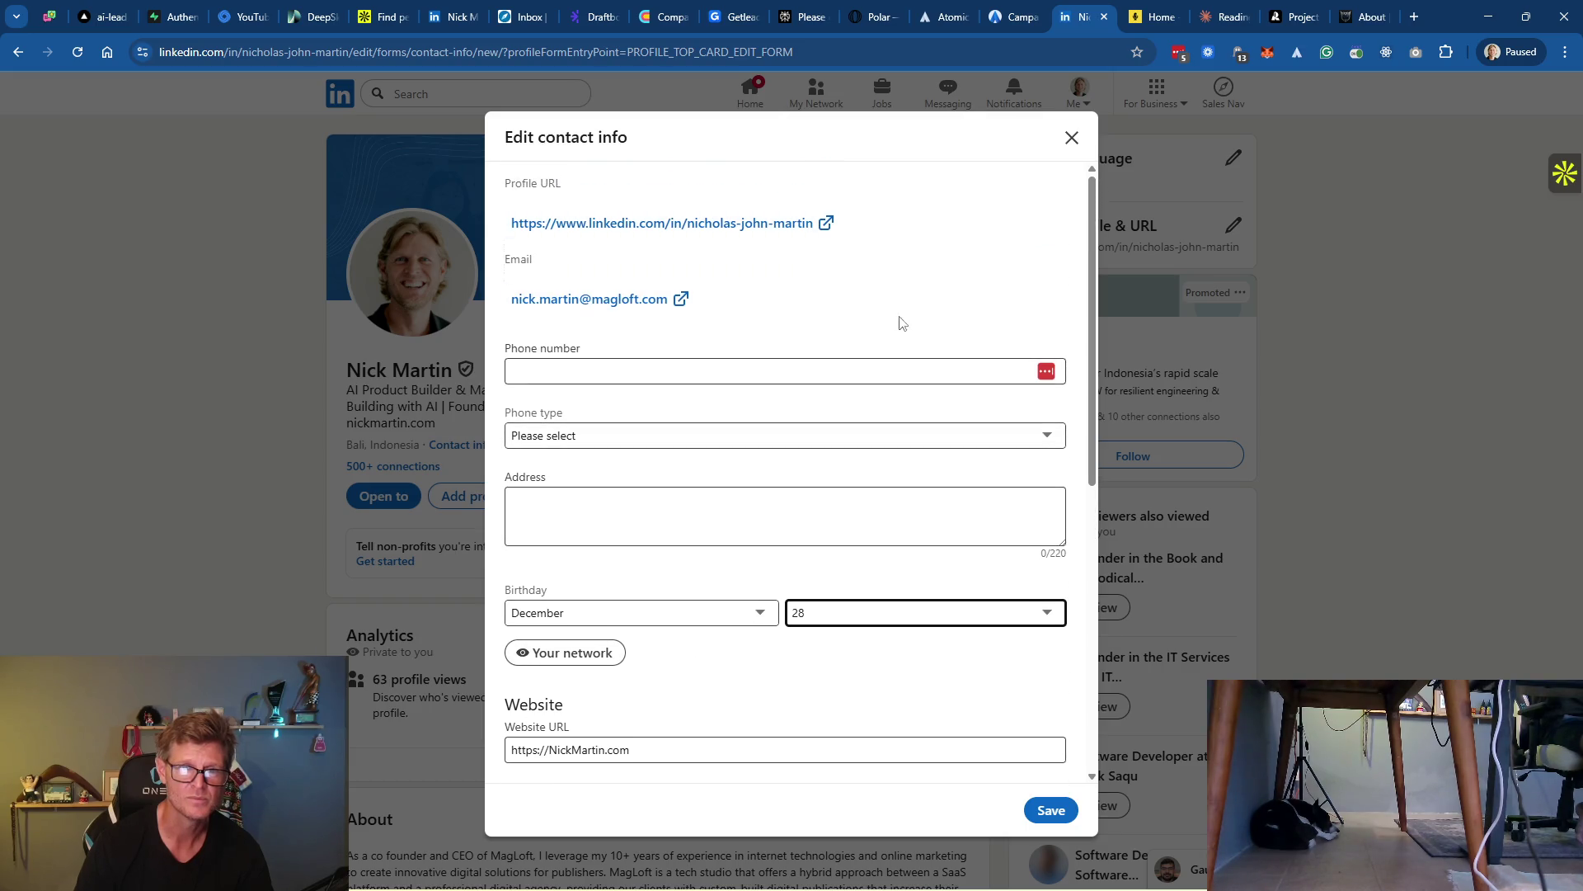
left_click(1053, 805)
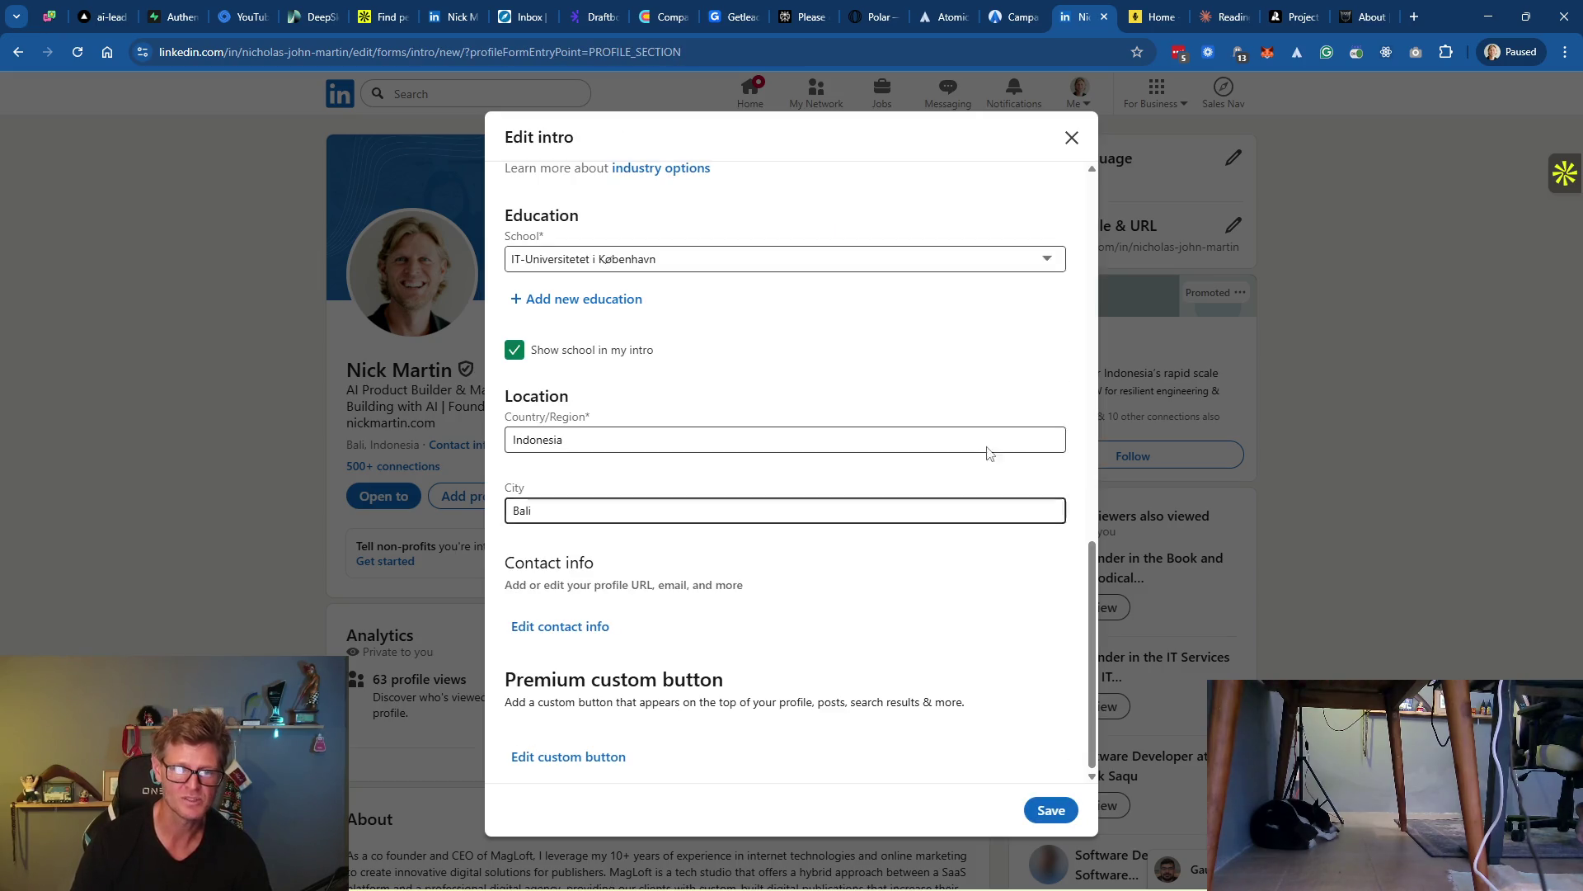
left_click(1071, 138)
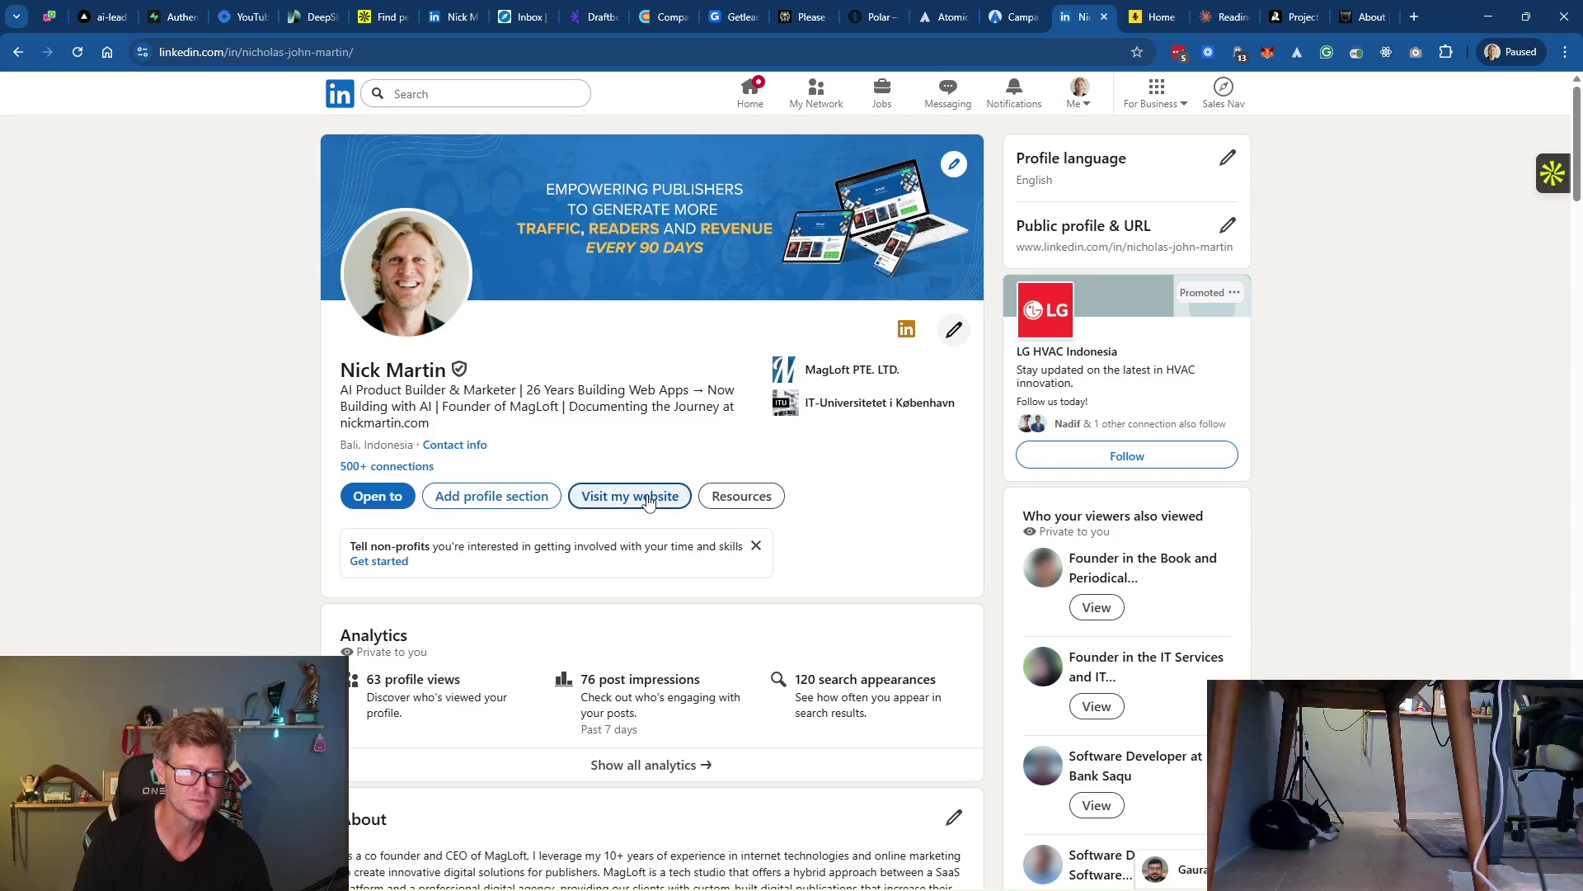
Test the Visit my website link and look over the profile's Resources options
left_click(619, 500)
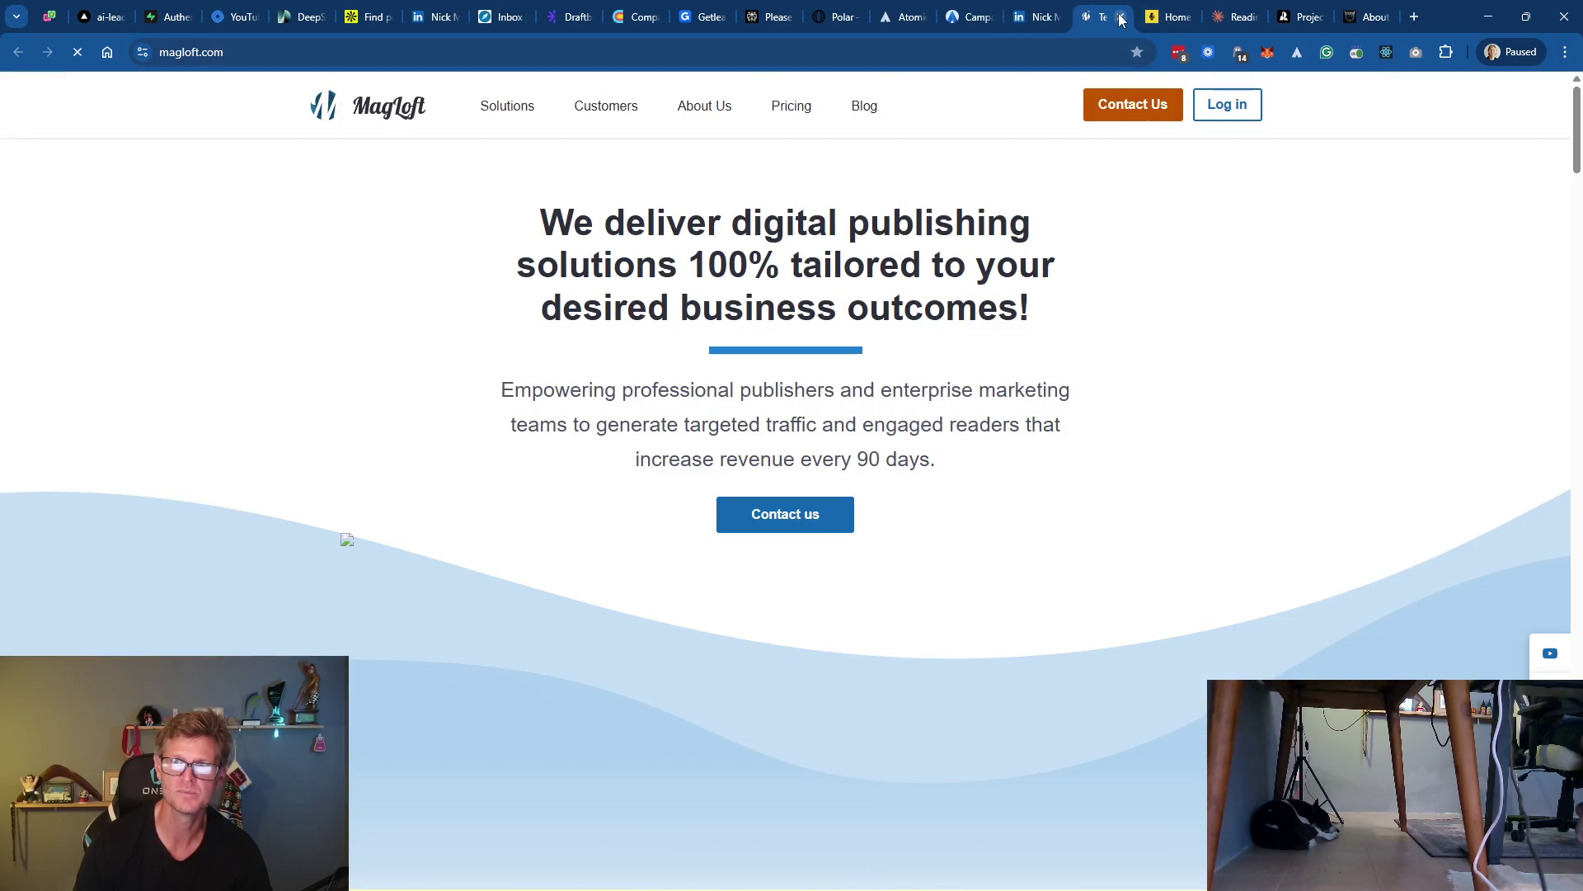
left_click(1120, 16)
left_click(742, 496)
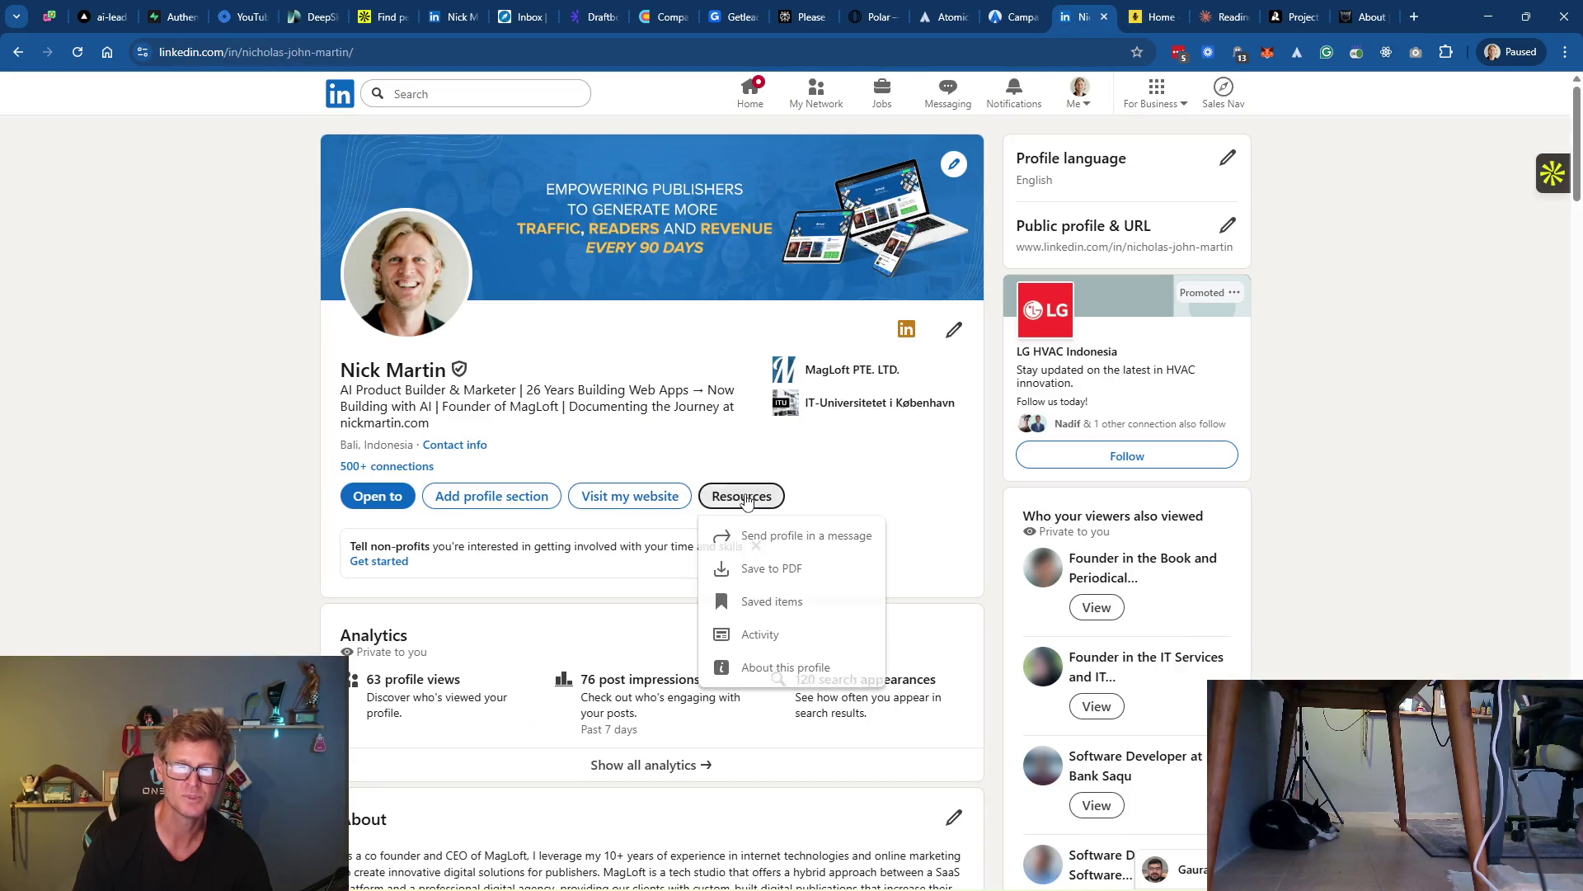
left_click(882, 463)
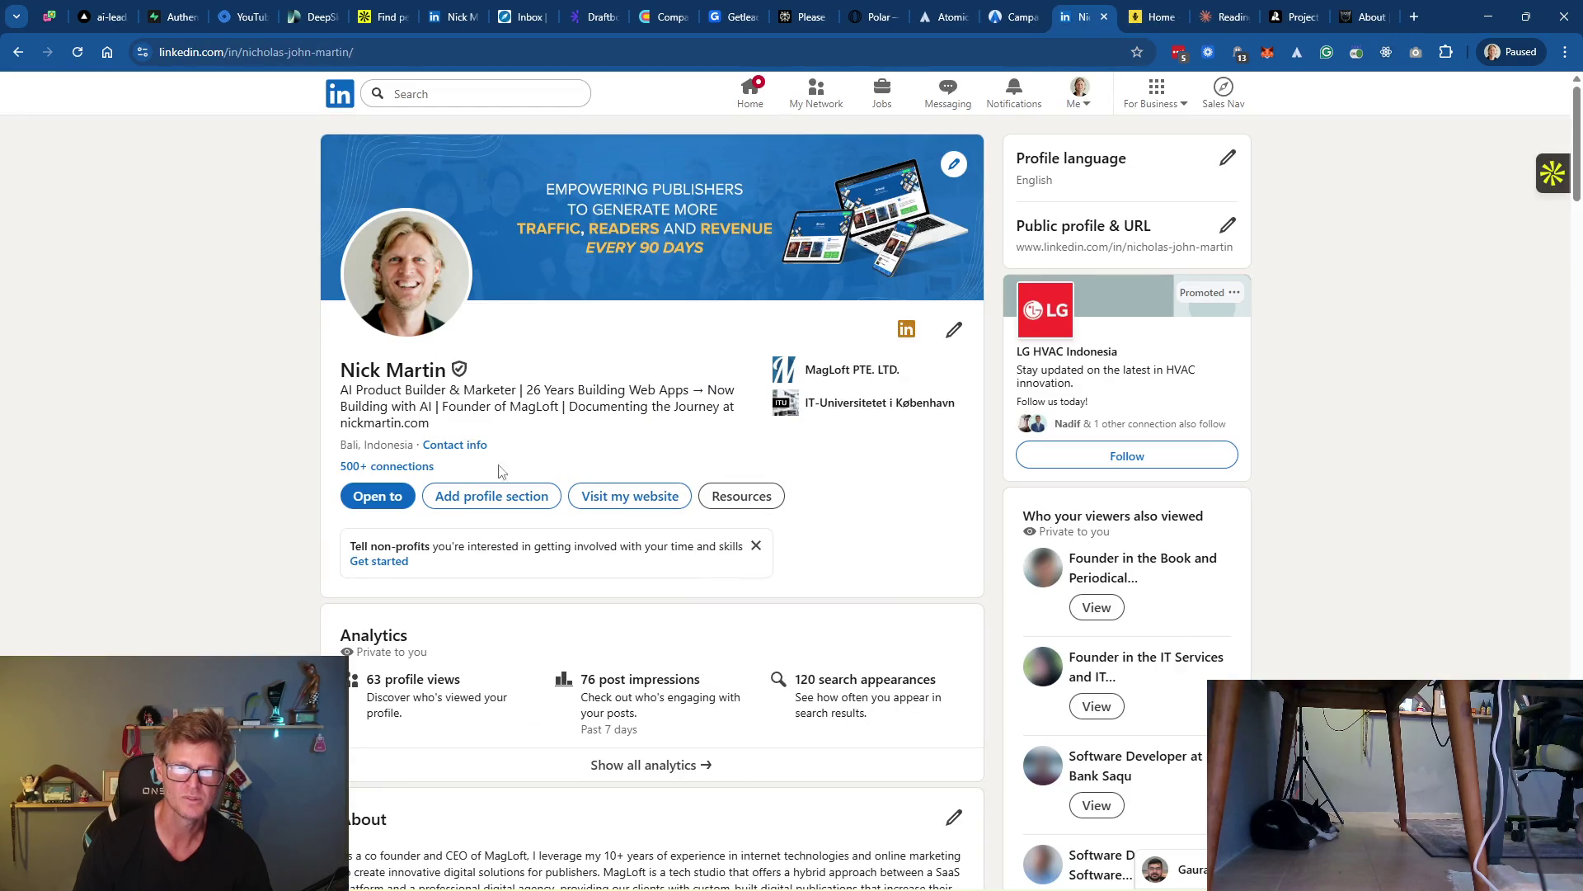
Review the contact info summary, then dismiss the non-profit volunteering prompt
left_click(459, 446)
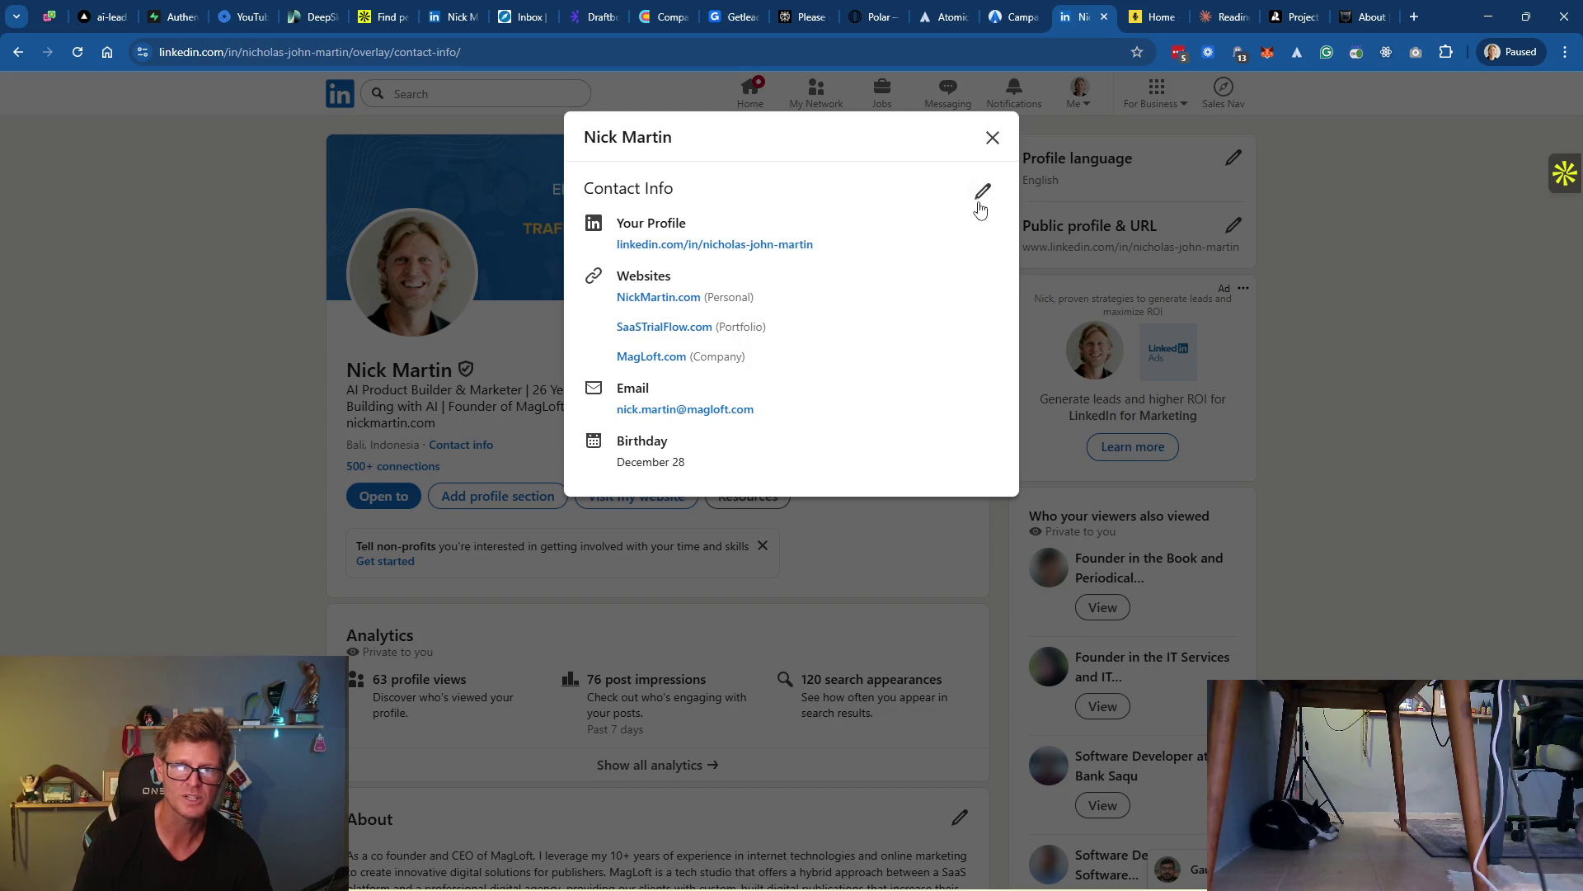
left_click(992, 137)
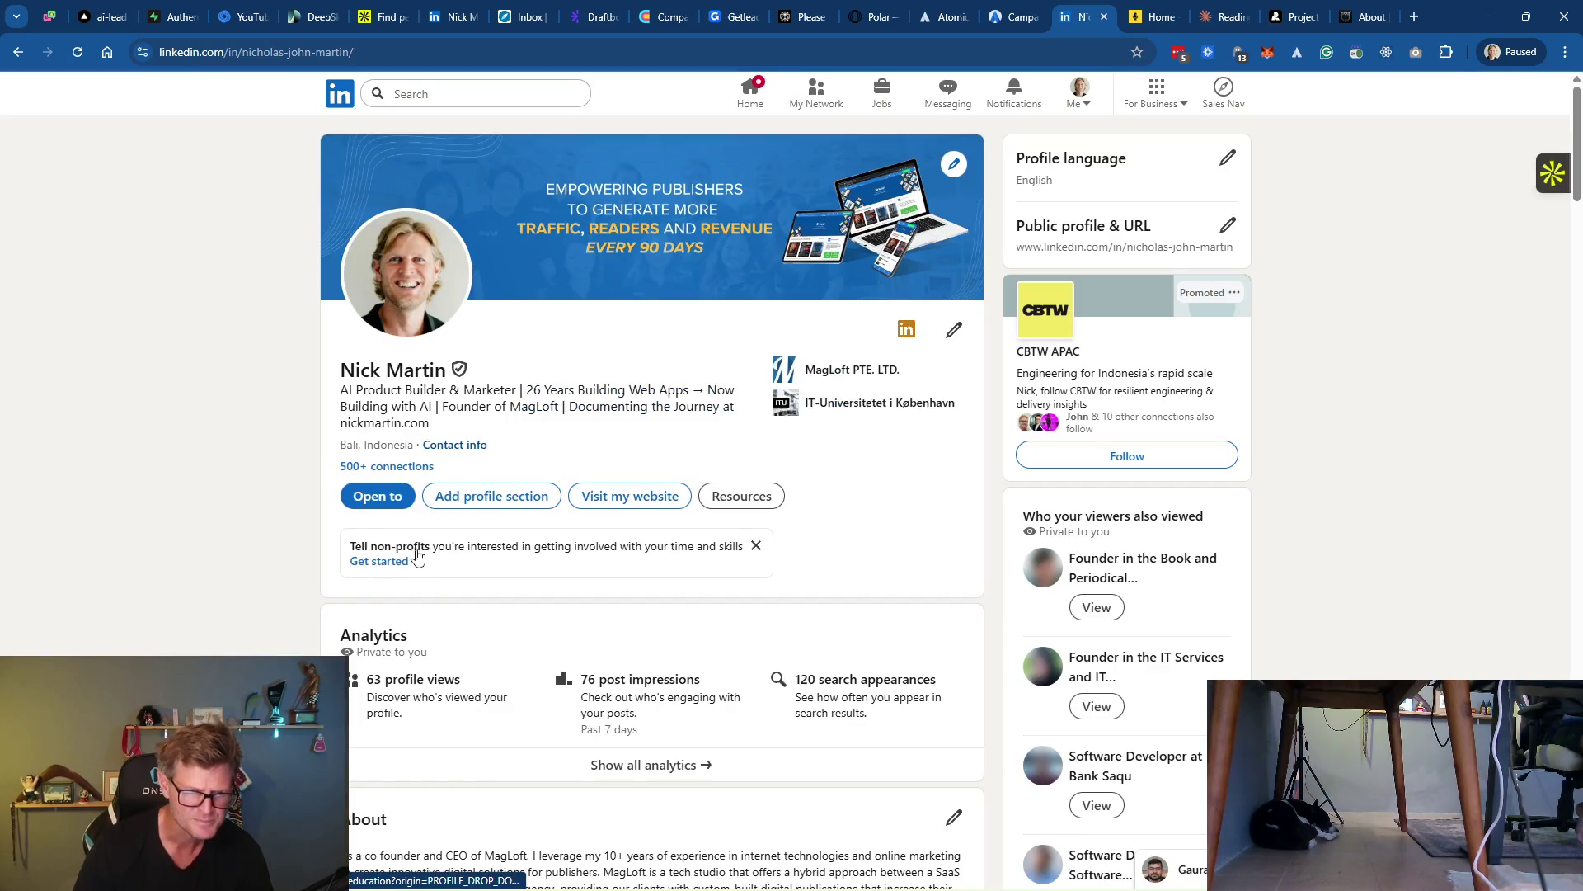
left_click(755, 545)
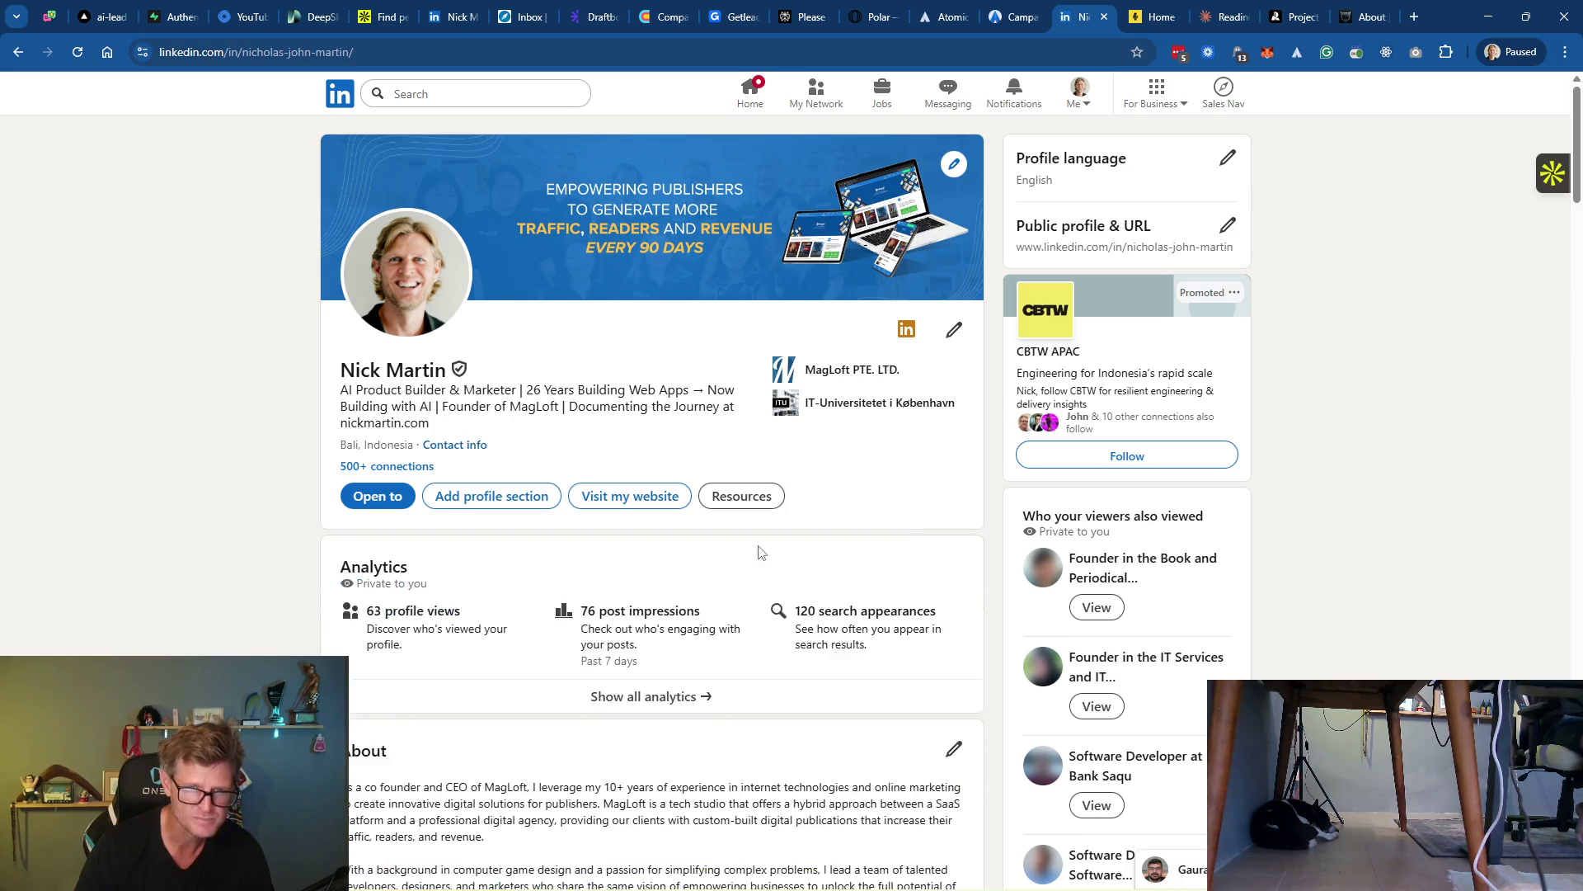
In contact info, set NickMartin.com's type to Company and MagLoft.com's to Portfolio
left_click(953, 330)
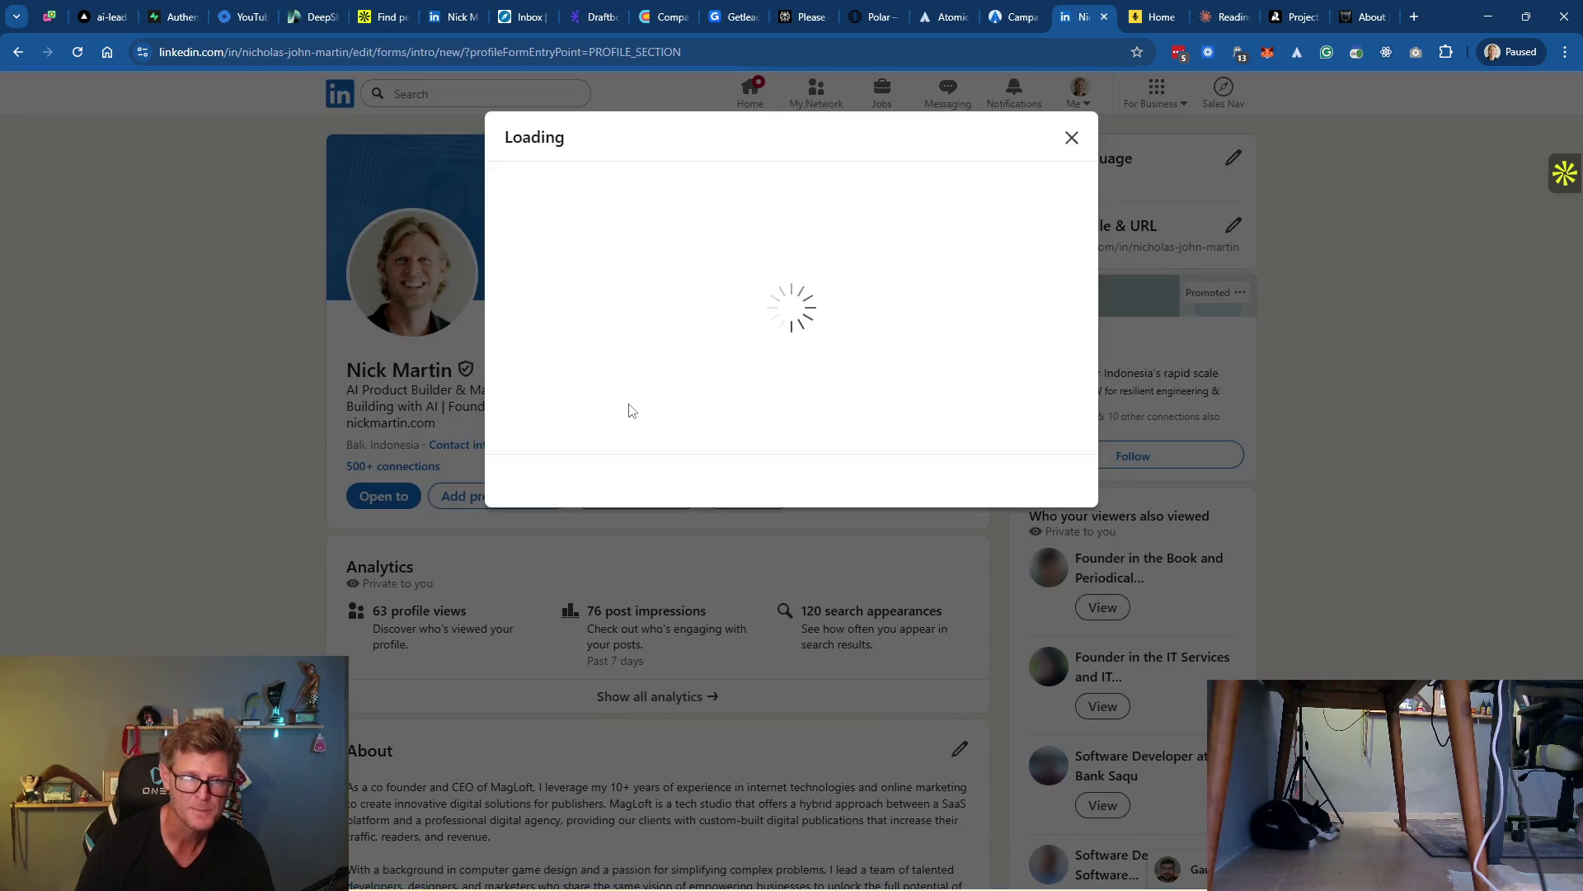
scroll(707, 575, "down", 8)
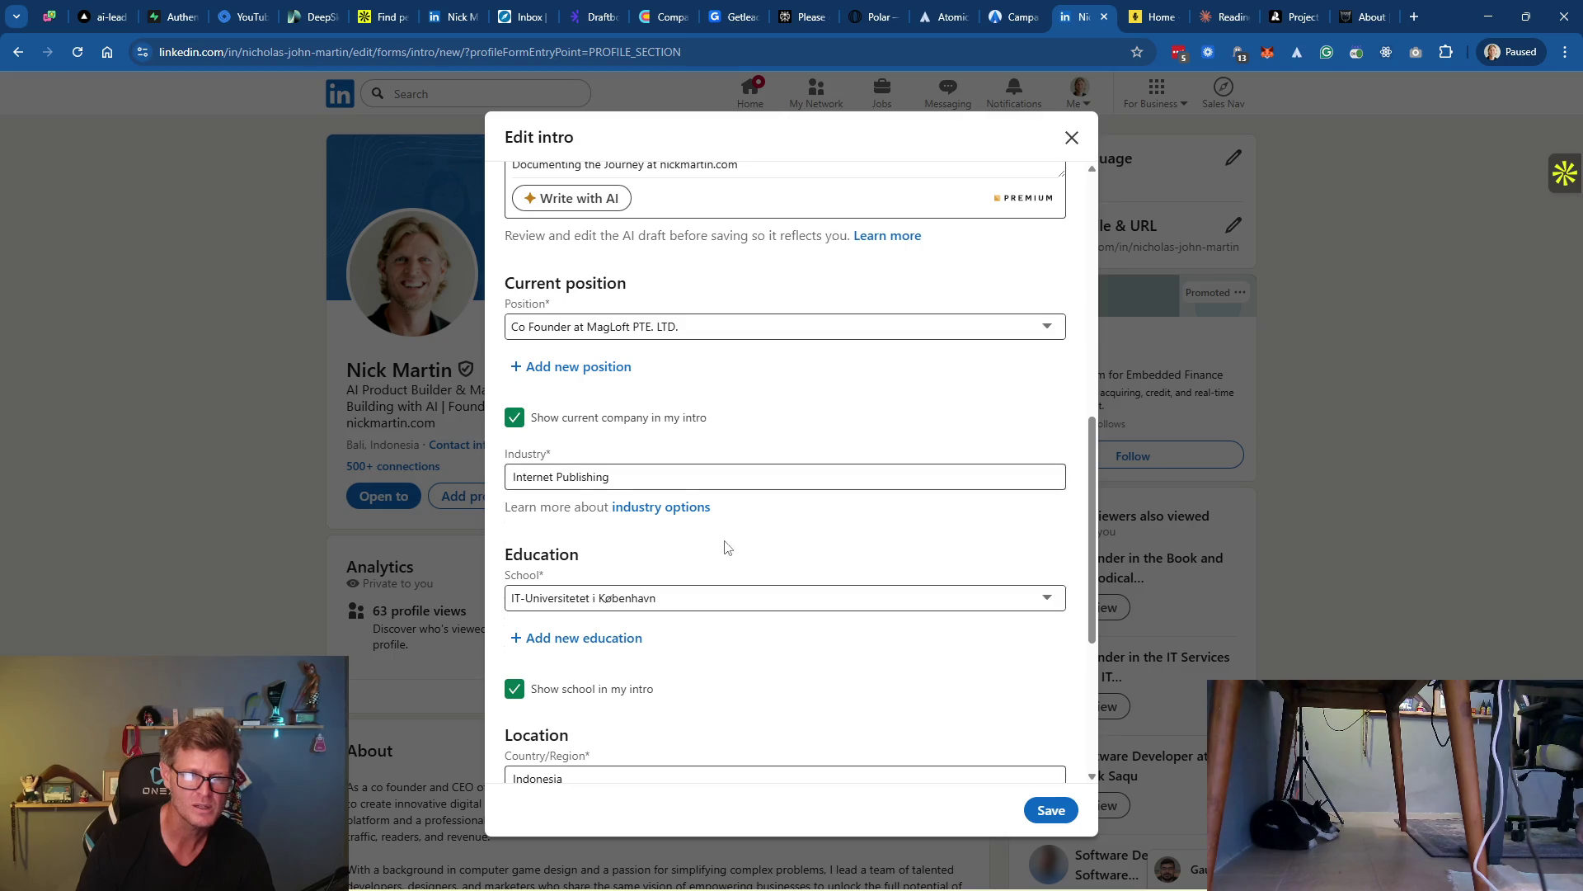
scroll(726, 544, "down", 4)
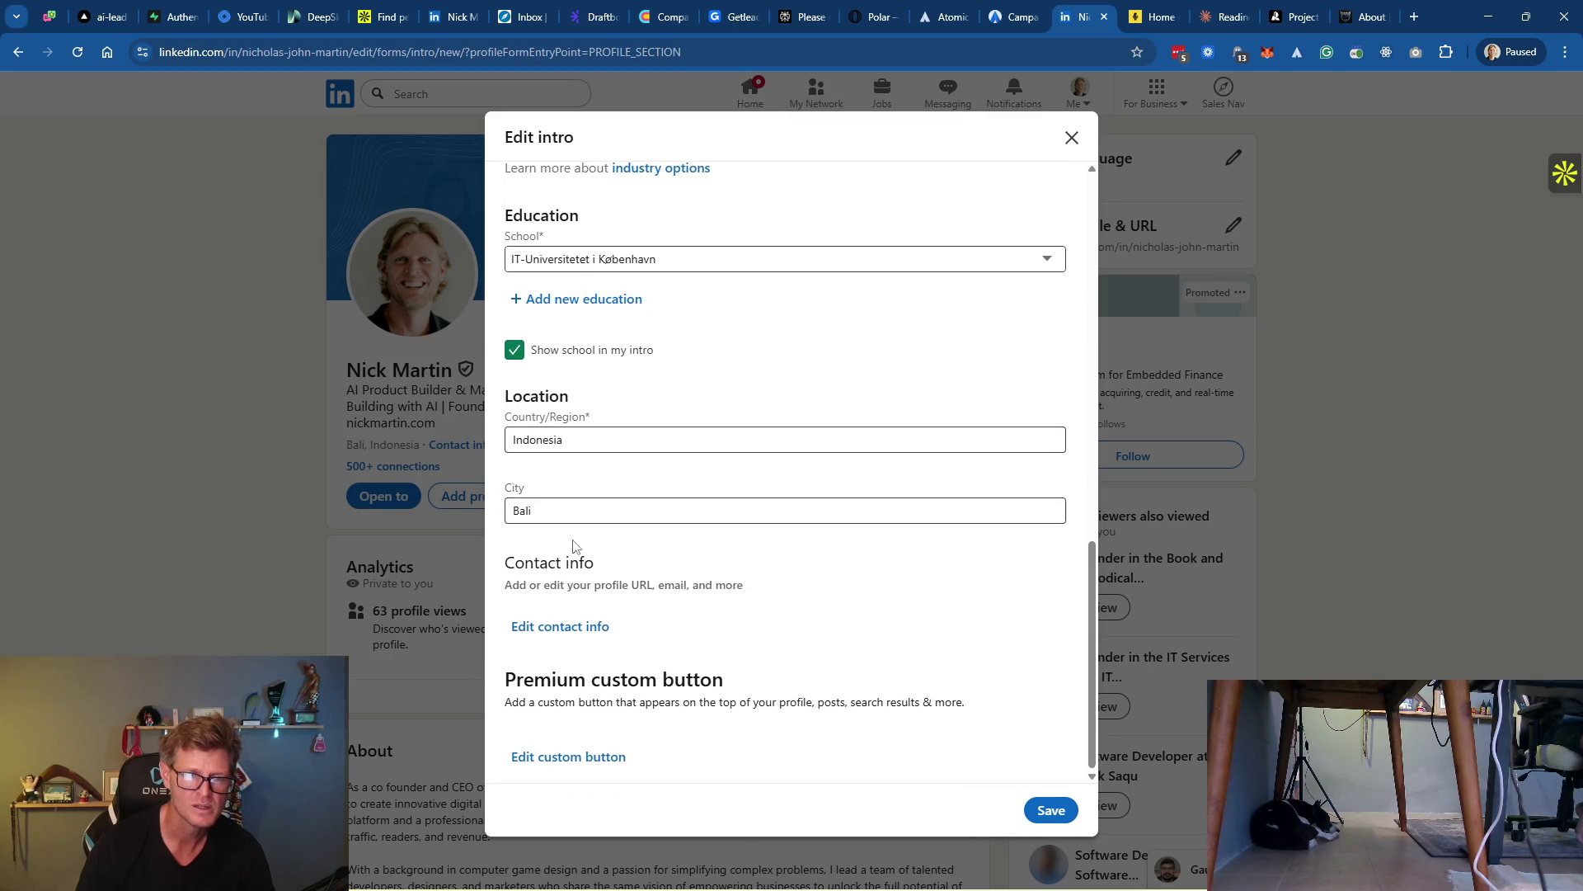
left_click(573, 628)
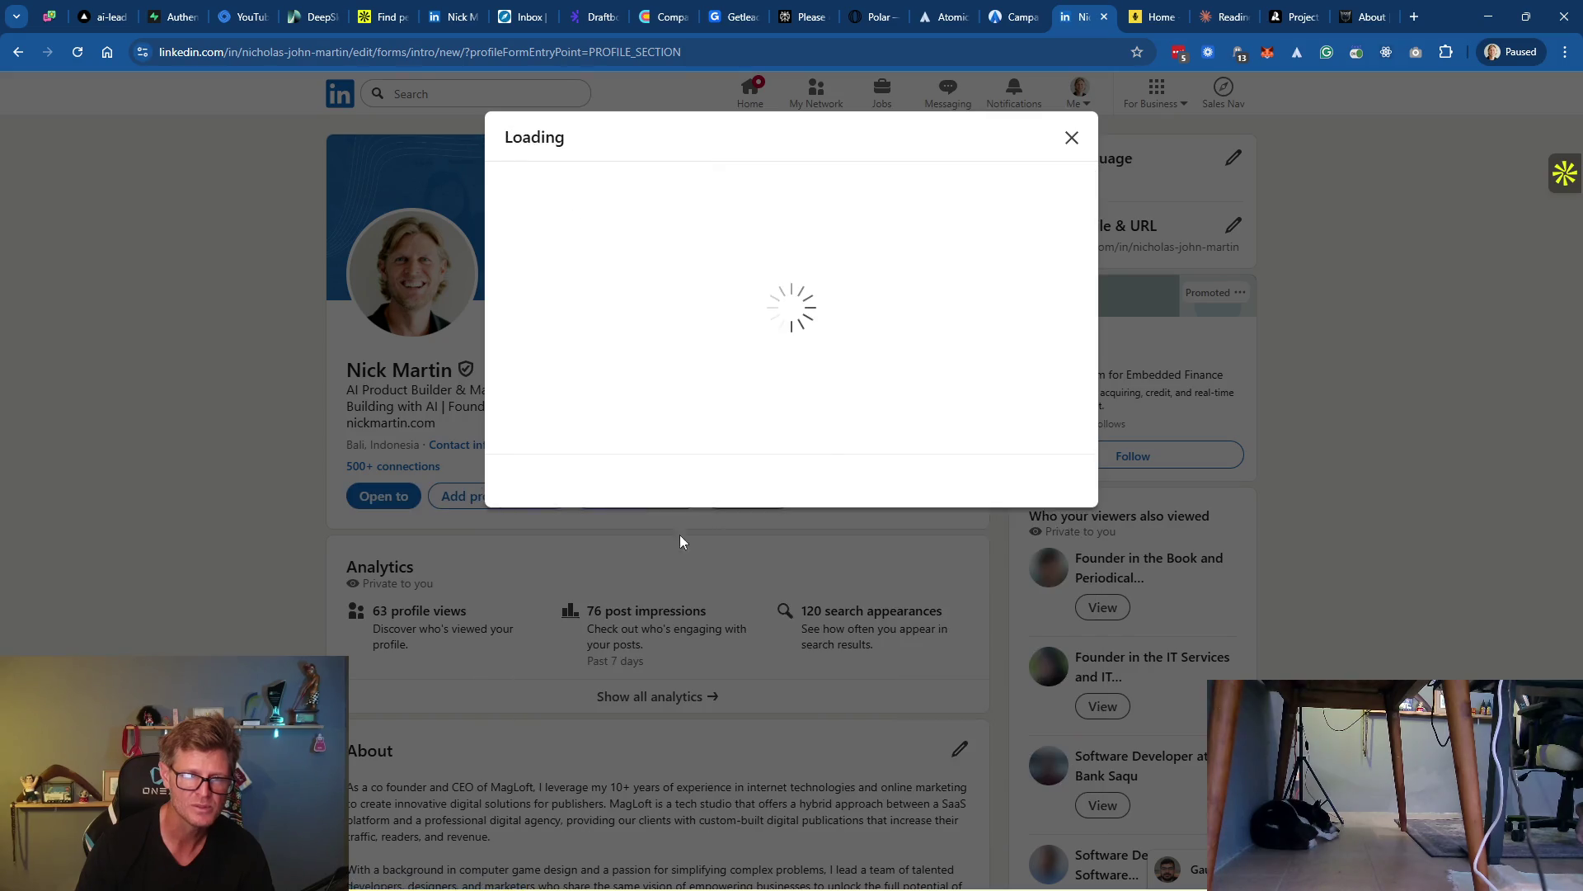
scroll(725, 428, "down", 4)
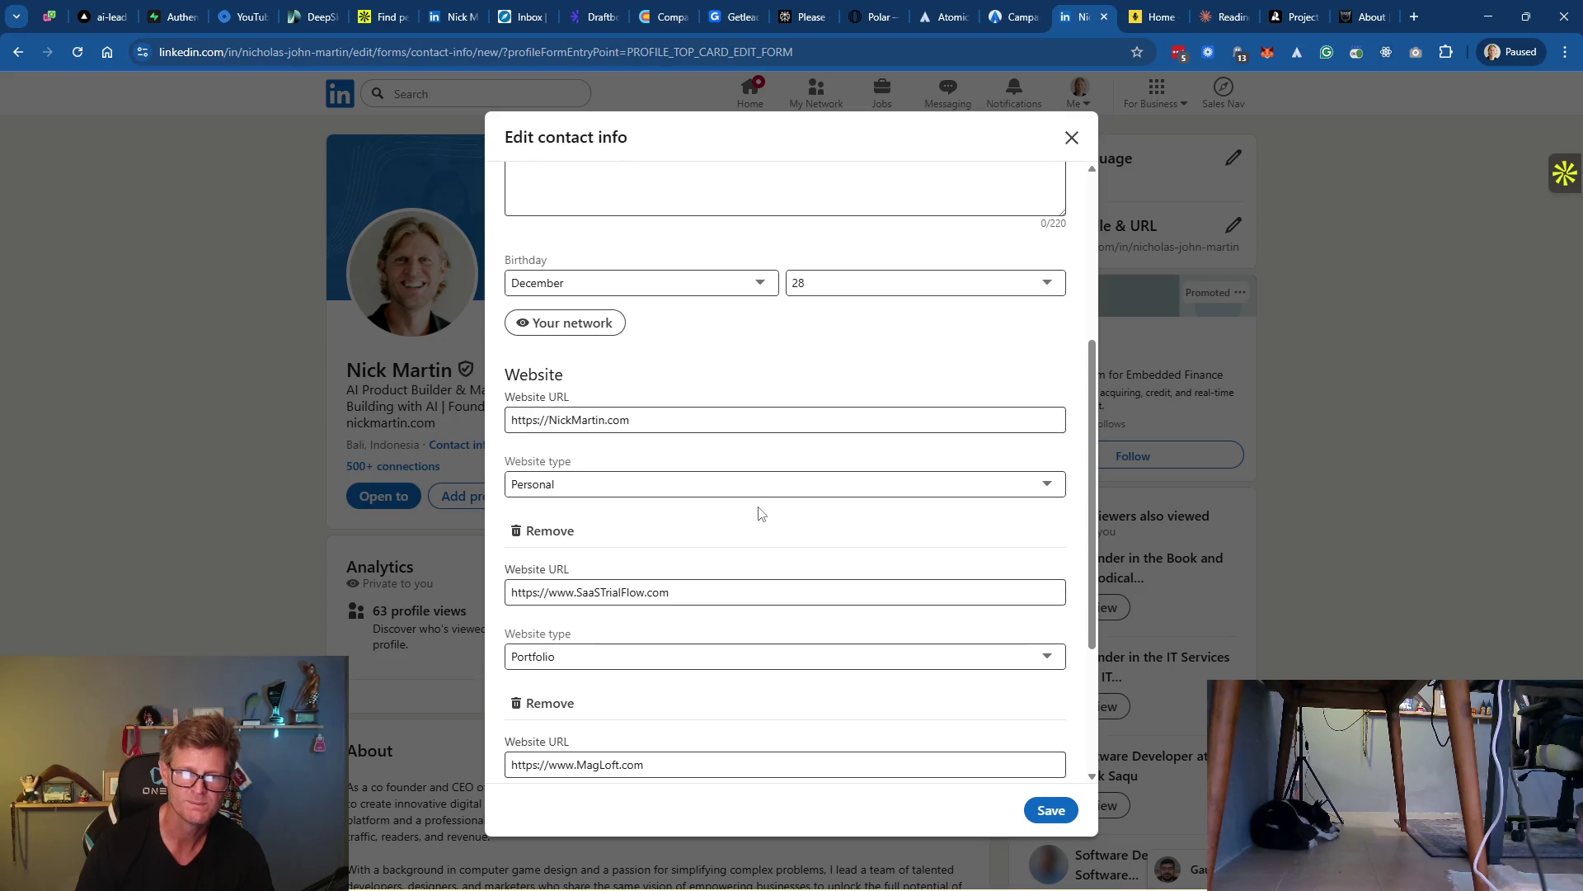
left_click(577, 485)
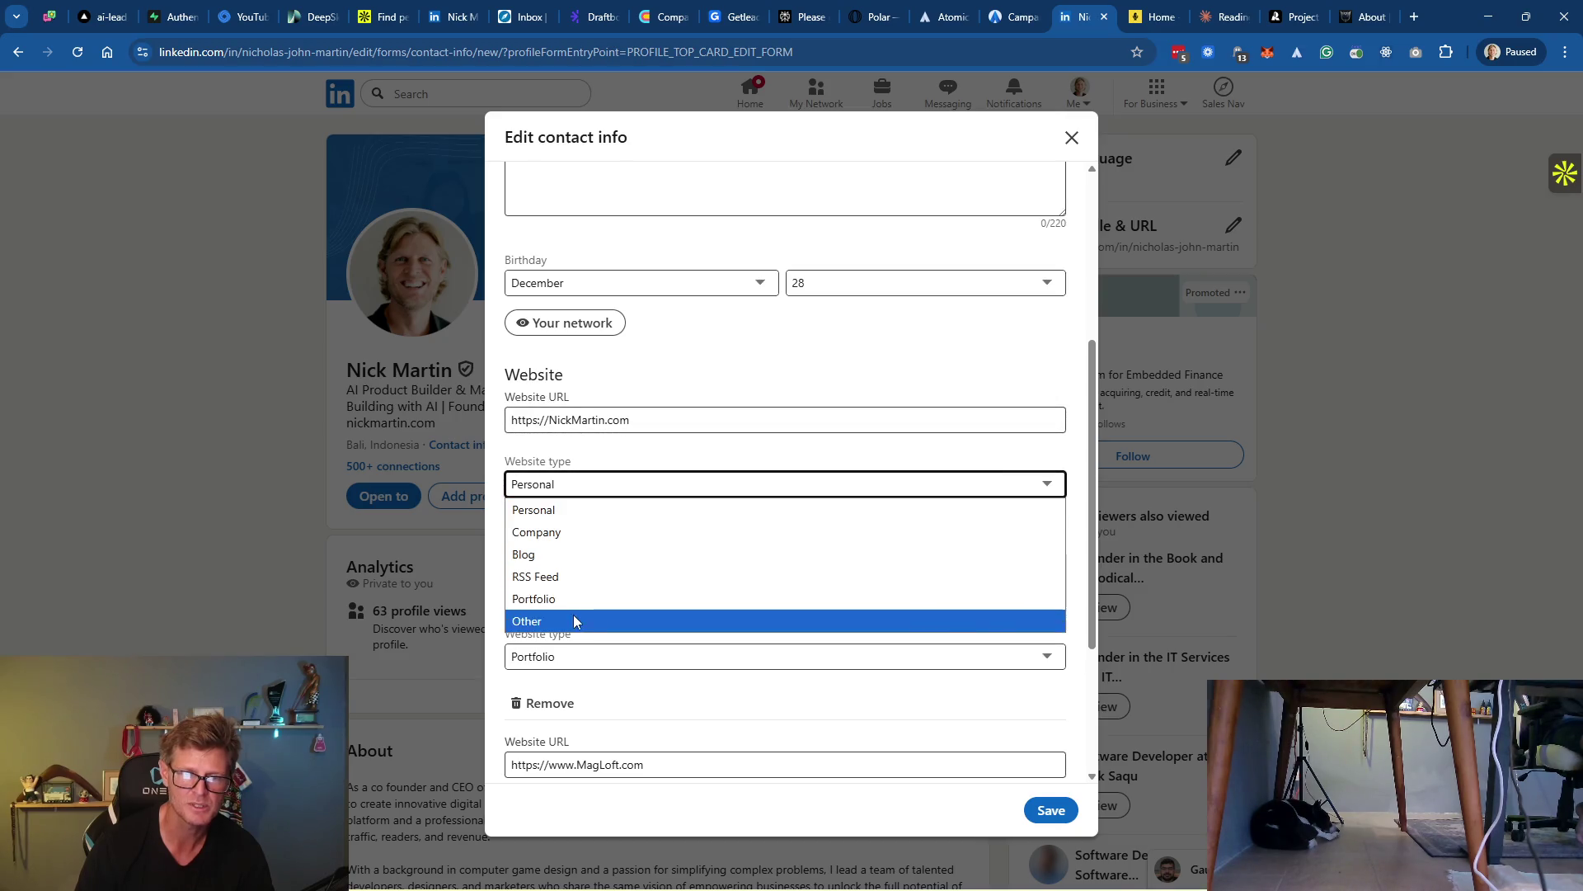
left_click(564, 533)
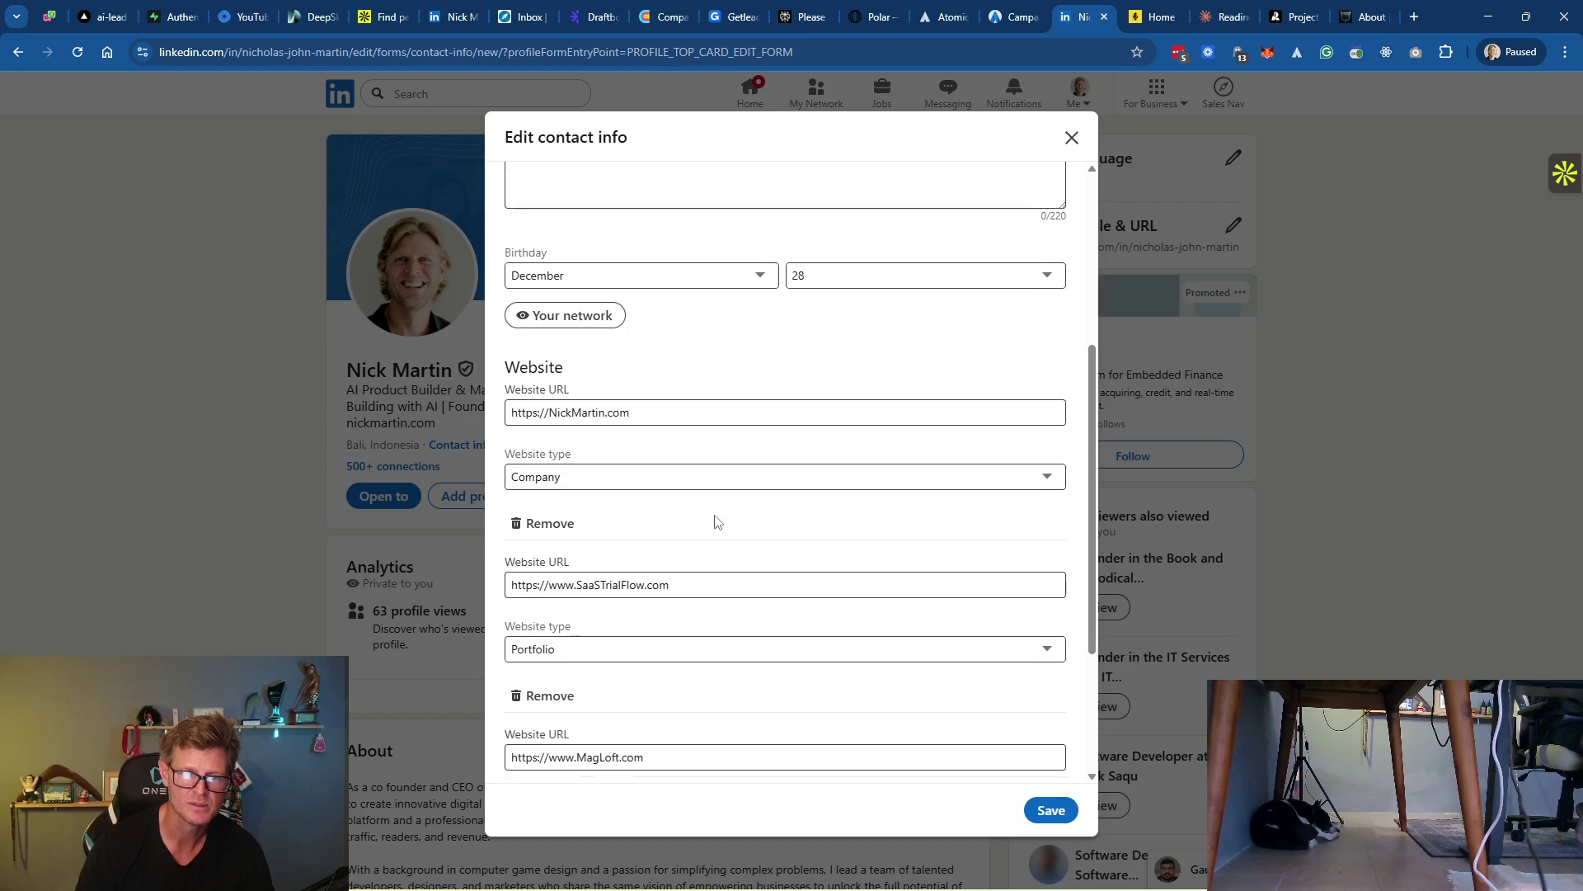
scroll(714, 521, "down", 3)
left_click(625, 588)
key("Down")
key("Down")
key("Down")
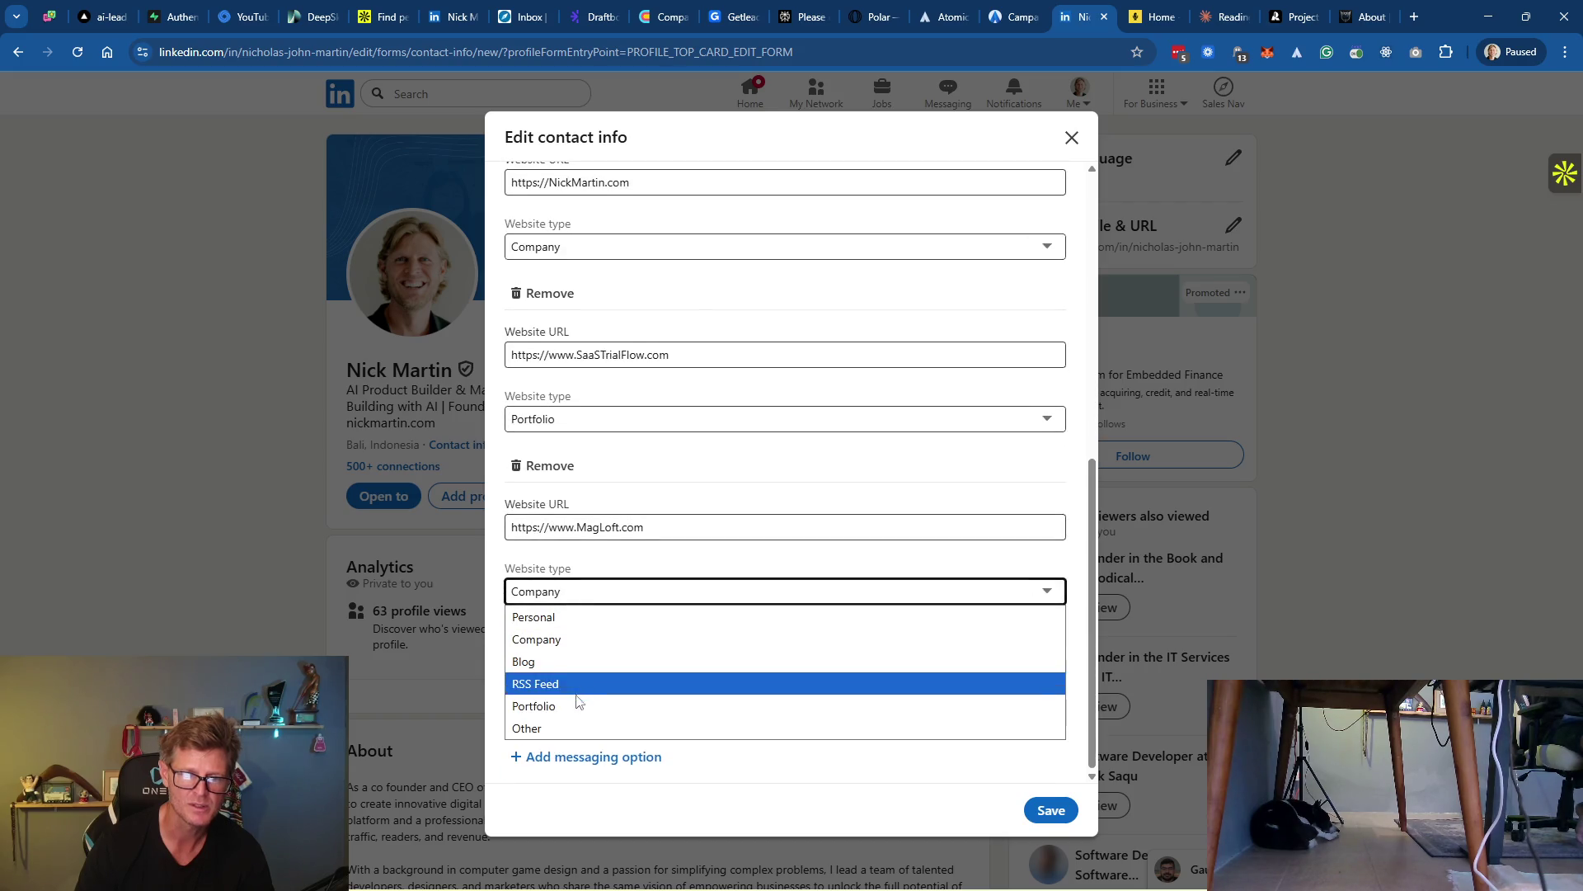
key("Return")
Save the contact info, close the intro editor and reload the profile
left_click(1050, 809)
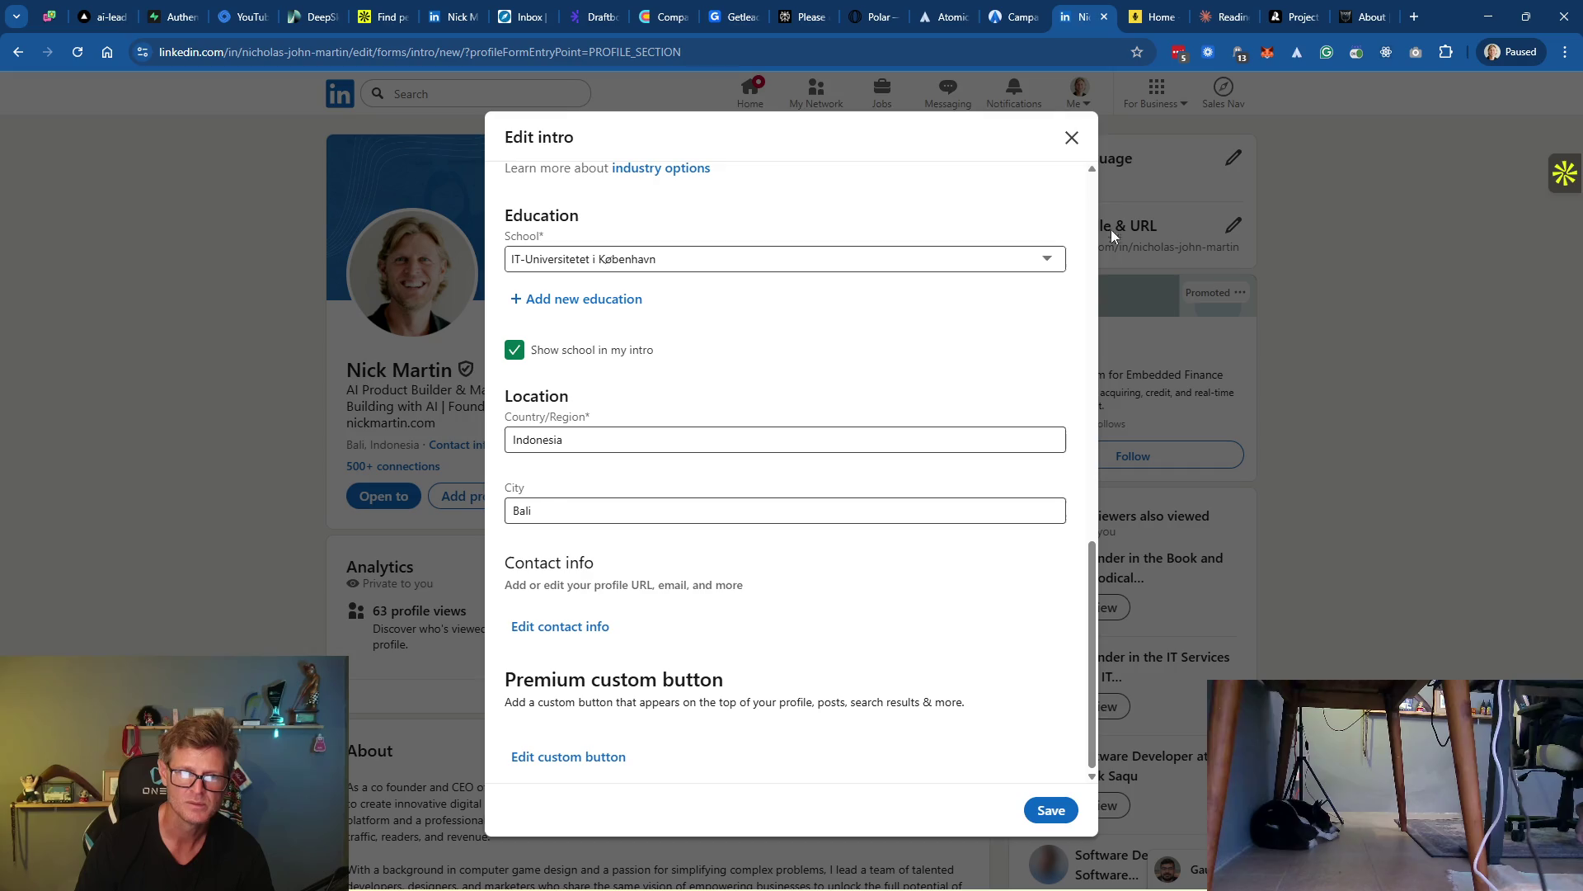
left_click(1072, 140)
left_click(409, 54)
key("Return")
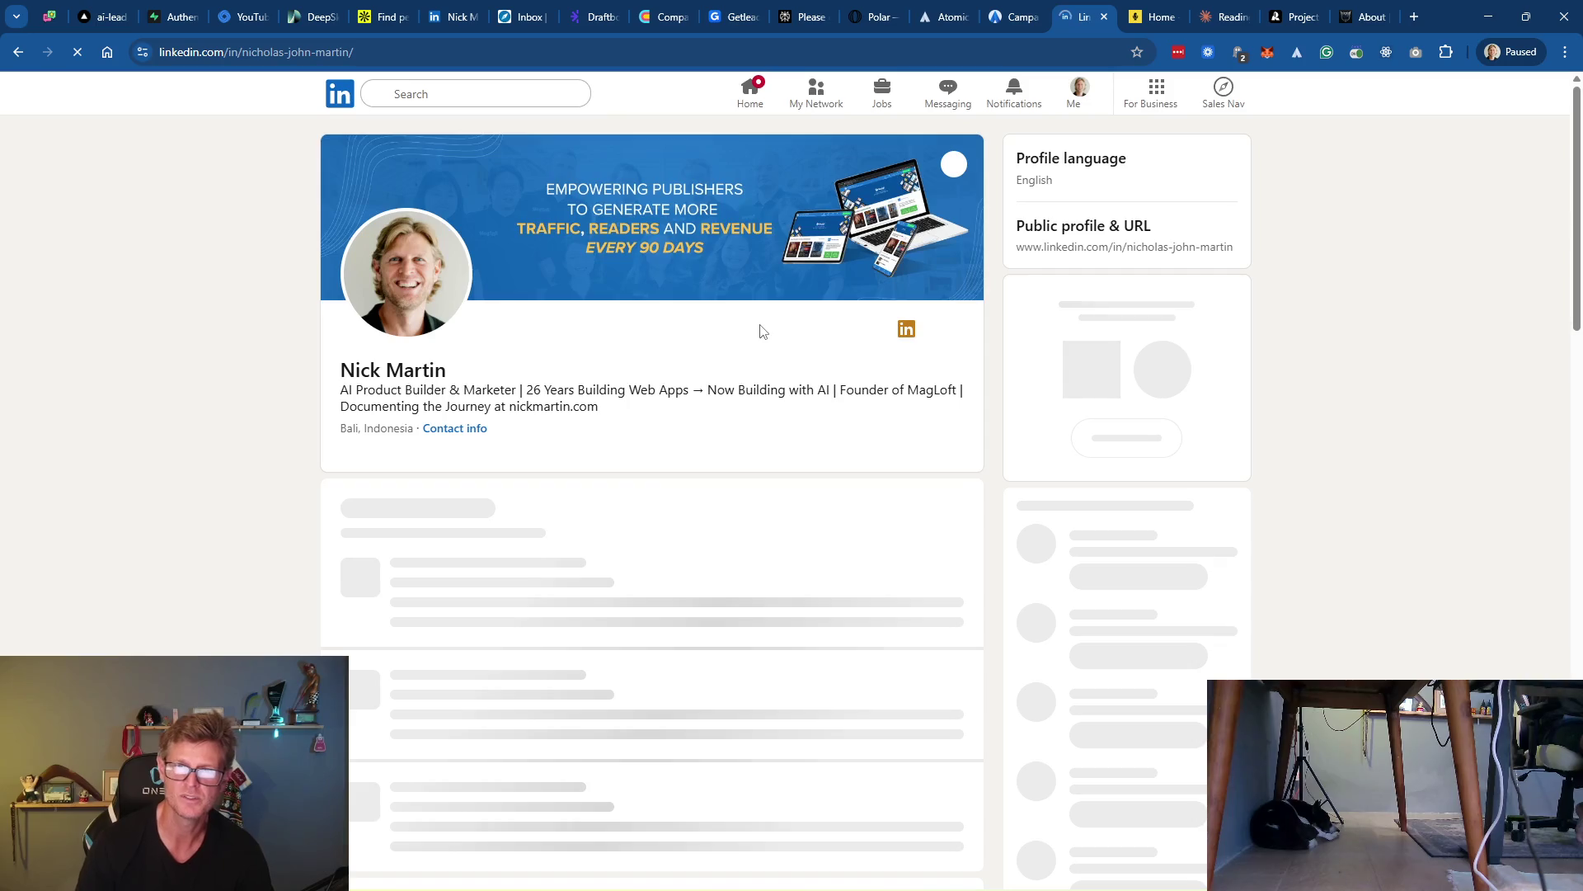
Confirm the website link opens MagLoft and preview the empty Add featured page
left_click(640, 494)
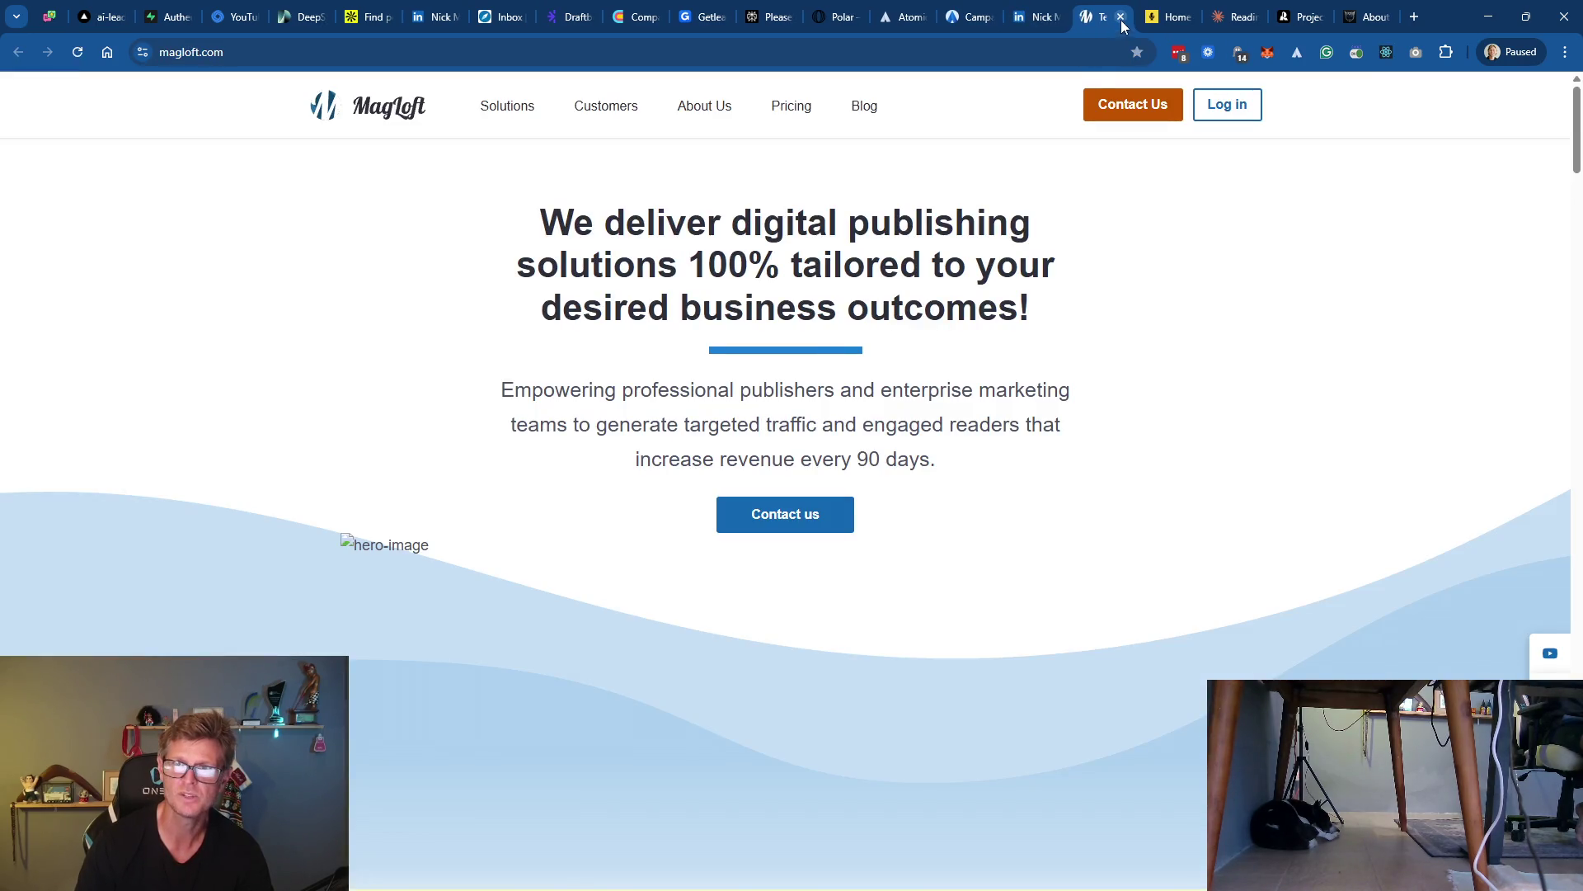
left_click(1121, 16)
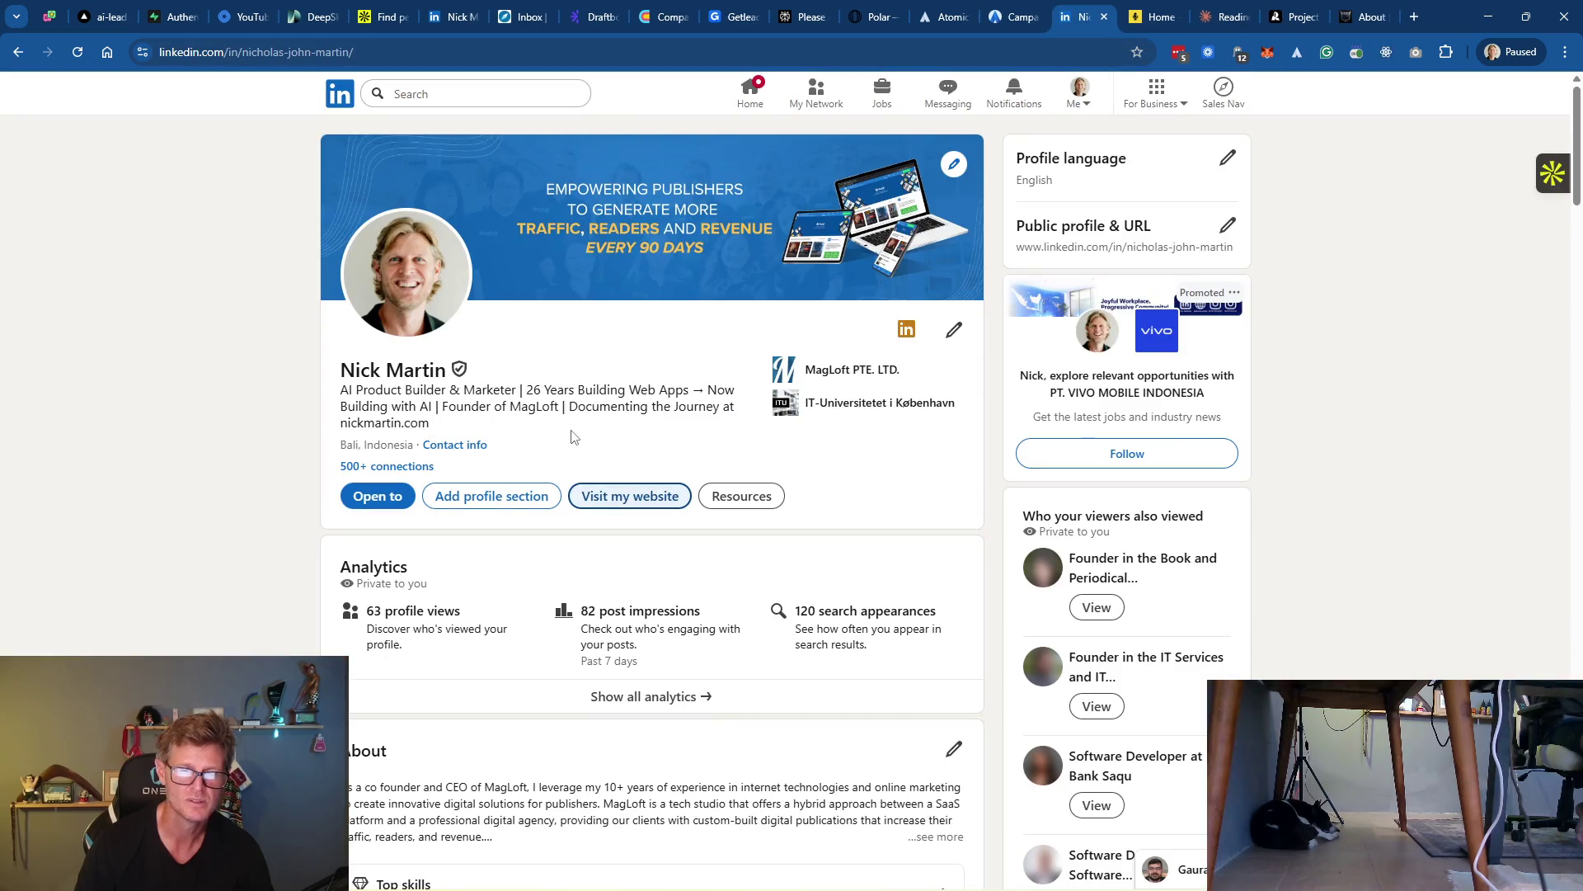
left_click(485, 496)
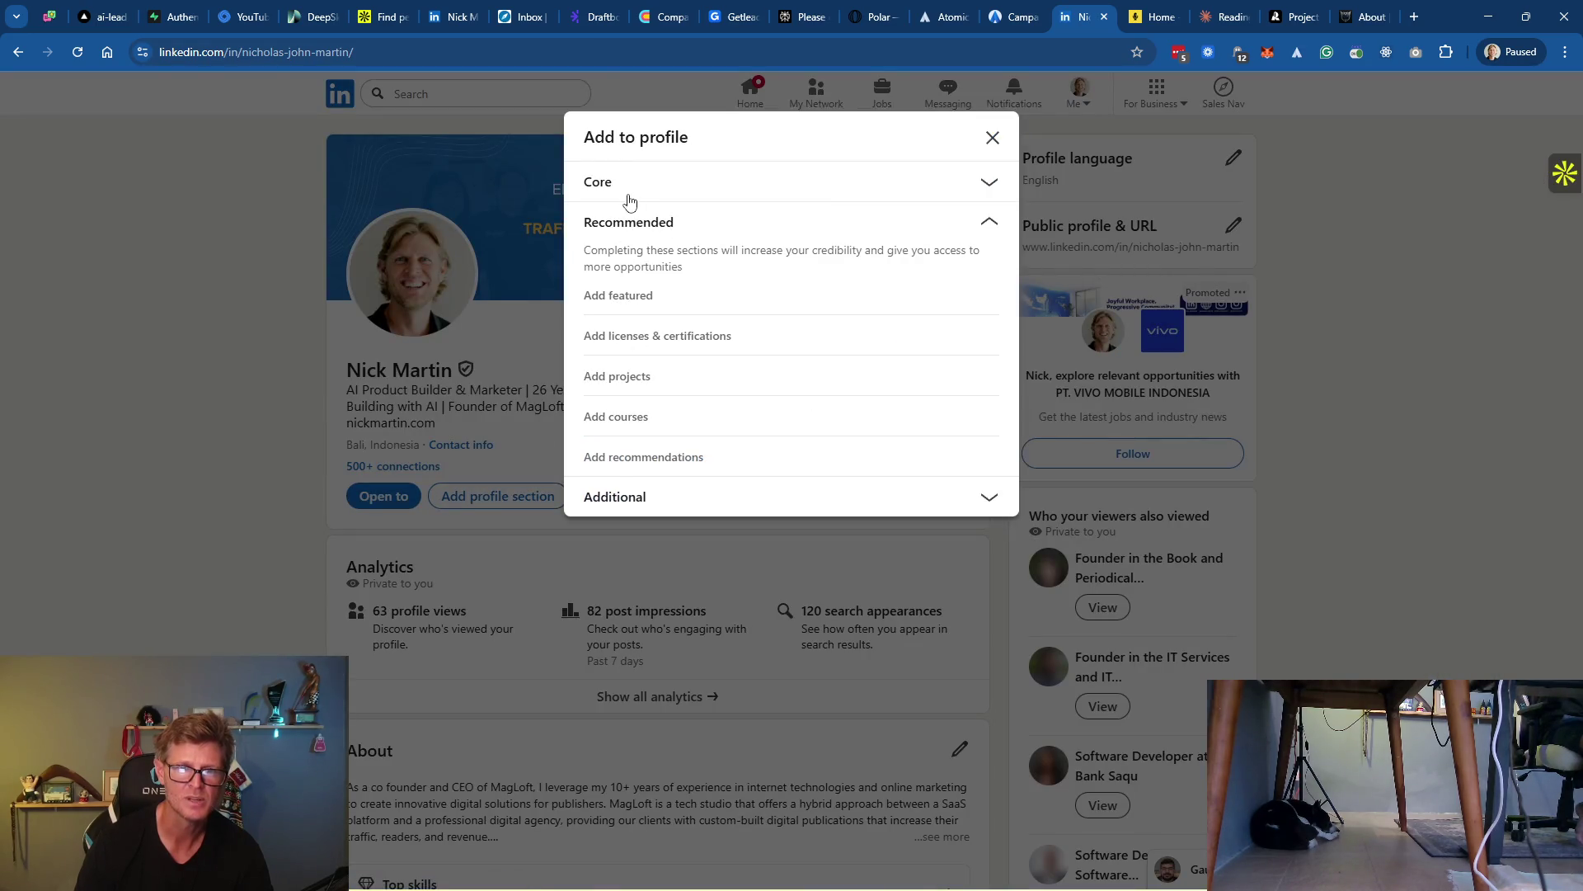
left_click(689, 192)
left_click(693, 188)
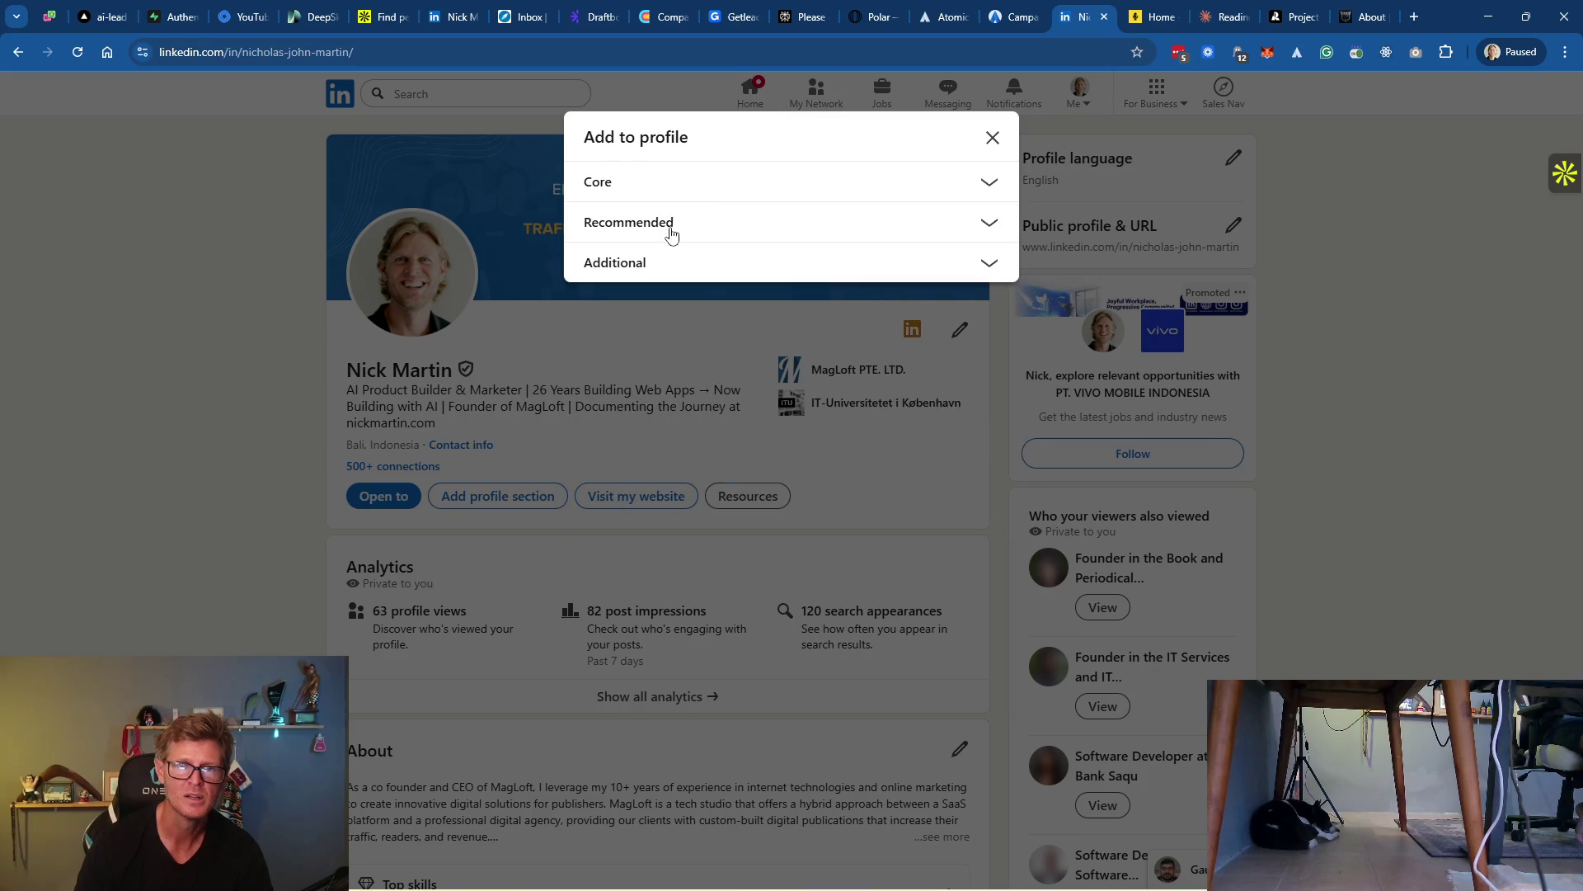
left_click(677, 221)
left_click(640, 312)
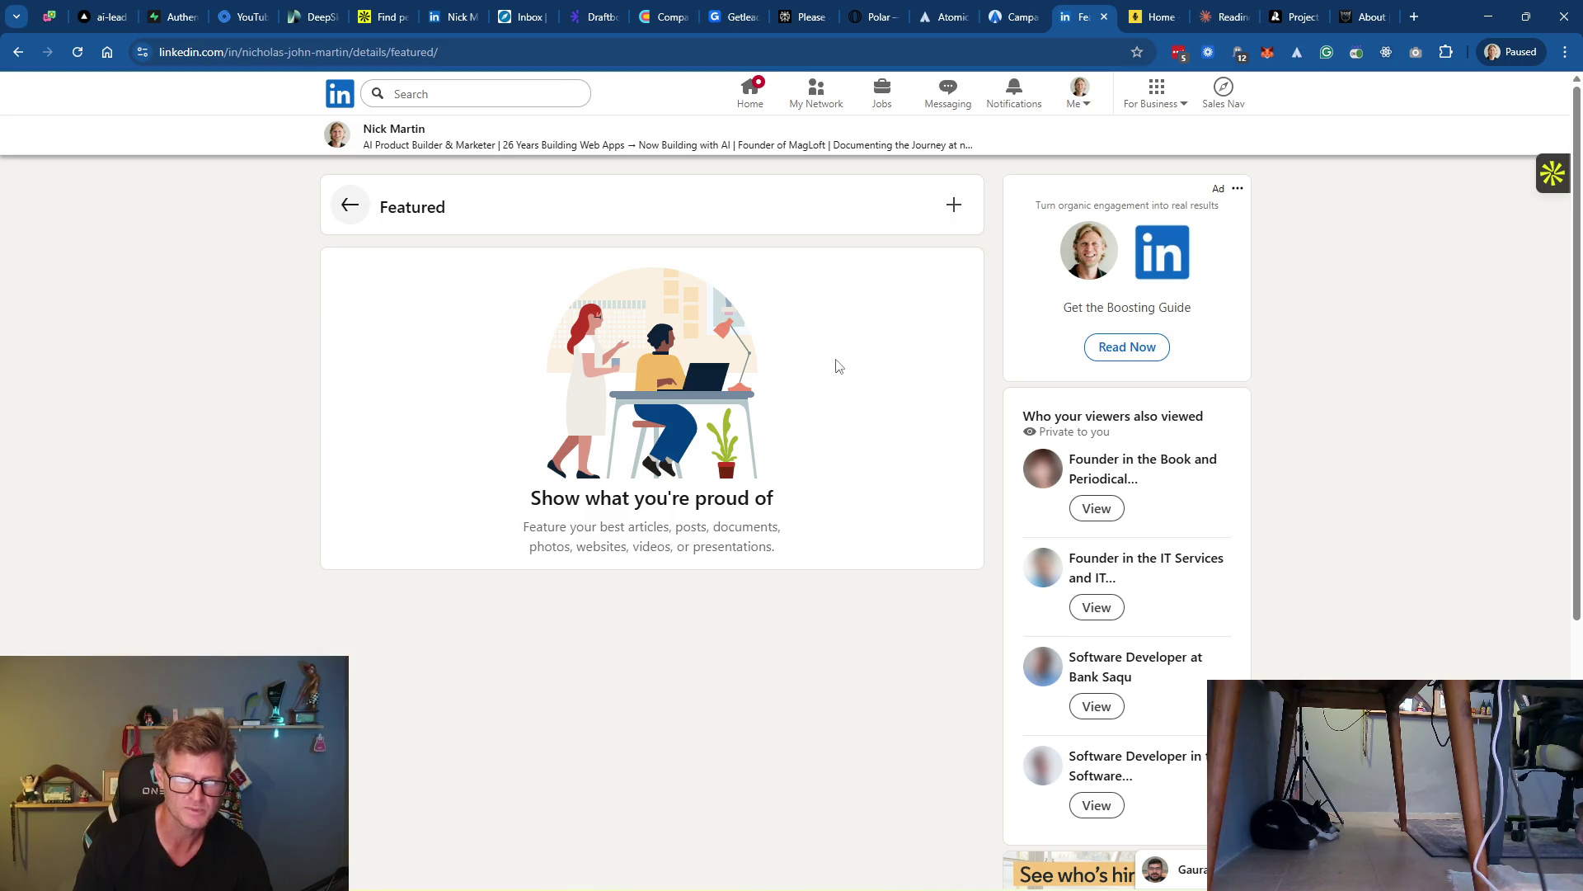
left_click(347, 220)
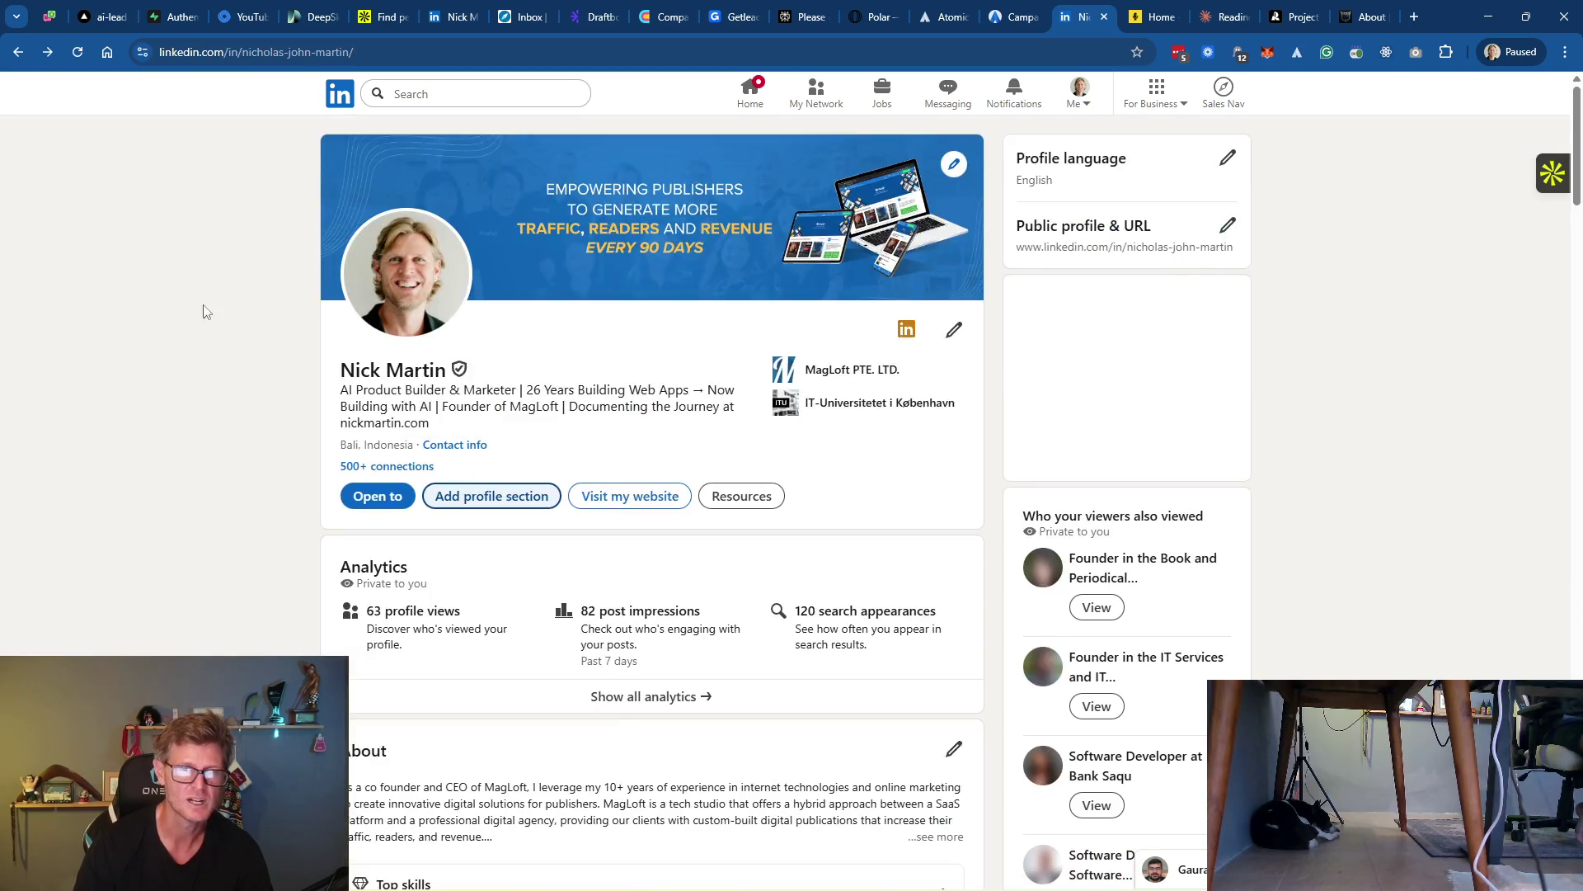
Select Claude's Option 1 'The Evolution' bio text in the chat
scroll(792, 540, "down", 2)
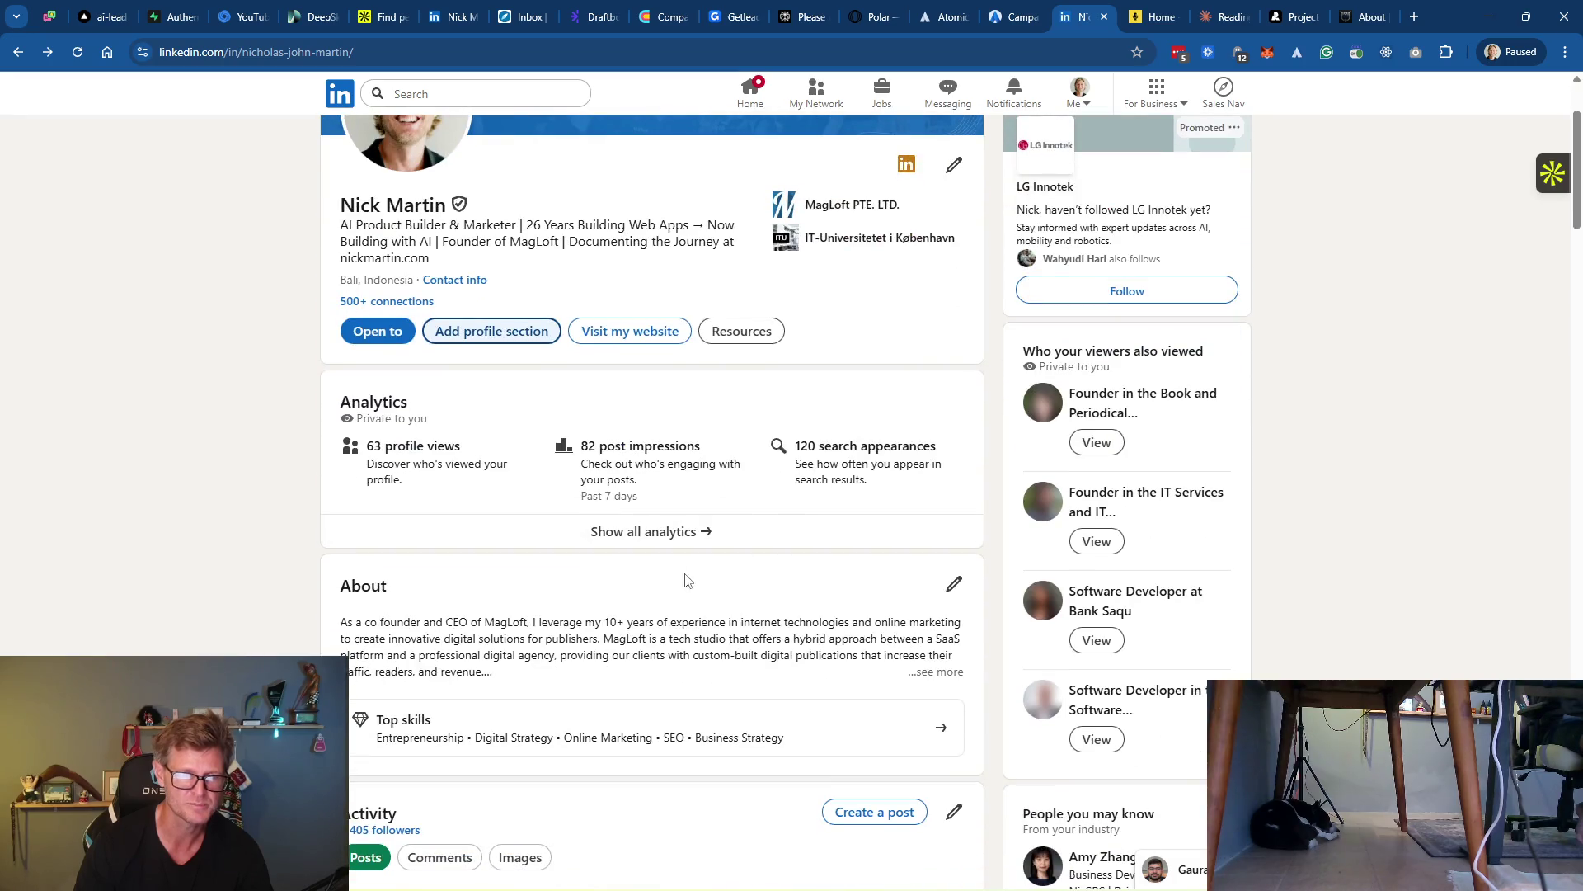
left_click(1218, 23)
scroll(783, 542, "down", 1)
mouse_move(615, 375)
left_mouse_down()
mouse_move(672, 523)
mouse_move(745, 608)
mouse_move(728, 616)
mouse_move(737, 631)
left_mouse_up()
key("ctrl+c")
scroll(732, 597, "down", 2)
scroll(738, 610, "down", 1)
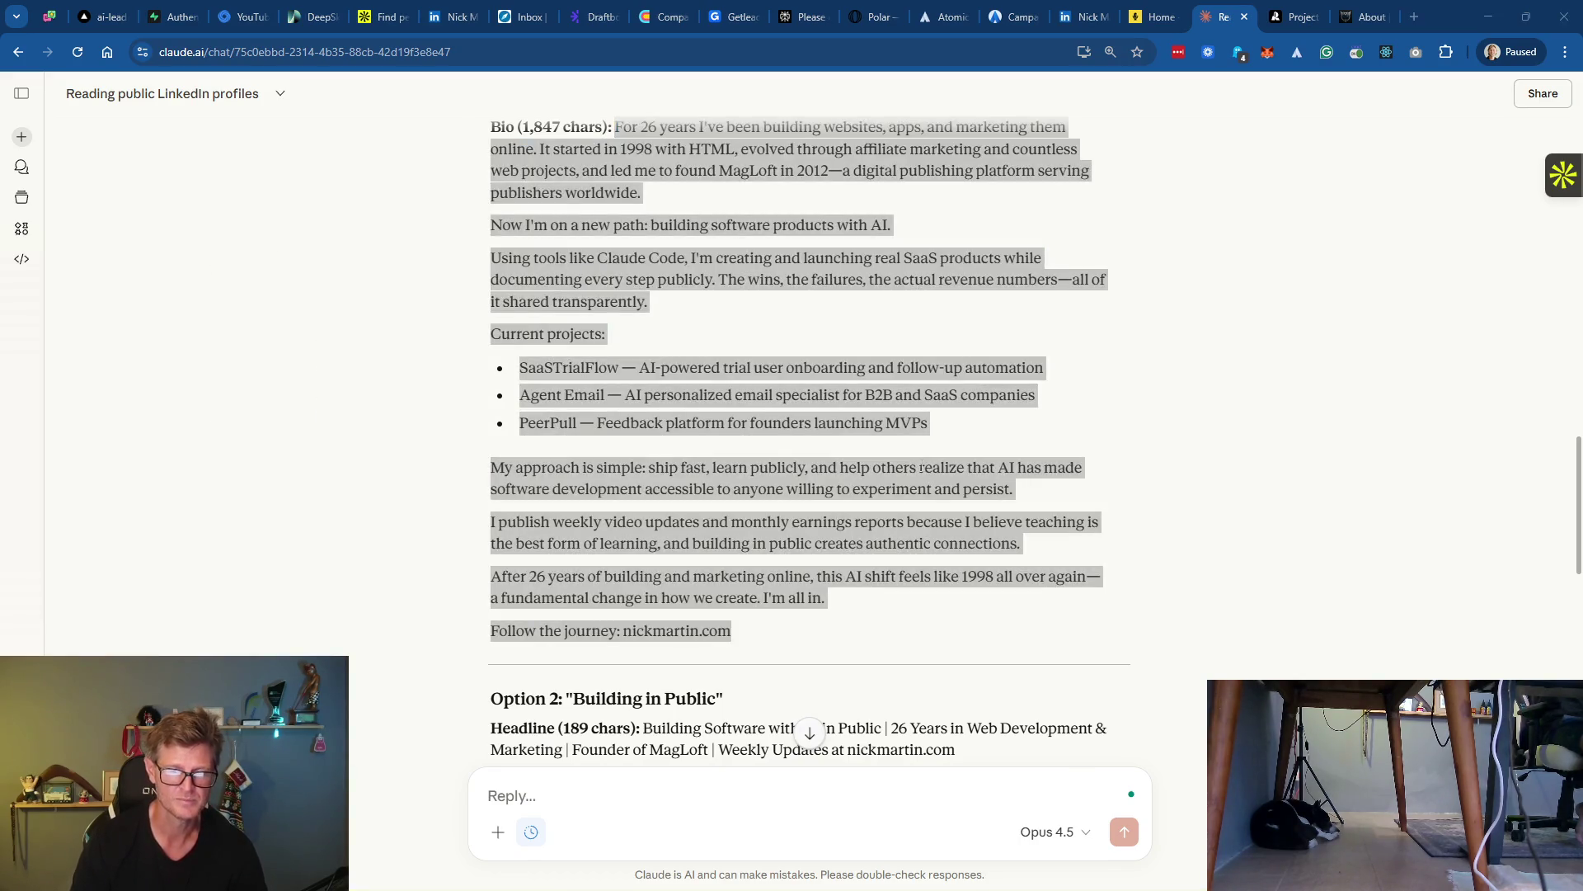
Replace the LinkedIn About text with Claude's pasted Option 1 bio
left_click(1080, 23)
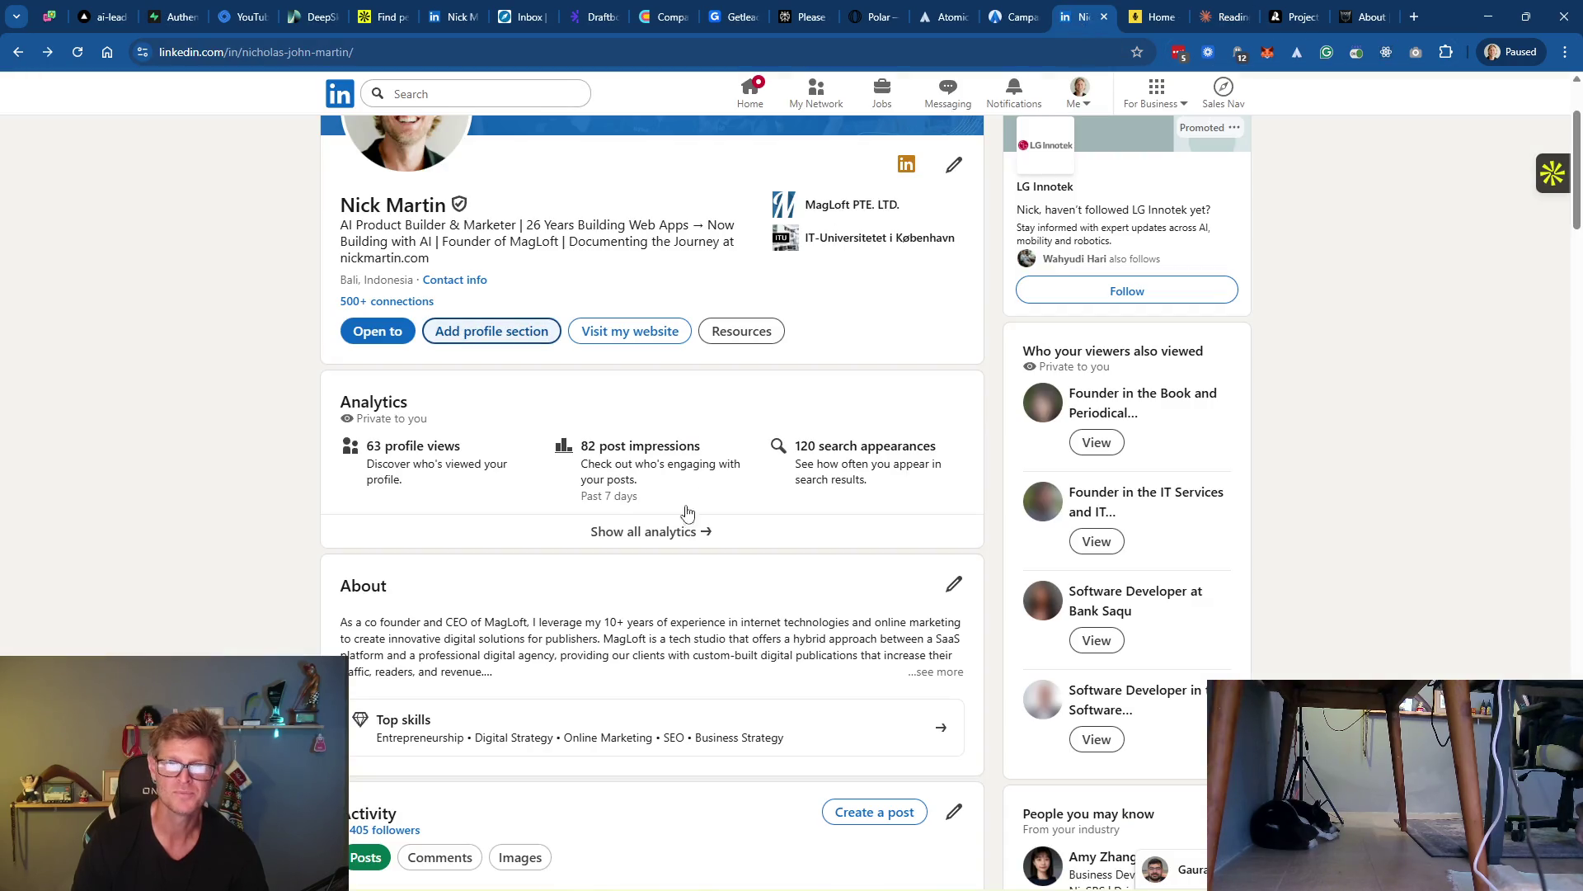
left_click(954, 584)
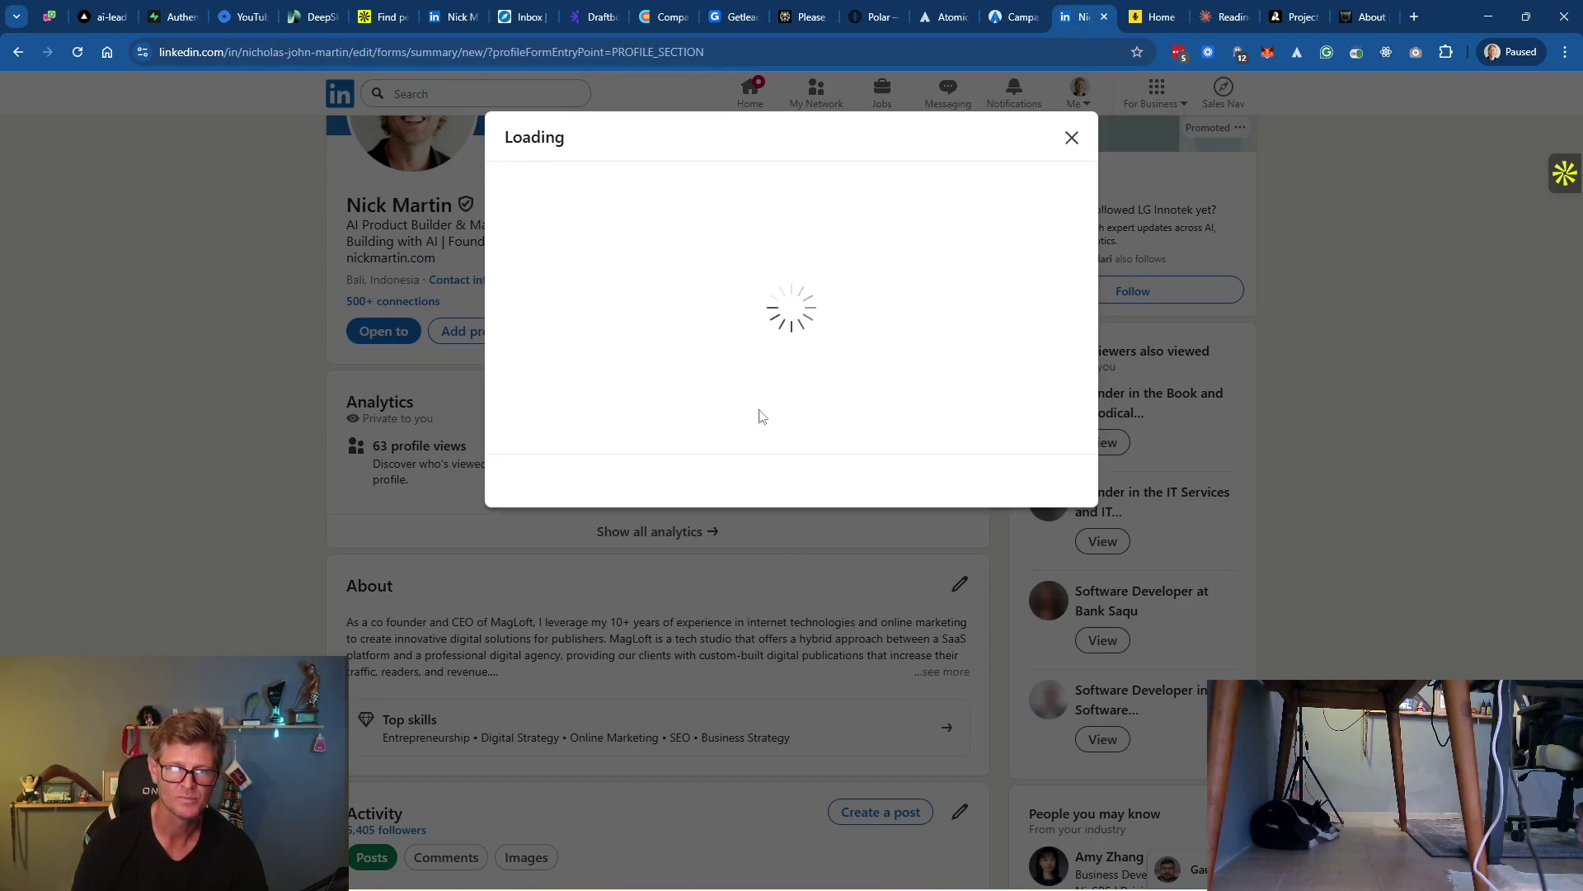
left_click(725, 308)
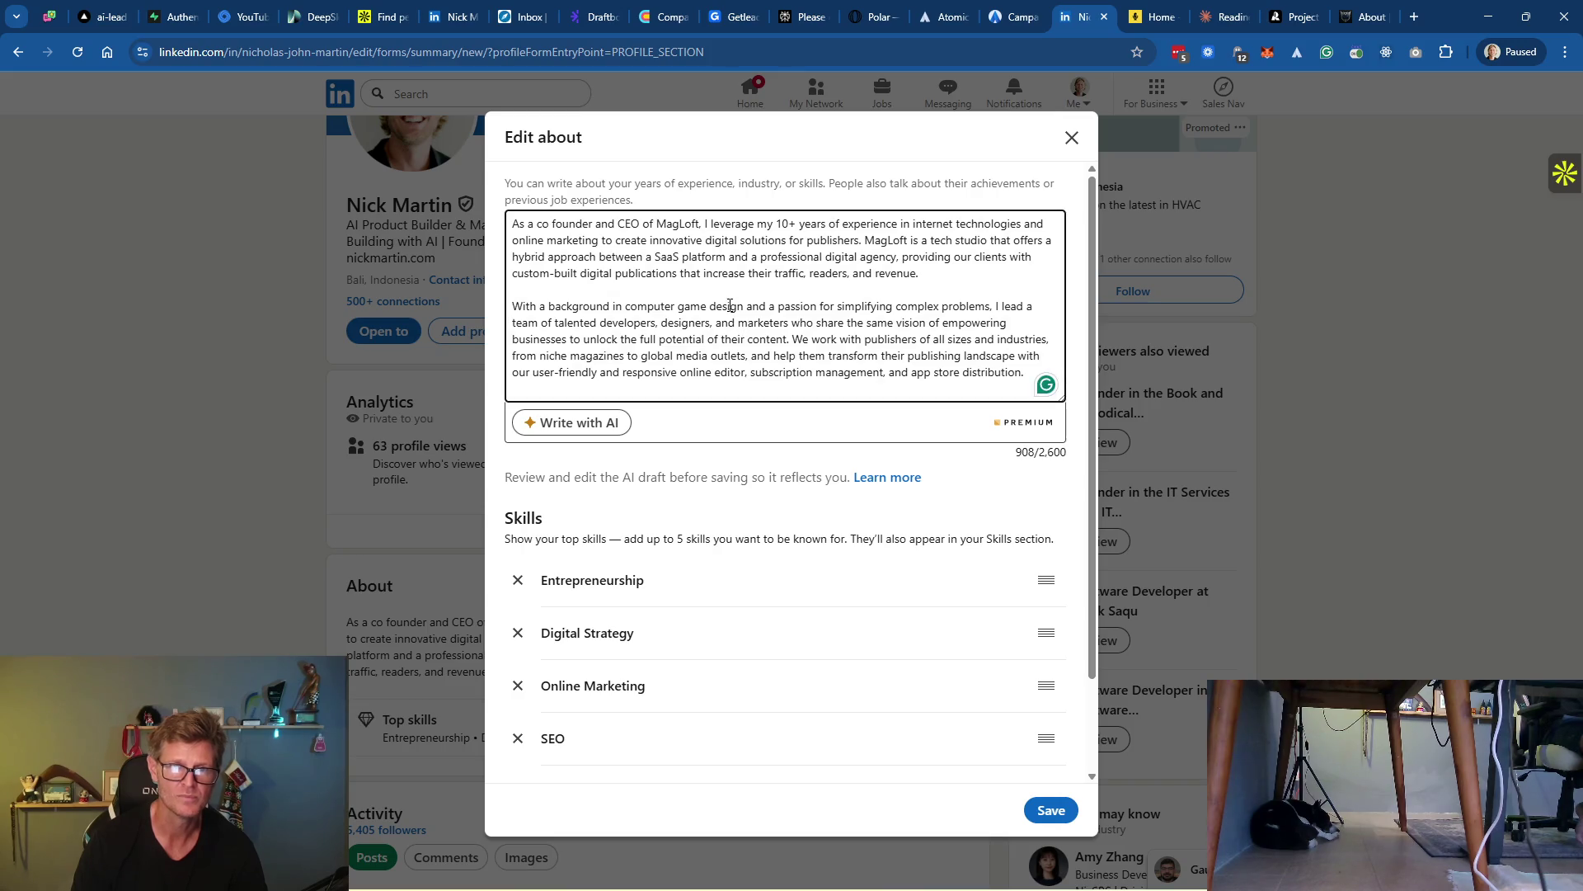
key("ctrl+a")
key("ctrl+v")
scroll(661, 306, "up", 3)
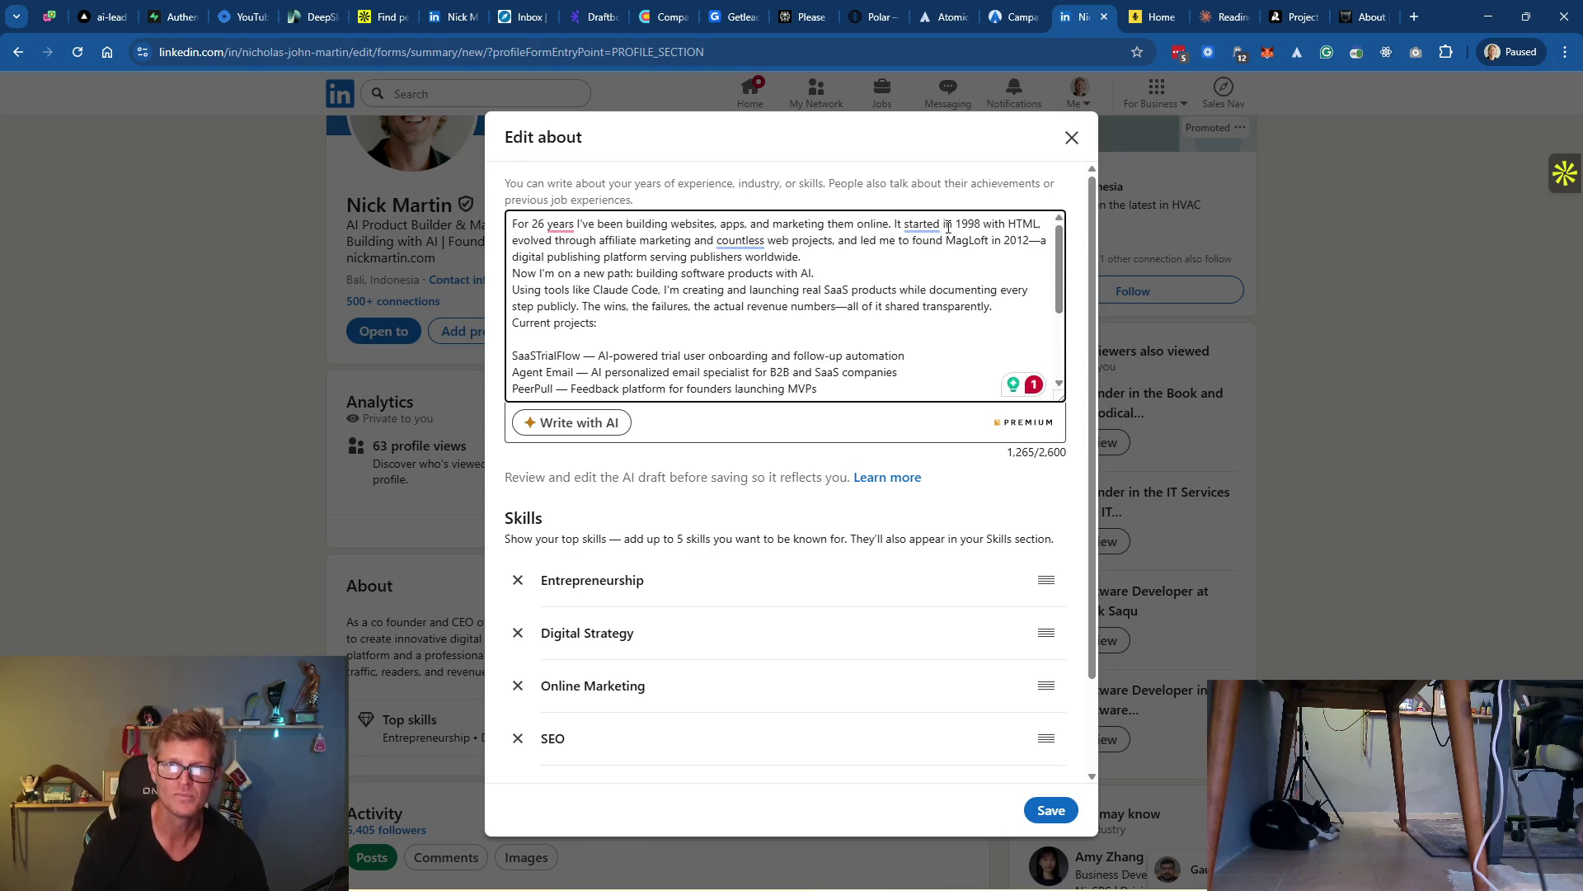
Add a blank line before the 'Now I'm on a new path' paragraph, matching Claude's formatting
left_click(1226, 17)
scroll(866, 336, "up", 5)
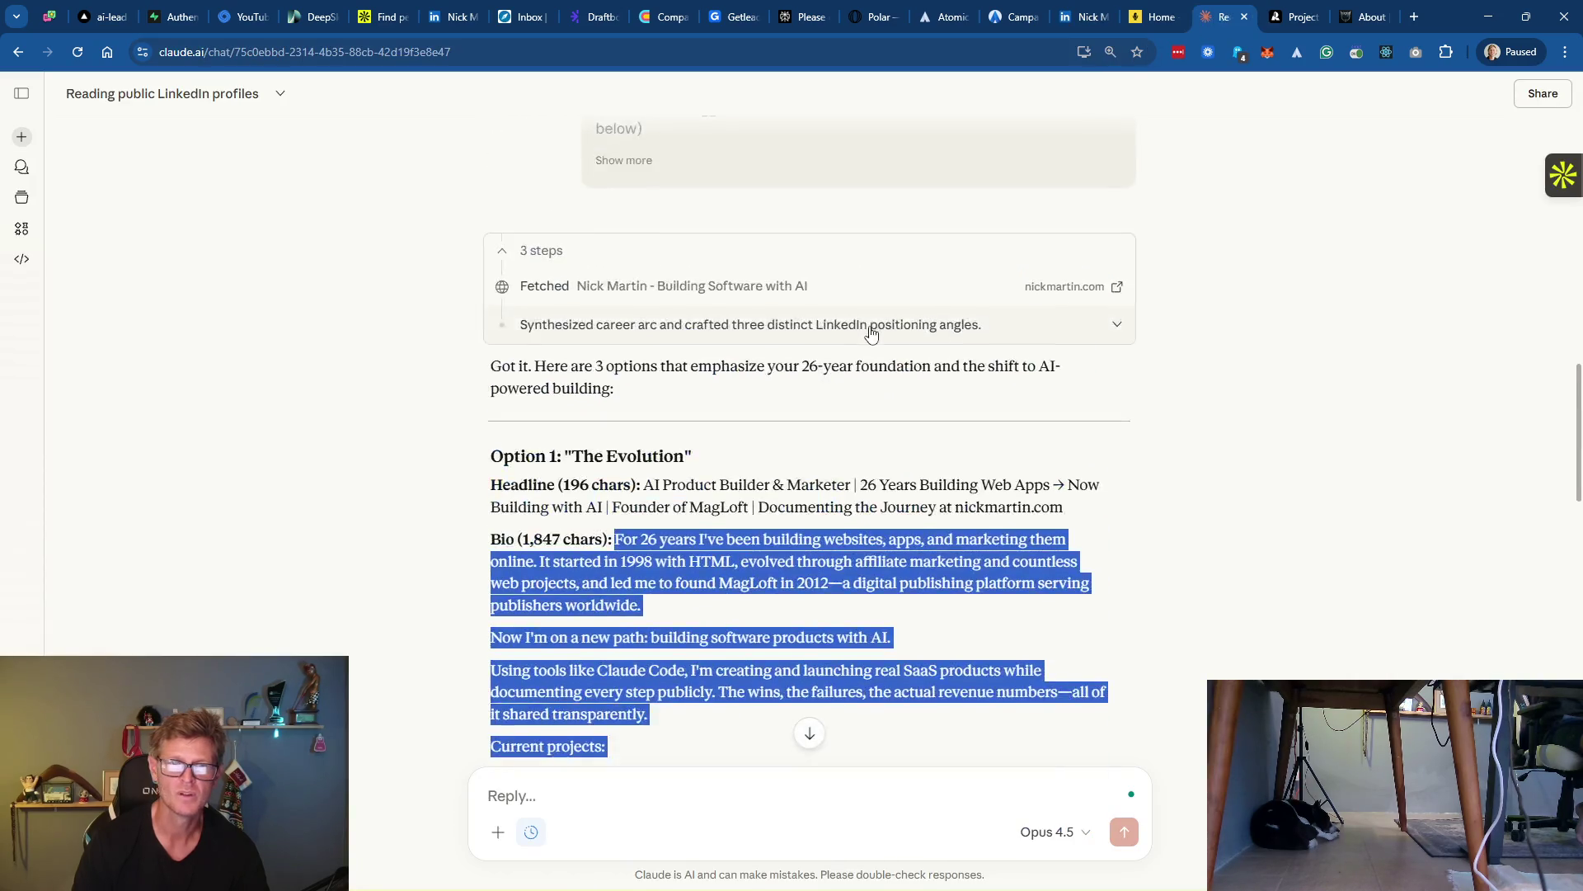
scroll(684, 339, "down", 2)
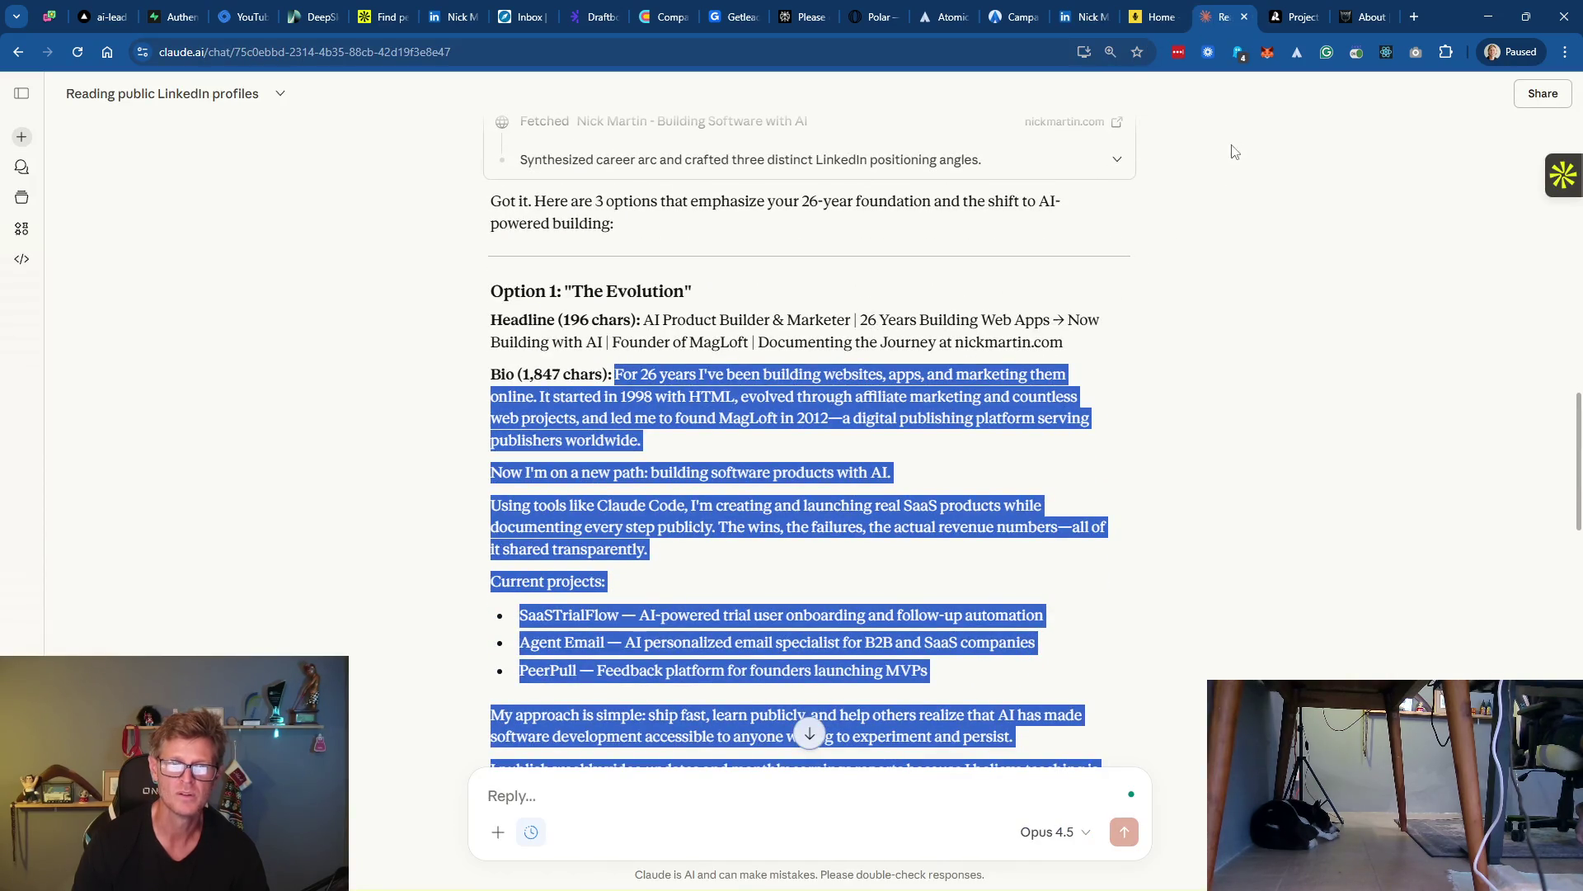
left_click(1082, 17)
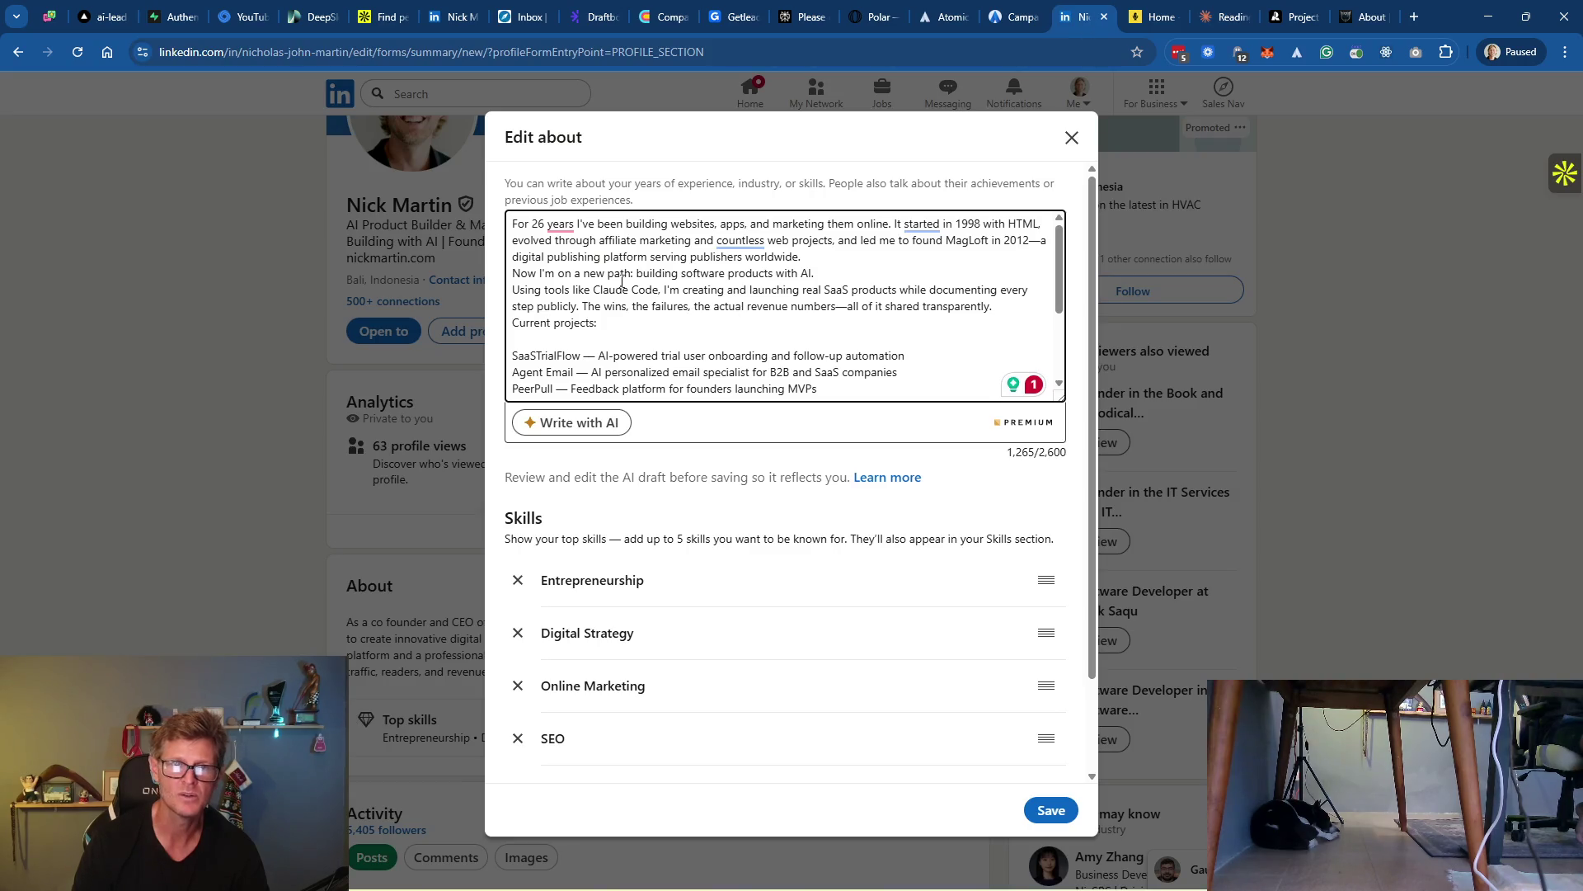
left_click(514, 270)
key("Return")
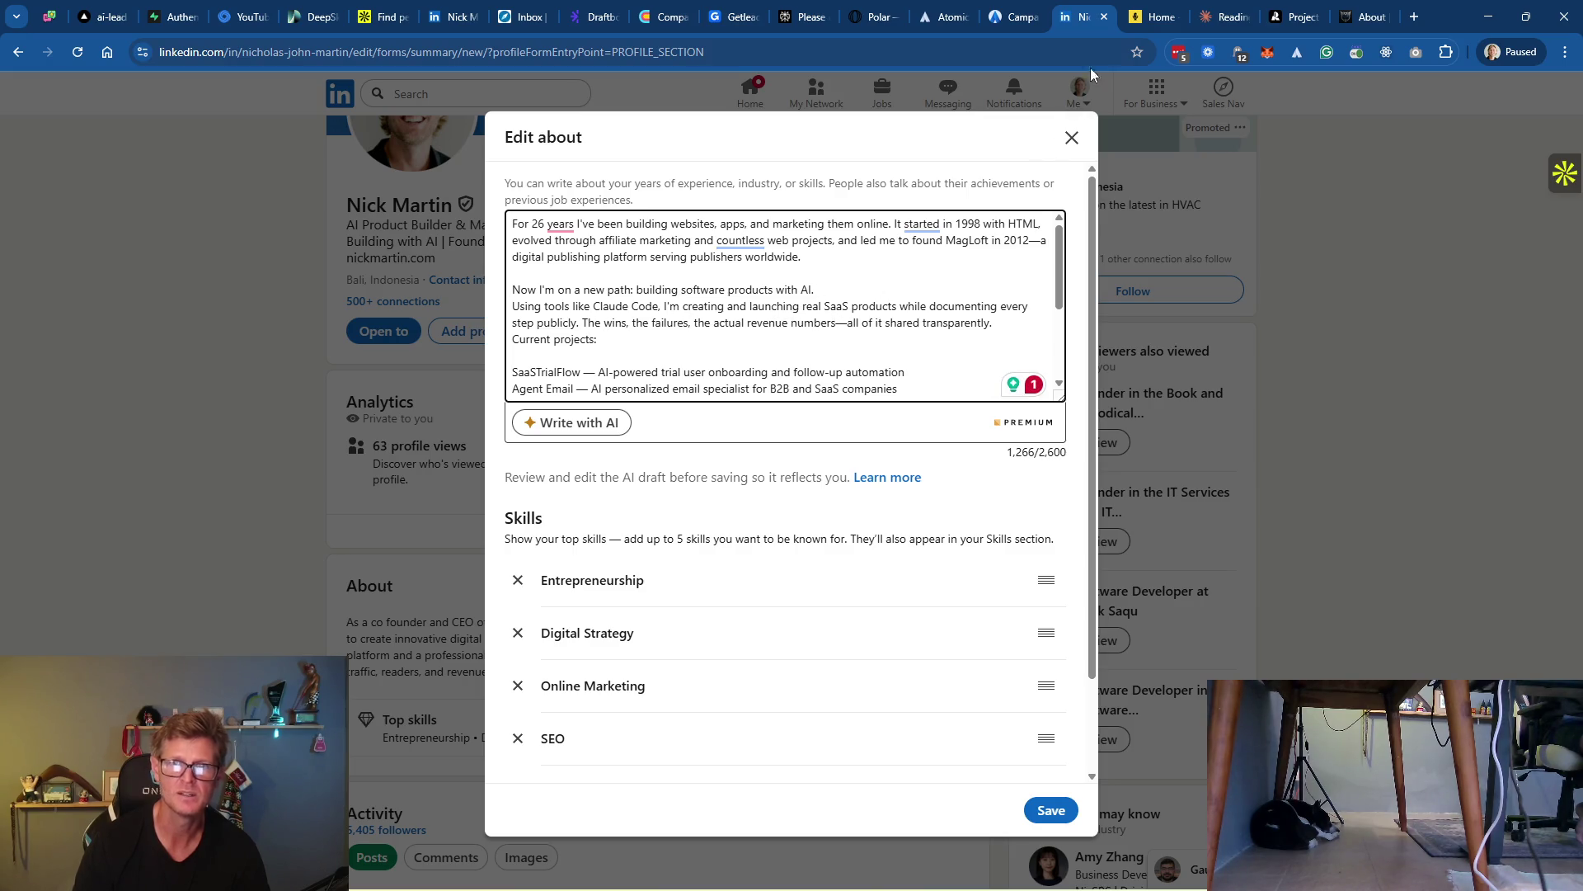
left_click(1203, 22)
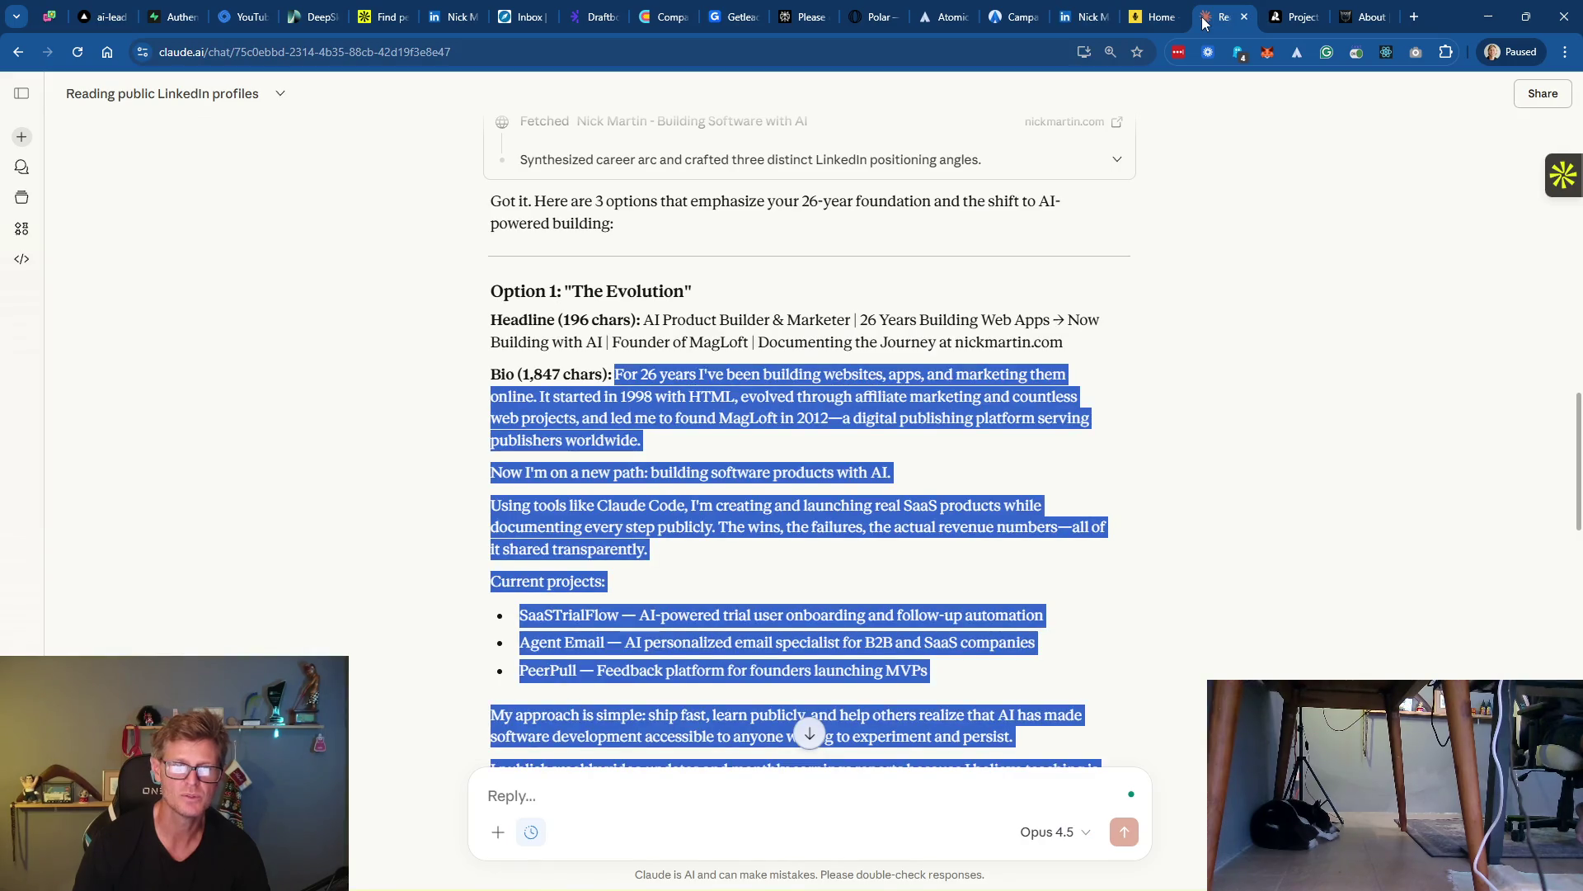
left_click(1082, 18)
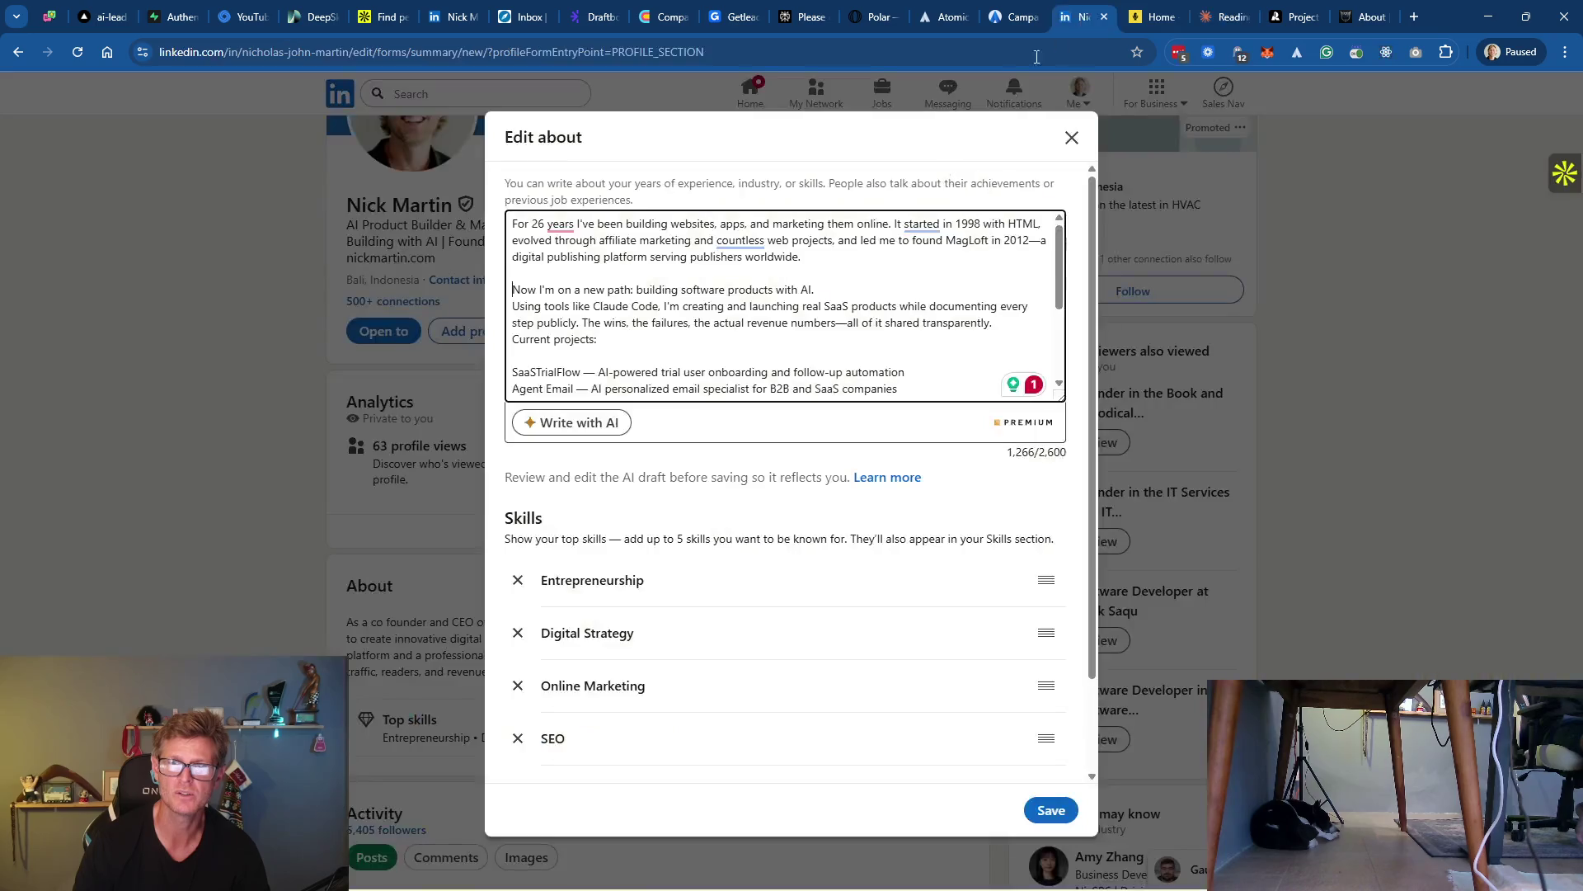
Add blank lines before the 'Using tools like Claude Code' and 'Current projects:' paragraphs
left_click(514, 307)
key("Return")
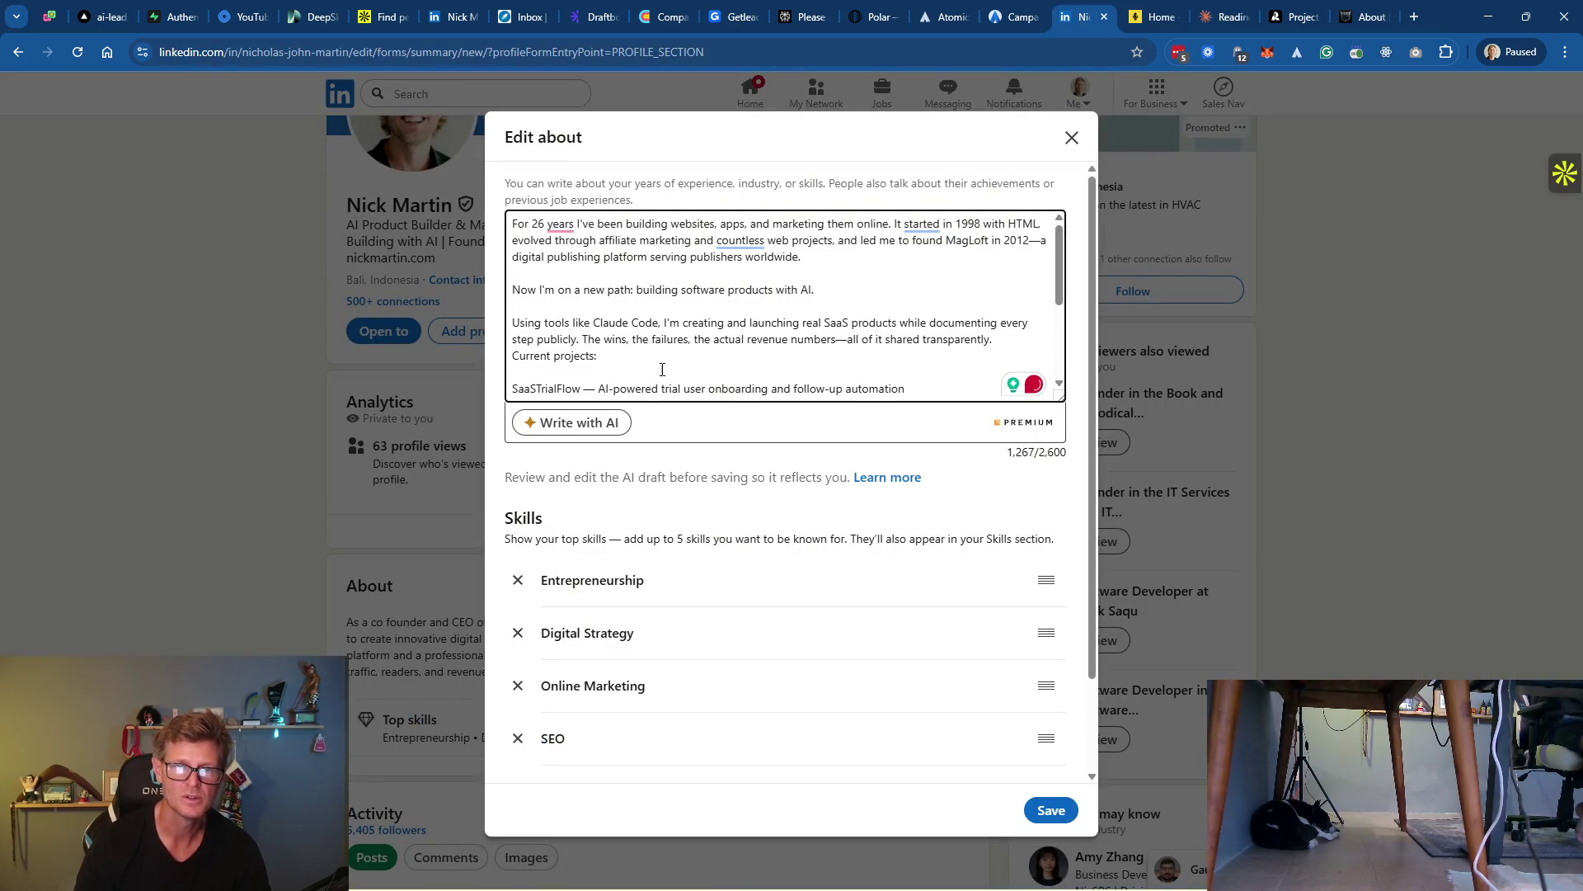
key("Return")
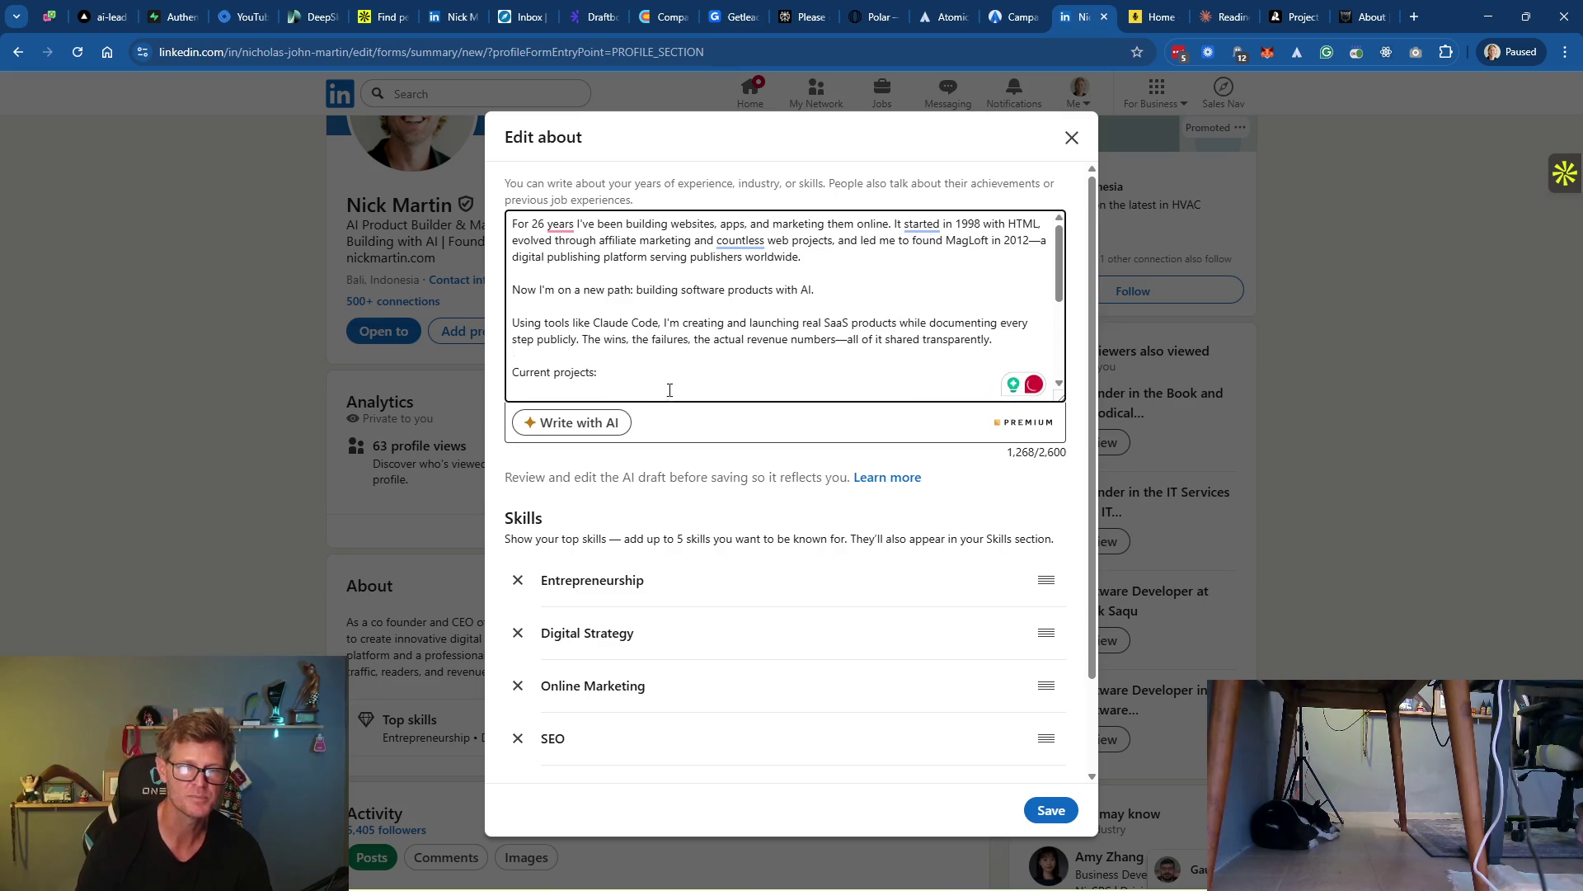
Replace the dashes after SaaSTrialFlow, Agent Email and PeerPull with colons
scroll(664, 382, "down", 1)
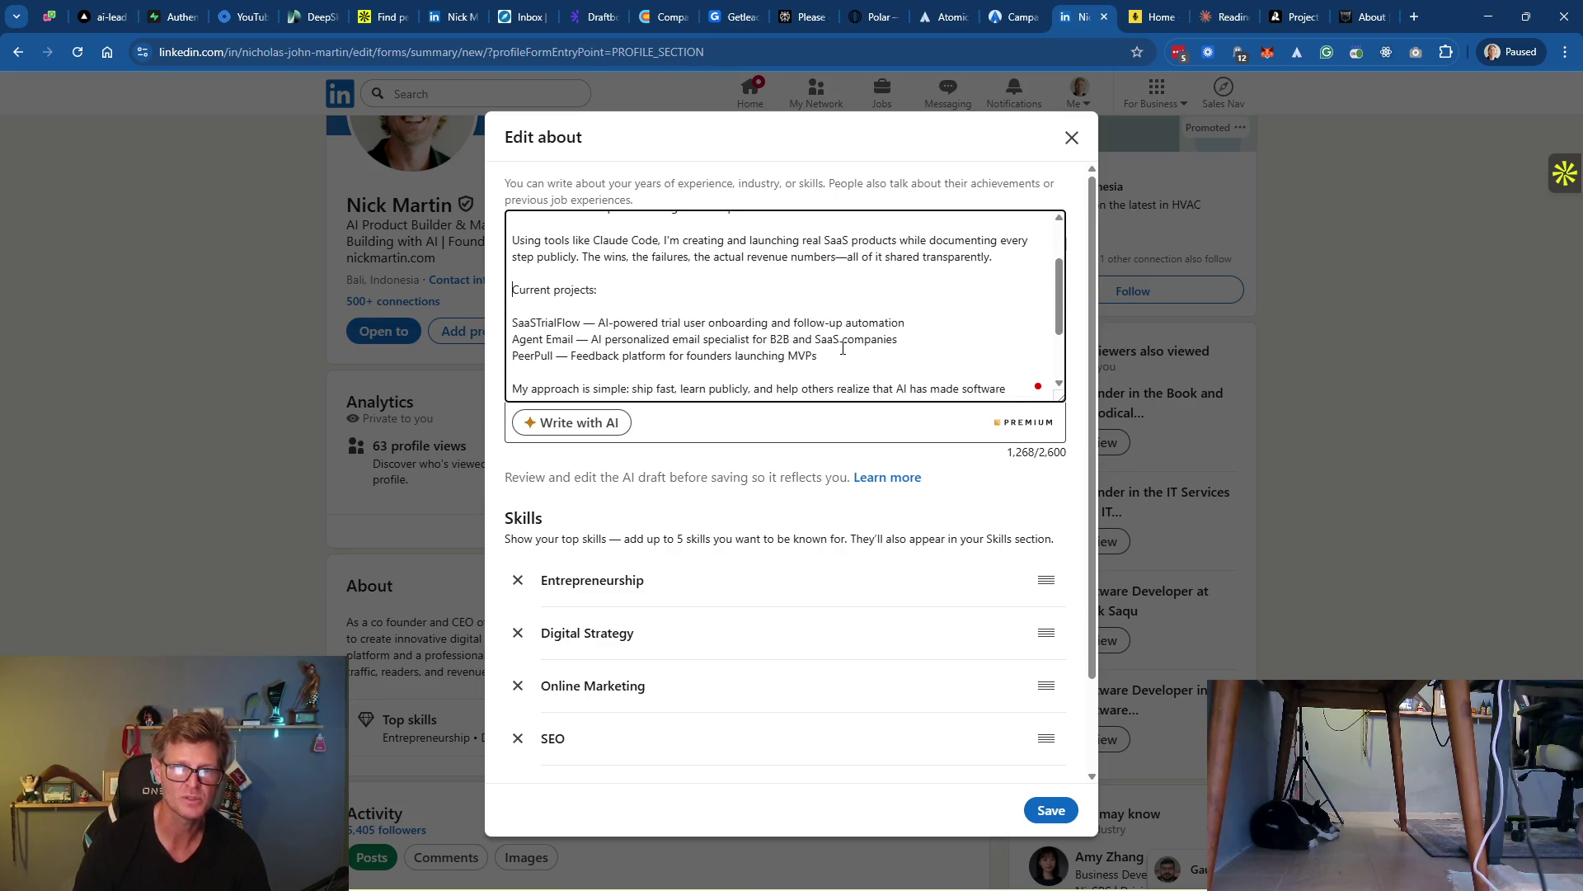
double_click(589, 323)
key("BackSpace")
type(":")
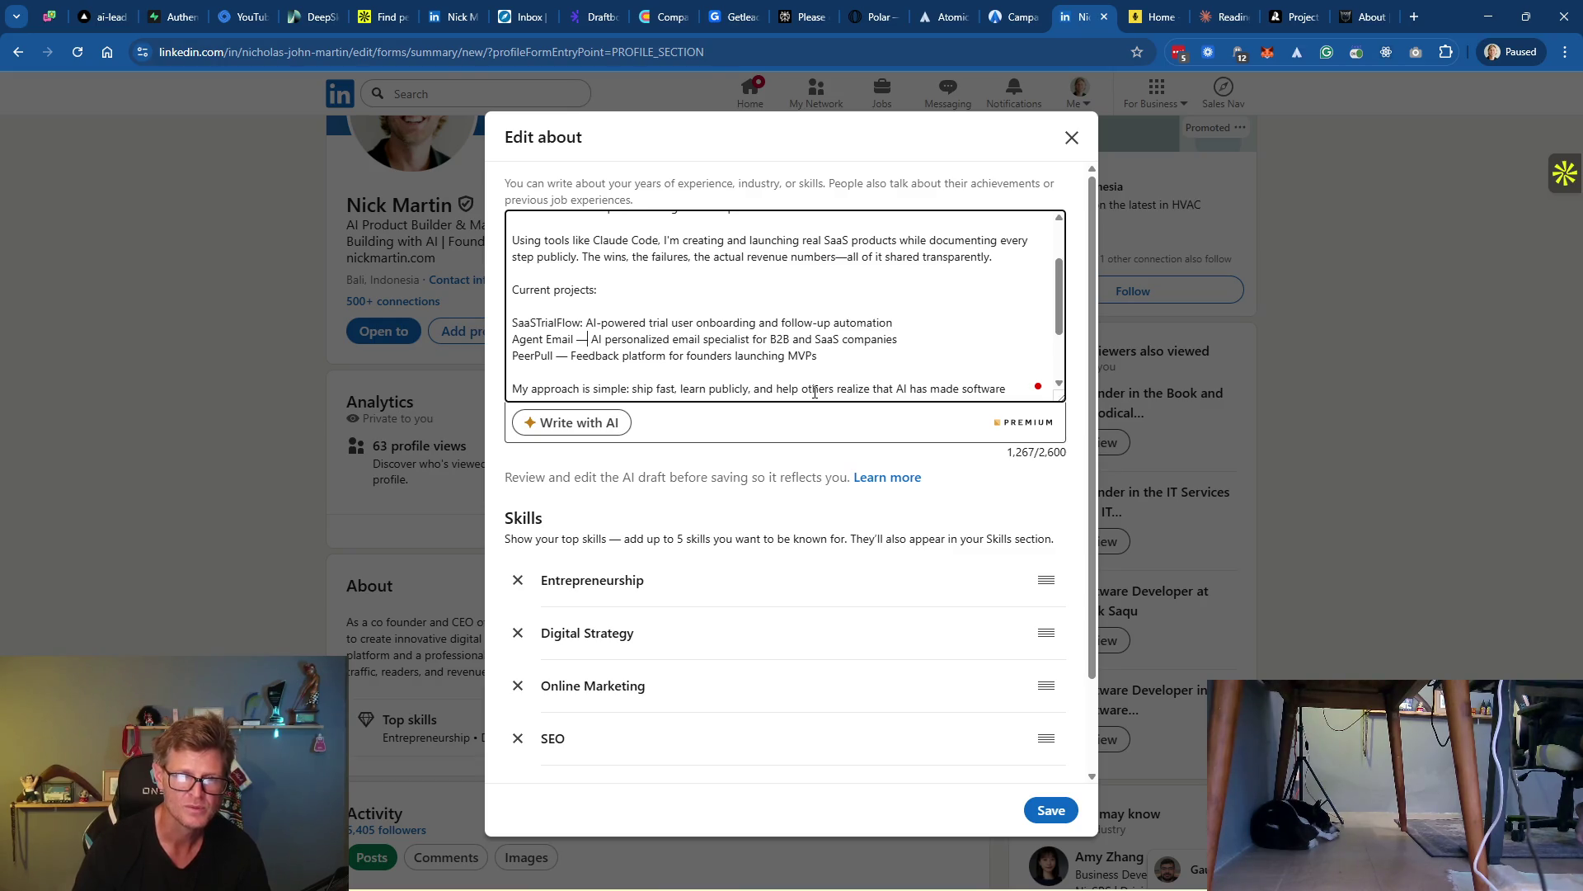
key("Down")
key("BackSpace")
key("BackSpace")
type(":")
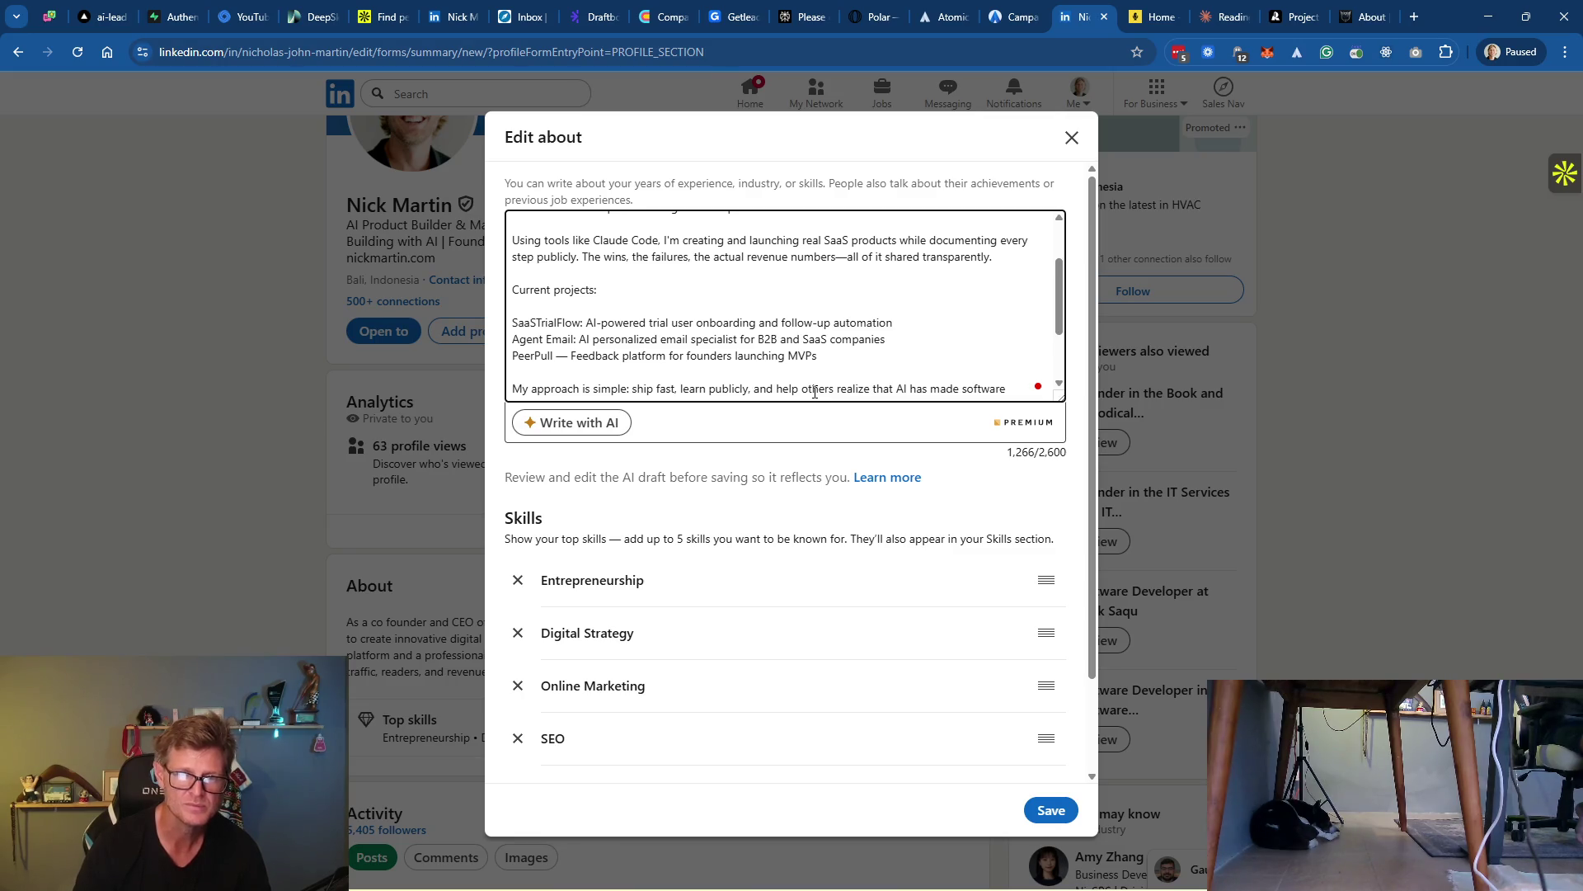
key("BackSpace")
key("BackSpace")
key("BackSpace")
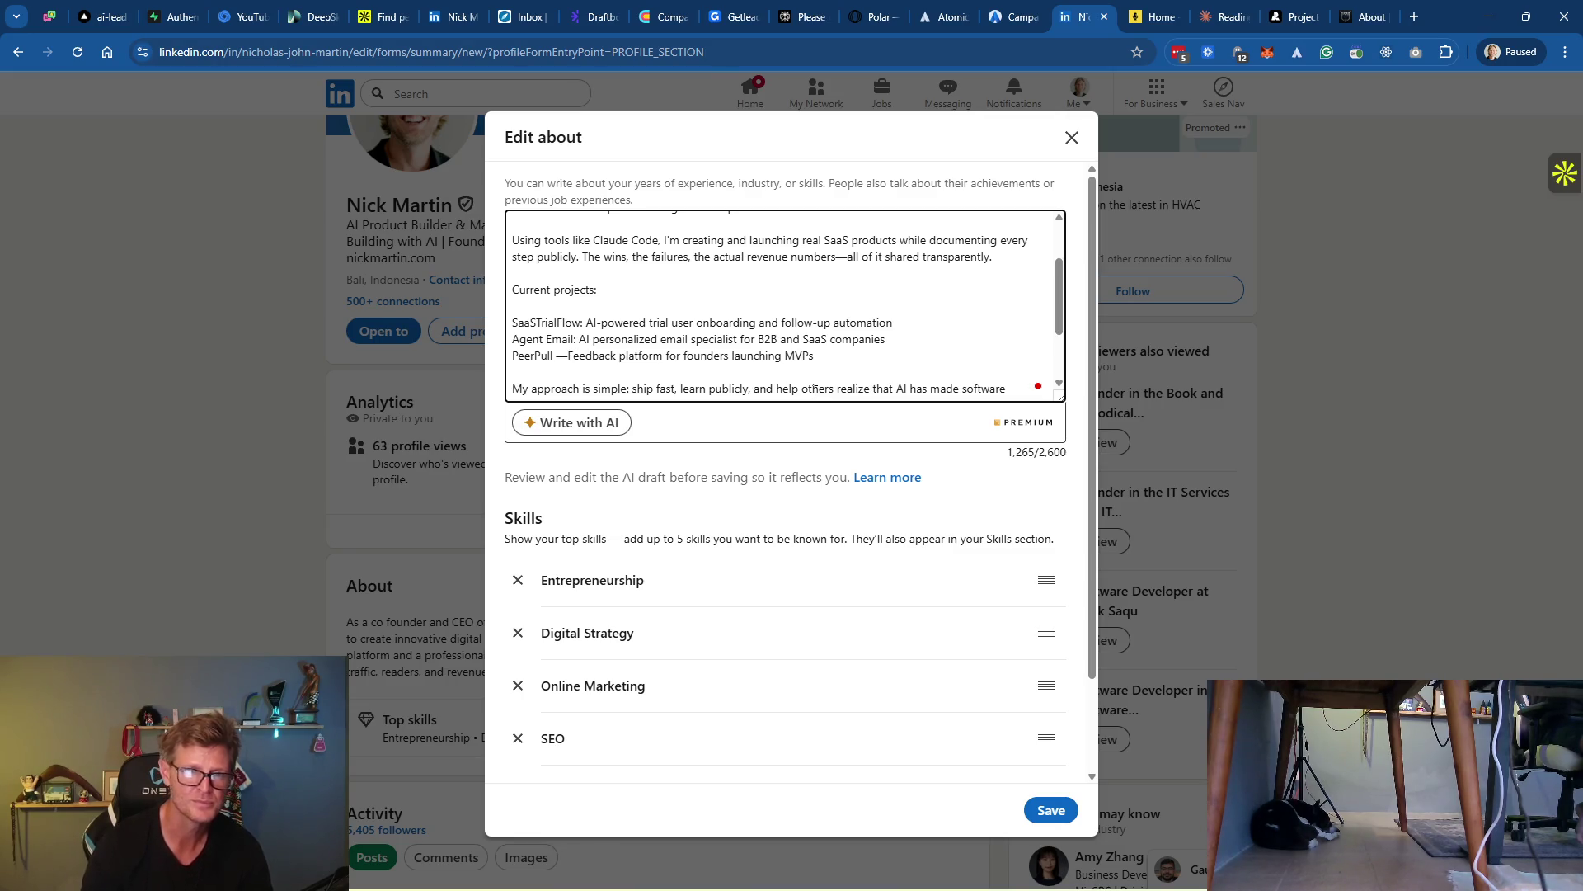
type(":")
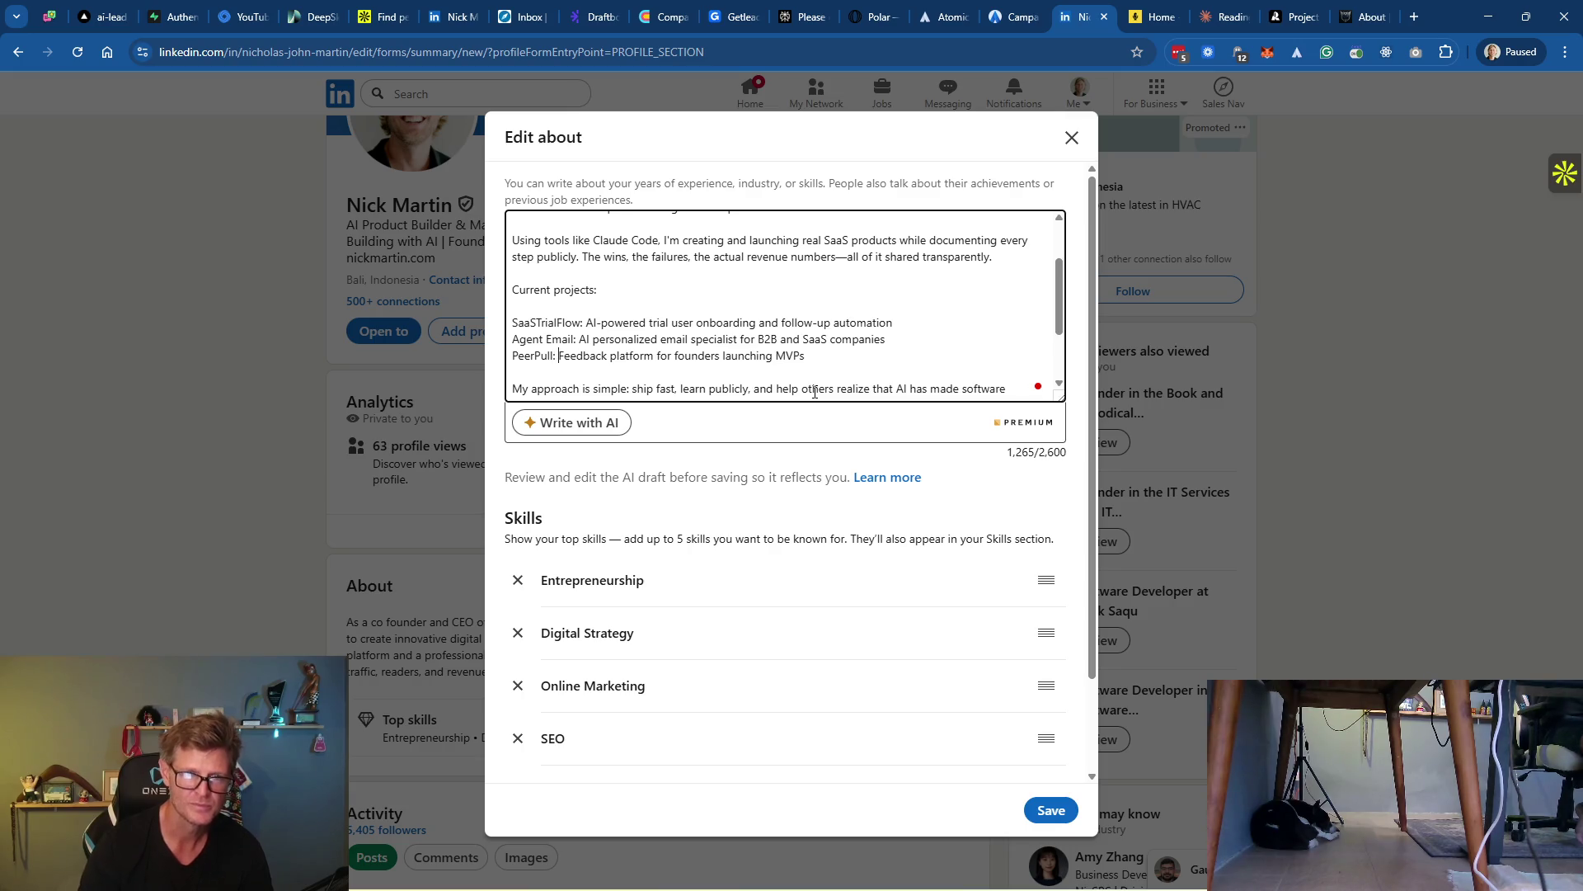
Space out the approach and publishing paragraphs and accept Grammarly's fix dropping 'I believe'
scroll(856, 343, "down", 2)
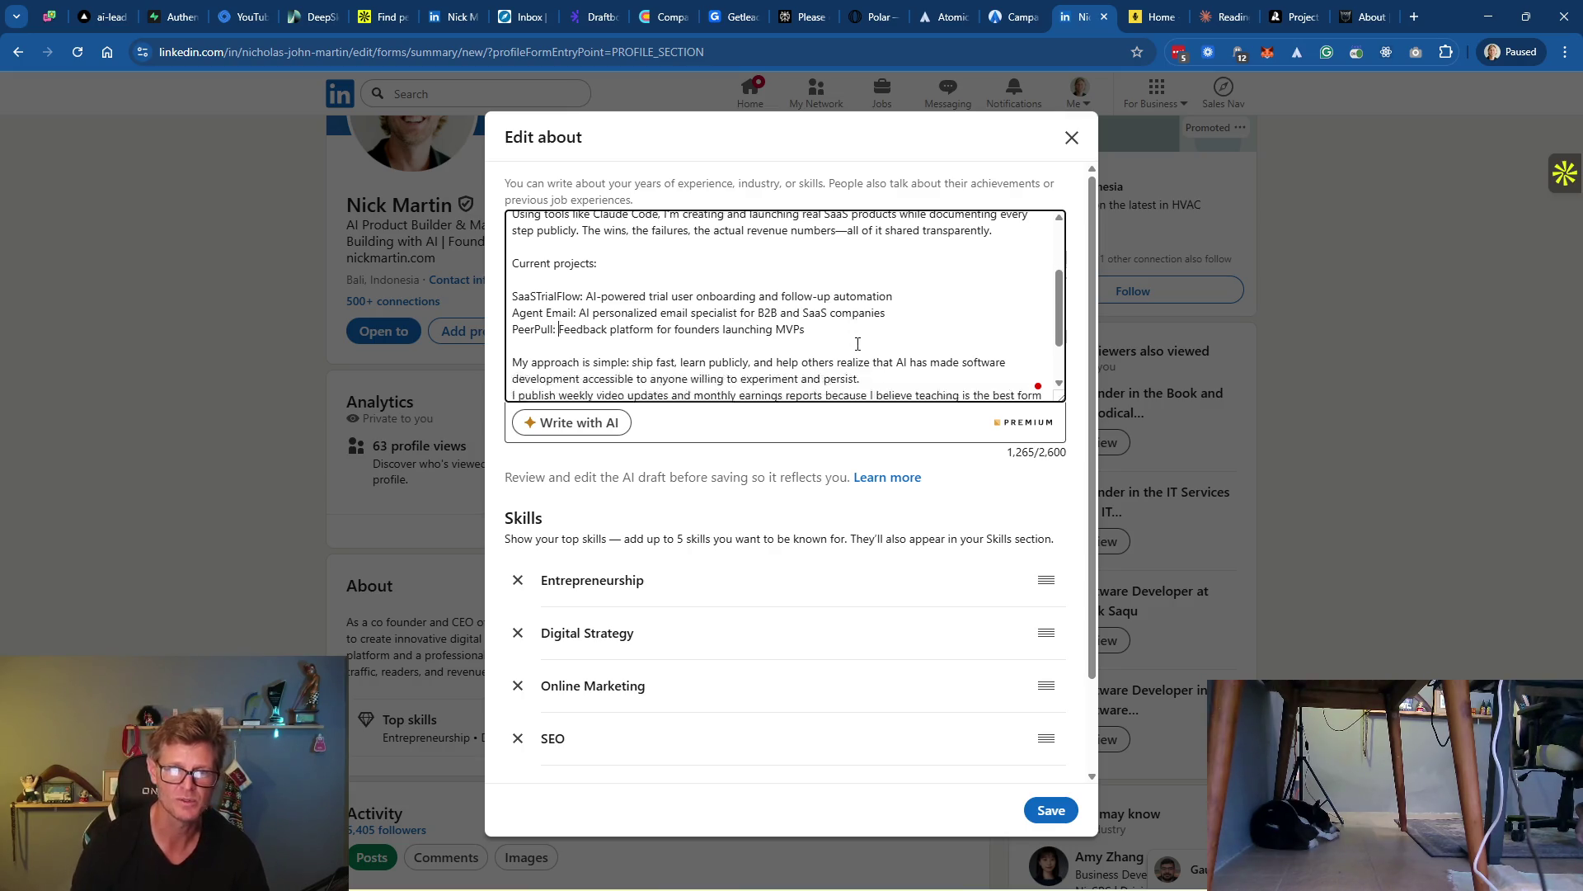
left_click(873, 307)
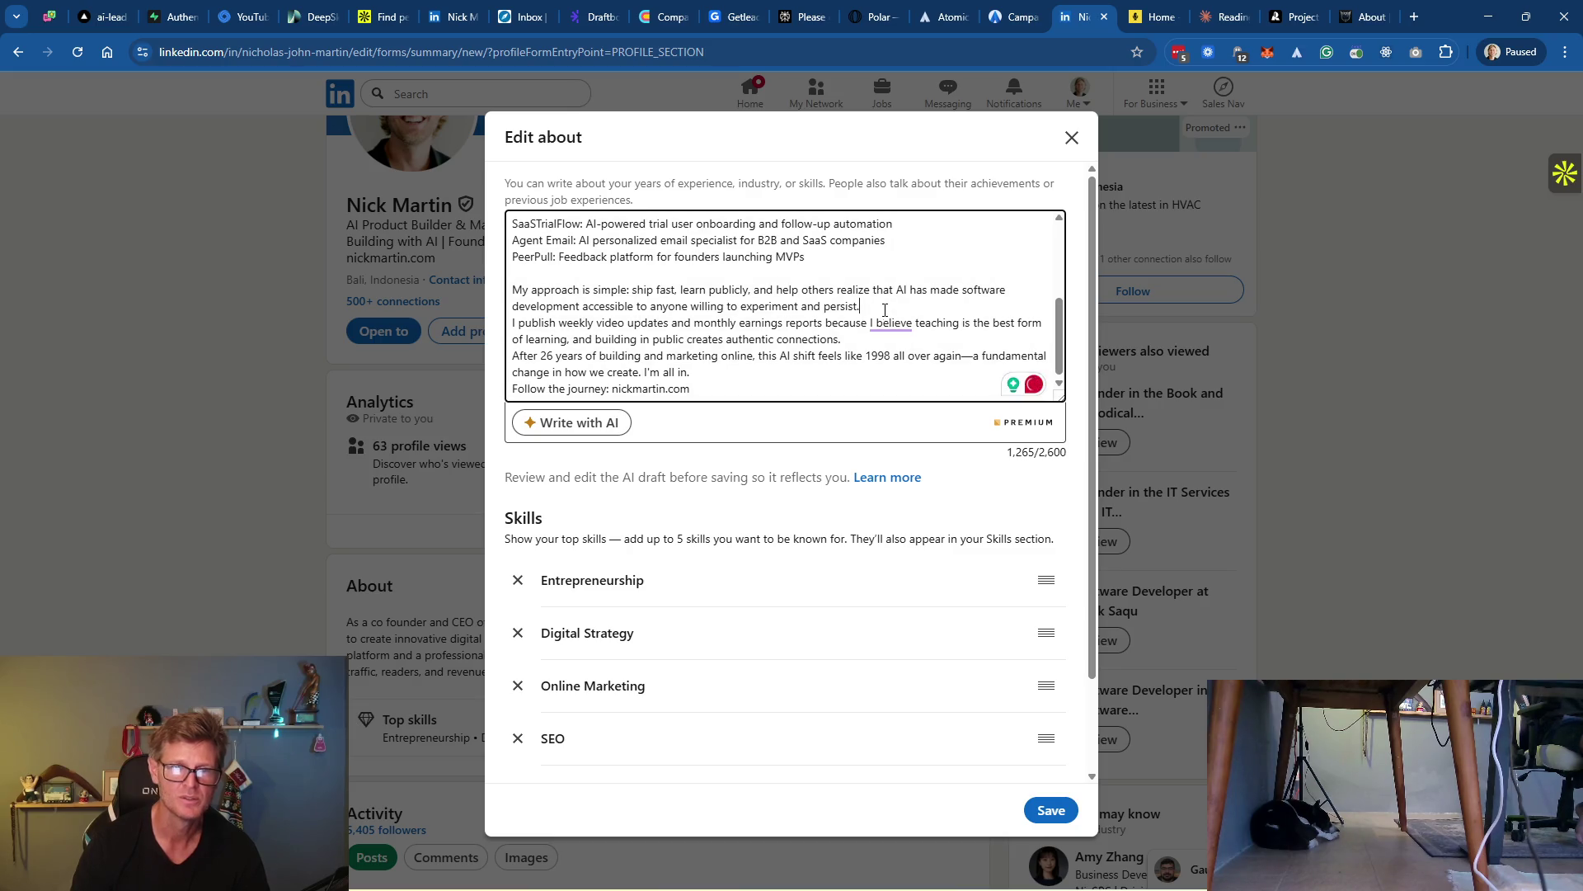
key("Return")
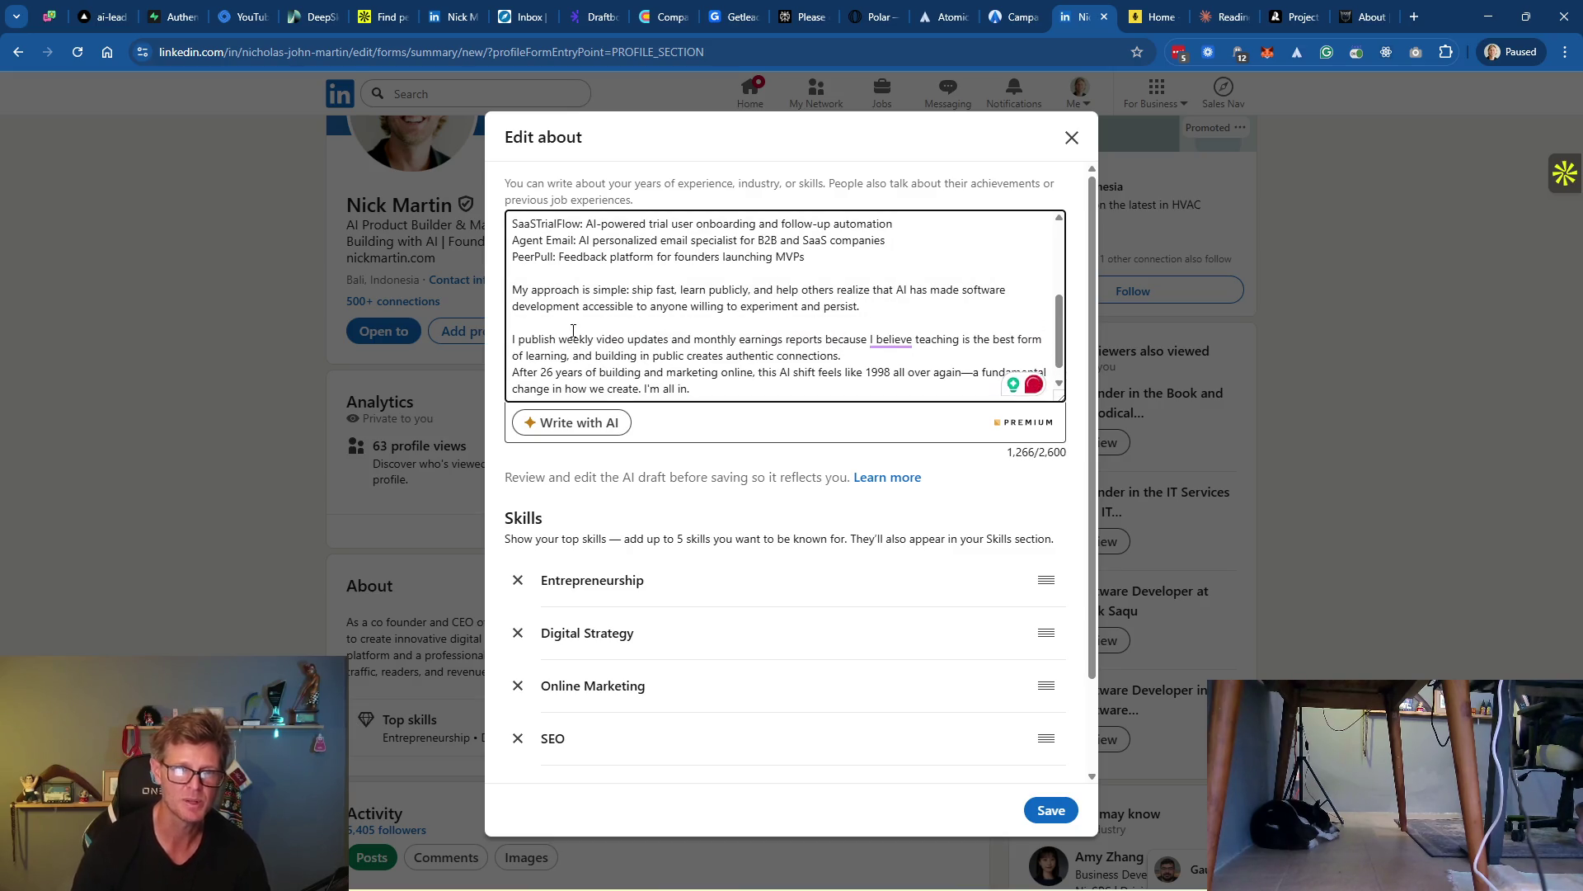
mouse_move(901, 339)
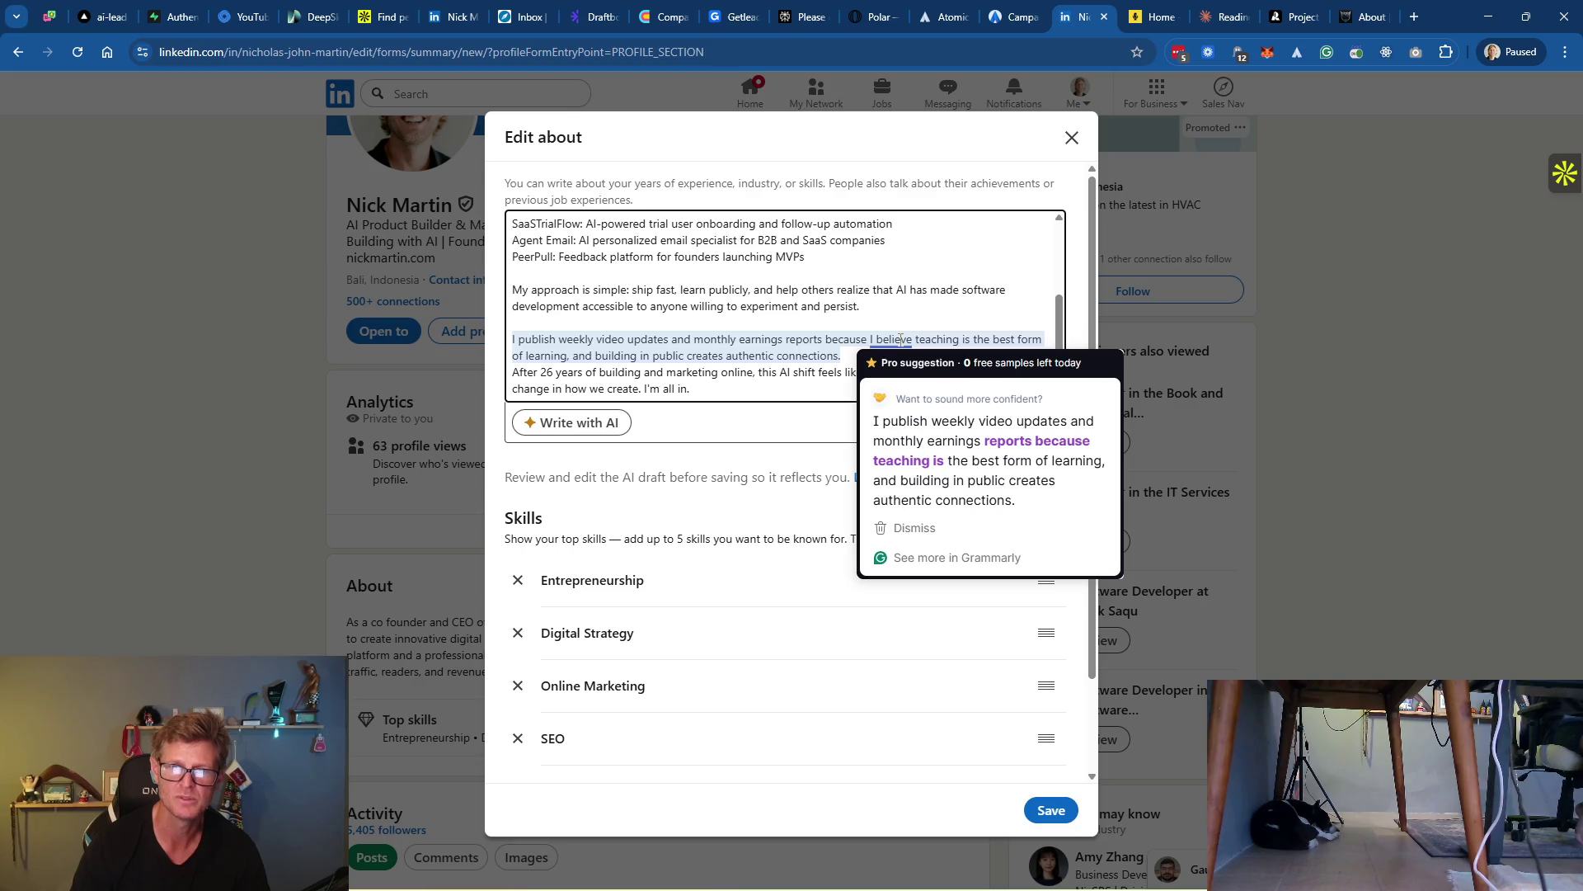
left_click(927, 446)
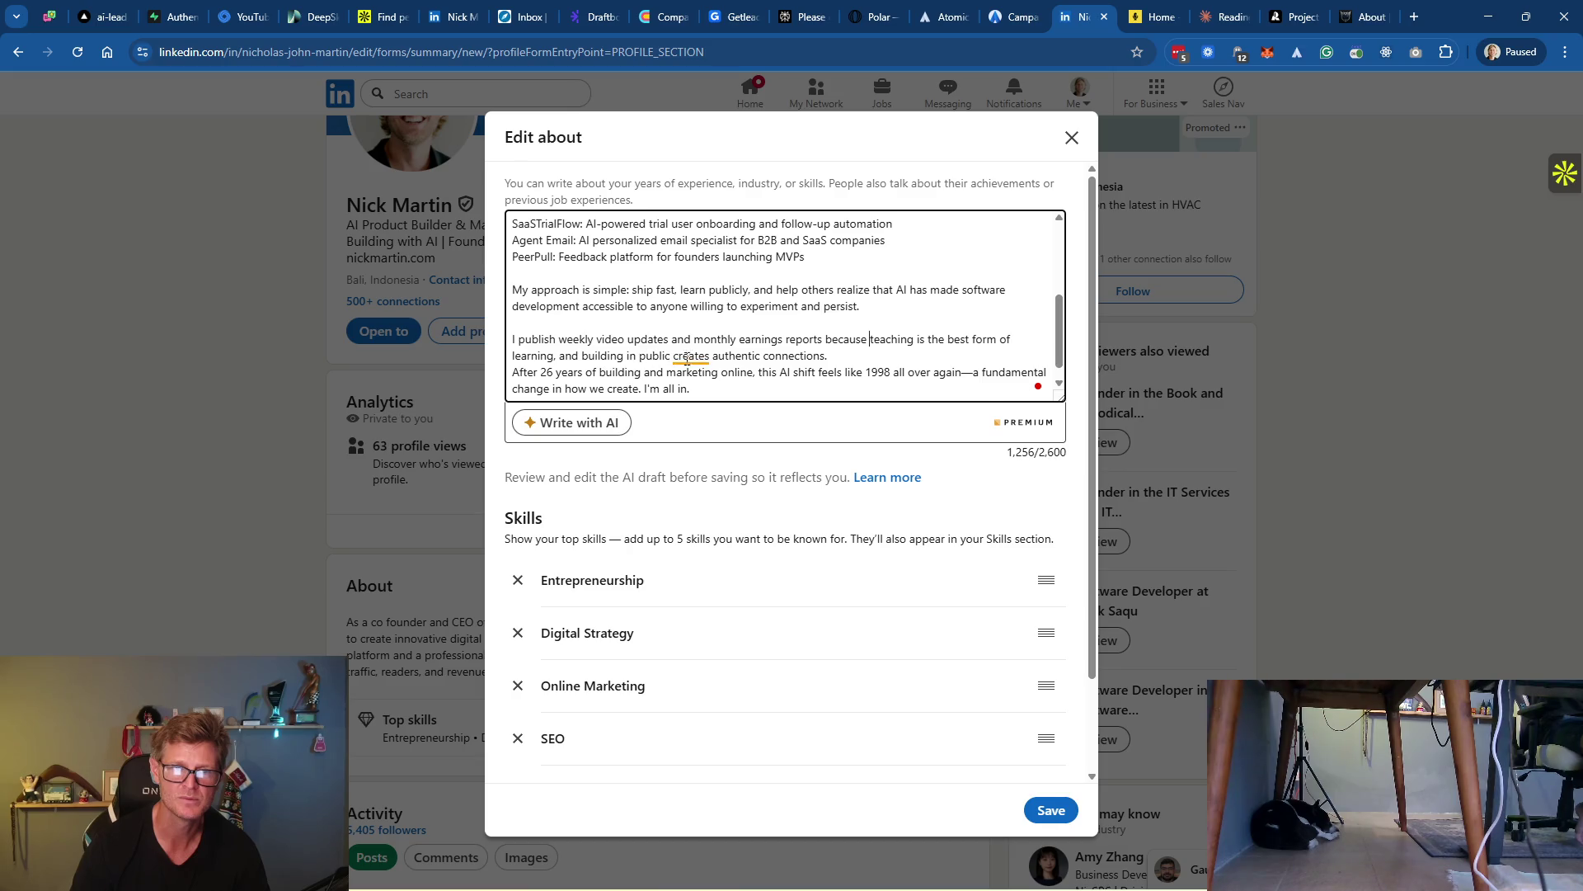
mouse_move(691, 356)
left_click(857, 356)
key("Return")
Swap the em-dash after 'again' for a comma and end 'I'm all in' with '!'
scroll(825, 371, "down", 1)
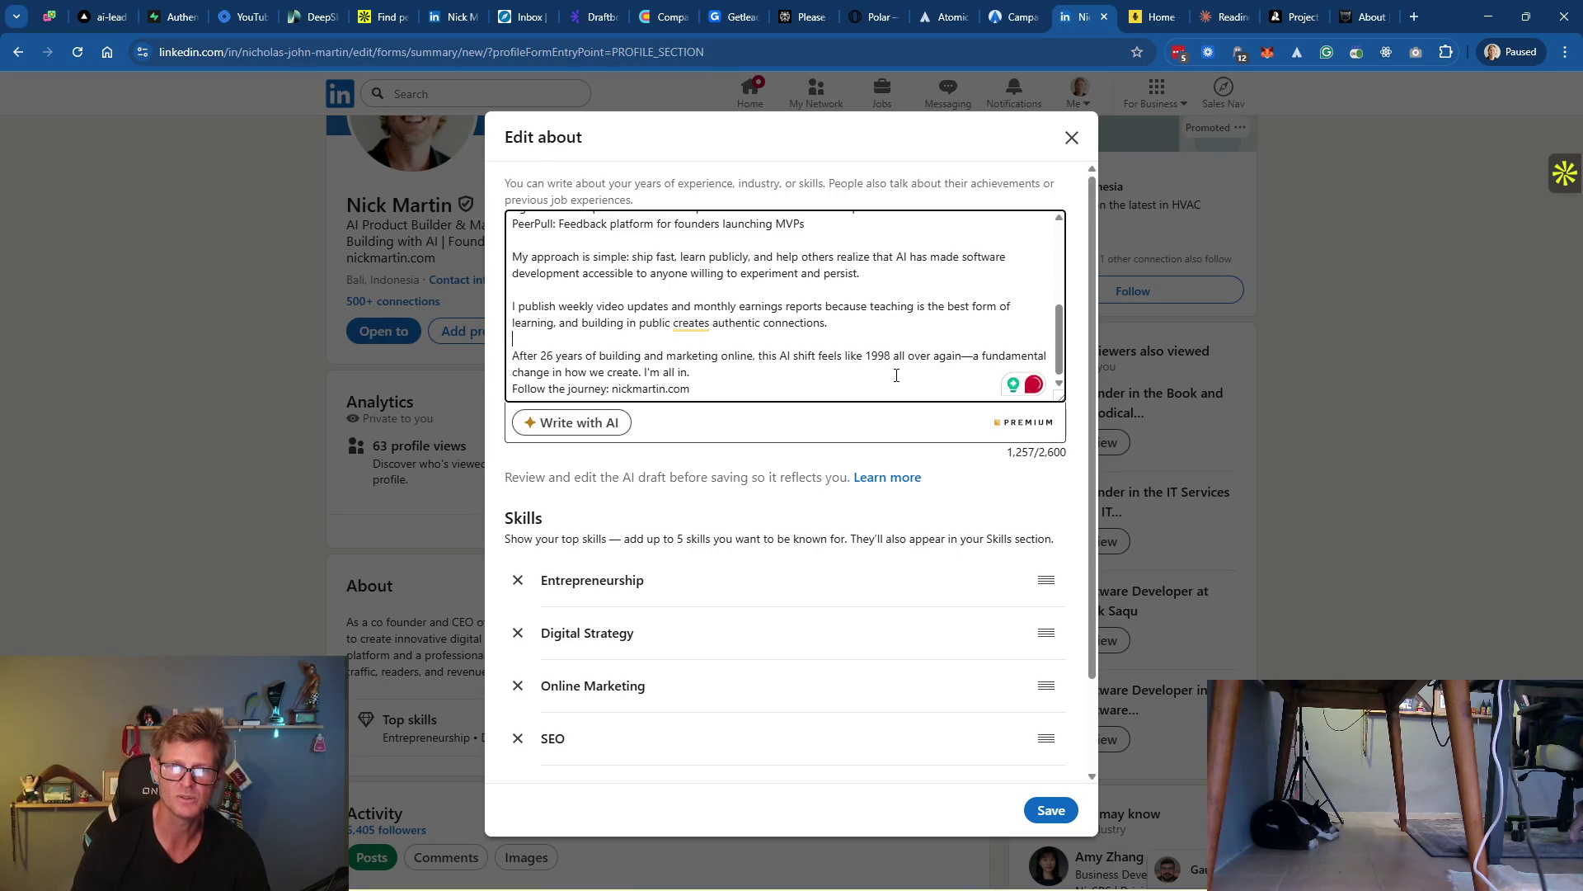
double_click(969, 355)
key("BackSpace")
type(",")
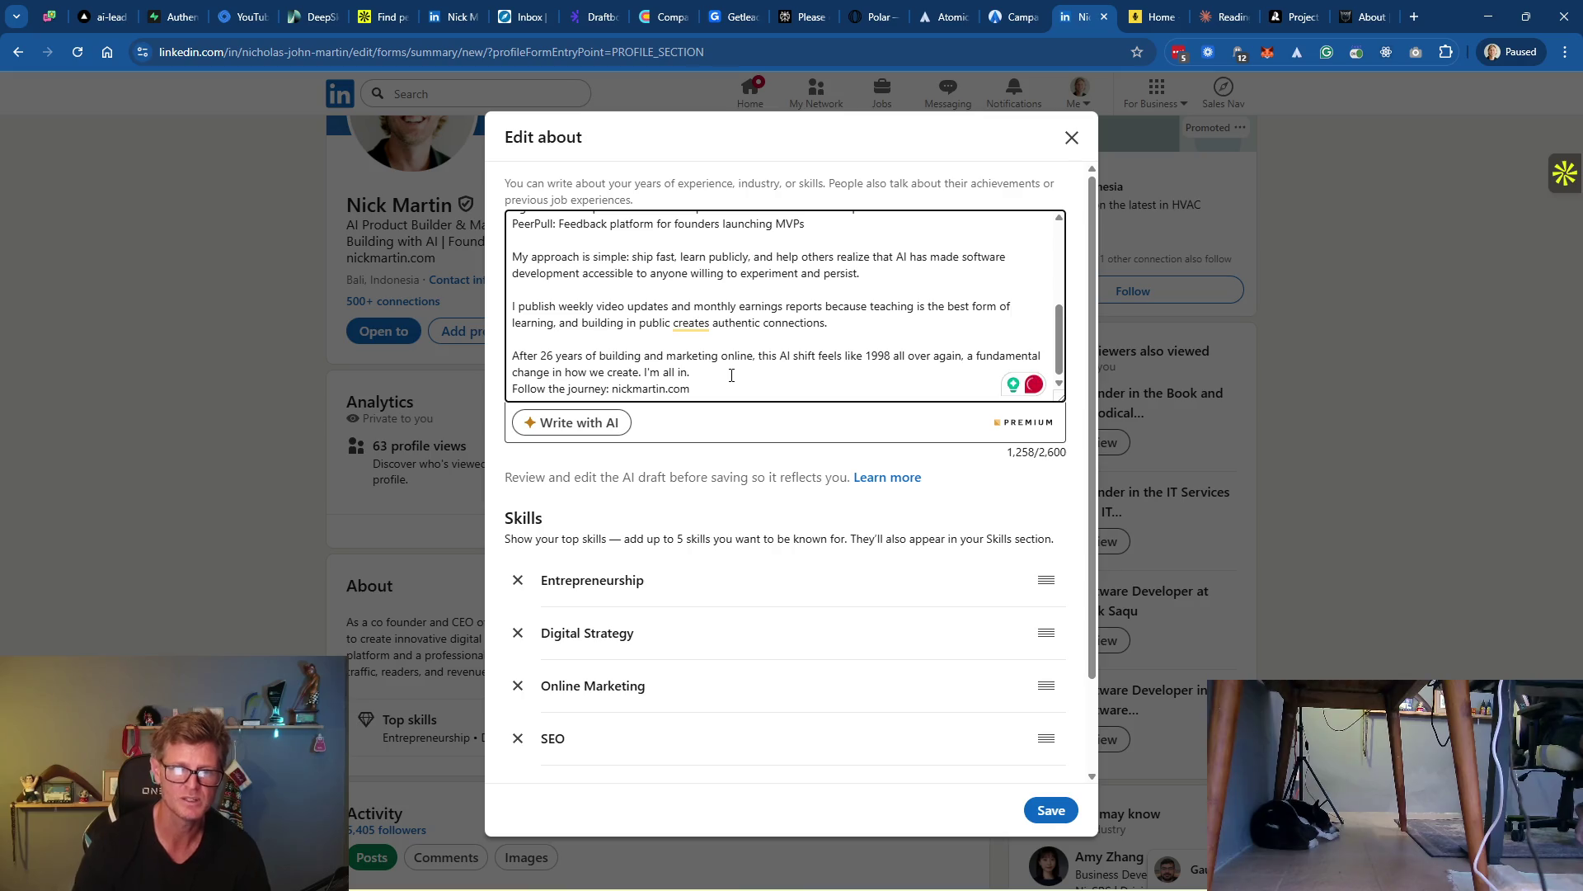
key("BackSpace")
type("!")
key("Return")
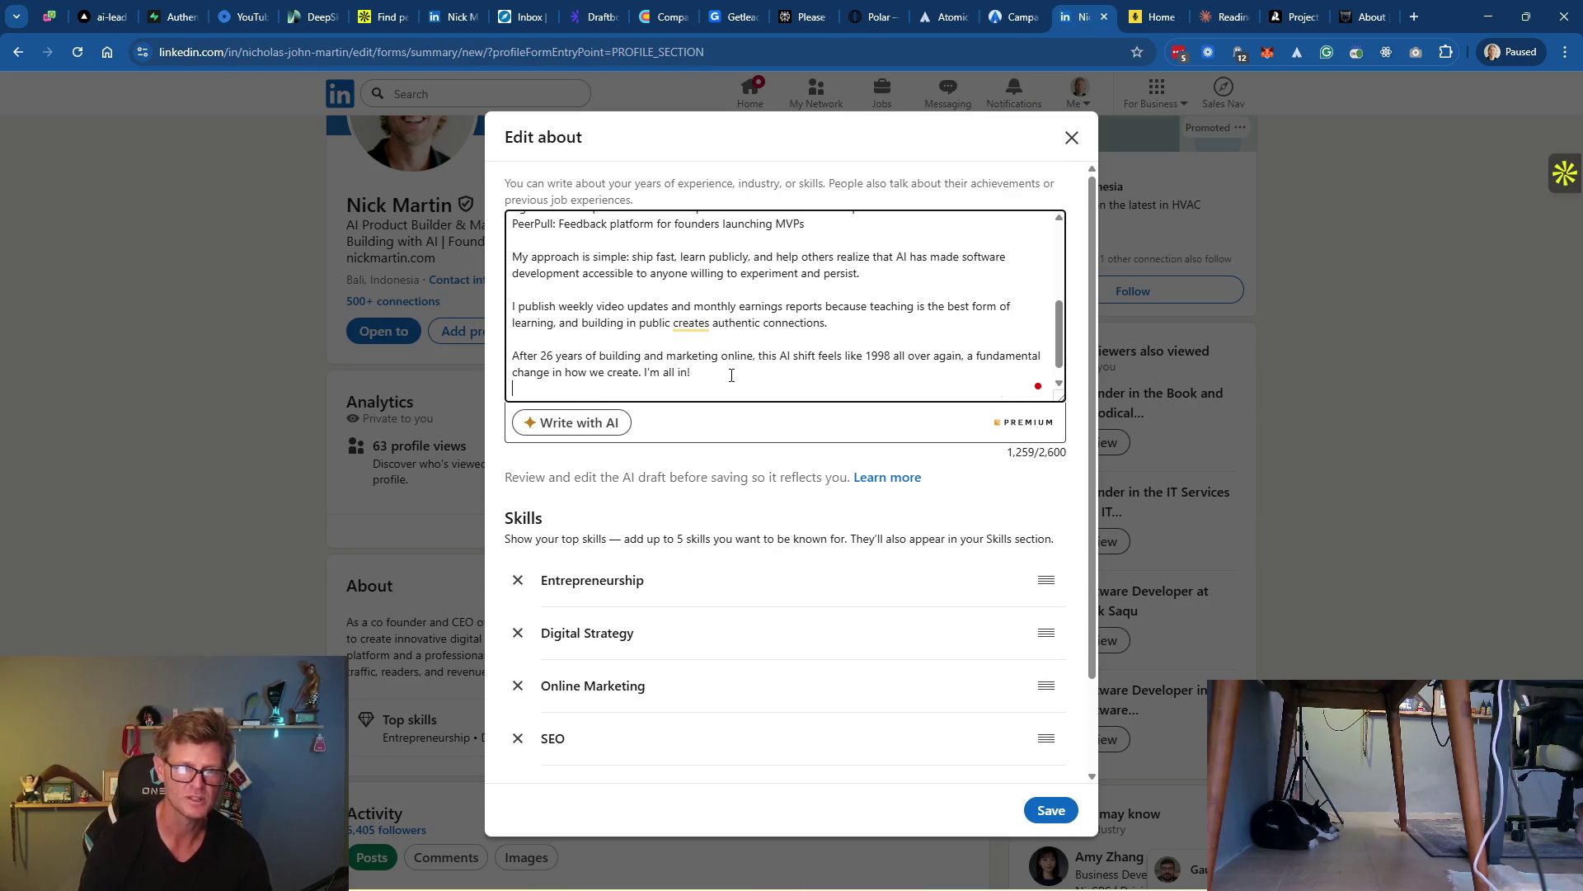
left_click(614, 391)
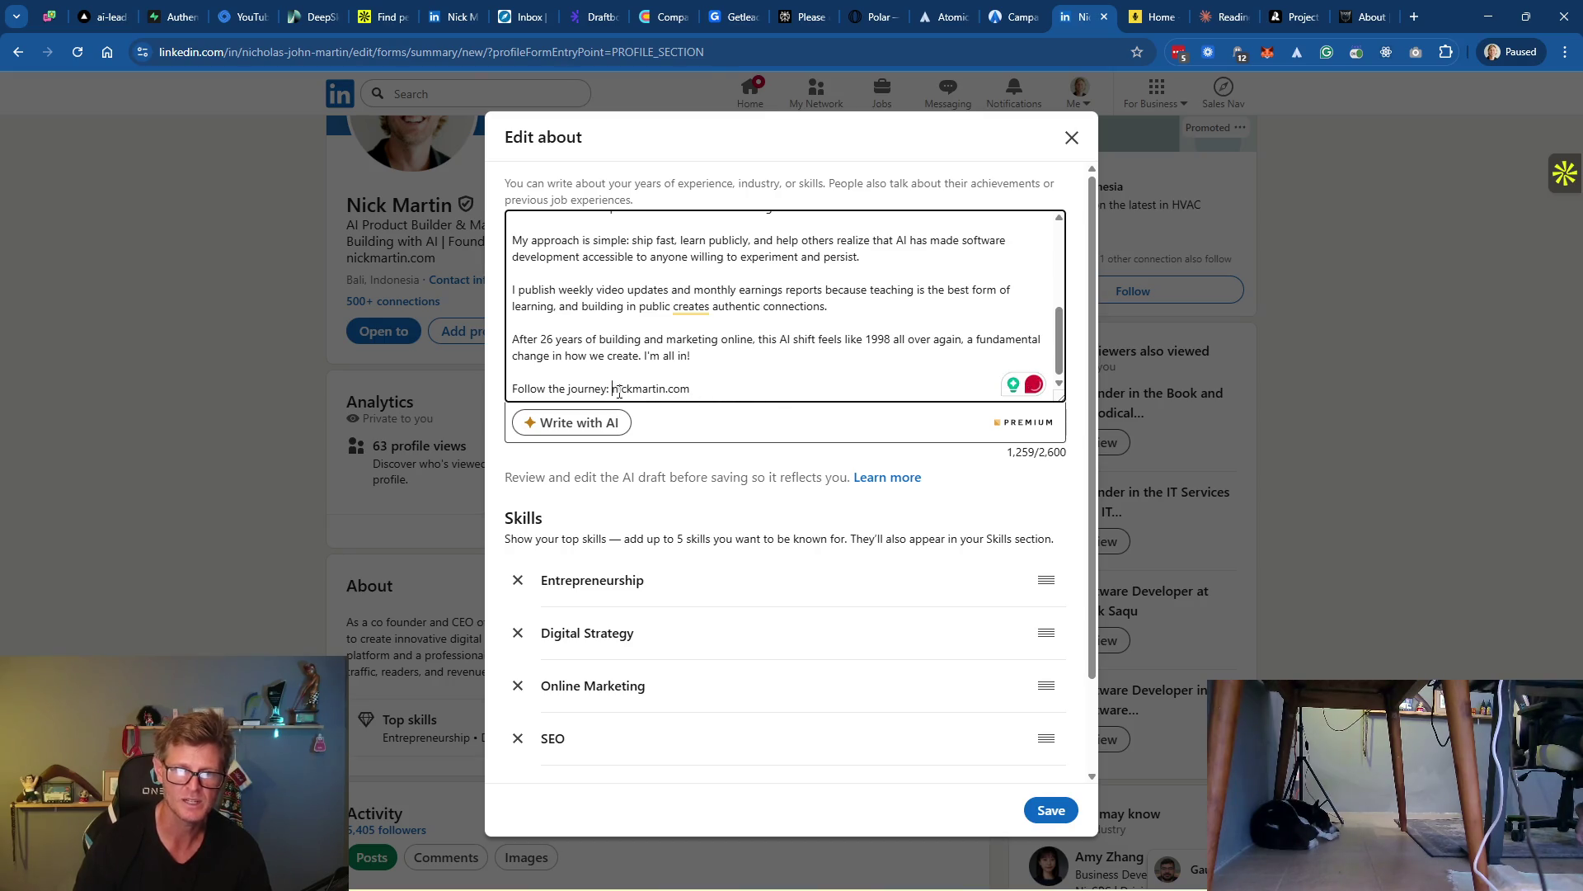
left_click_drag(614, 391, 691, 390)
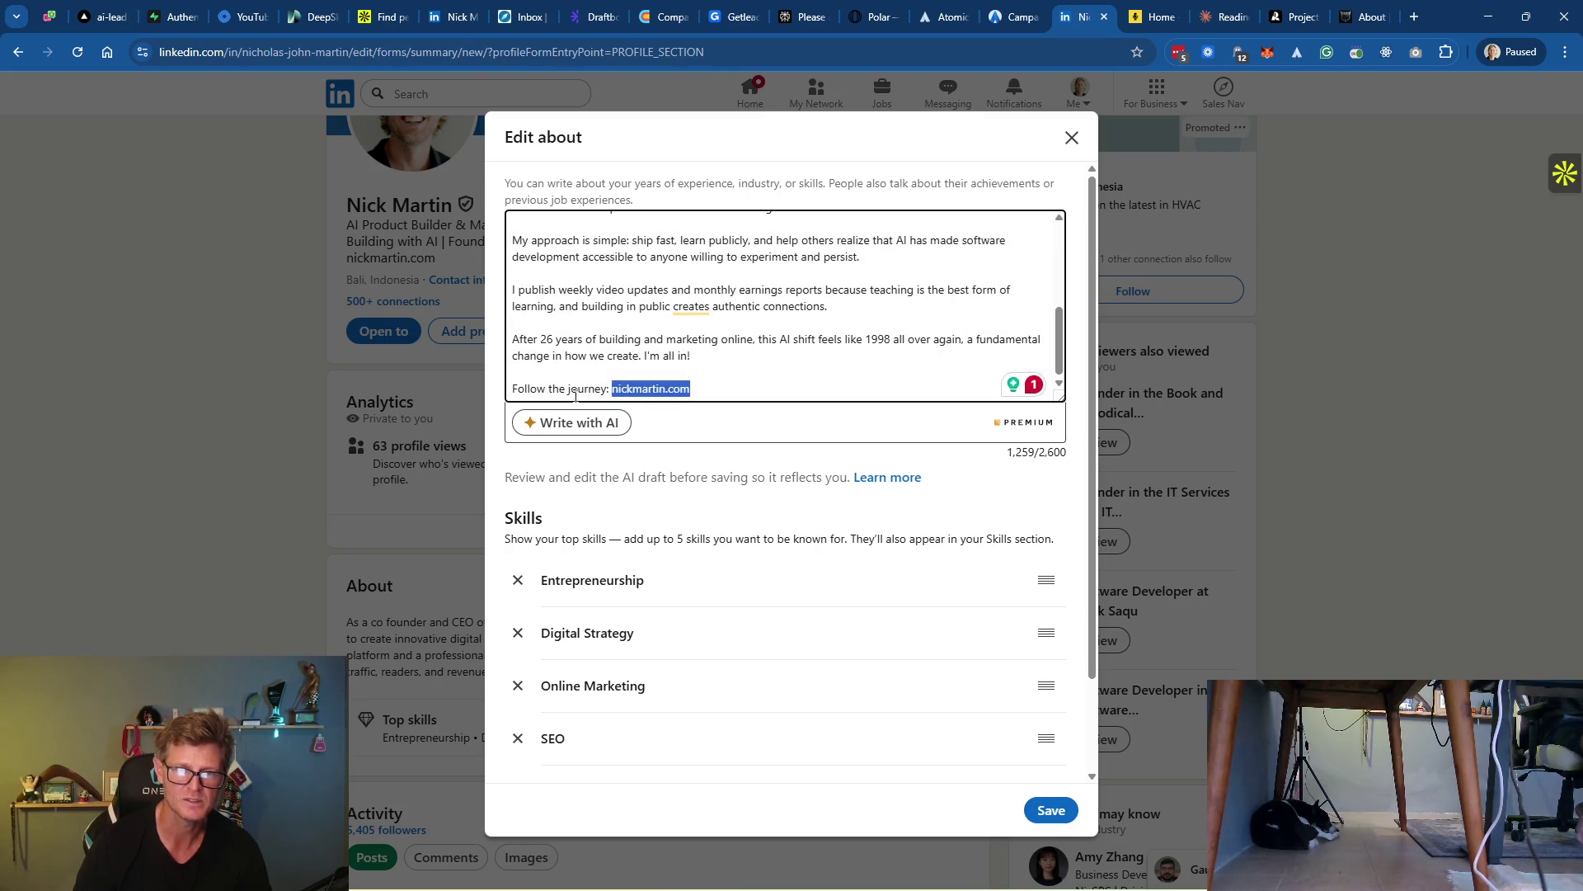
key("Left")
type("https://www.")
left_click(792, 389)
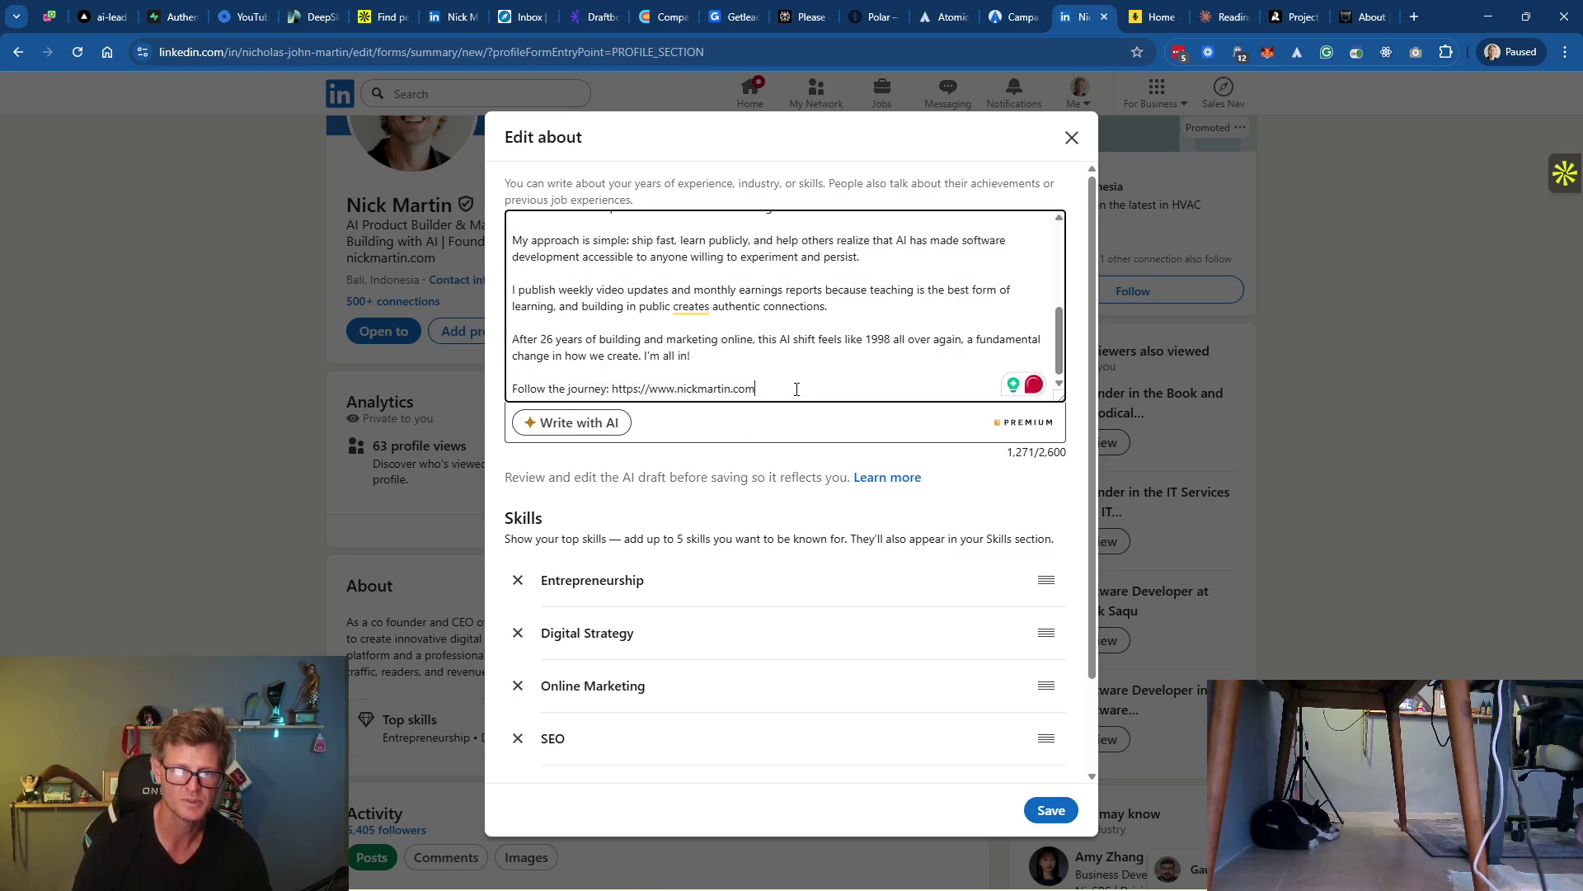
scroll(833, 371, "down", 1)
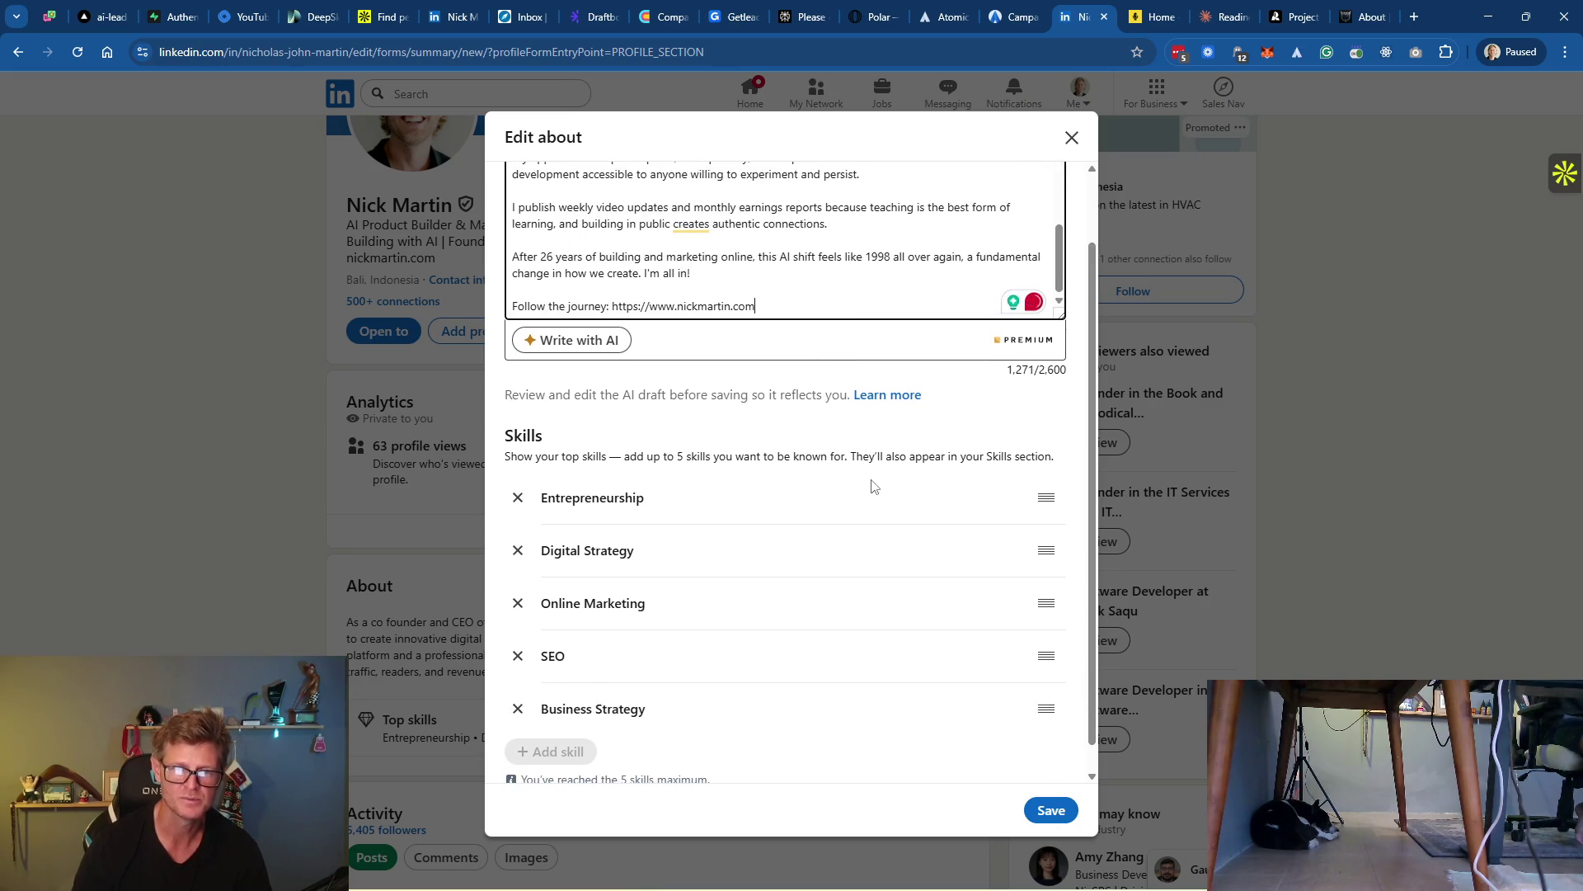
scroll(919, 636, "down", 1)
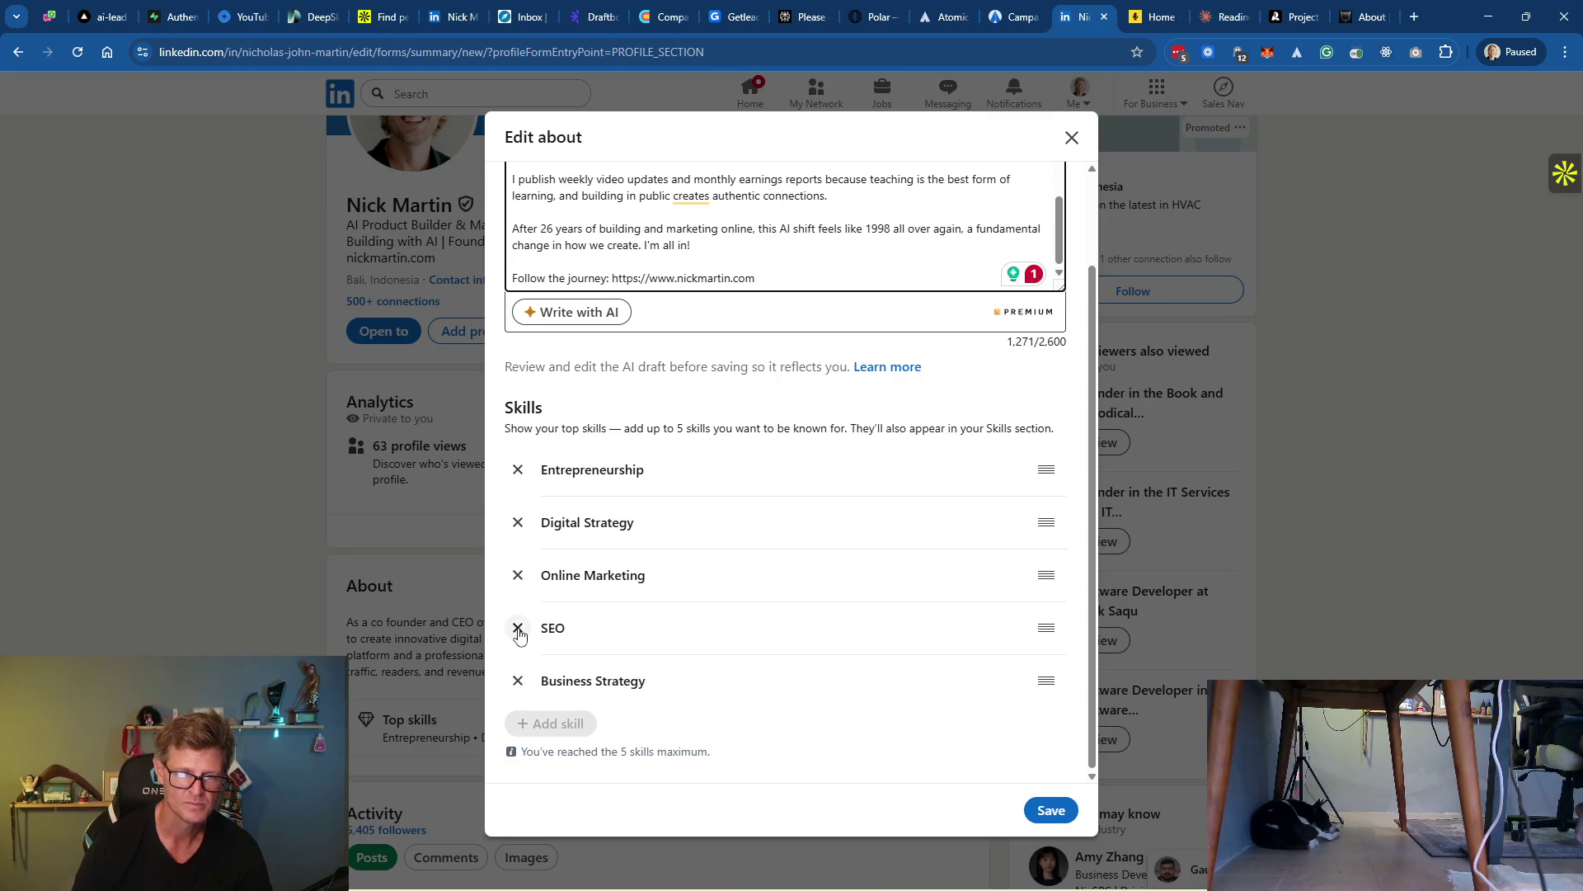
left_click(518, 681)
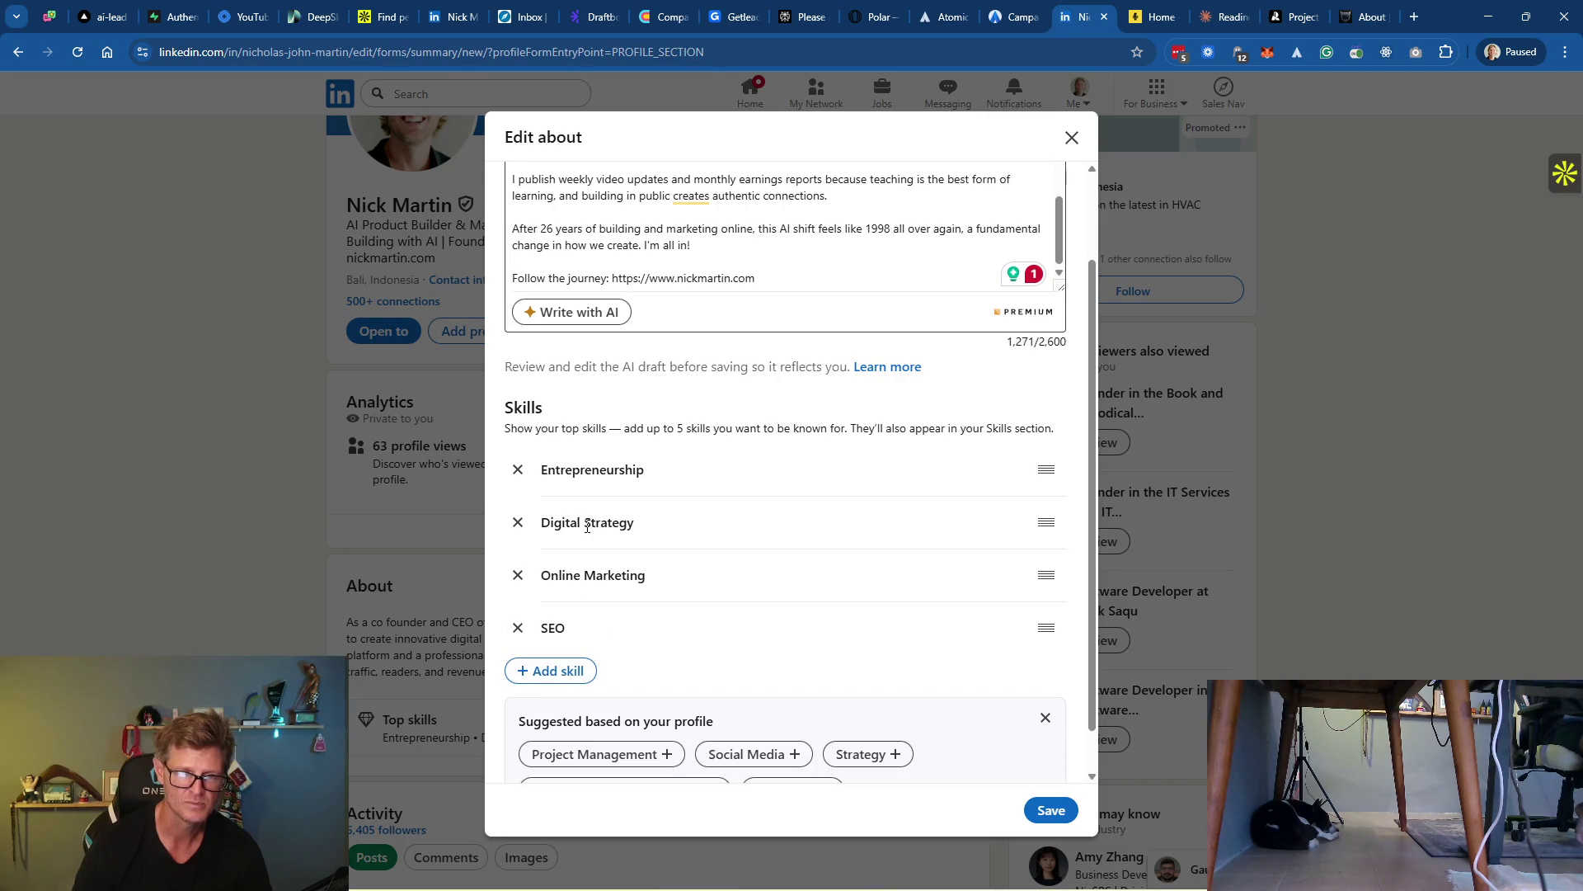
Replace Digital Strategy with AI Code Generation, moved up to second place
left_click(518, 522)
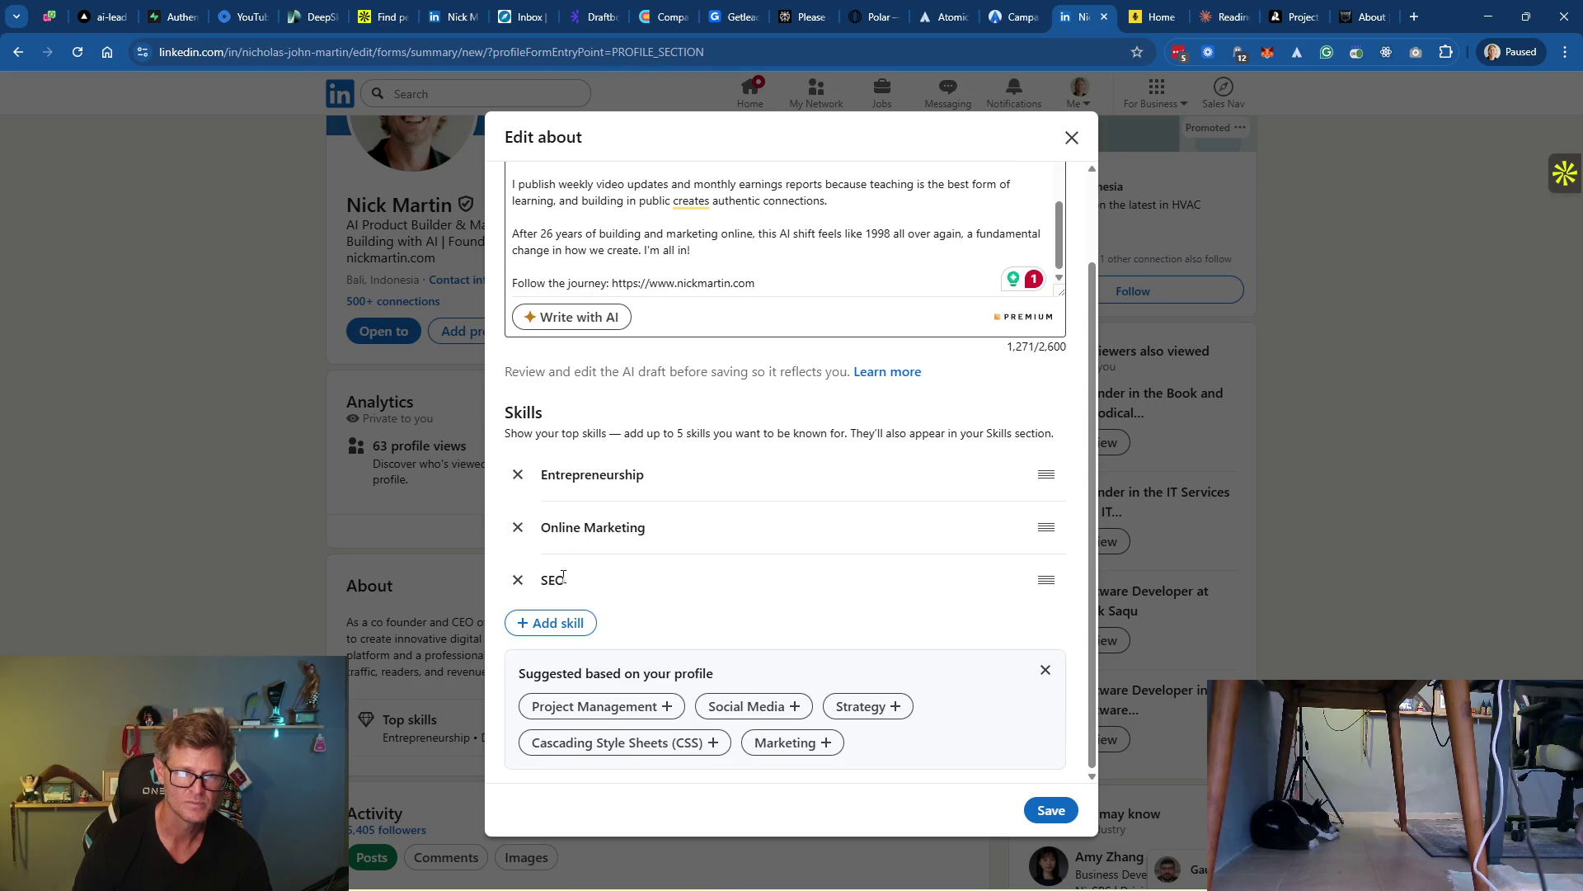
left_click(558, 629)
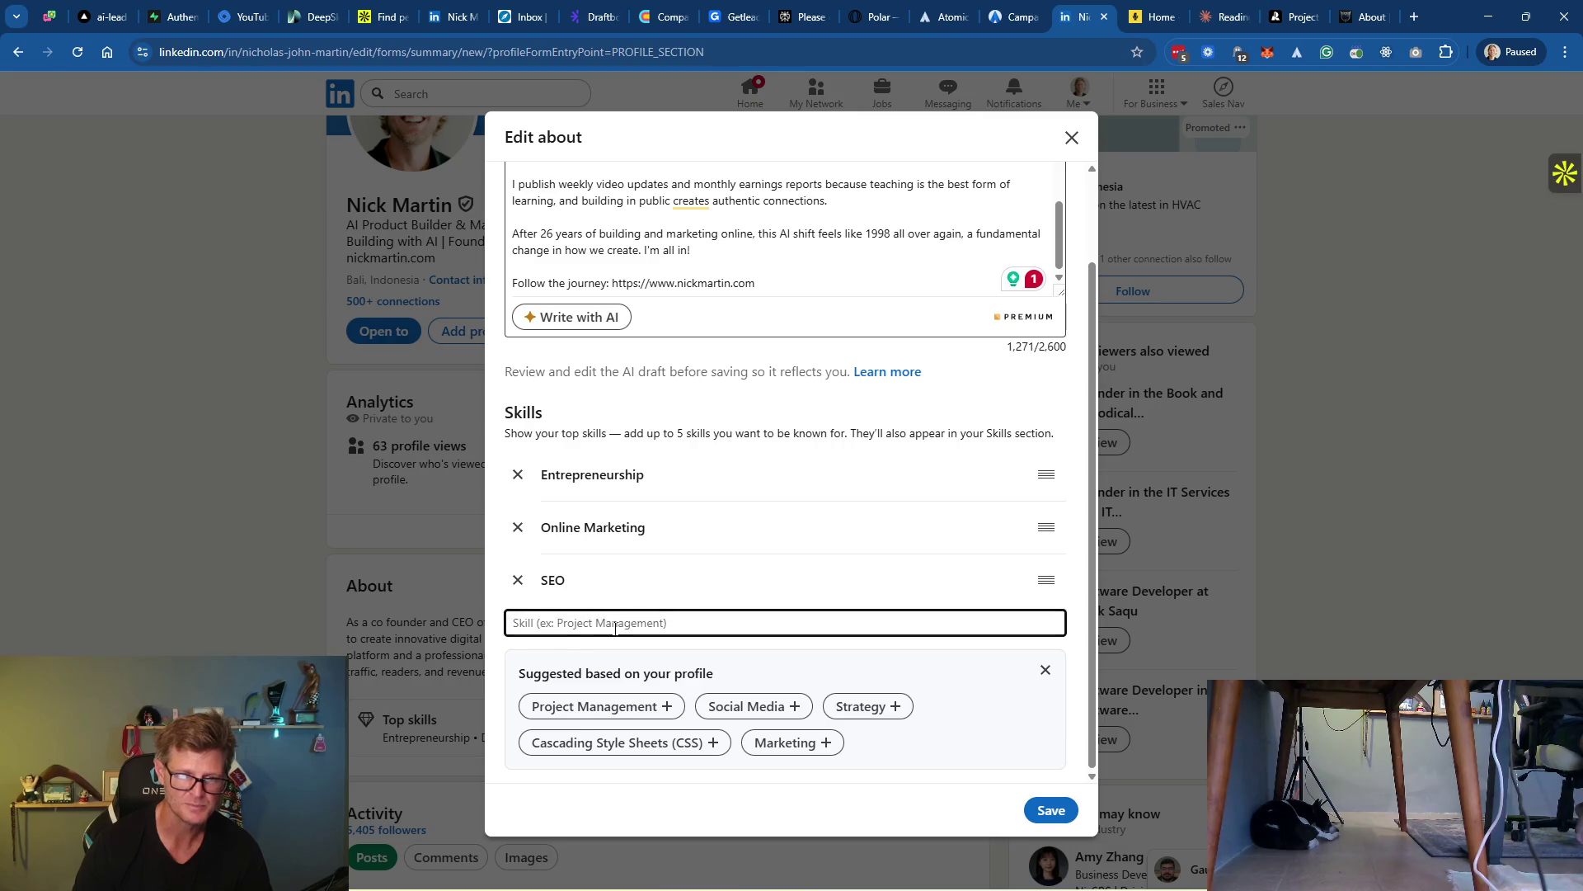
type("AI")
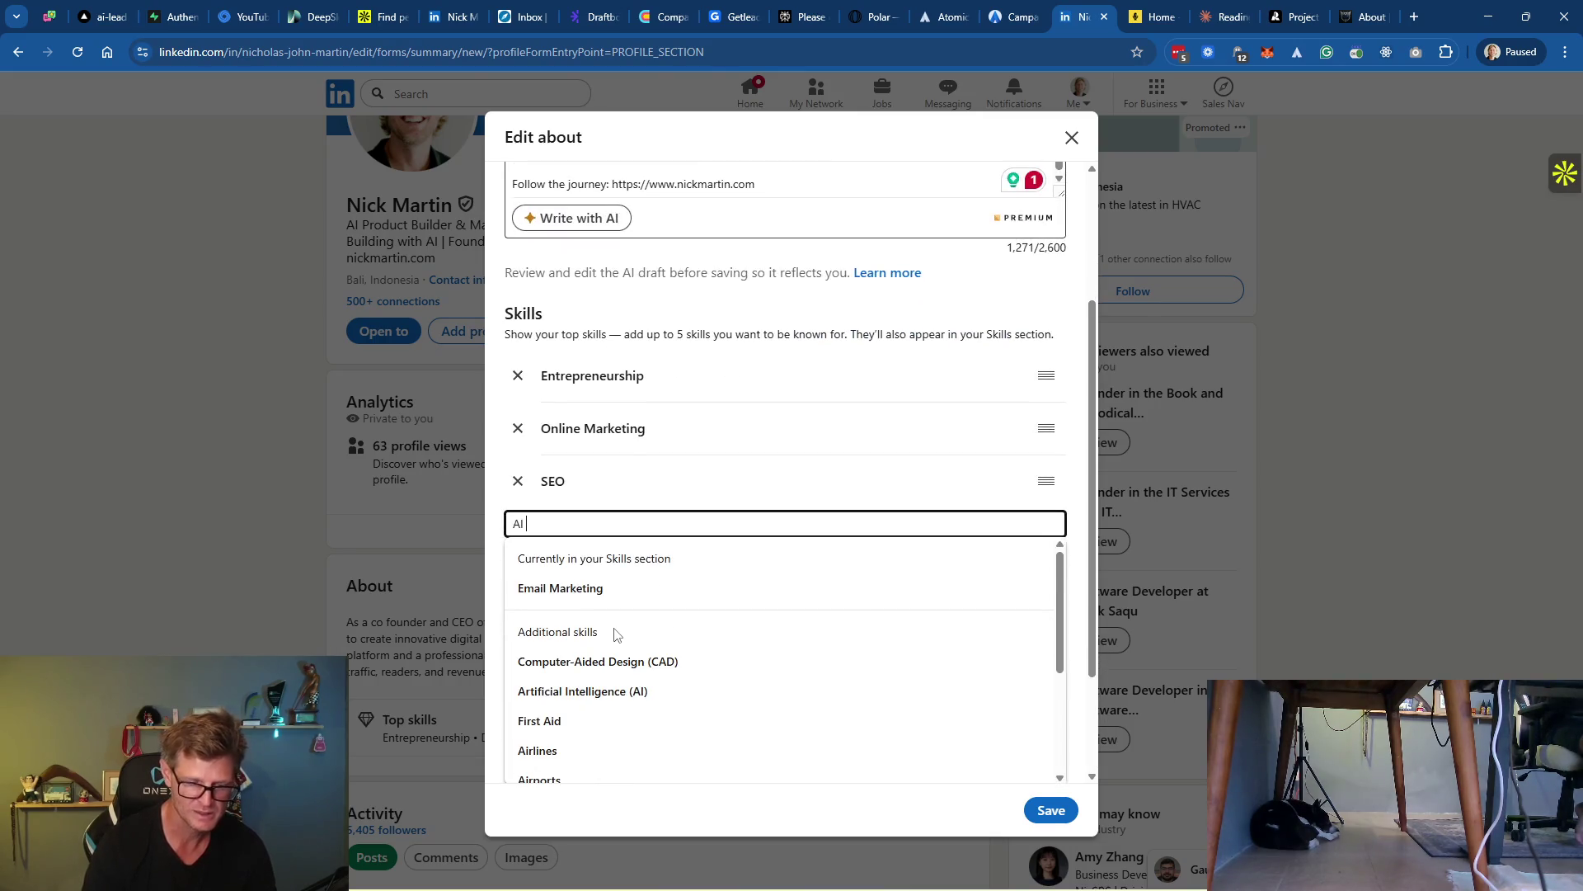
type("Cod")
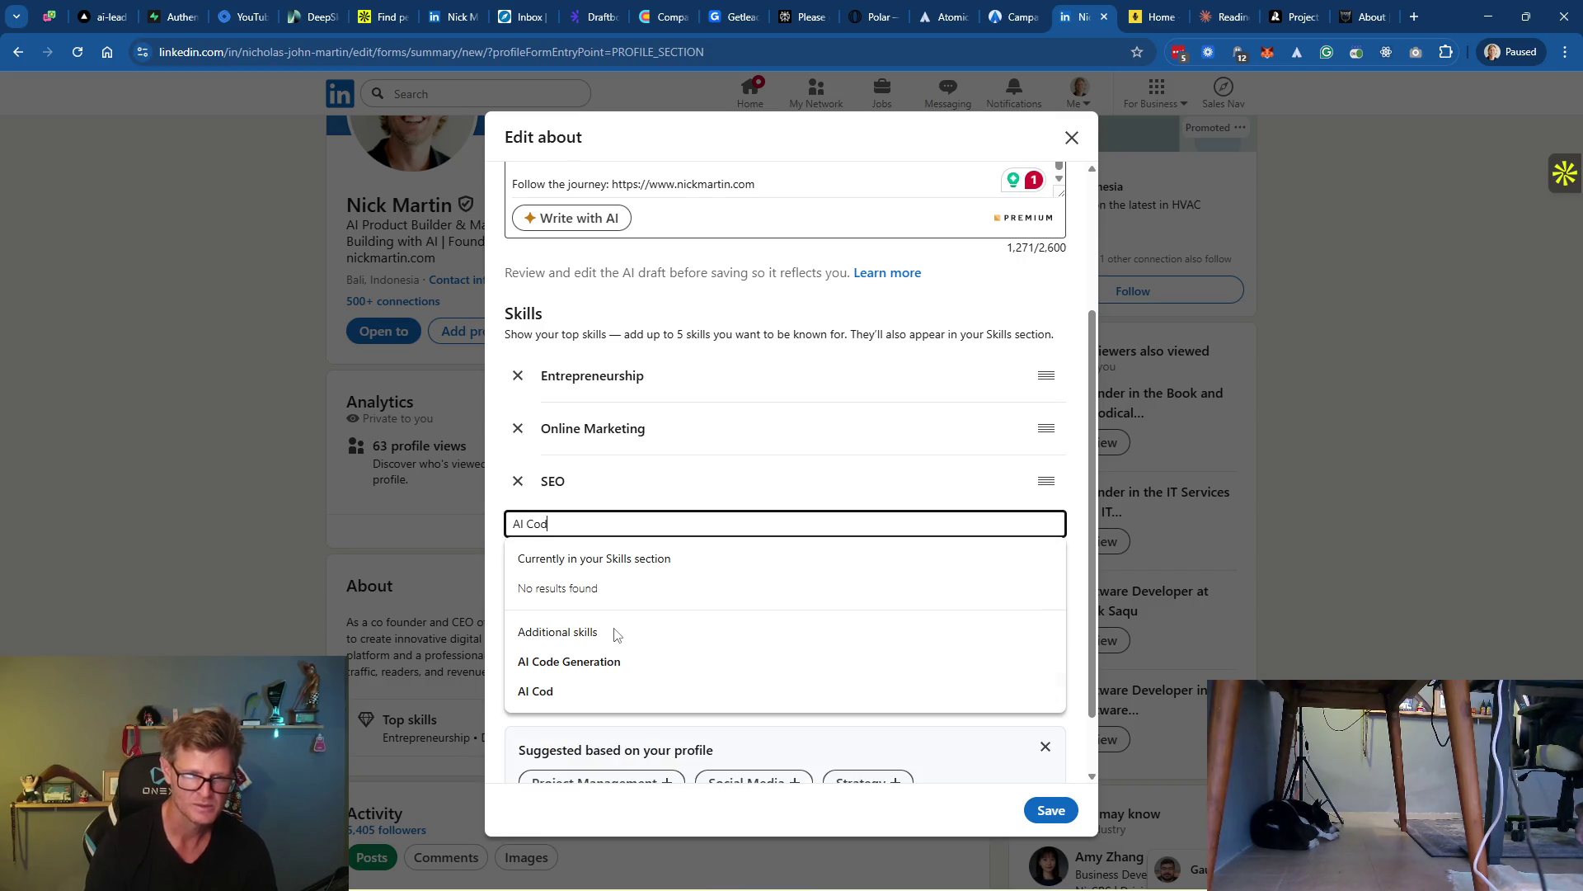
left_click(600, 663)
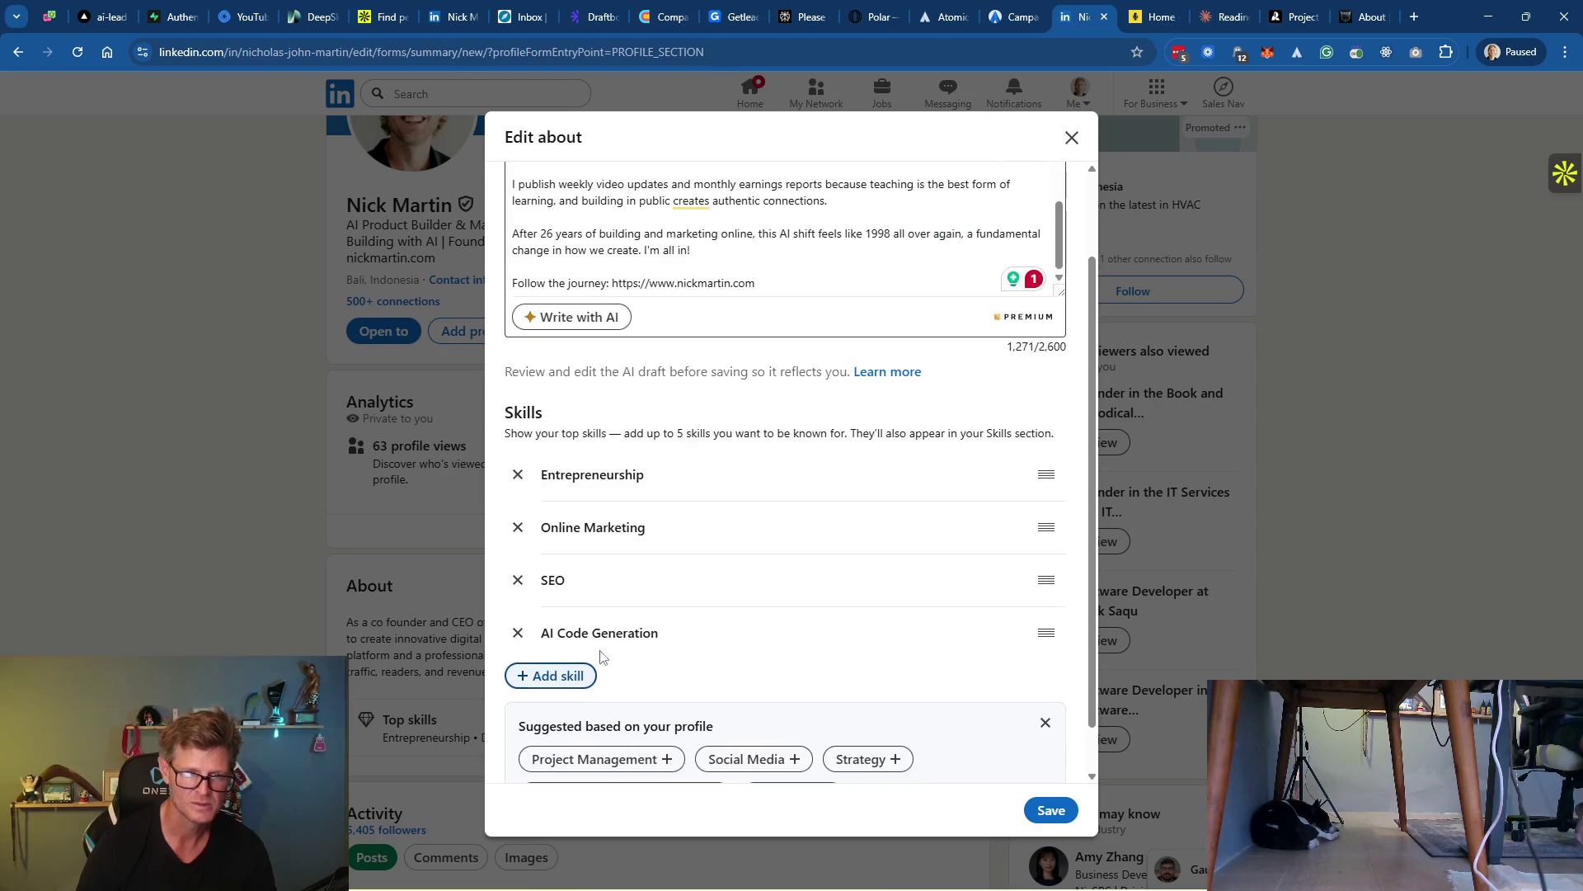
left_click_drag(1047, 640, 1036, 530)
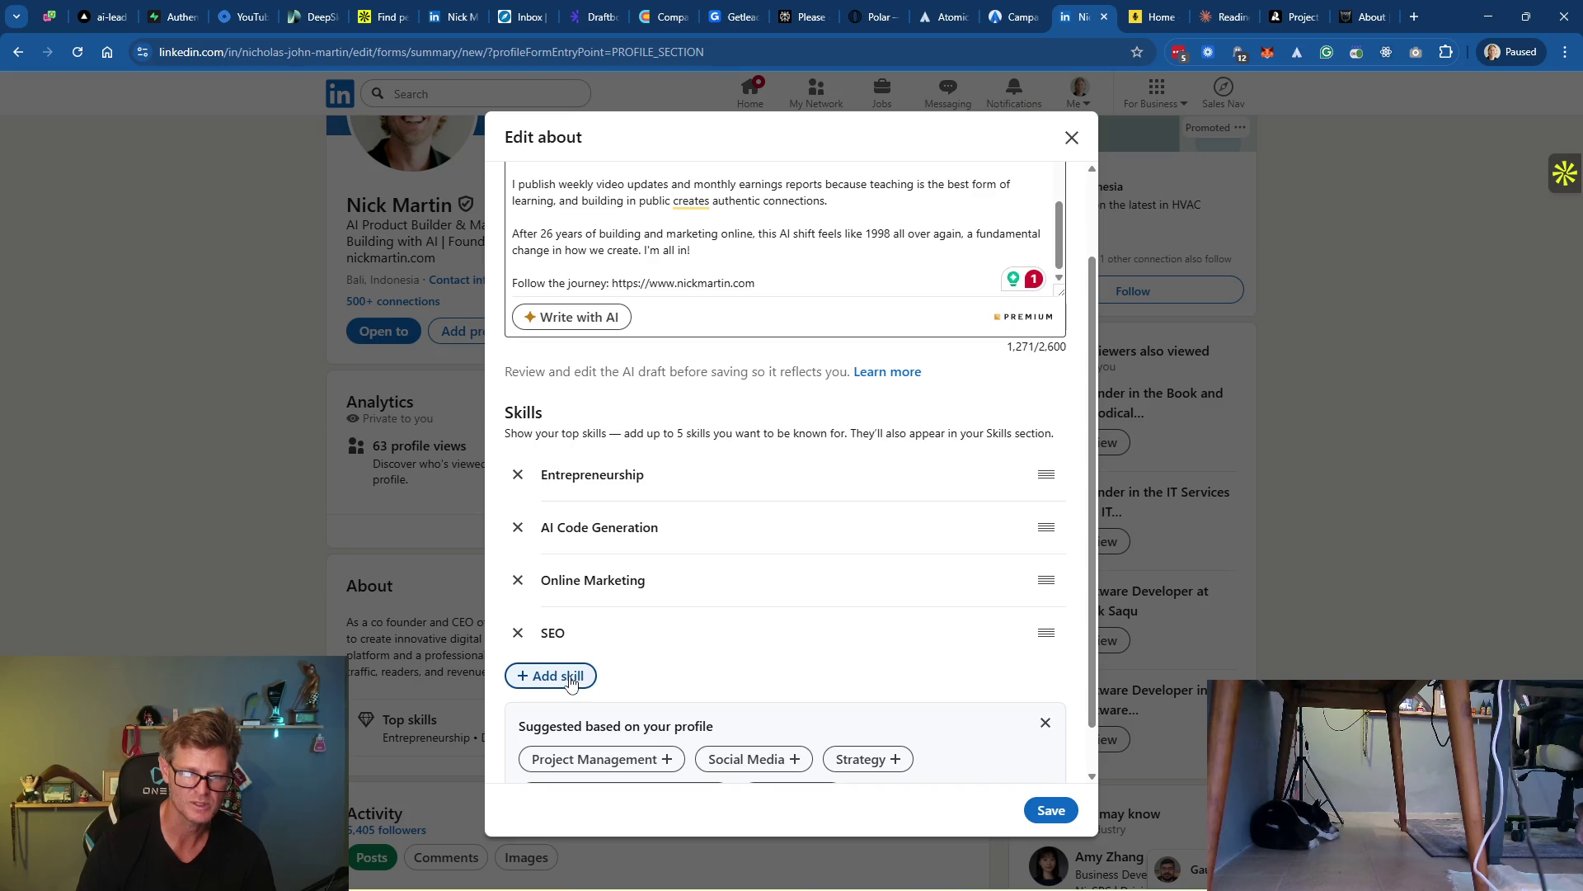
Add Artificial Intelligence (AI) as a skill, move it to third, then remove it again
scroll(718, 648, "down", 1)
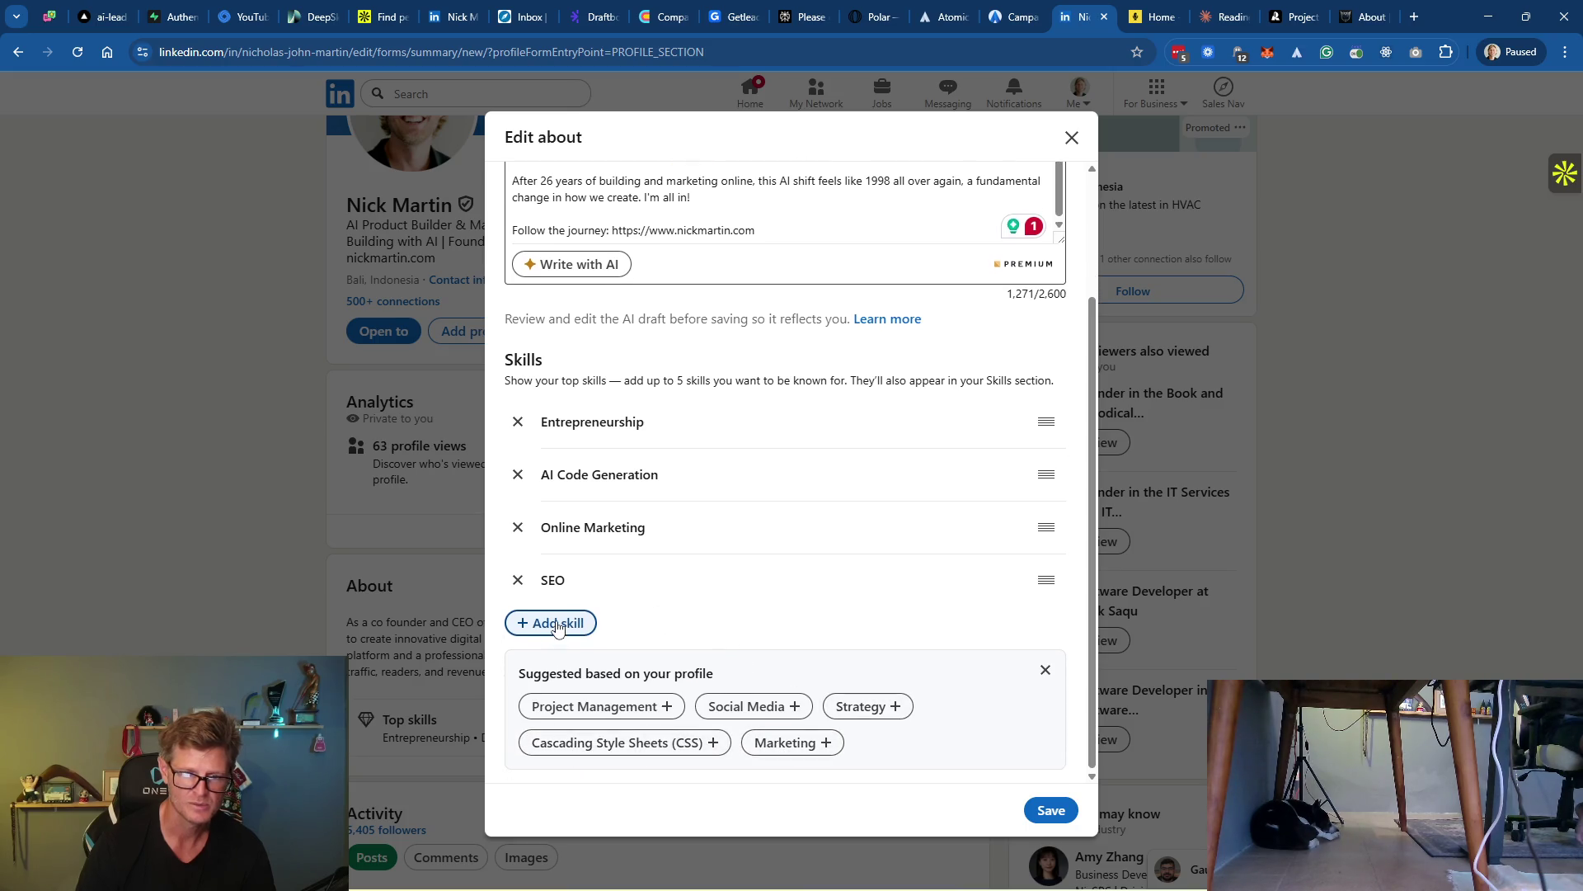
left_click(584, 622)
type("AI")
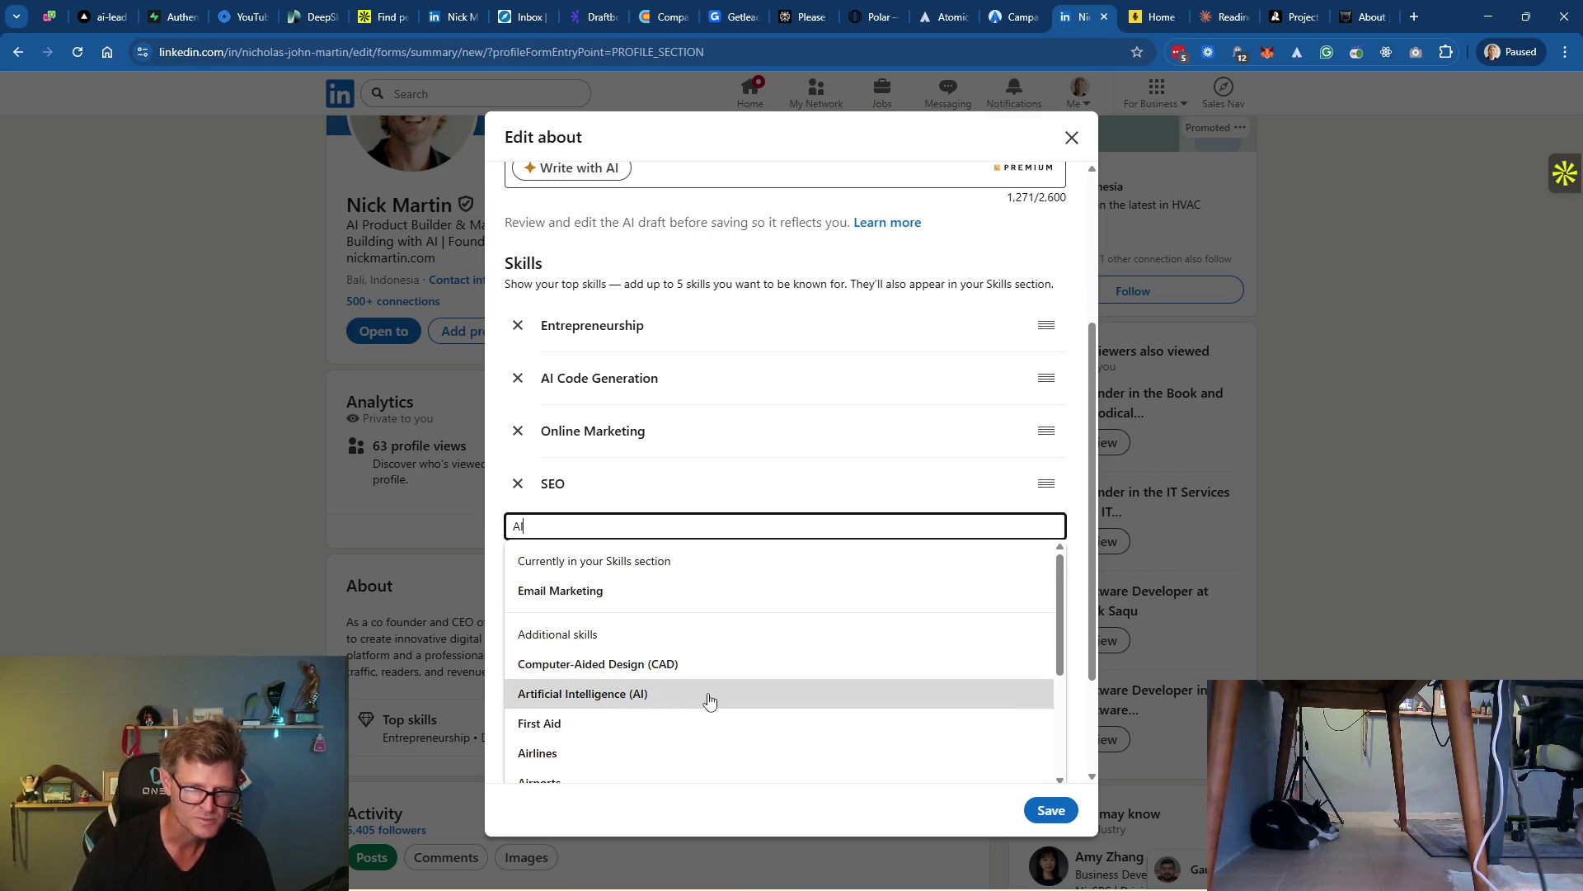
scroll(709, 699, "down", 3)
scroll(713, 699, "down", 2)
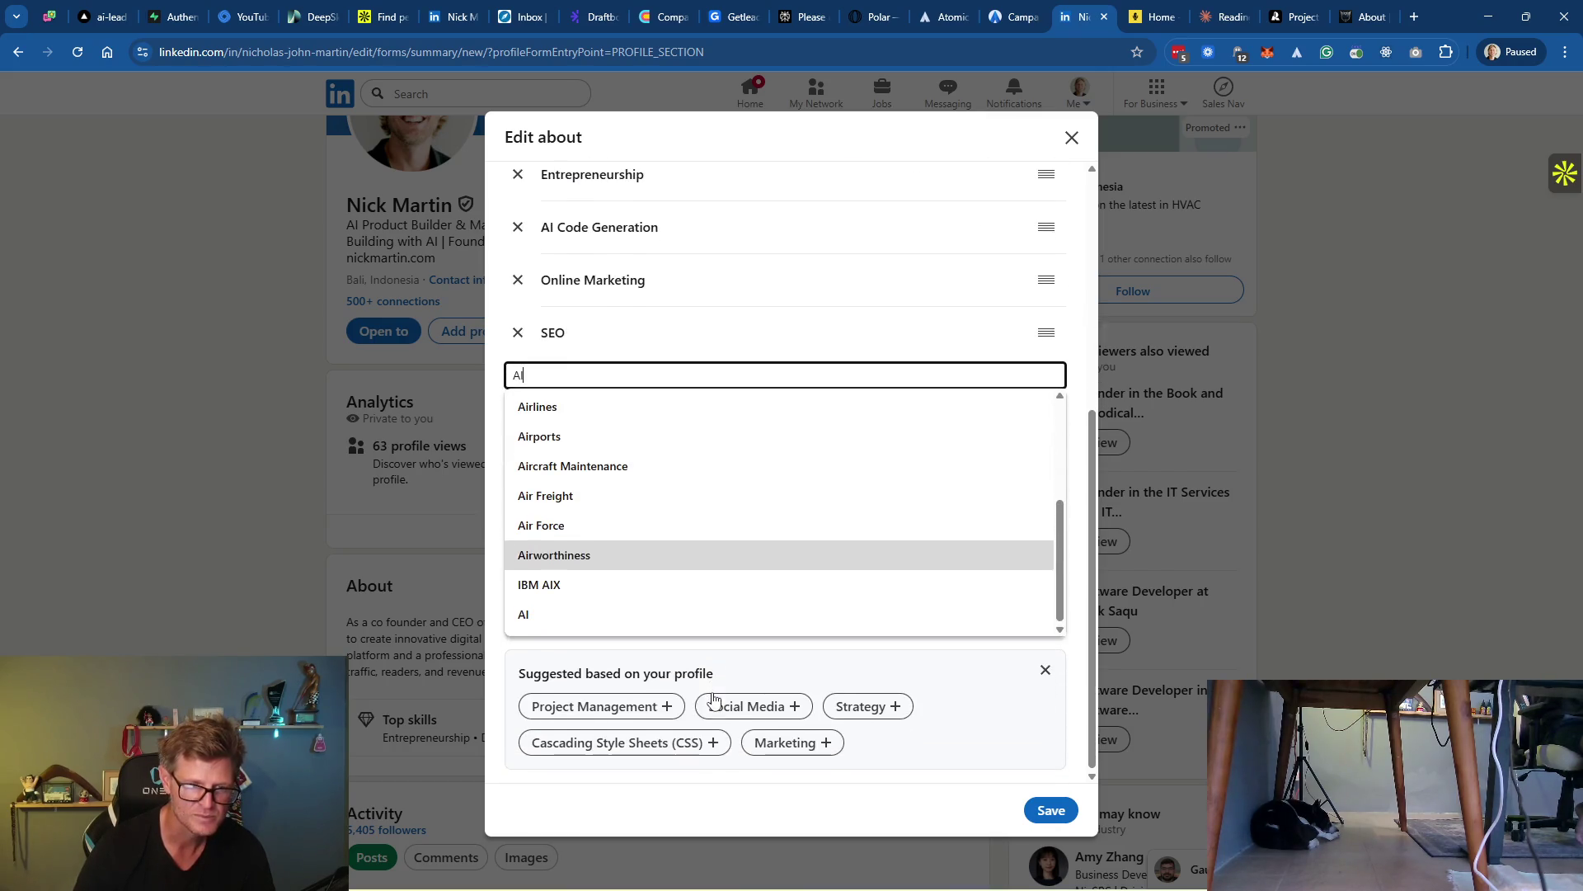
scroll(651, 602, "up", 3)
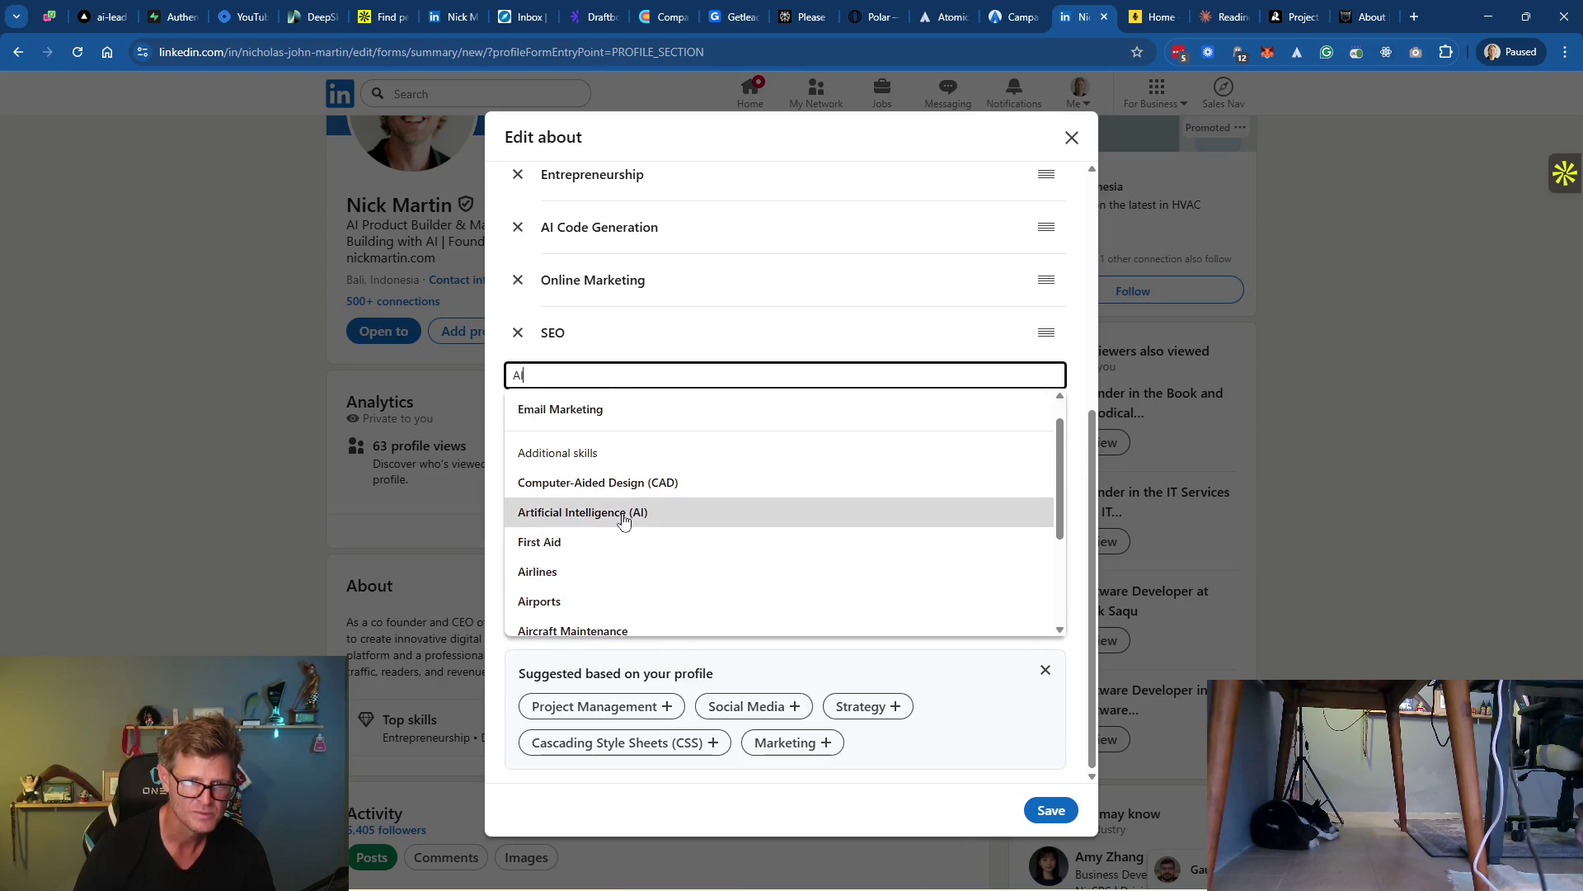
left_click(622, 513)
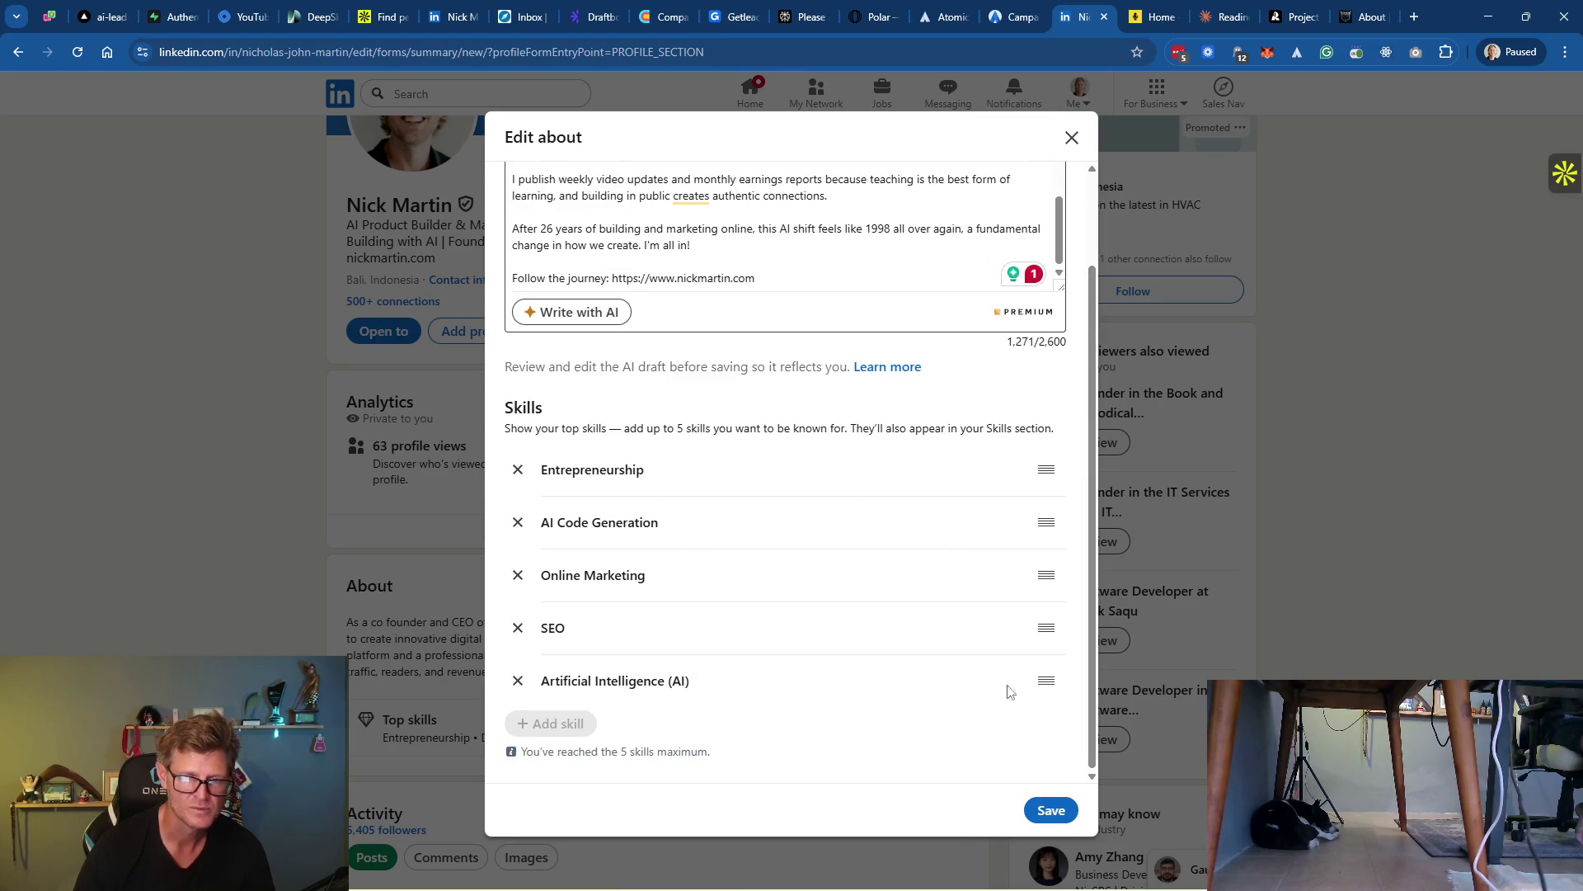
left_click_drag(1045, 683, 1044, 575)
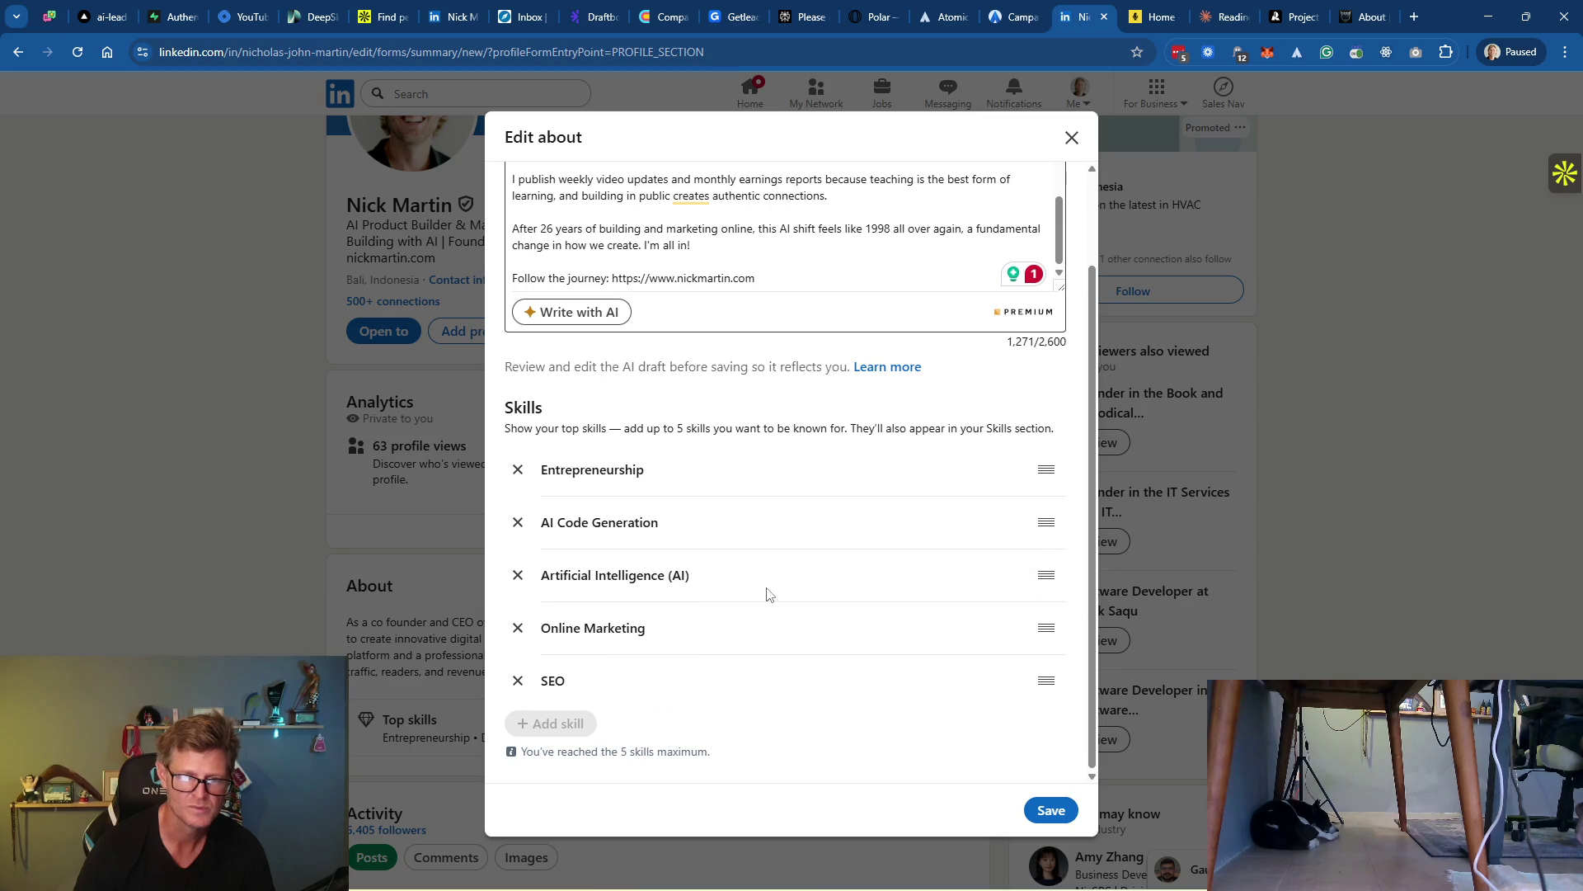
left_click(519, 575)
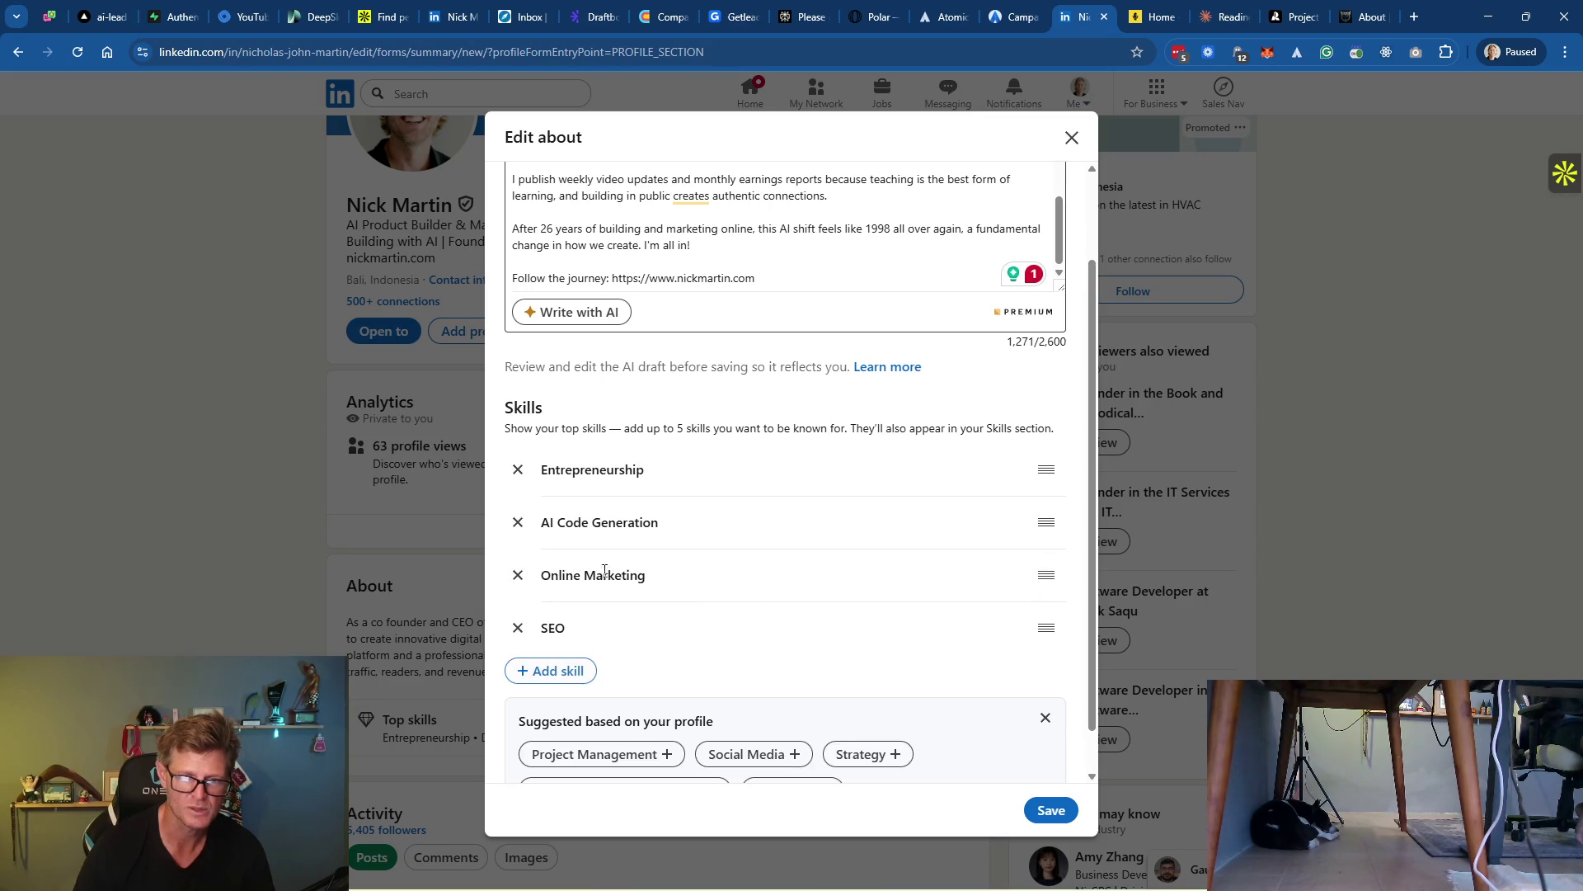
Add Claude Code as a skill and move it up to third place
left_click(594, 672)
type("Claude COde")
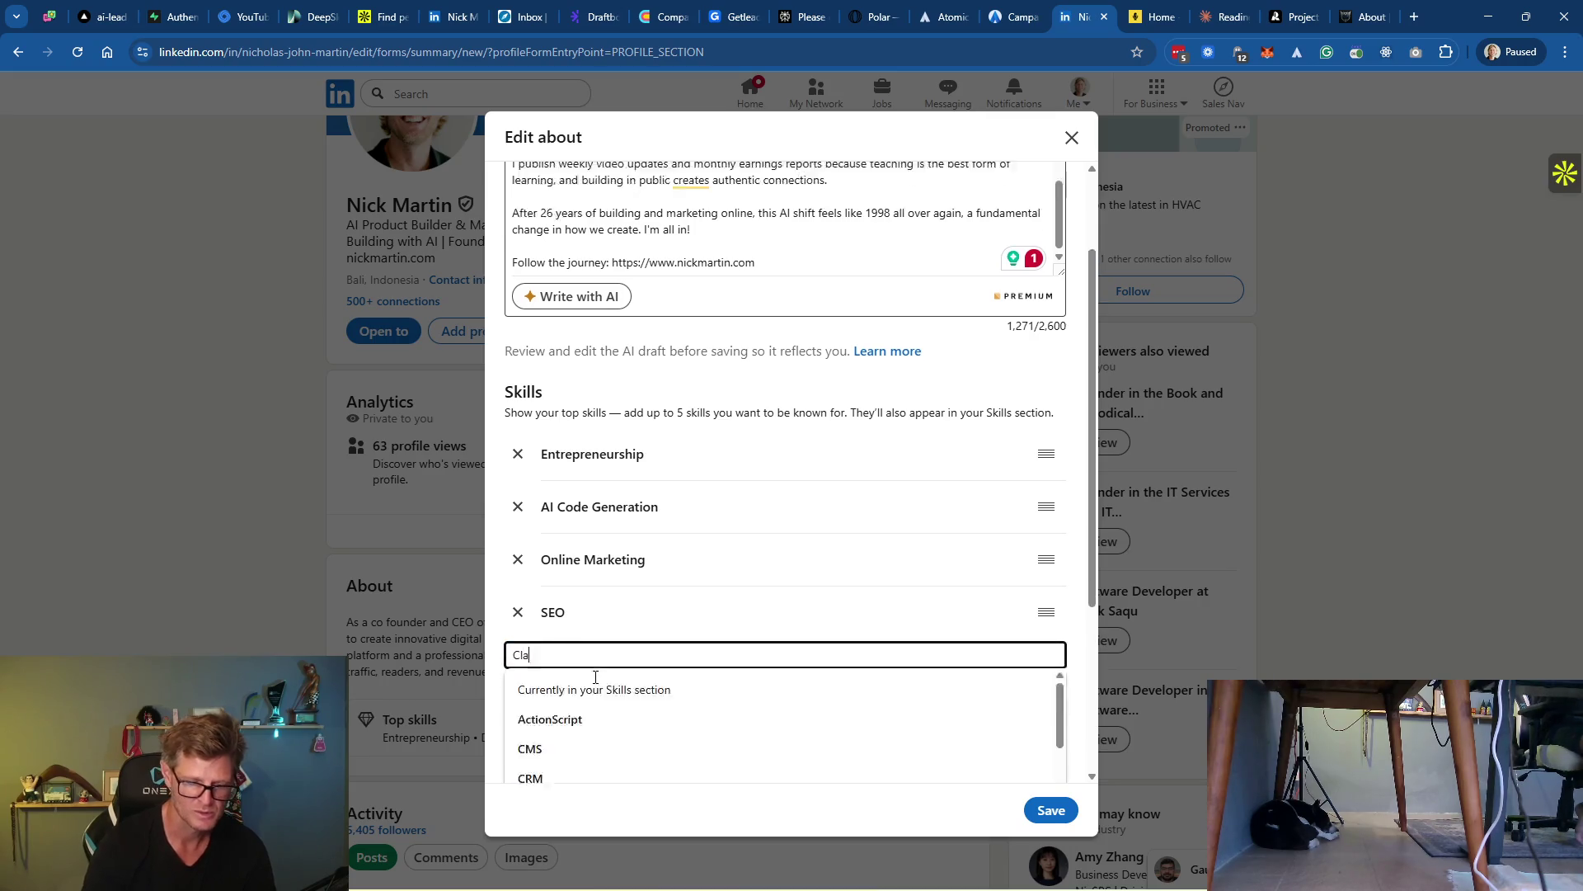
key("BackSpace")
key("BackSpace")
key("BackSpace")
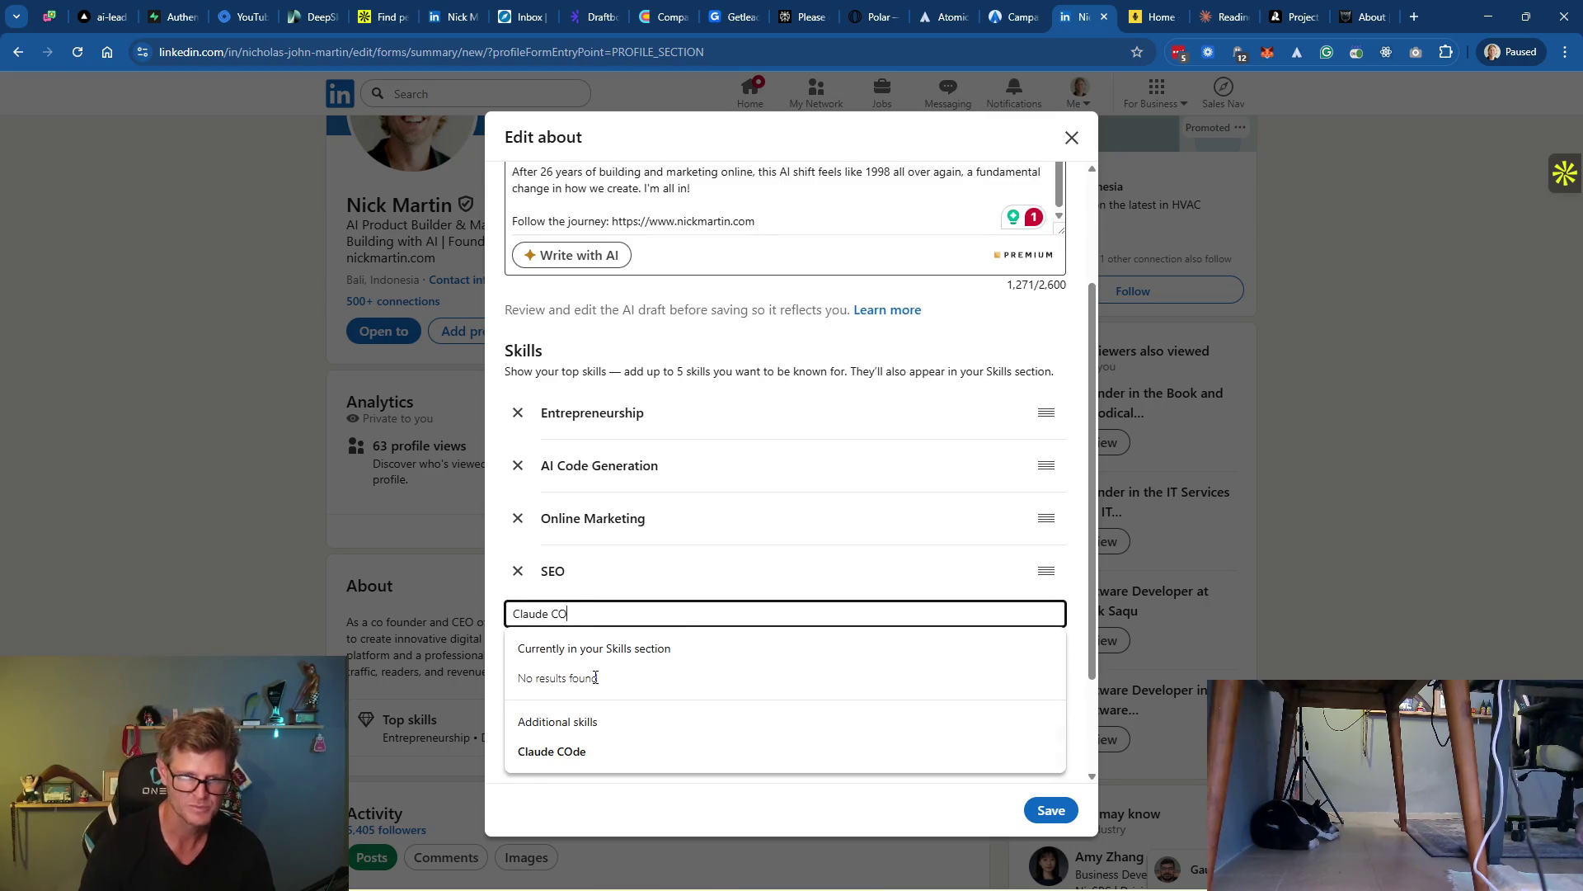
type("ode")
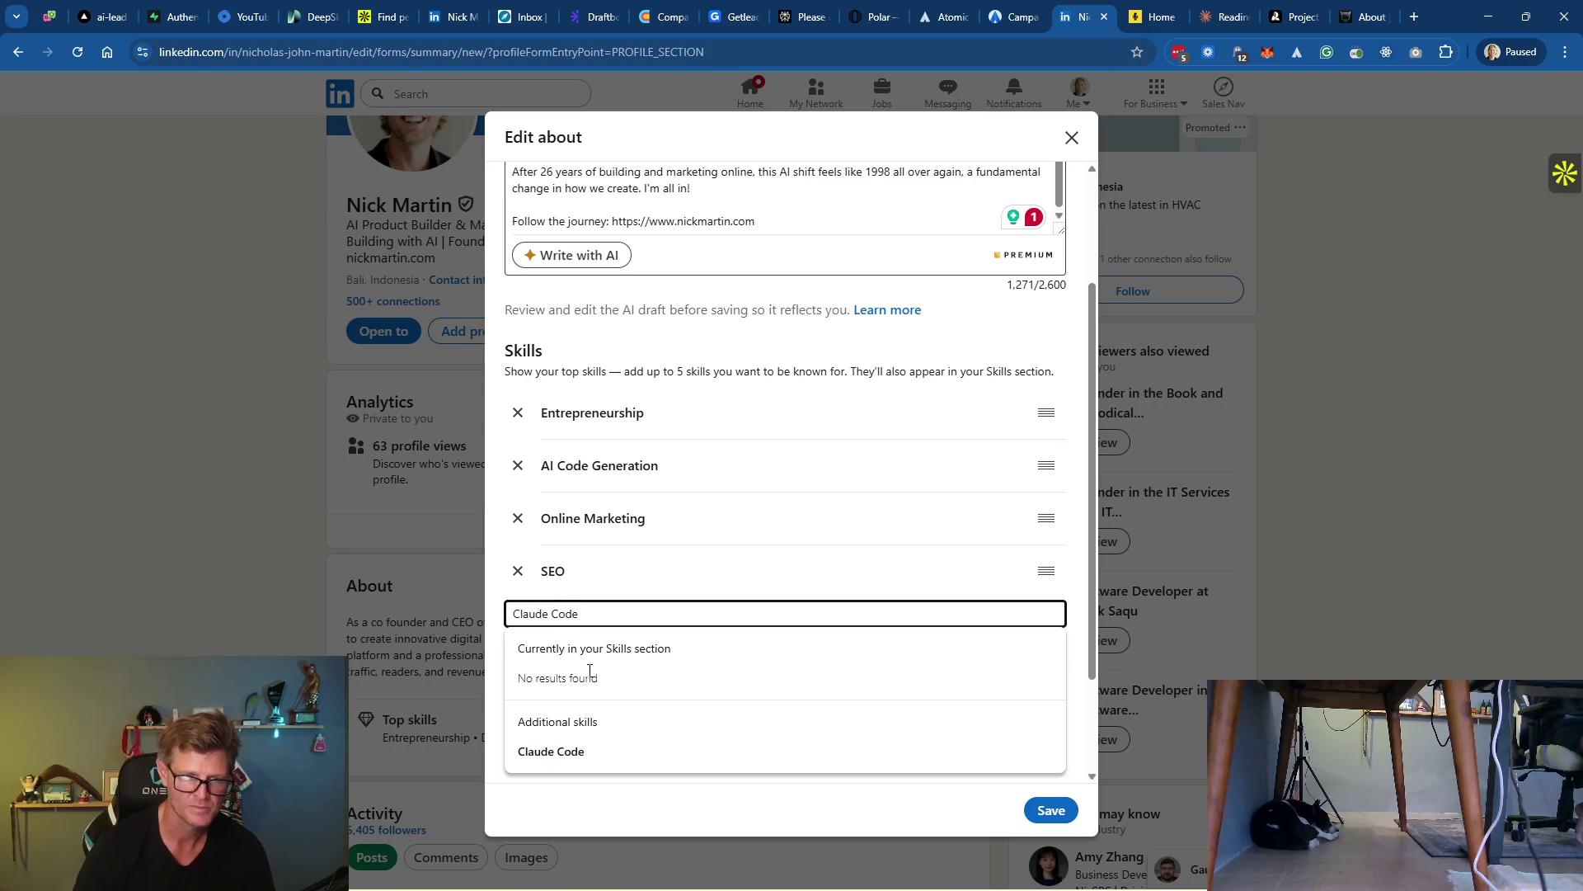
left_click(589, 754)
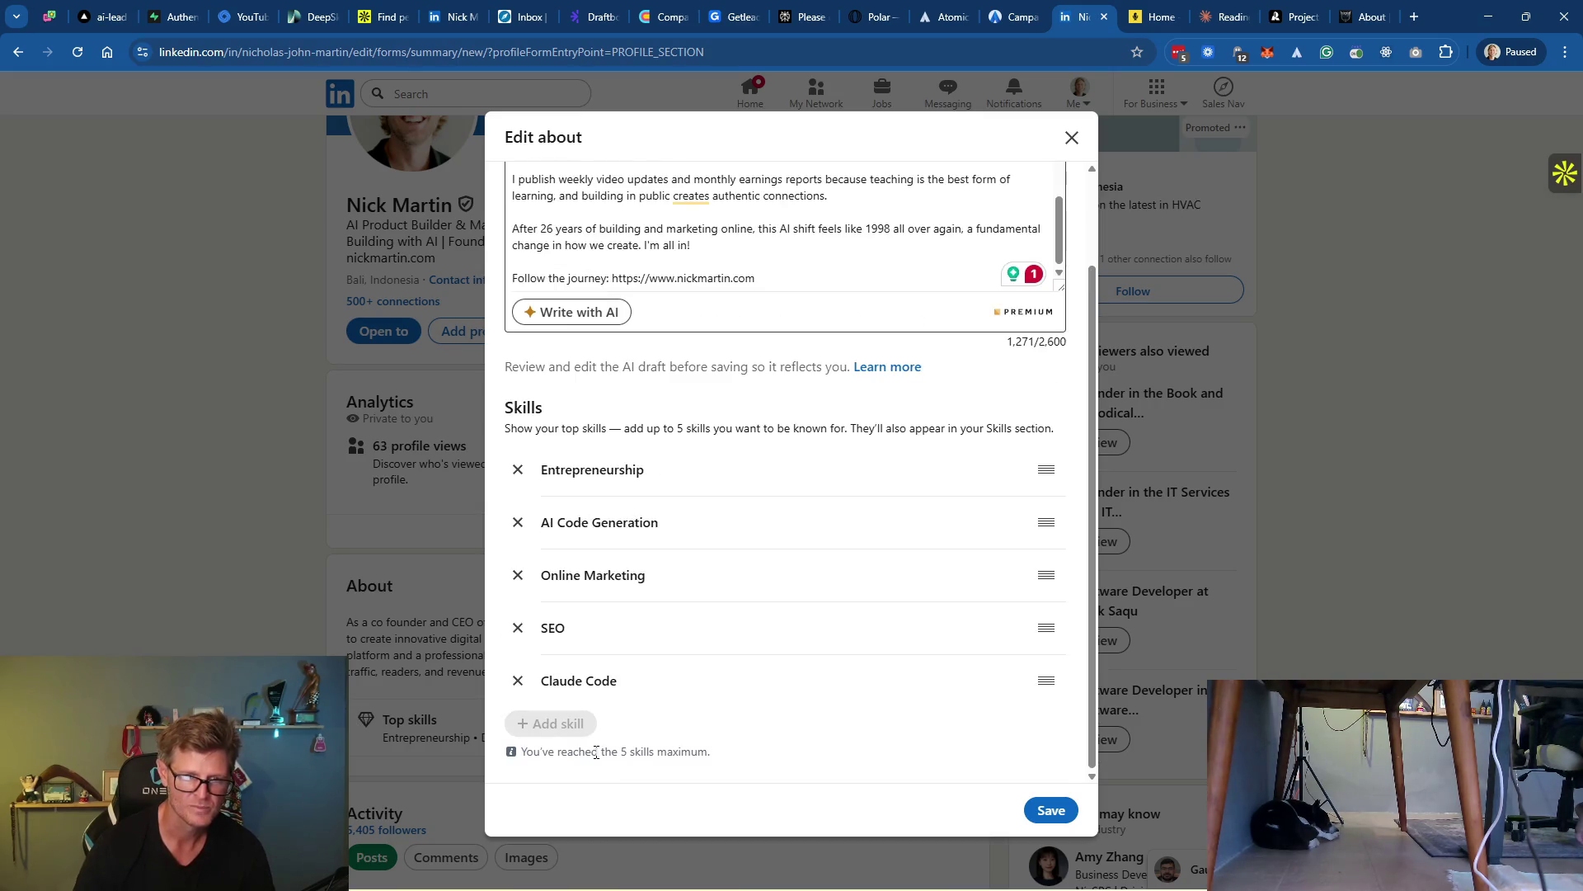
mouse_move(1044, 684)
left_mouse_down()
mouse_move(1044, 516)
mouse_move(1059, 589)
left_mouse_up()
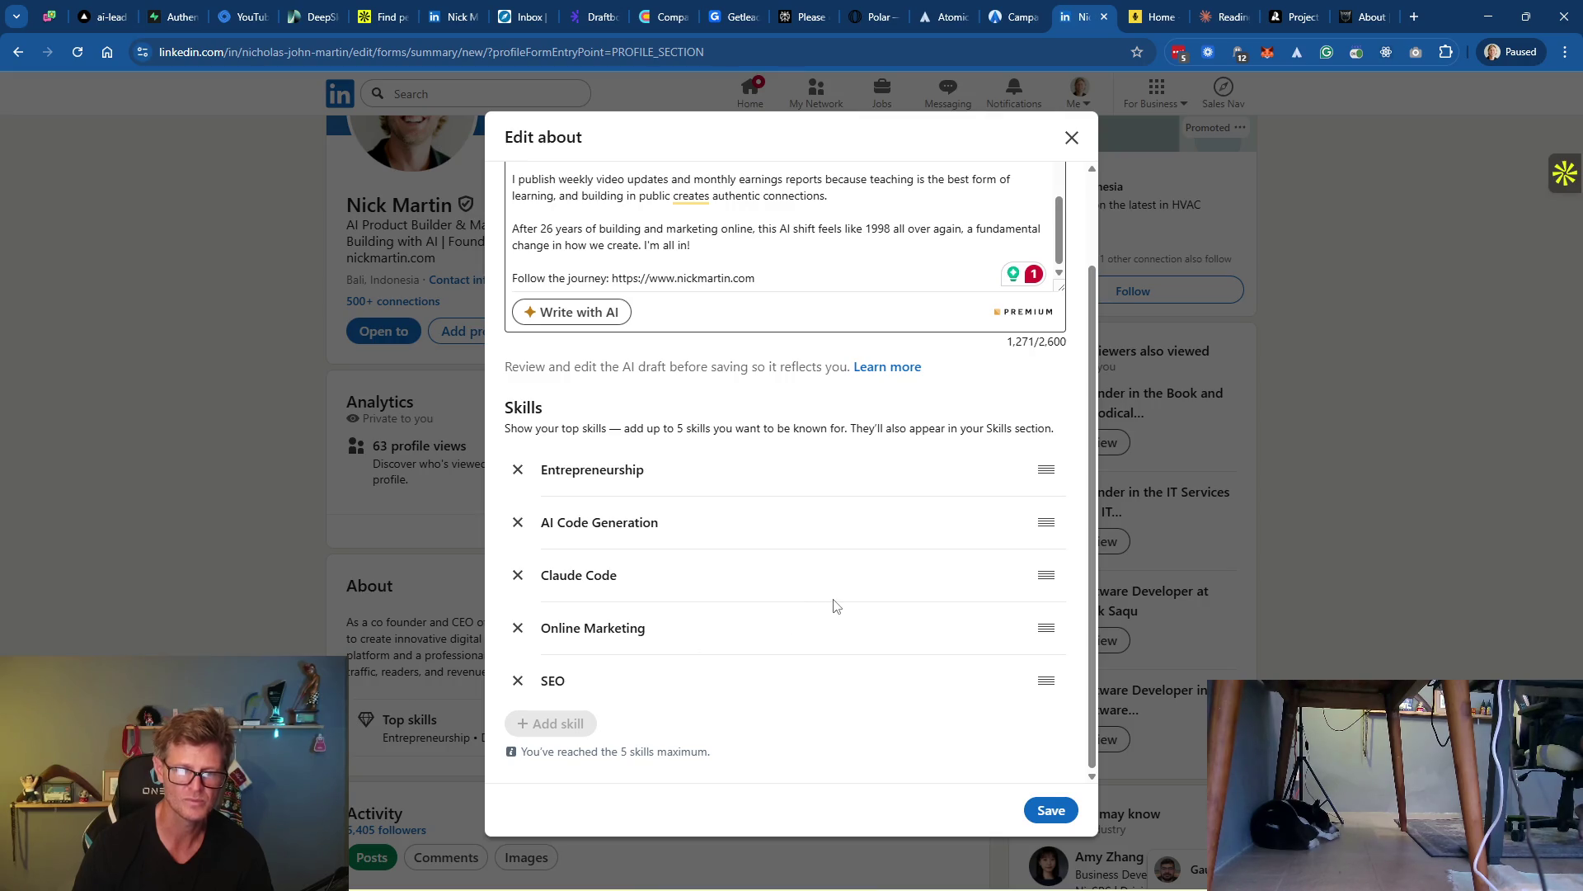
Replace SEO with Prompt Engineering as the fifth skill and save the About section
left_click(519, 683)
left_click(569, 669)
type("Prompt")
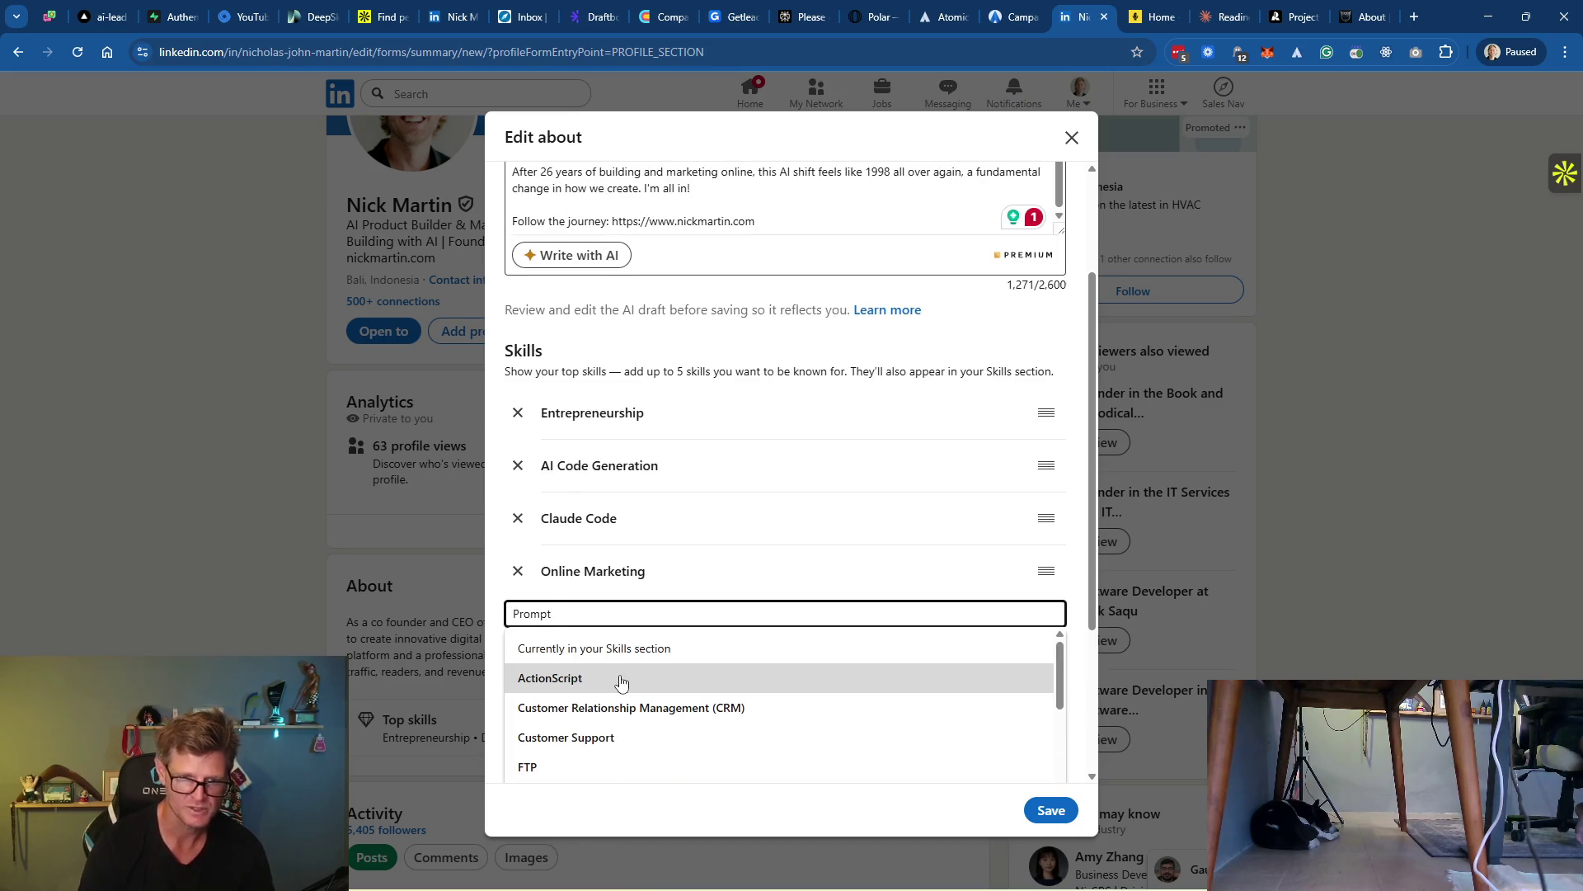
scroll(650, 714, "down", 3)
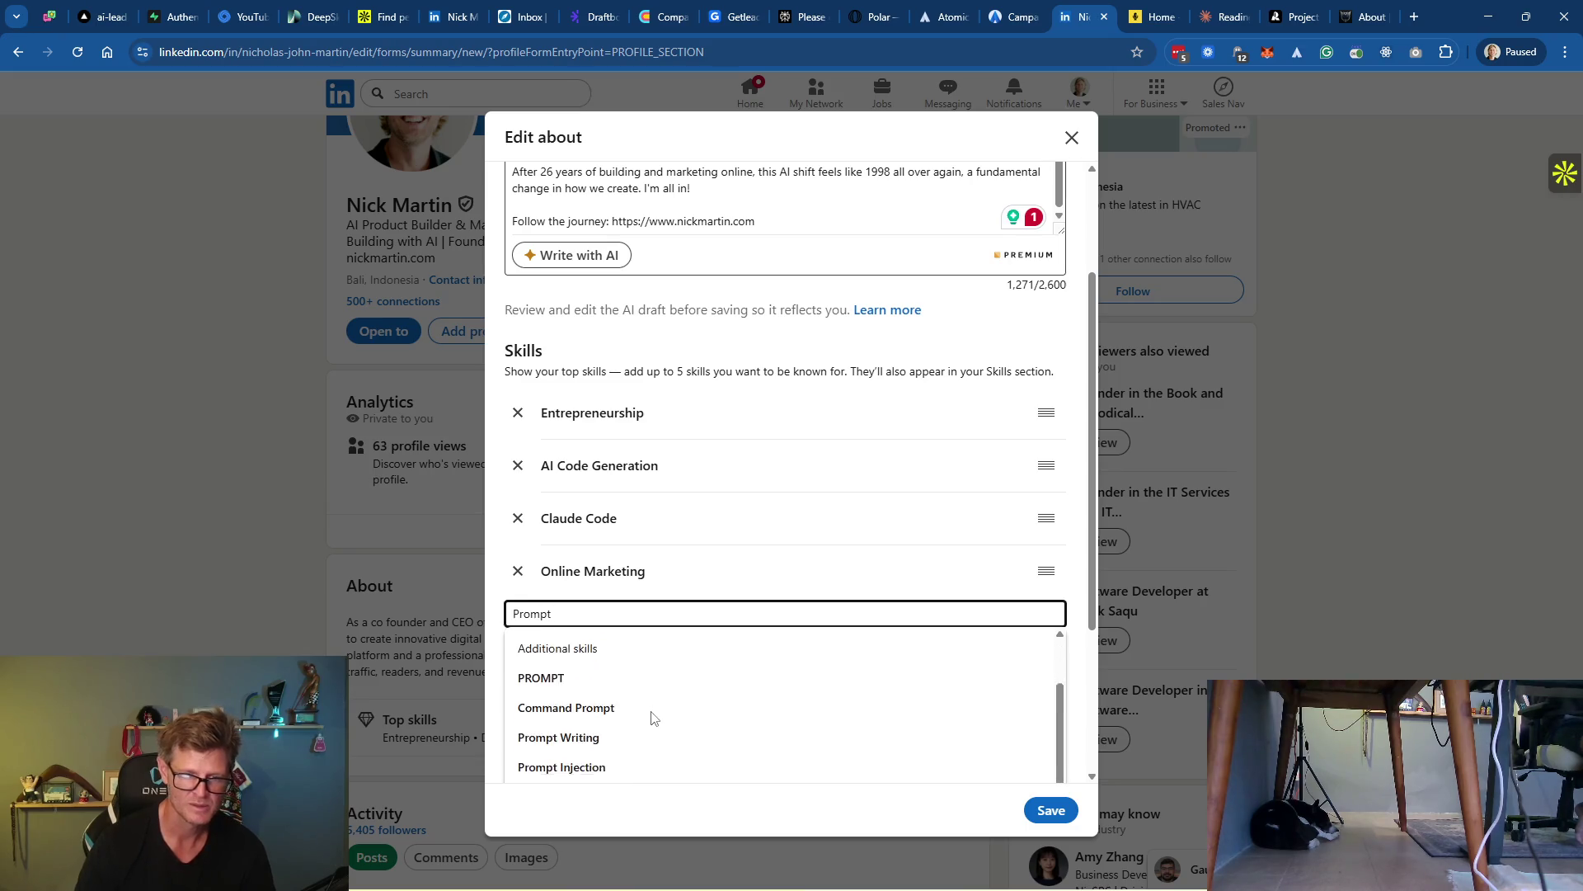
scroll(653, 717, "down", 2)
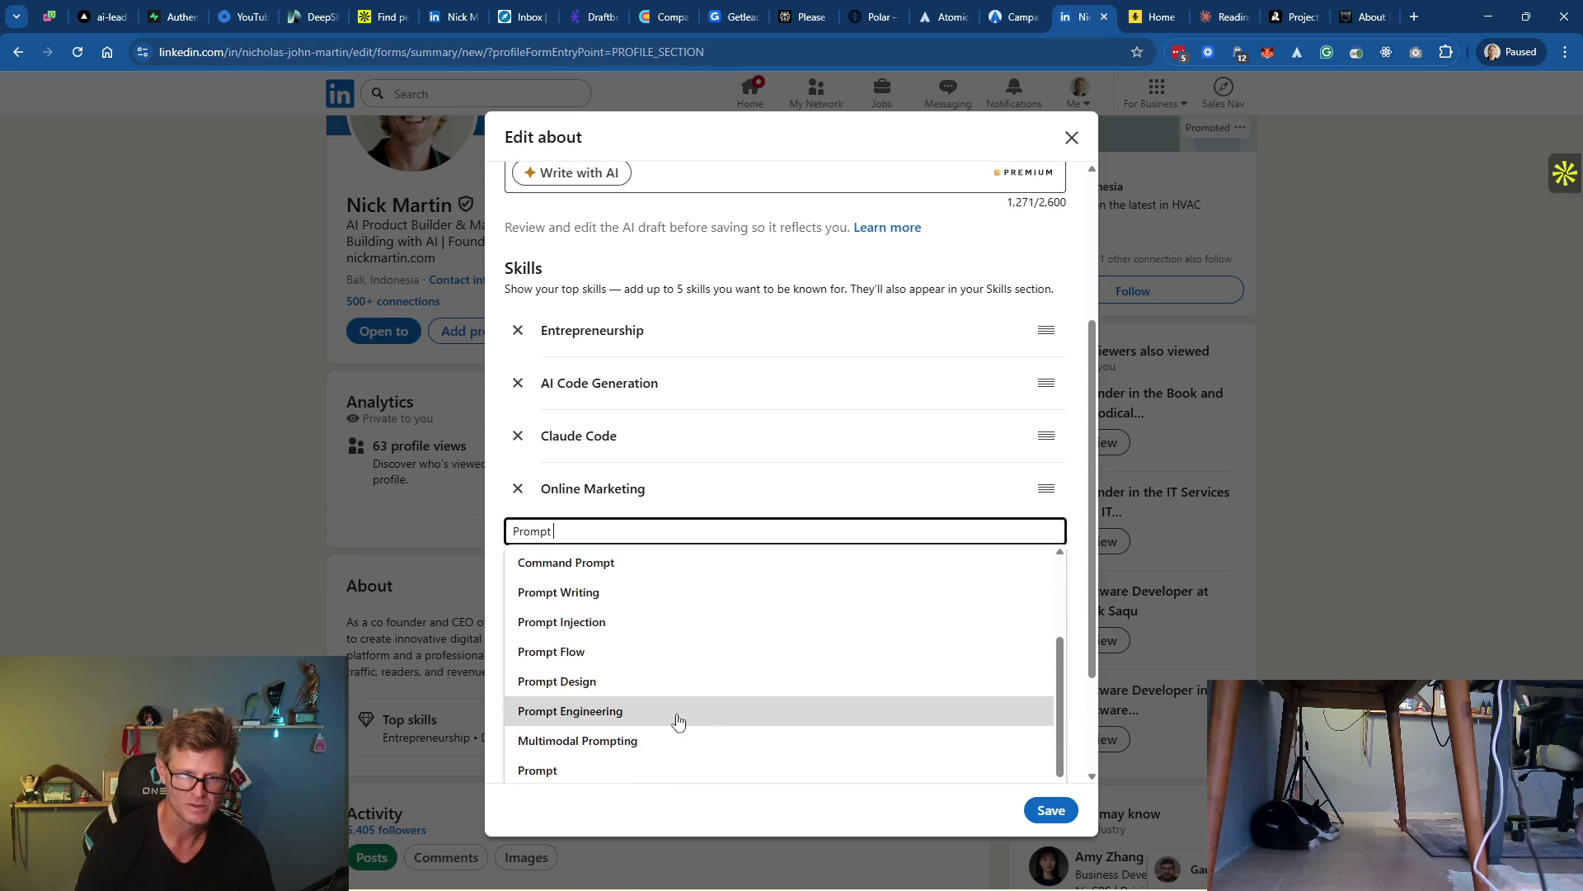
left_click(642, 720)
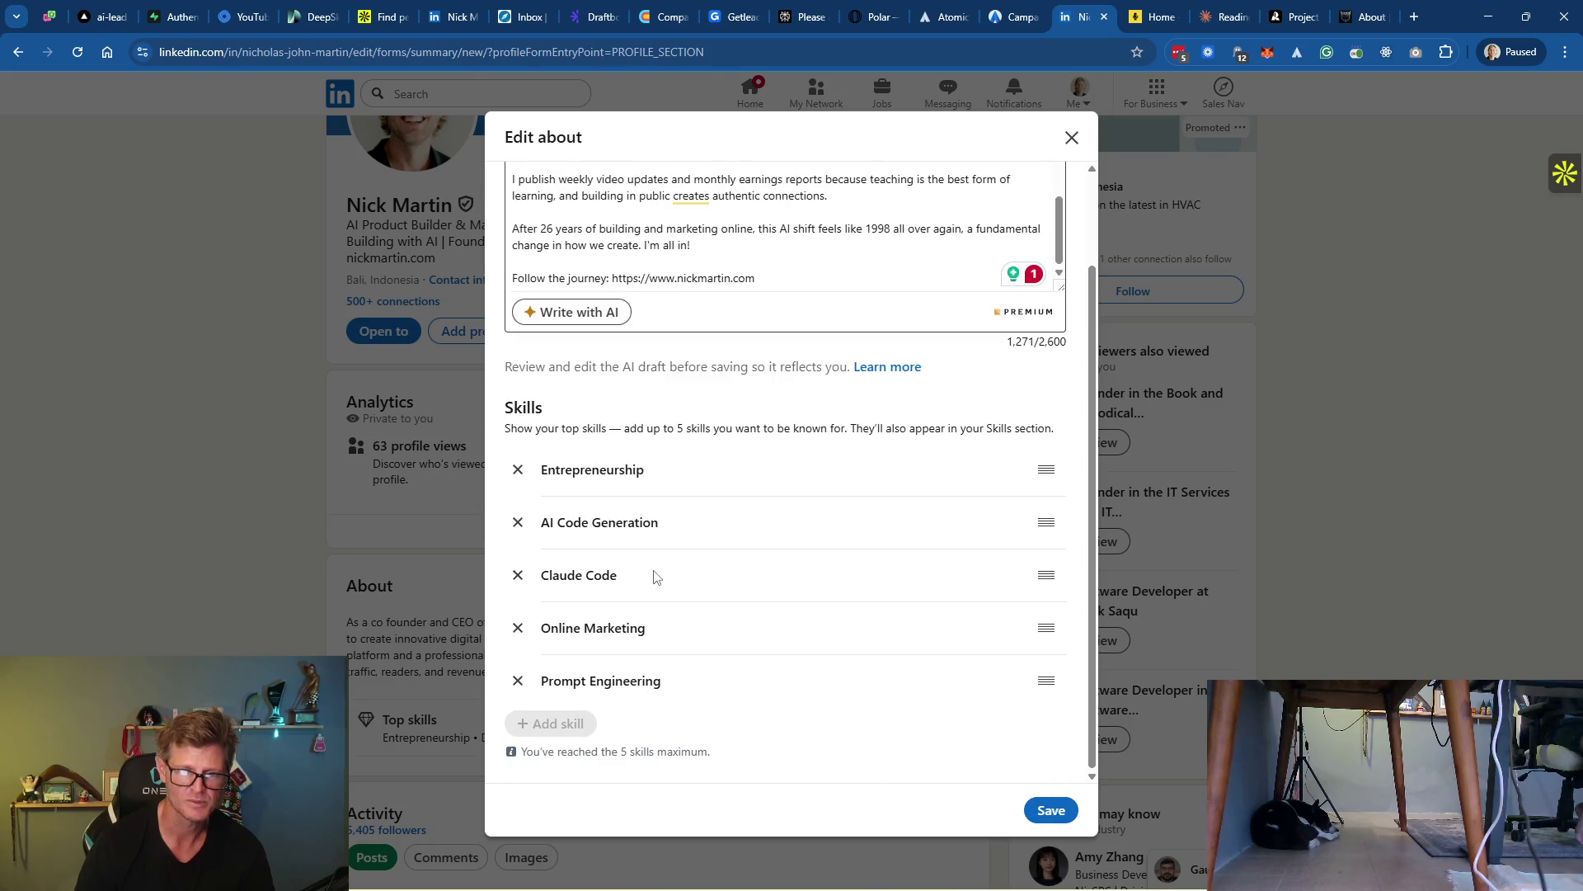
left_click(1048, 810)
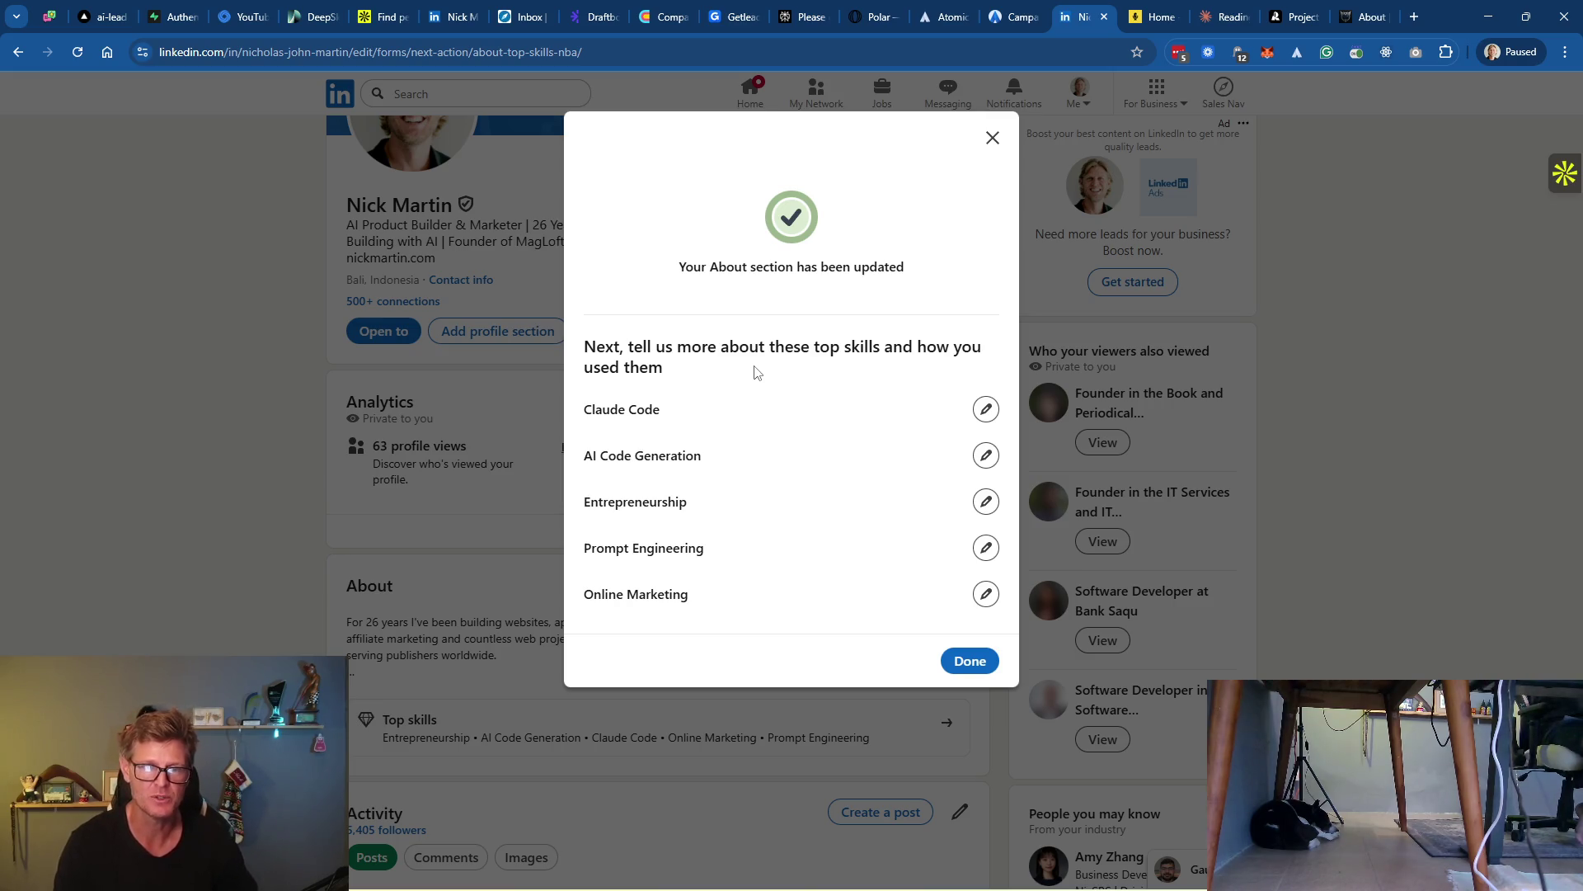
Review Claude Code's usage checkboxes without changes, then dismiss the top skills prompt
left_click(985, 409)
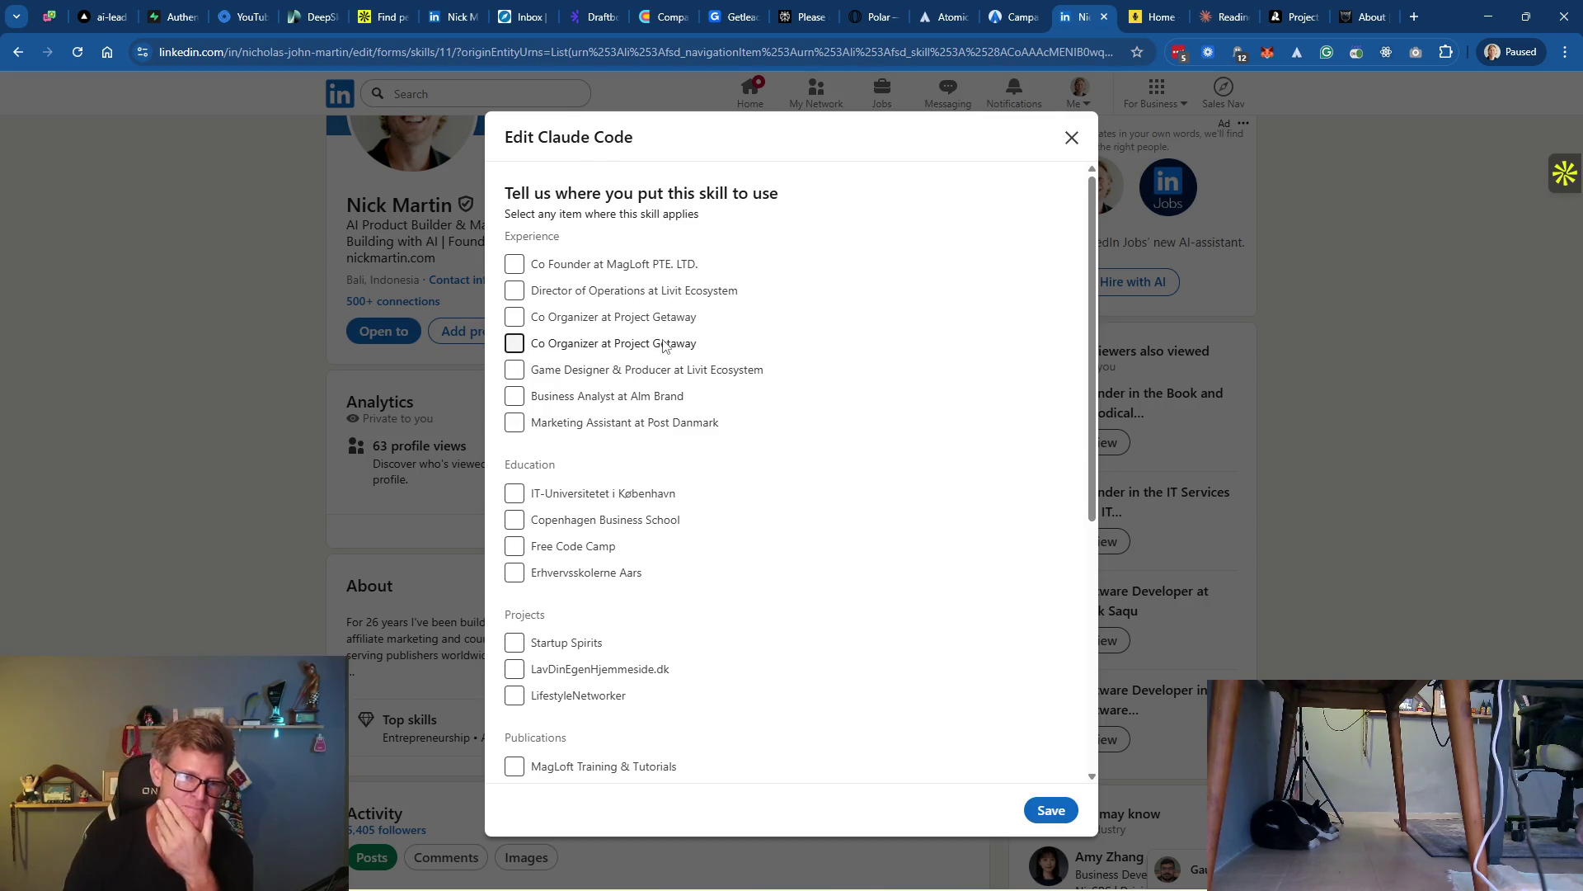
scroll(766, 606, "down", 4)
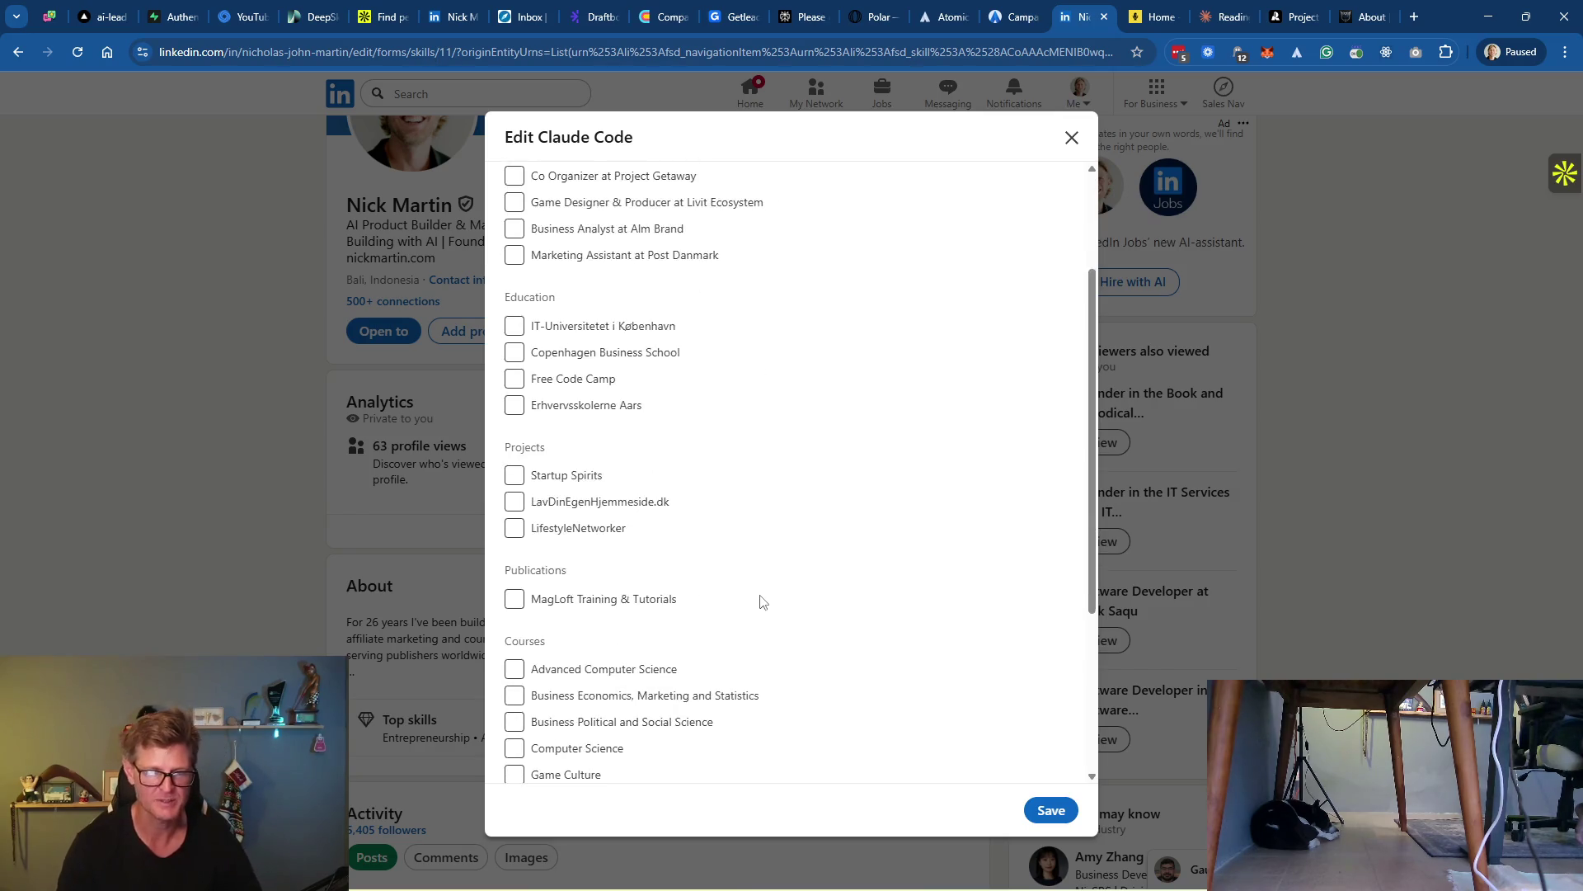
scroll(751, 468, "down", 2)
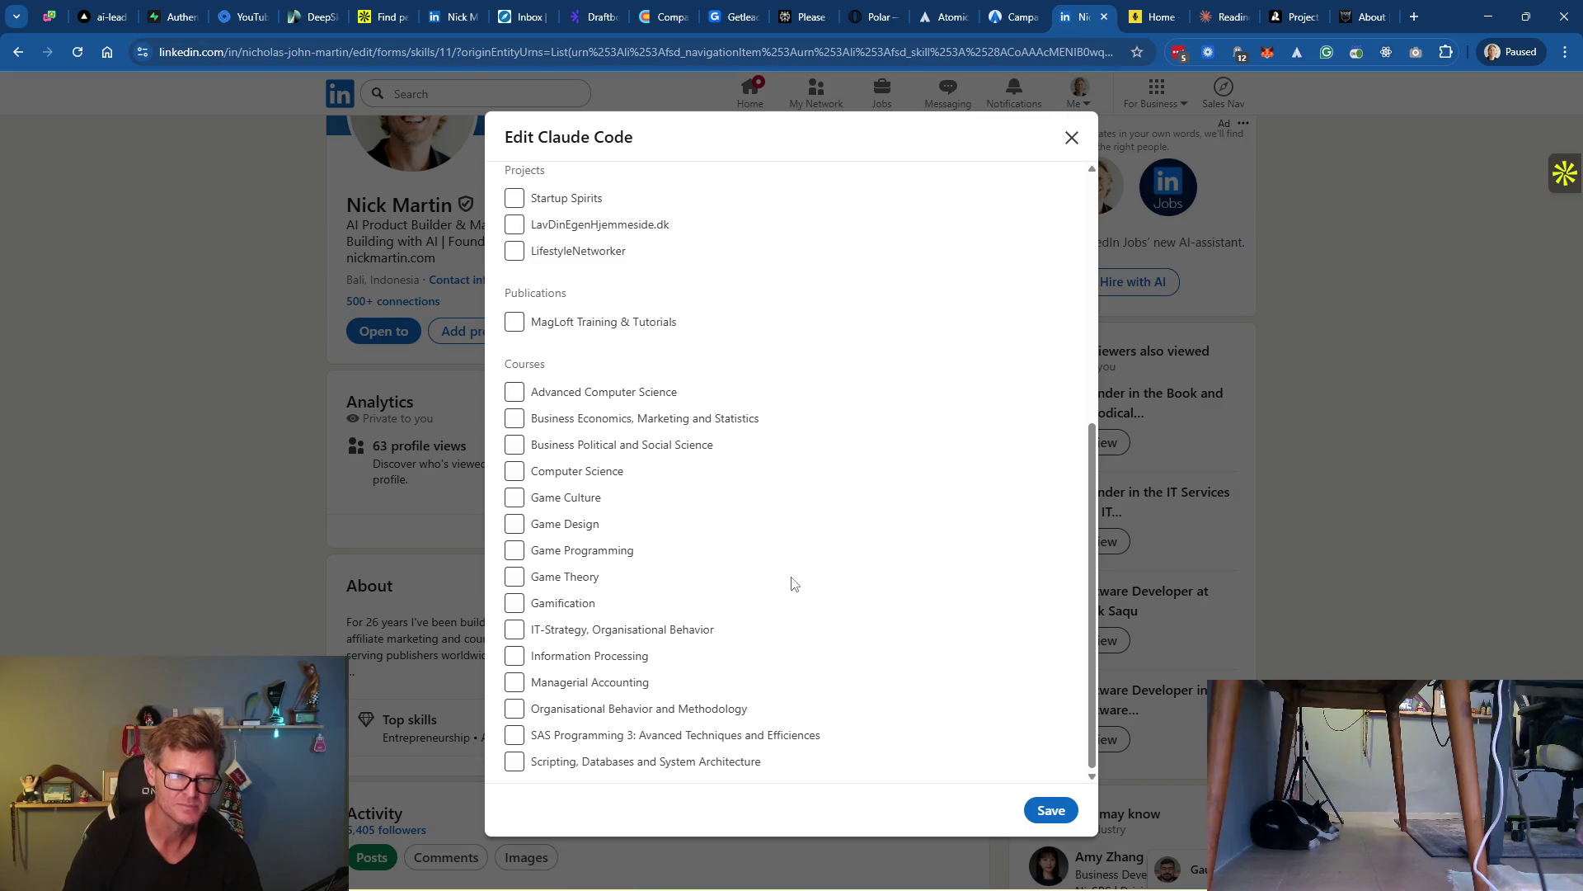
scroll(794, 583, "up", 6)
left_click(1070, 137)
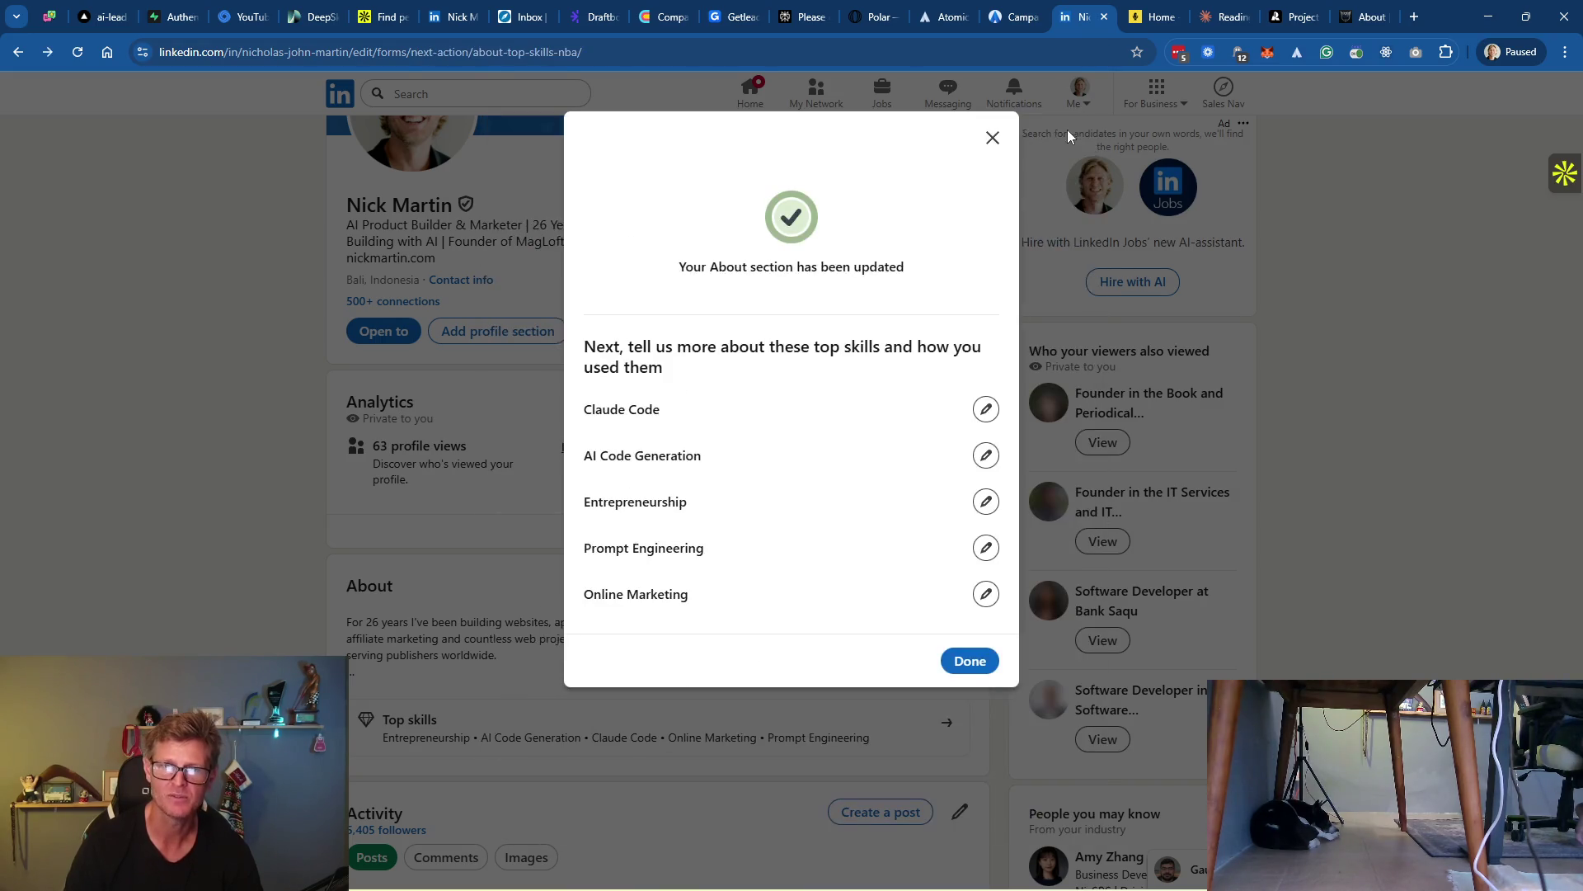
left_click(971, 662)
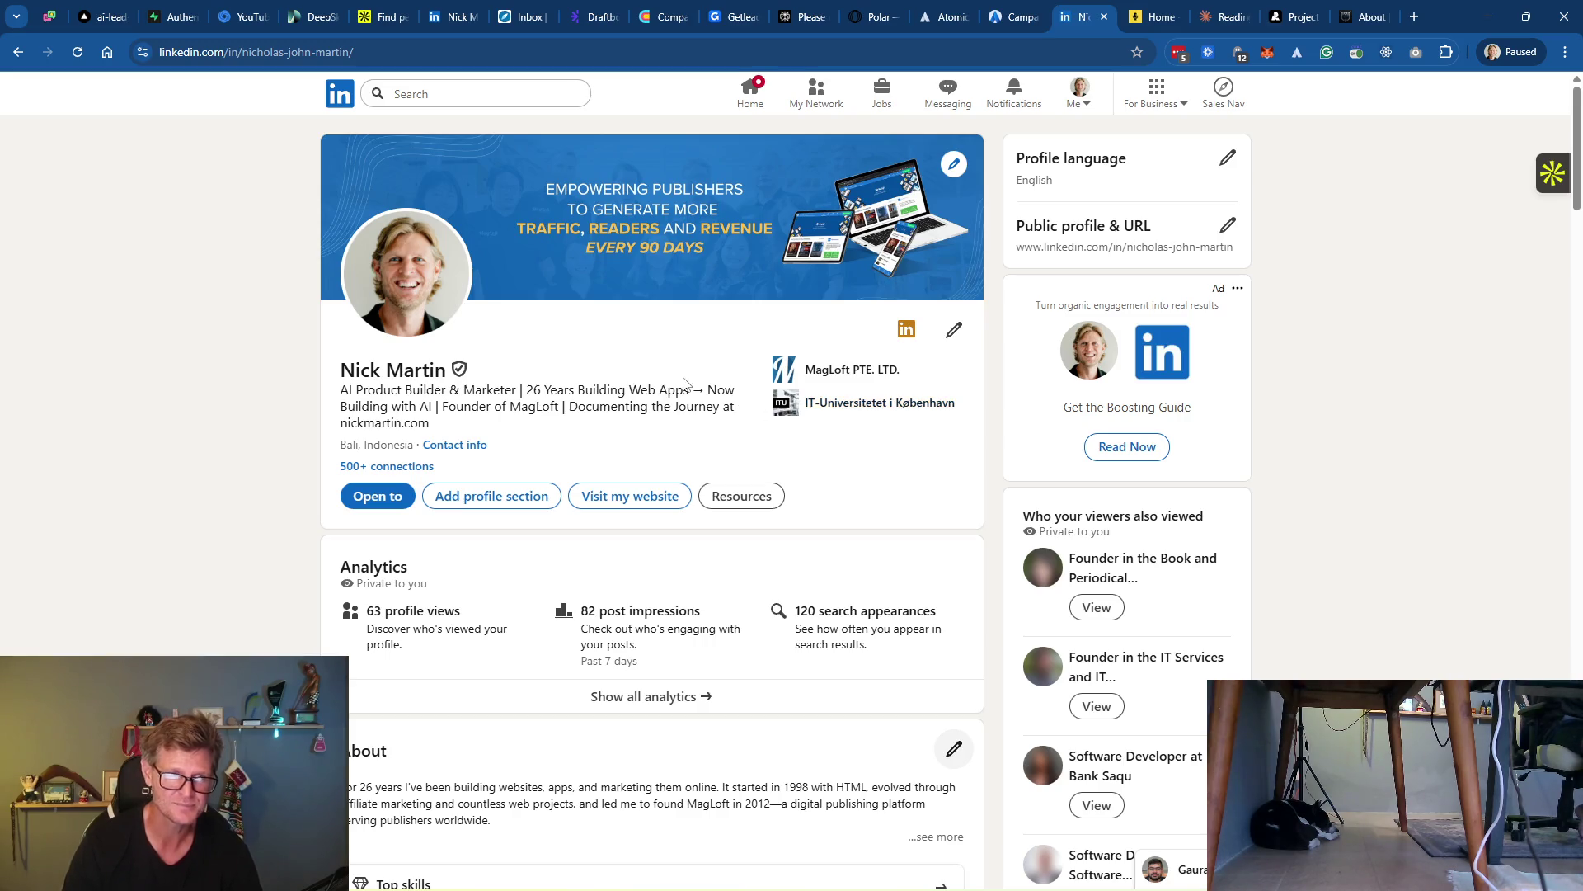
Scroll through the refreshed profile to review the new headline, bio and top skills
scroll(858, 425, "down", 9)
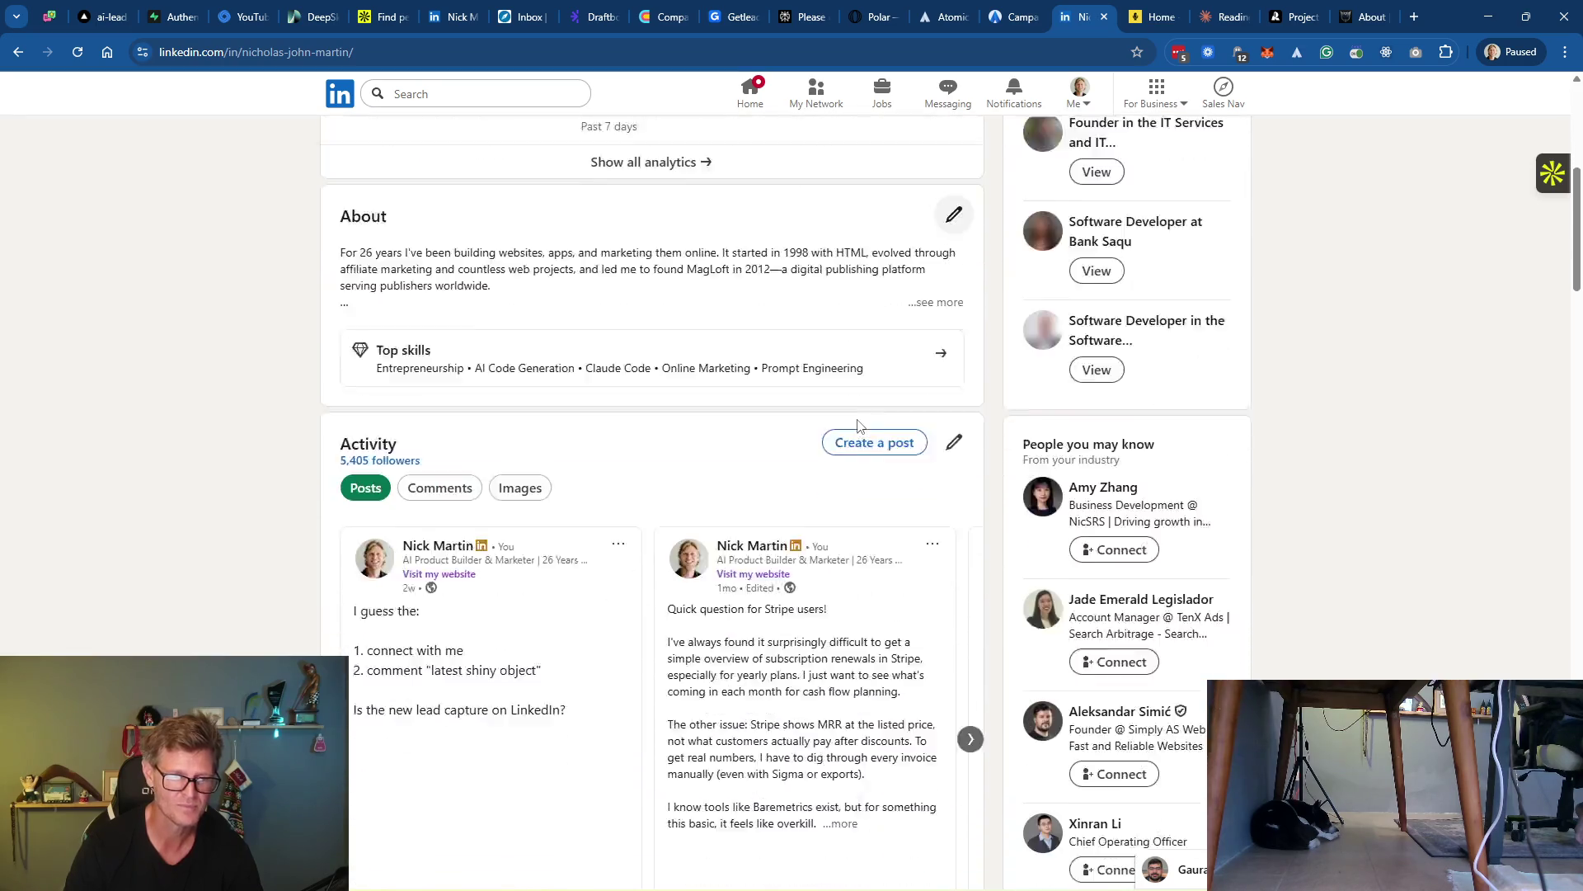
scroll(858, 425, "down", 8)
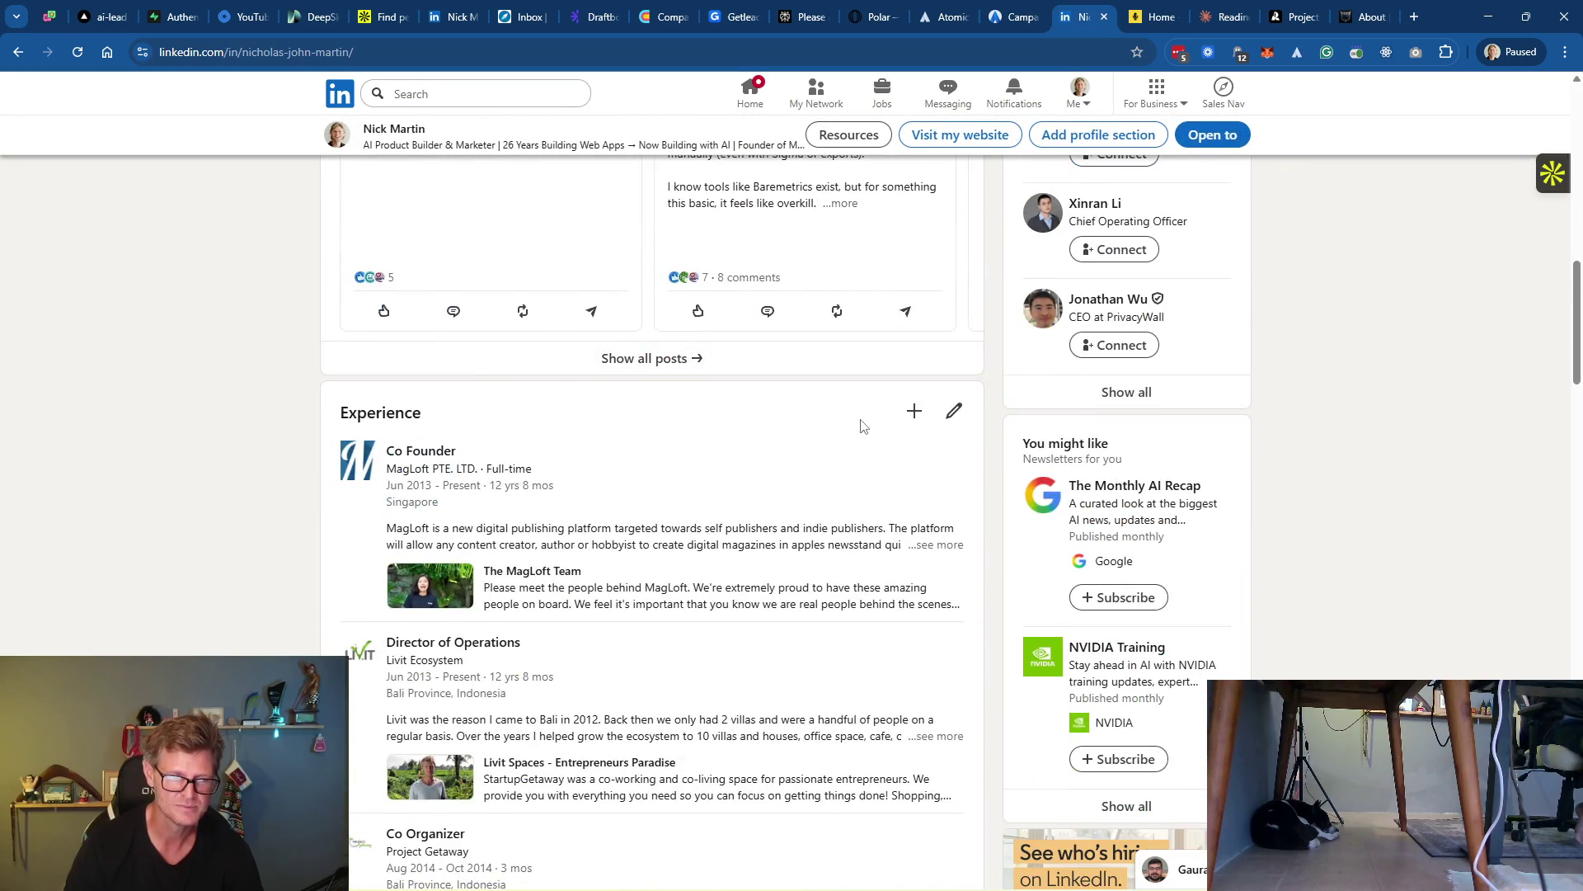
scroll(862, 425, "up", 2)
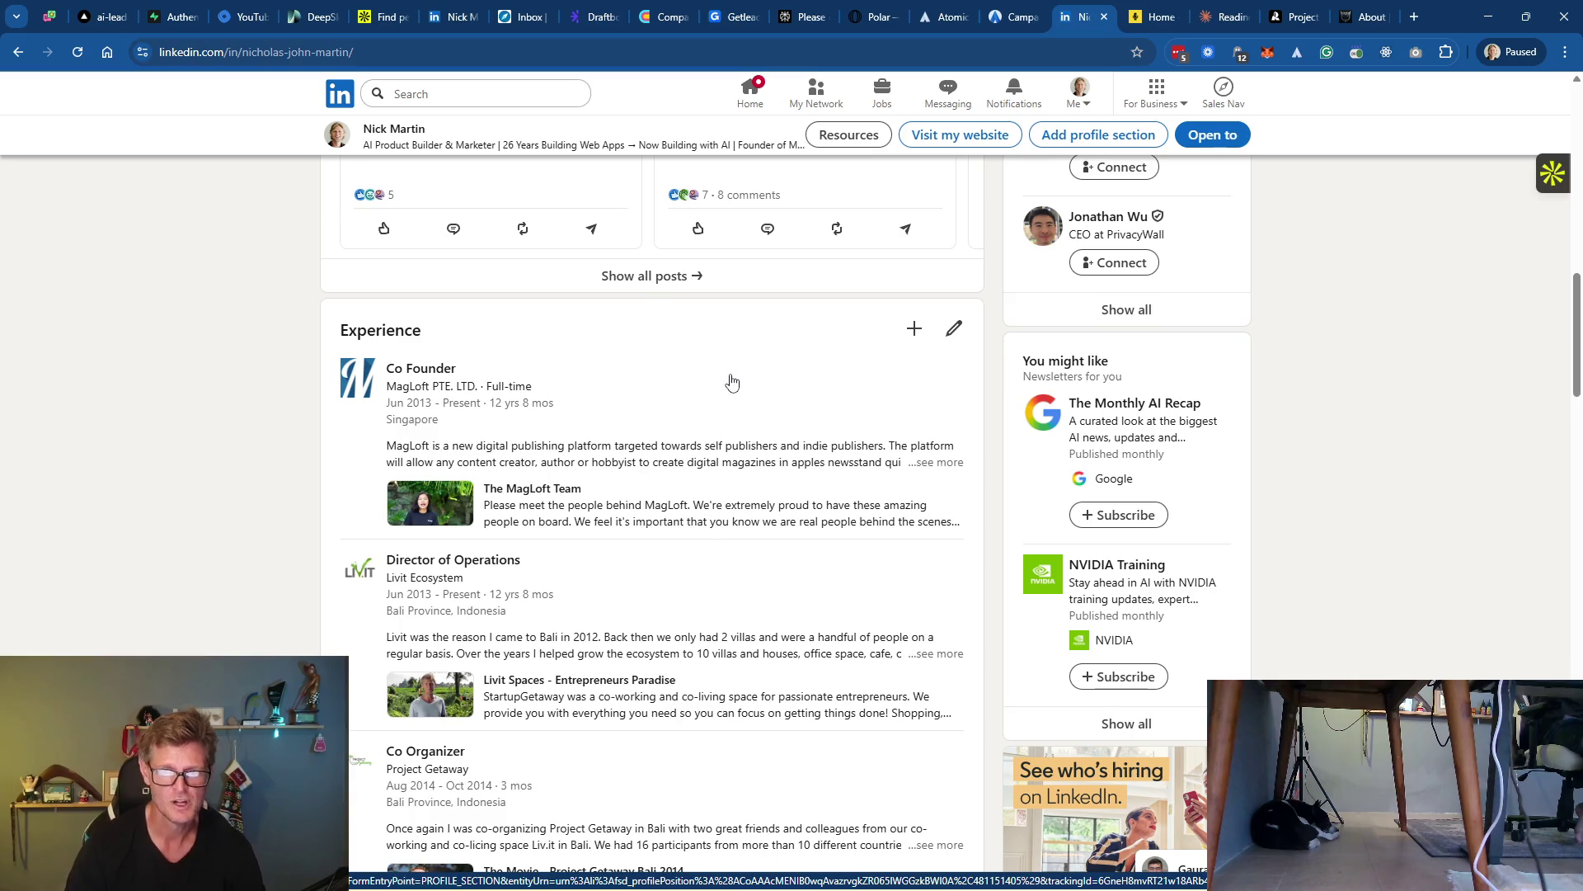
scroll(731, 383, "down", 4)
scroll(730, 379, "down", 4)
scroll(732, 378, "down", 4)
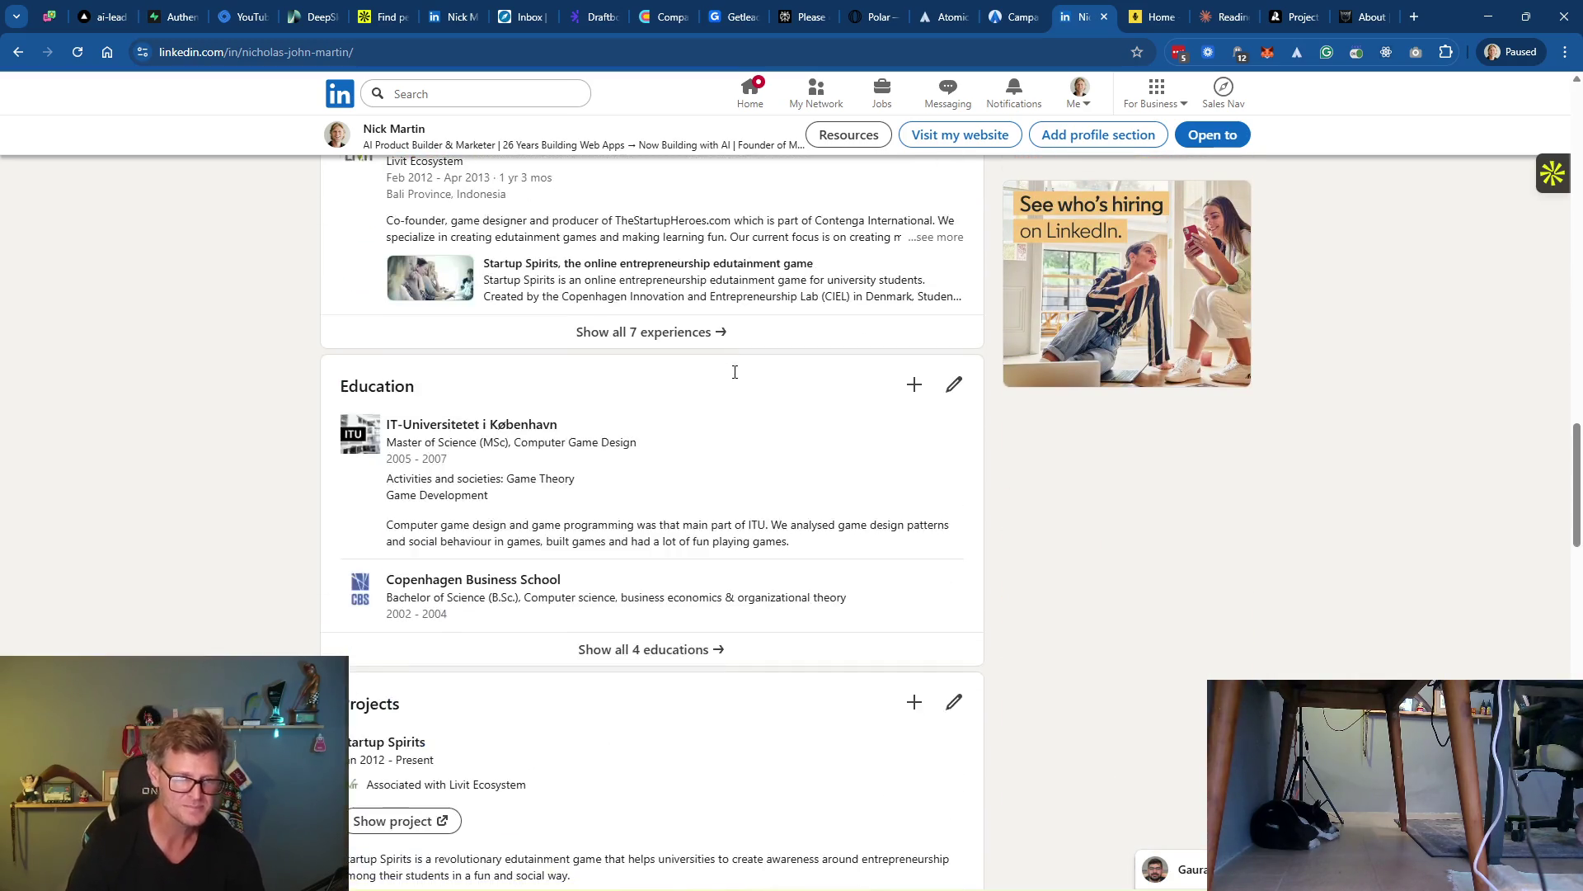
scroll(734, 379, "down", 5)
scroll(731, 414, "down", 4)
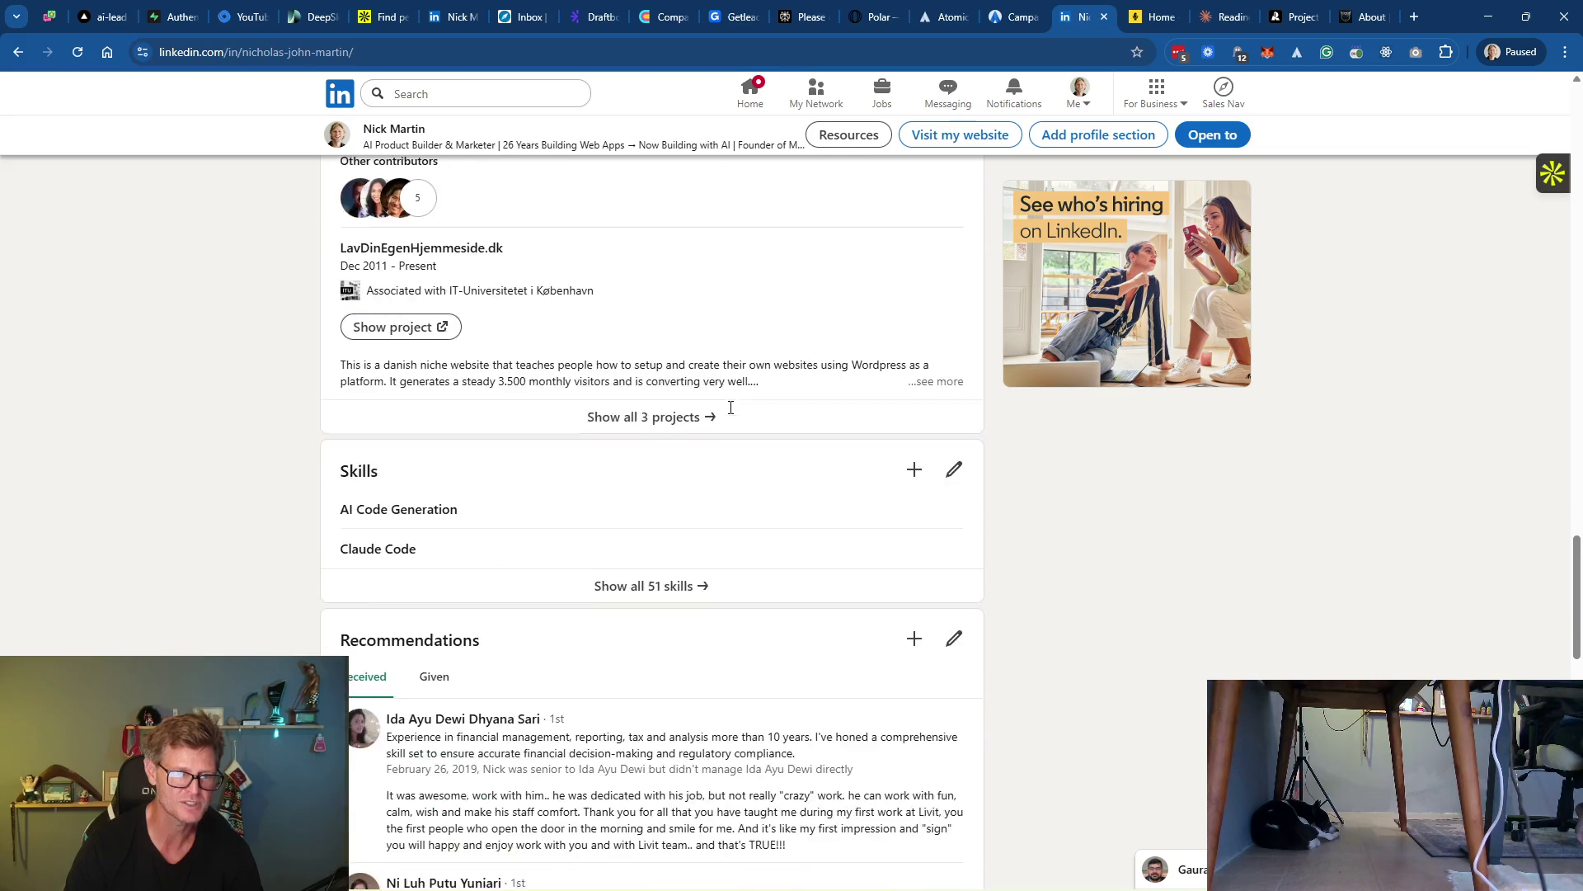
scroll(731, 412, "down", 2)
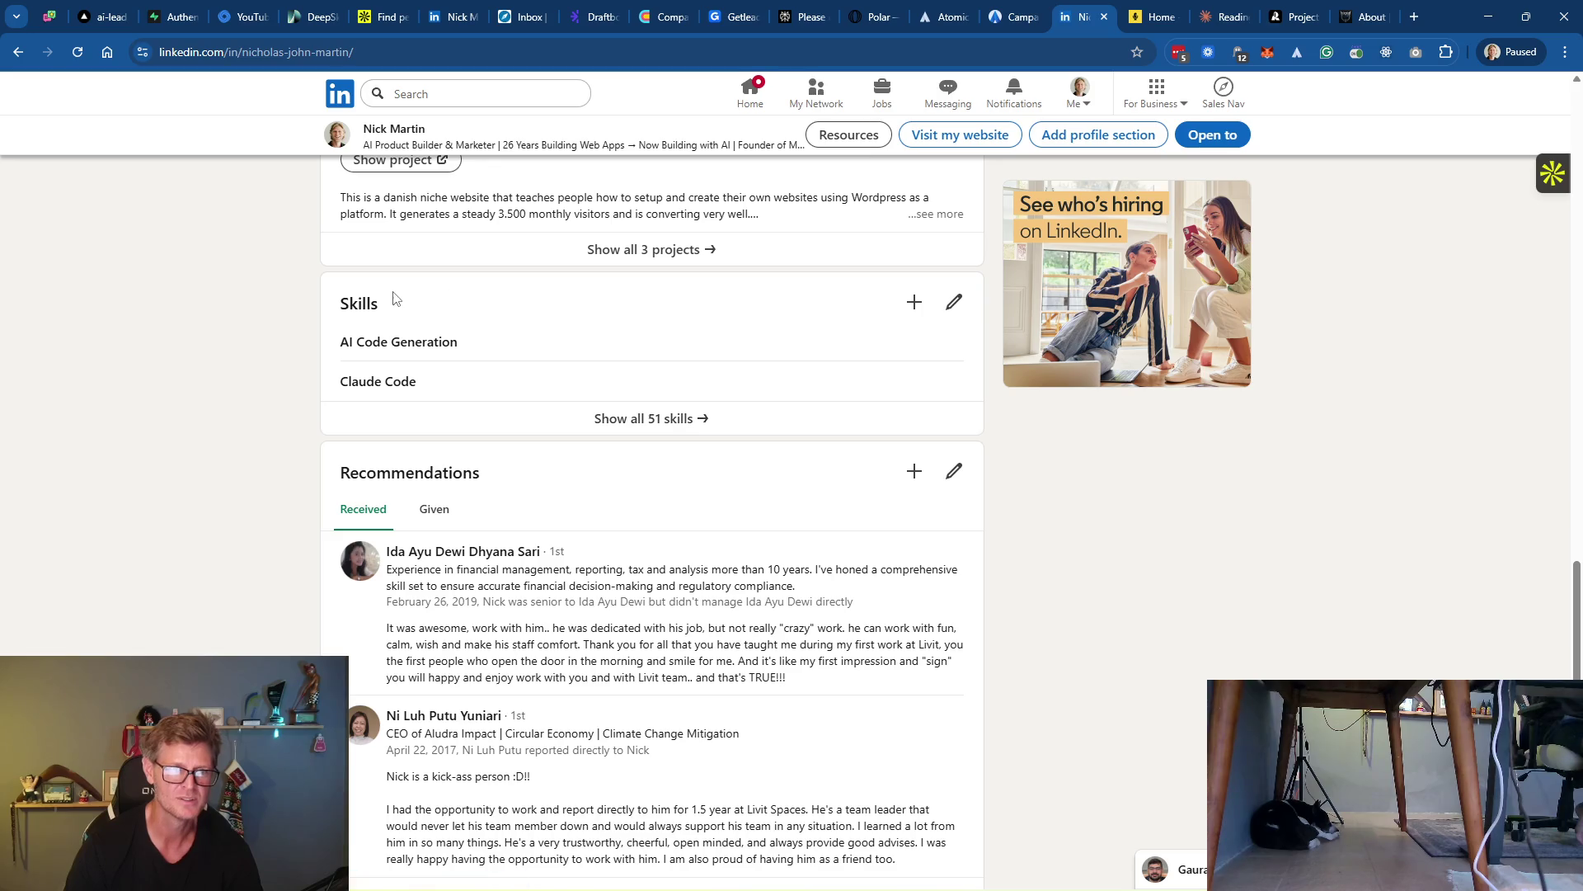
scroll(705, 322, "down", 9)
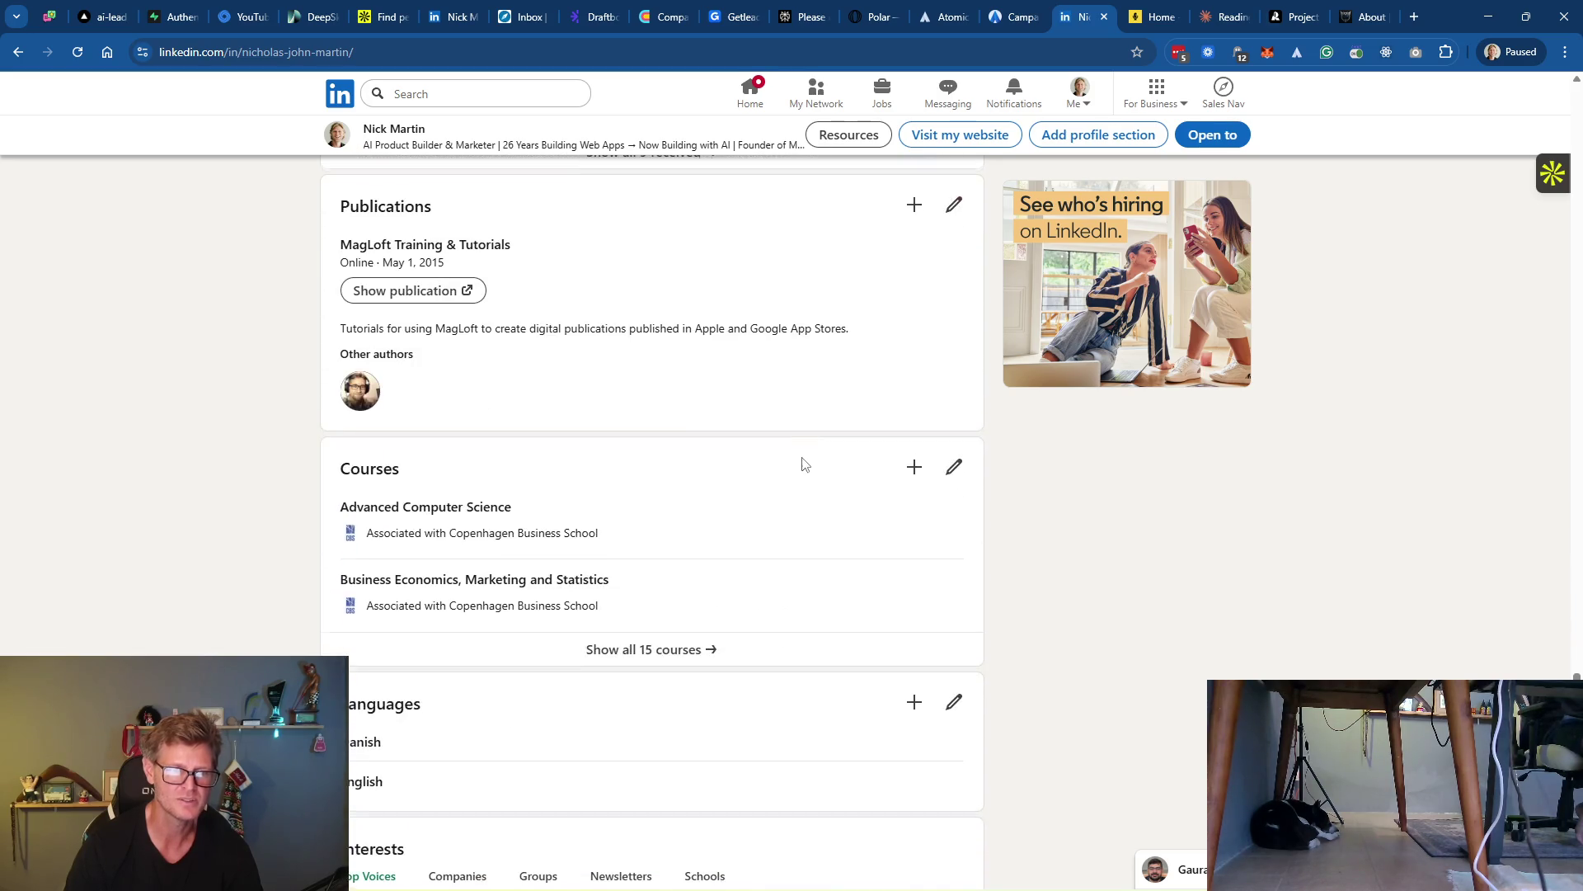
scroll(800, 462, "up", 20)
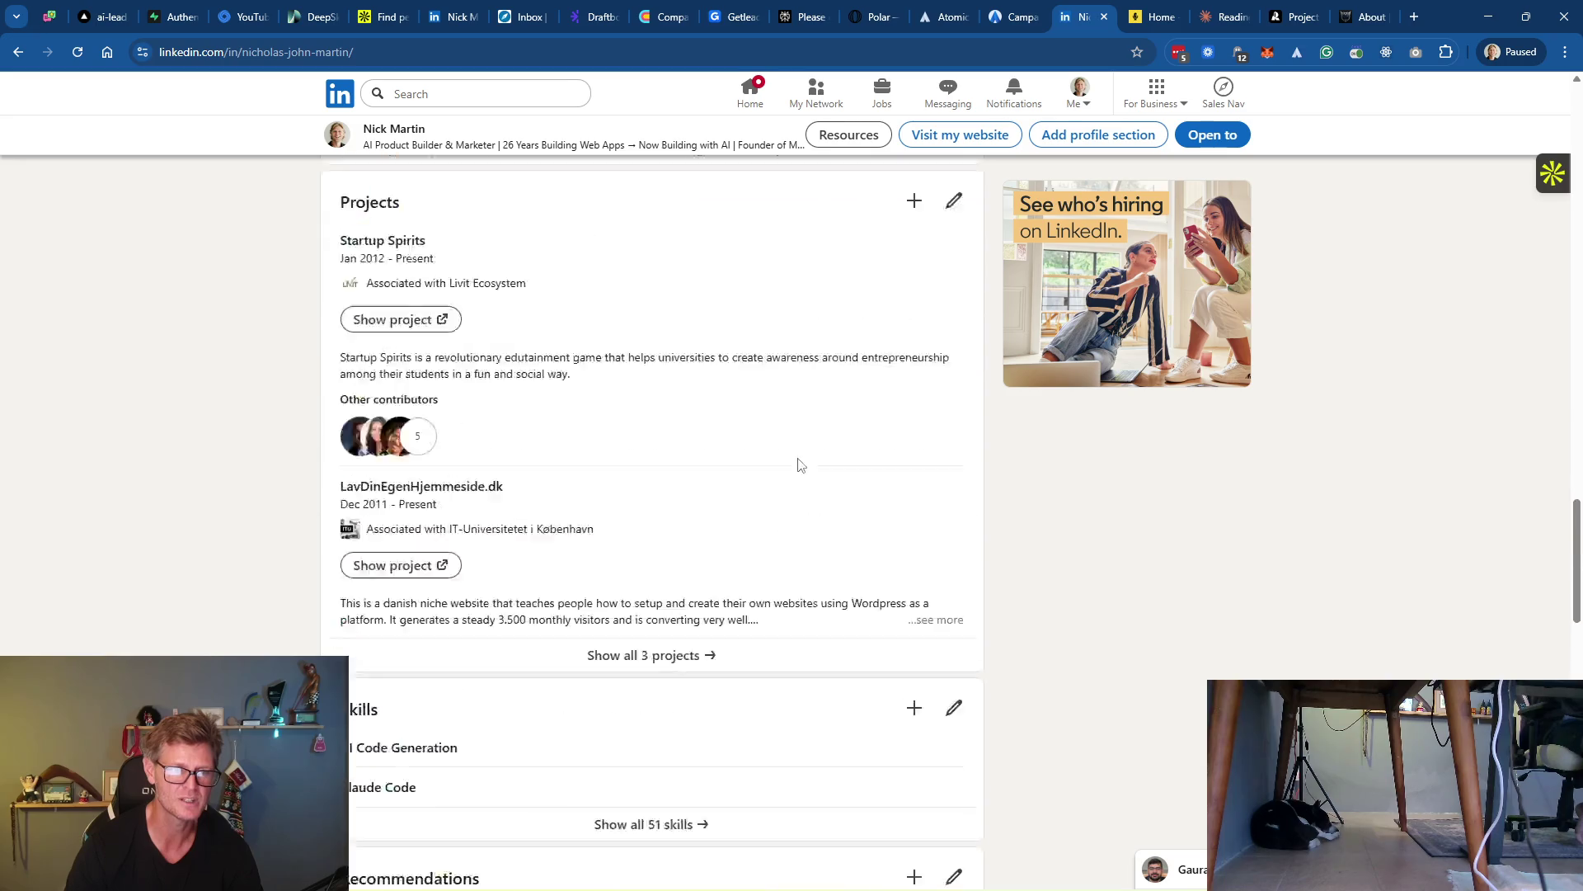
scroll(794, 459, "up", 7)
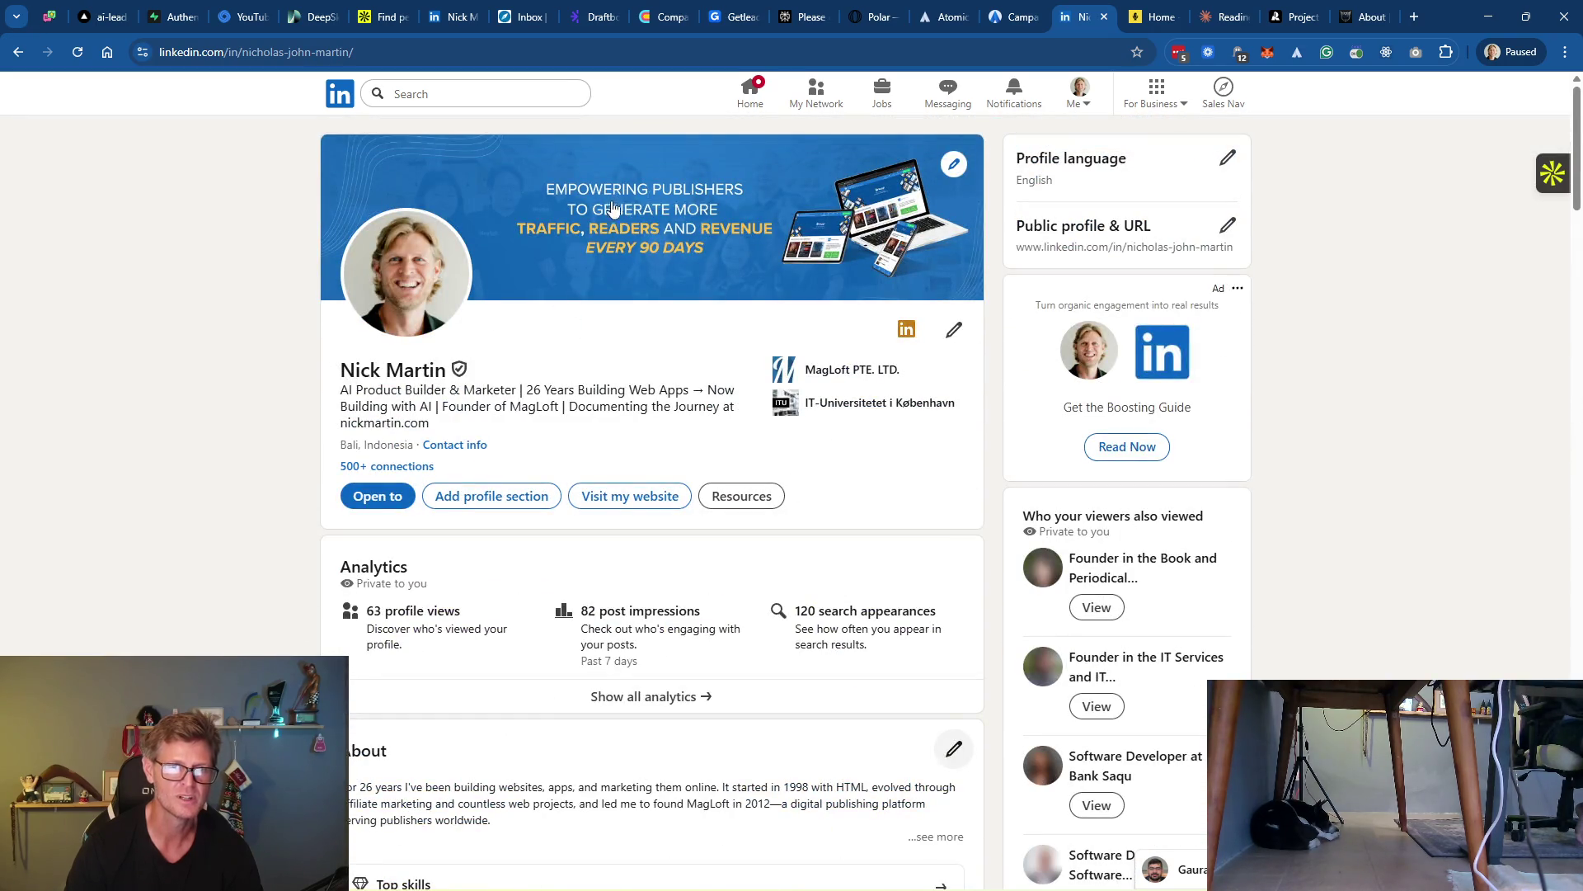
View the current 'Empowering Publishers to Generate More Traffic' cover image, then close it
left_click(954, 166)
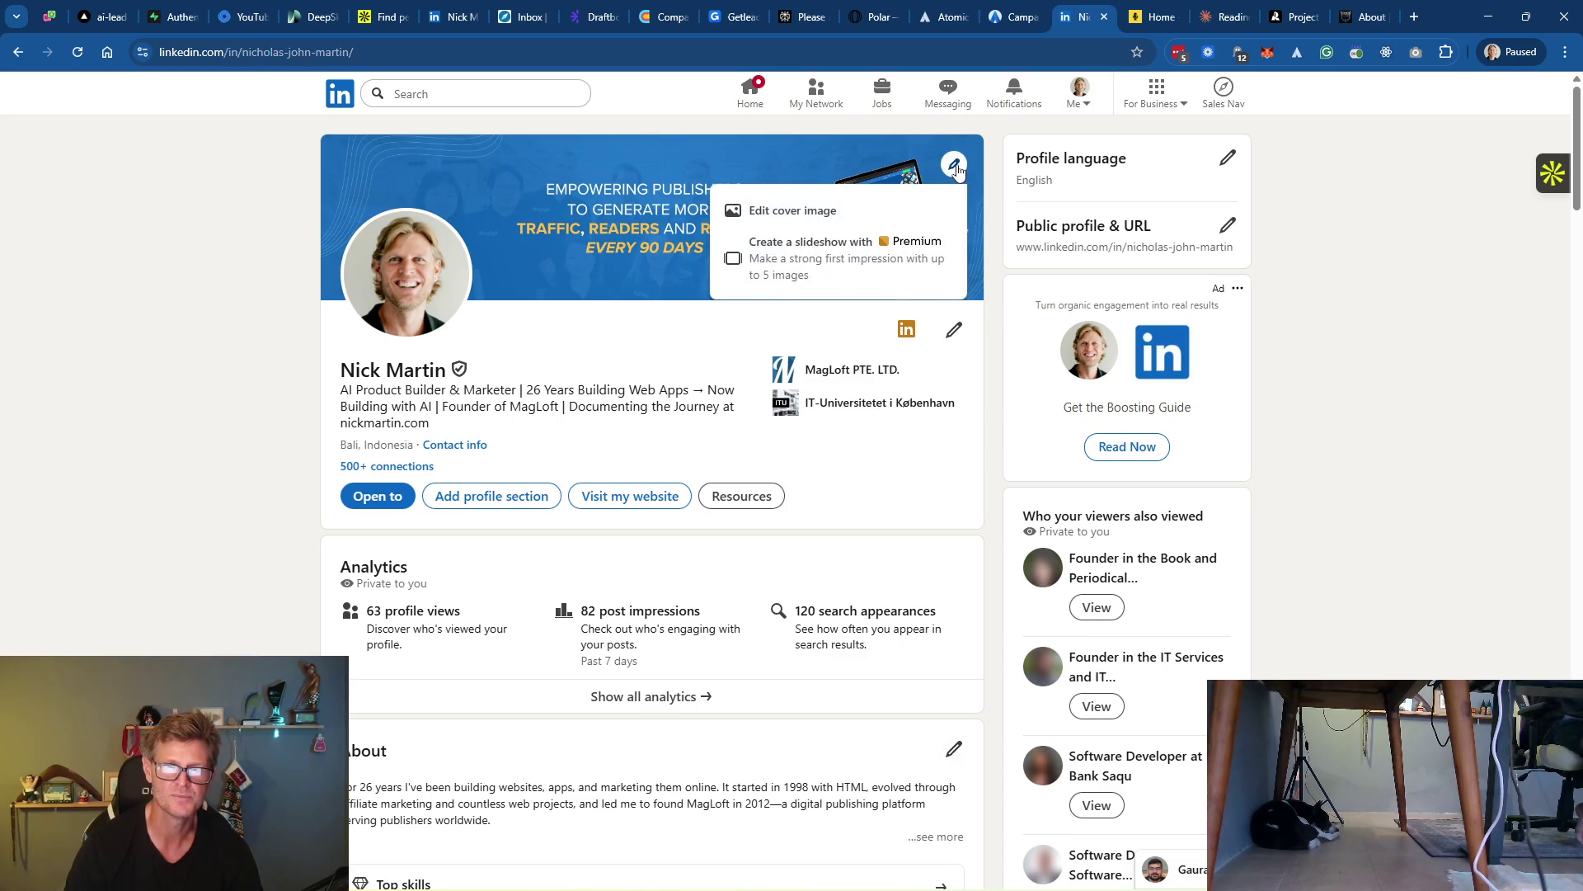
left_click(805, 211)
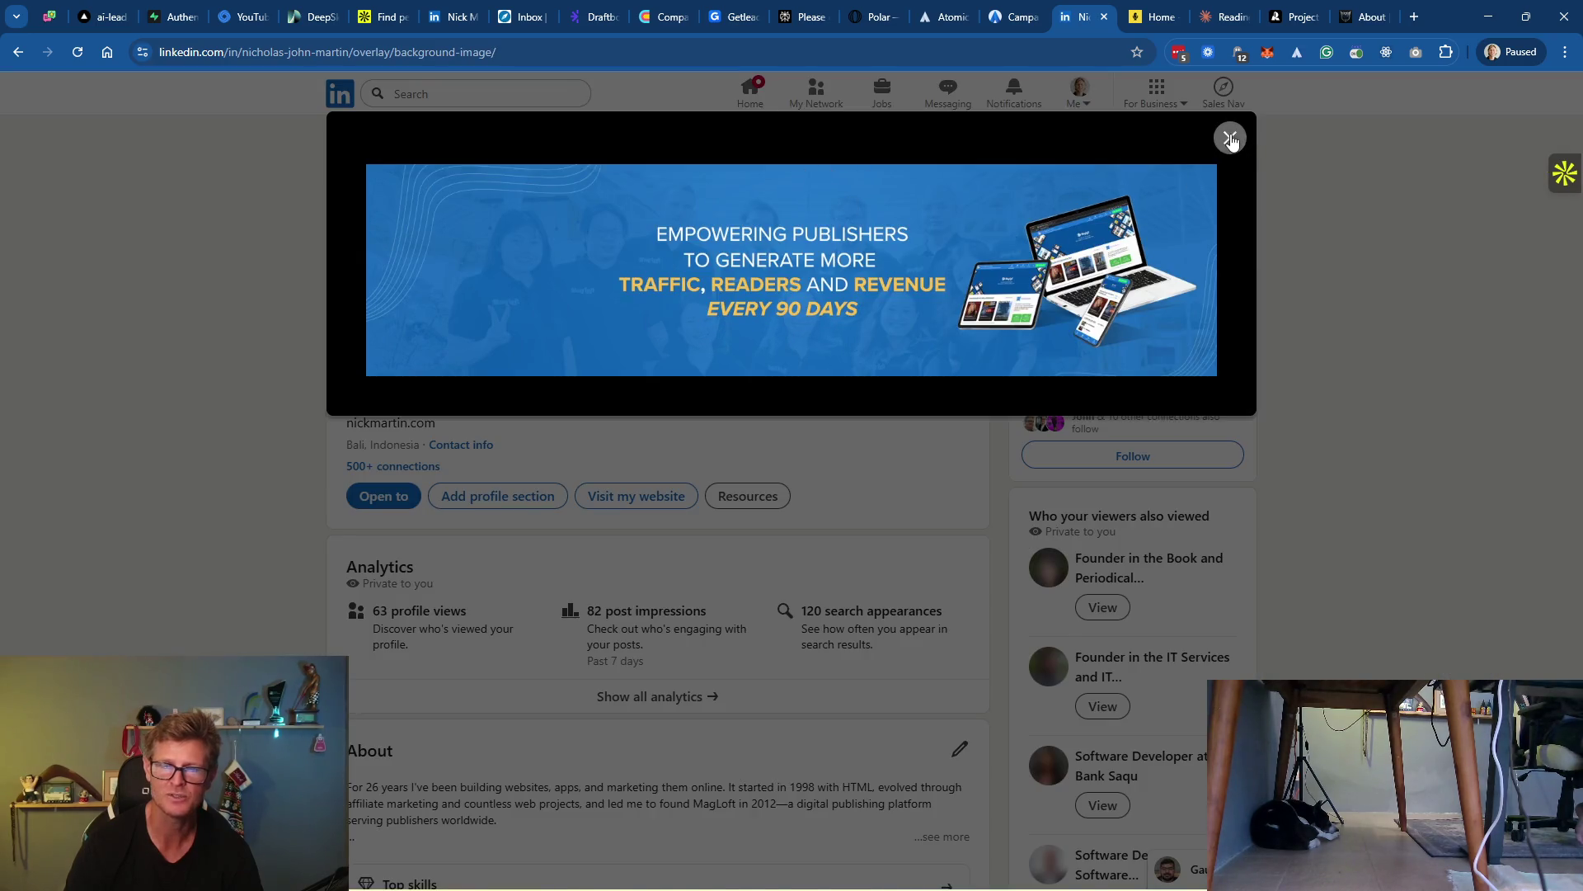
left_click(1232, 141)
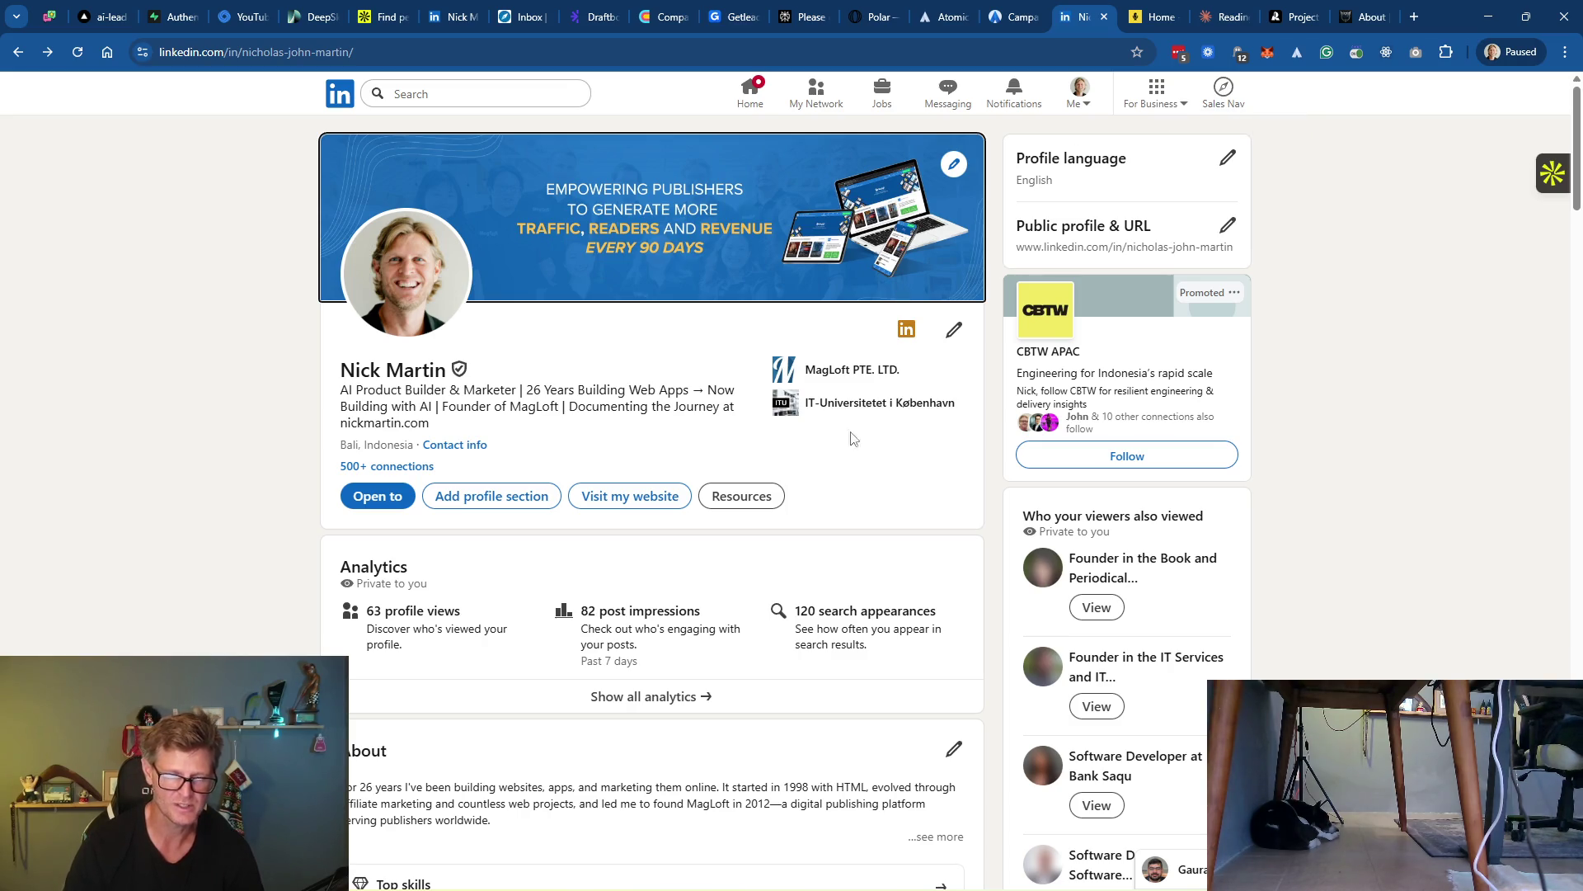
Reply to Claude approving option 1 and requesting a Nano Banana prompt for new banners
left_click(1227, 16)
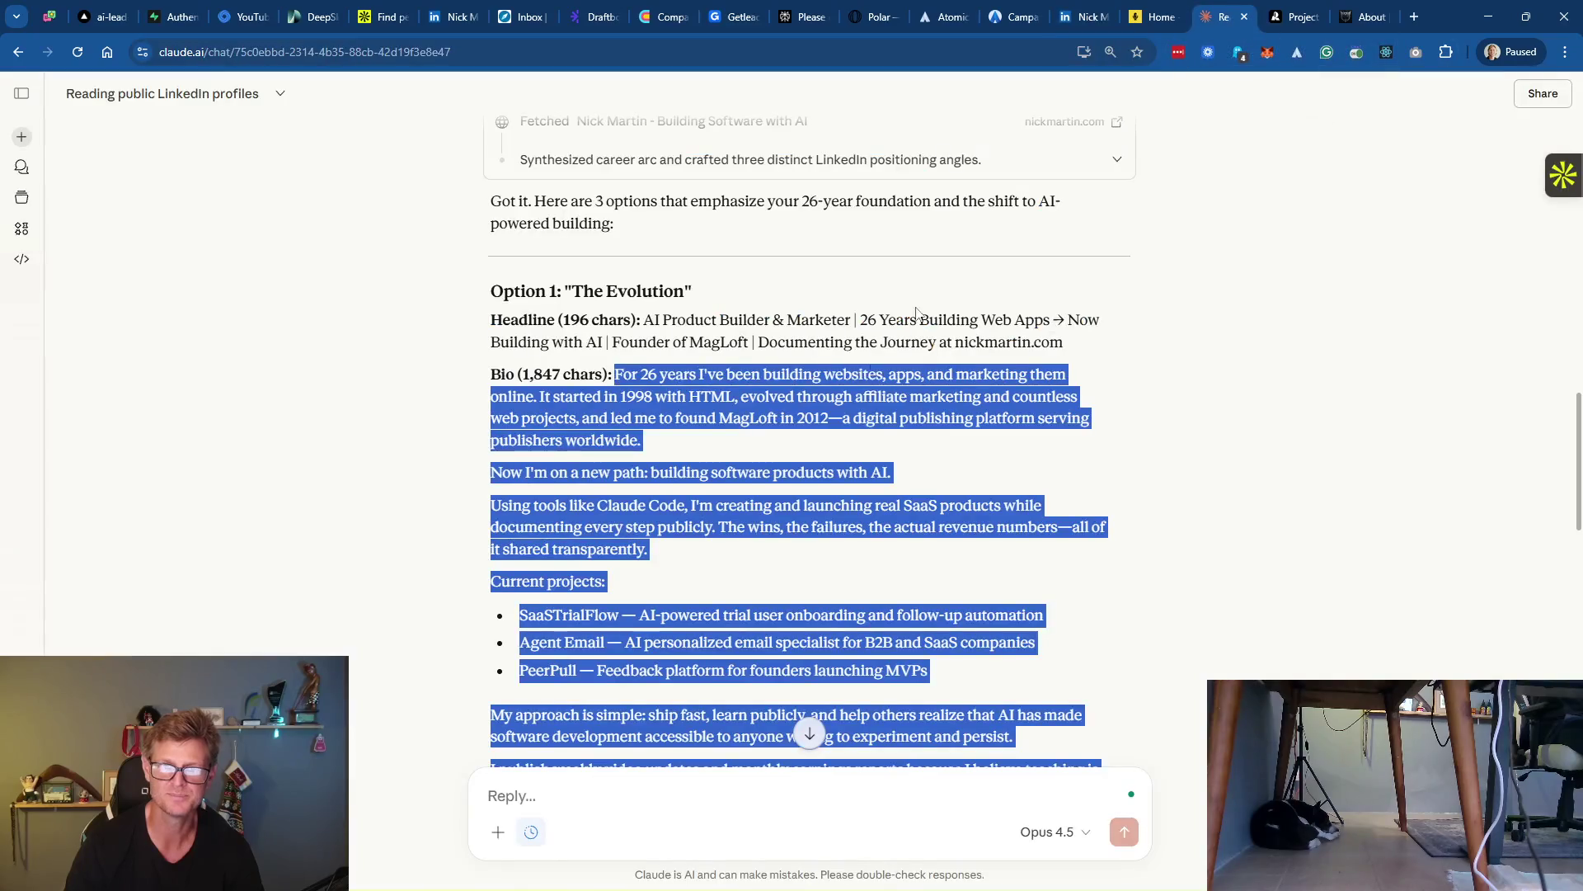
left_click(1136, 405)
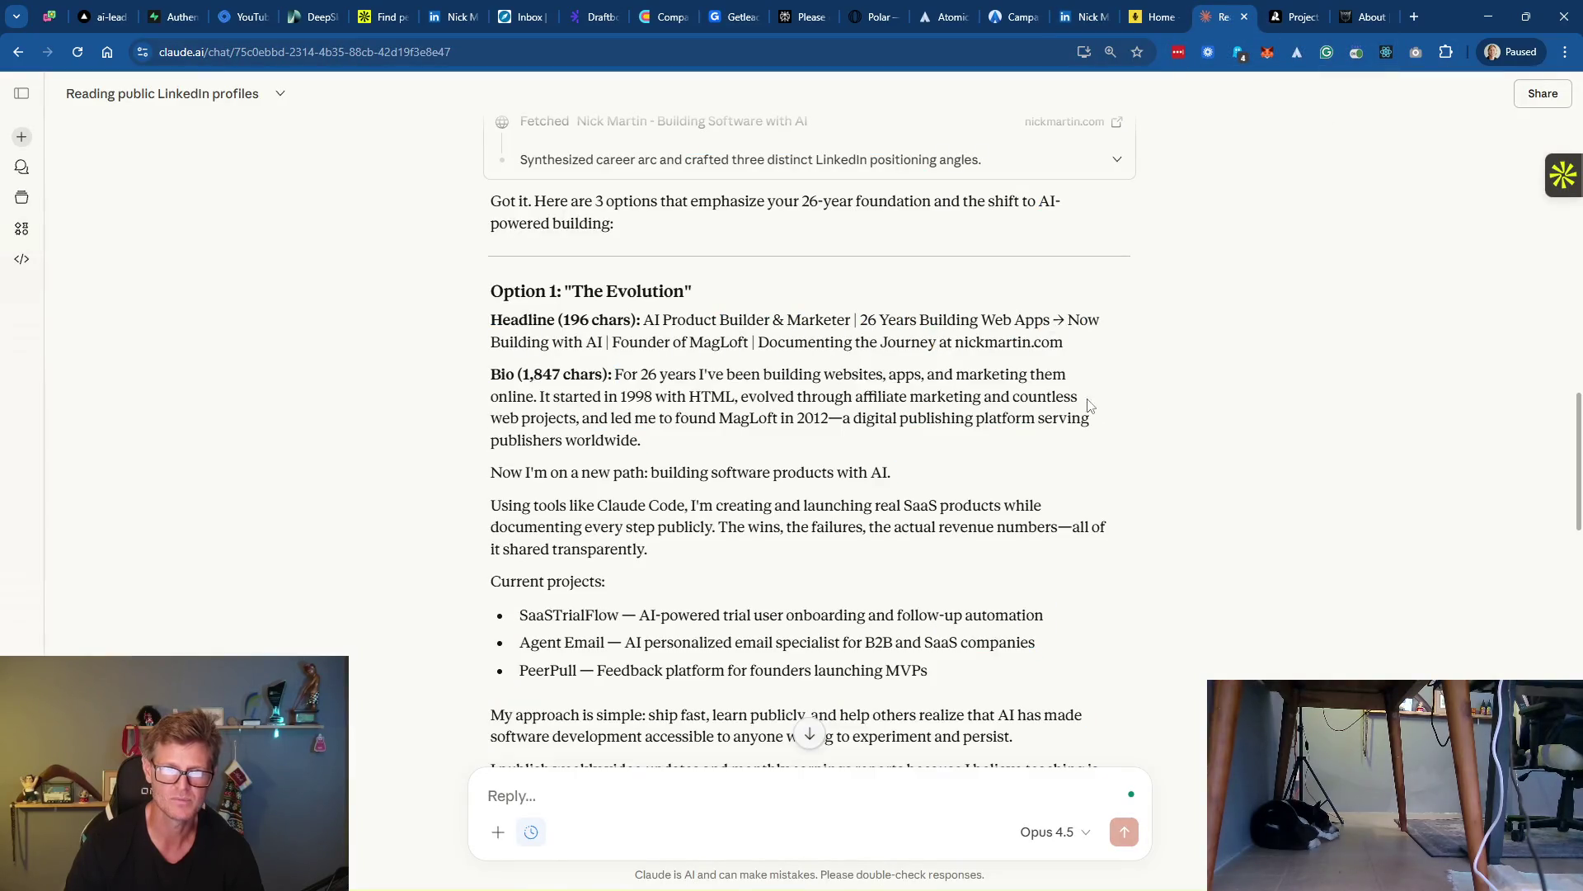
type("LO")
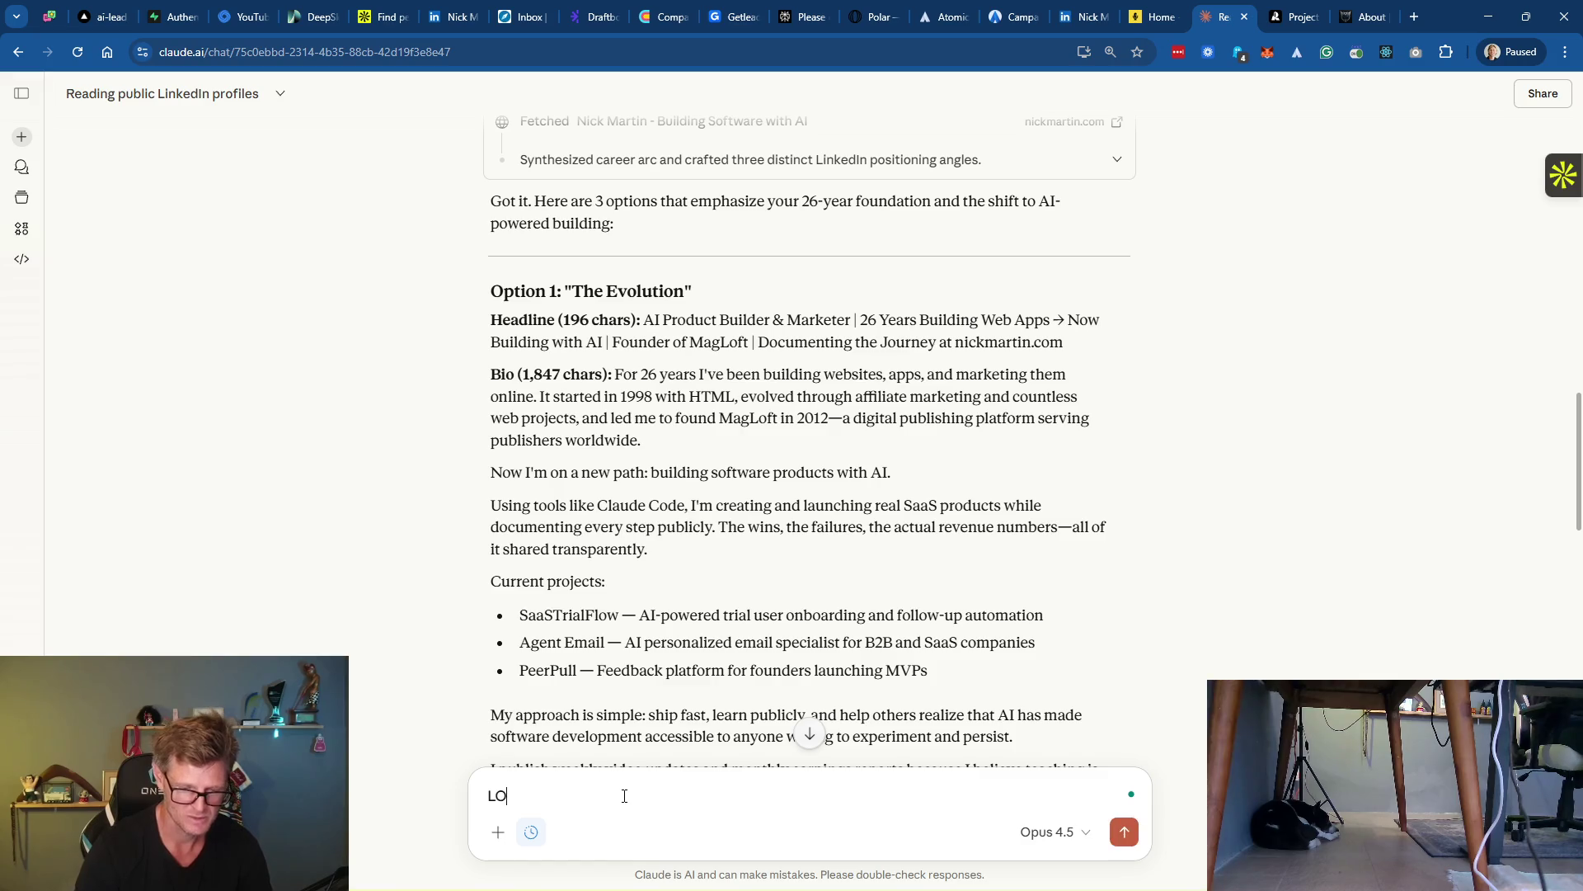
type("VE option 1")
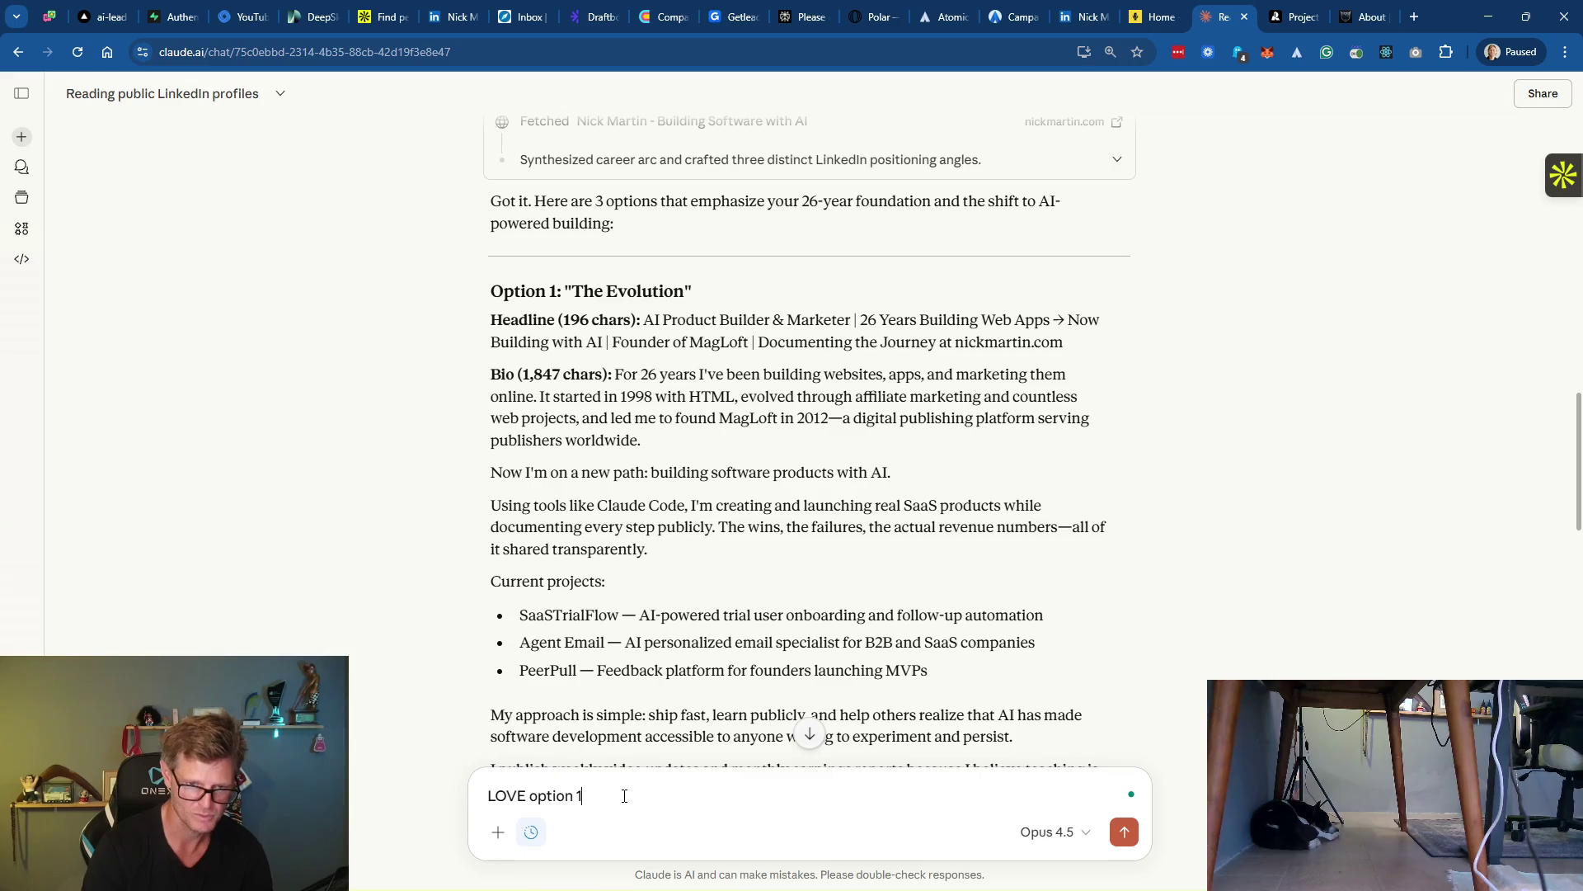
type("! Now please create as")
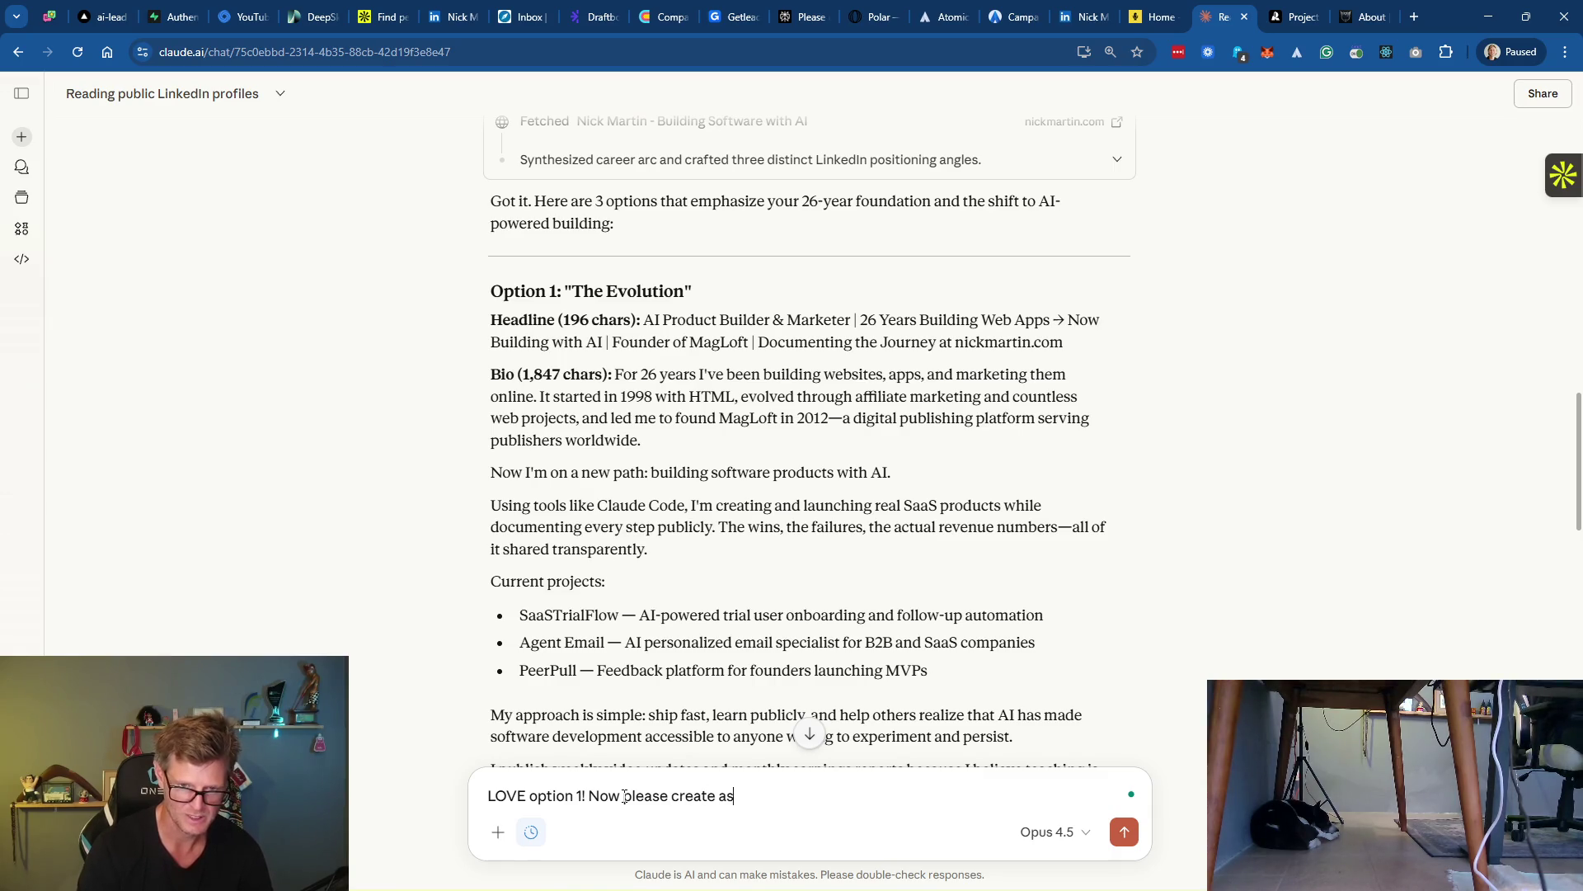
key("BackSpace")
type(" promp")
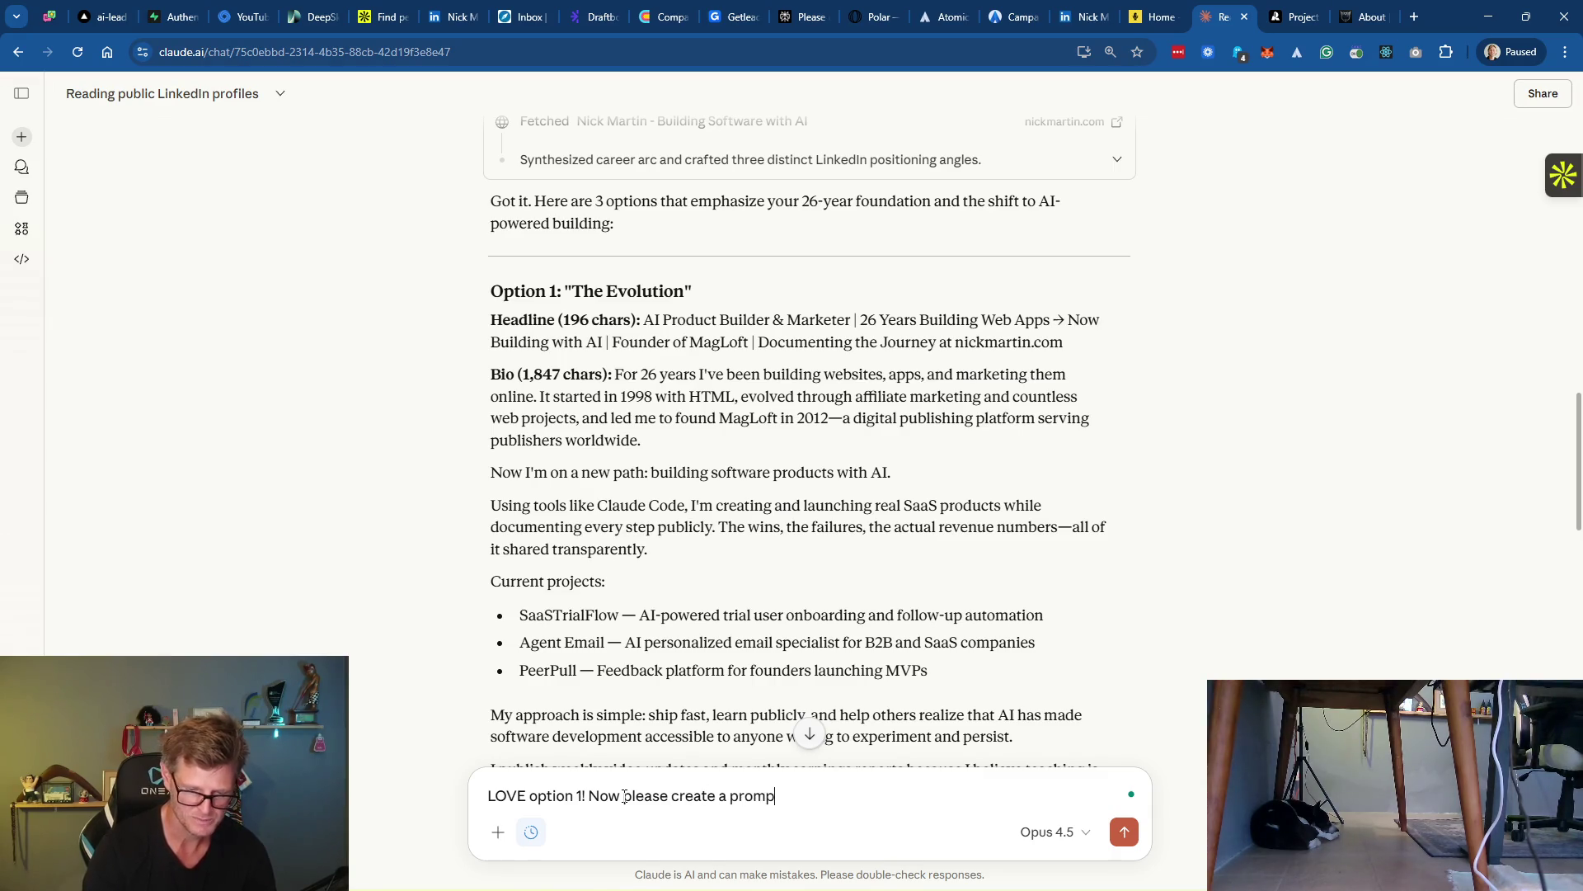
type("t for nano banana ")
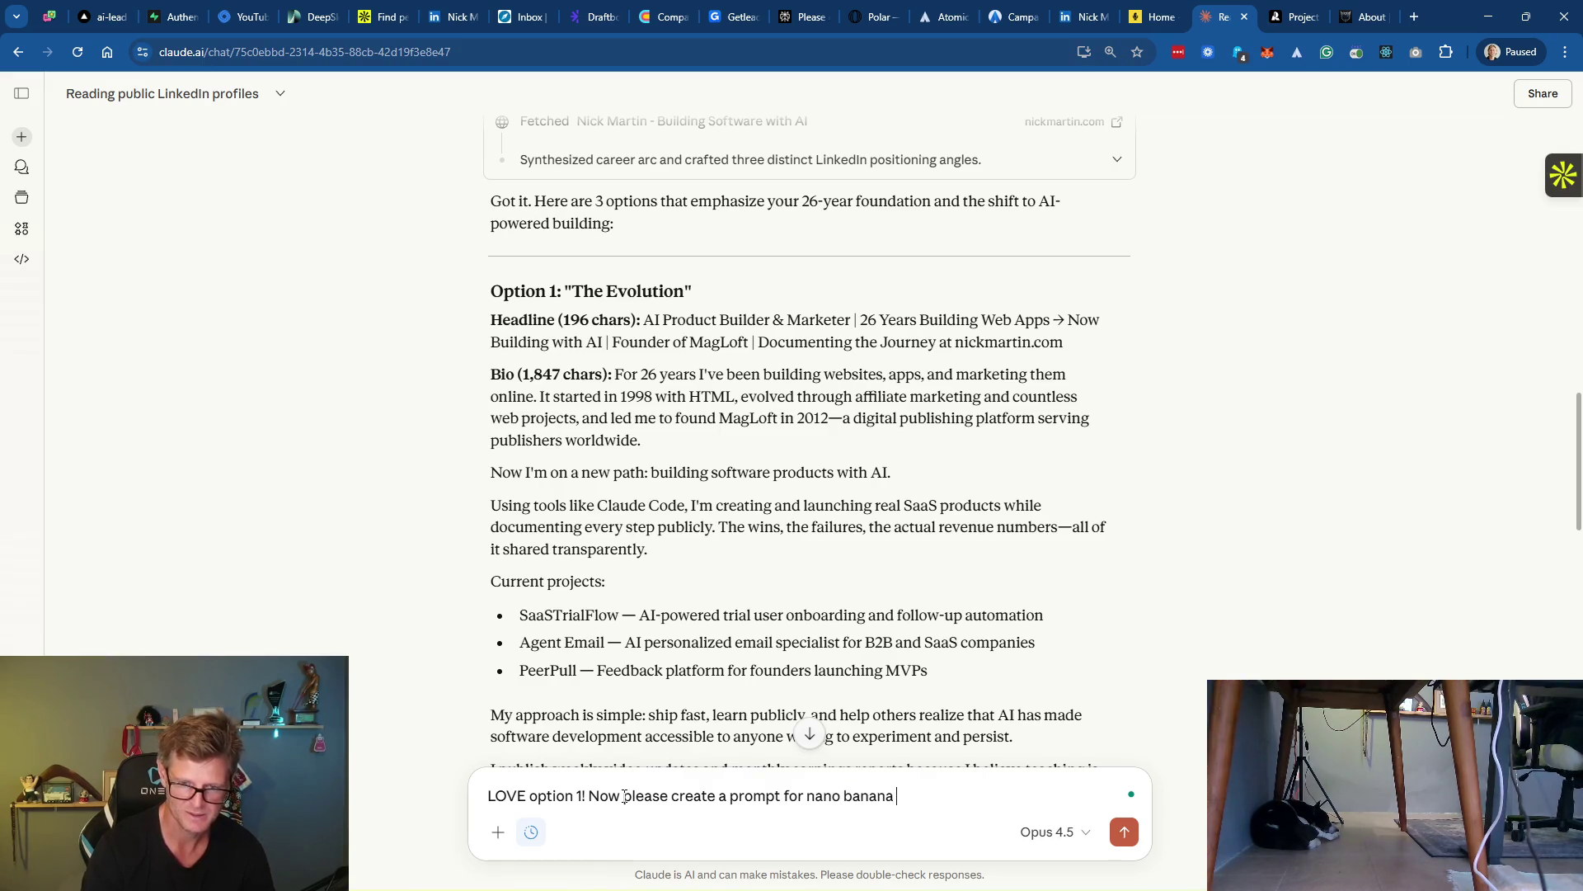
type("to help me create 2-5")
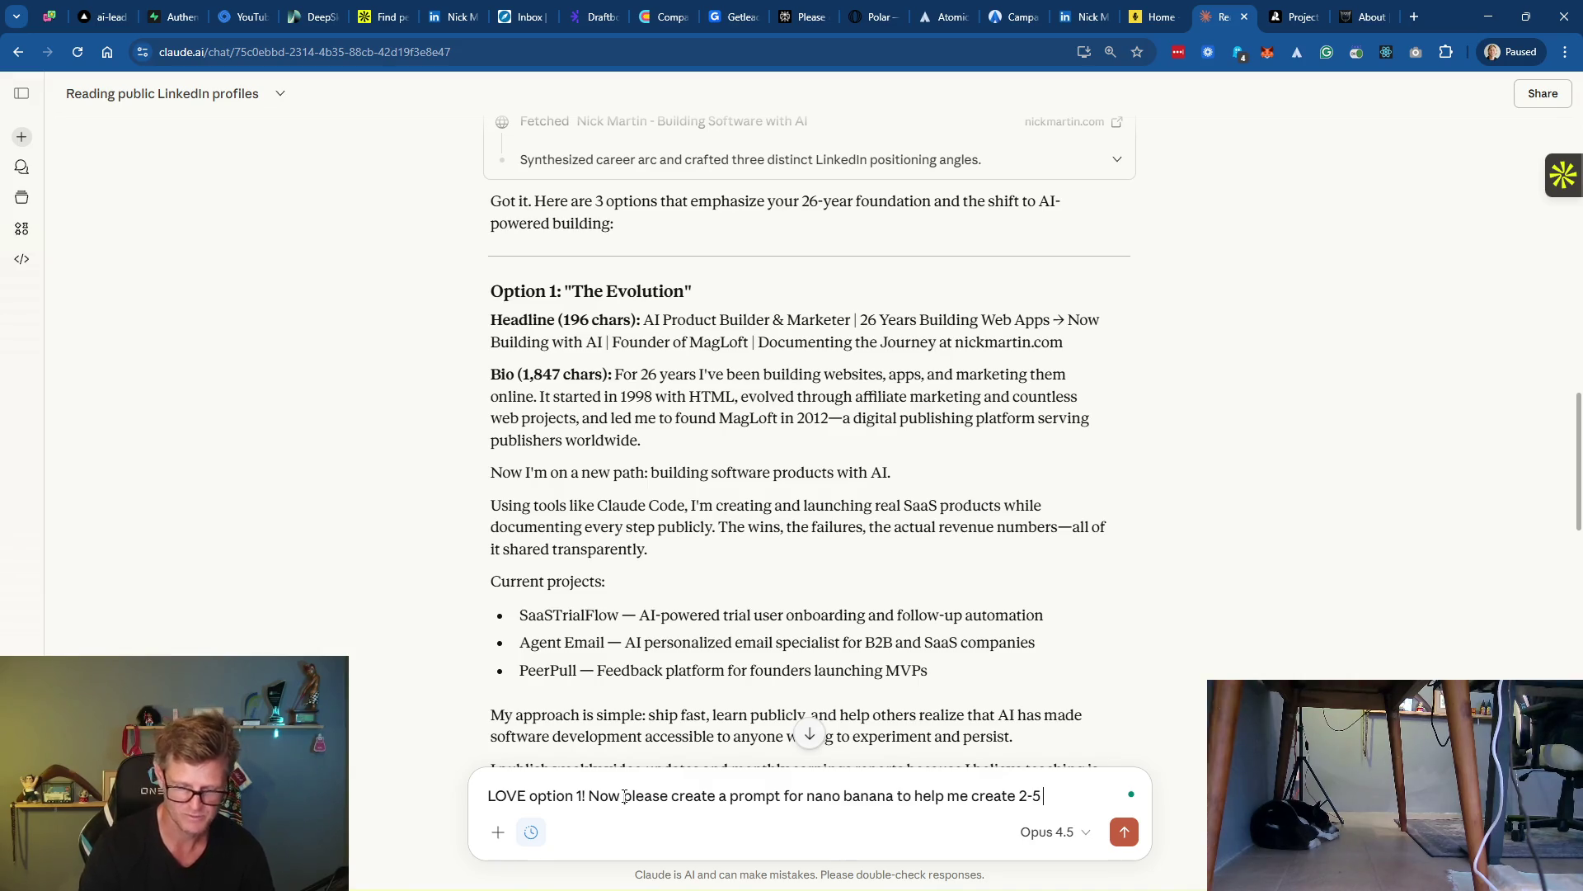
type("ew LinkedIn banners based on t")
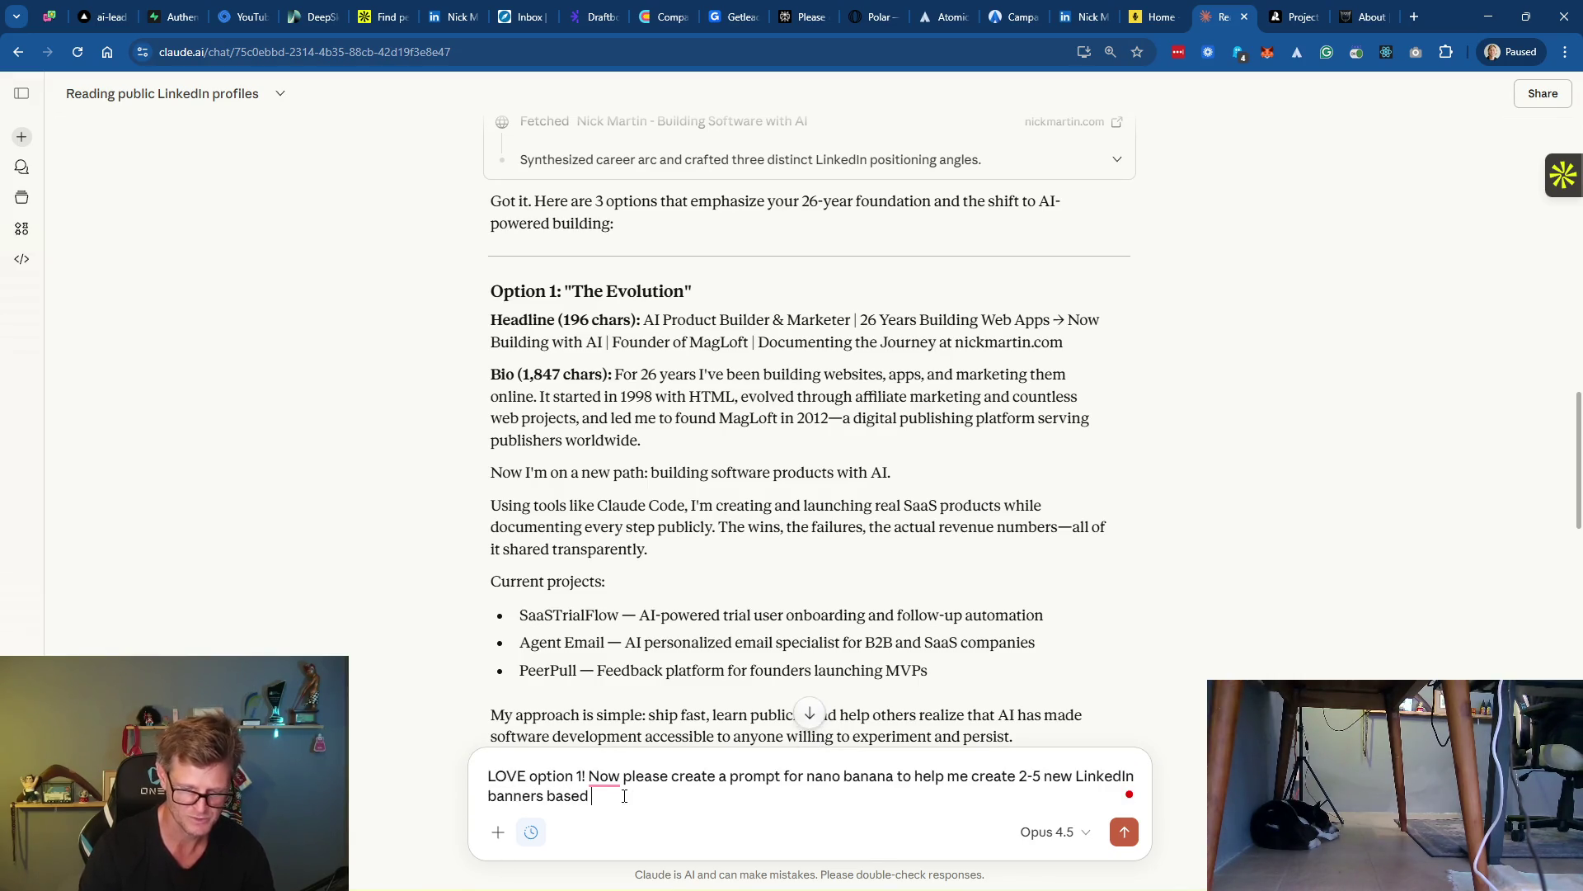
type("his new headl")
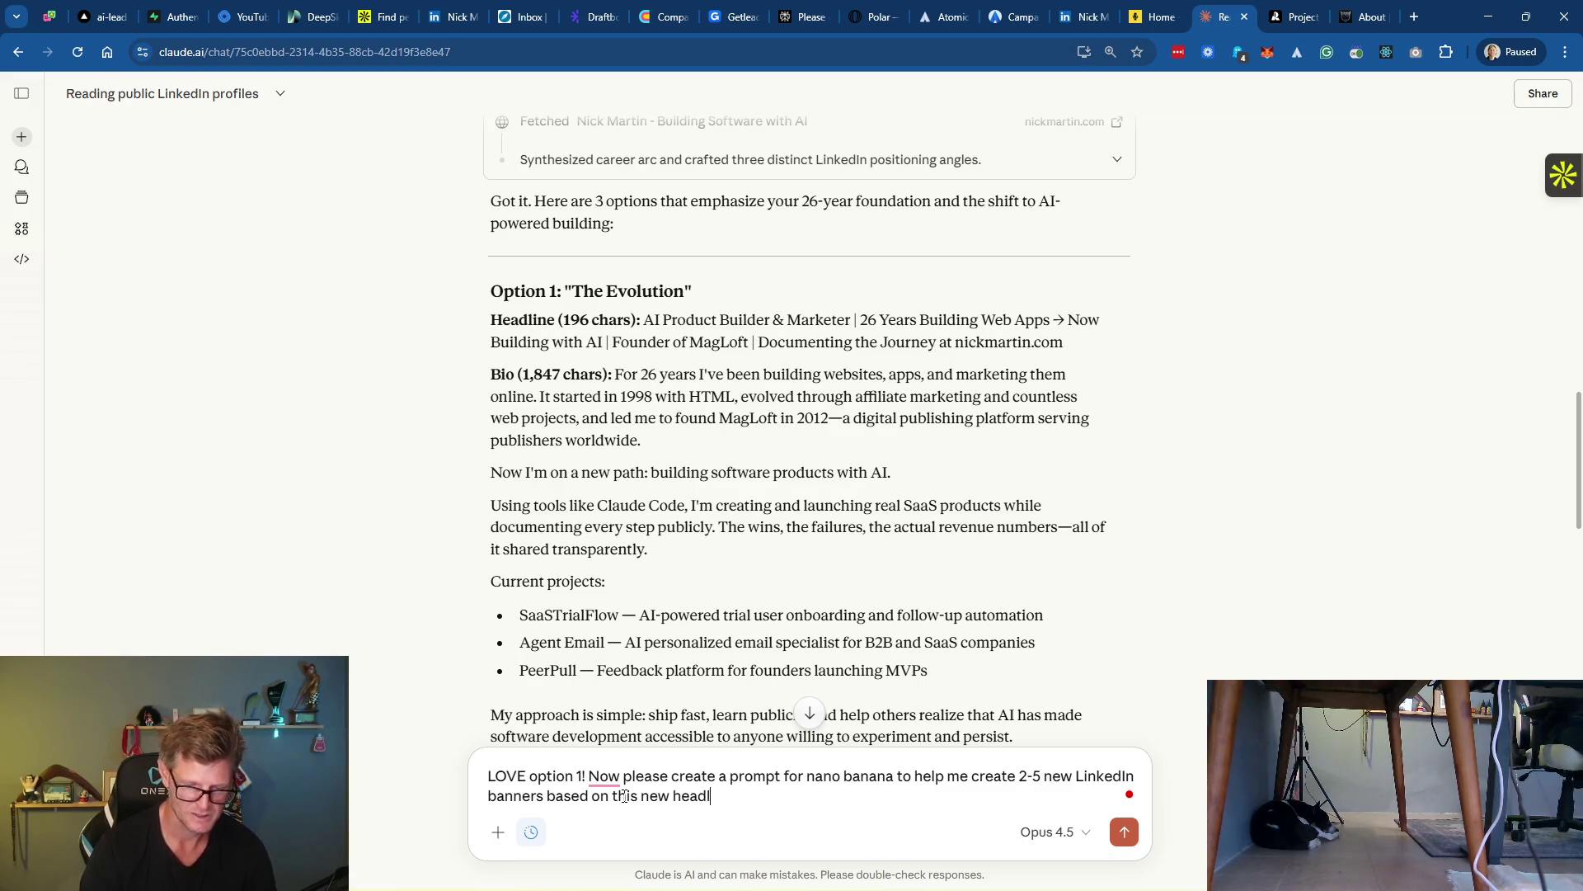
type("io")
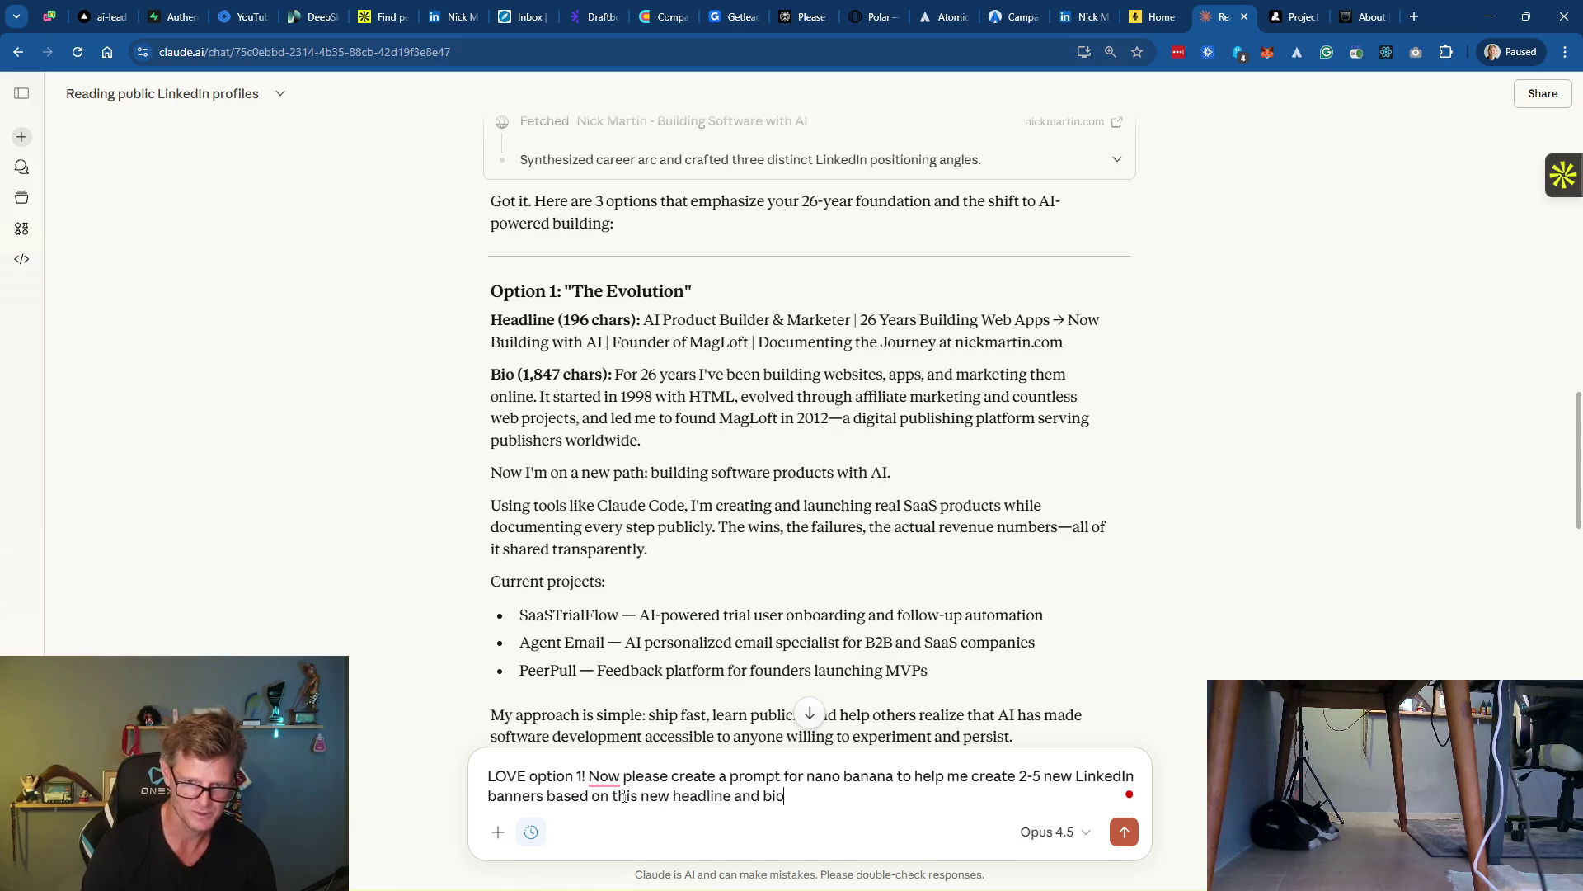
type("!")
key("Return")
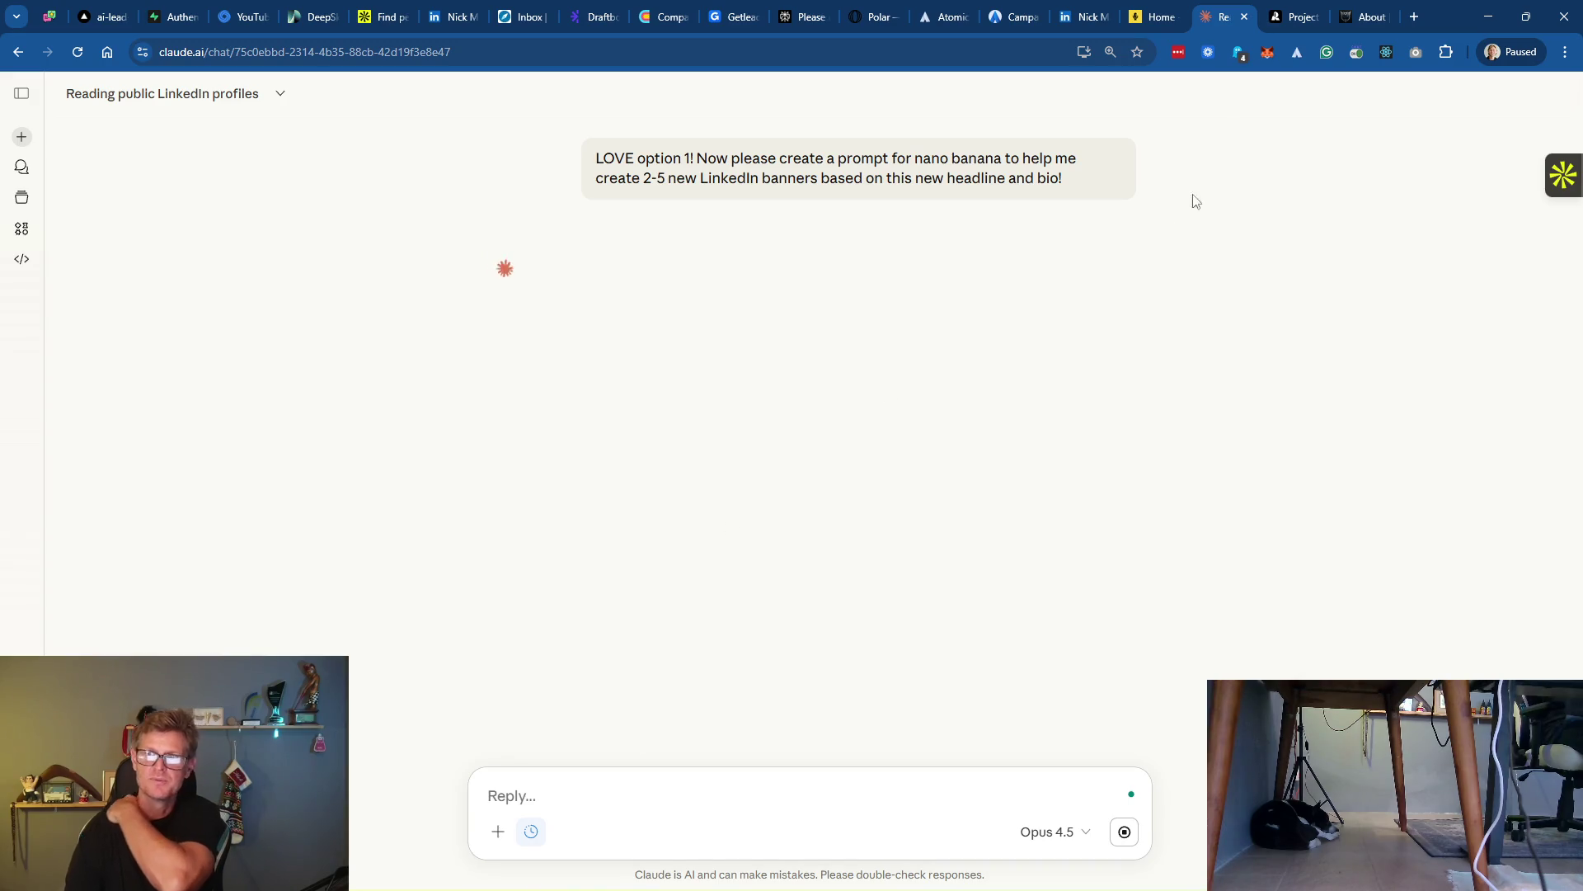
left_click(1297, 18)
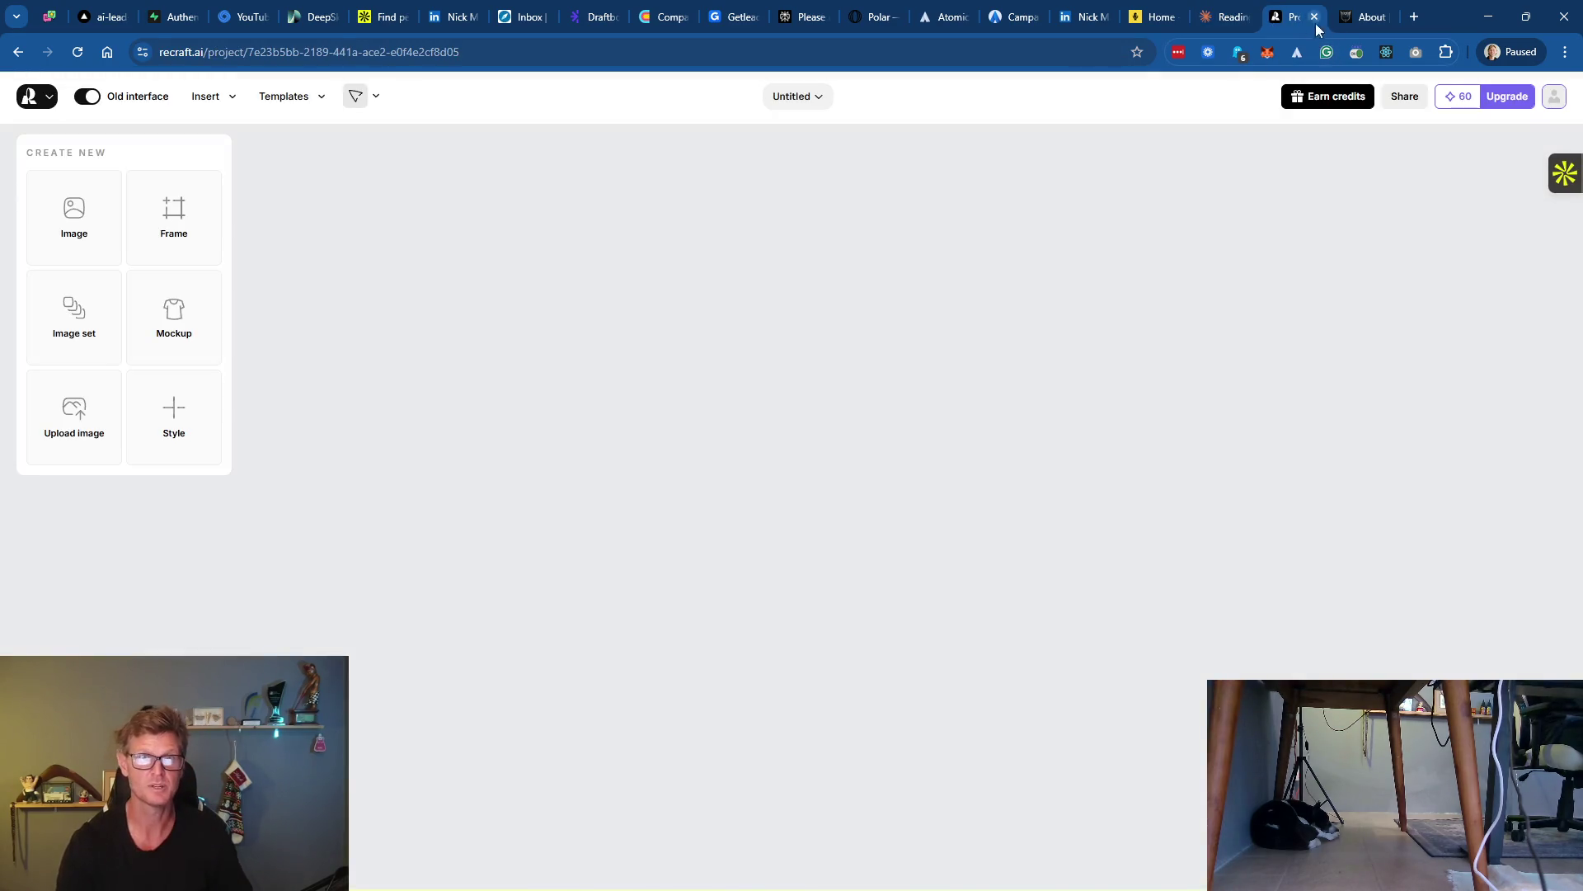
Search Google for 'nano banana' in a new tab and open the Nano Banana 2 & Pro AI Editor result
left_click(1361, 19)
left_click(1413, 18)
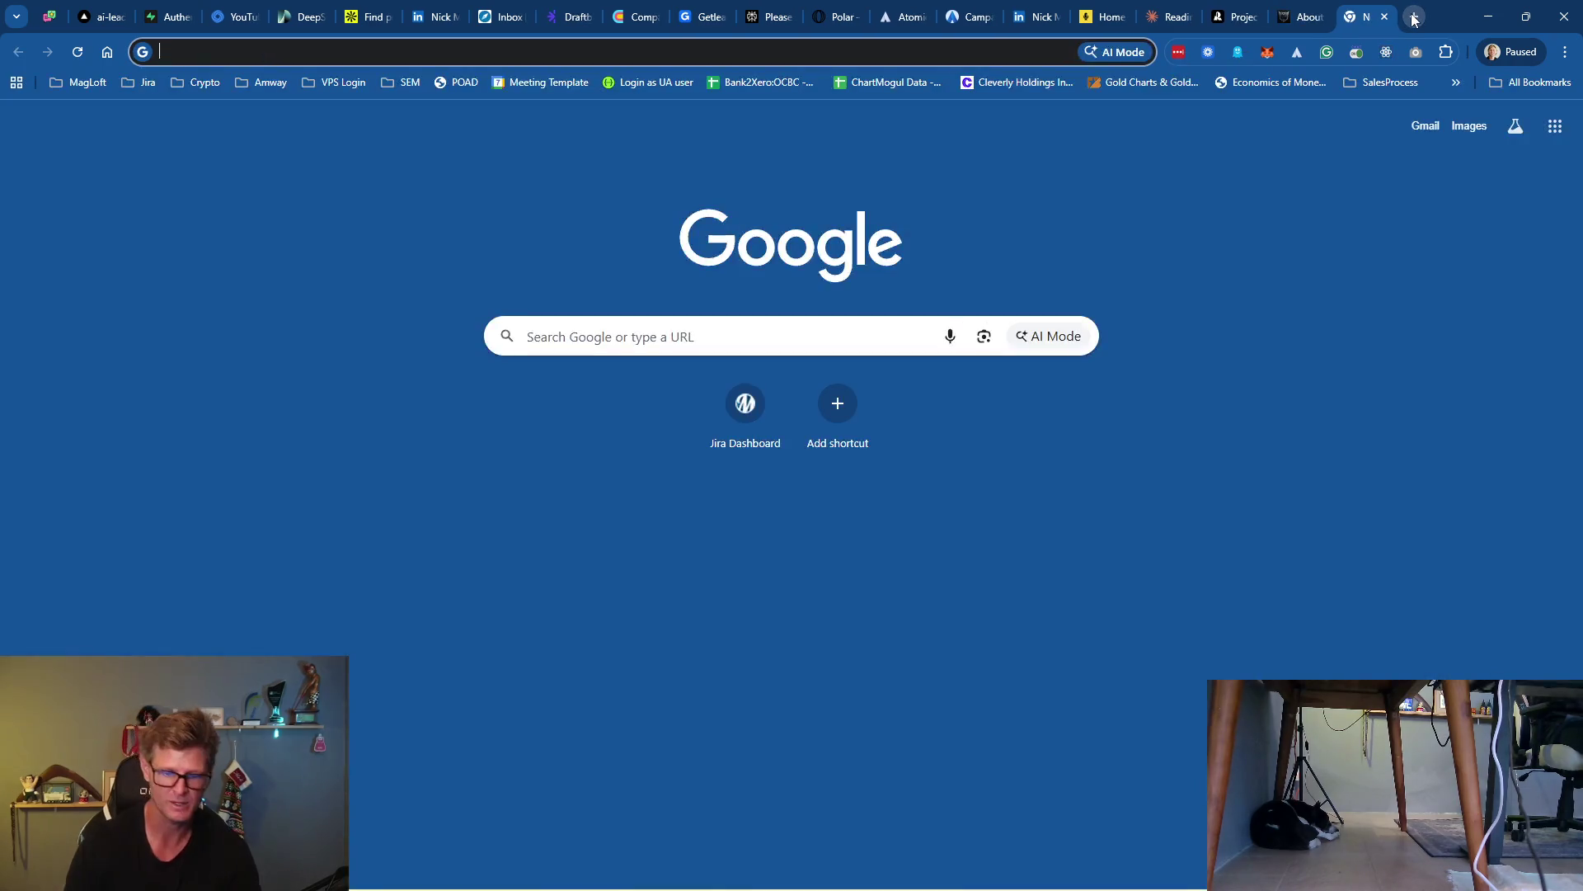
type("nano")
key("Down")
key("Return")
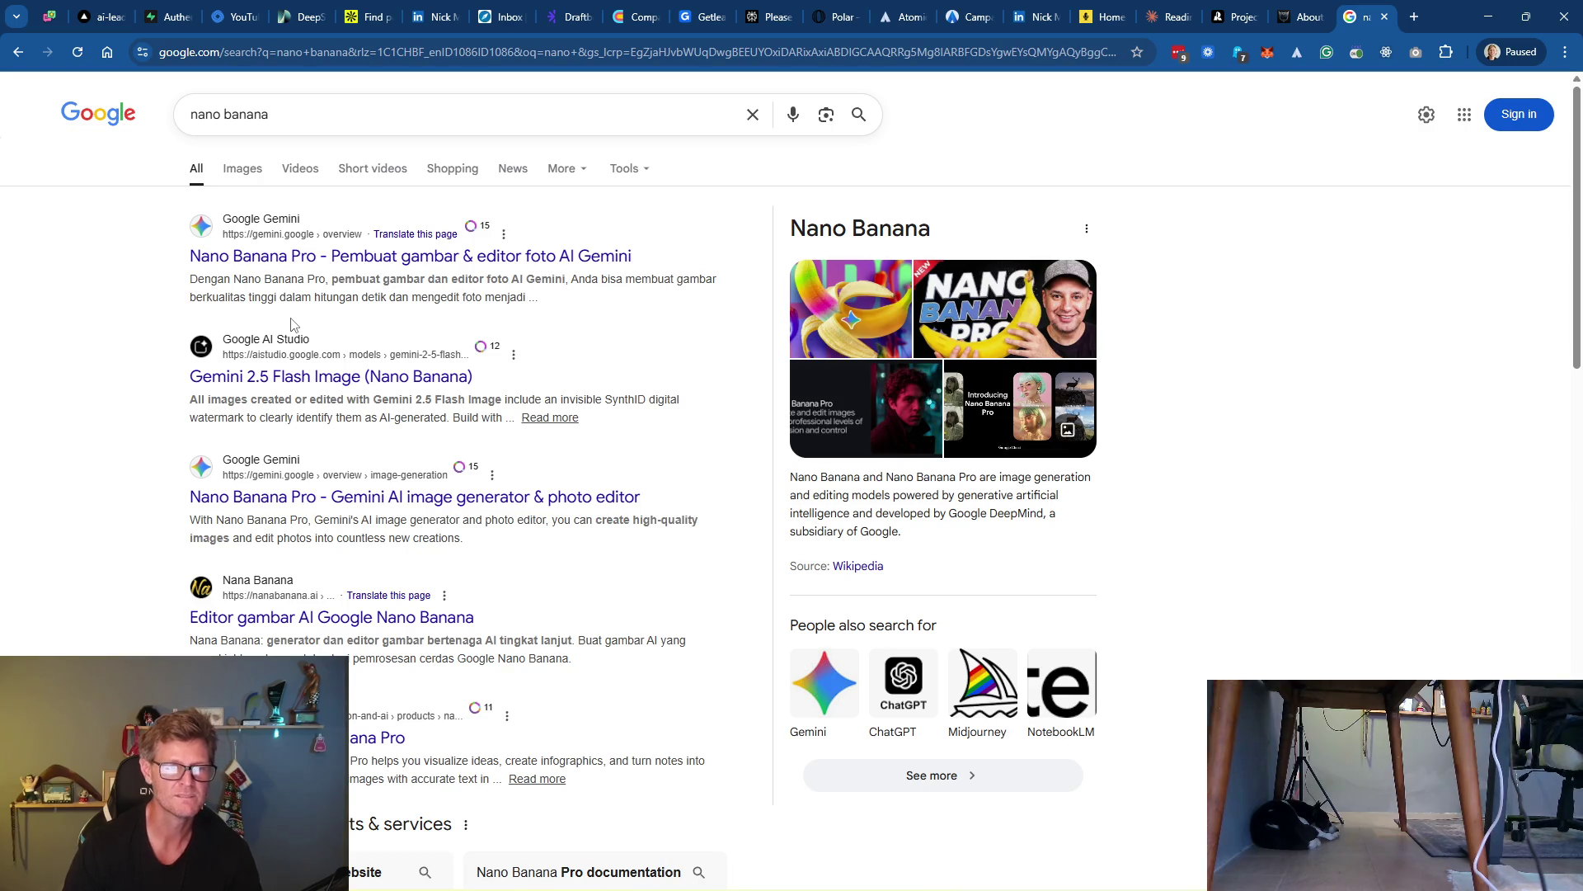
scroll(388, 400, "down", 5)
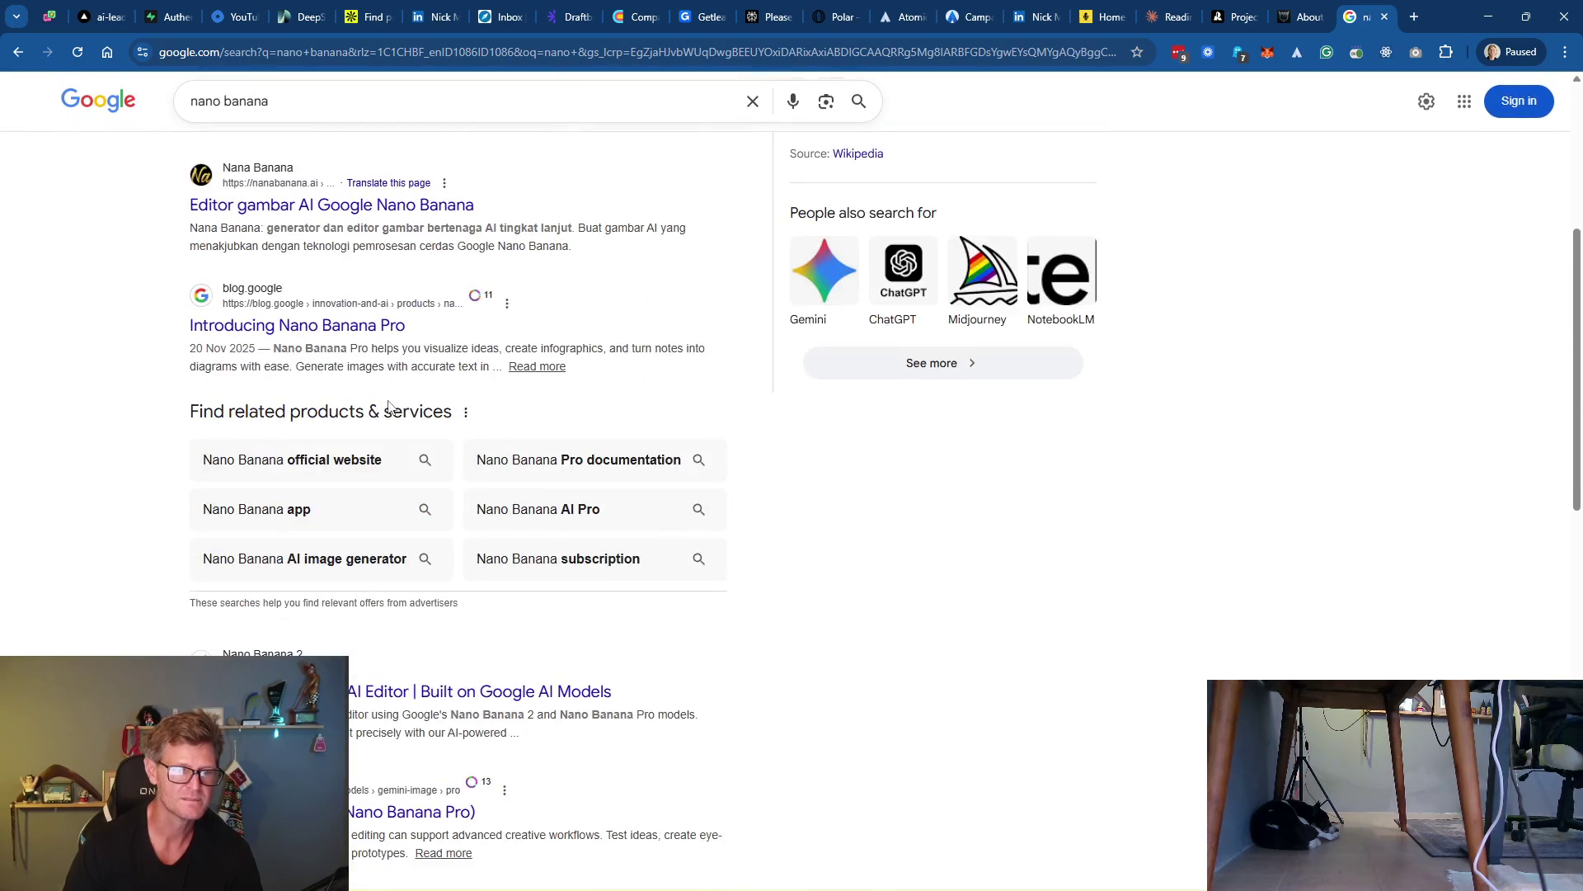
scroll(389, 400, "down", 1)
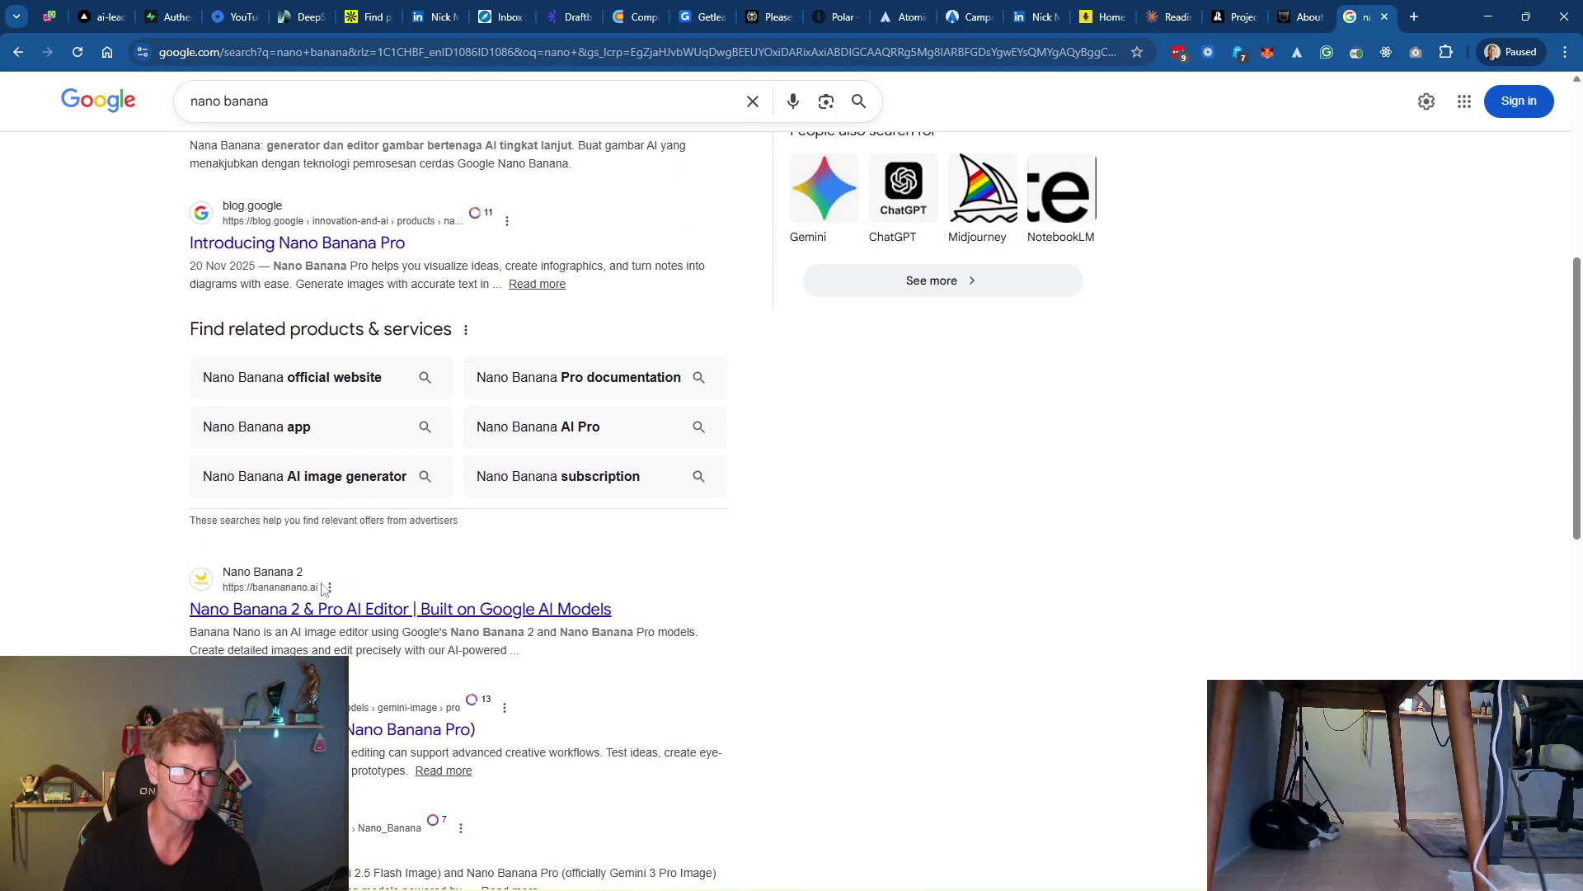
left_click(385, 612)
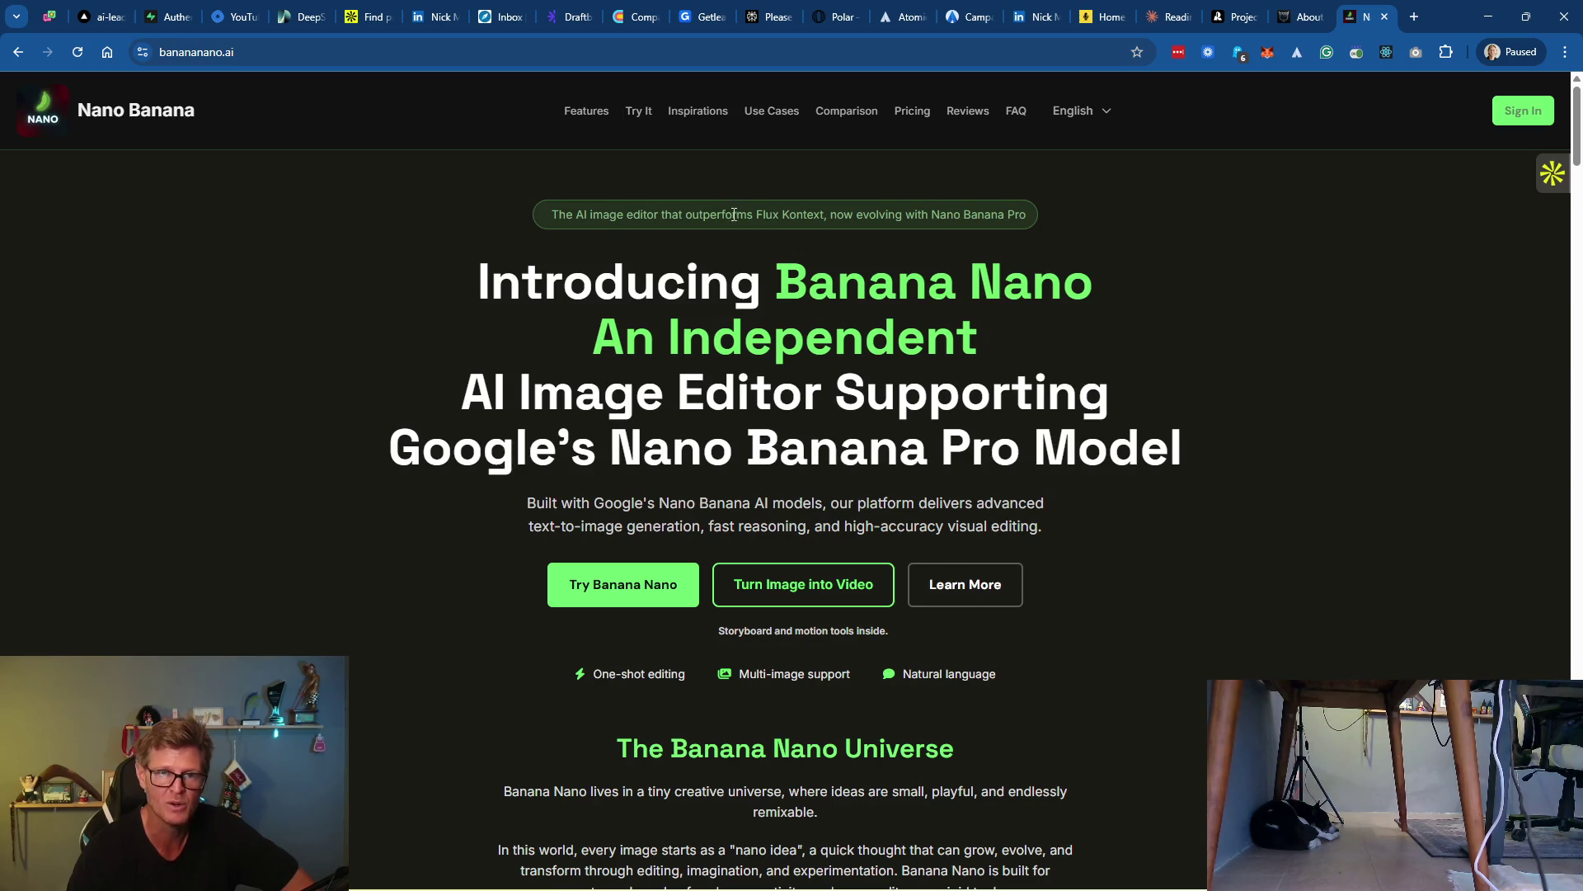
Browse the bananananano.ai home page down to its Prompt Engine section, then return to Claude
mouse_move(552, 214)
left_mouse_down()
mouse_move(948, 219)
mouse_move(1157, 254)
left_mouse_up()
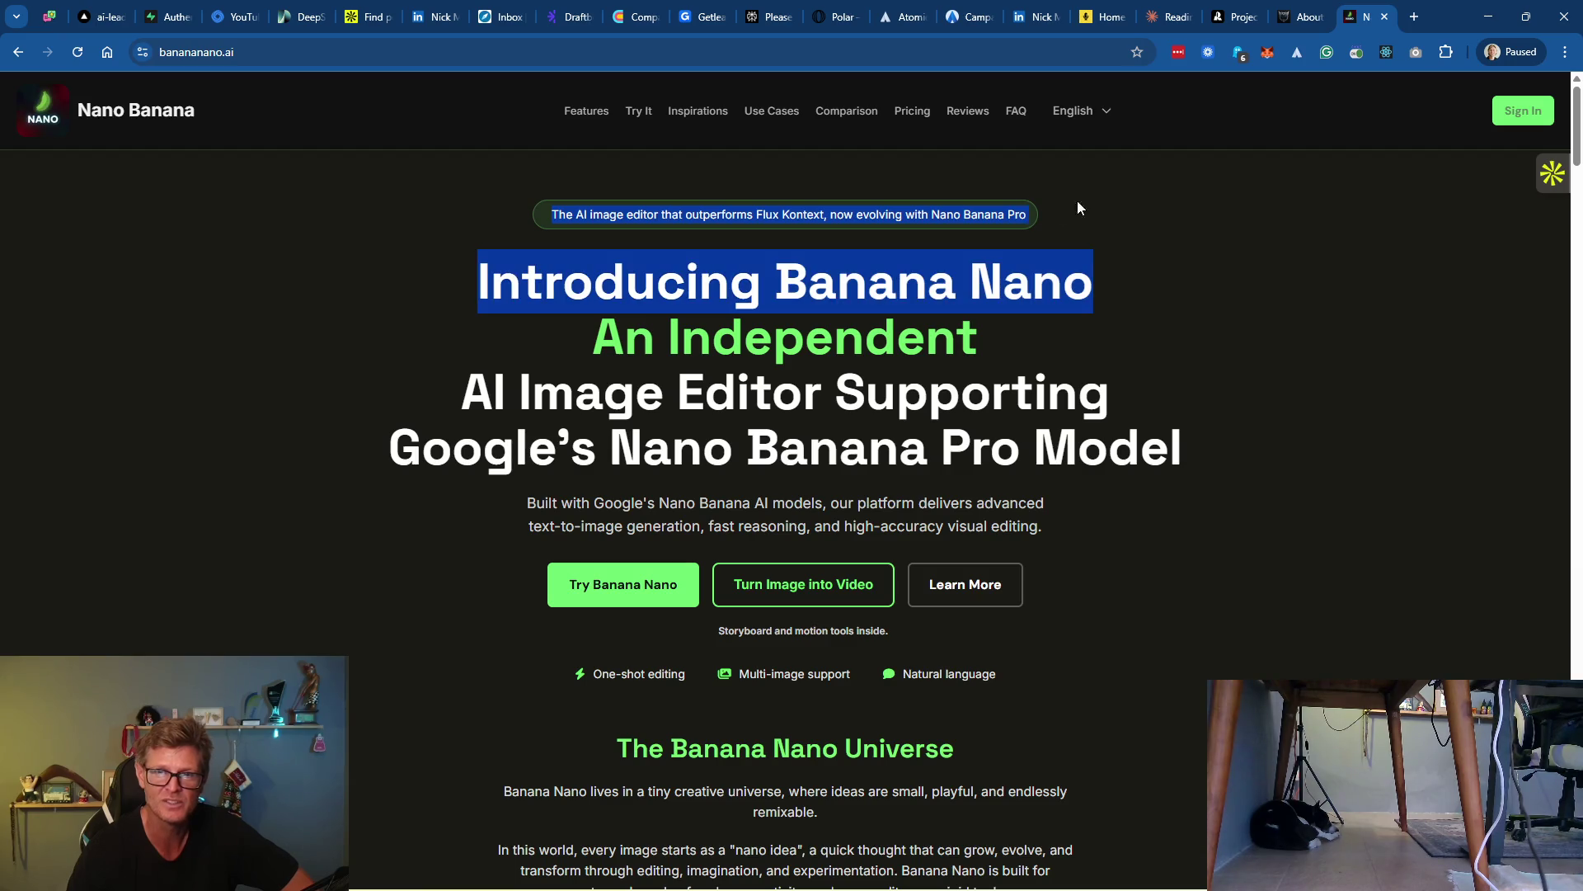
left_click(1001, 211)
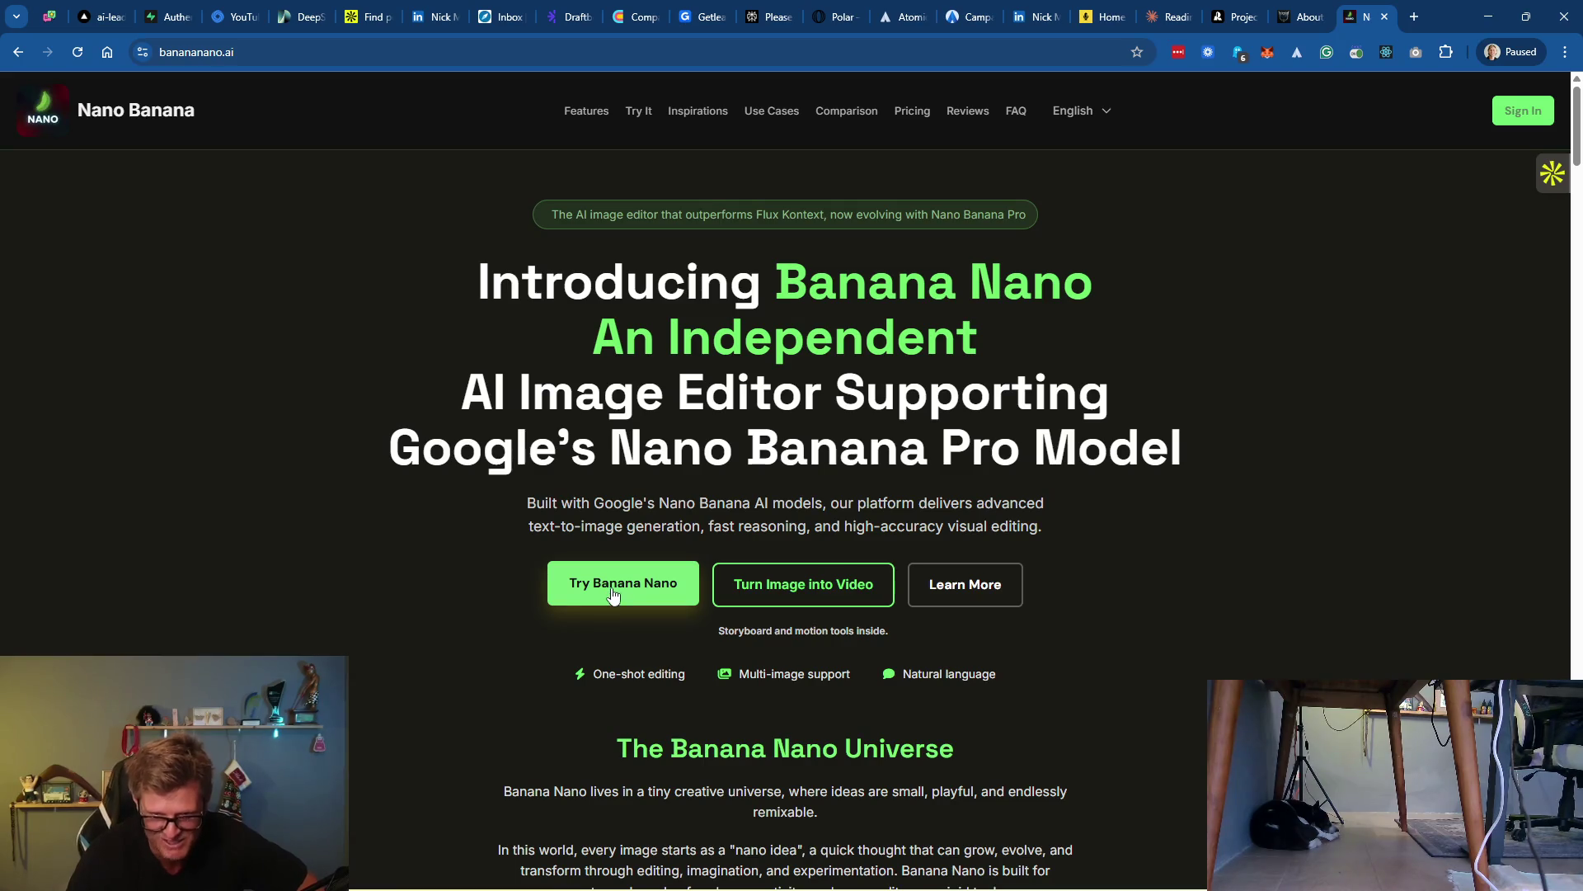
scroll(1096, 535, "down", 5)
scroll(1082, 518, "down", 5)
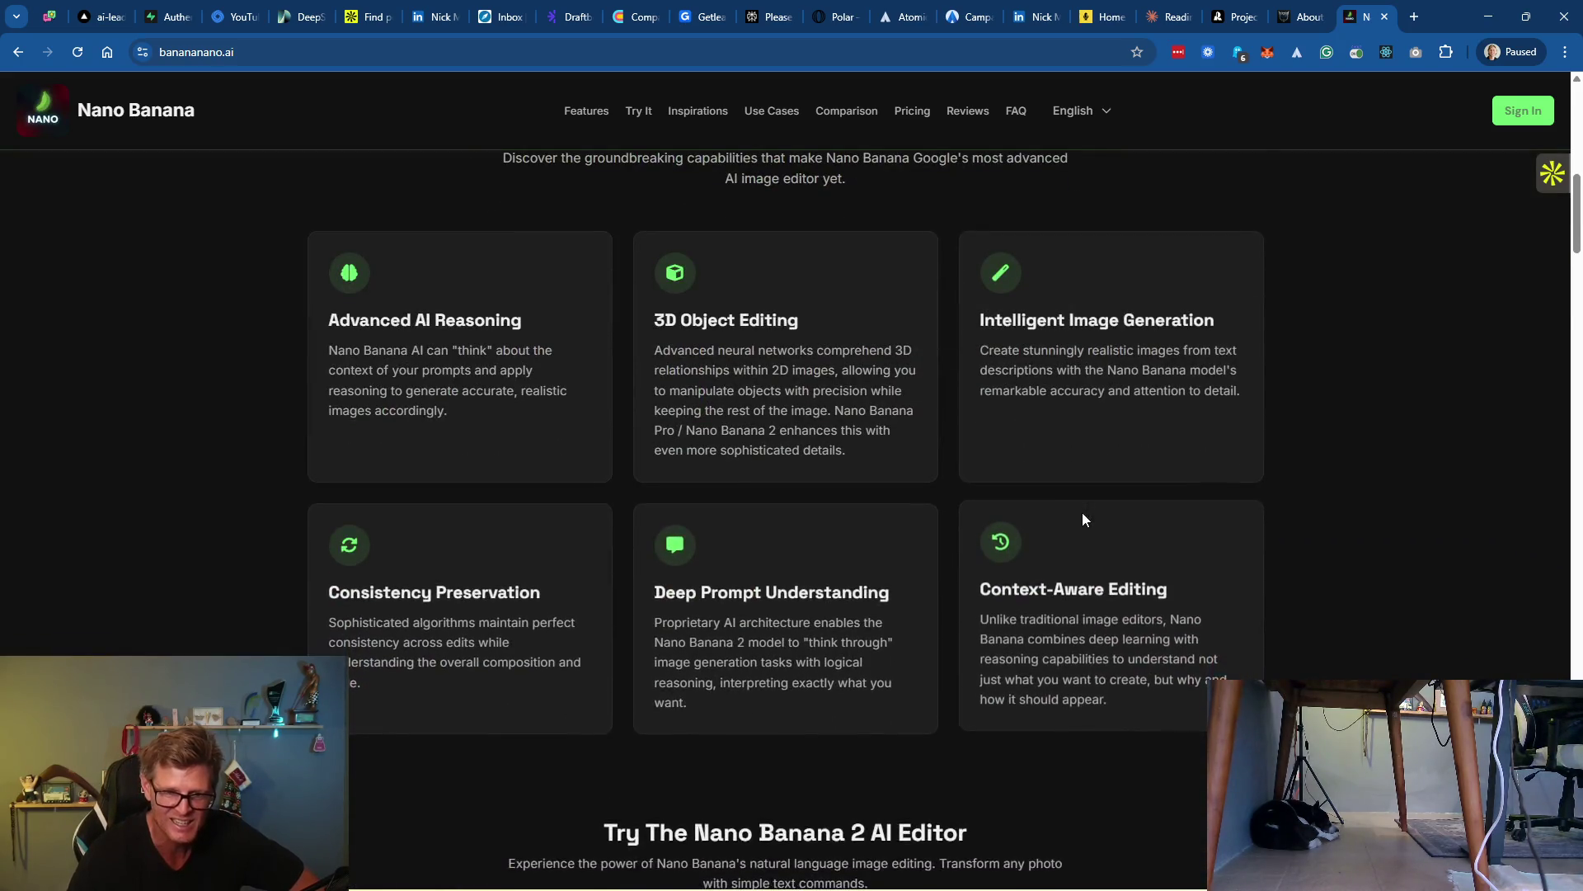
scroll(1082, 518, "down", 8)
scroll(1164, 494, "down", 1)
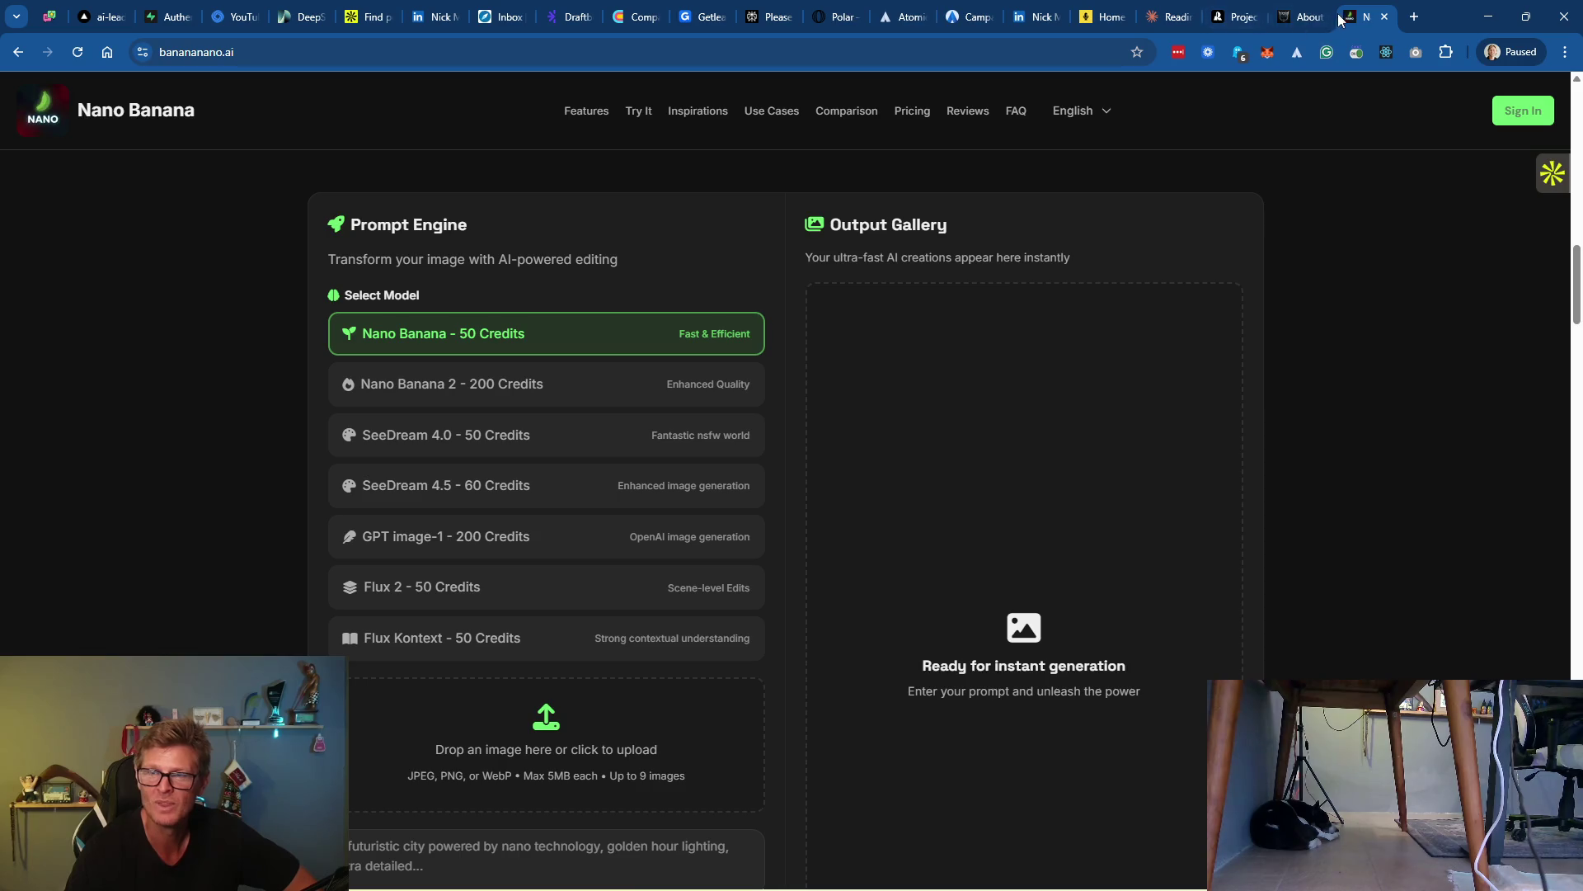
left_click(1162, 18)
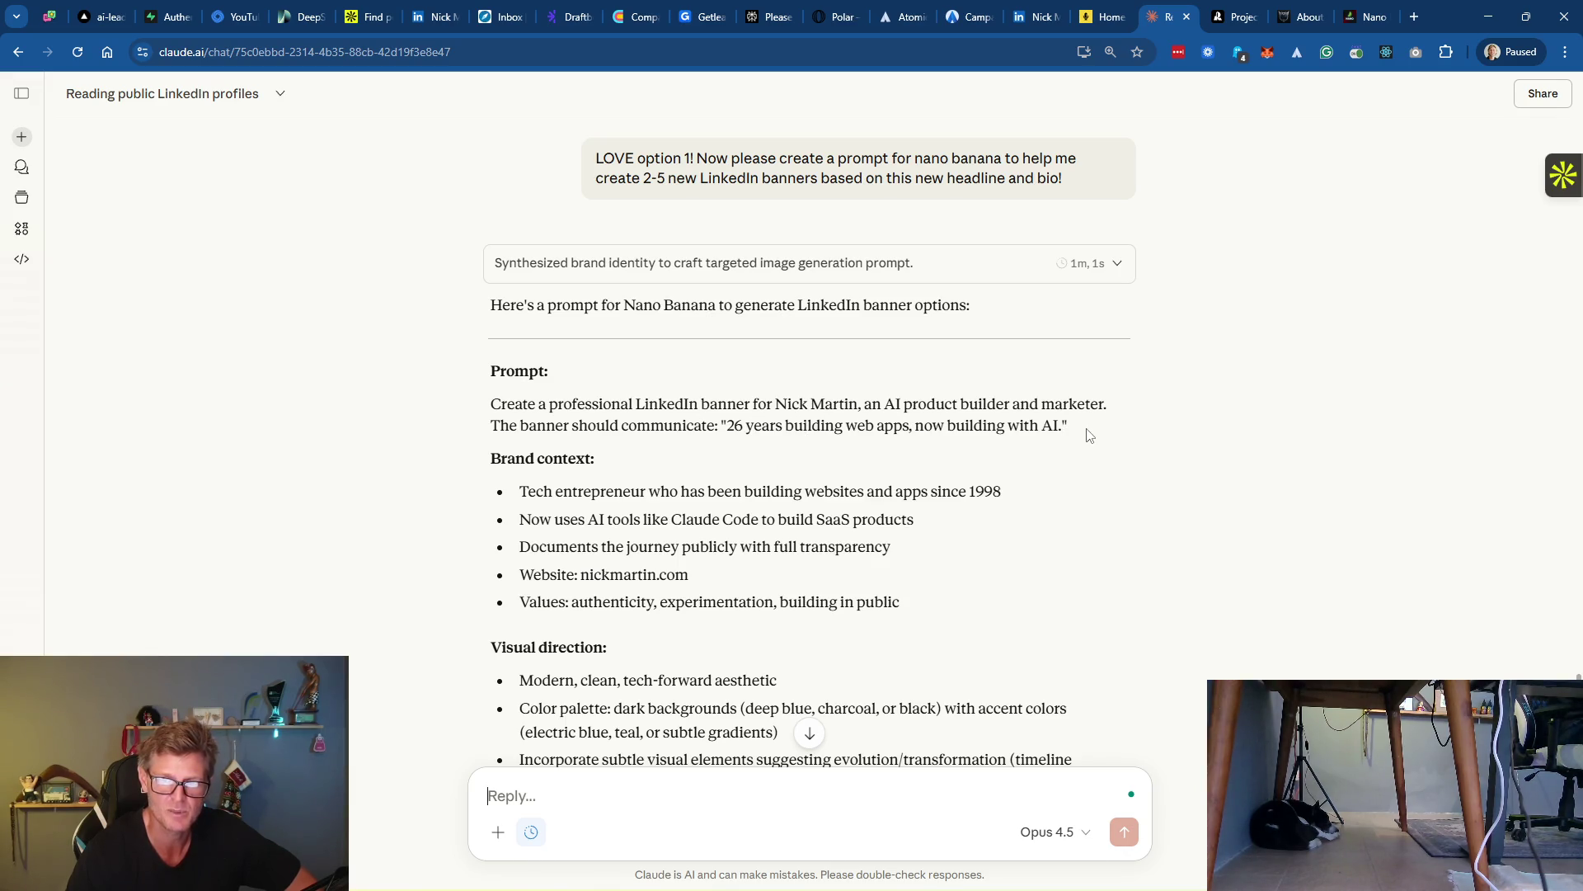
Scroll through Claude's five banner prompts and select the Prompt 1 'Minimal Text Focus' paragraph
scroll(1044, 460, "down", 3)
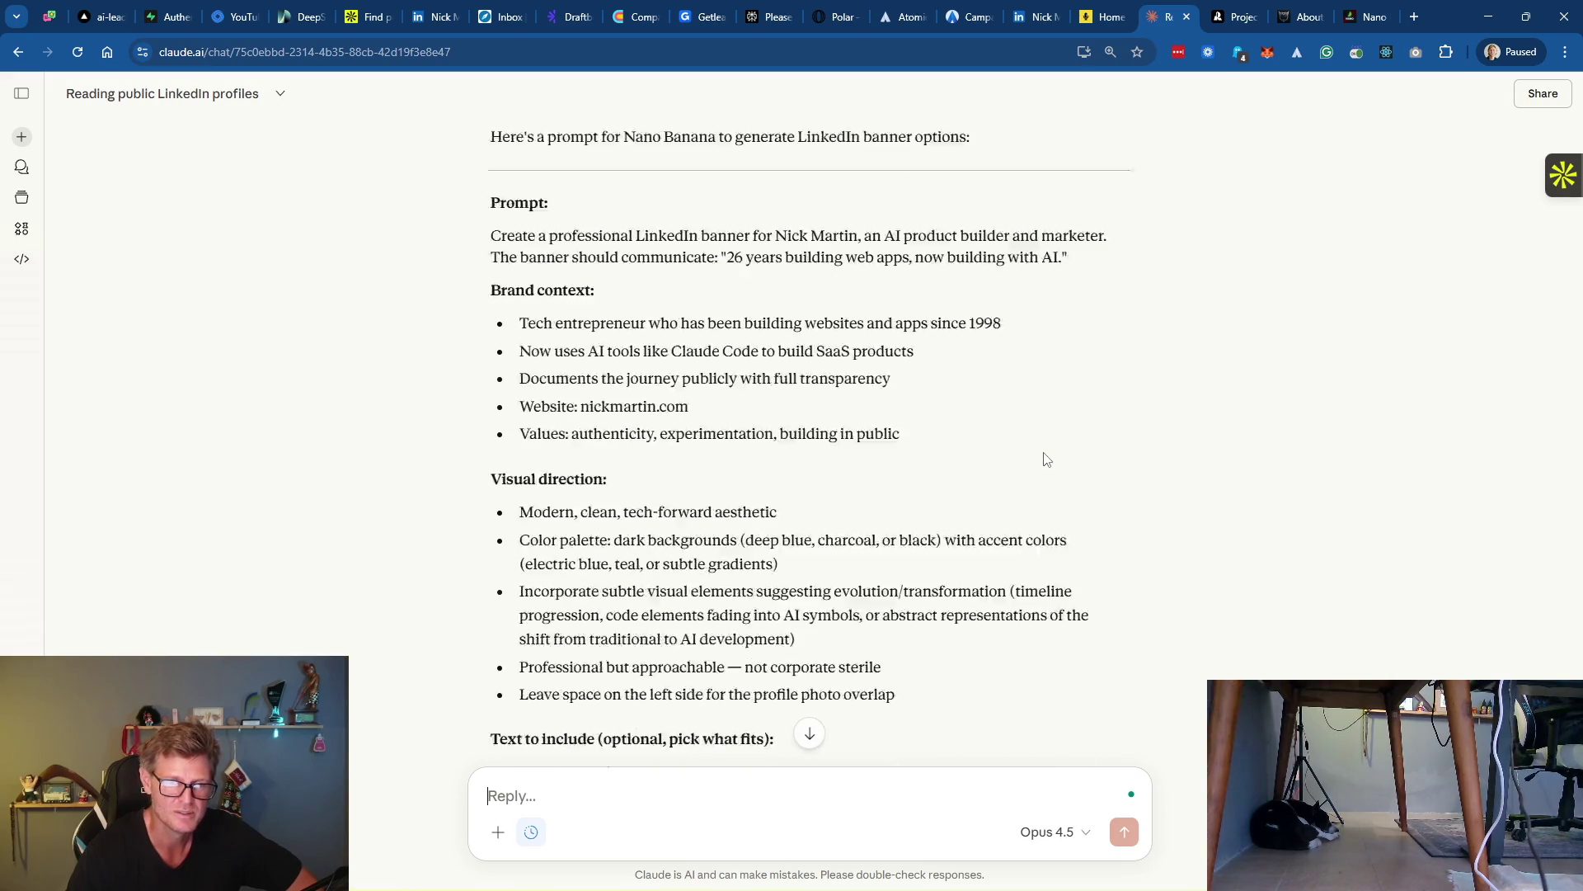
scroll(1044, 452, "down", 3)
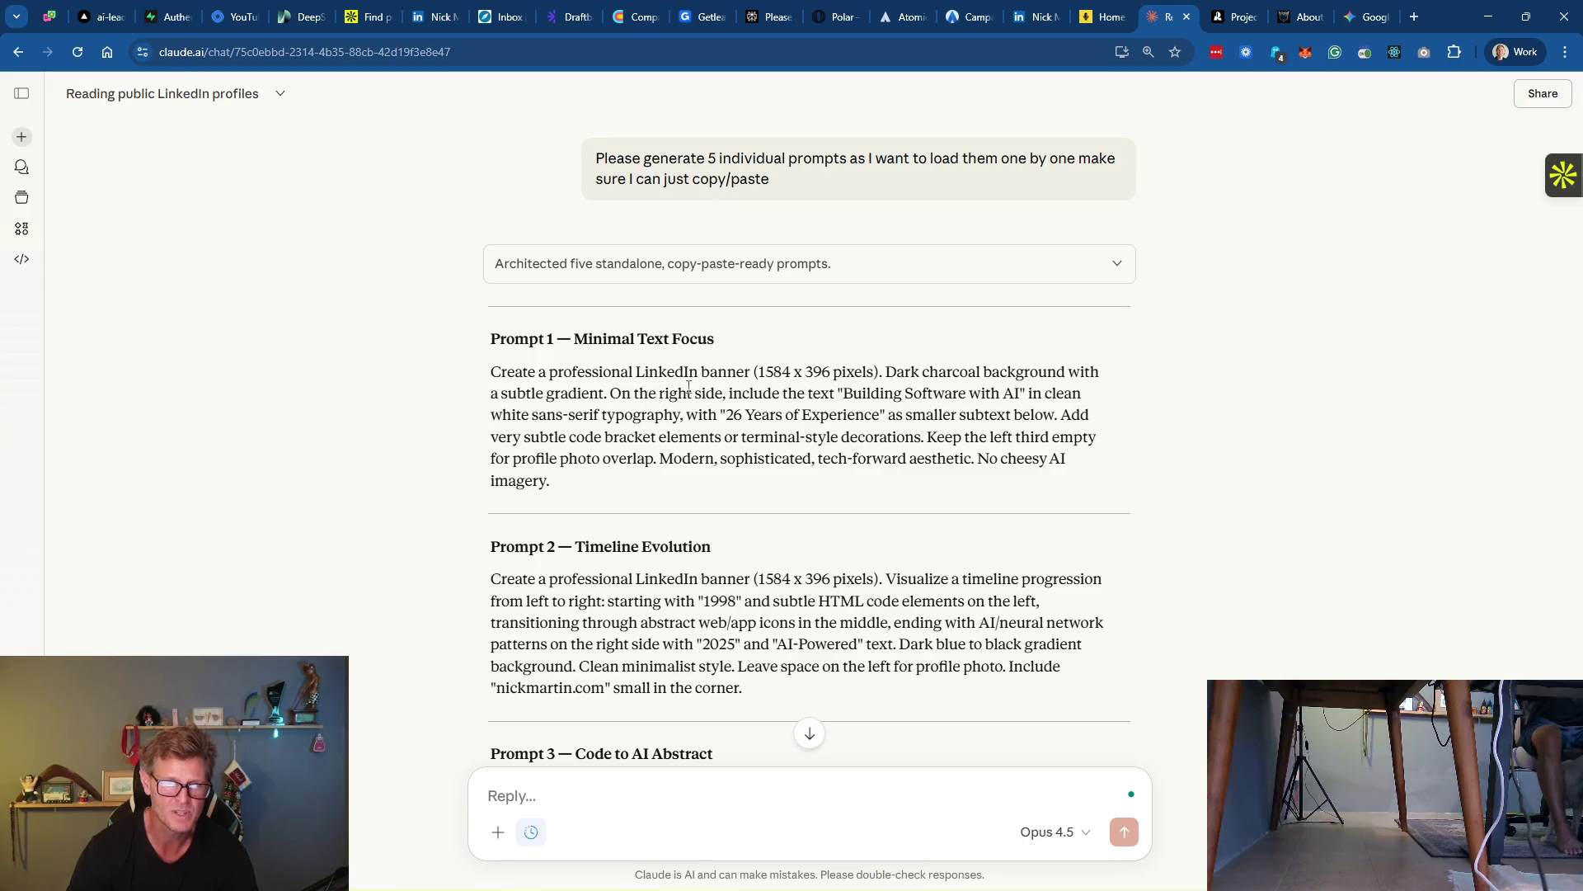
left_click_drag(569, 483, 485, 384)
key("ctrl+c")
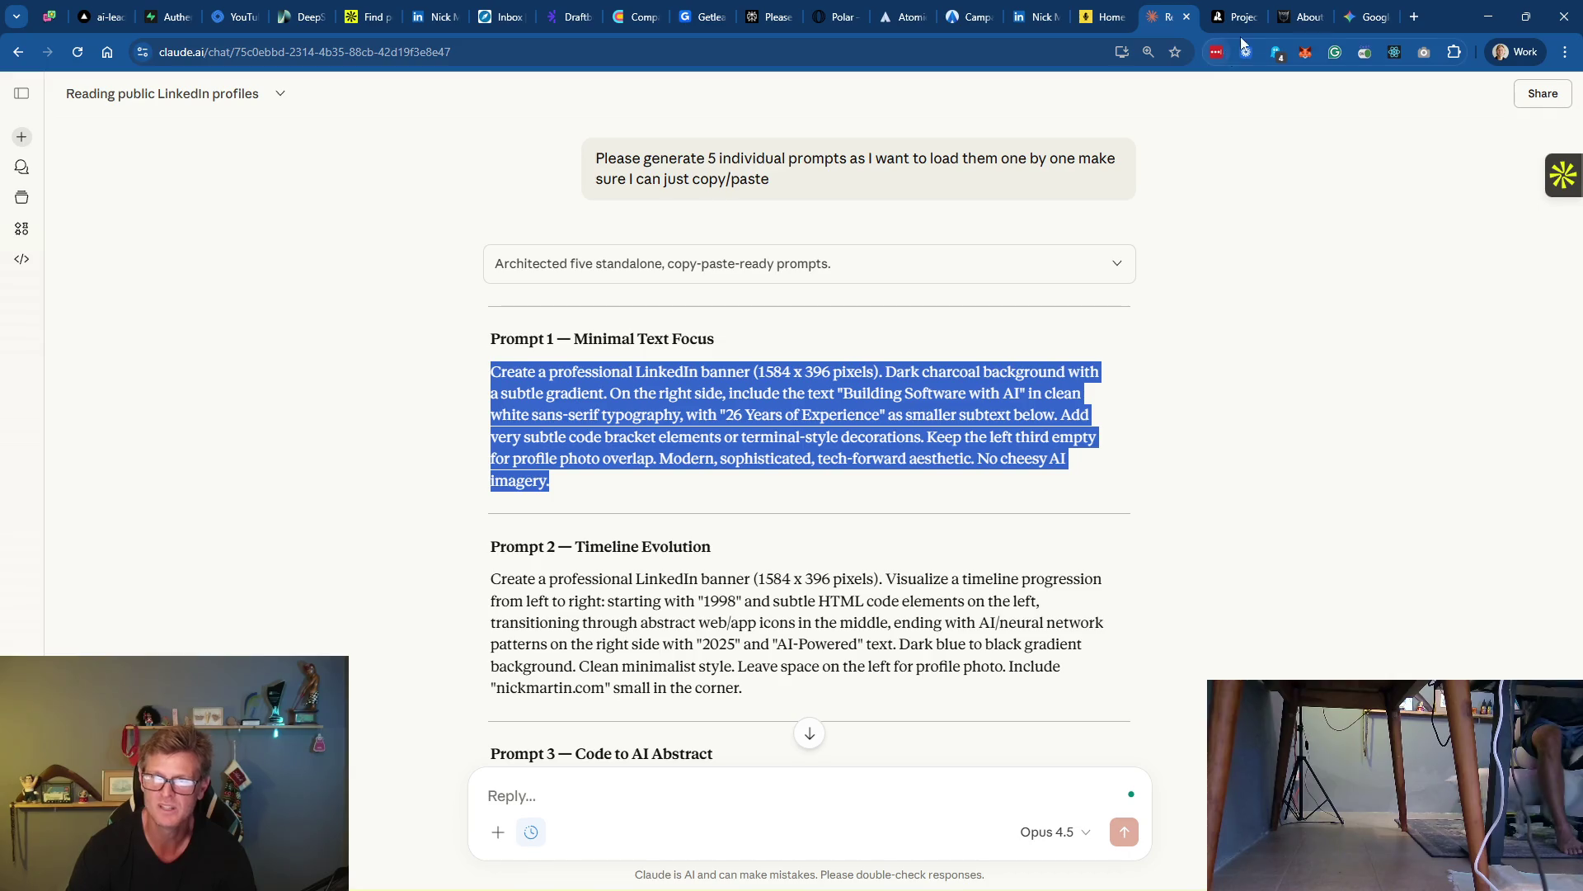
left_click(1369, 16)
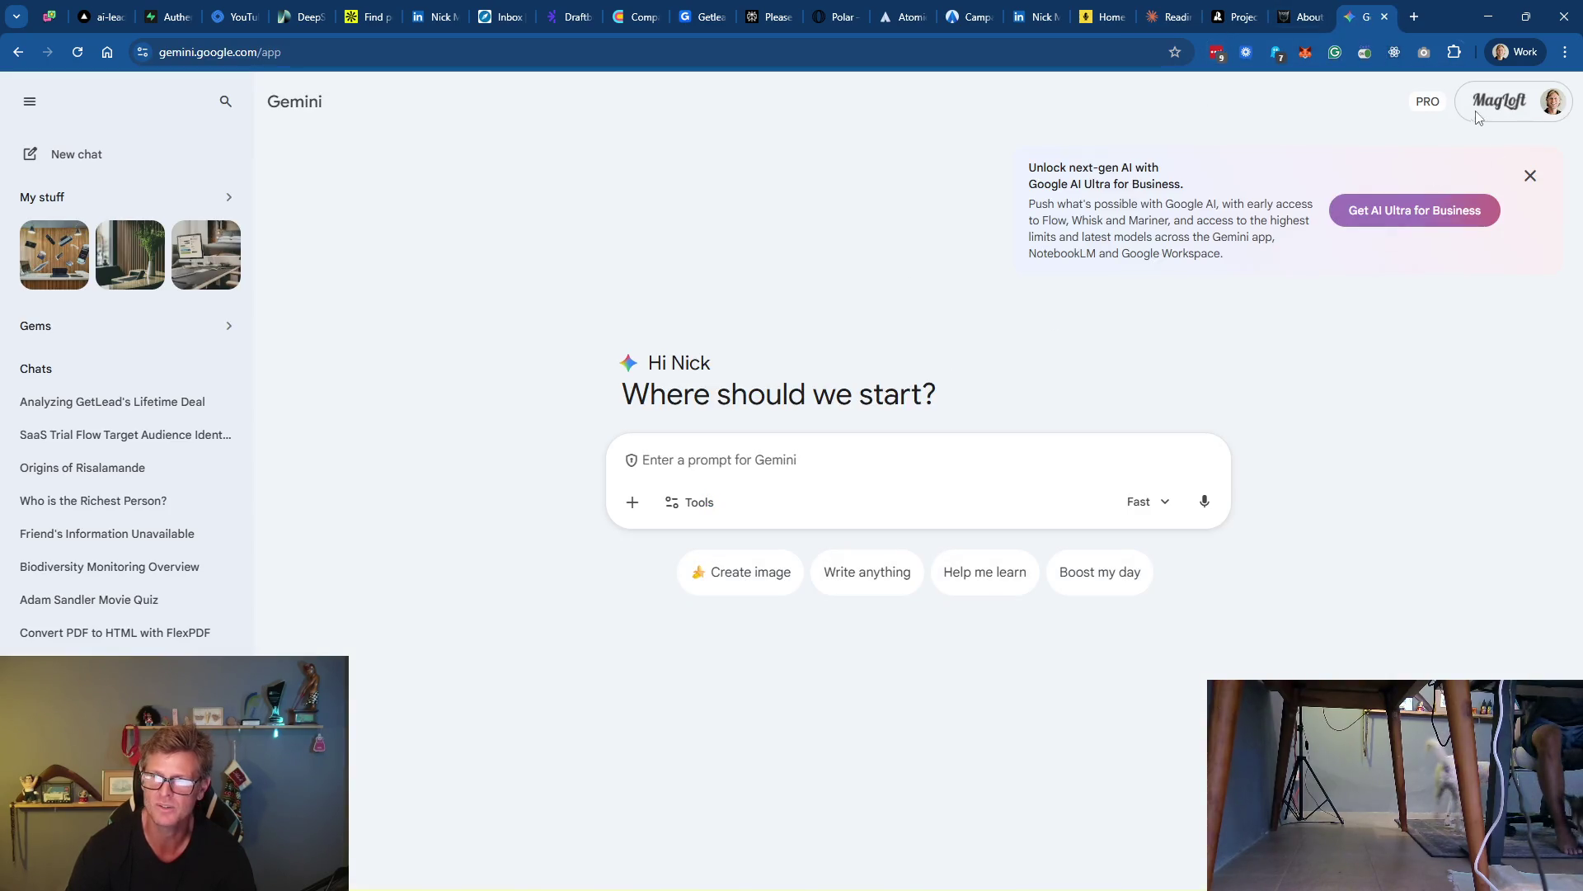
Paste Prompt 1 into Gemini's Create image mode and generate the banner on the Fast model
left_click(731, 460)
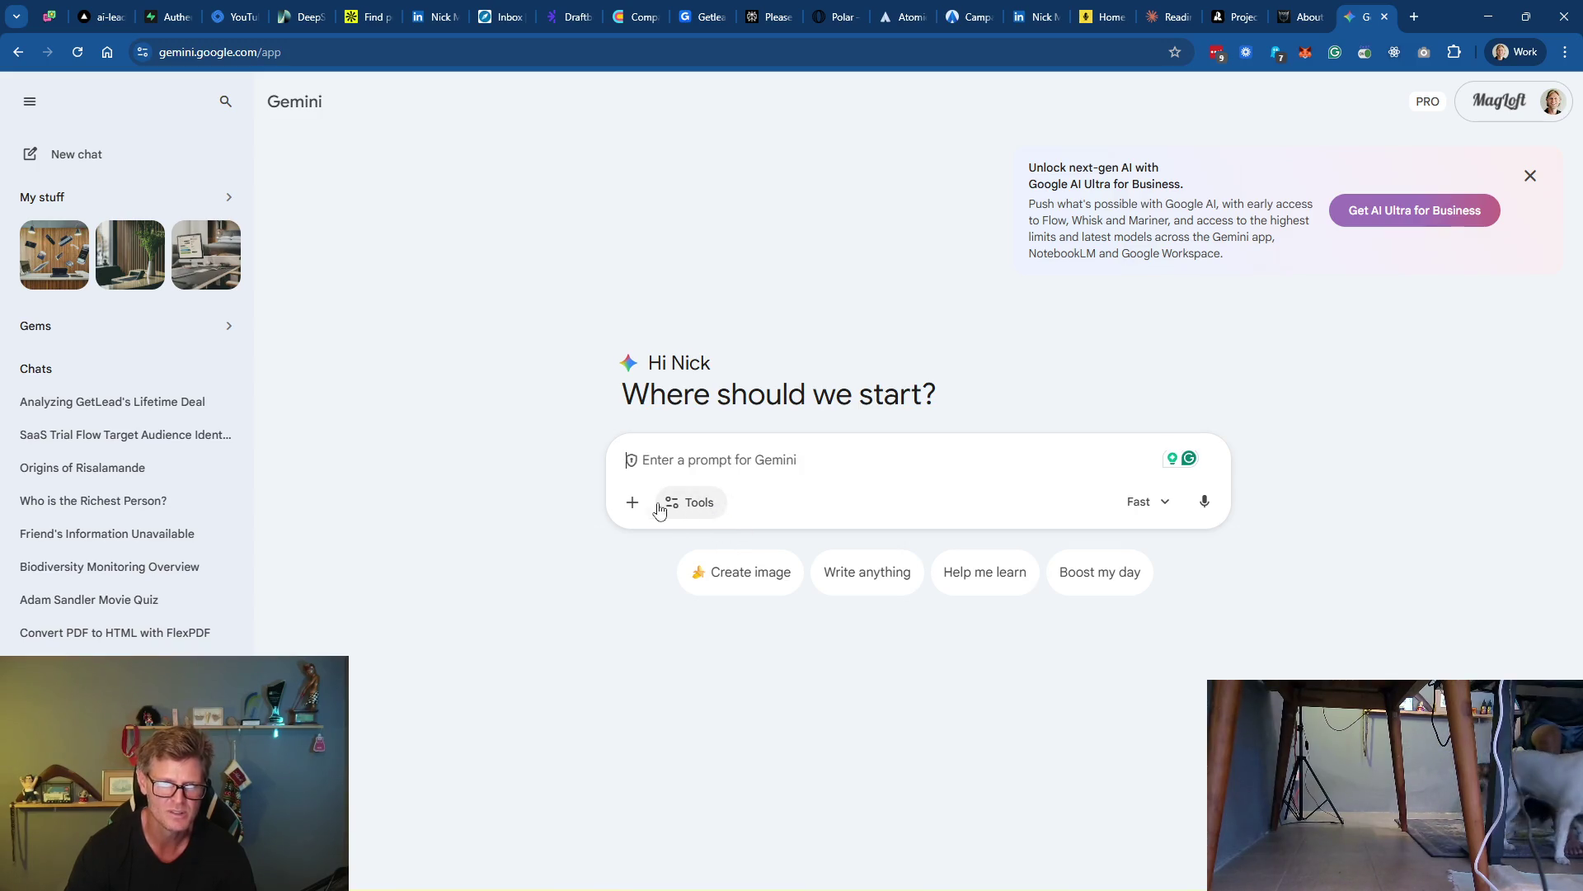
left_click(747, 575)
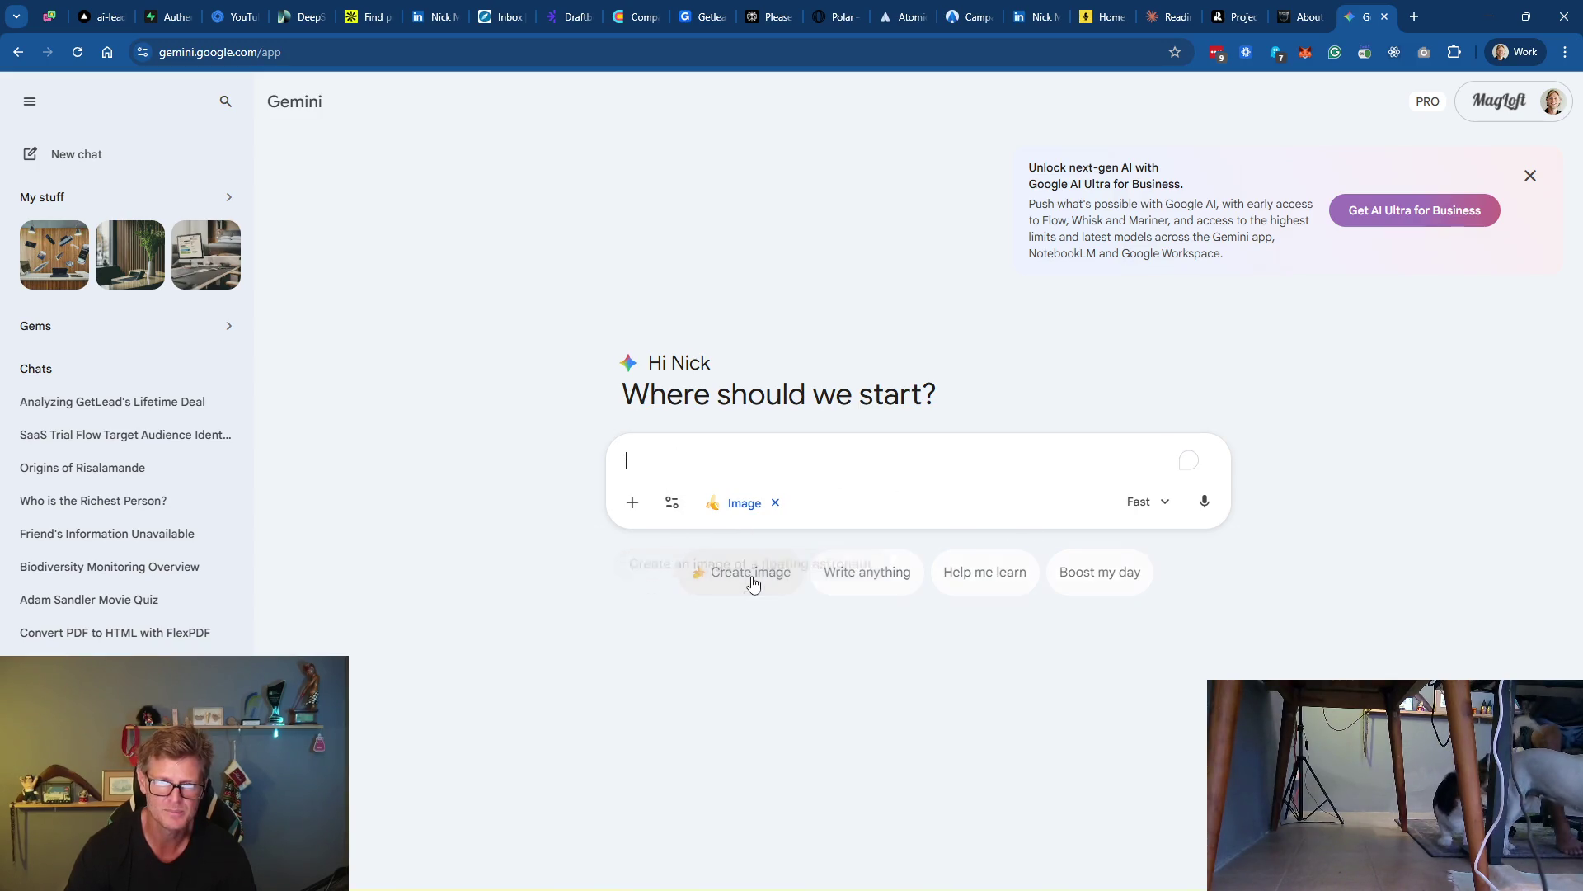
key("ctrl+v")
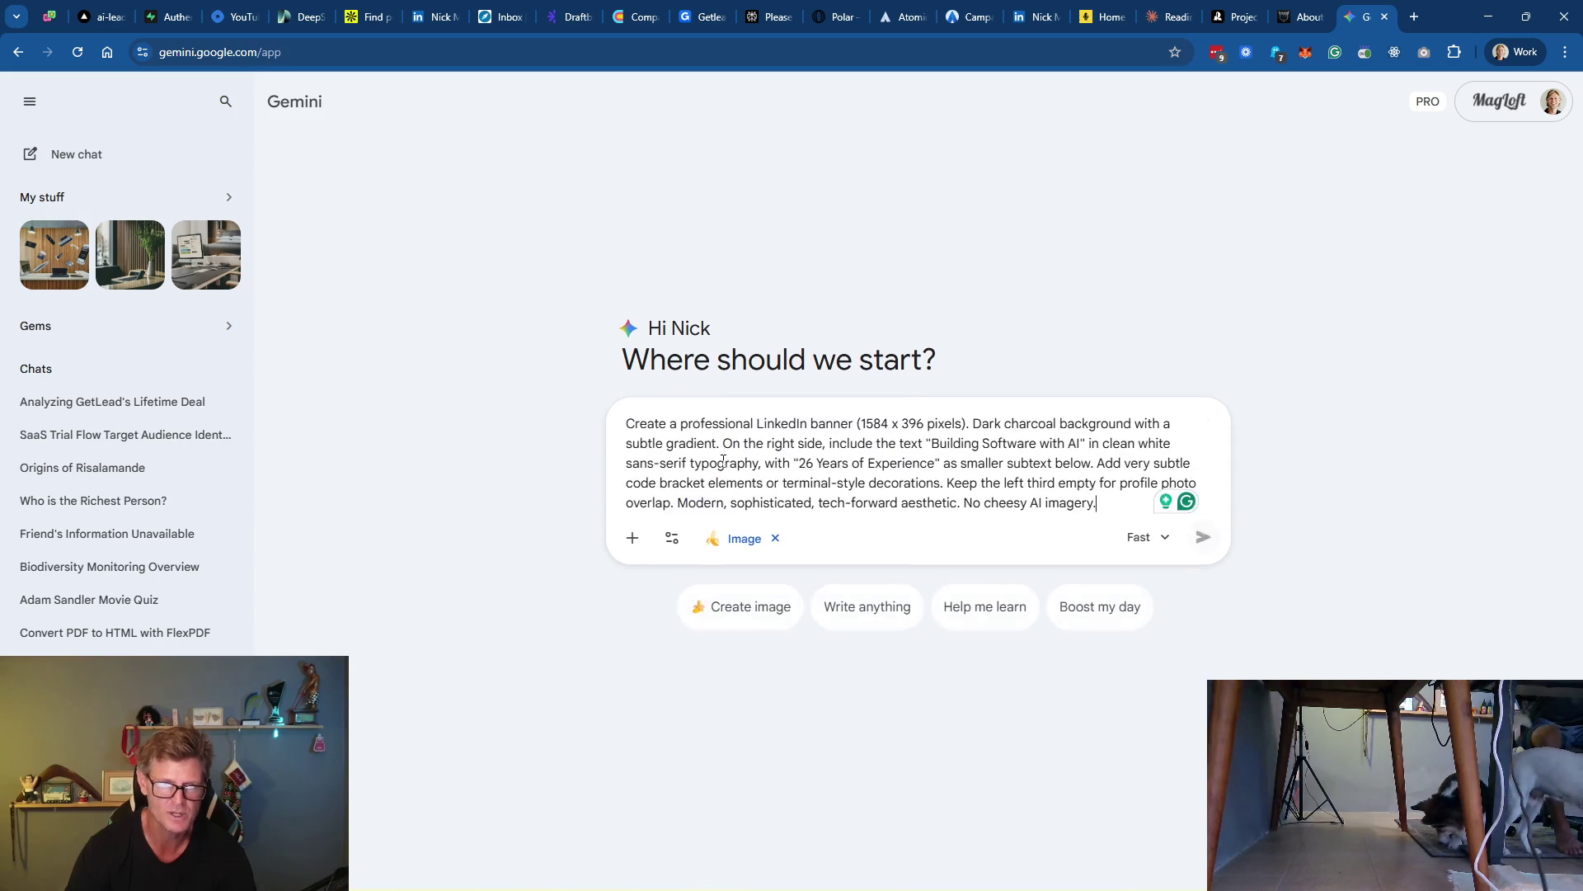
left_click(1165, 546)
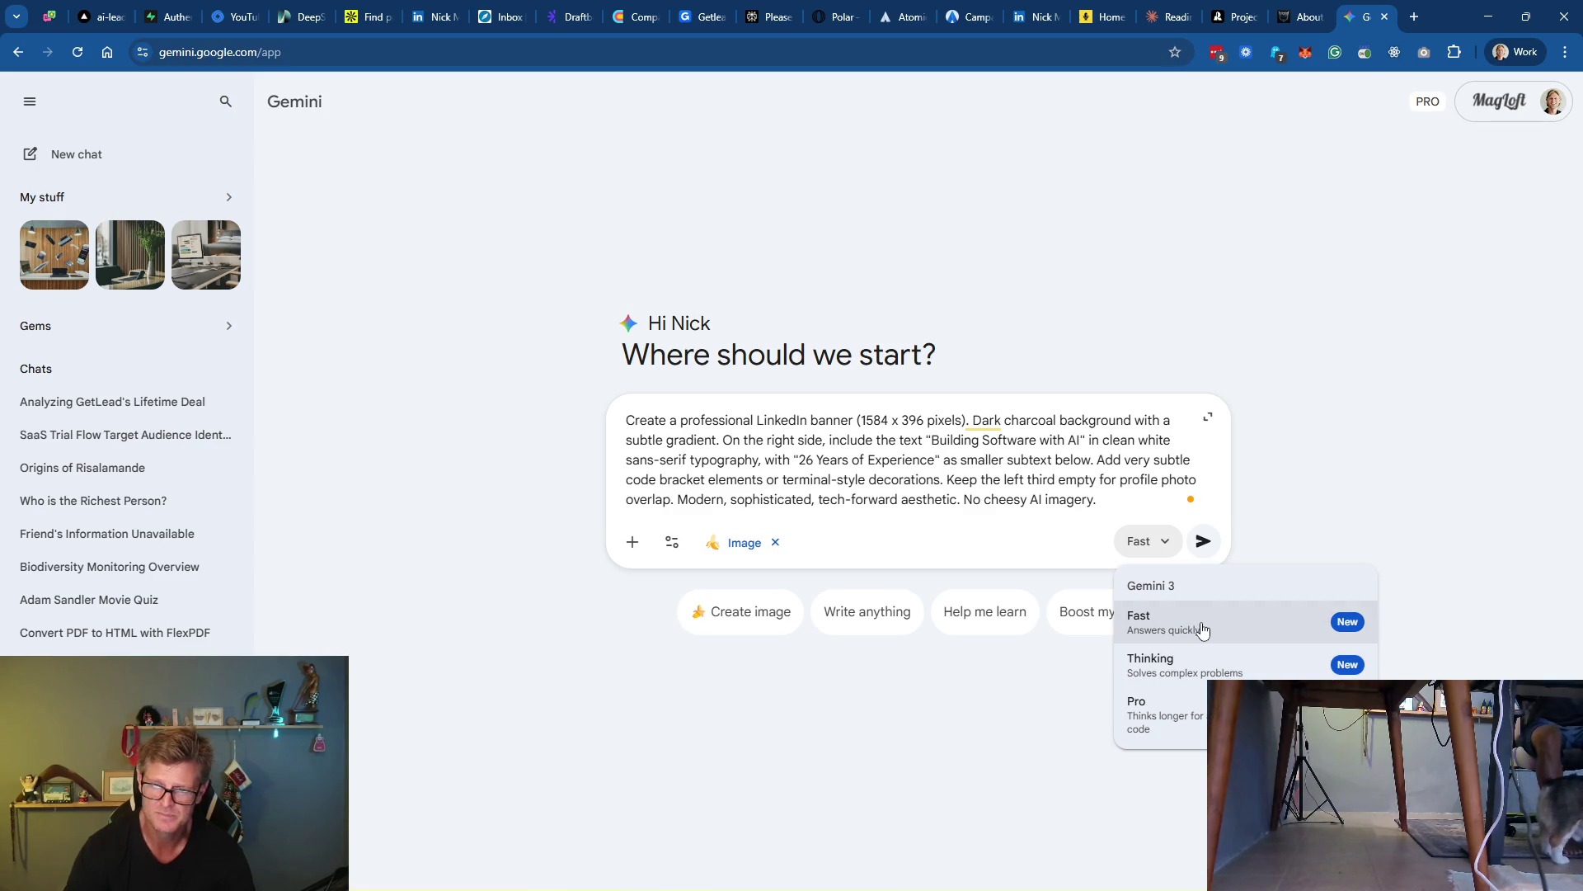
left_click(1057, 546)
left_click(1206, 545)
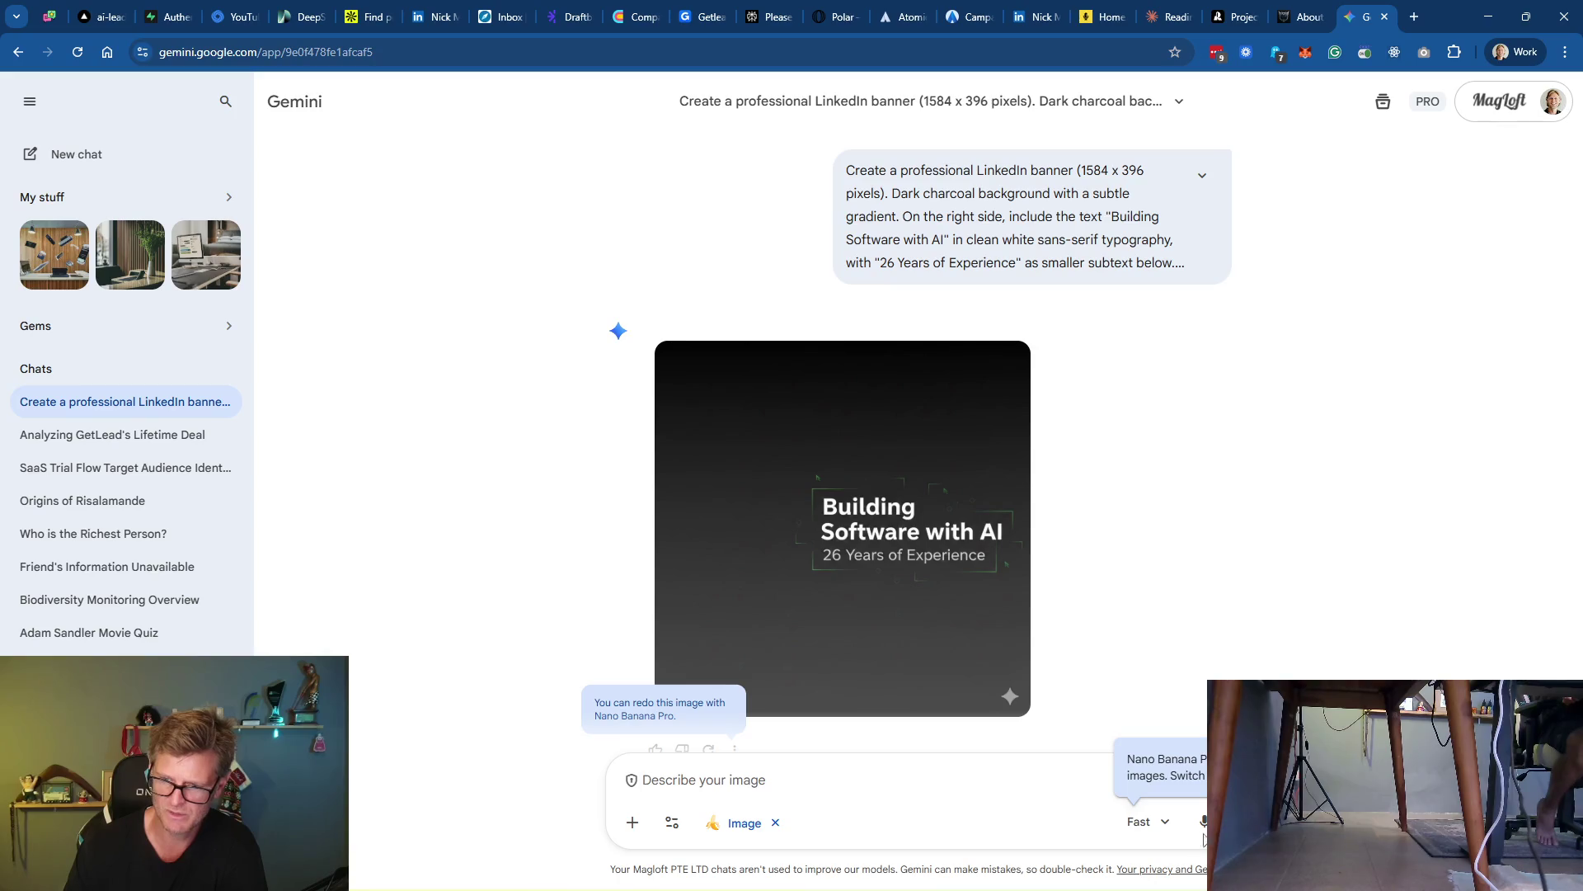
Switch Gemini to the Thinking model and inspect the charcoal 'Building Software with AI' banner full size
left_click(1165, 817)
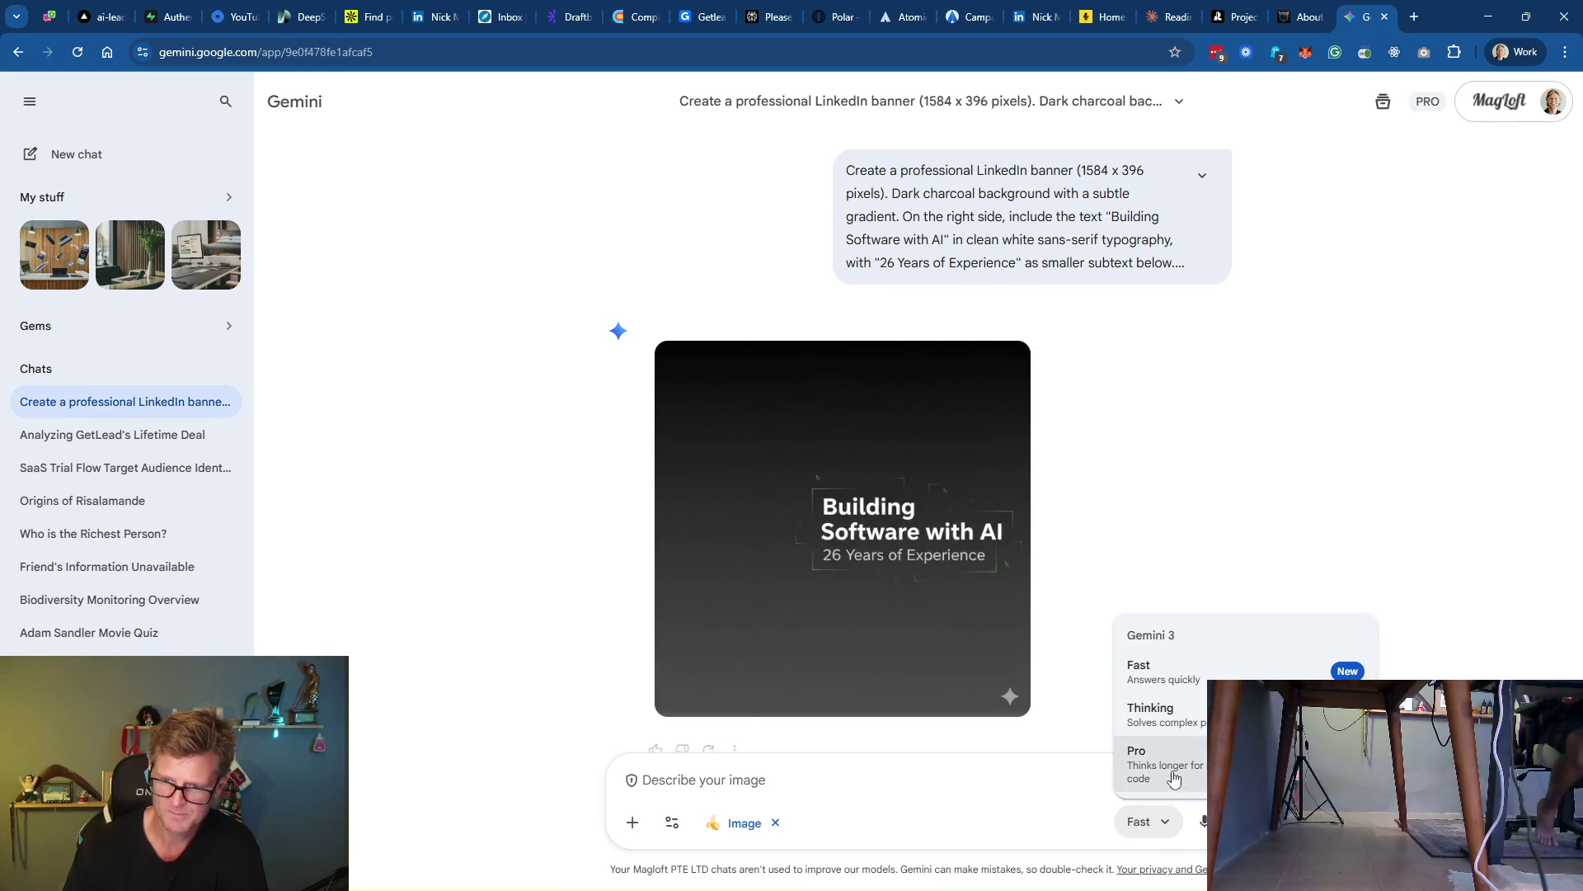
left_click(1171, 717)
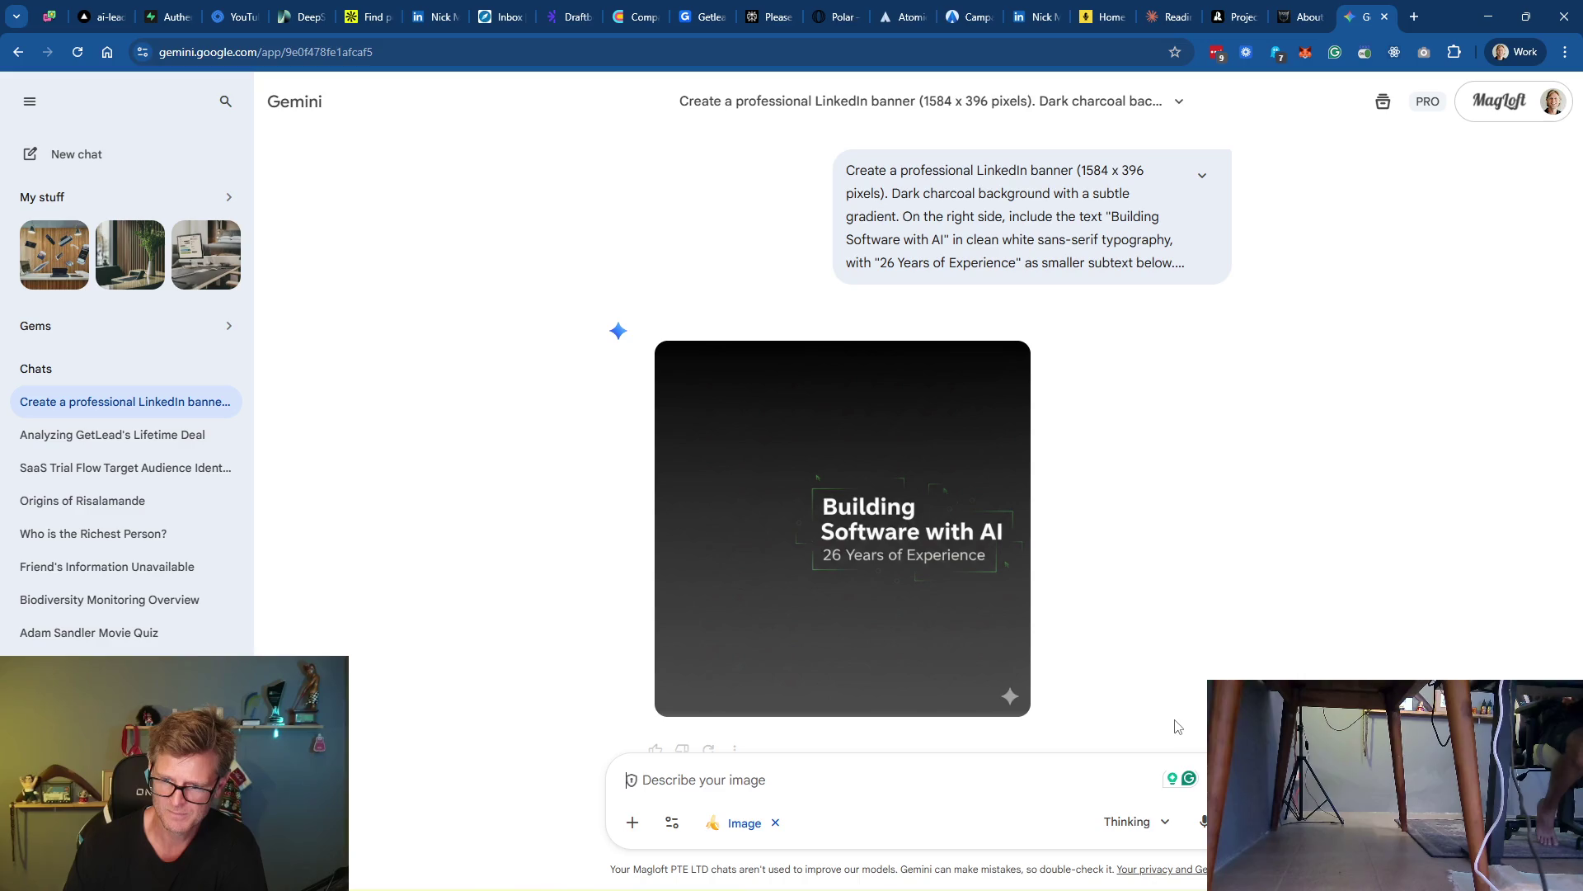
left_click(916, 572)
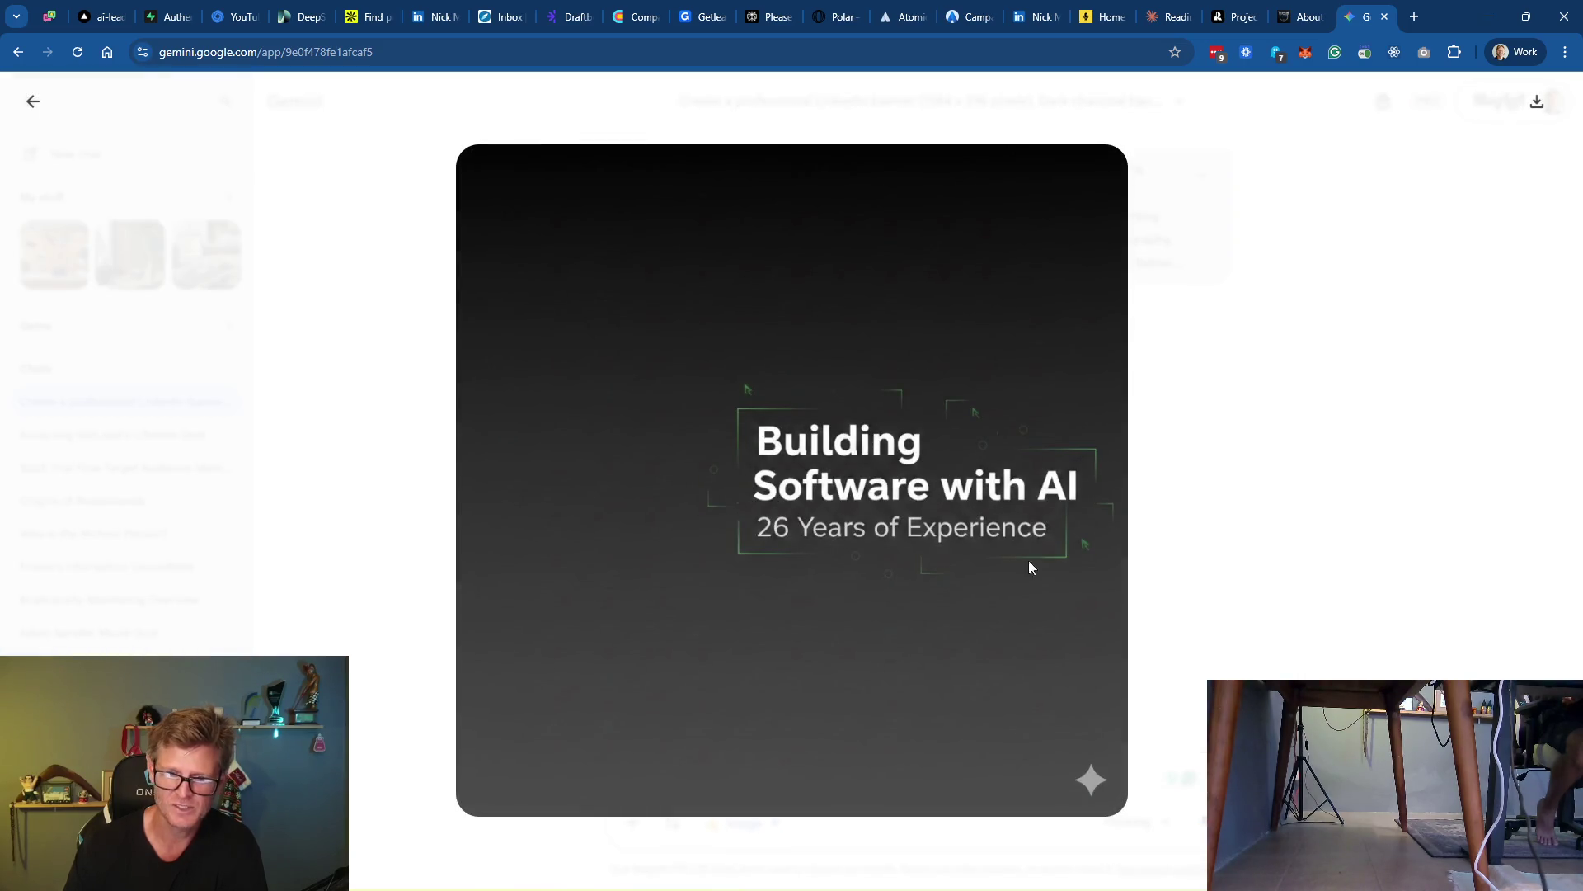
left_click(1146, 699)
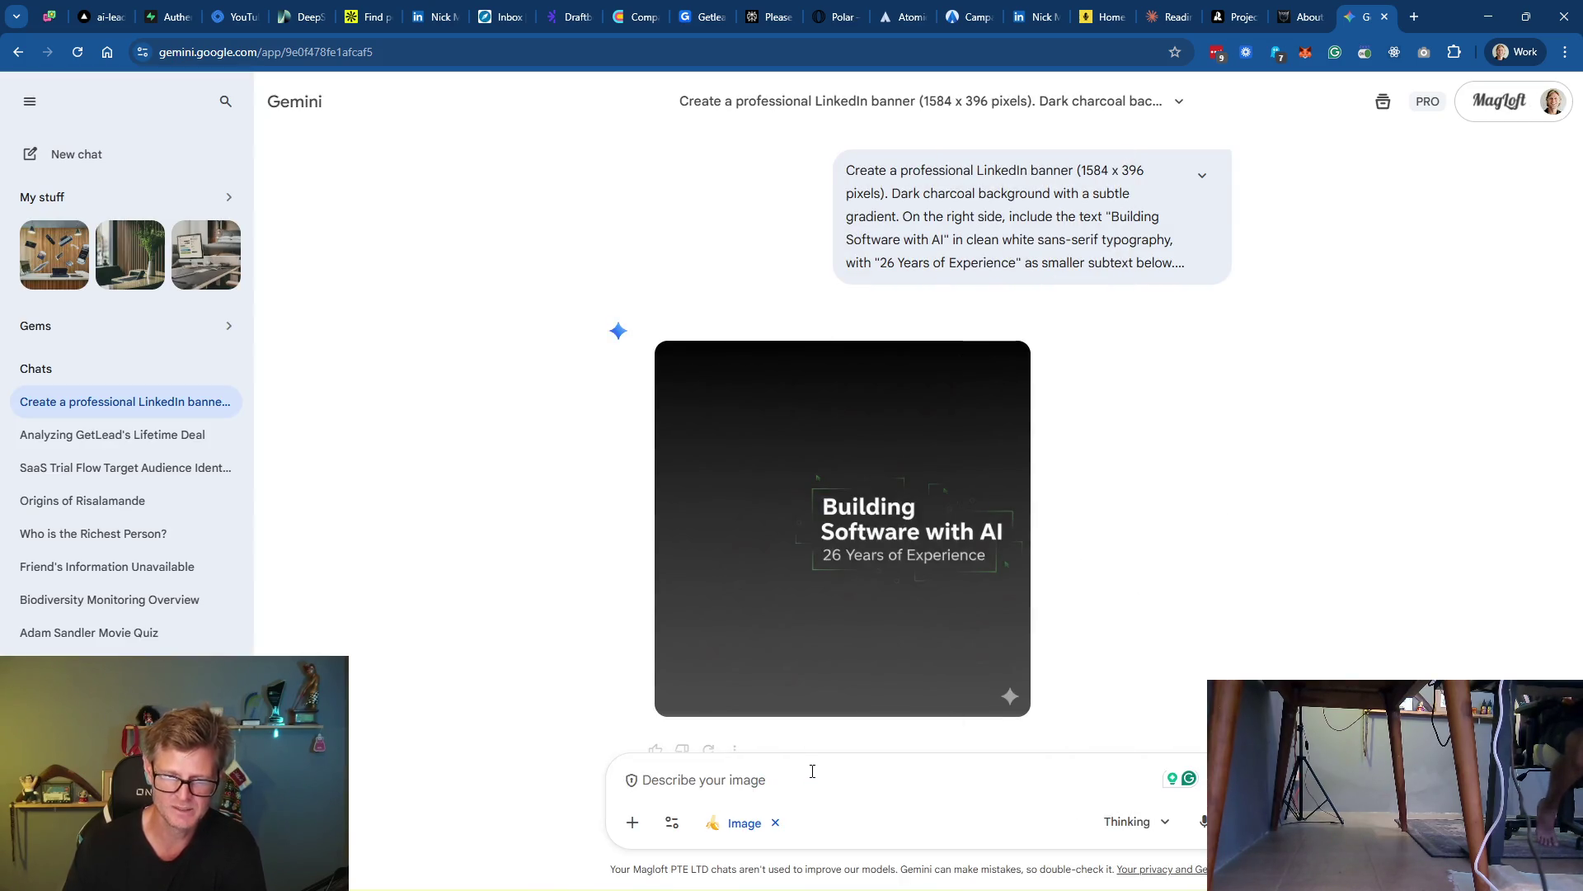
scroll(1146, 604, "down", 1)
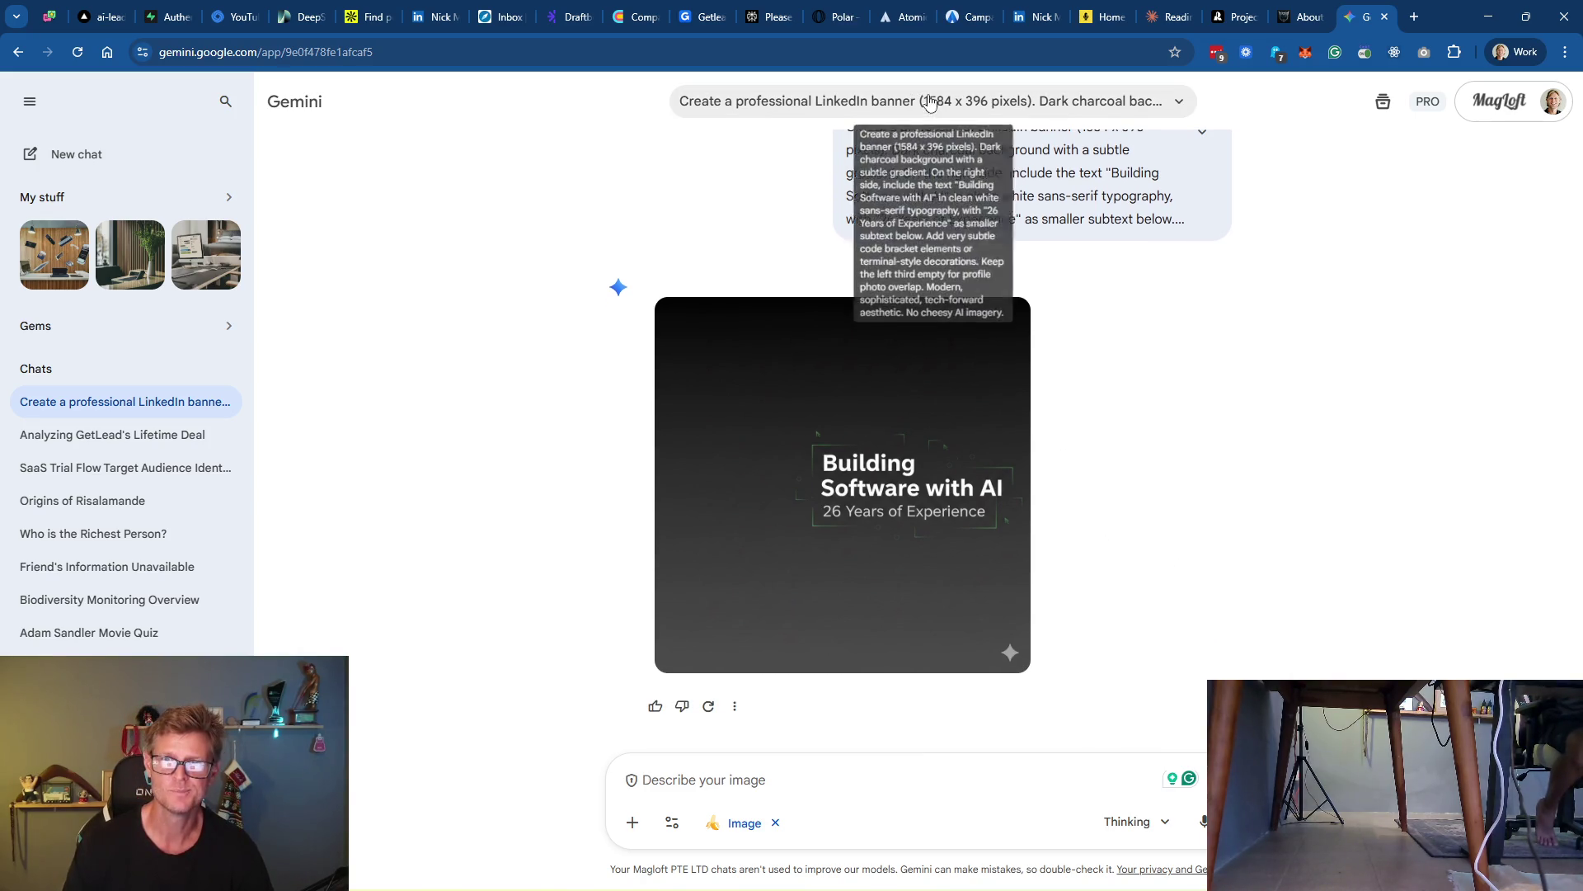
left_click(955, 107)
left_click(973, 110)
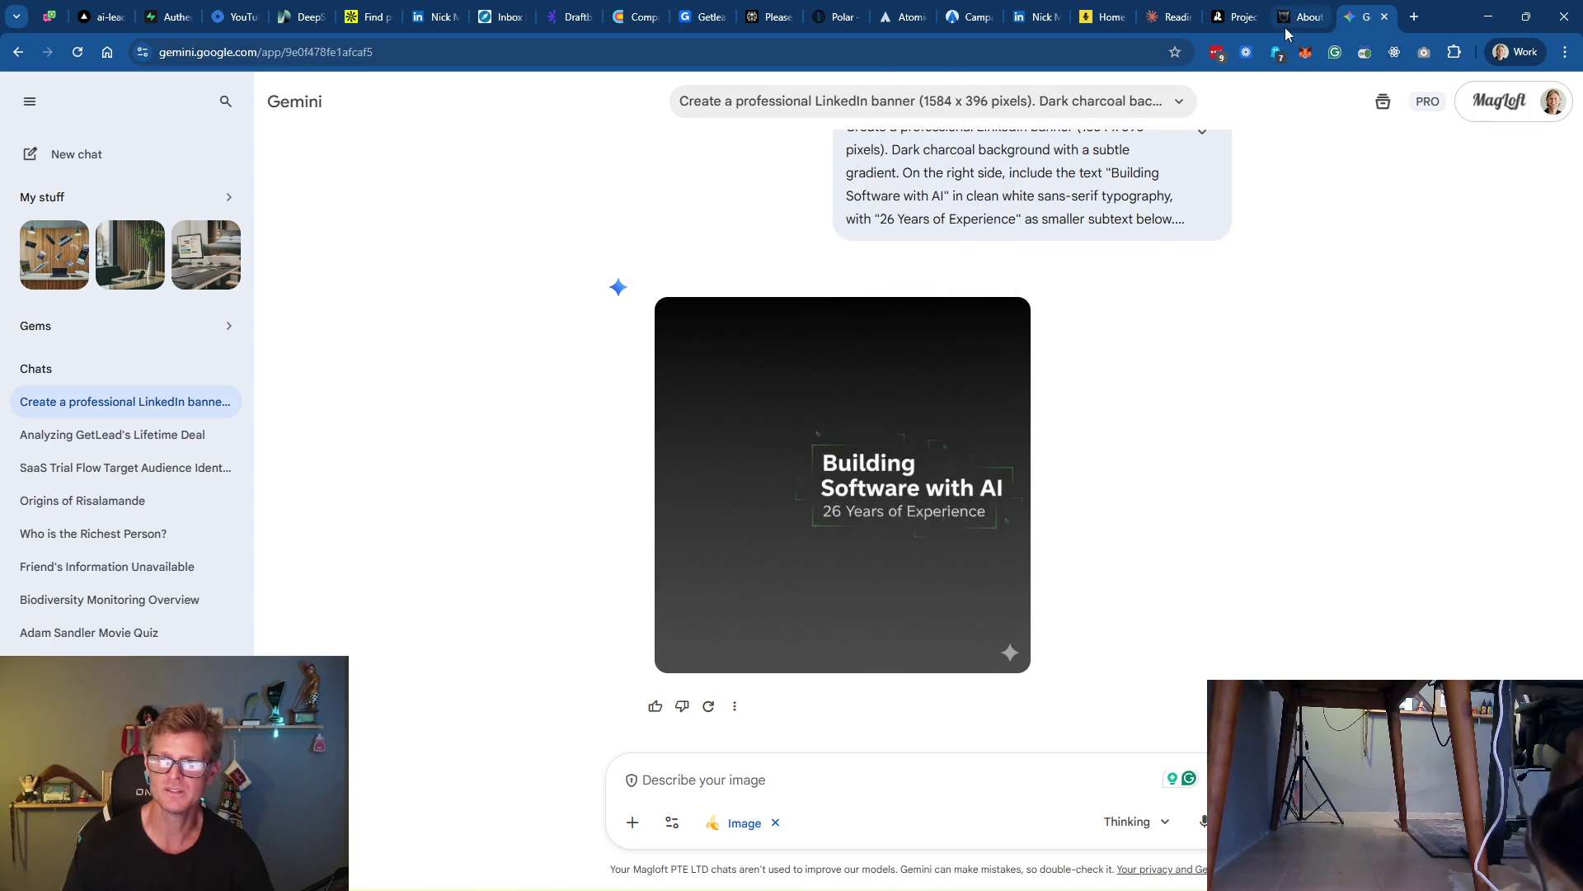
left_click(1172, 26)
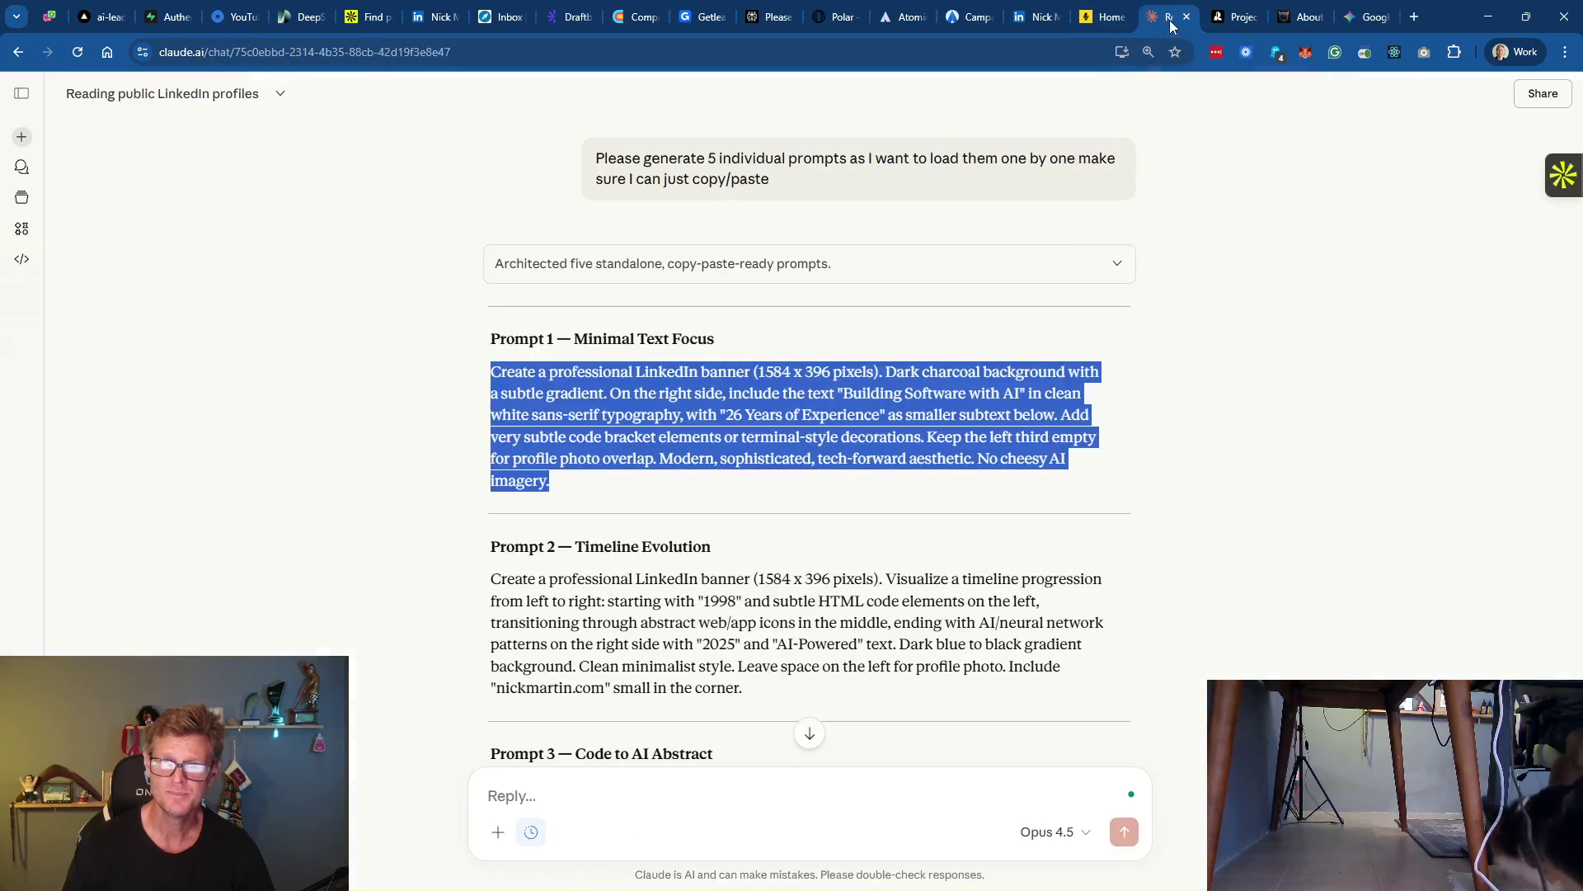
Take Claude's Prompt 2 'Timeline Evolution' text and paste it into Gemini's Describe your image box
scroll(808, 495, "down", 1)
left_click_drag(746, 608, 485, 500)
key("ctrl+c")
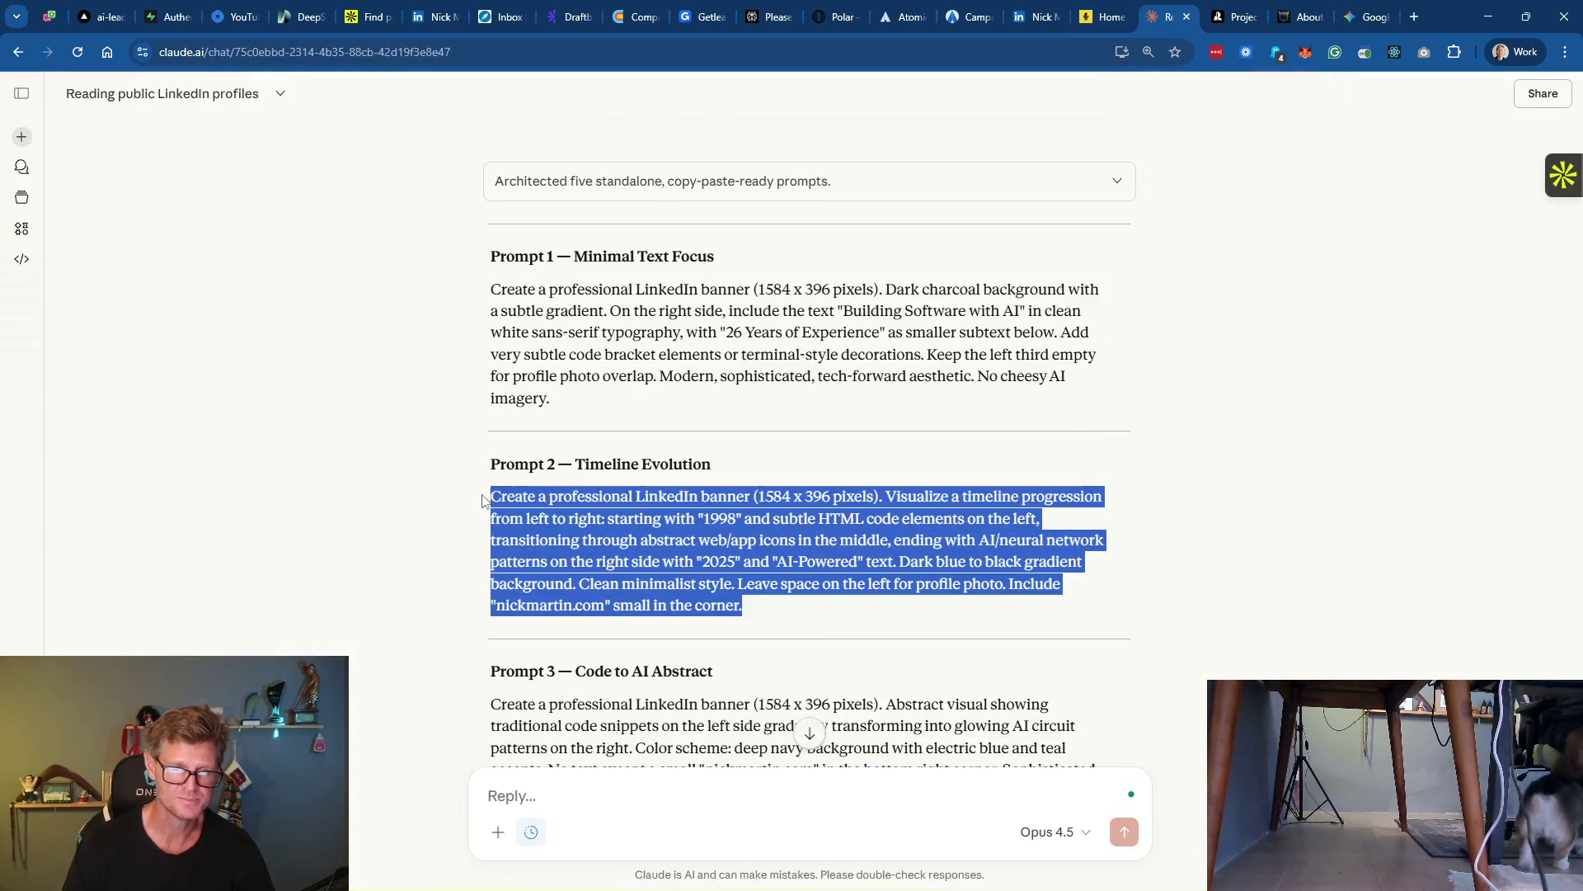
key("alt+Tab")
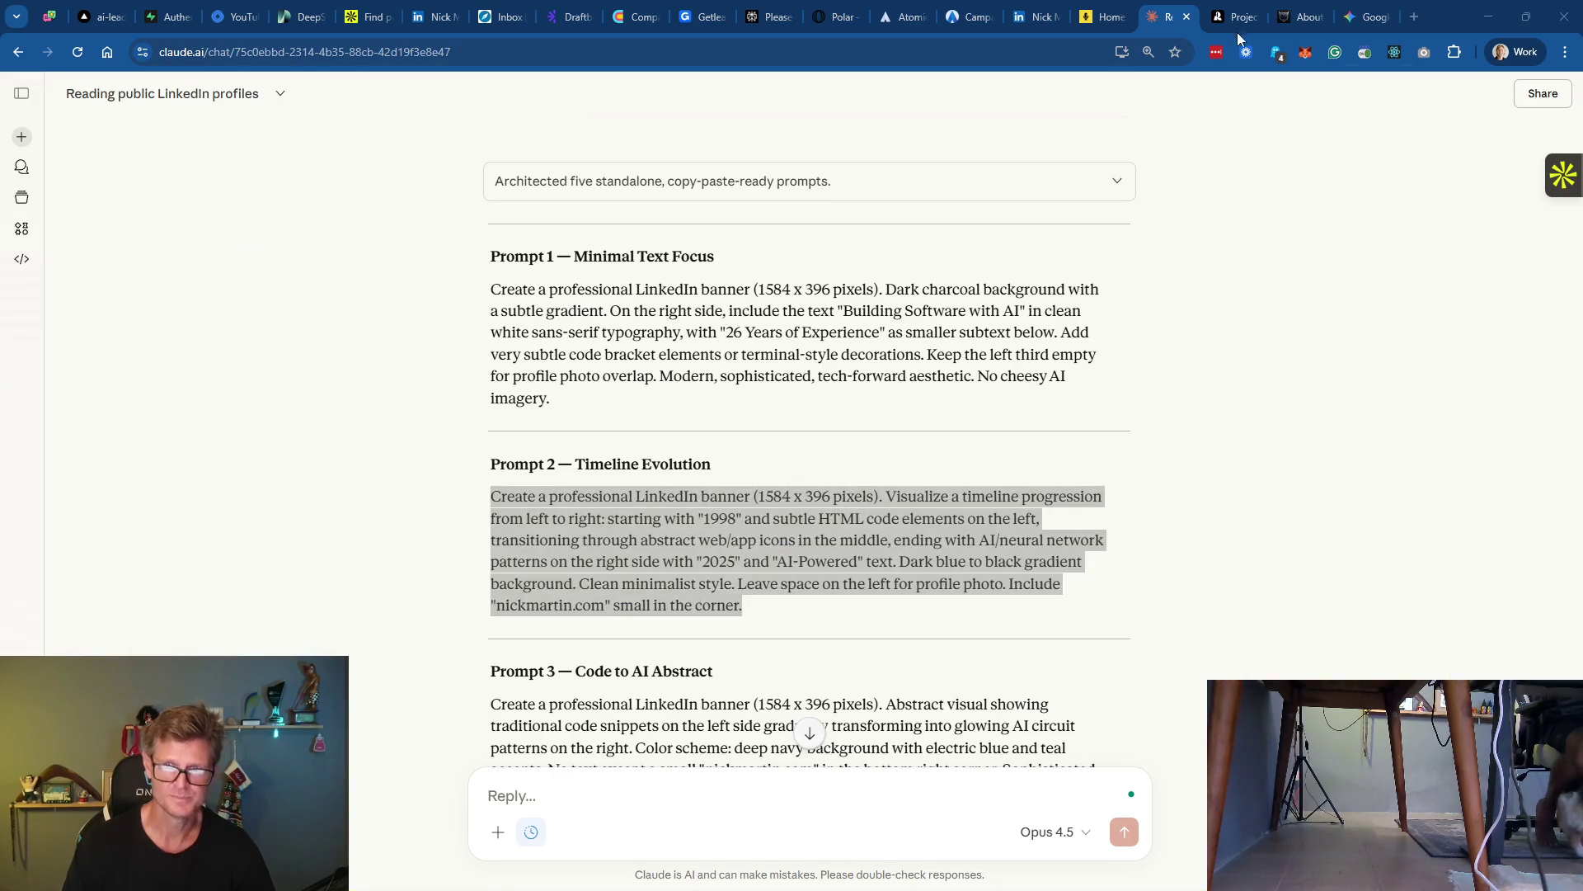
left_click(1365, 16)
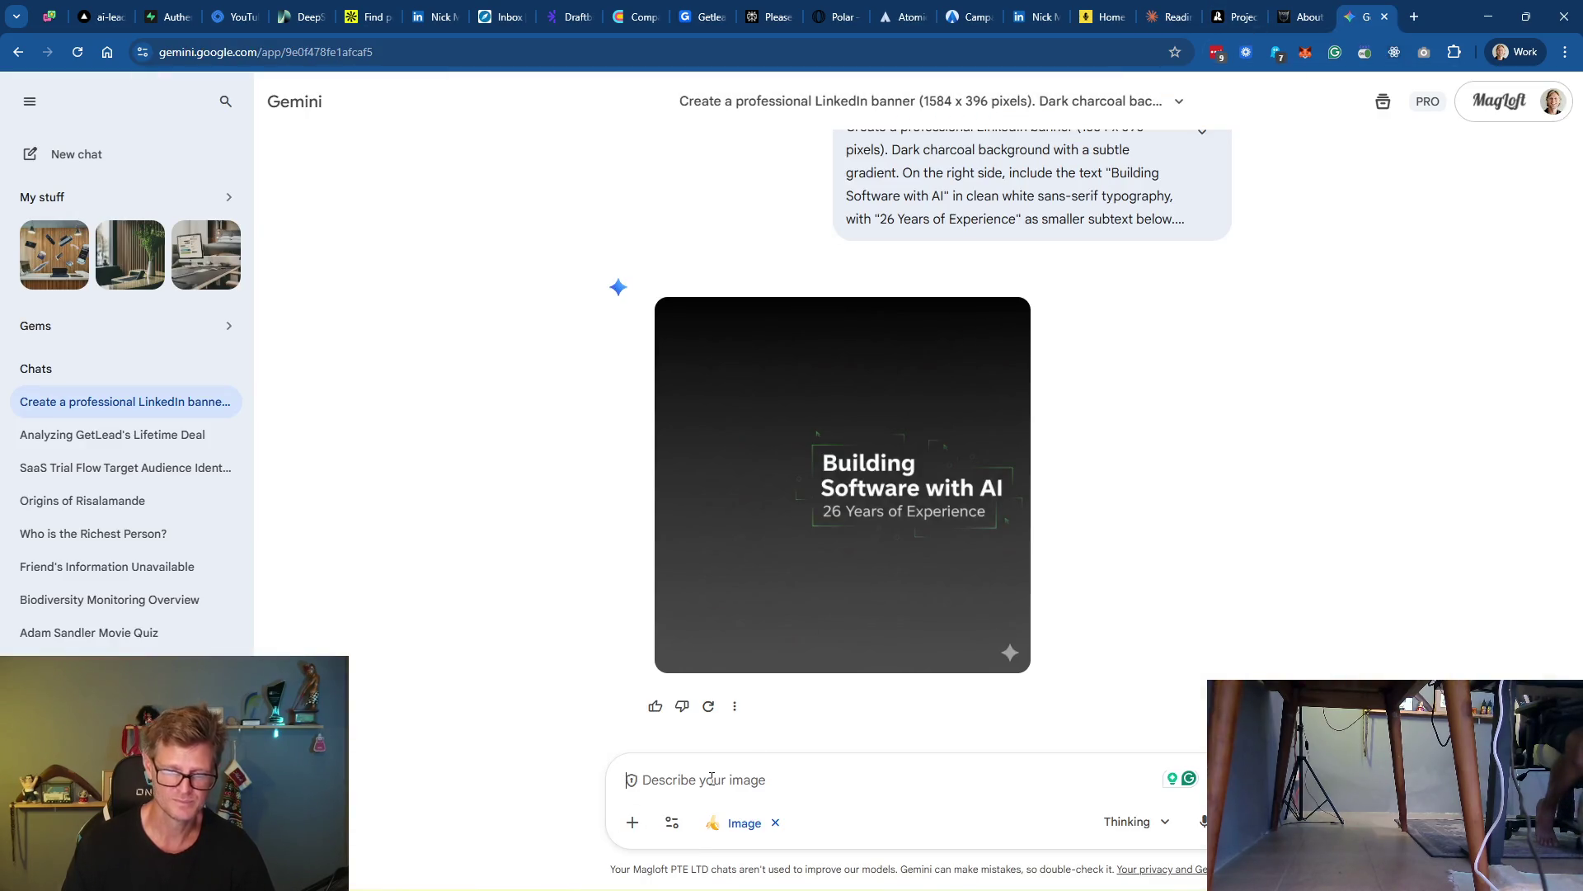
key("ctrl+v")
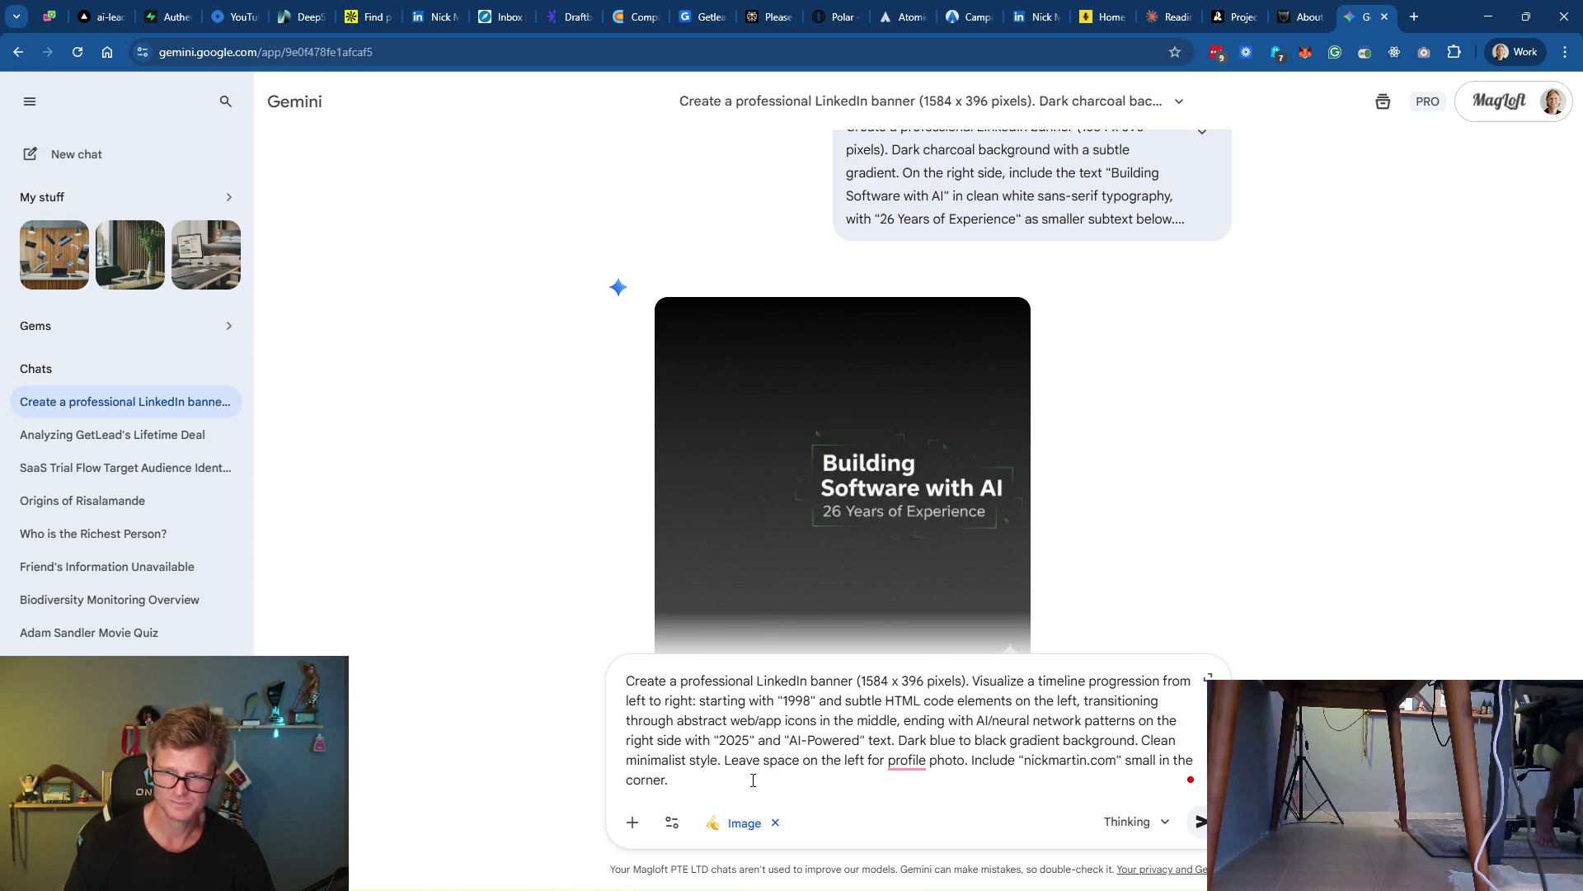
Send the 1998-to-2025 timeline banner prompt and expand its full text while it generates
key("Return")
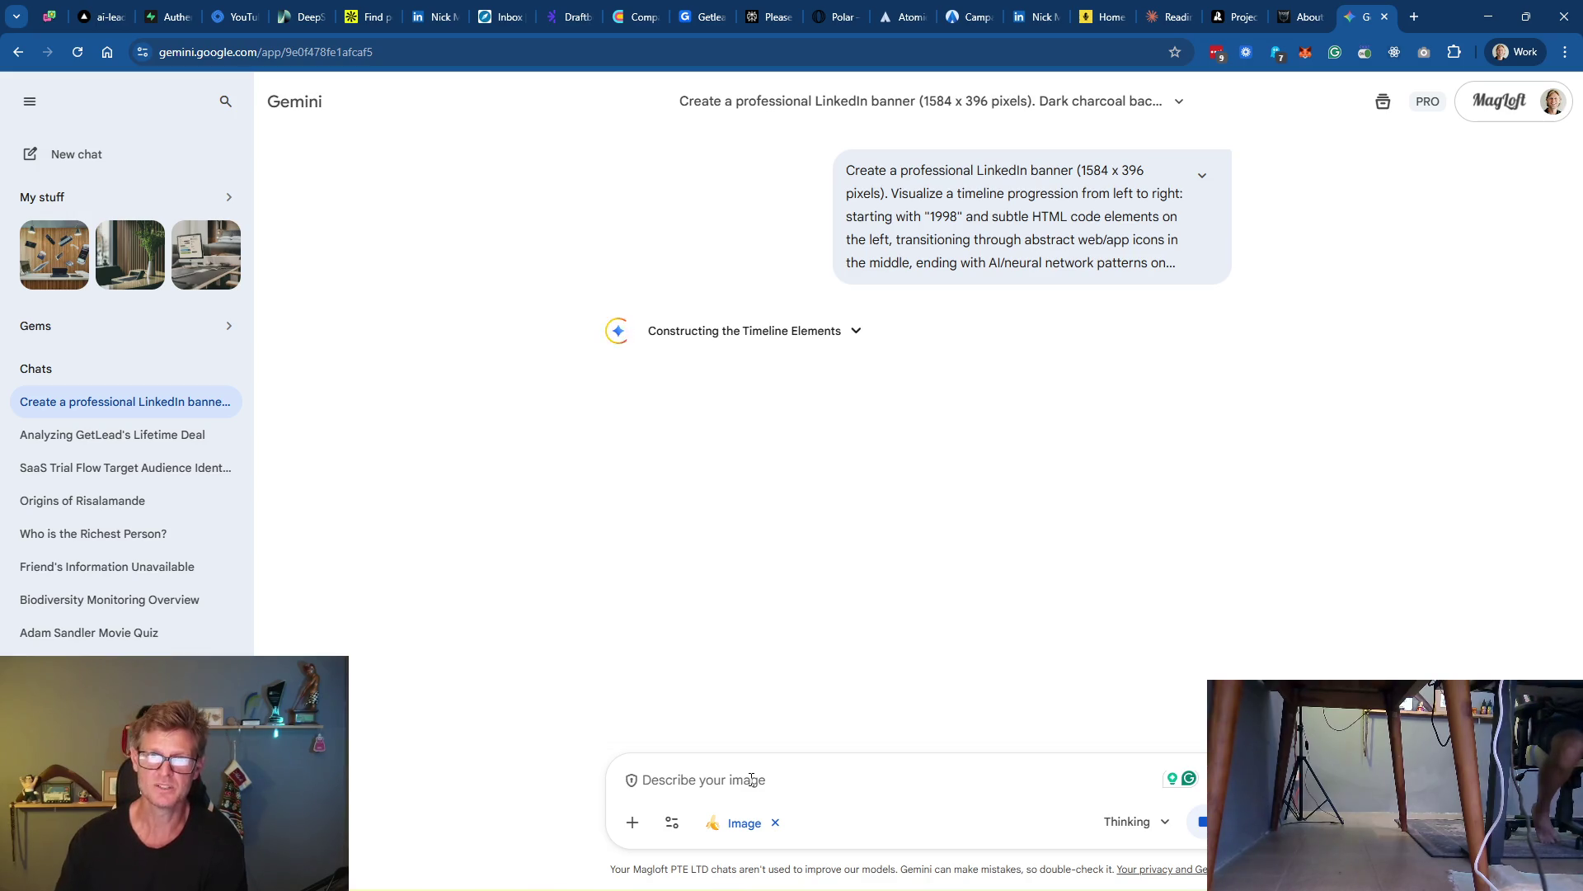
left_click(1216, 182)
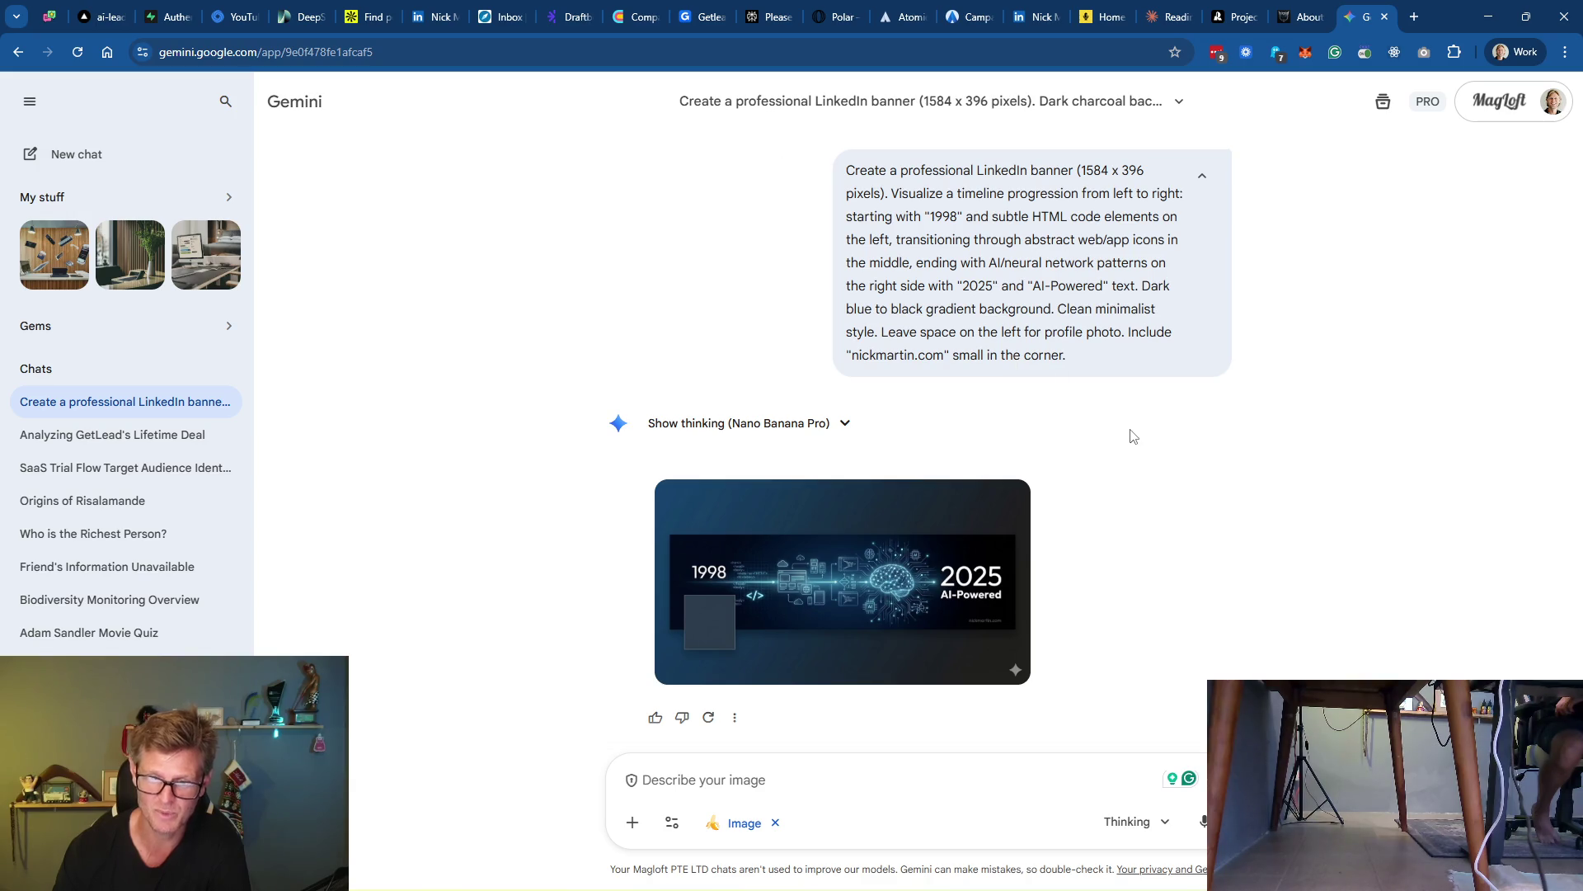
View the timeline banner full size and in its own tab, comparing it with the current LinkedIn banner
left_click(866, 587)
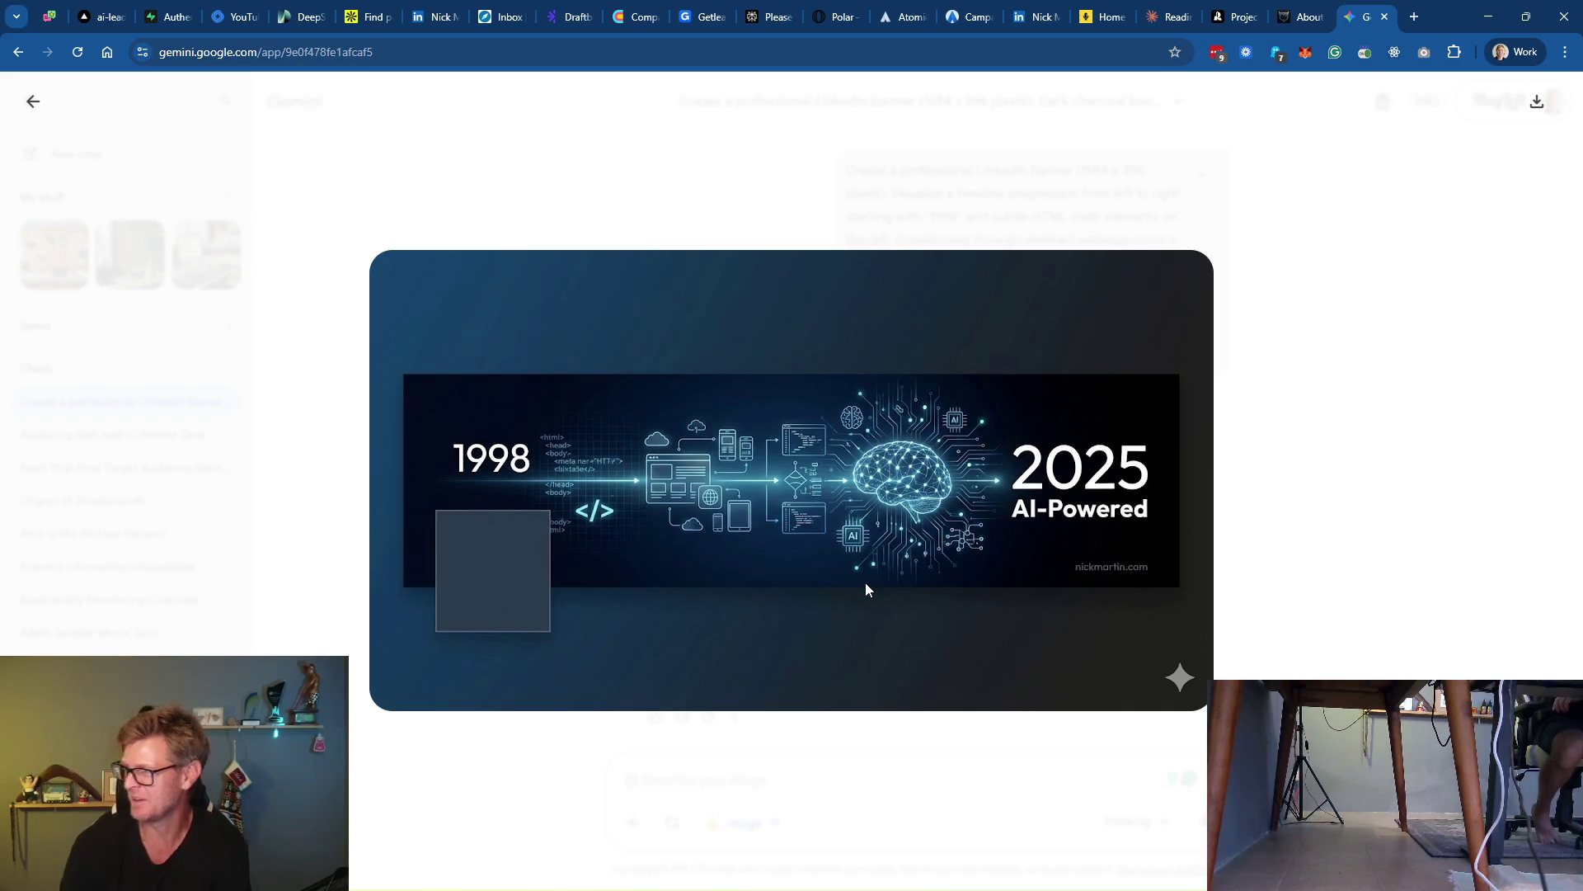
left_click(1035, 16)
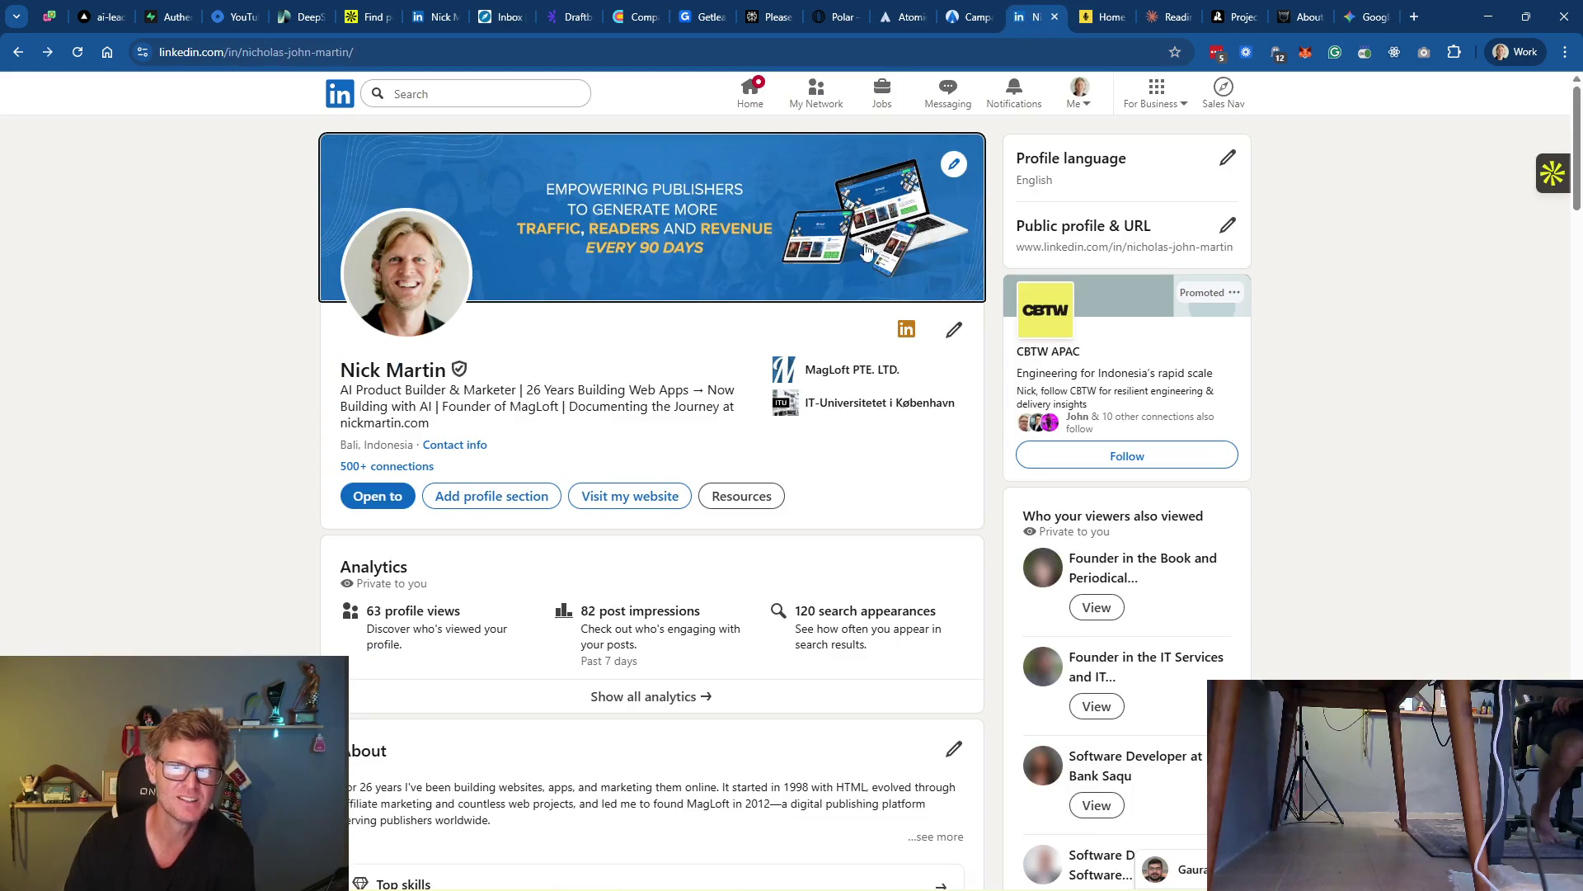
left_click(1367, 18)
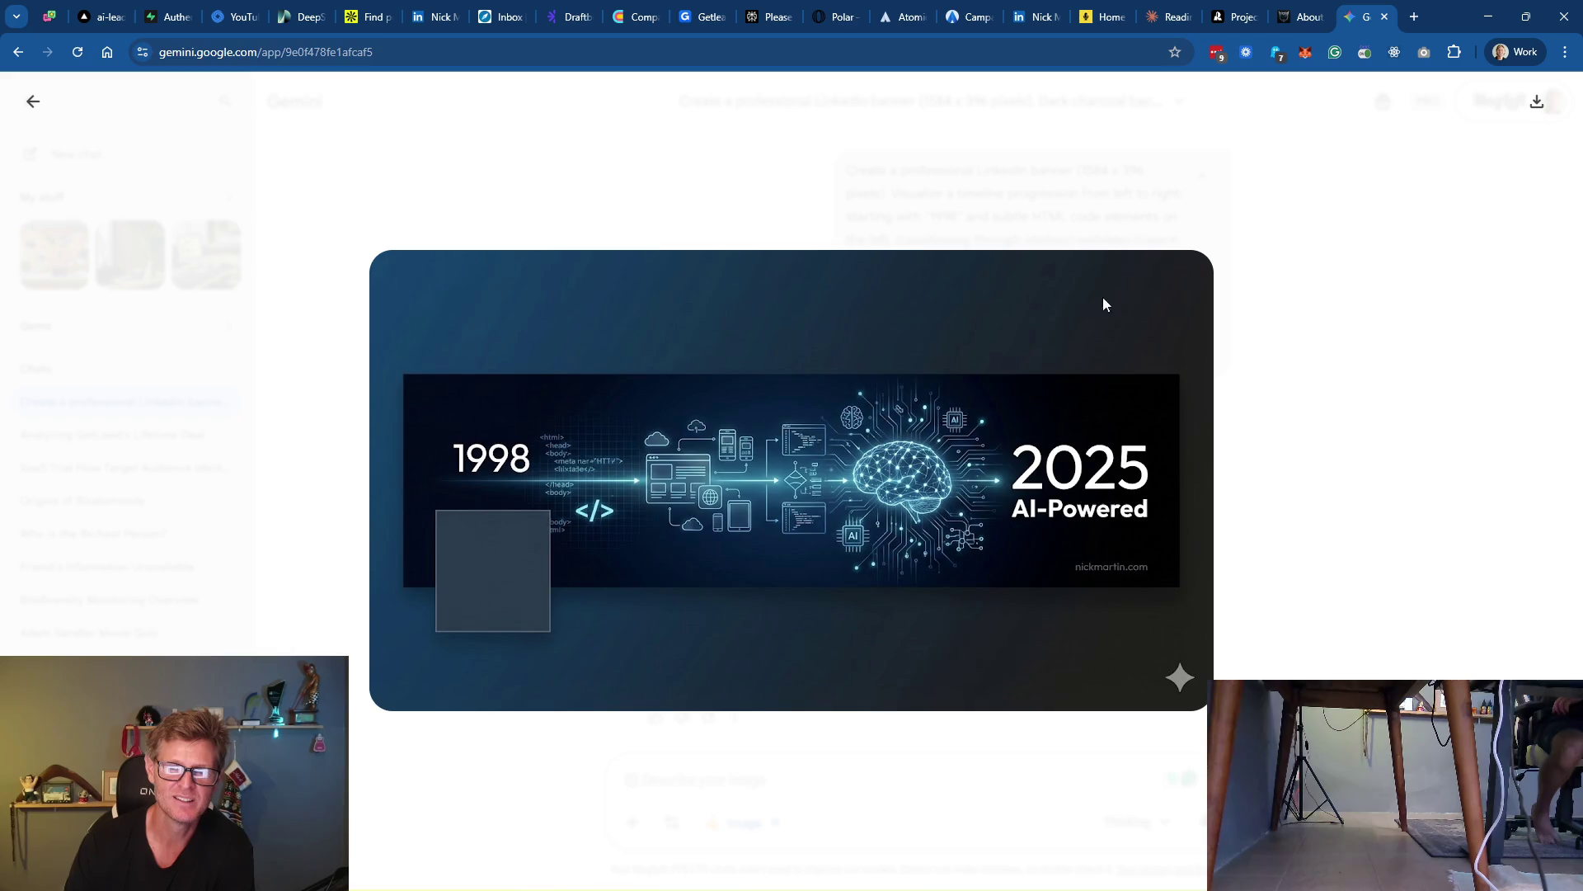
right_click(898, 462)
left_click(990, 483)
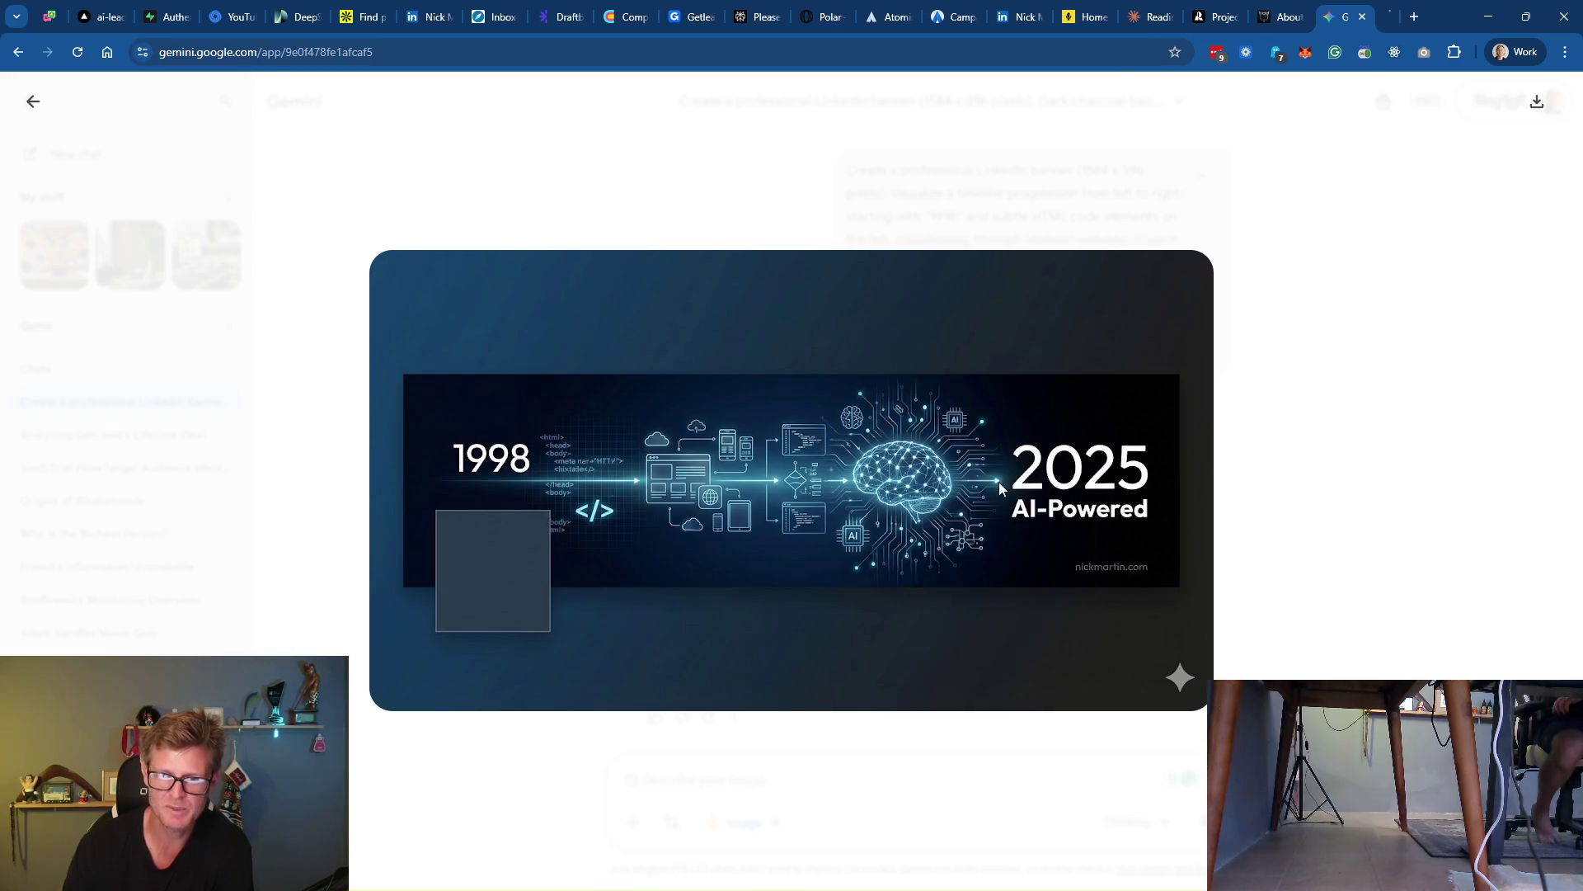
left_click(1369, 20)
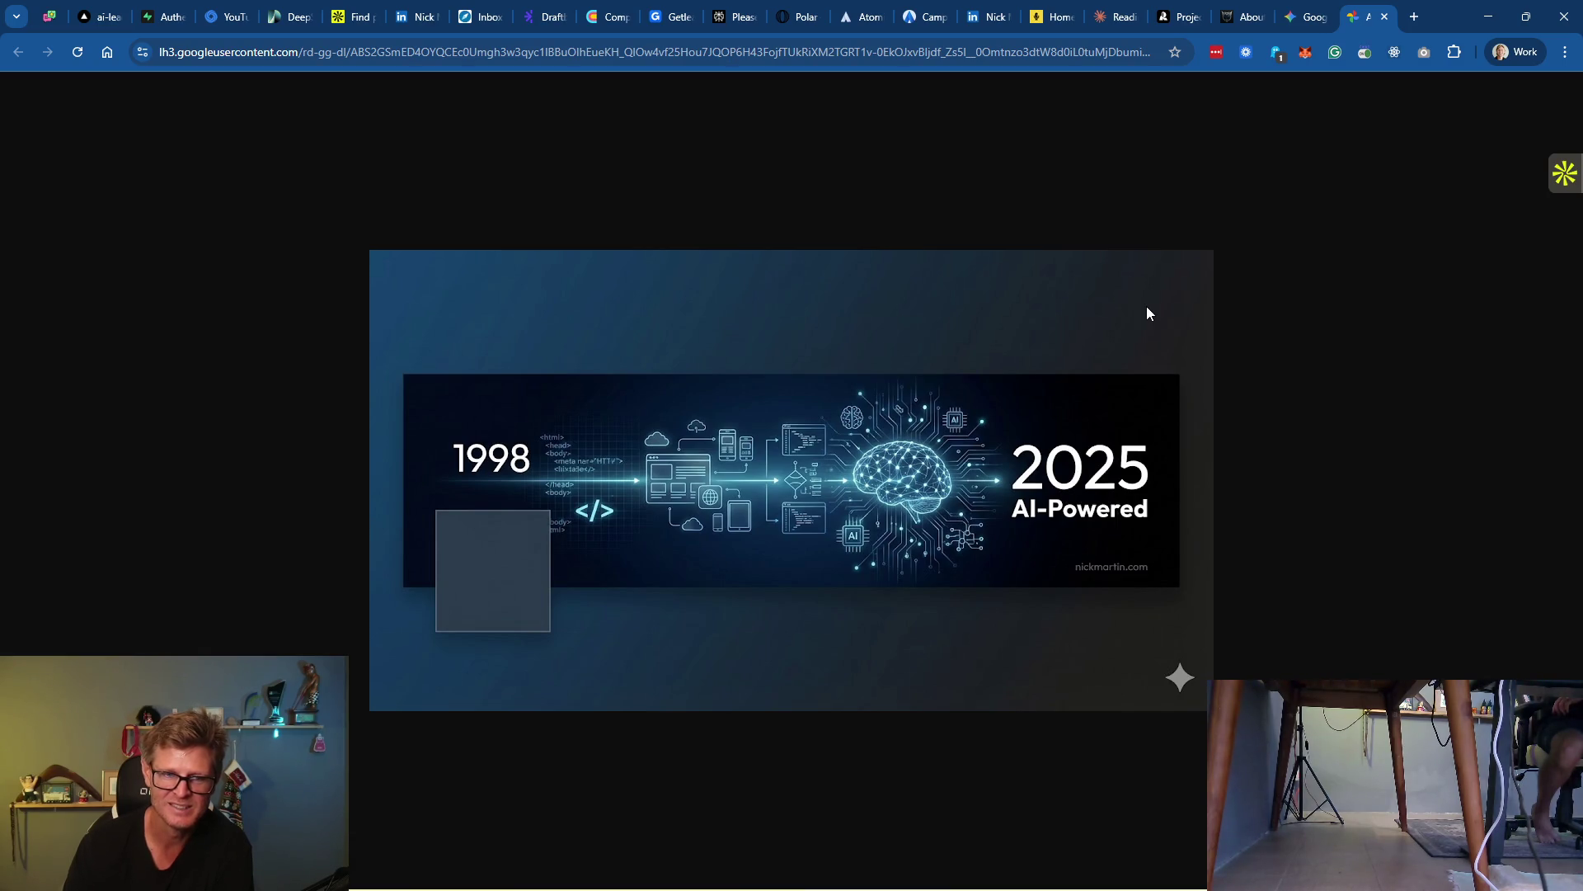
key("ctrl+w")
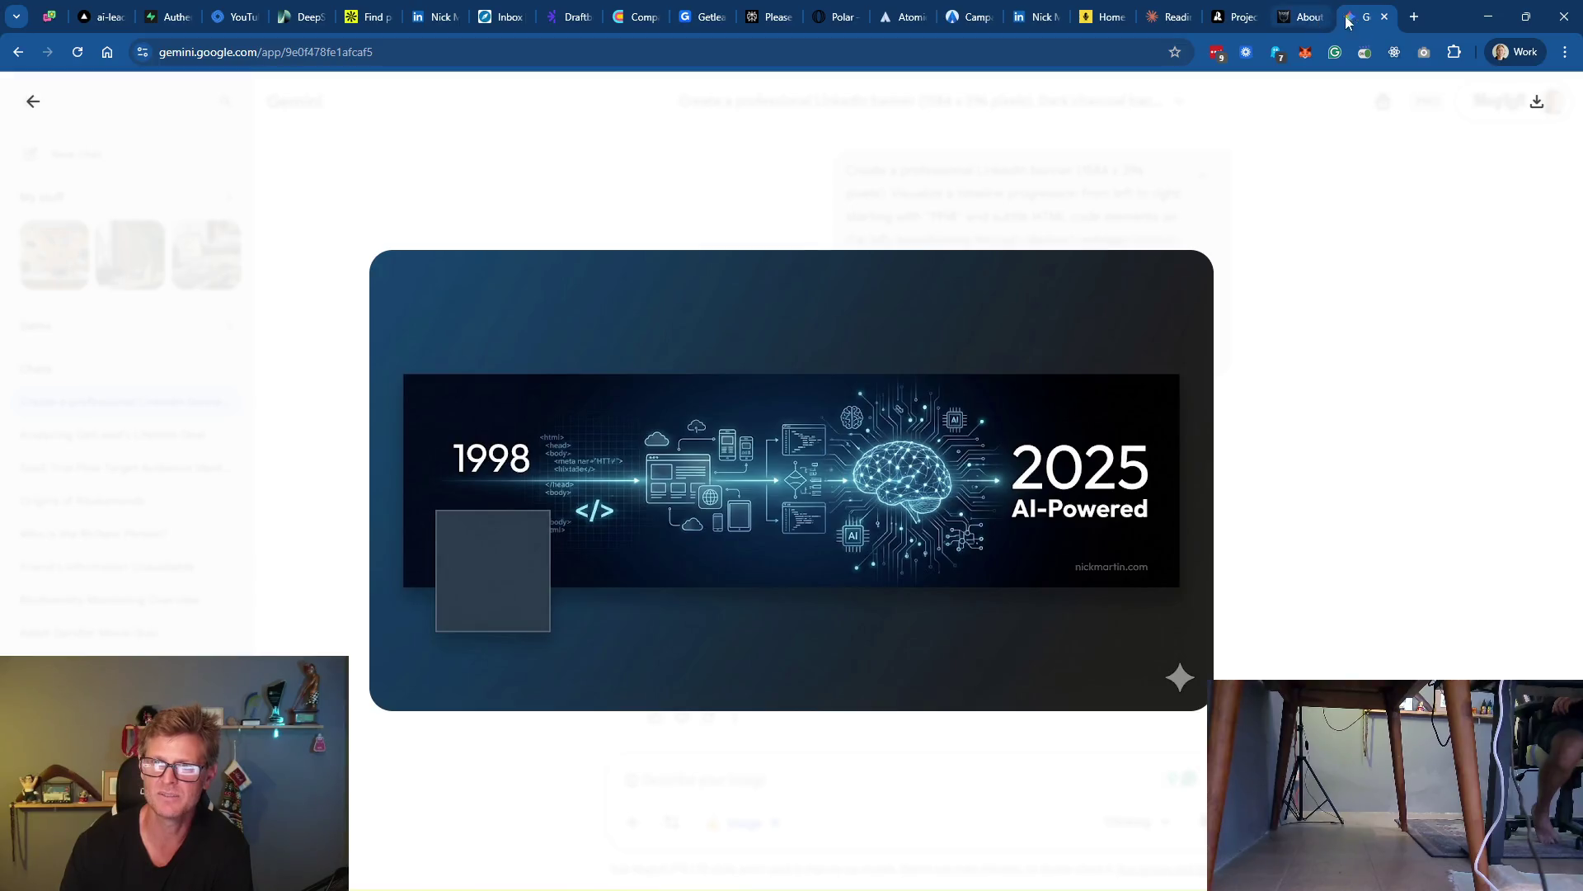
left_click(1290, 276)
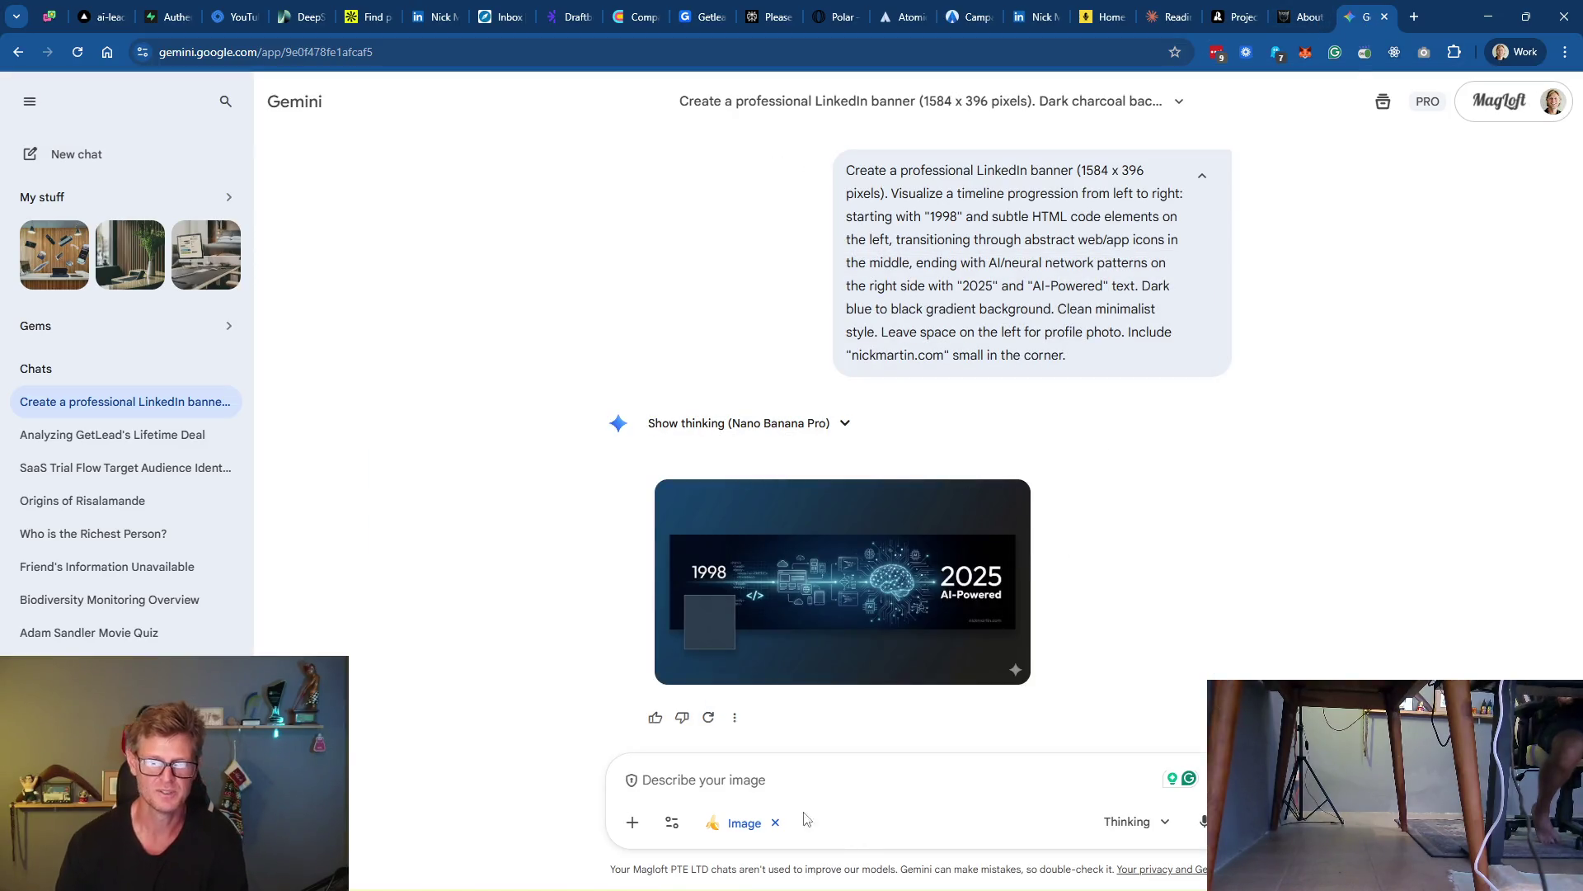
Check the banner's extra-actions menu, then return to the Claude prompt list
mouse_move(779, 644)
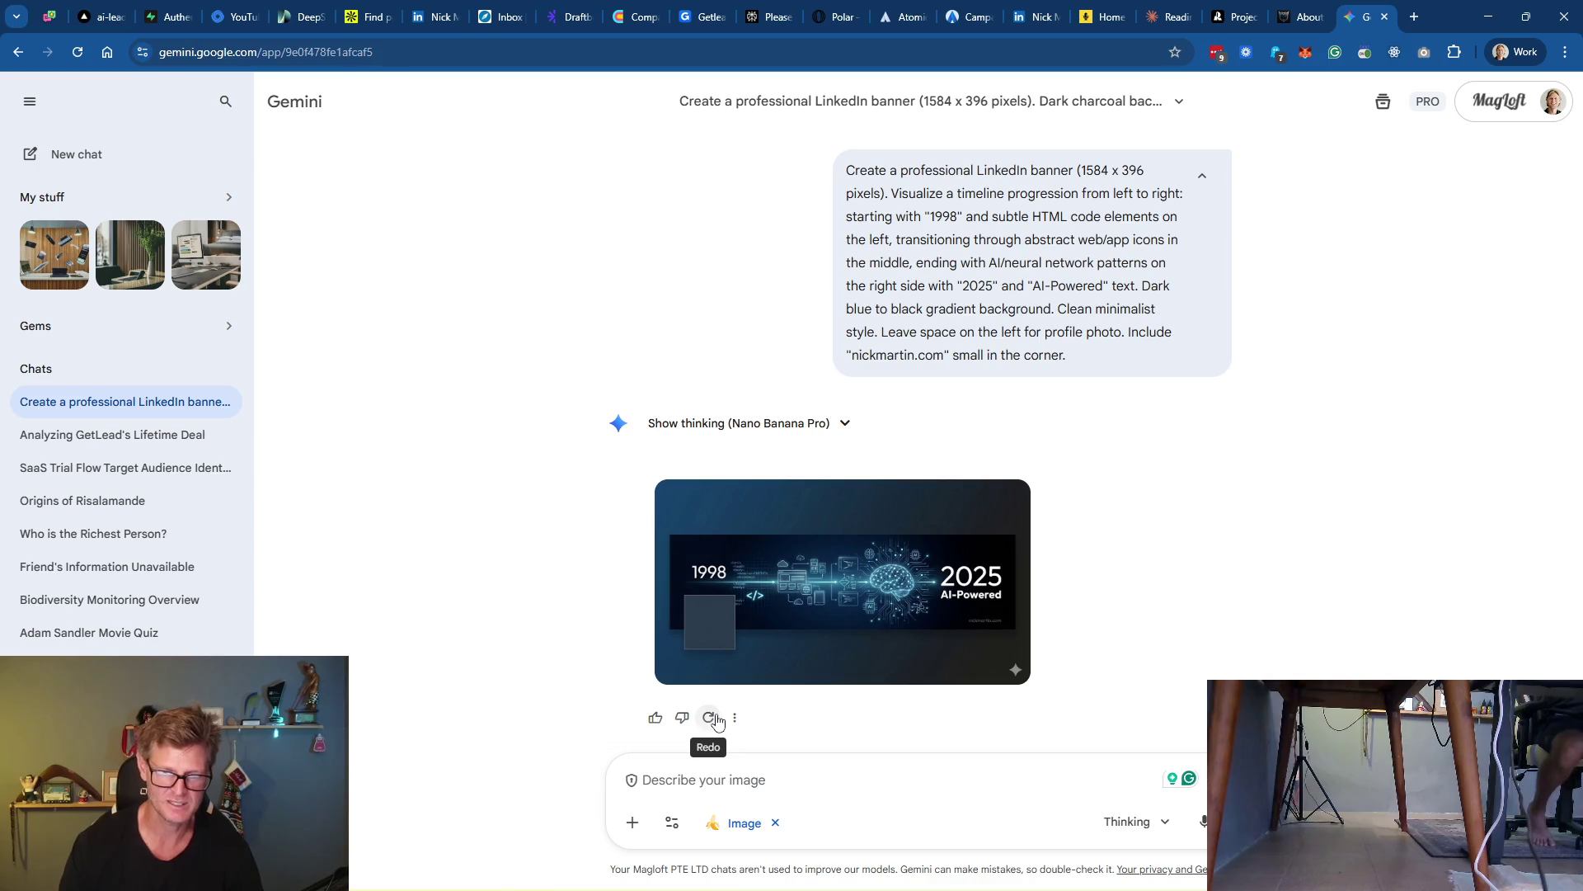
left_click(697, 781)
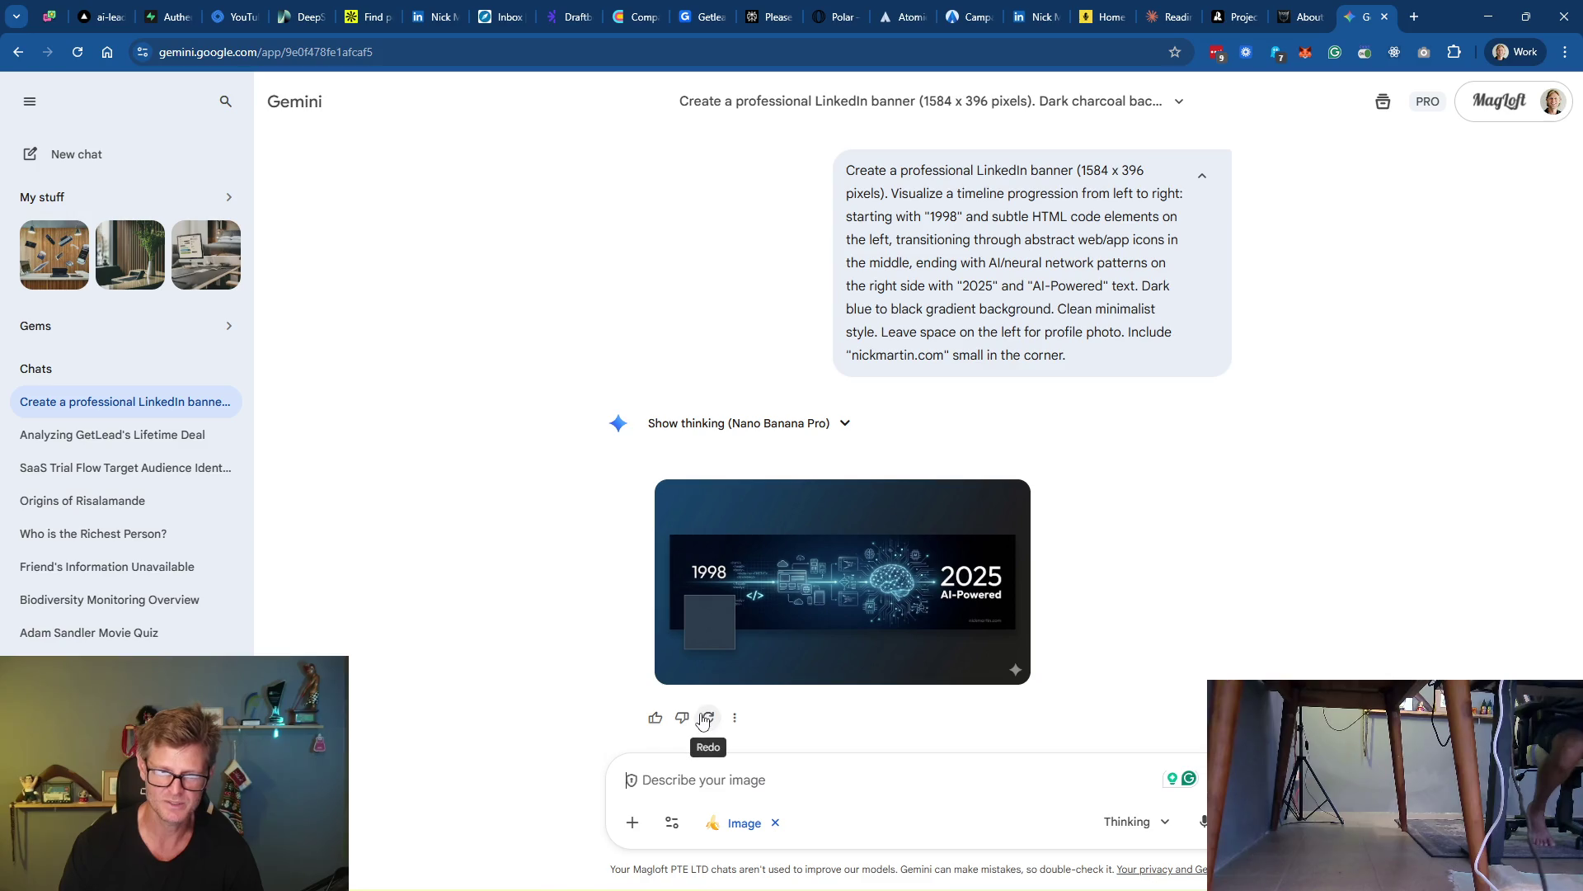
left_click(736, 717)
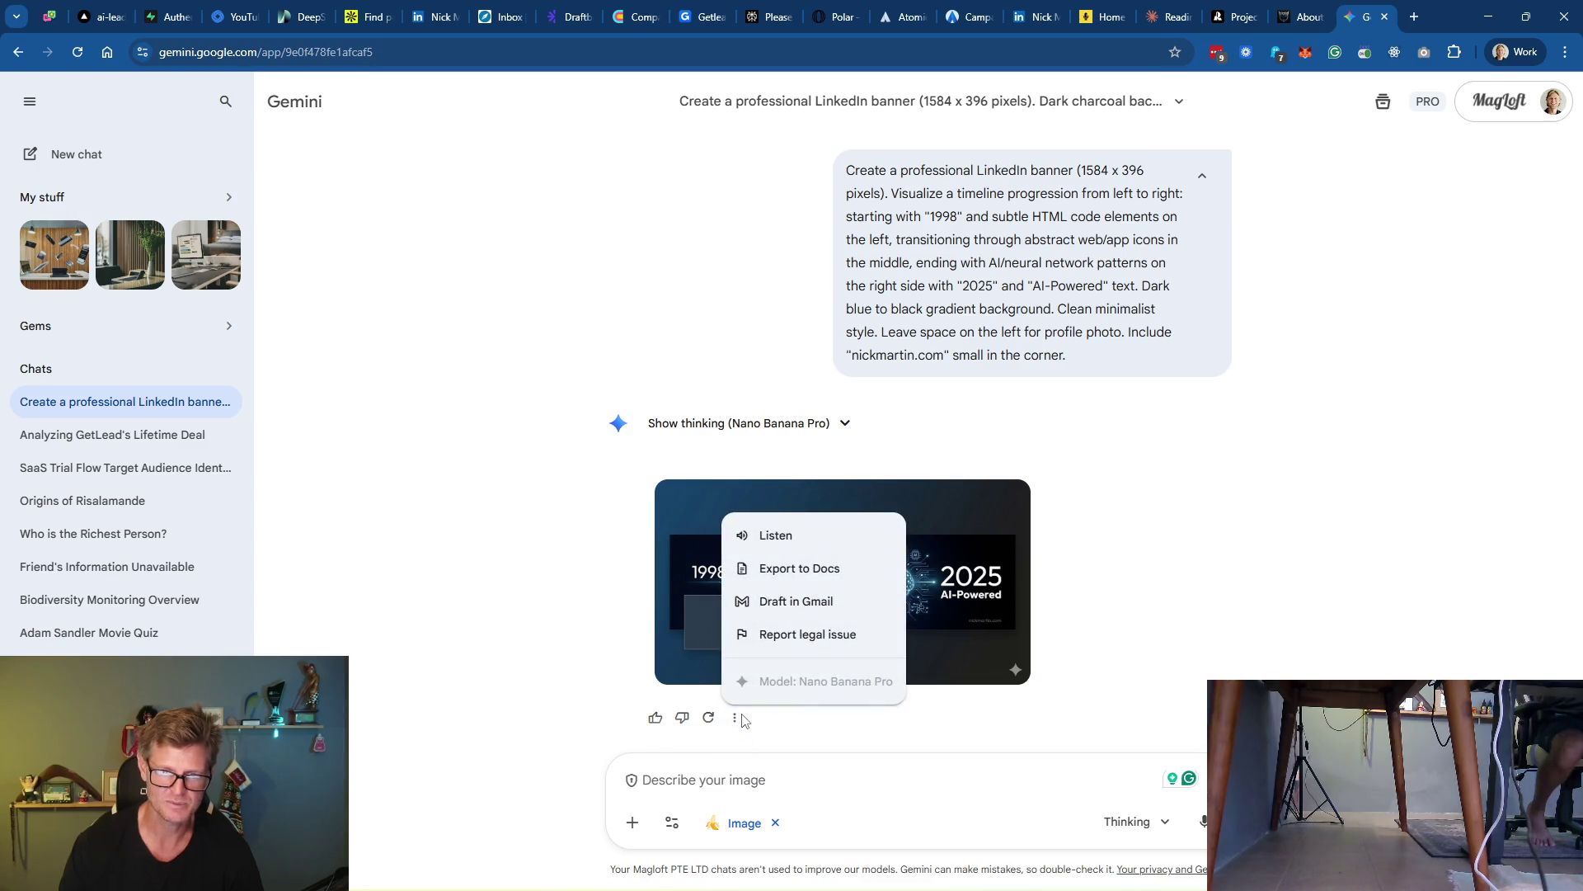
left_click(897, 740)
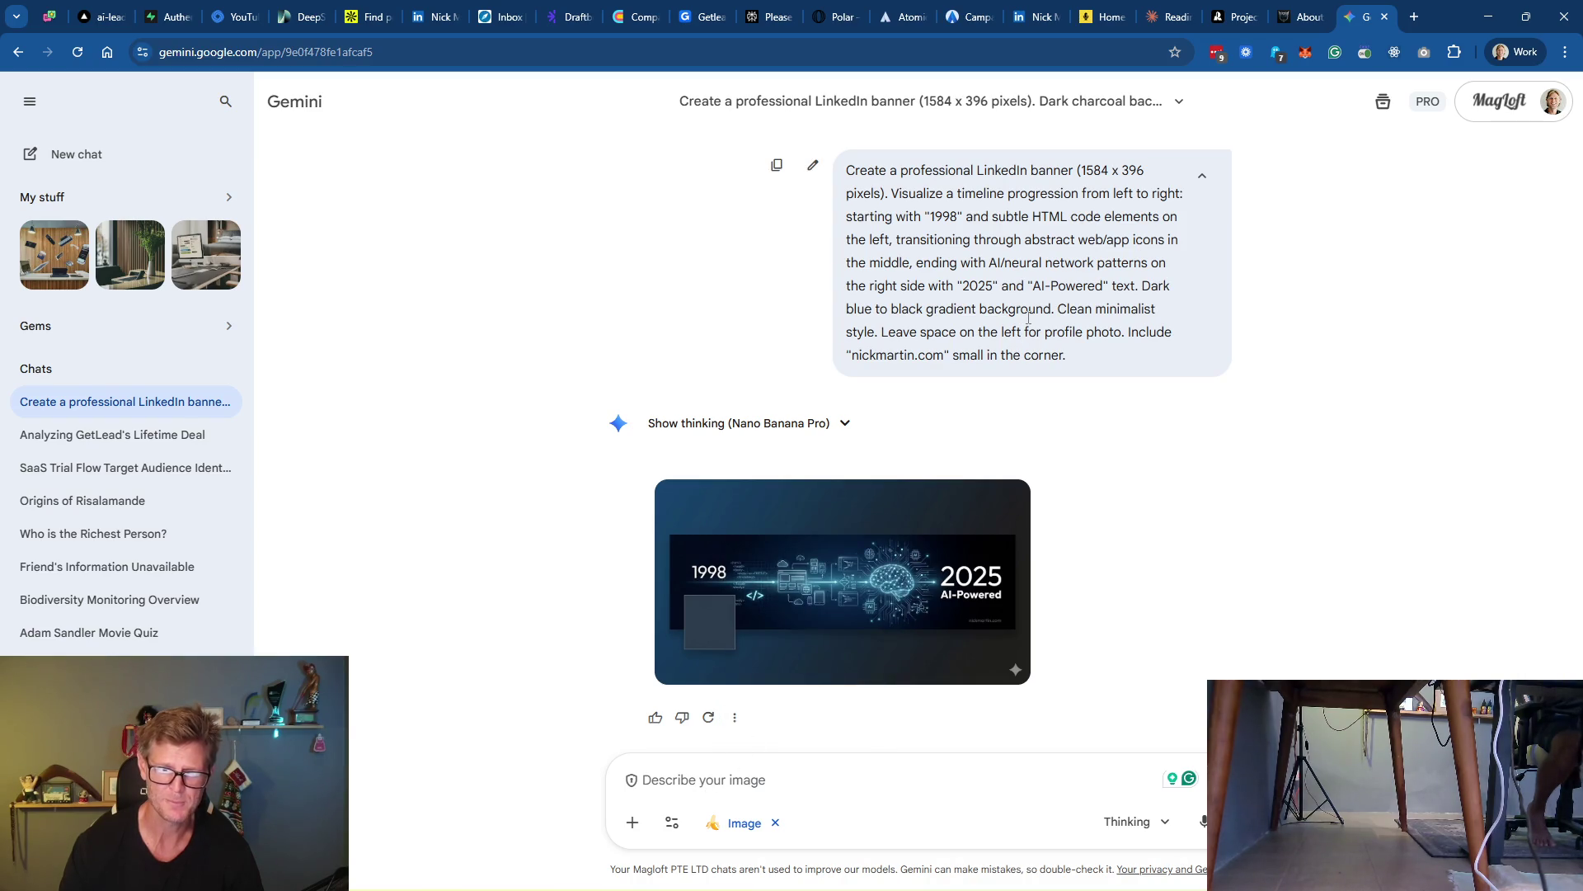
left_click_drag(1029, 318, 1180, 96)
left_click(1286, 124)
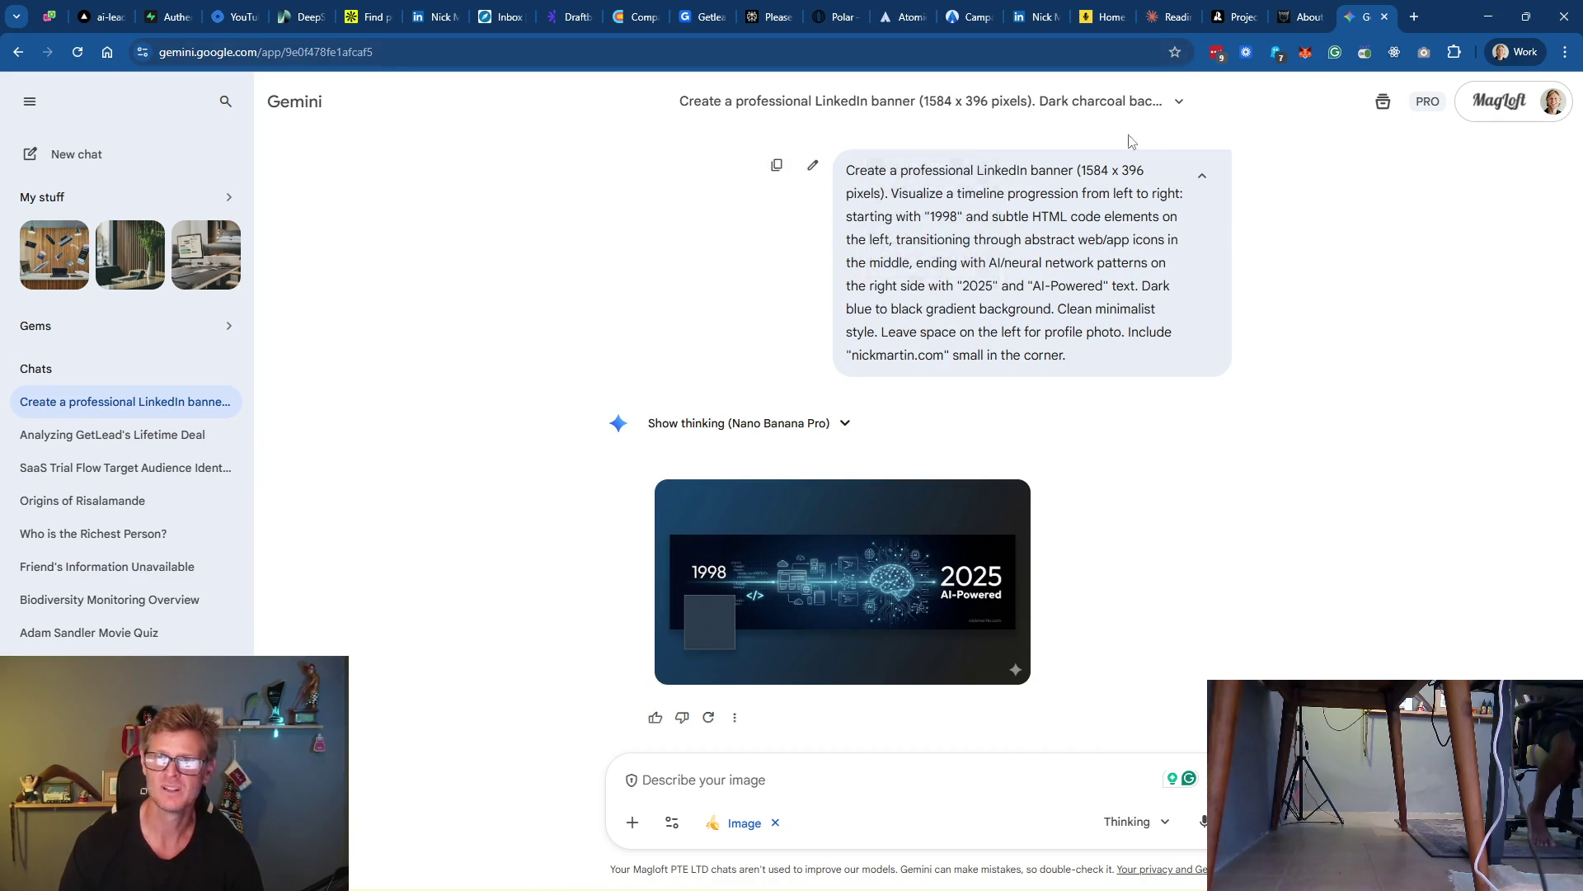
left_click(1168, 17)
scroll(742, 429, "down", 5)
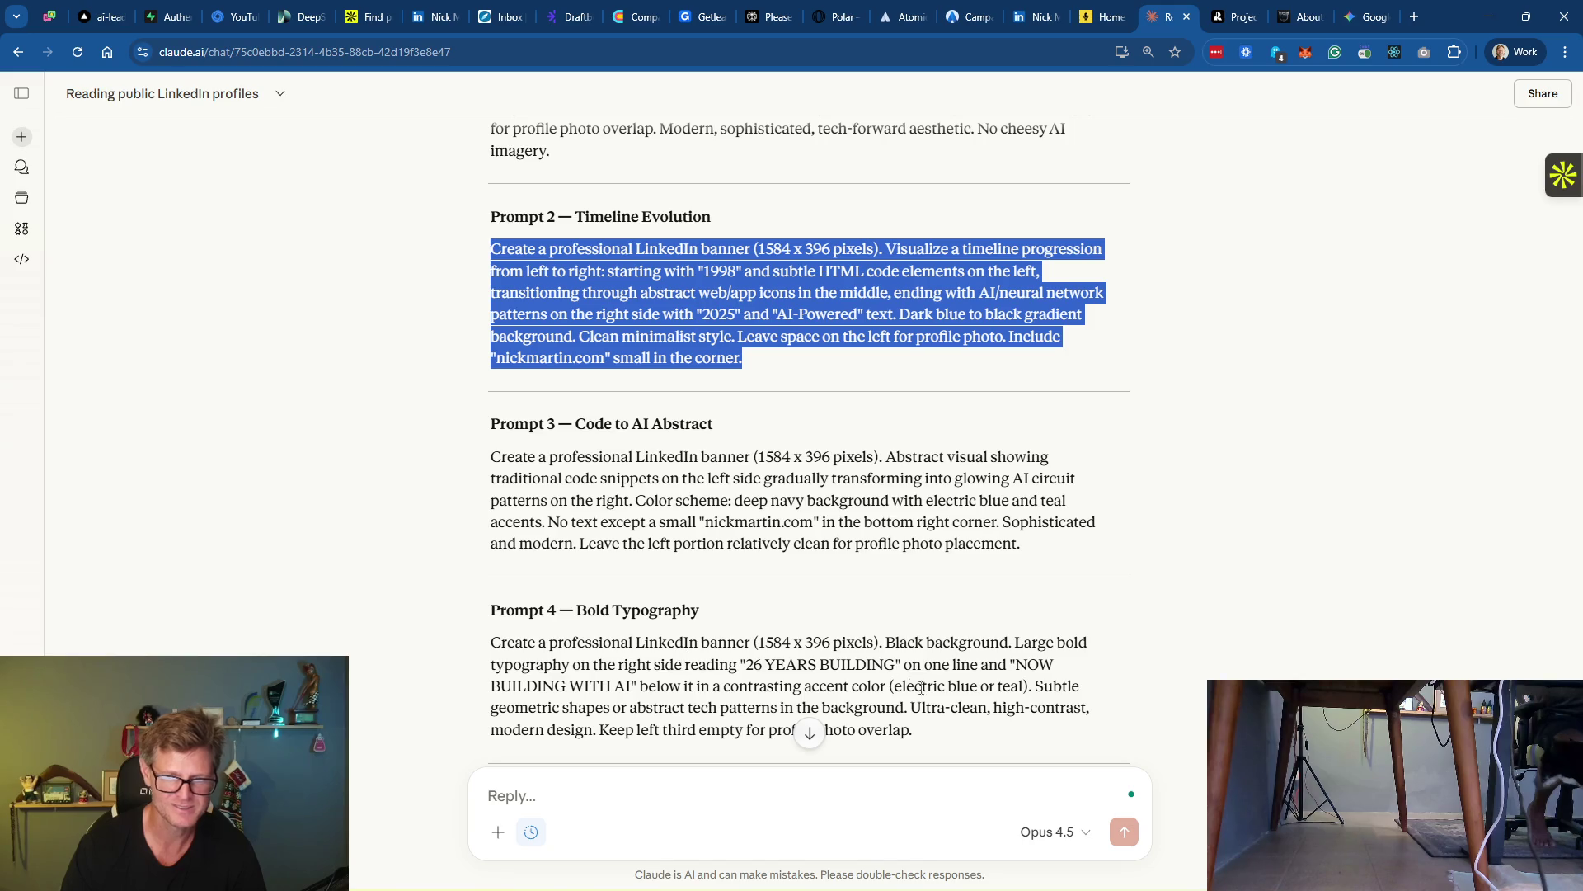
Copy Claude's Prompt 5 'Terminal Aesthetic' text and paste it into Gemini's prompt box
scroll(912, 684, "down", 4)
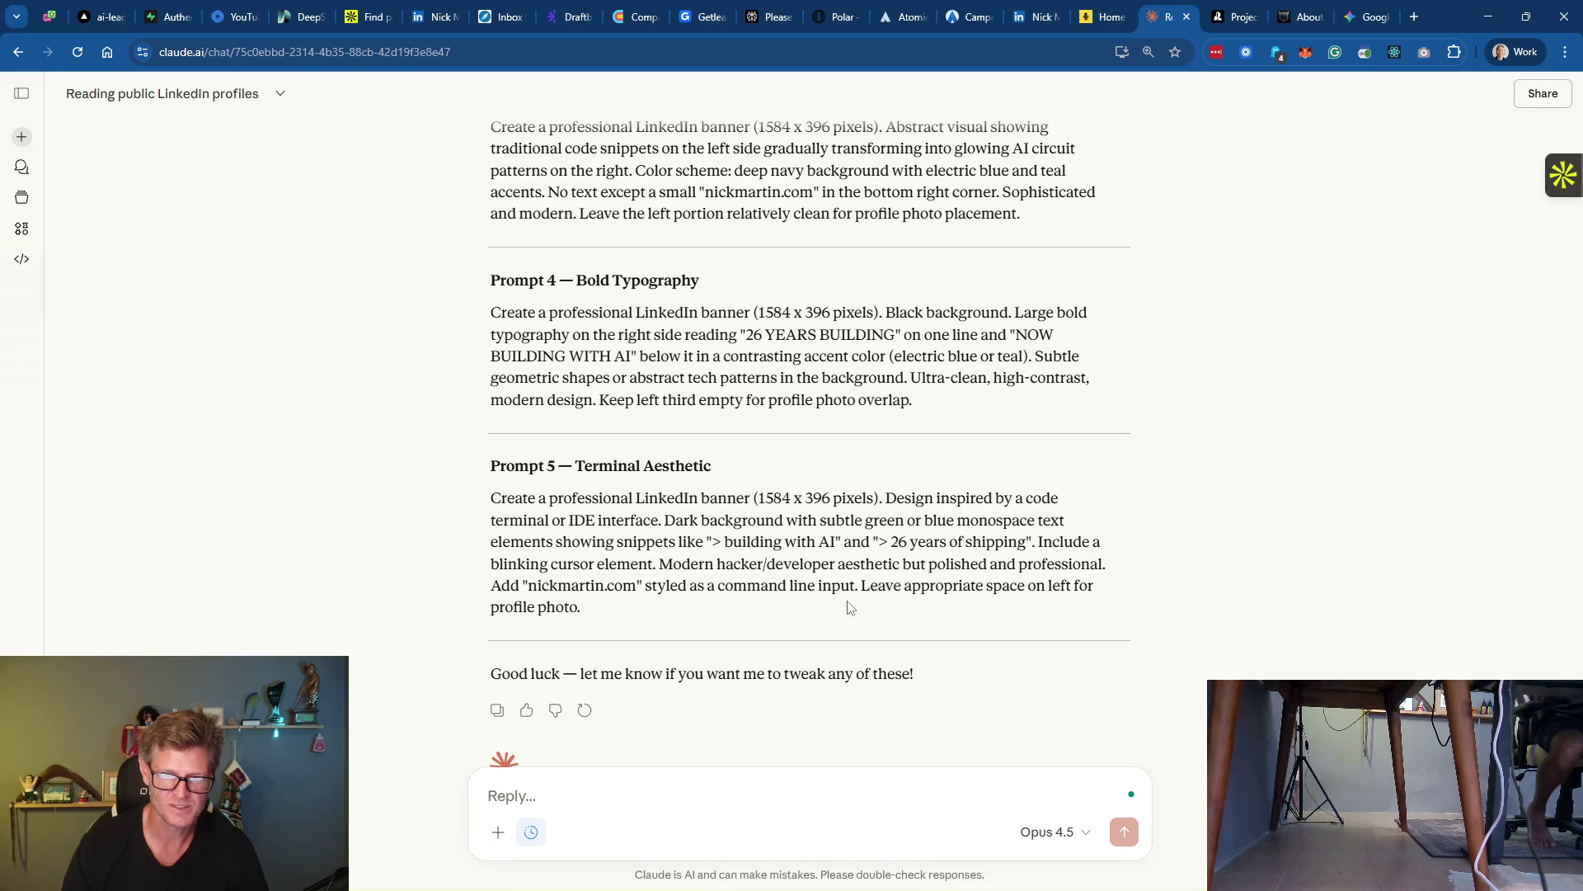
left_click_drag(594, 606, 494, 516)
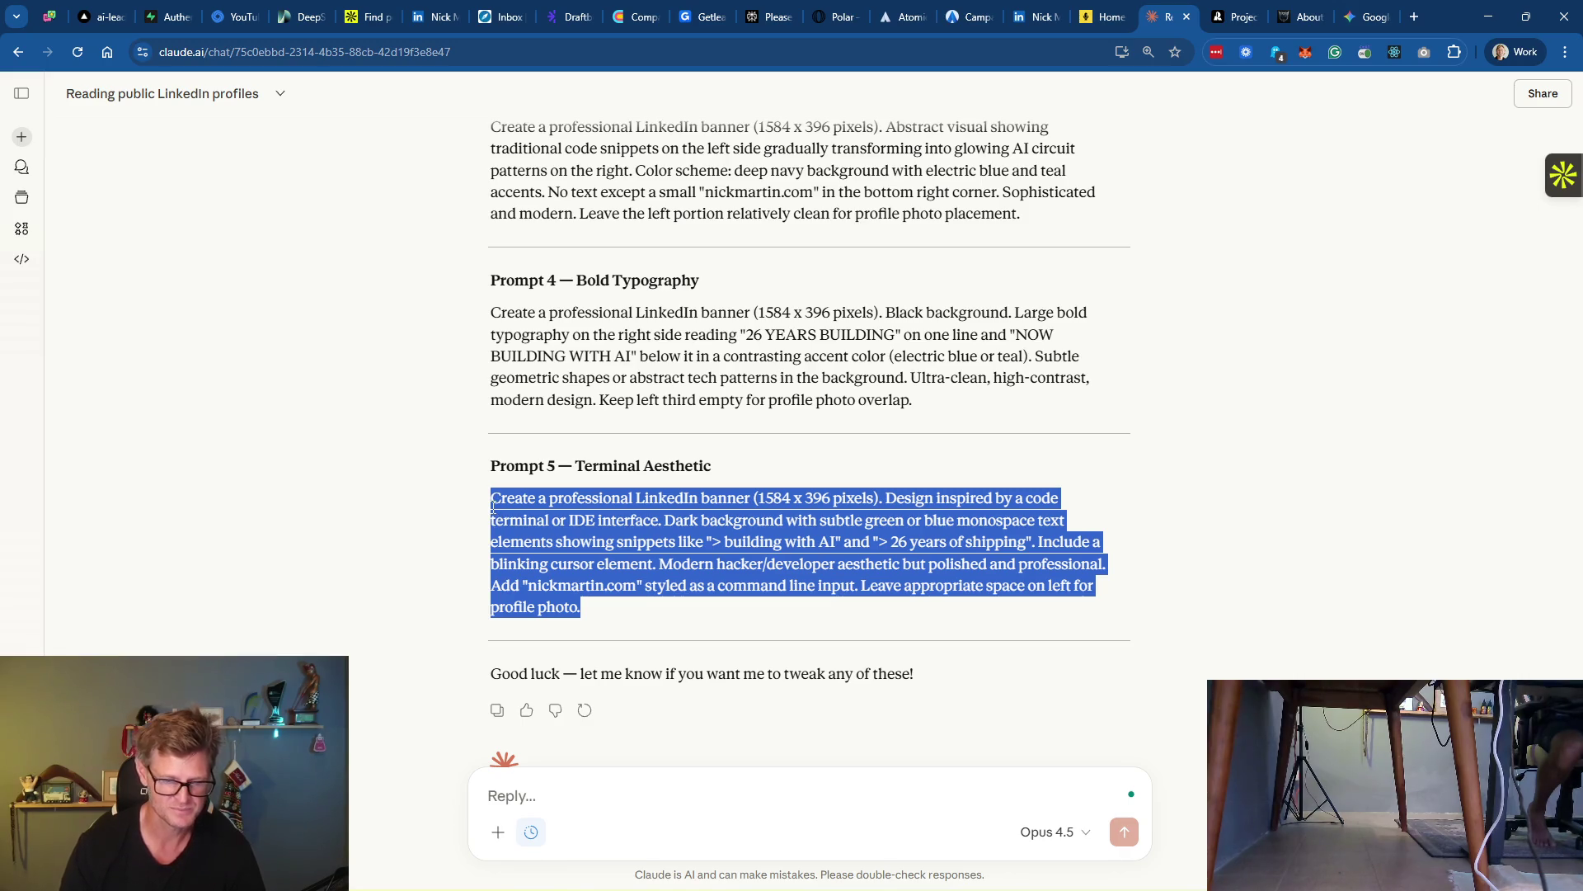
key("ctrl+c")
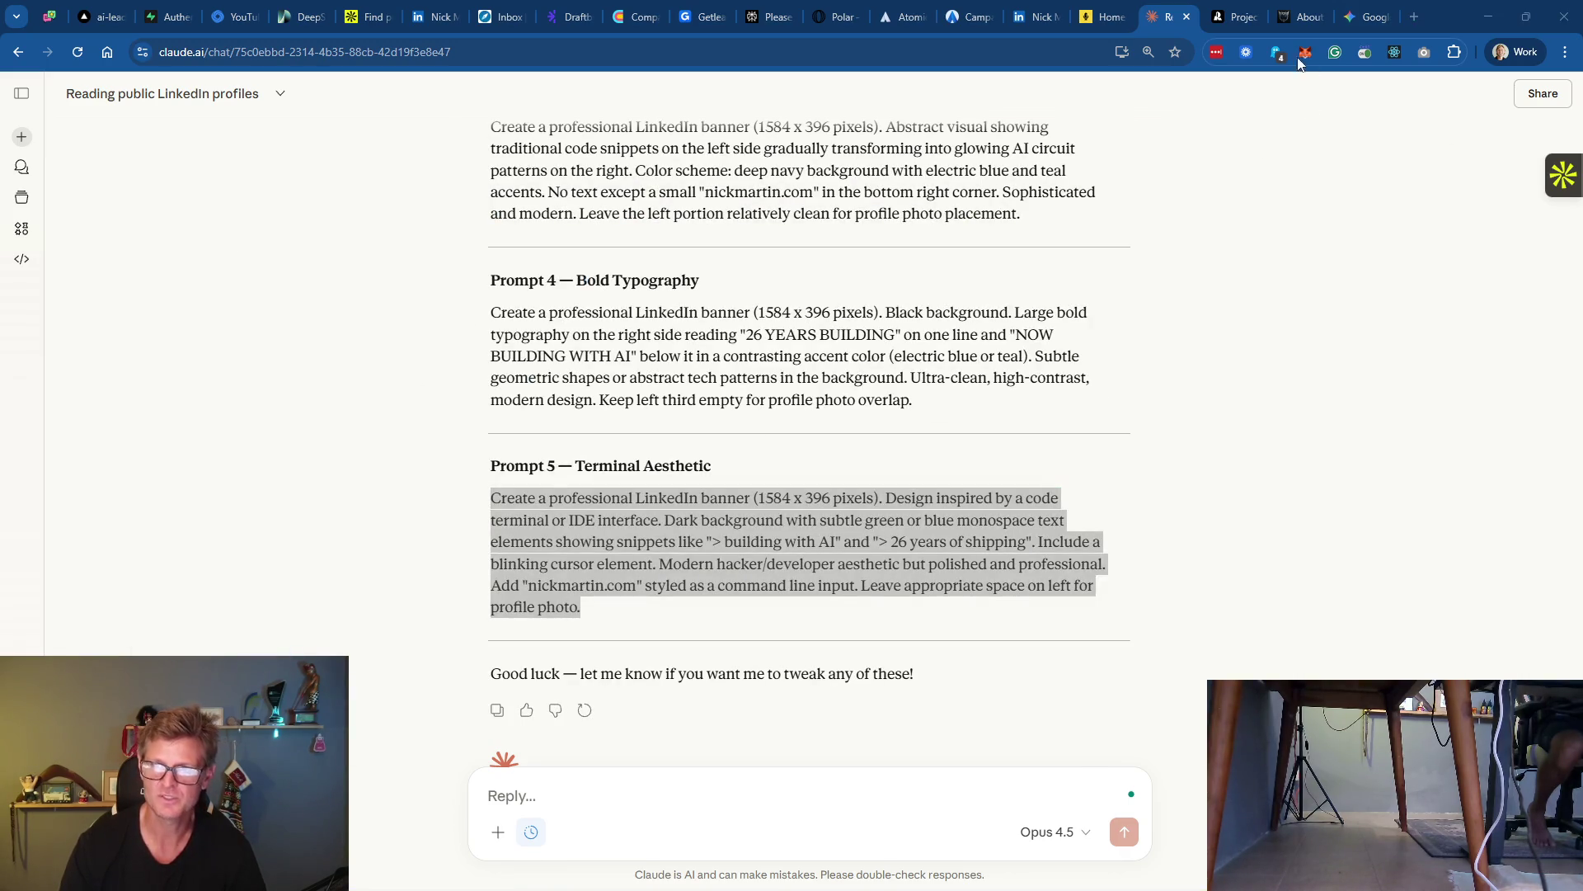
left_click(1369, 16)
left_click(696, 774)
key("ctrl+v")
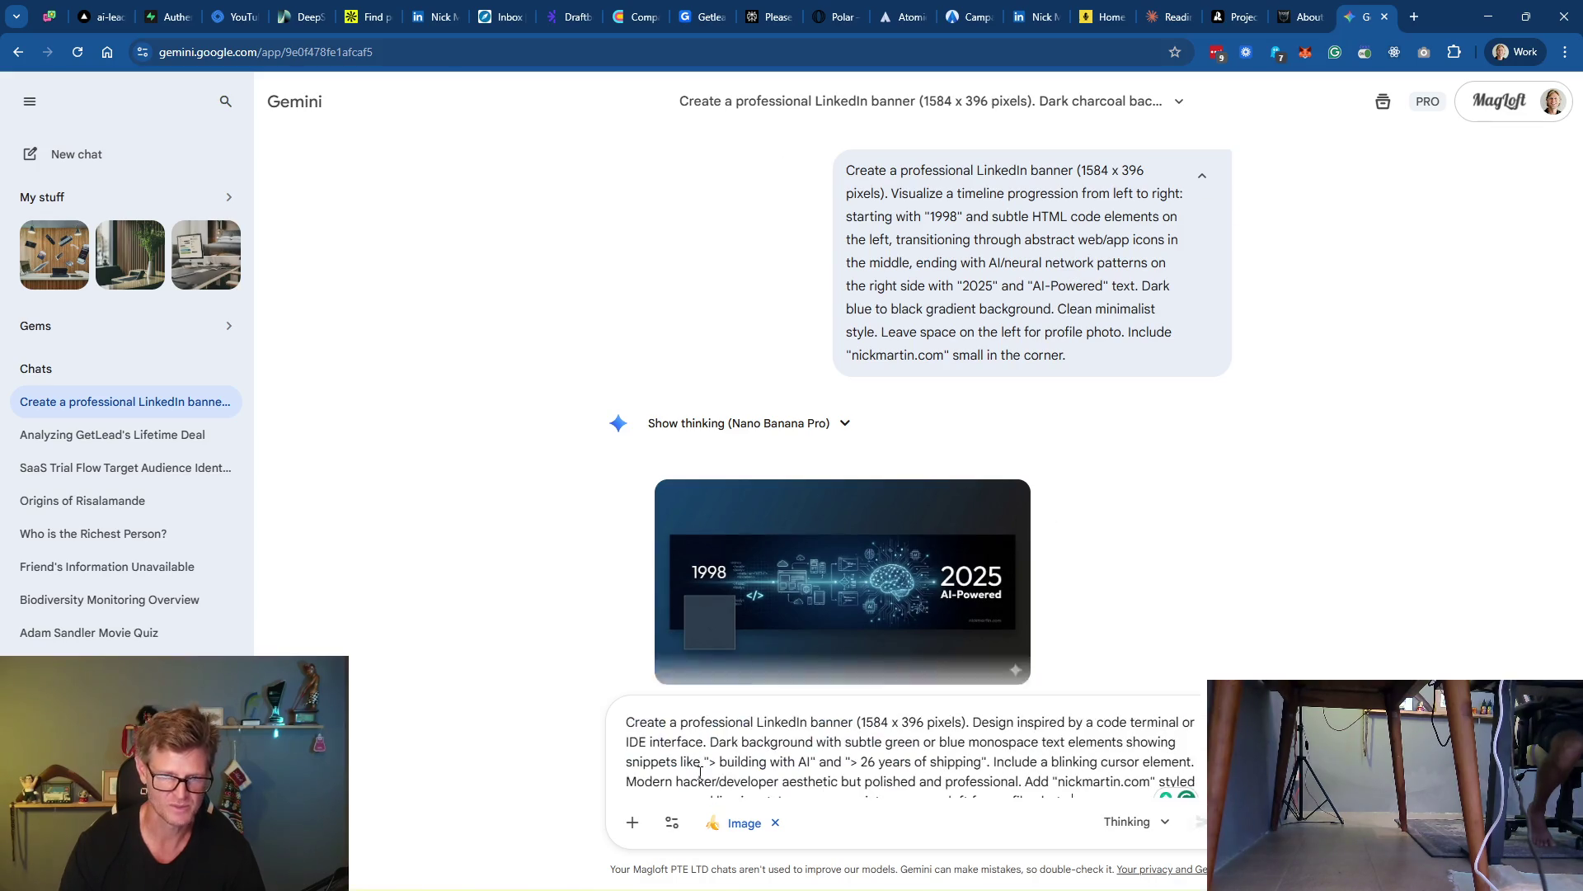
Replace the photo-spacing sentence with 'Final image should be EXACTLY 1584px x 396px' and submit
left_click_drag(1087, 780, 785, 780)
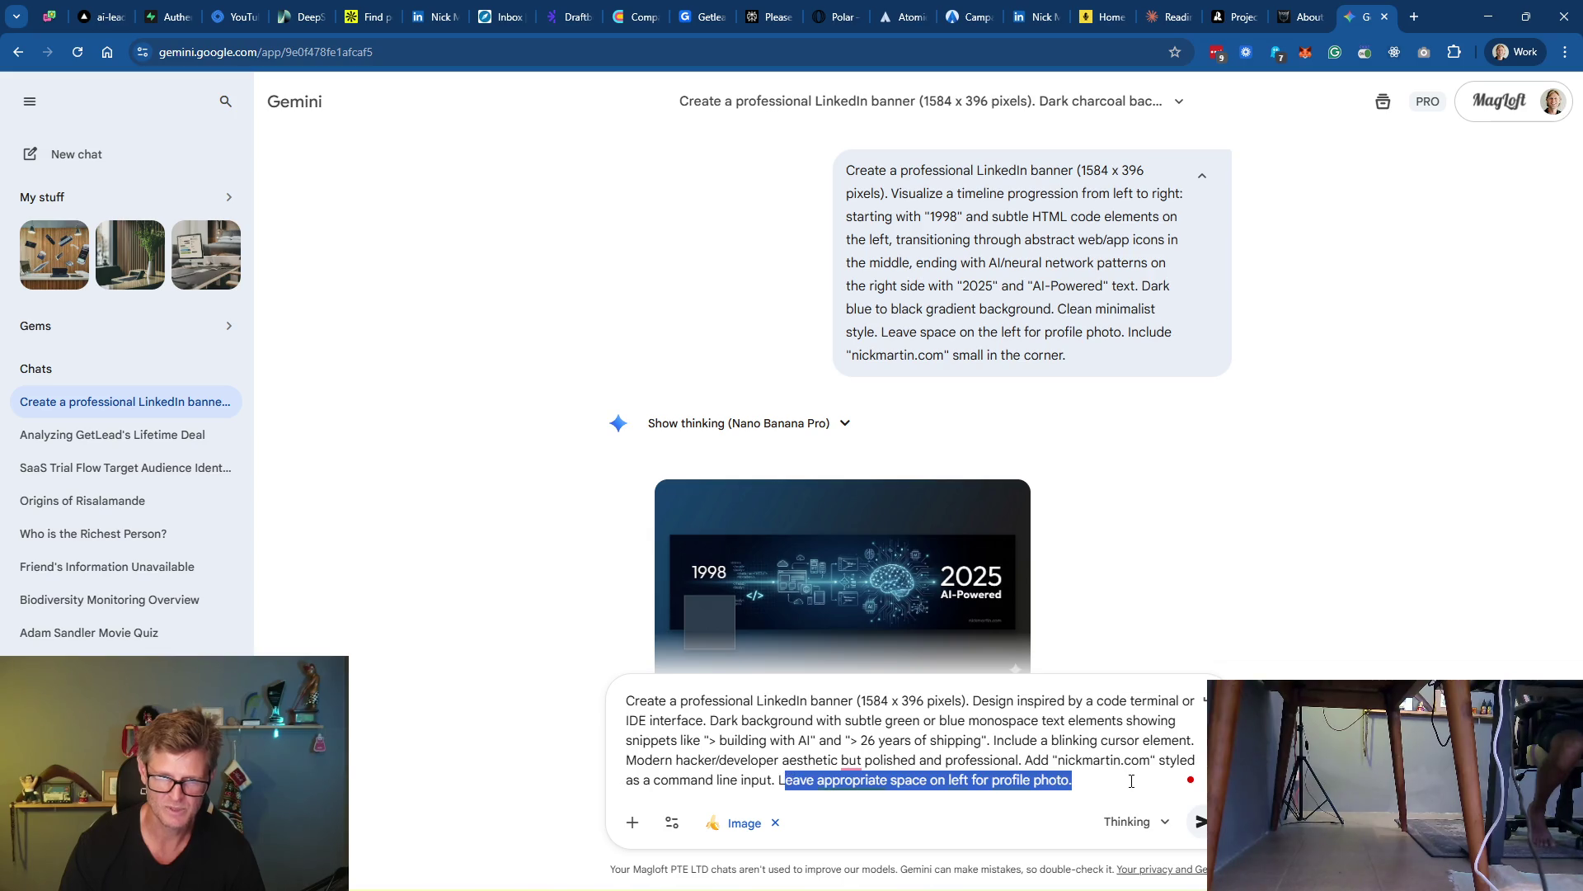
key("BackSpace")
key("BackSpace")
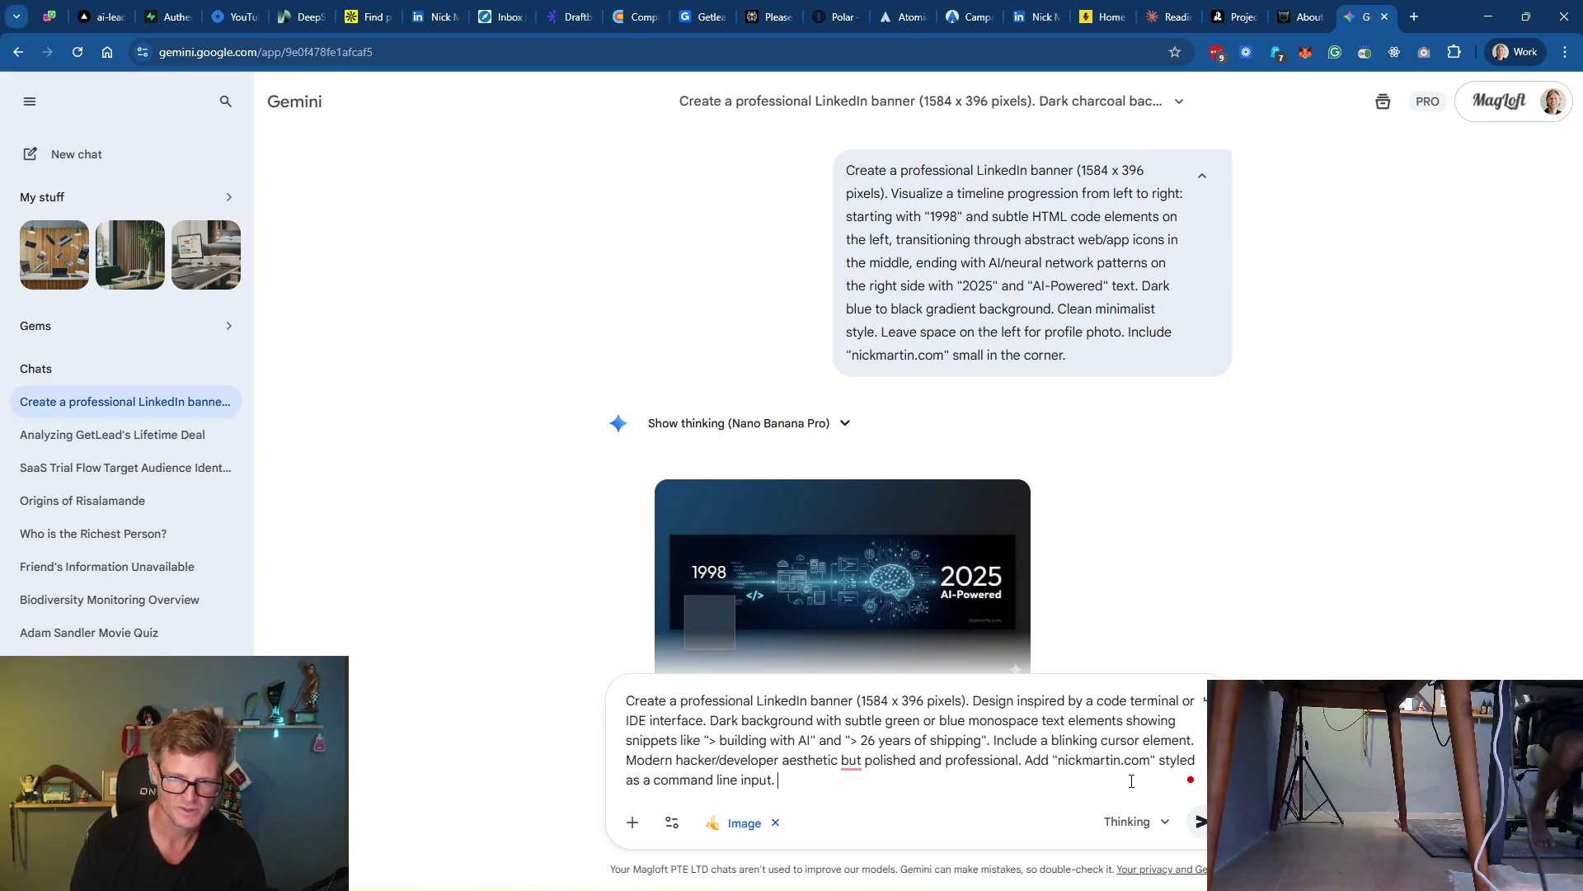
type("Final")
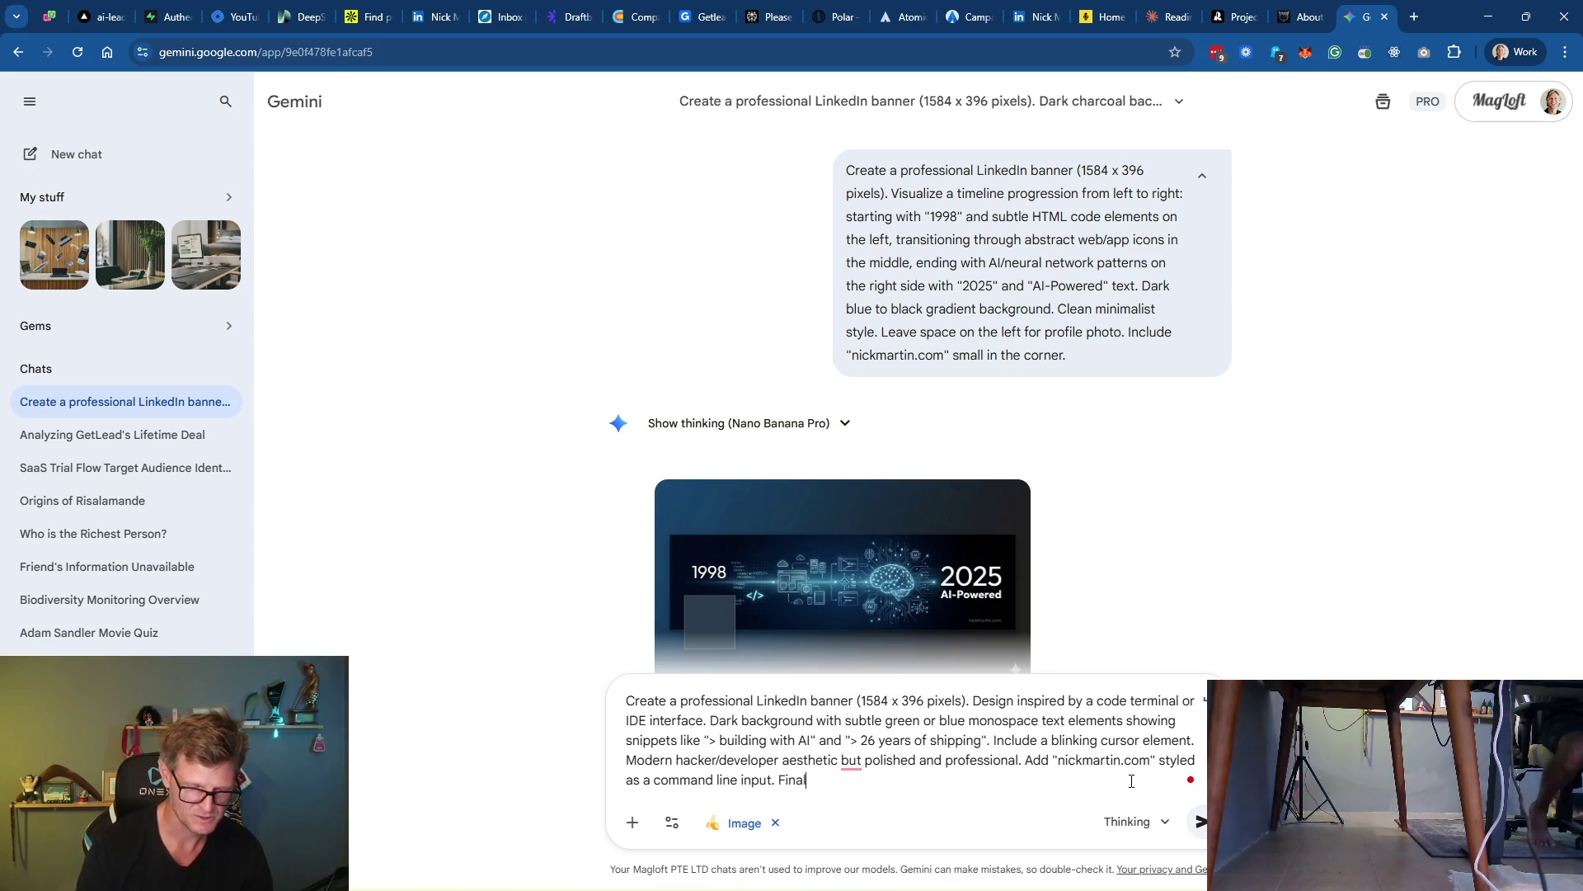
type(" graphic sh")
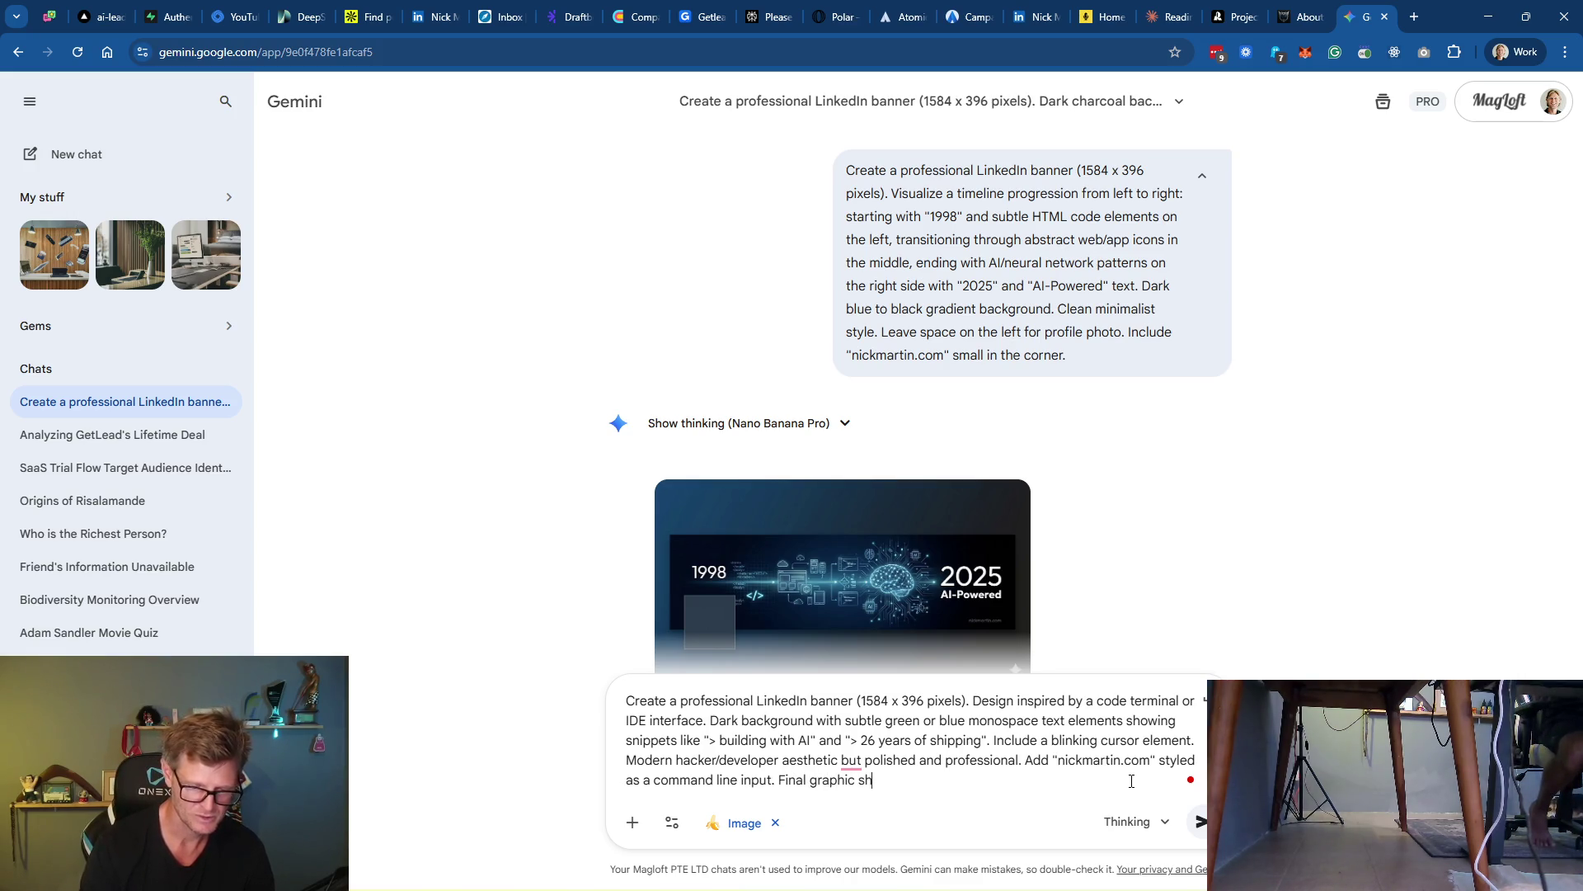
type("ould be EXAC")
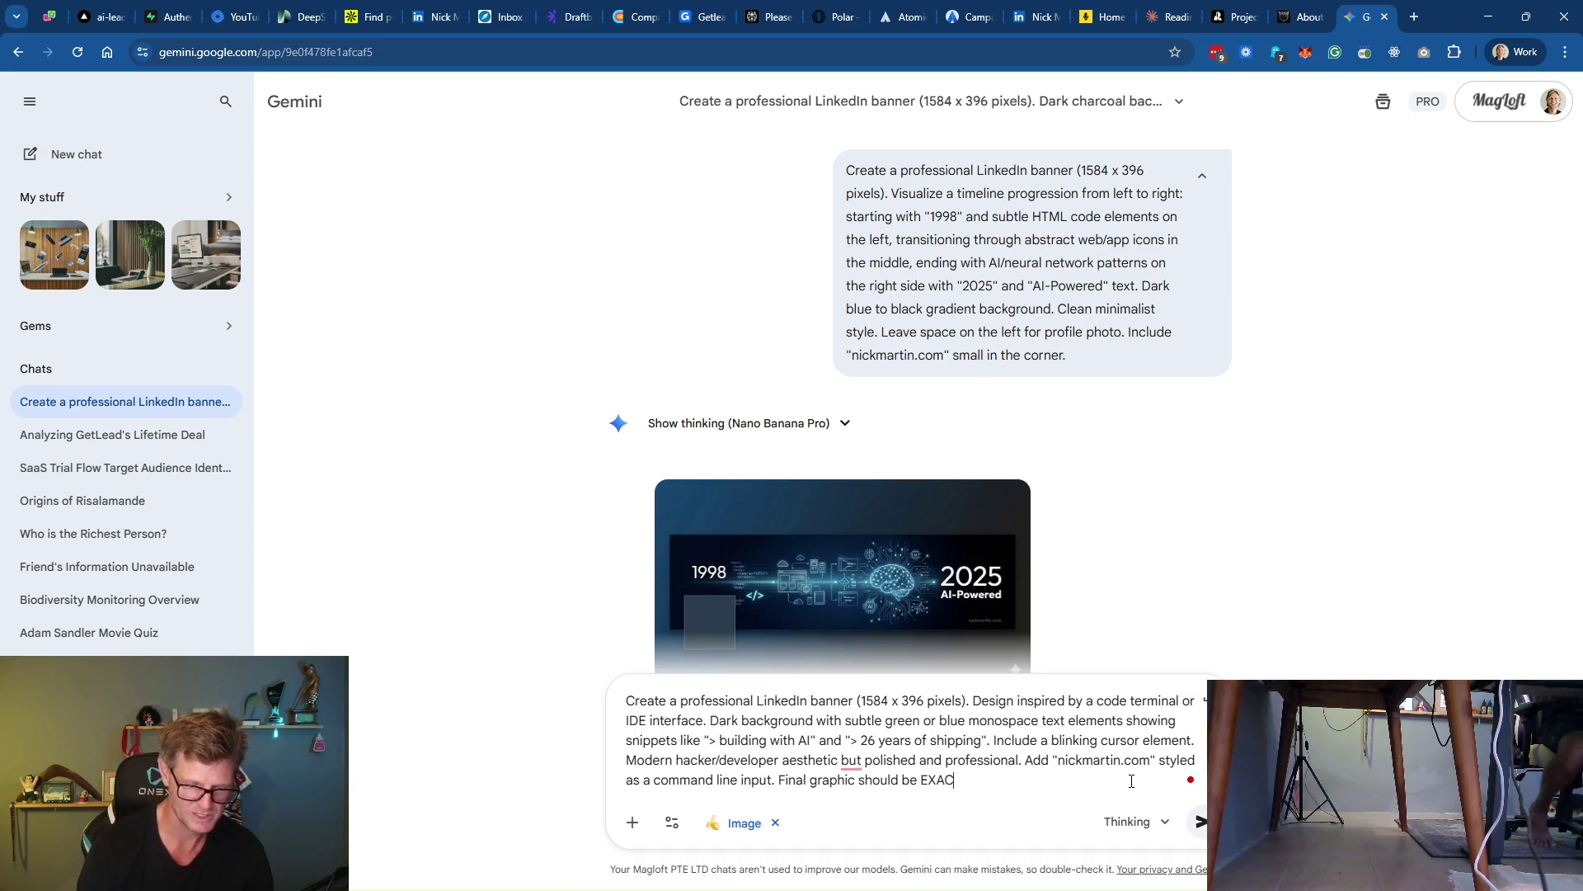
type("TLY")
type("1584")
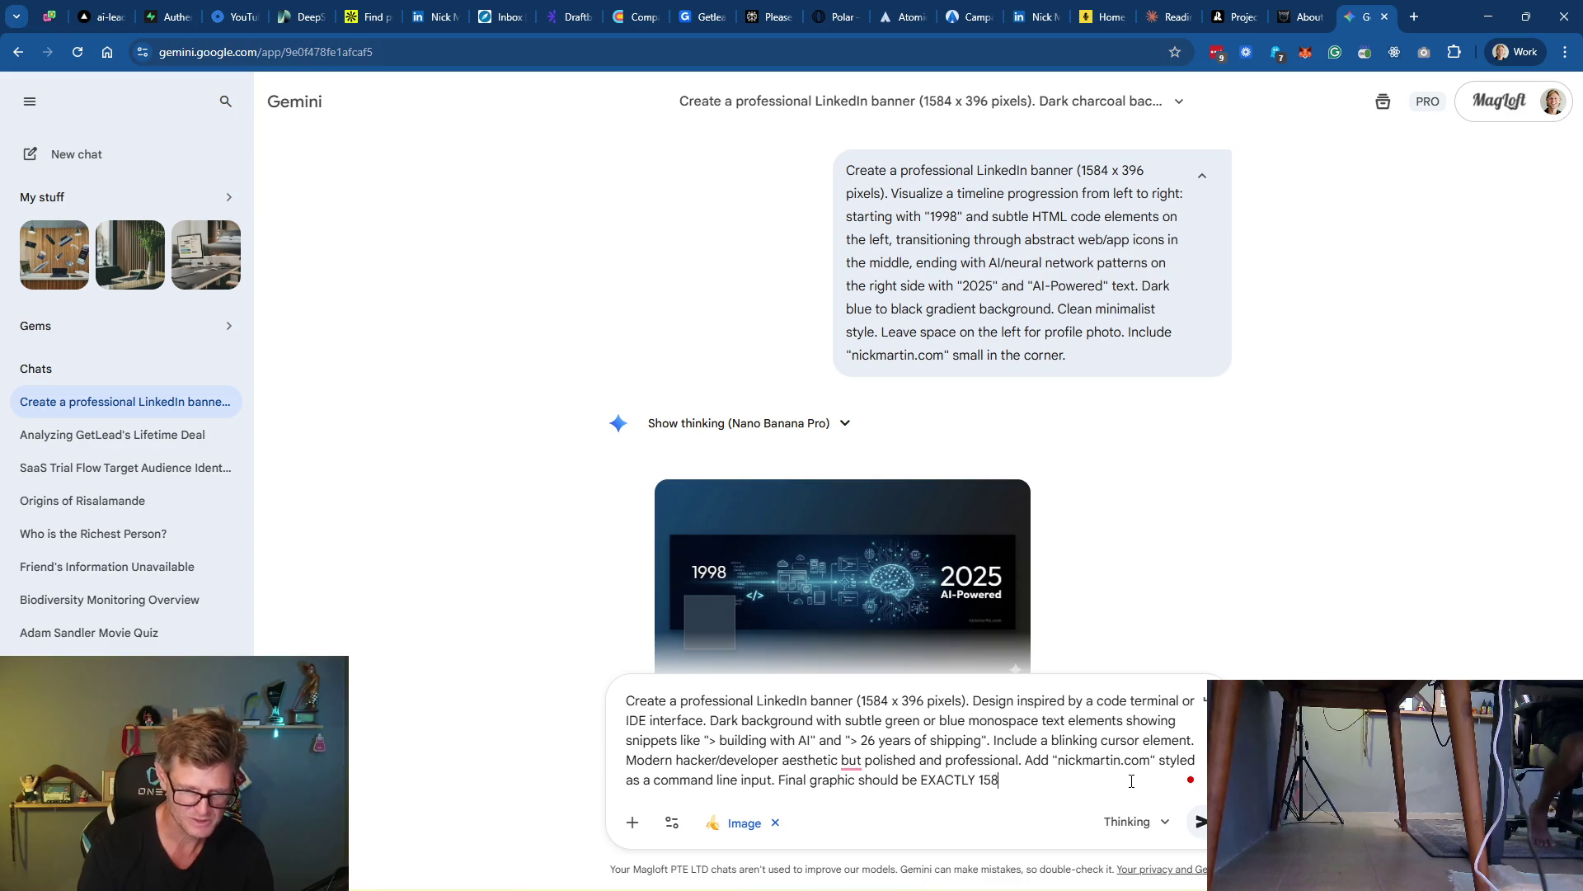
type("px")
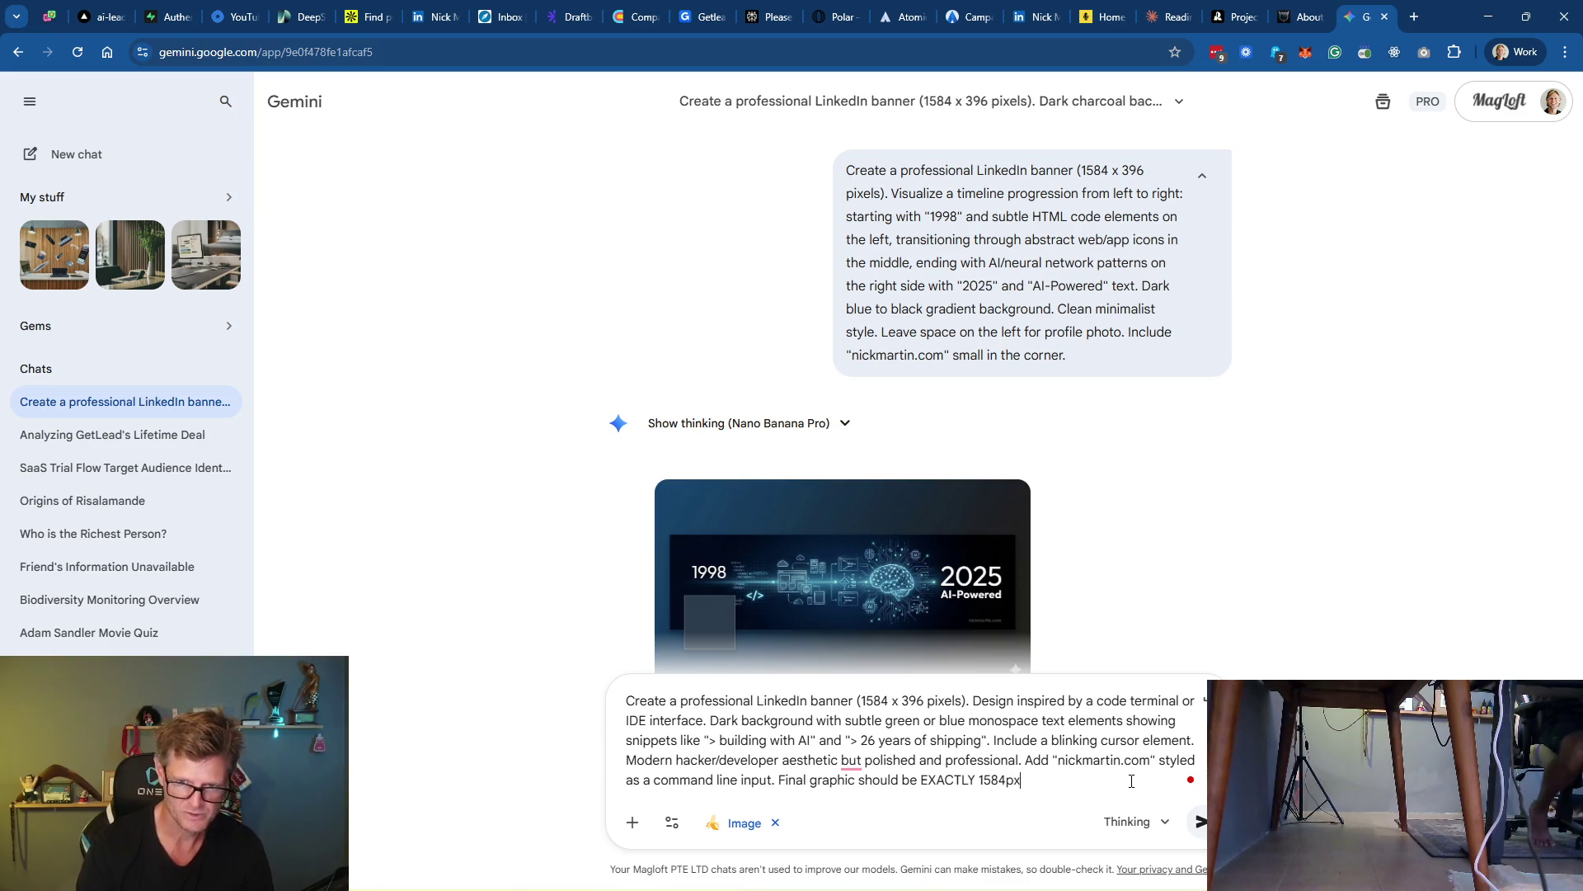
type(" x ")
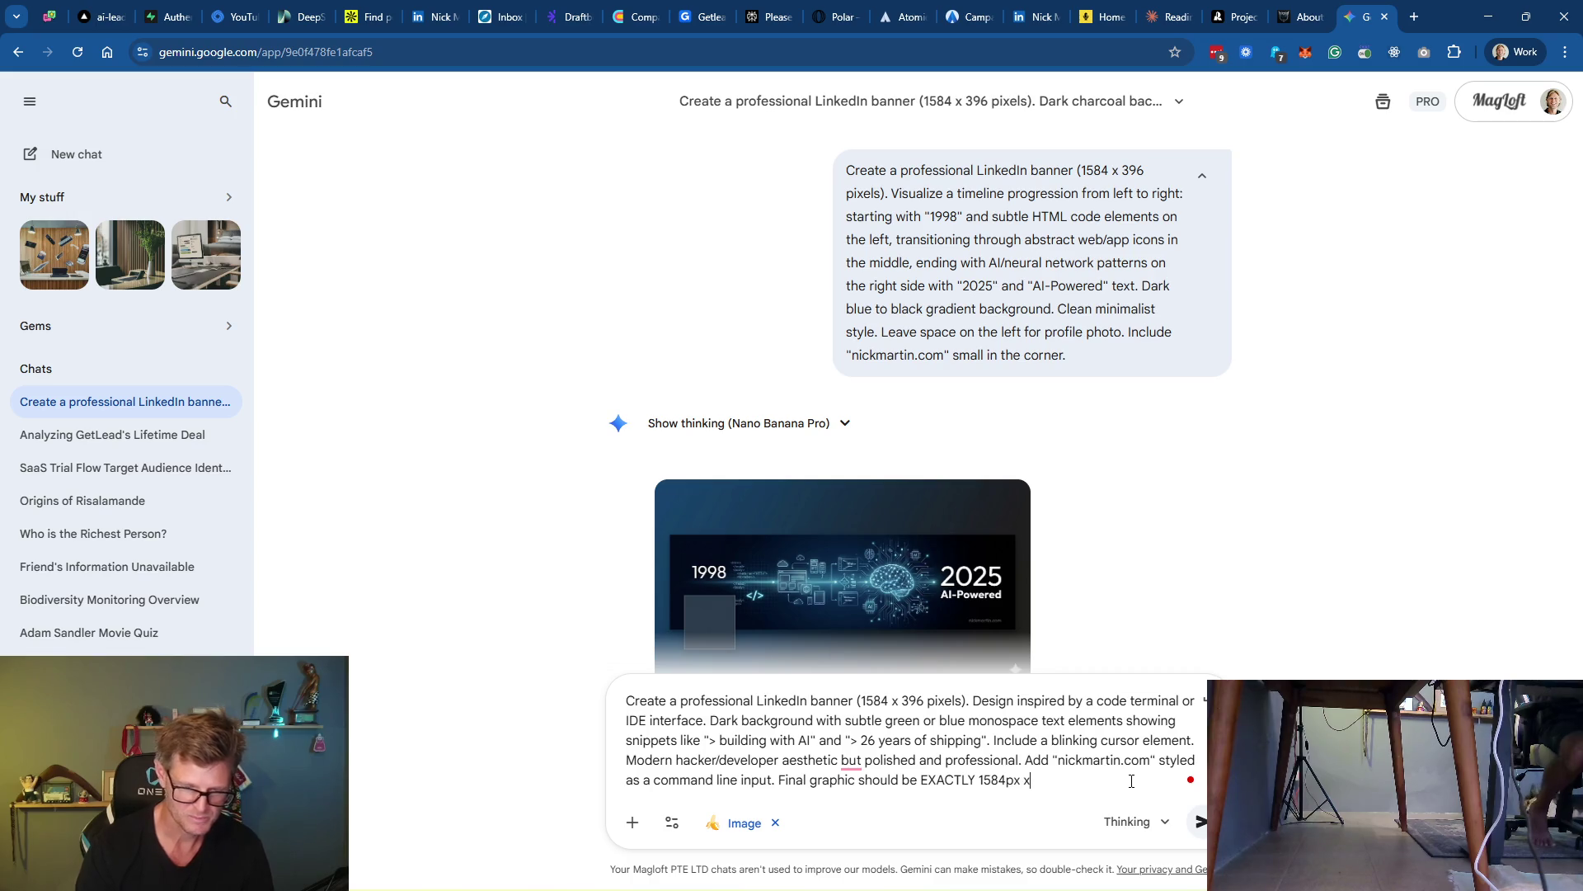
type("396px!")
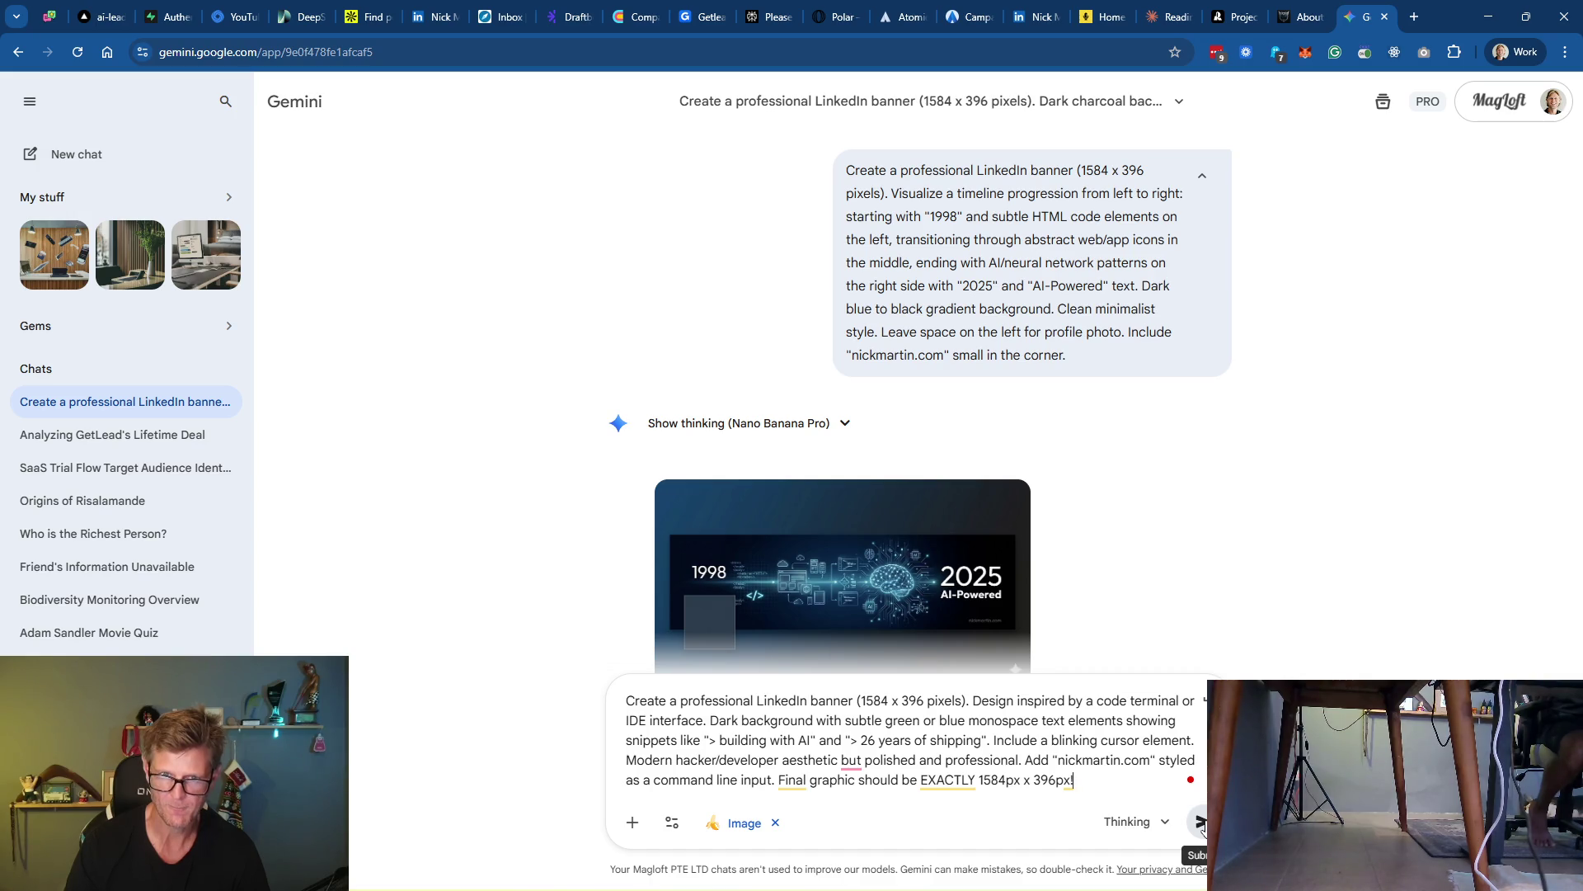
double_click(826, 782)
type("image")
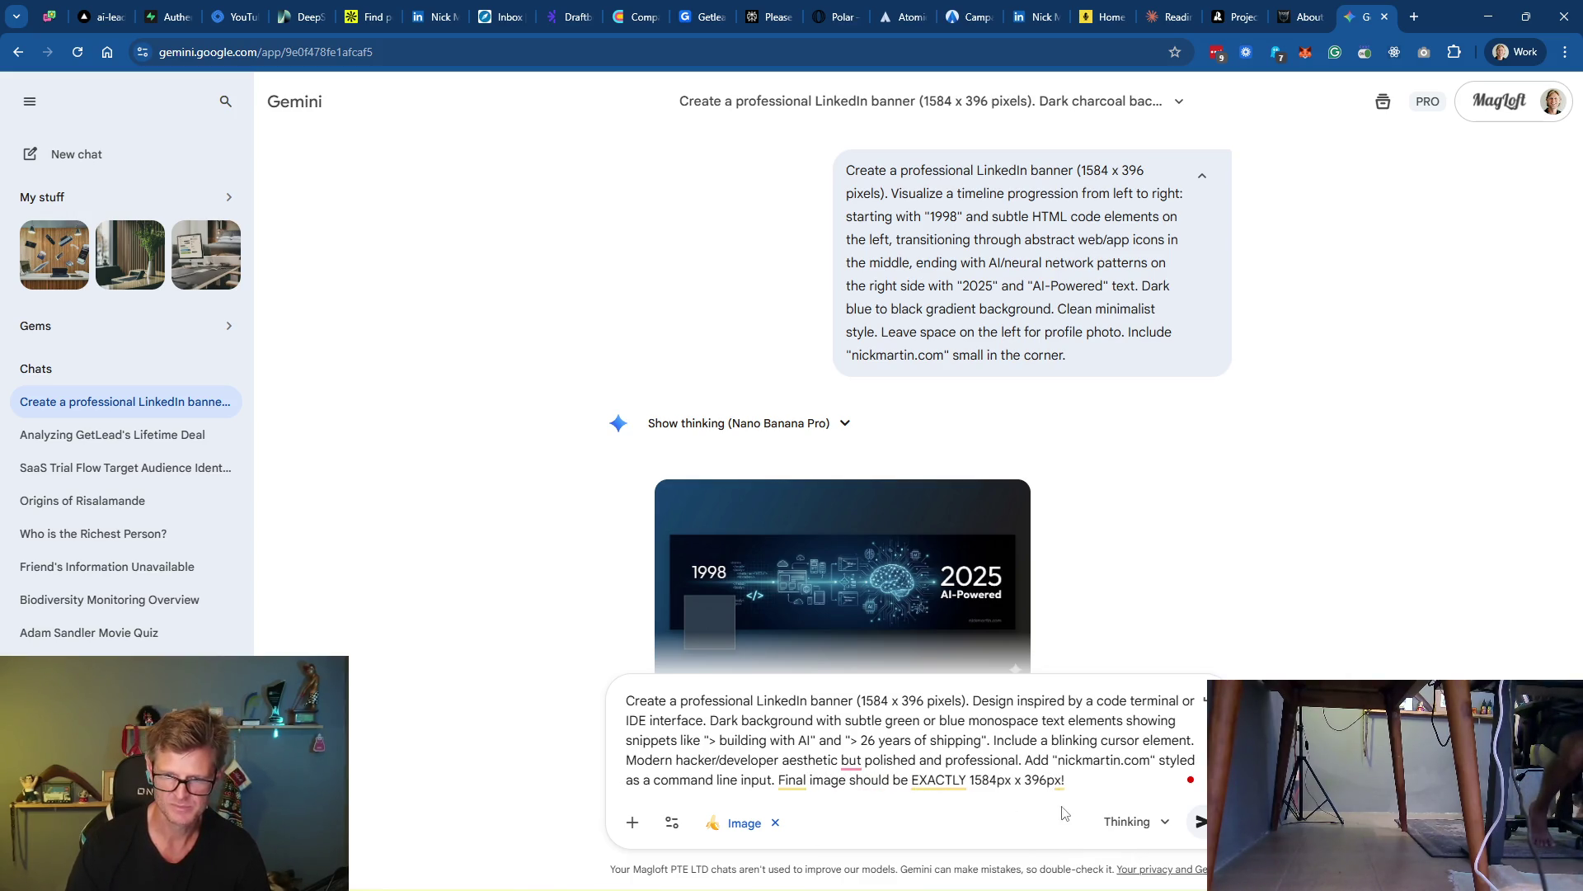
left_click(1200, 824)
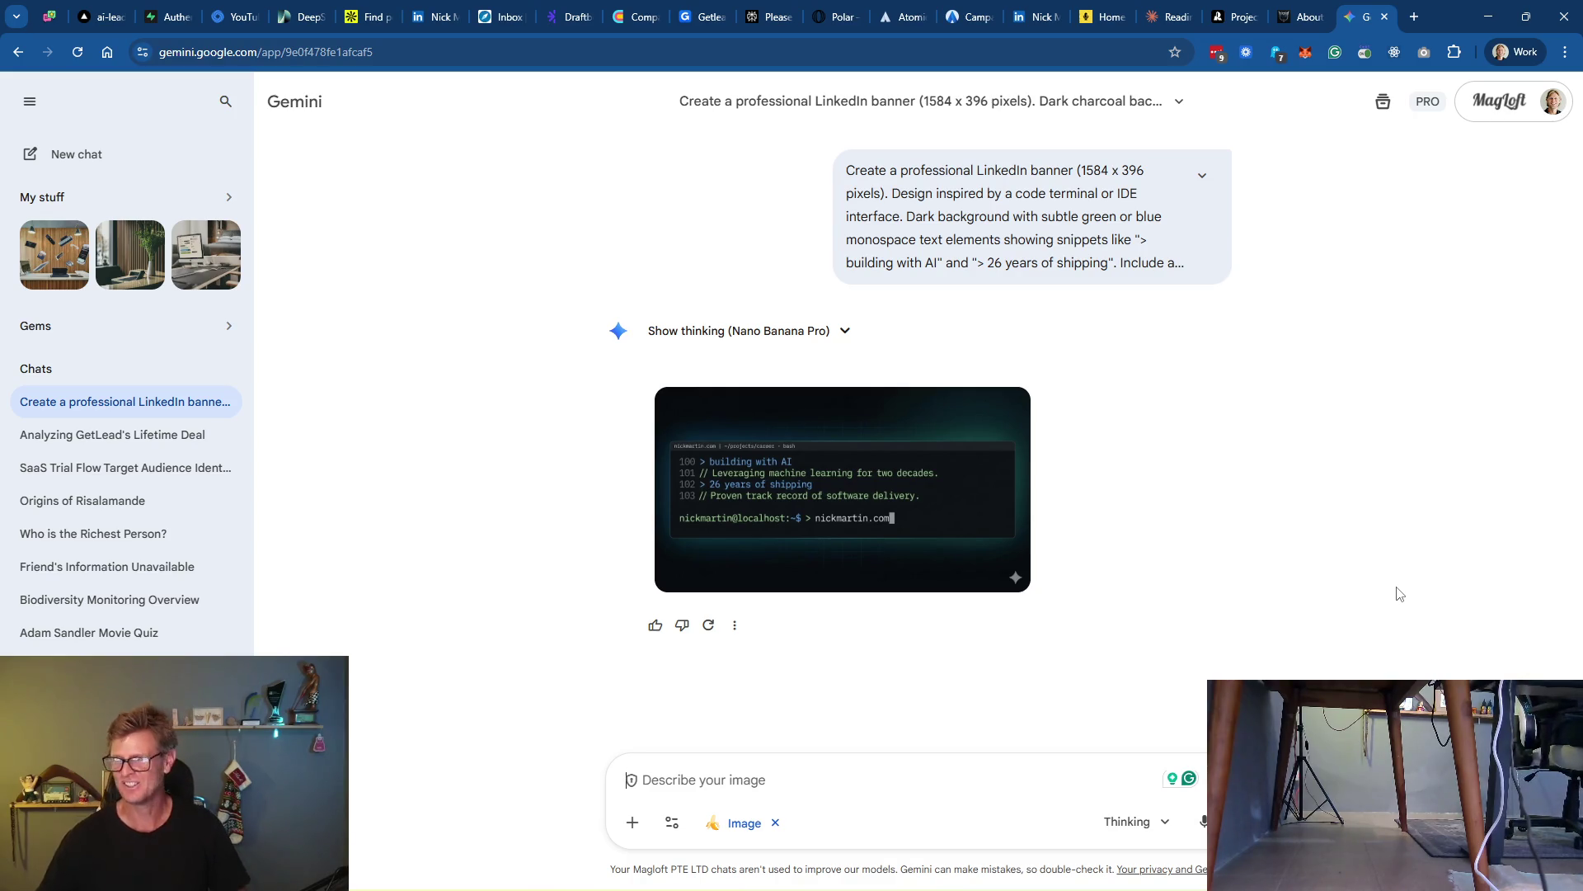
Open the terminal banner full size and then in its own browser tab
left_click(855, 482)
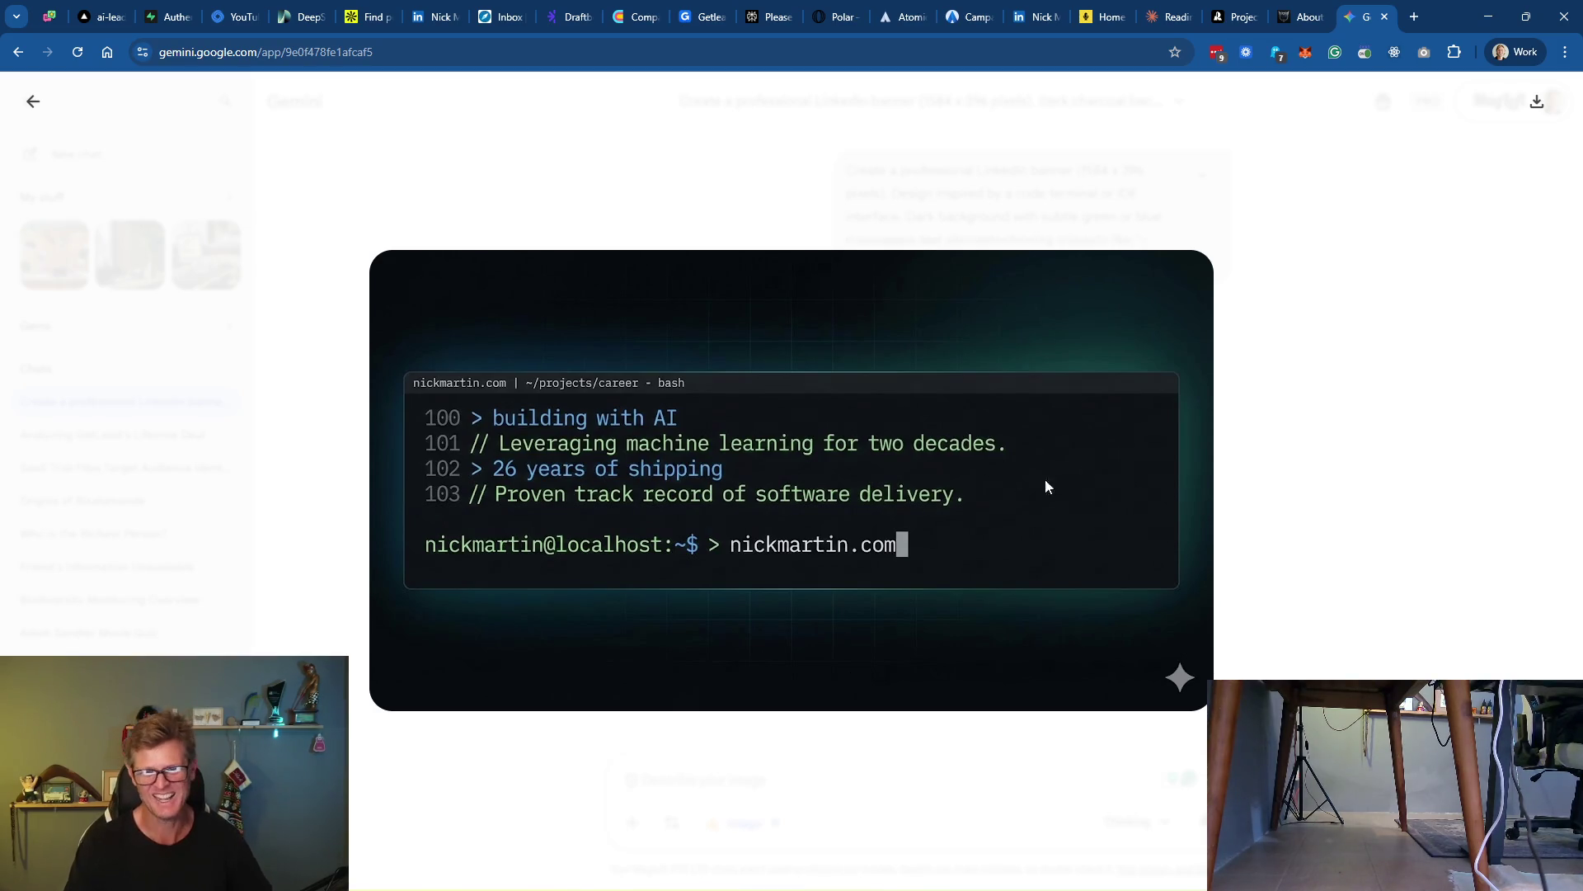
right_click(1014, 458)
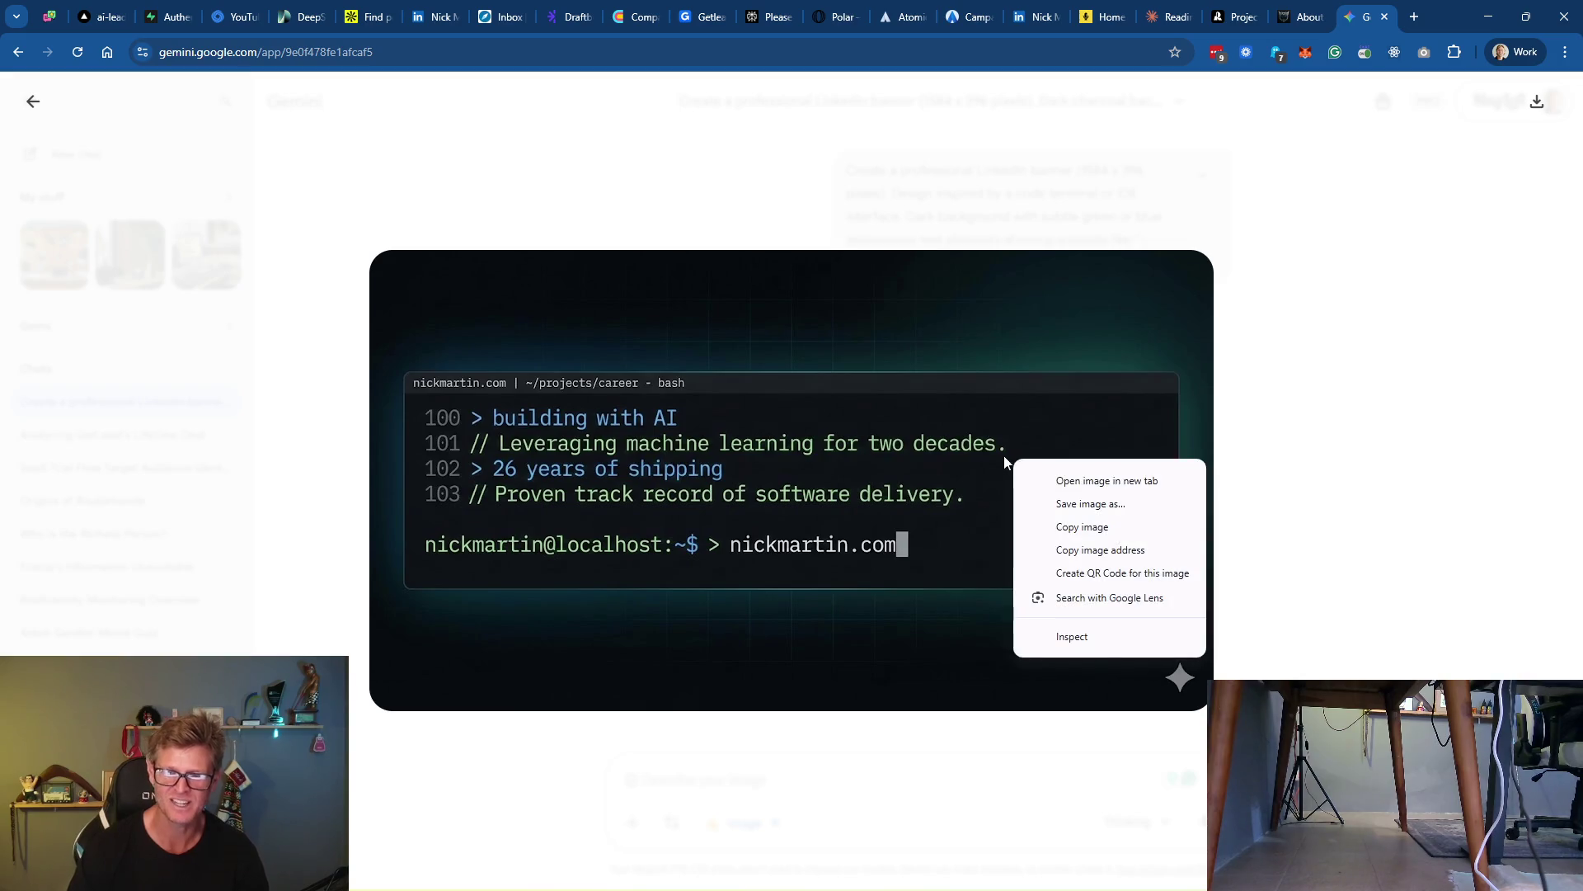
left_click(1041, 481)
left_click(1373, 19)
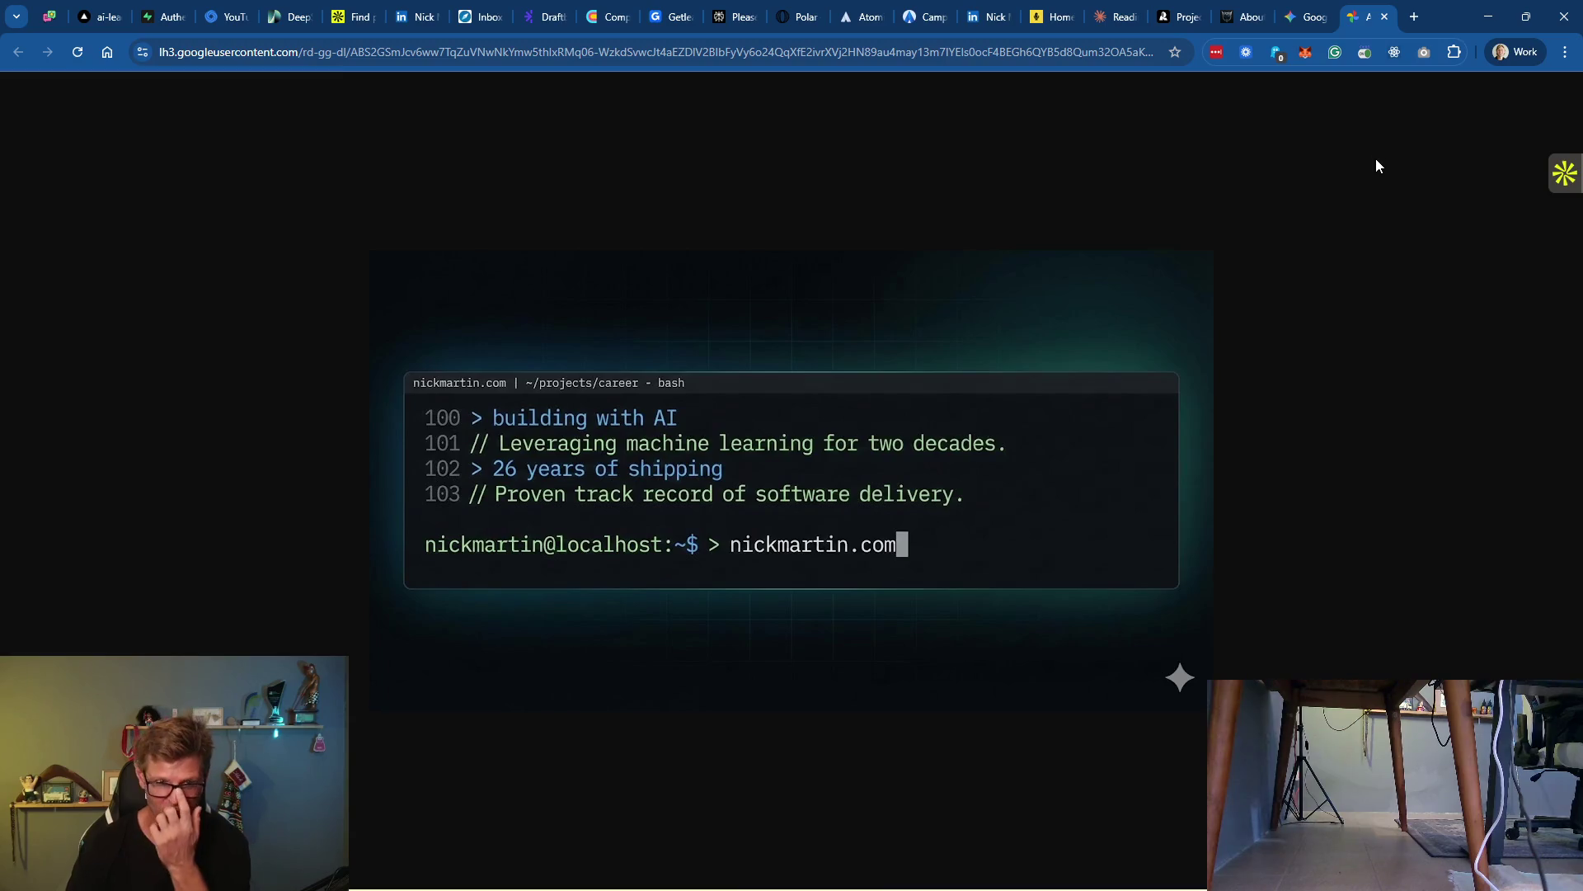
Save the banner image to the Pictures folder as terminal.jpg
right_click(1193, 295)
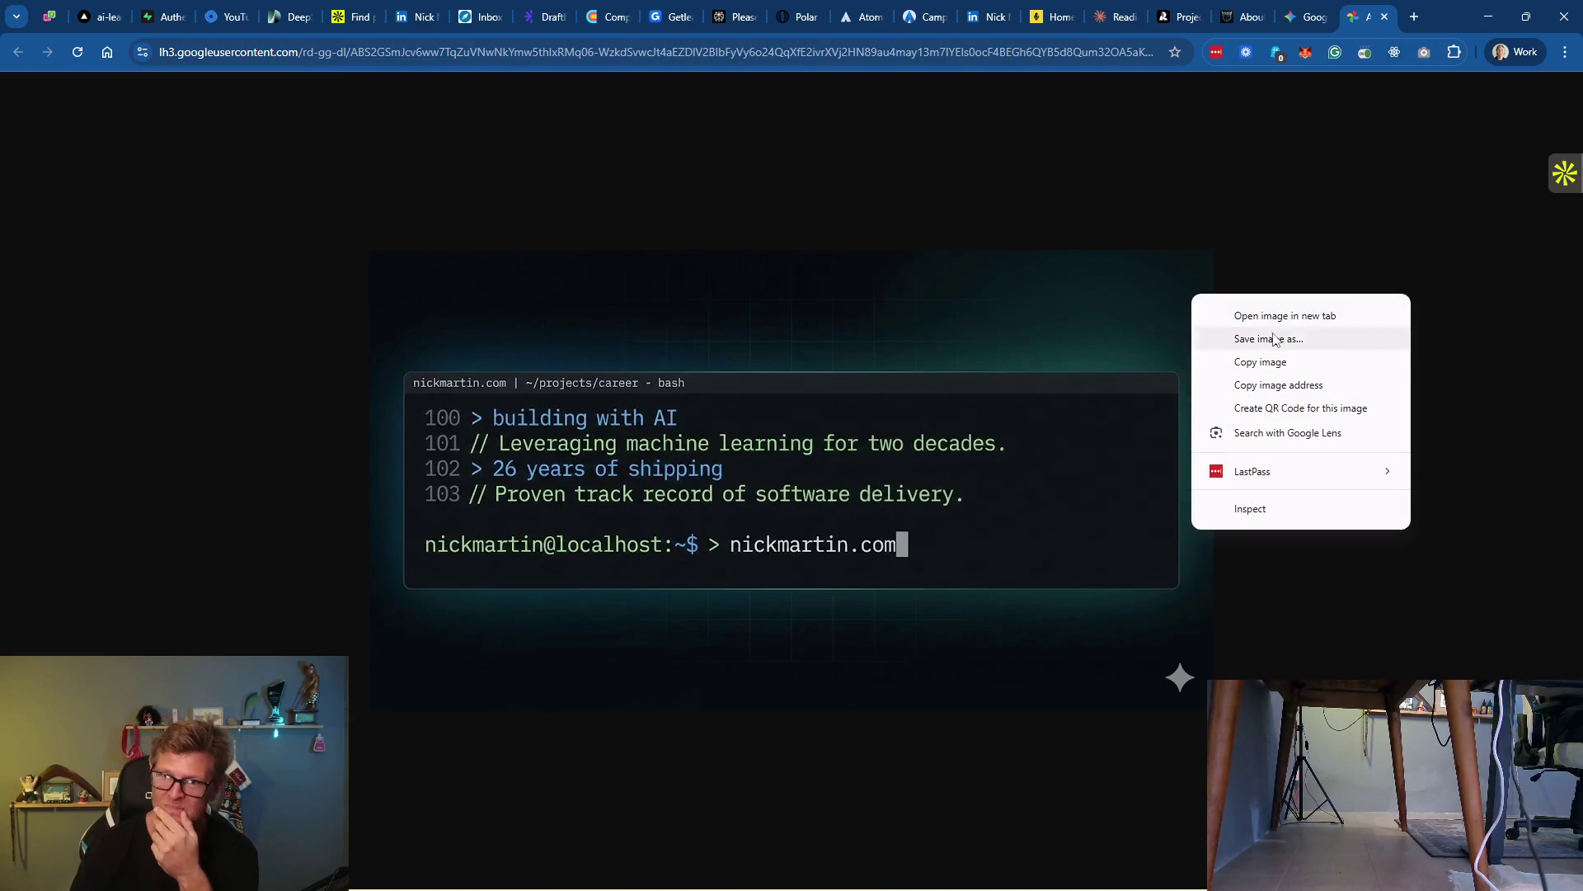
left_click(1310, 347)
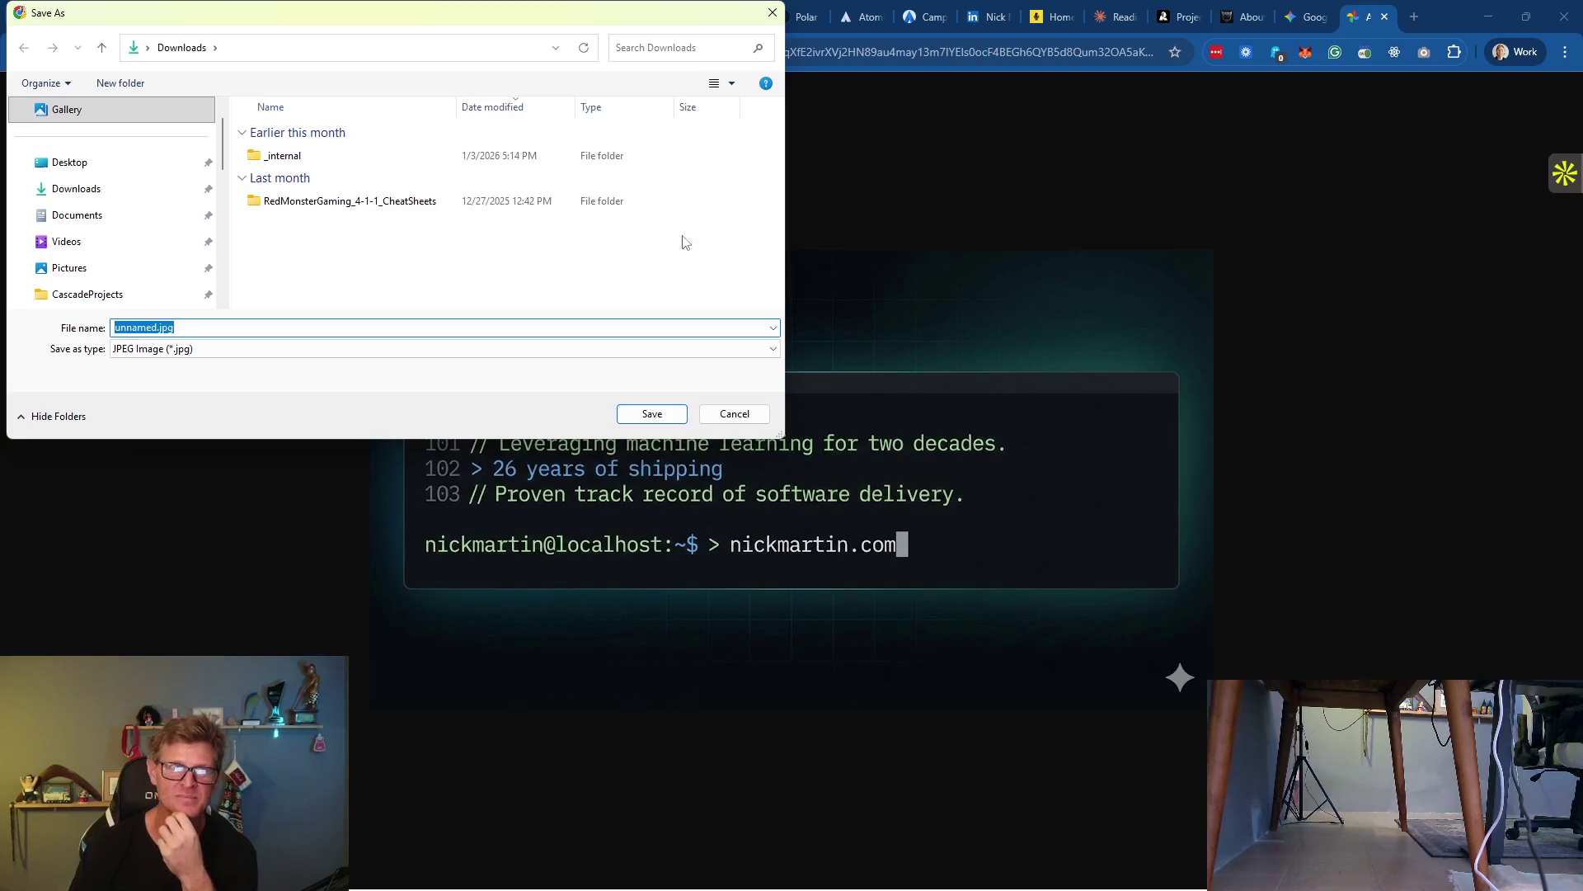
left_click(101, 272)
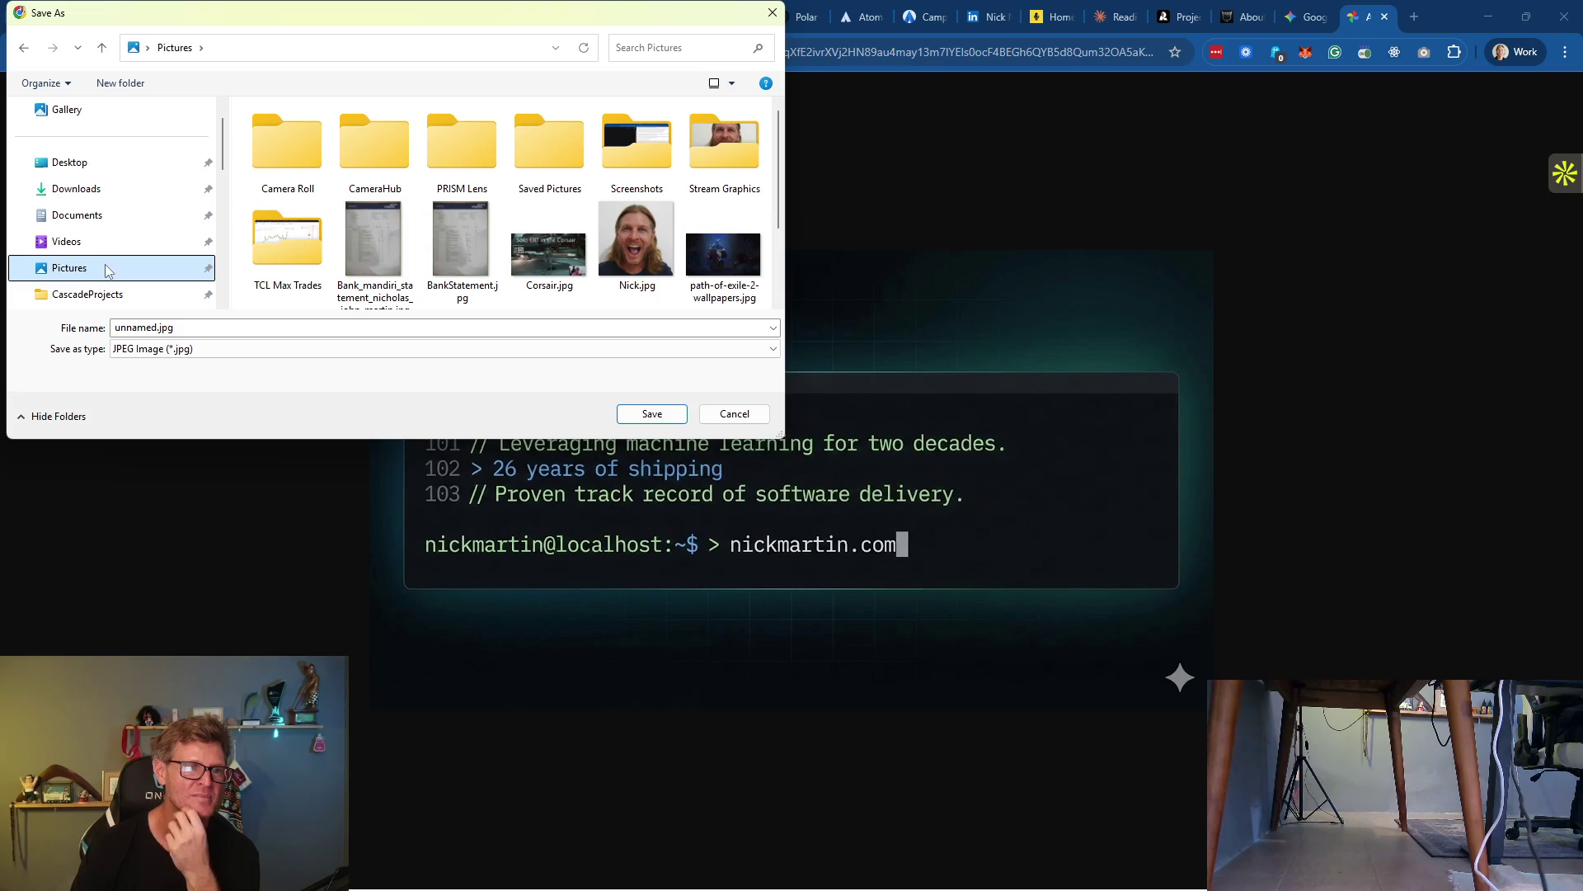
left_click(127, 331)
left_click(140, 327)
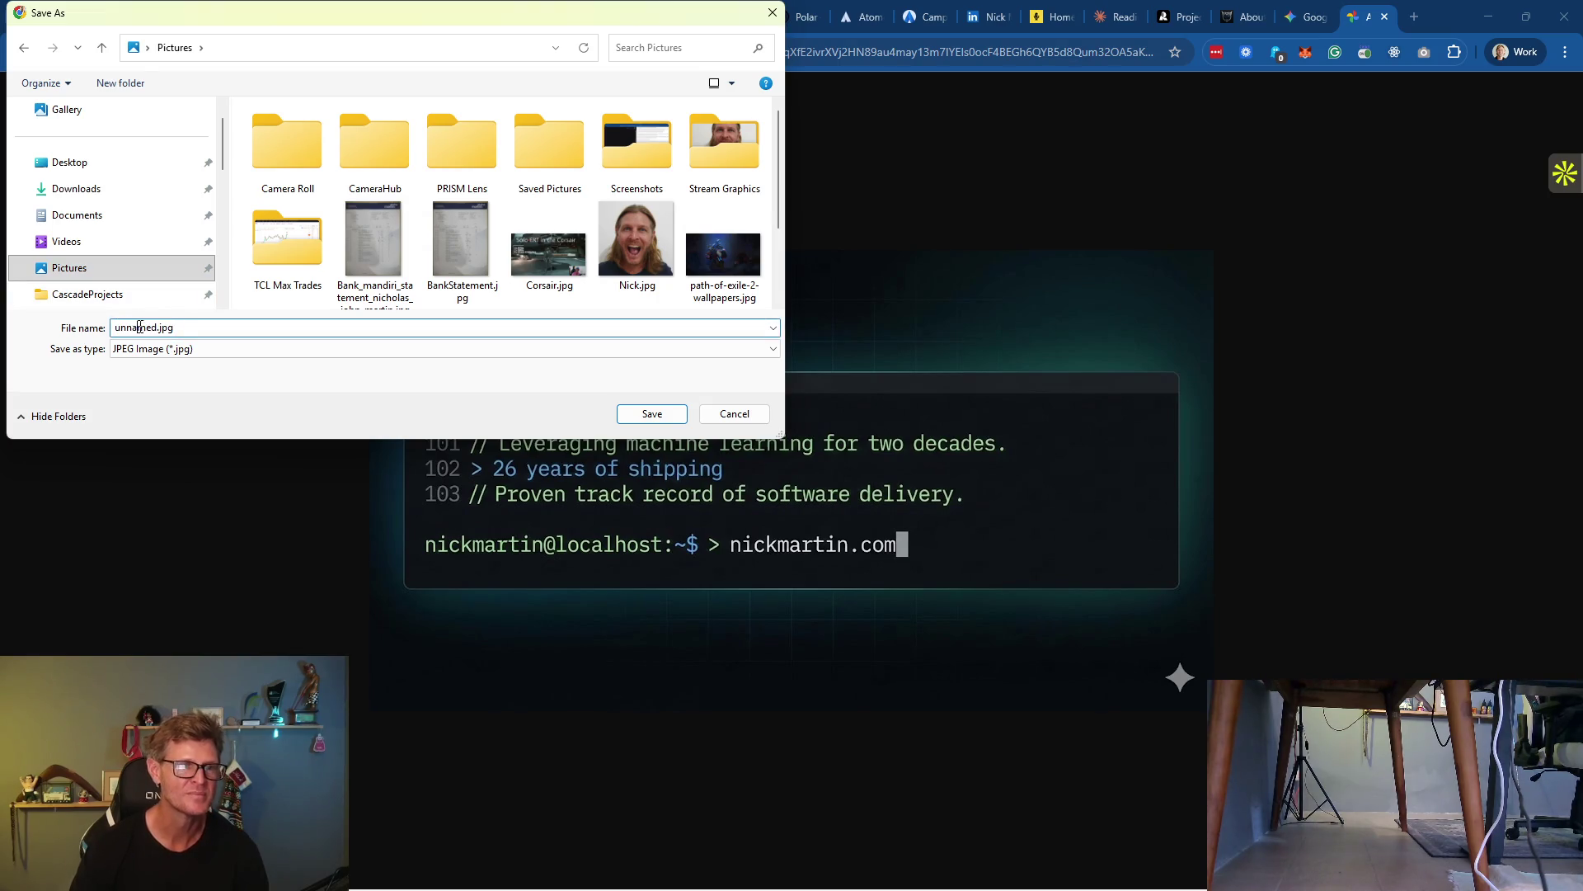
double_click(149, 327)
type("terminal")
key("Return")
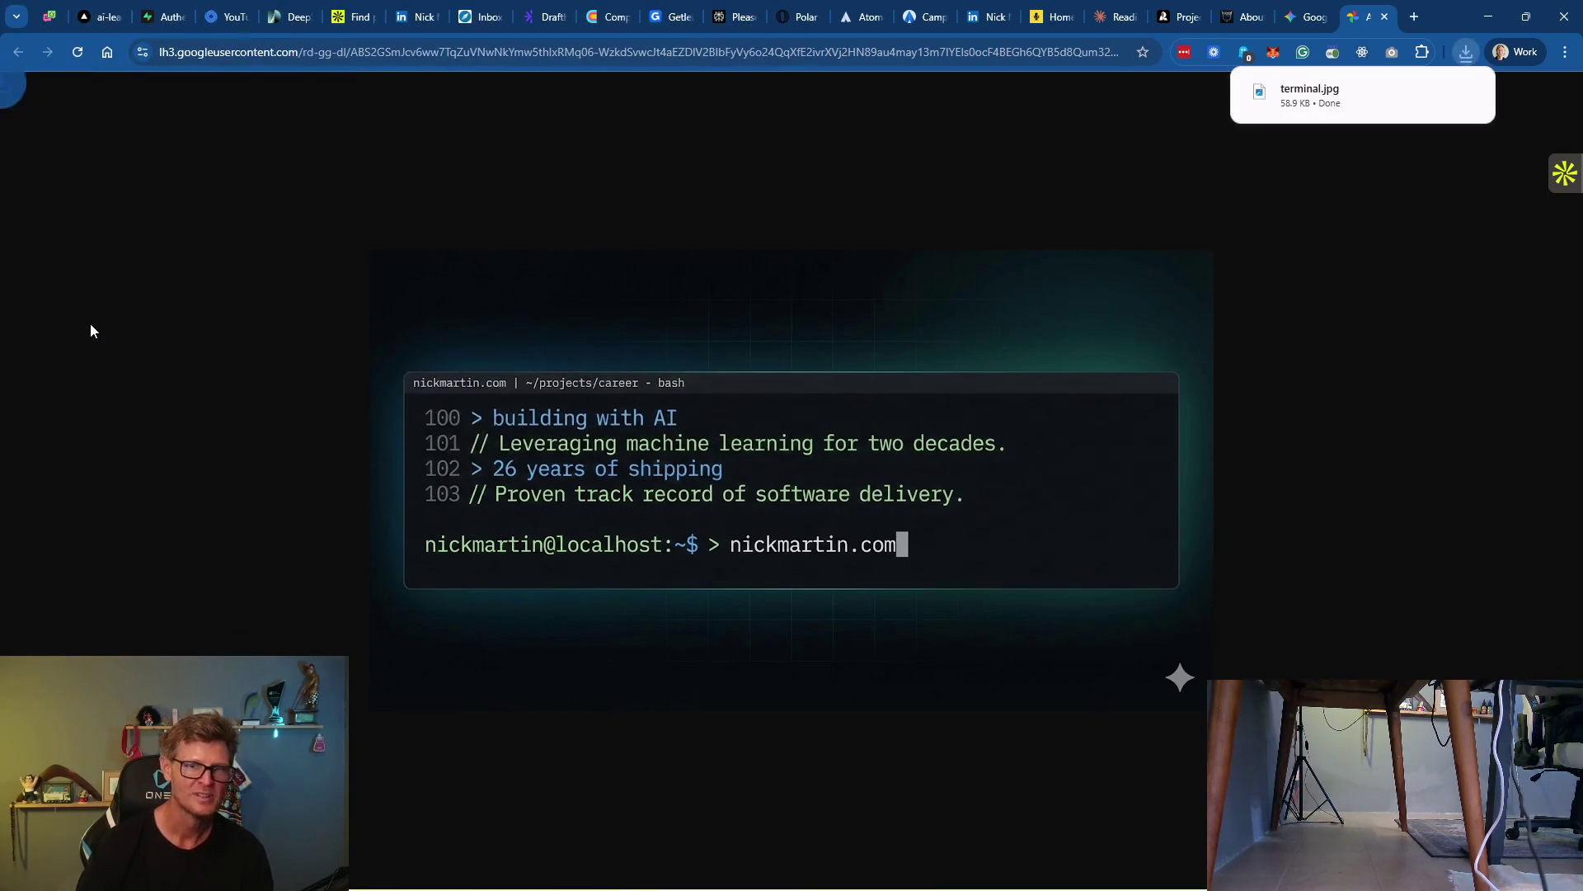
left_click(1309, 98)
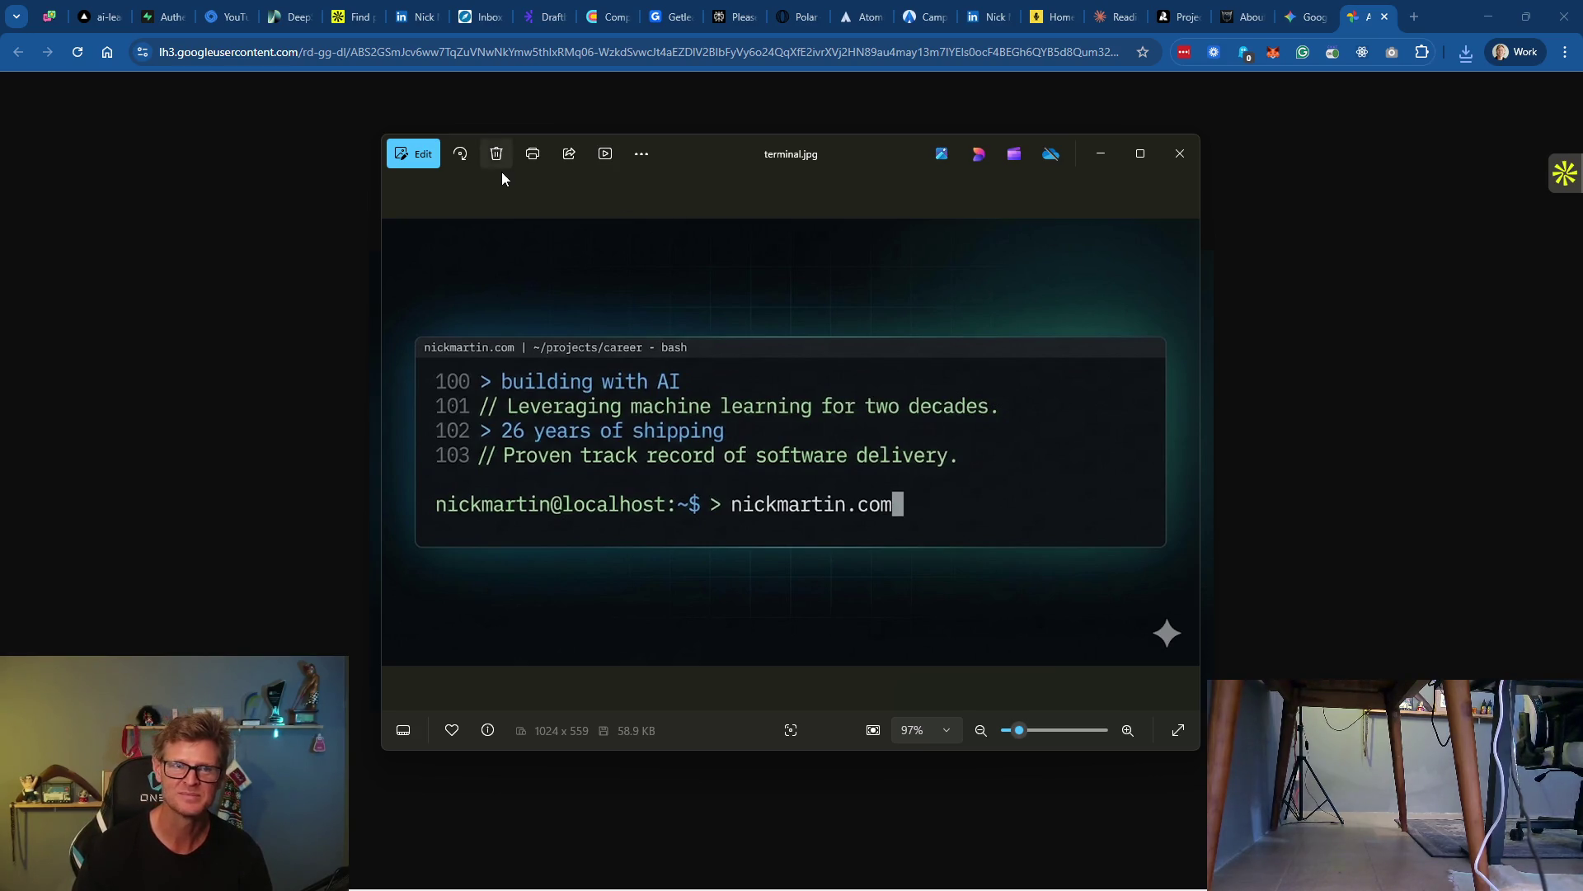
Crop terminal.jpg in Photos to just the terminal window, about 947 x 267
left_click(409, 154)
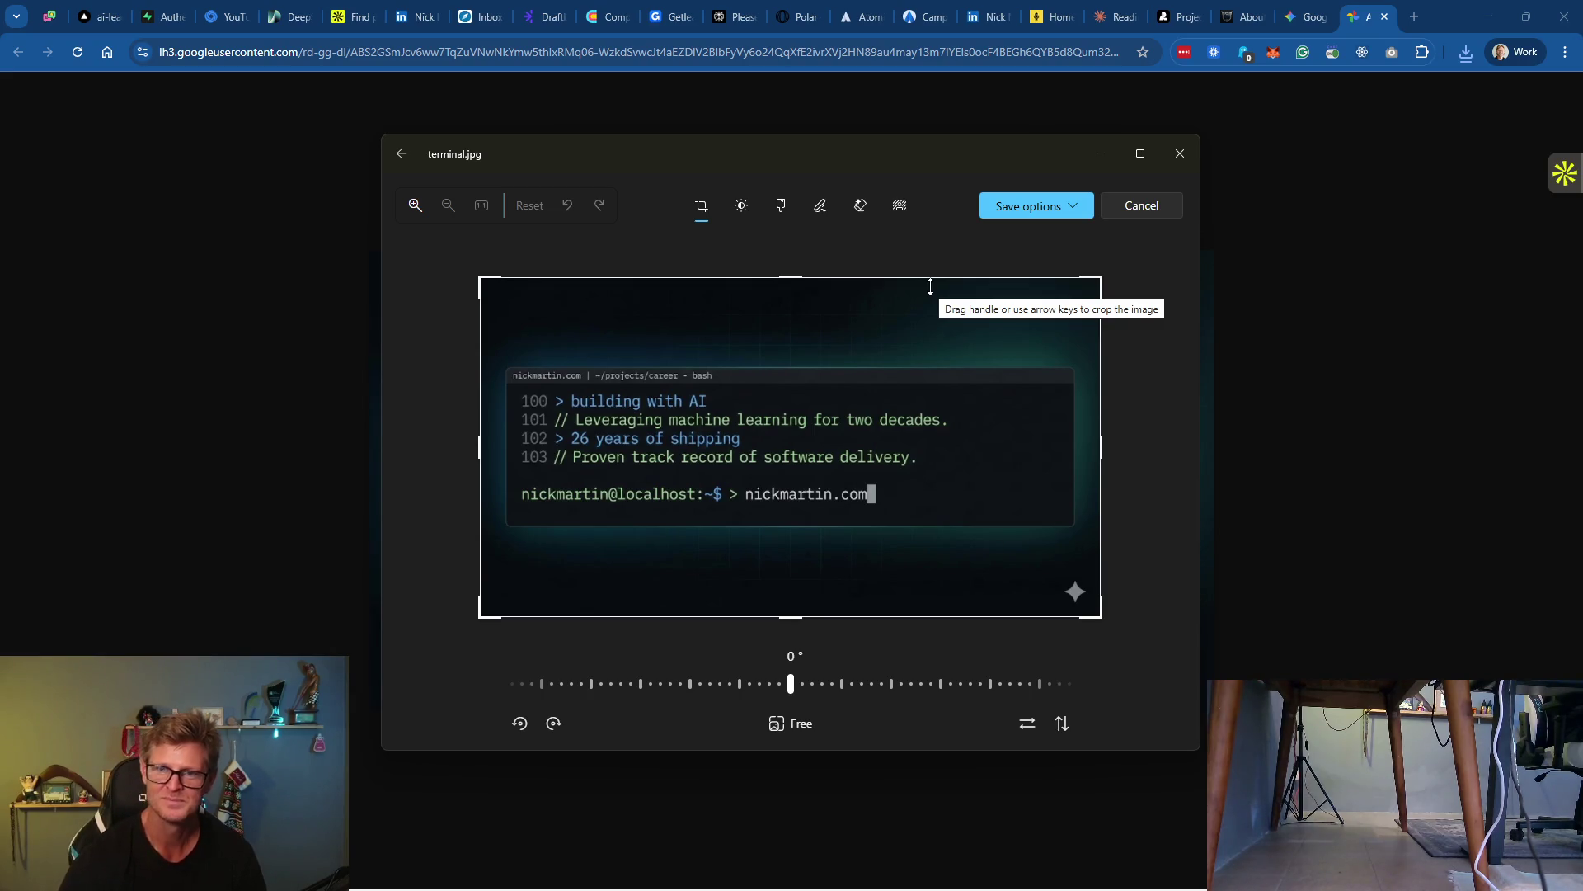
left_click_drag(792, 279, 799, 355)
left_click_drag(801, 360, 802, 357)
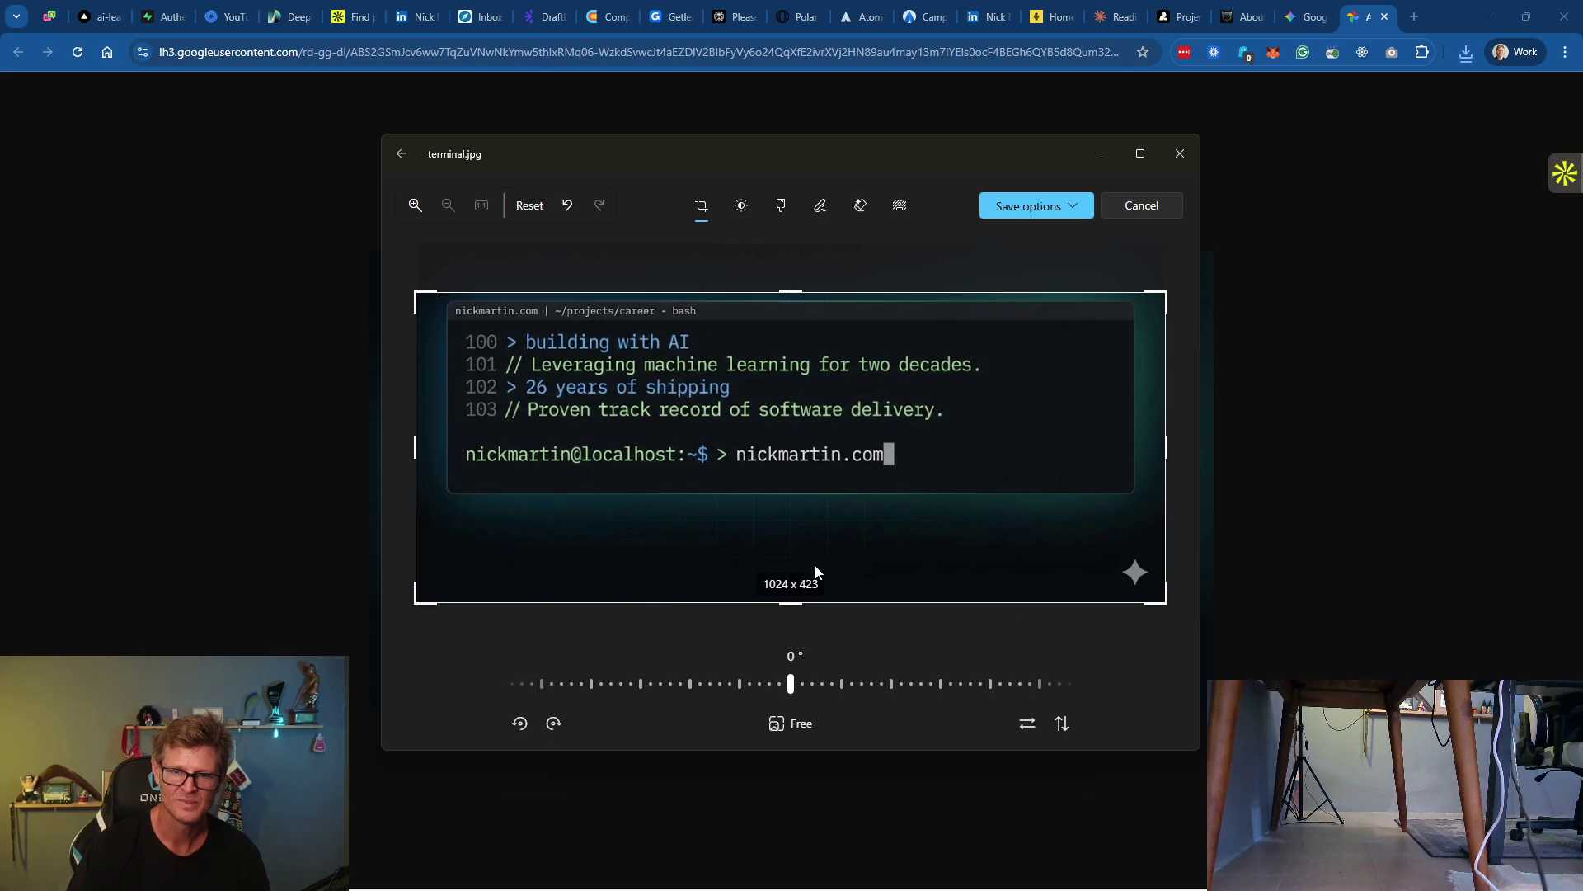
key("ctrl+z")
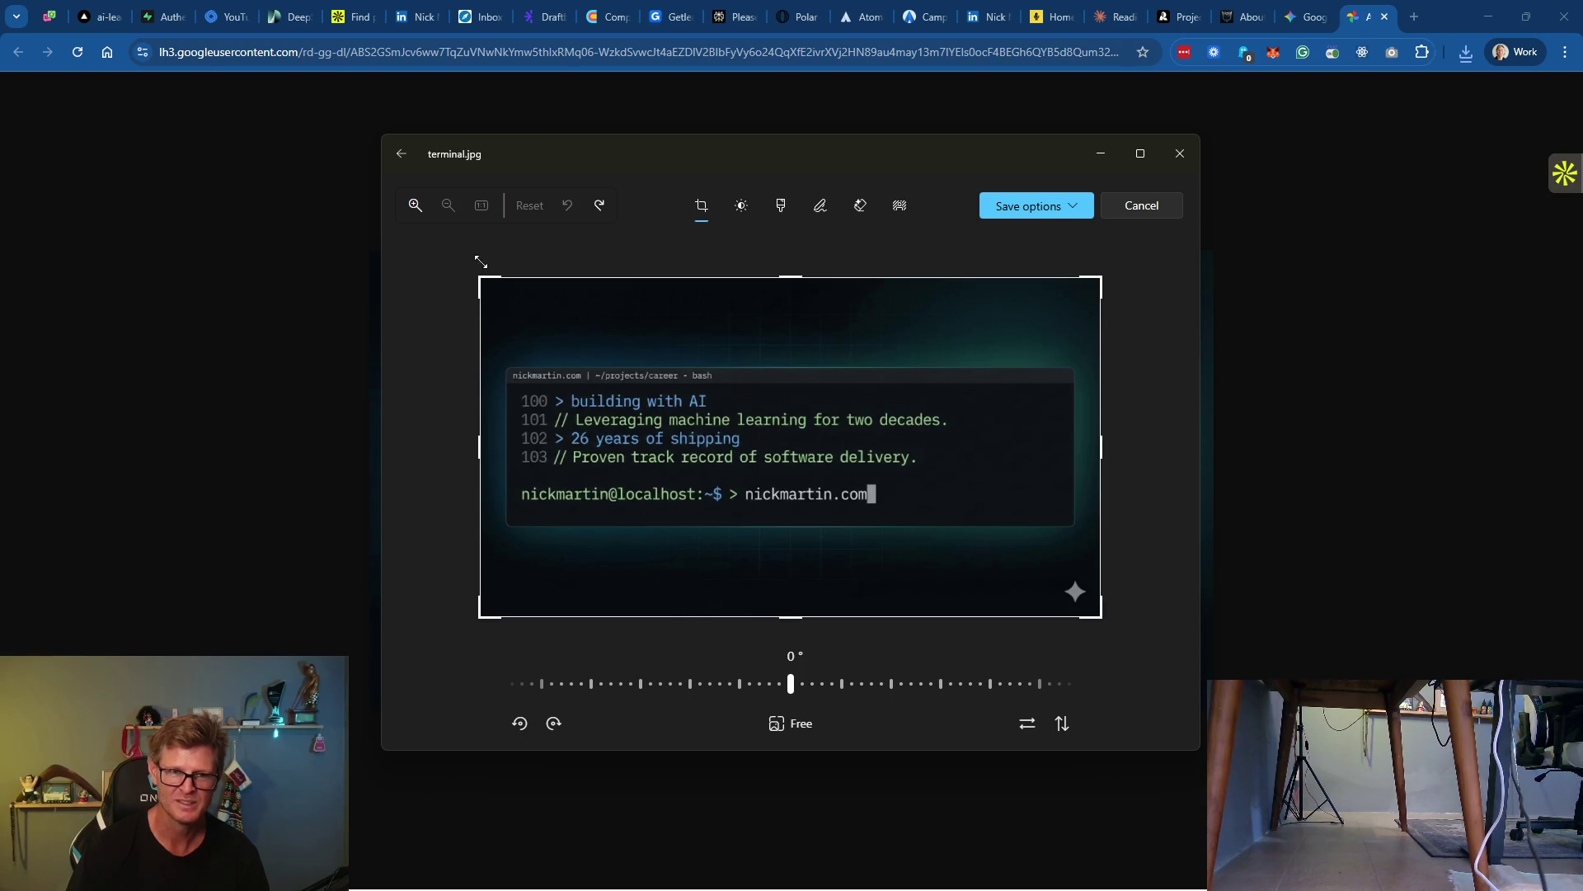
mouse_move(482, 283)
left_mouse_down()
mouse_move(537, 329)
mouse_move(491, 347)
mouse_move(484, 364)
mouse_move(510, 380)
left_mouse_up()
mouse_move(1166, 607)
left_mouse_down()
mouse_move(1165, 538)
mouse_move(1138, 497)
left_mouse_up()
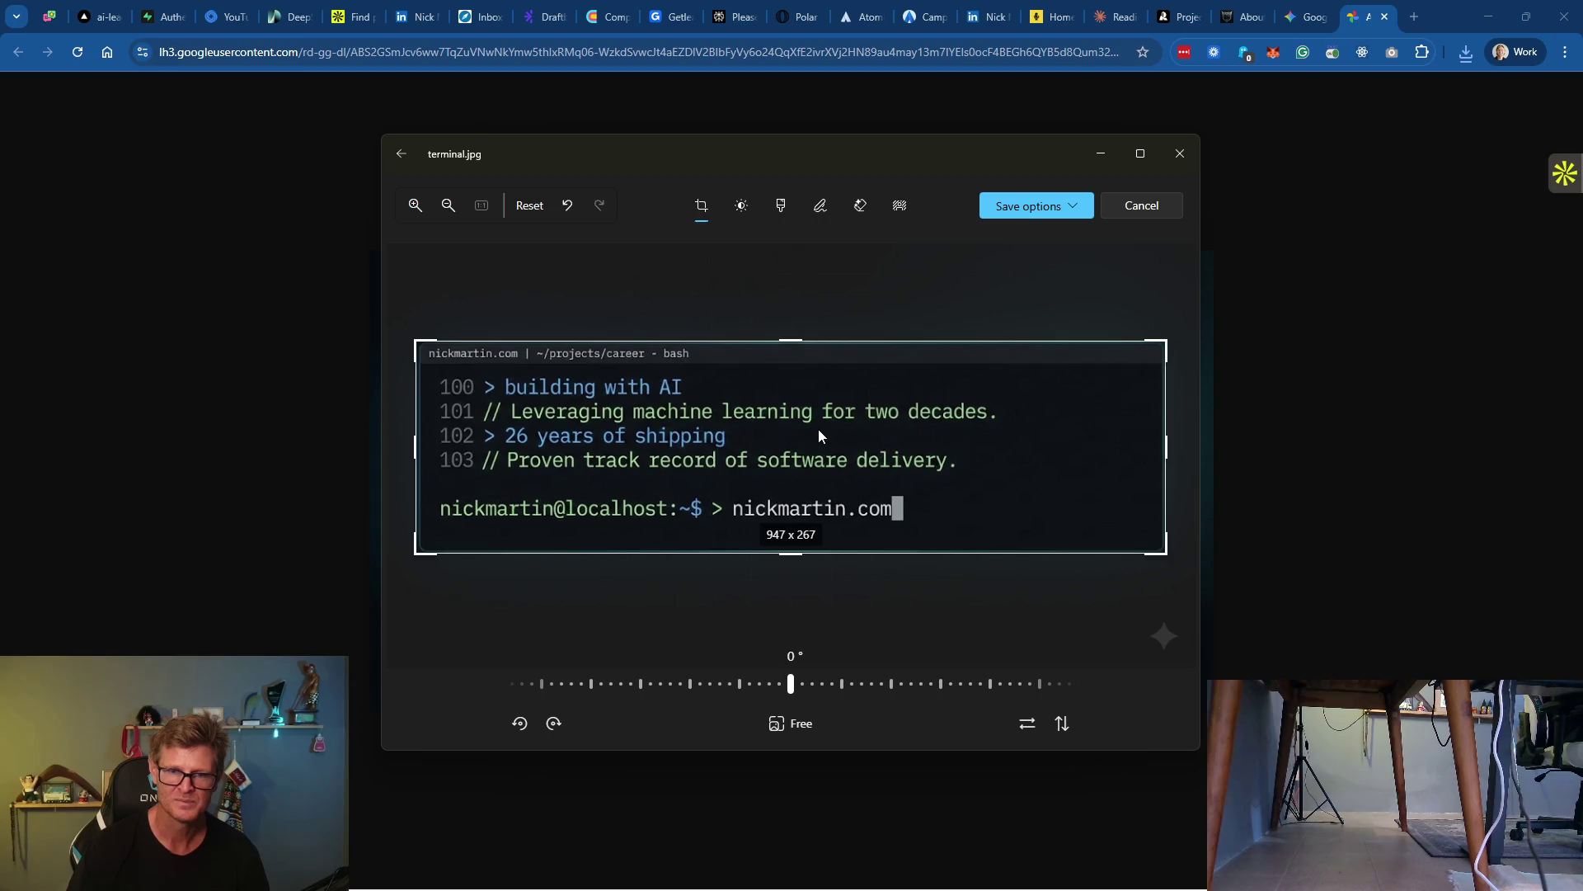
left_click(1309, 19)
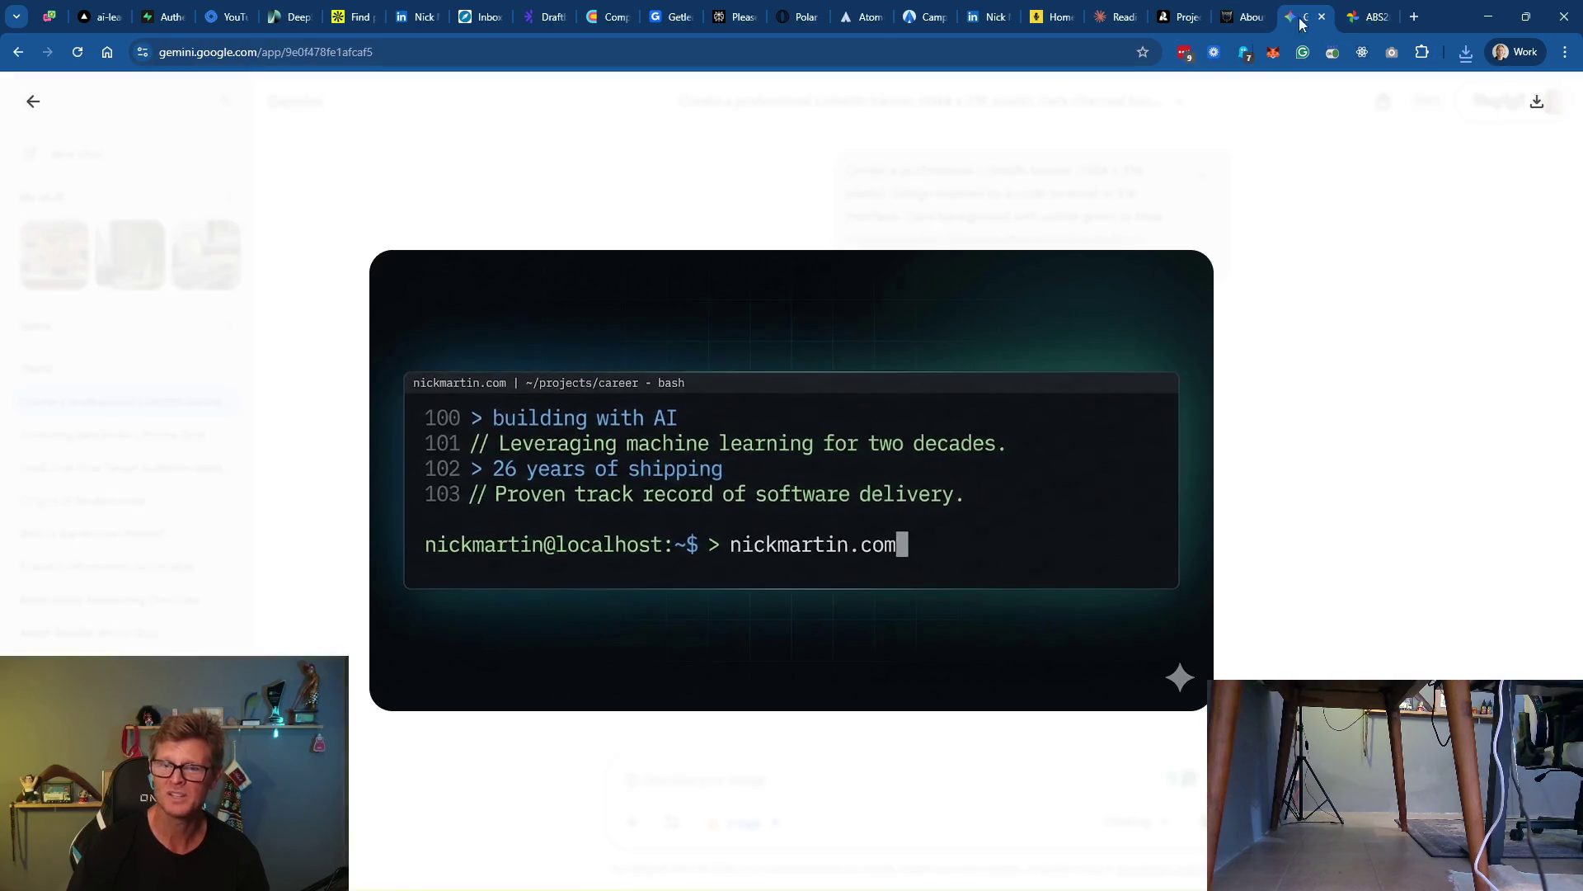
Close the terminal banner and briefly enlarge the earlier 1998–2025 banner to review it
left_click(1178, 185)
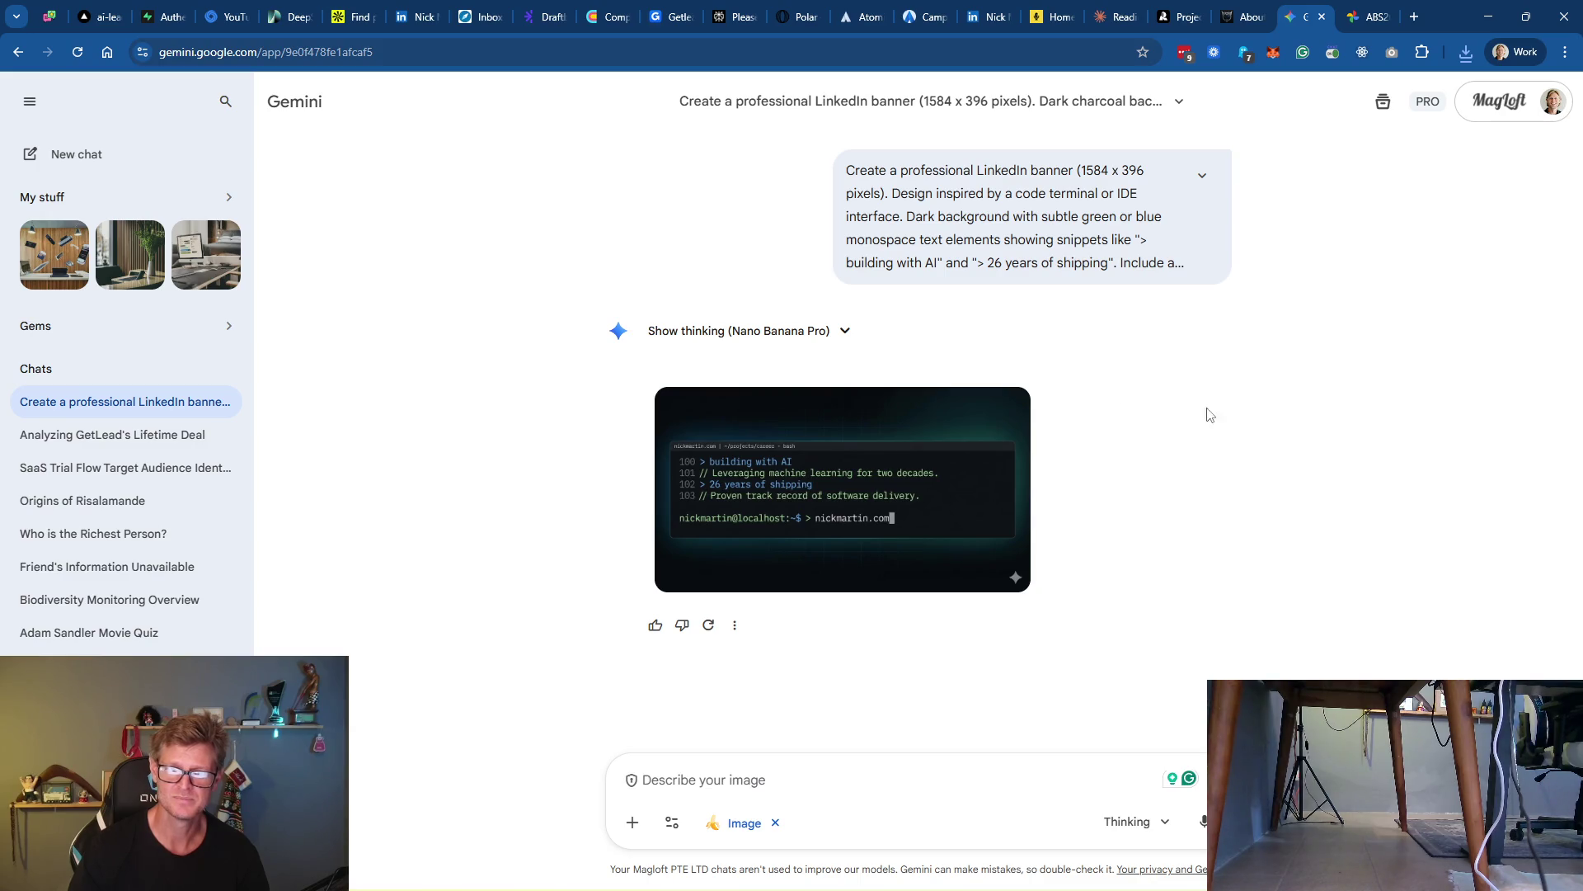
scroll(1260, 419, "up", 4)
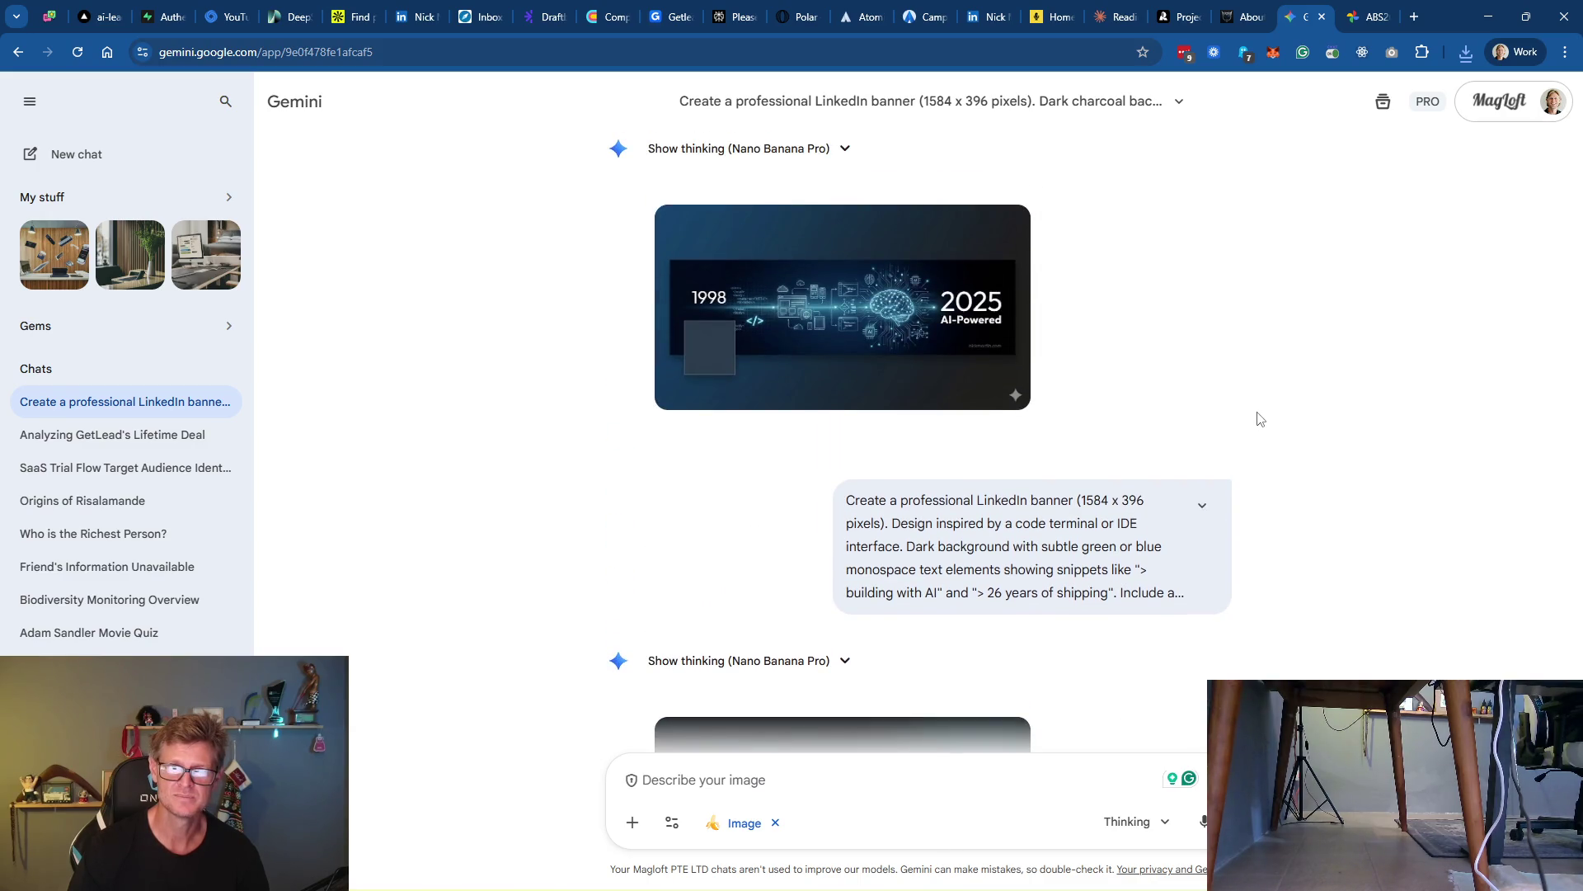
left_click(855, 320)
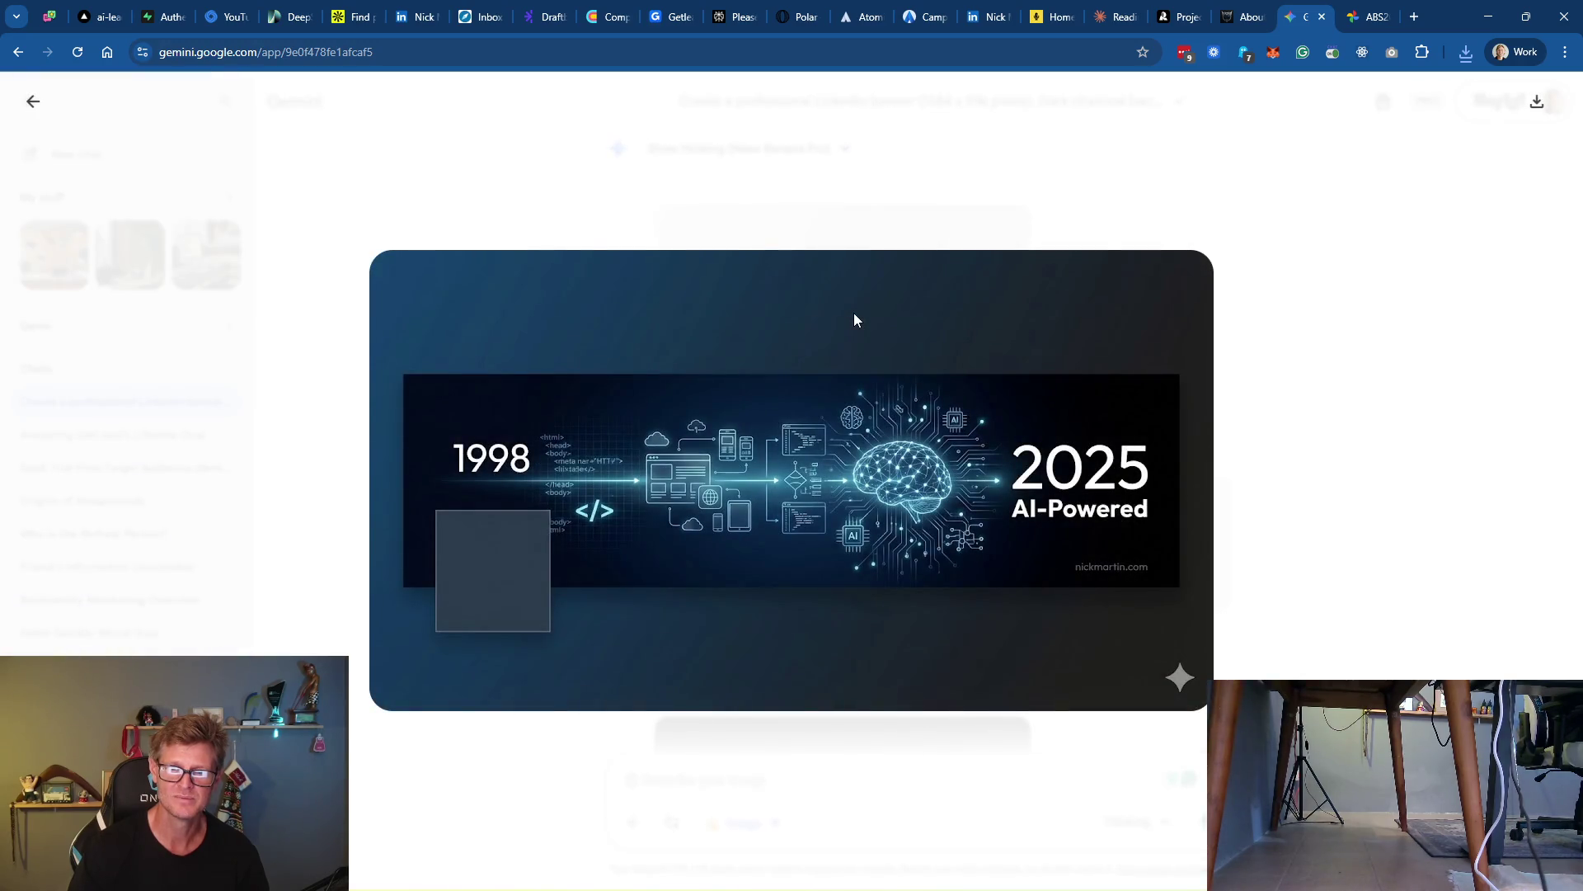
left_click(1241, 357)
scroll(1240, 357, "up", 6)
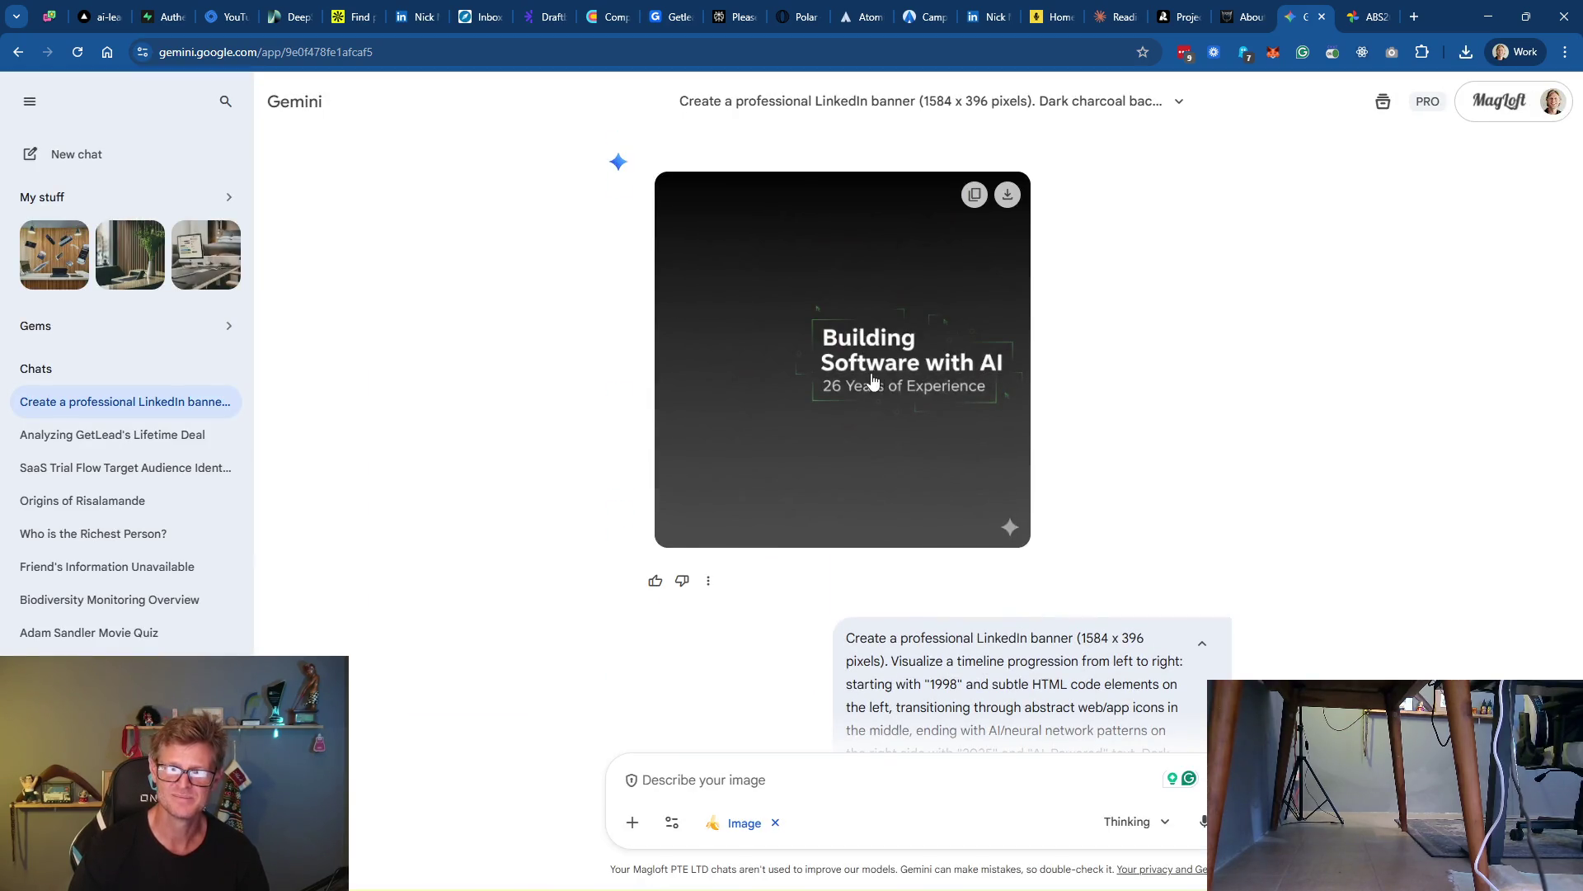
scroll(1272, 367, "up", 2)
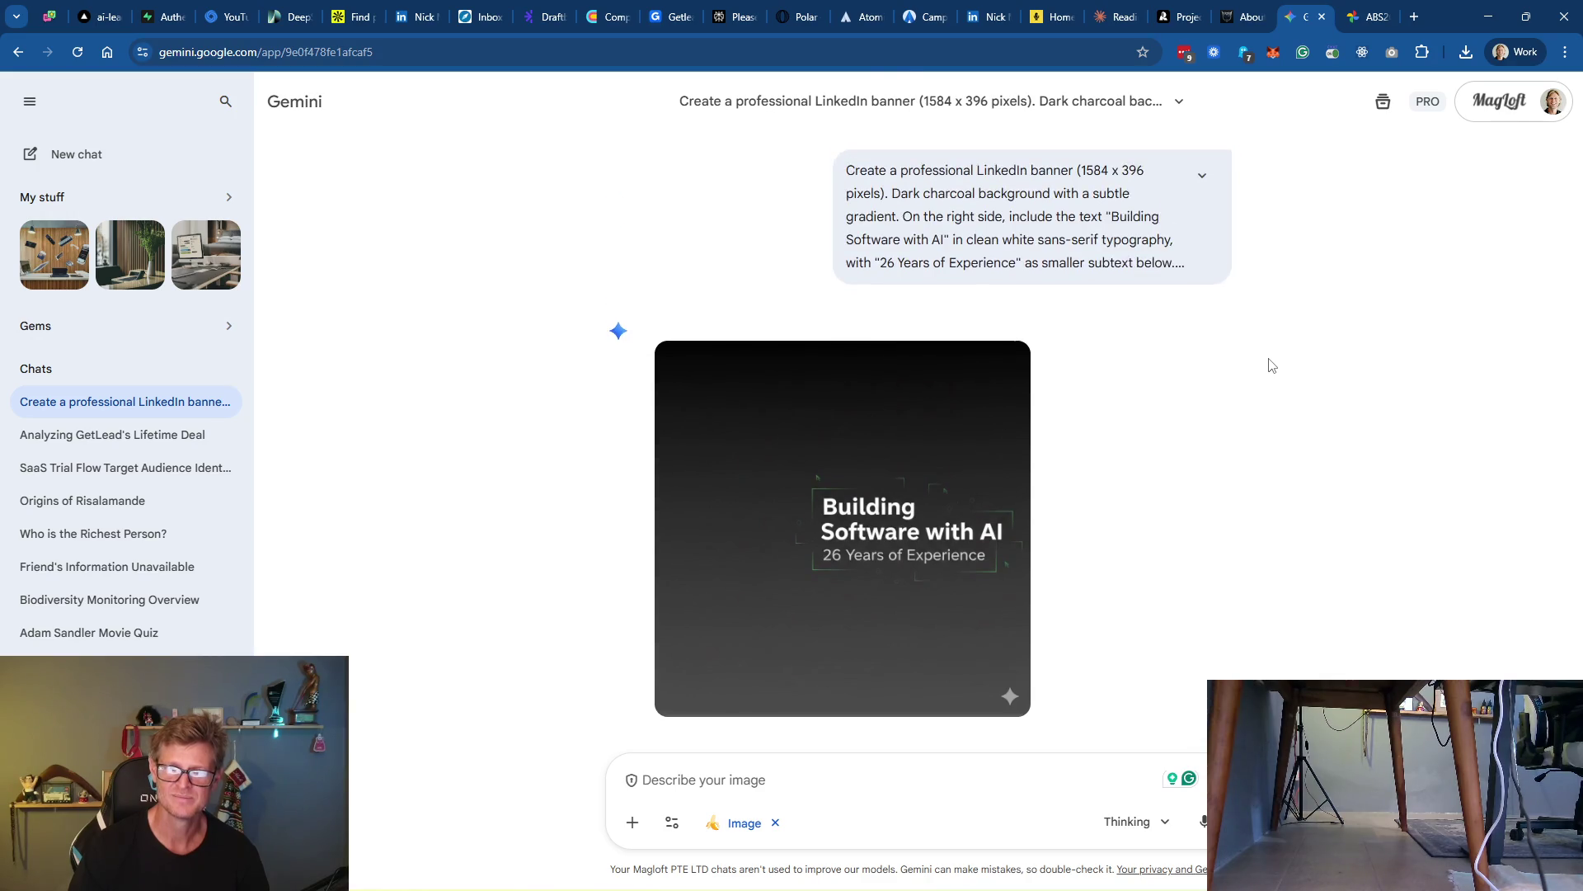
scroll(1271, 366, "down", 5)
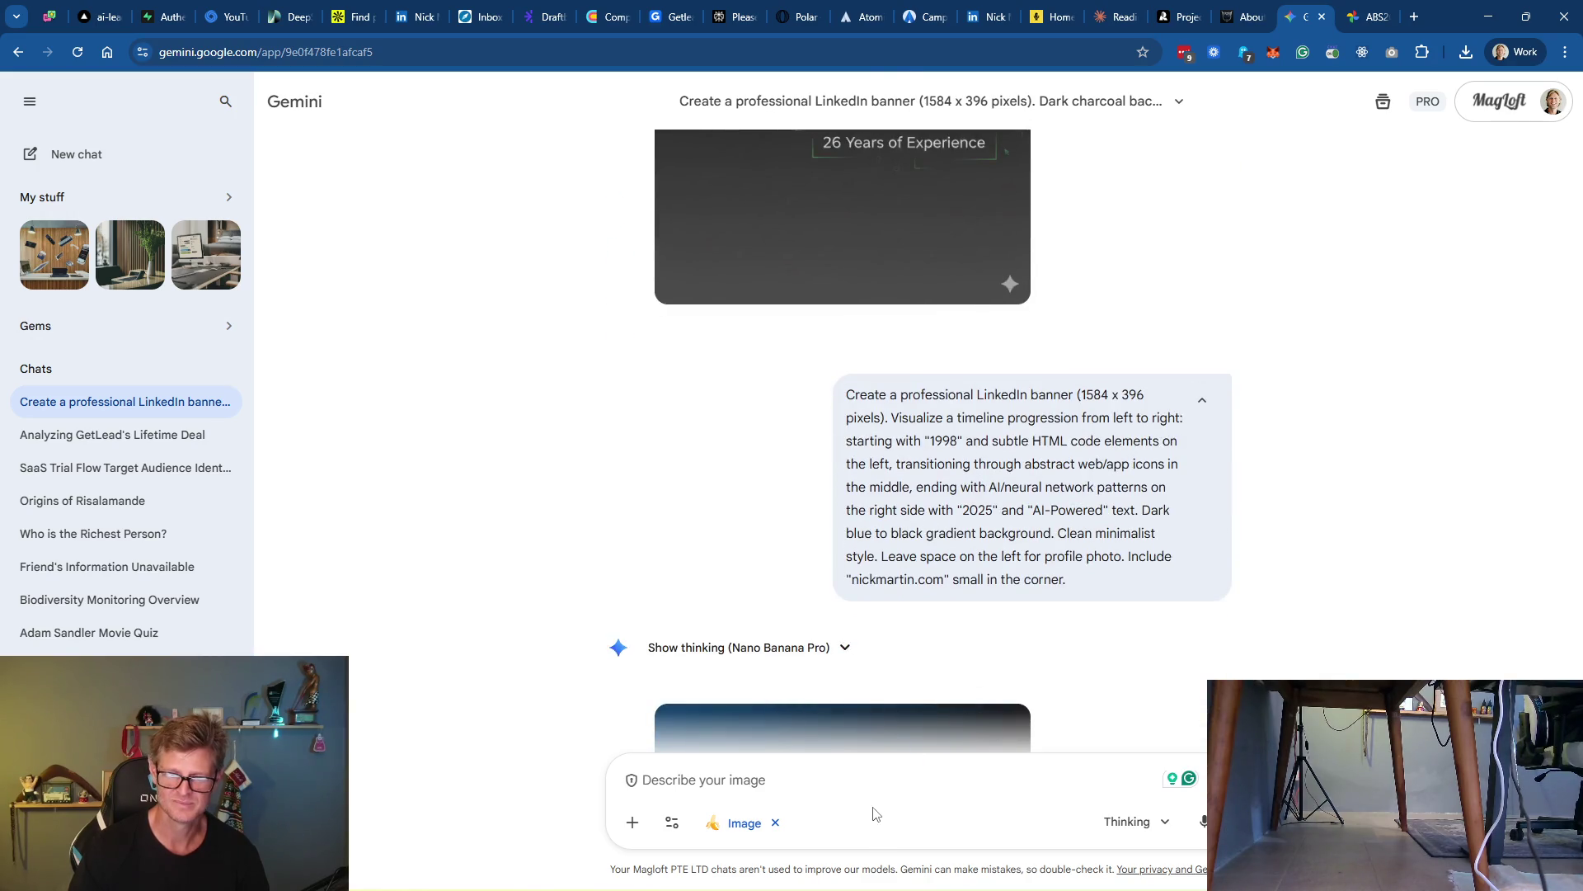
Toggle Create images off and back on, keeping the Thinking model selected
left_click(676, 828)
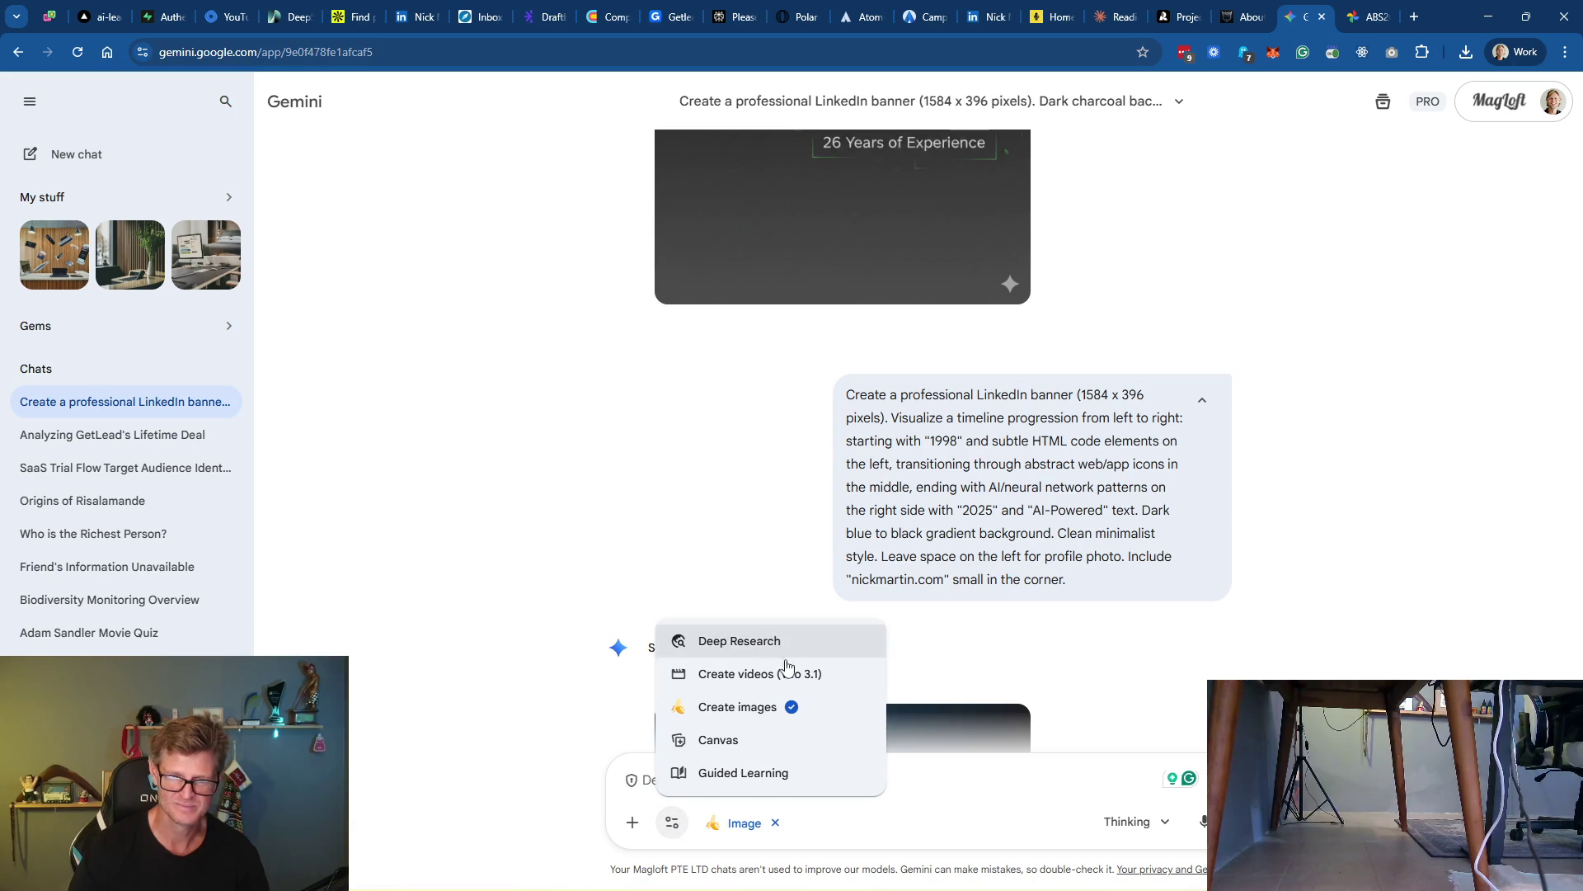
left_click(822, 710)
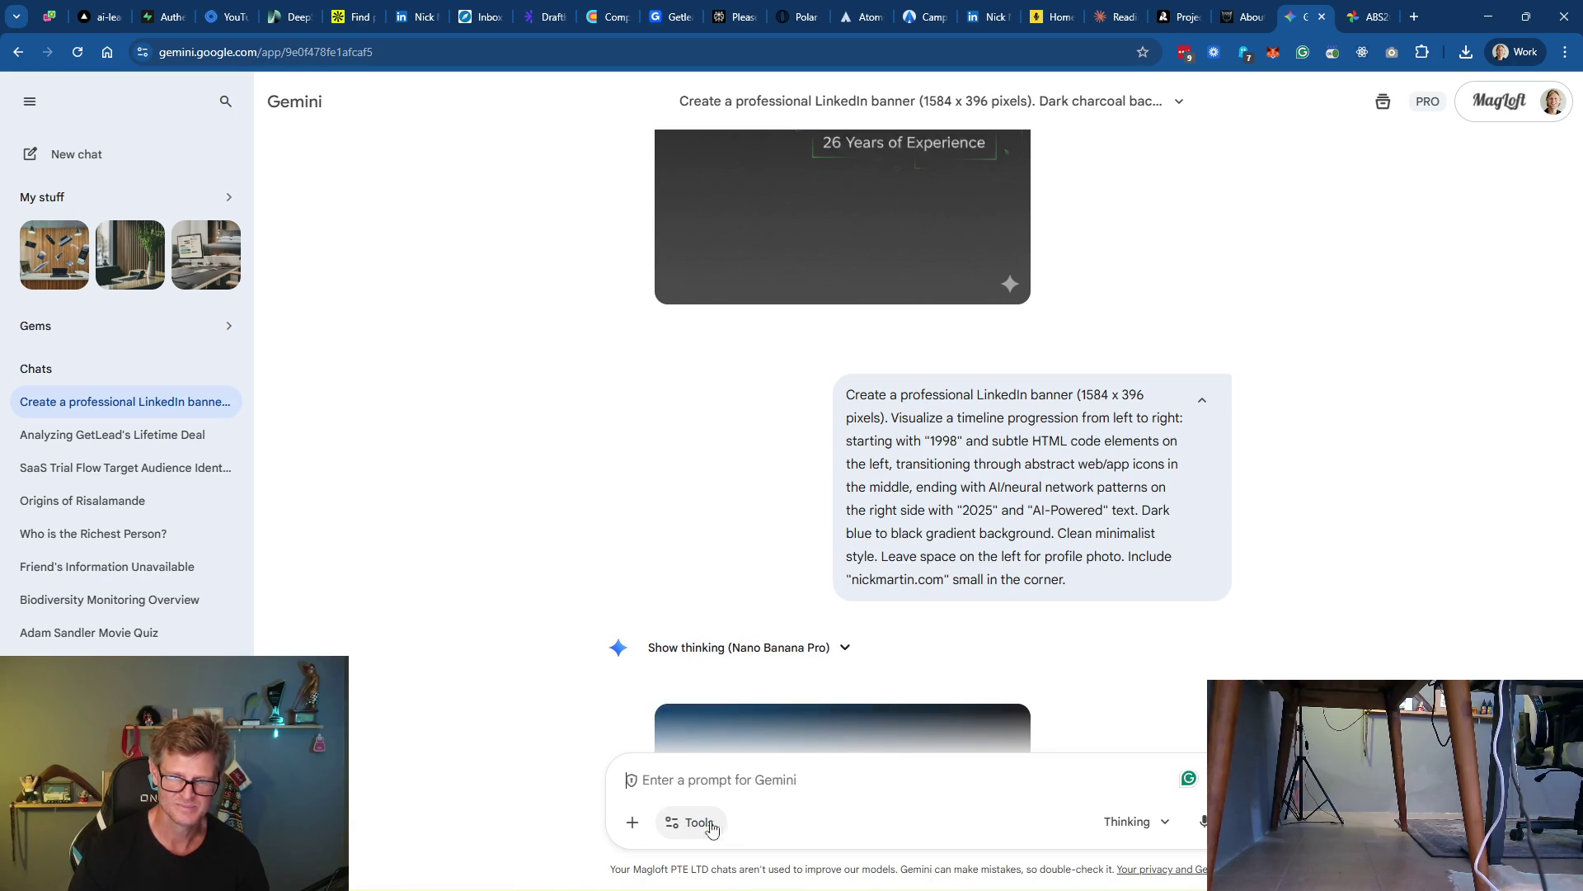
left_click(695, 821)
left_click(739, 708)
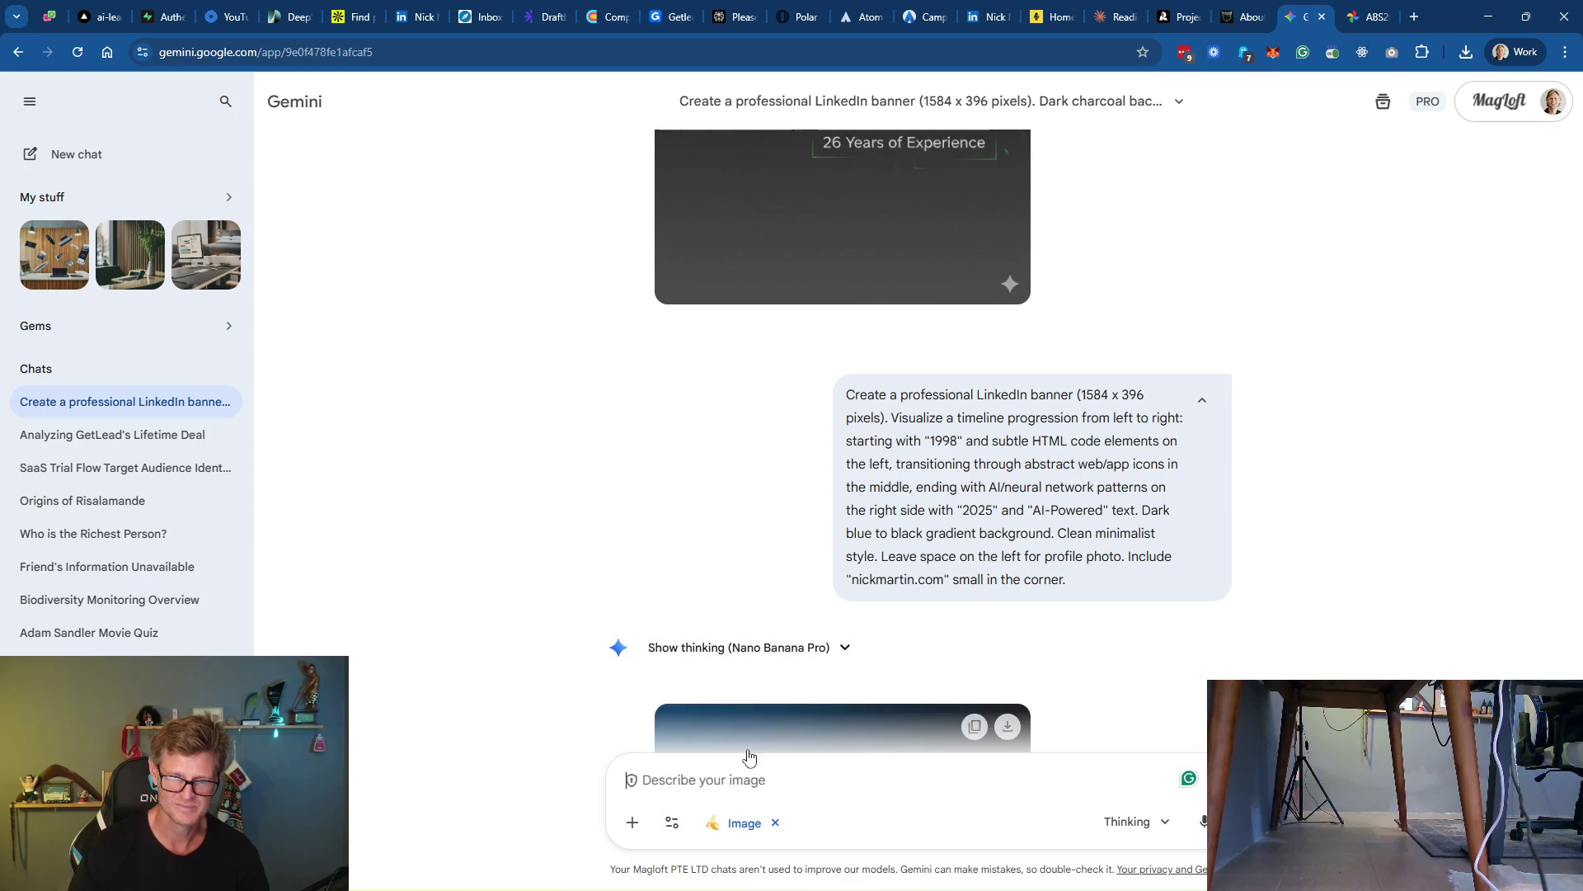
left_click(1163, 828)
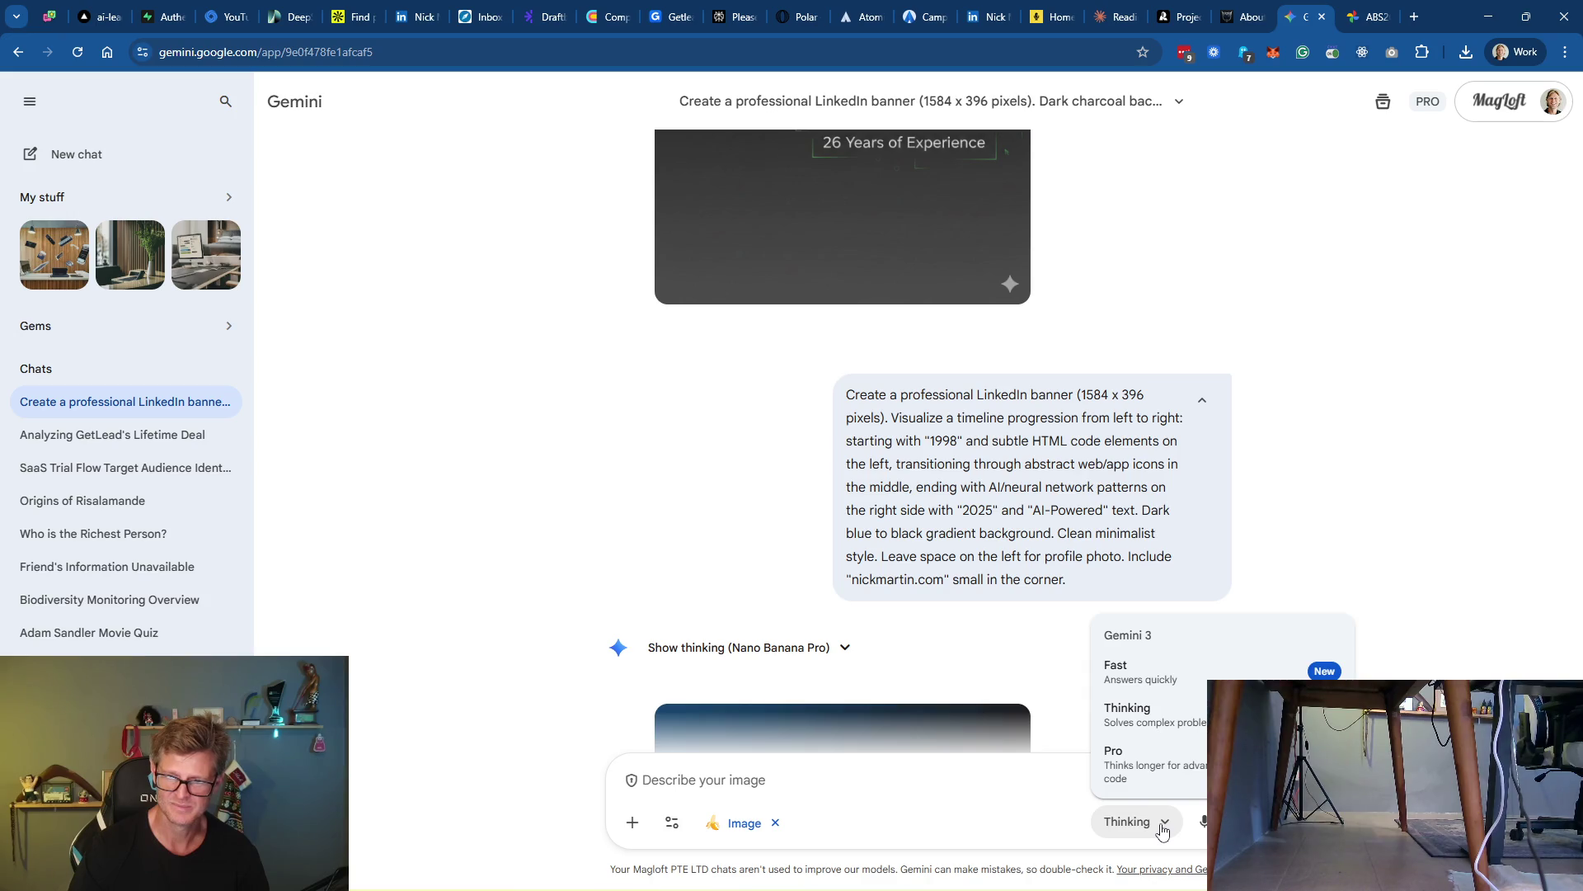
left_click(1163, 827)
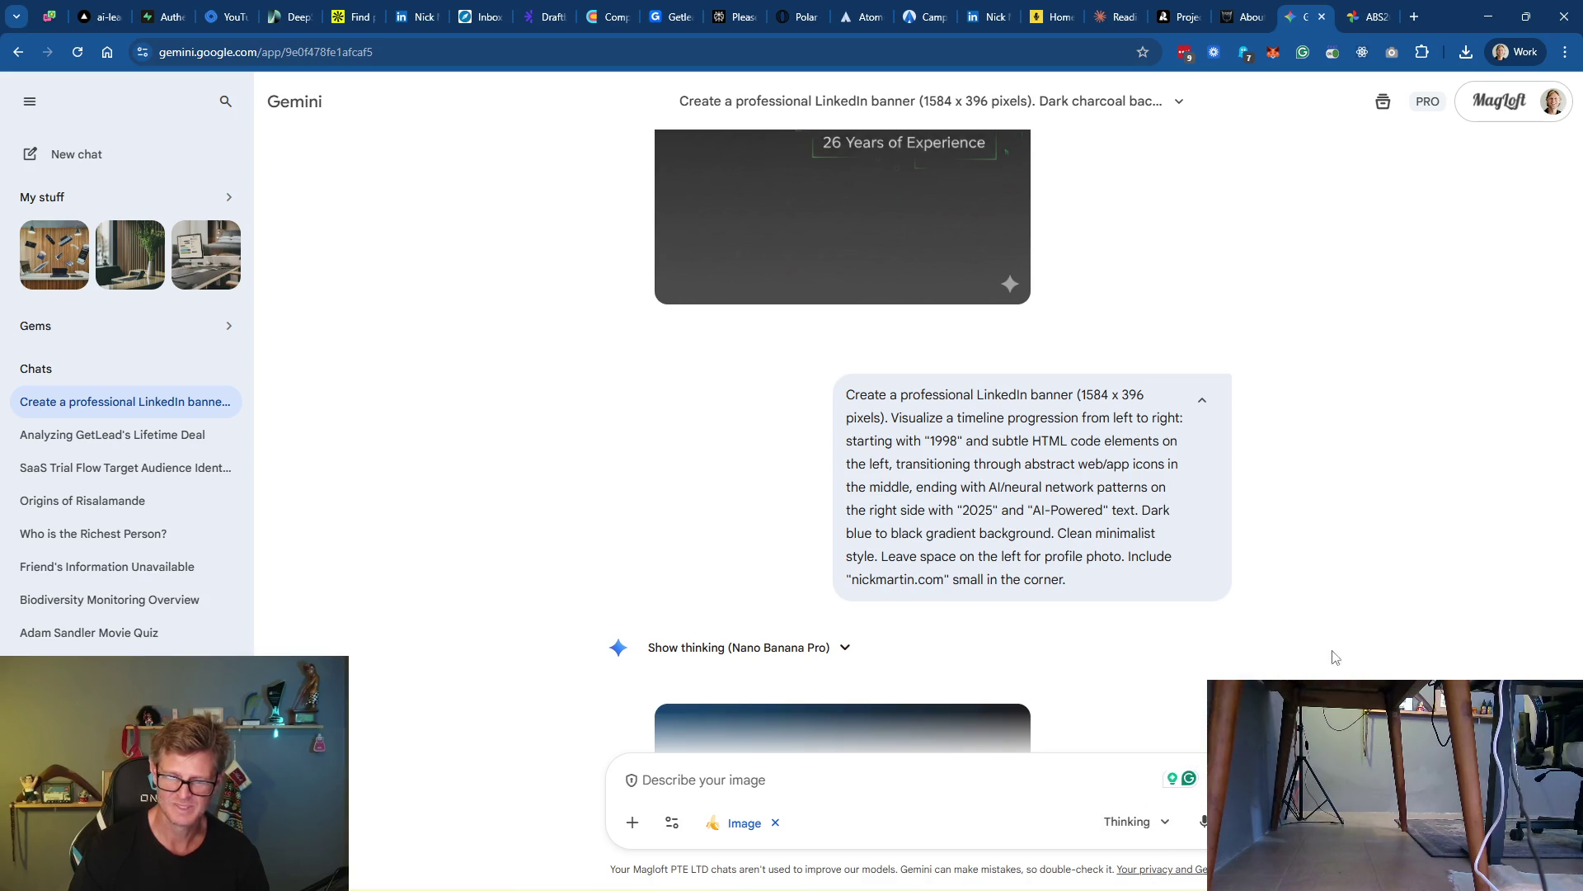
Check the 1998–2025 banner's extra options, then bring up the full-size terminal banner tab
scroll(1289, 537, "down", 4)
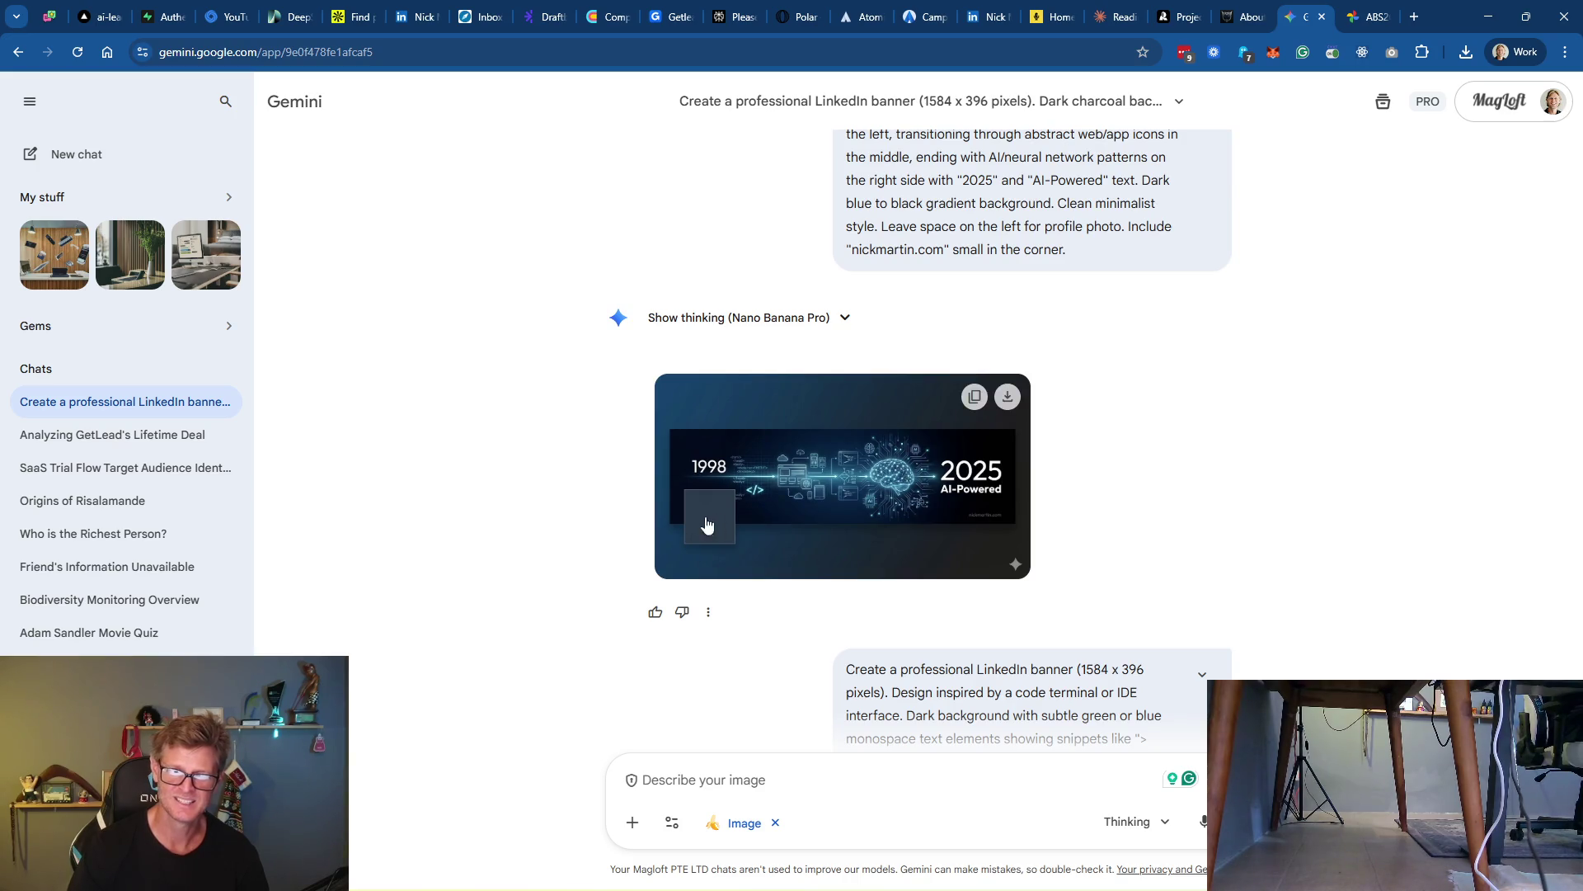
scroll(1184, 452, "down", 5)
scroll(1207, 446, "up", 5)
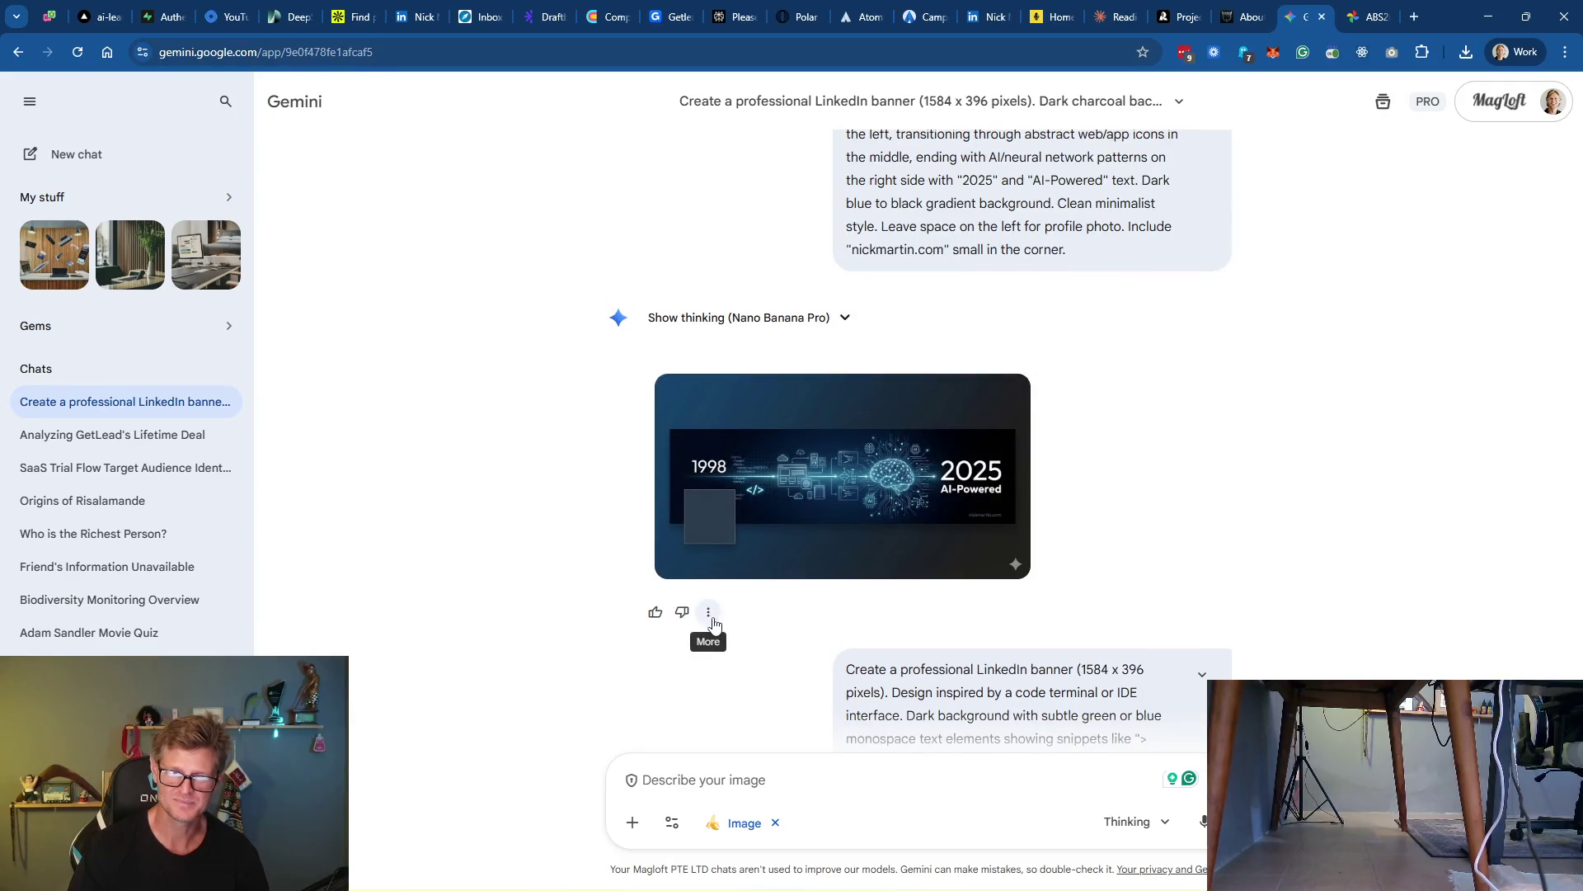
left_click(709, 612)
scroll(1315, 452, "down", 5)
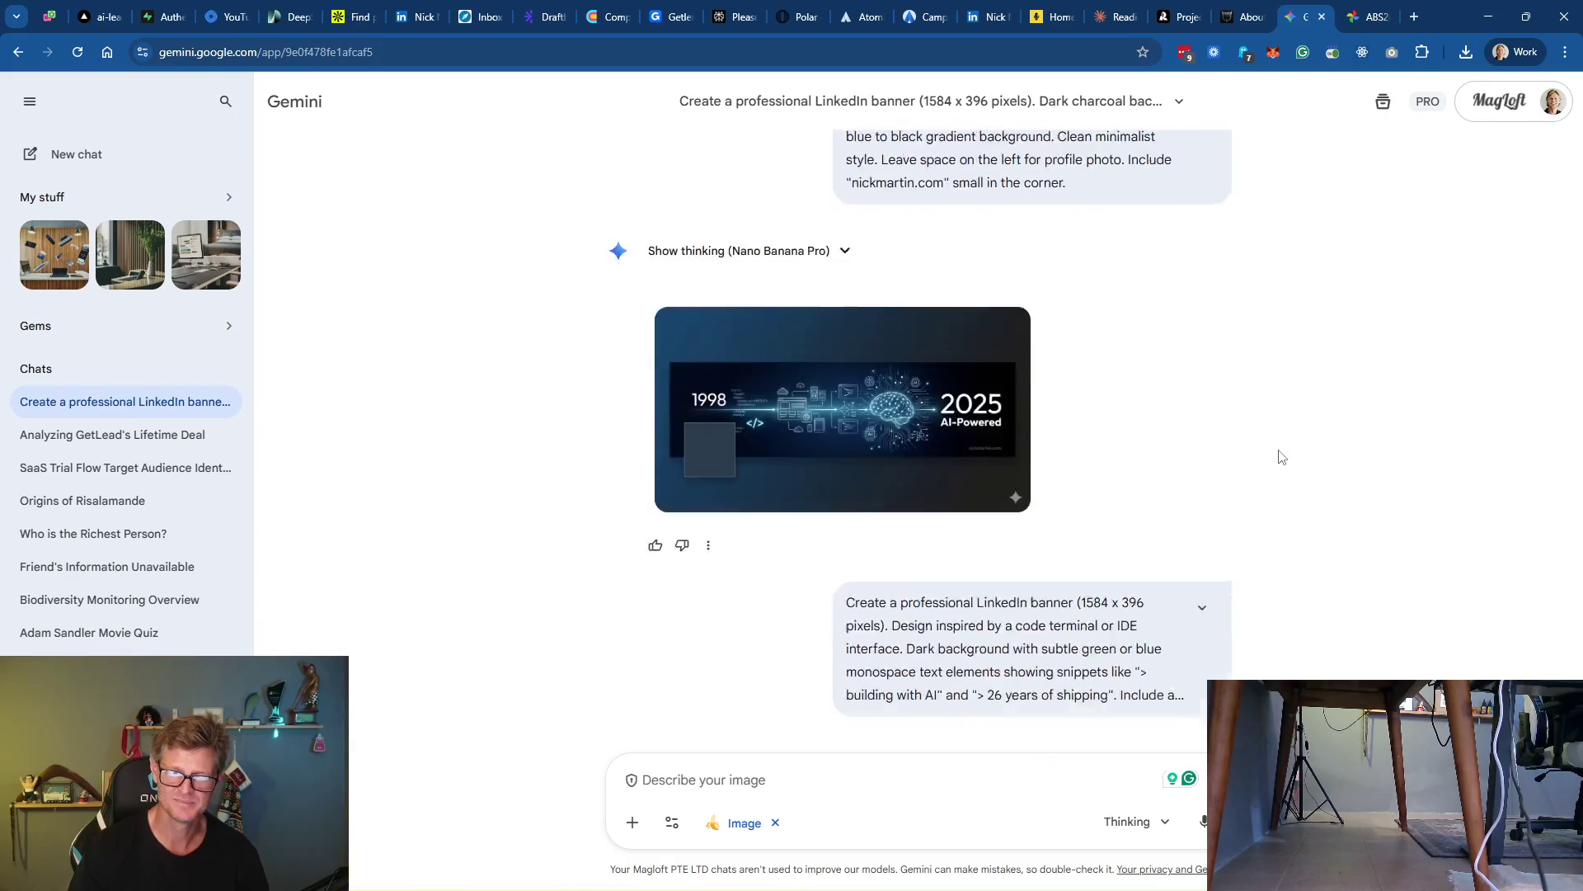
scroll(1281, 456, "down", 1)
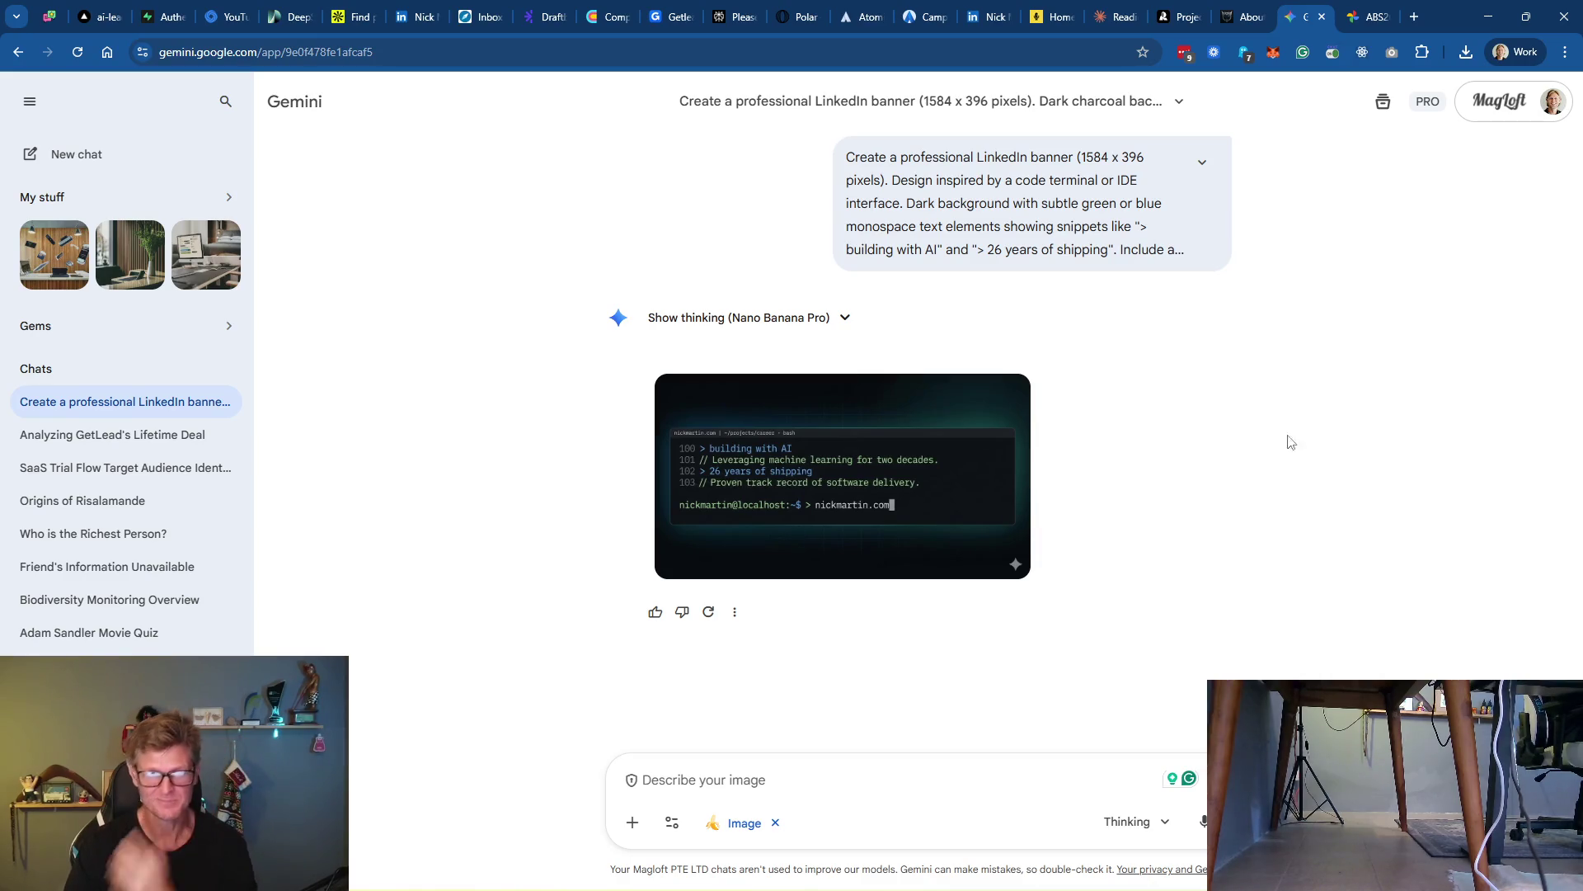
left_click(1373, 25)
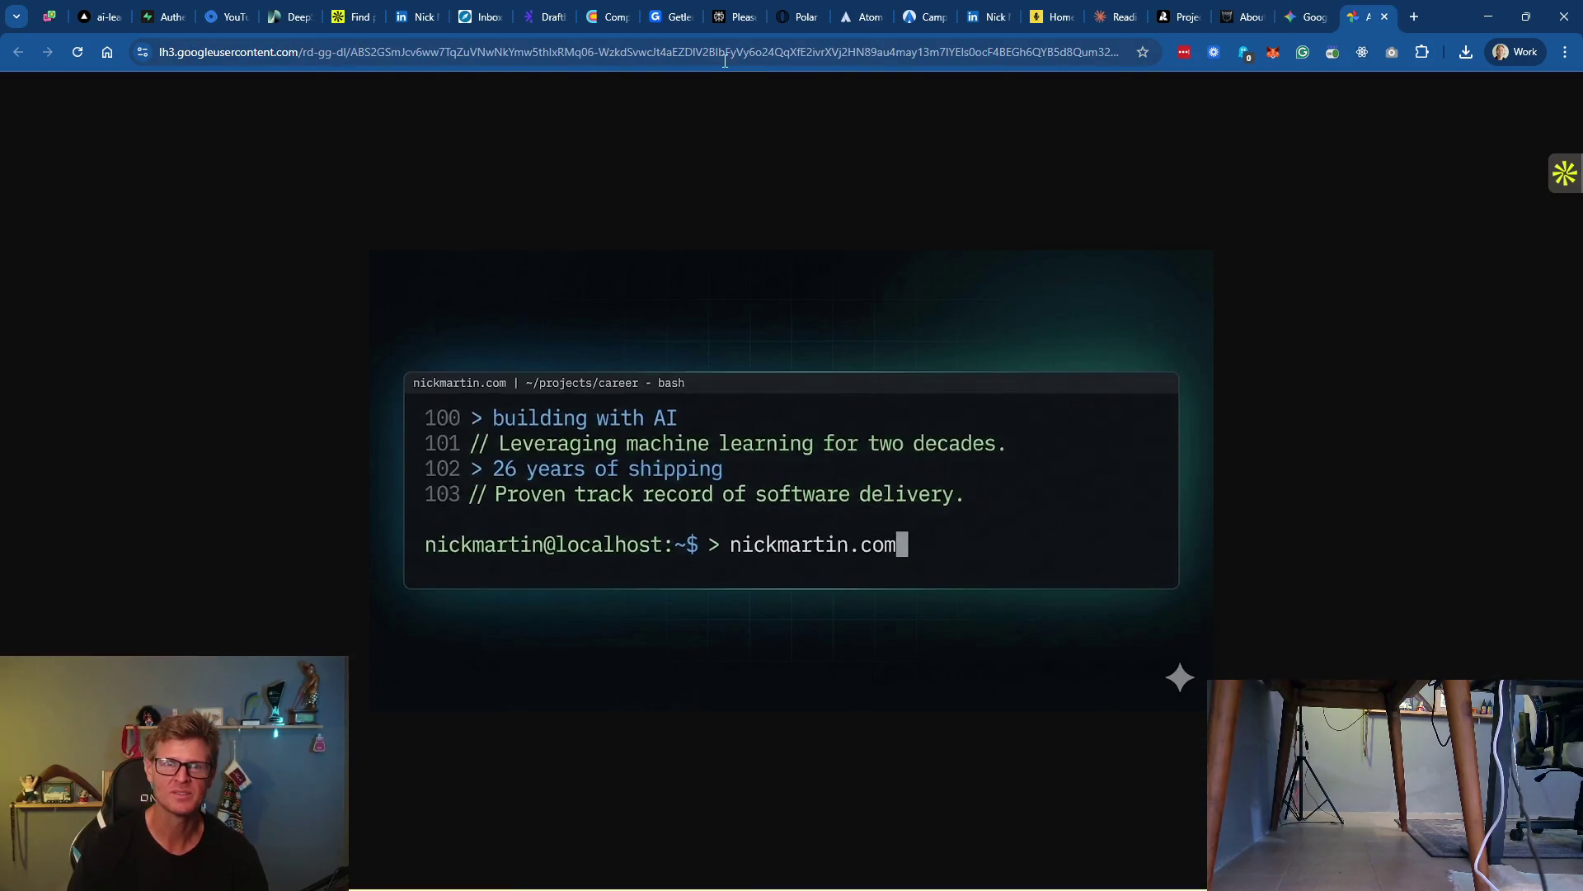
Search Google for how to get Nano Banana Pro to create images in exact resolutions
type("how to ")
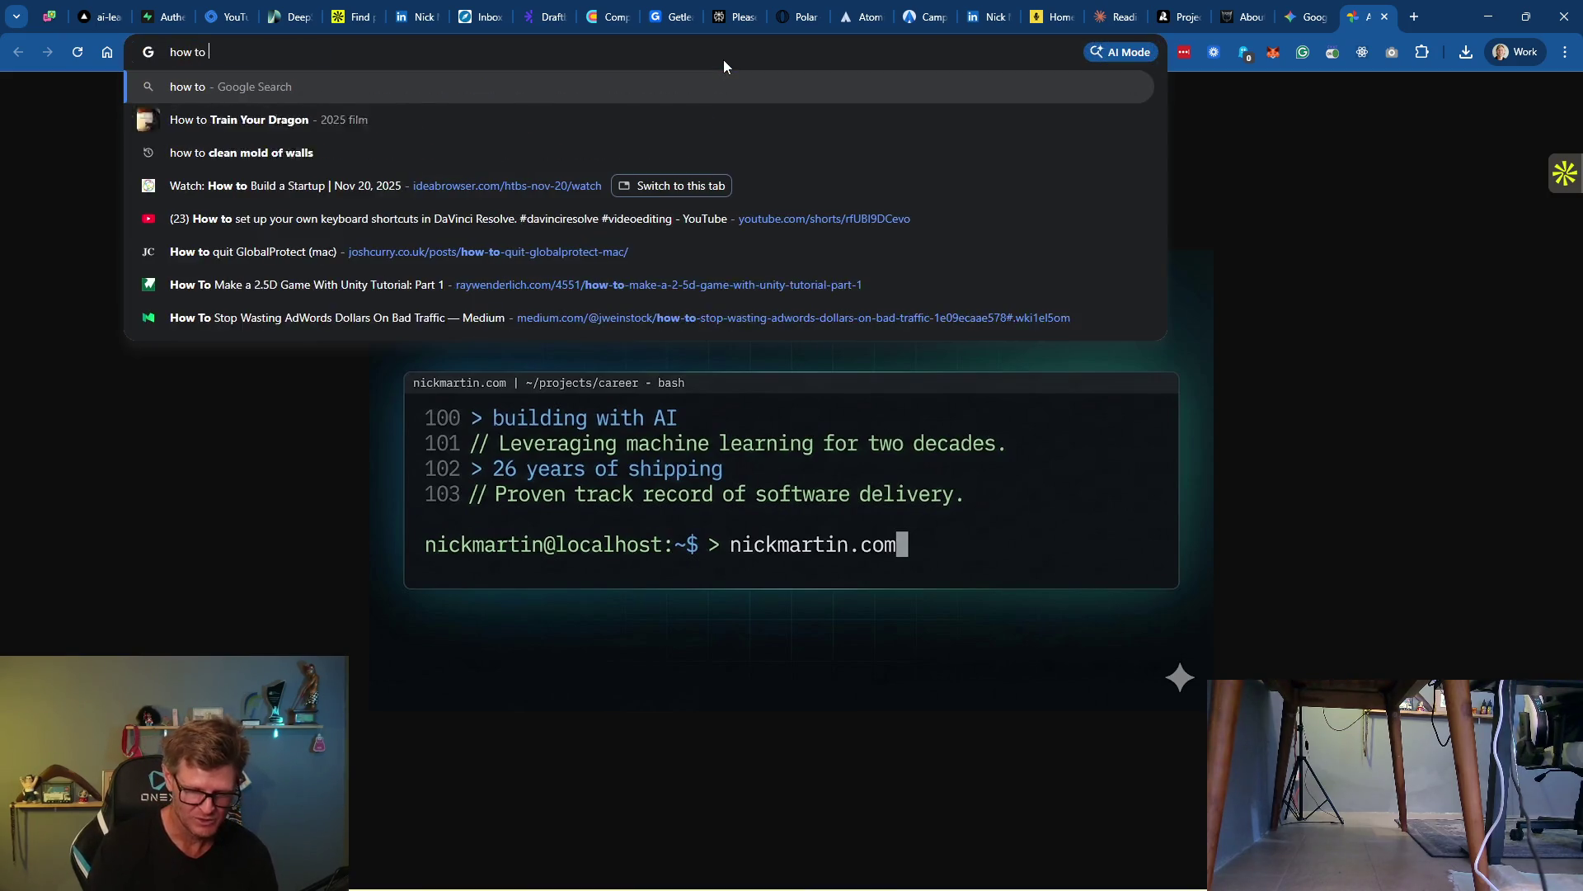
type("get nano")
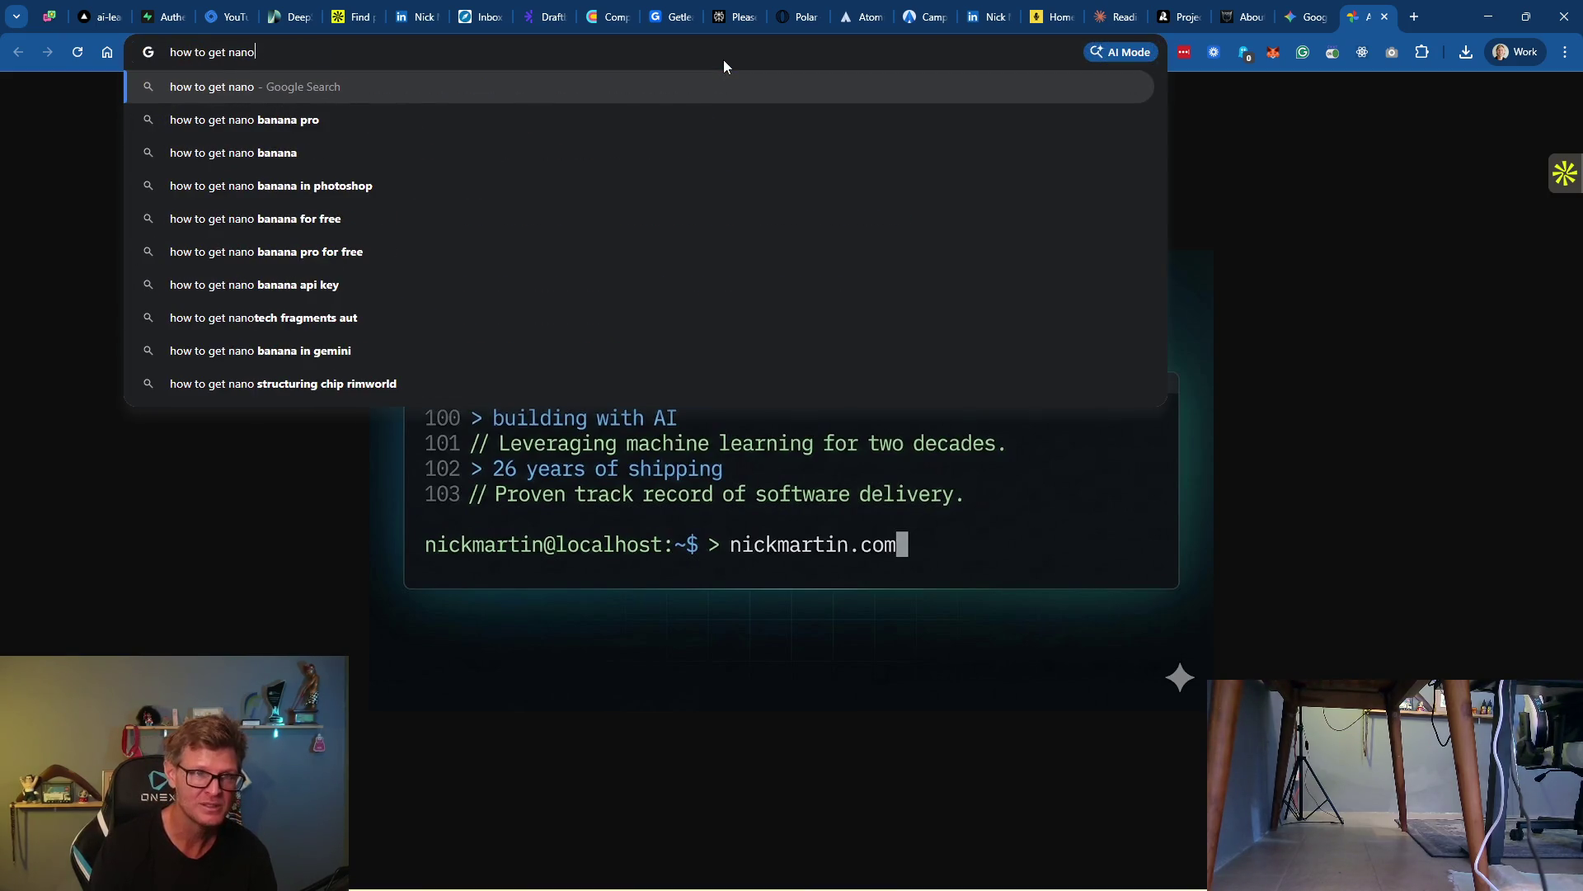
key("Down")
key("Down")
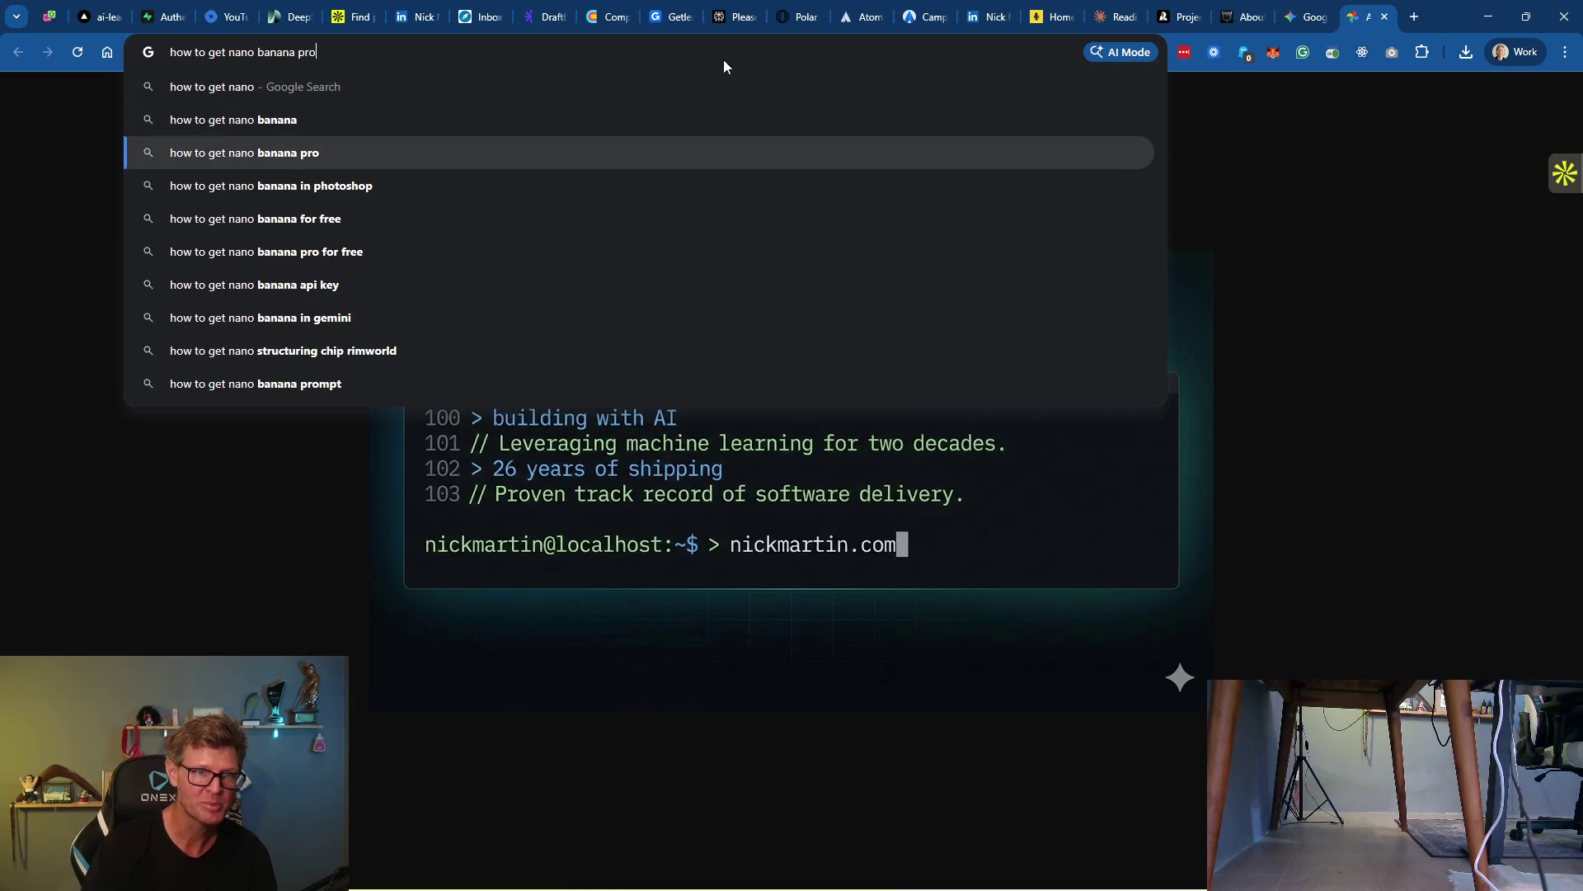
type("create images in exa")
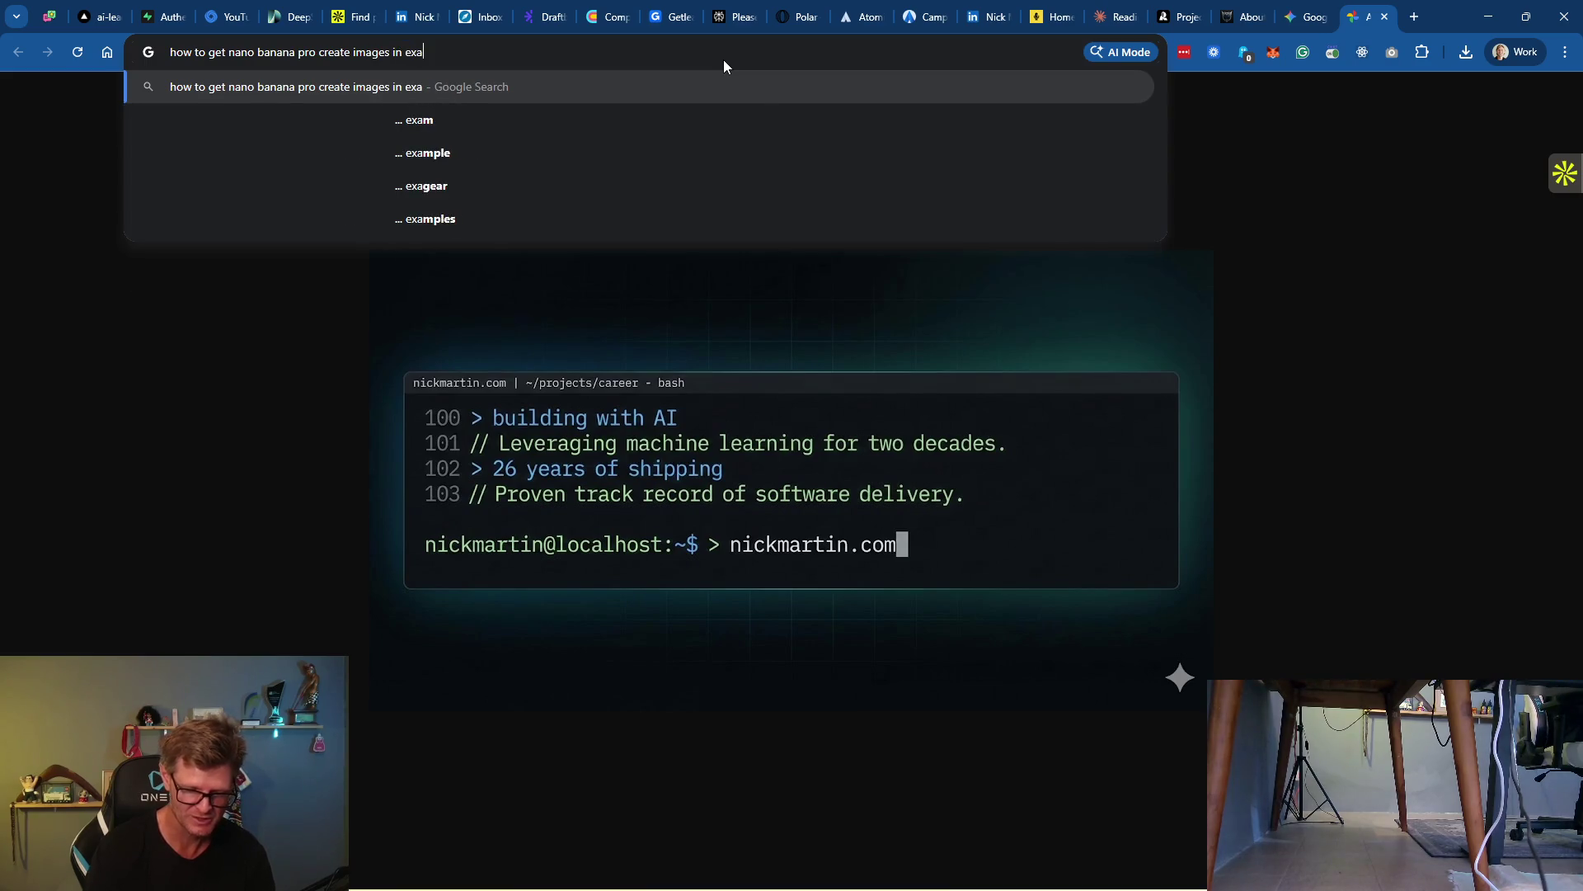
type("ct resolutions")
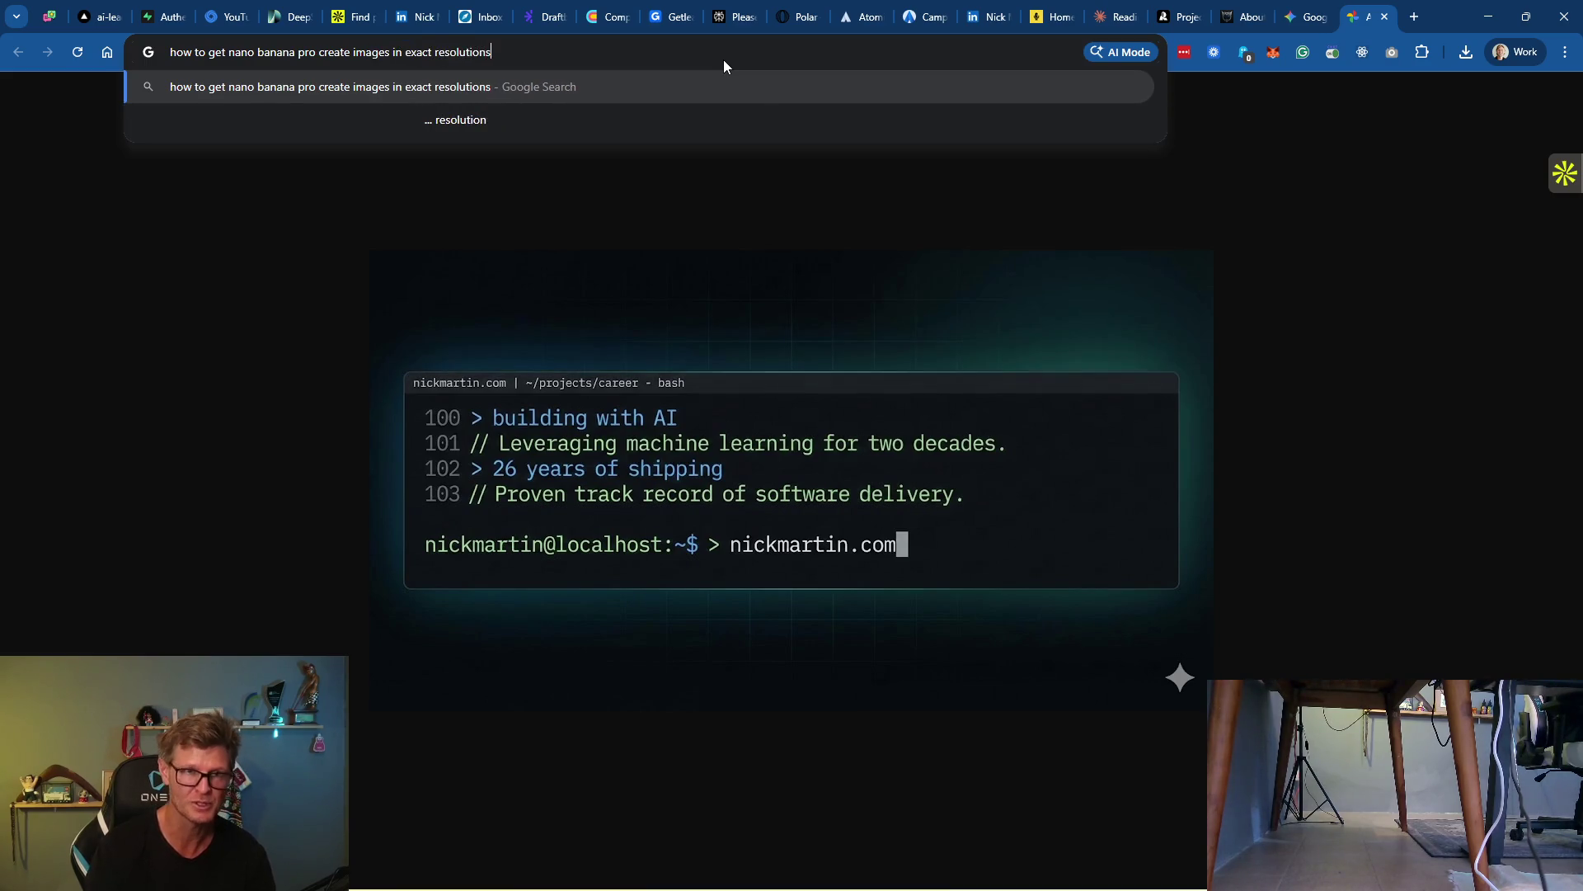
key("Return")
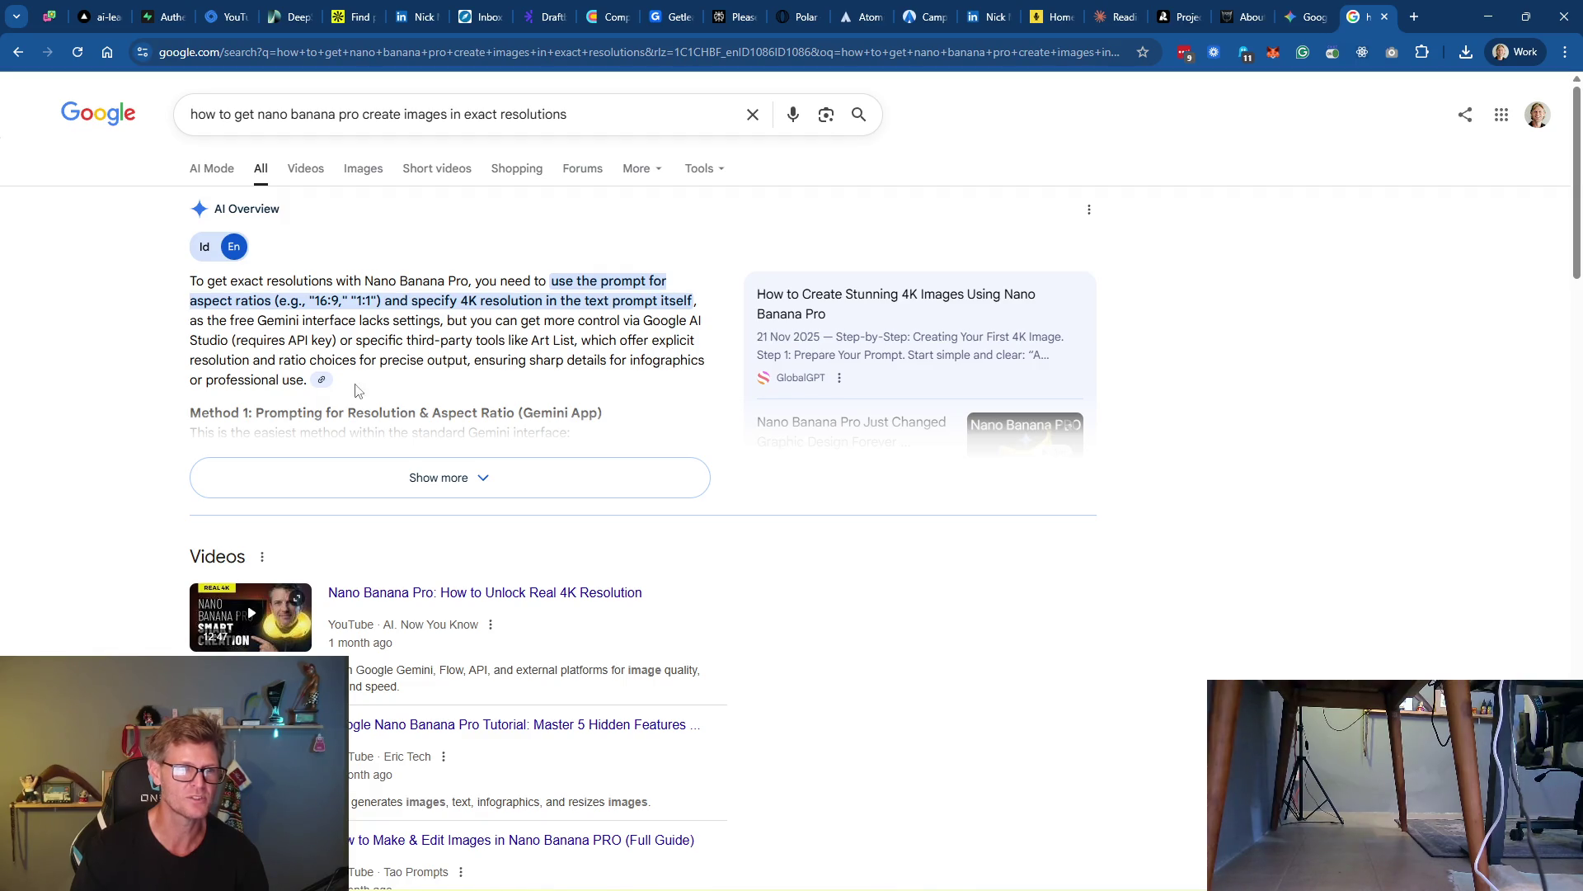
Expand the AI Overview and read through its full list of methods
scroll(678, 347, "down", 1)
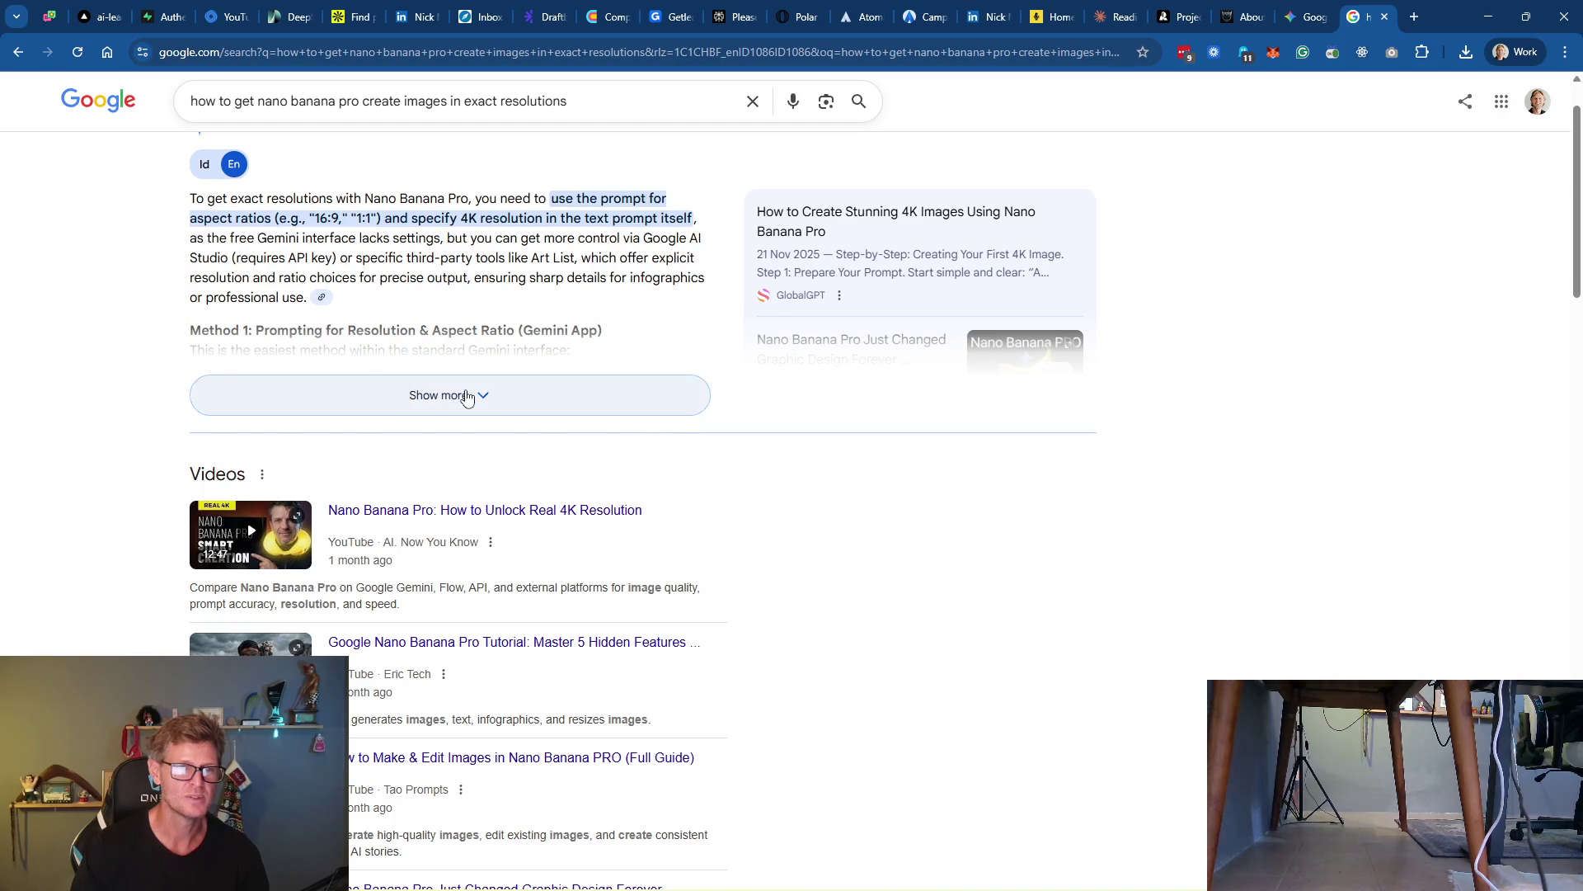
left_click(458, 394)
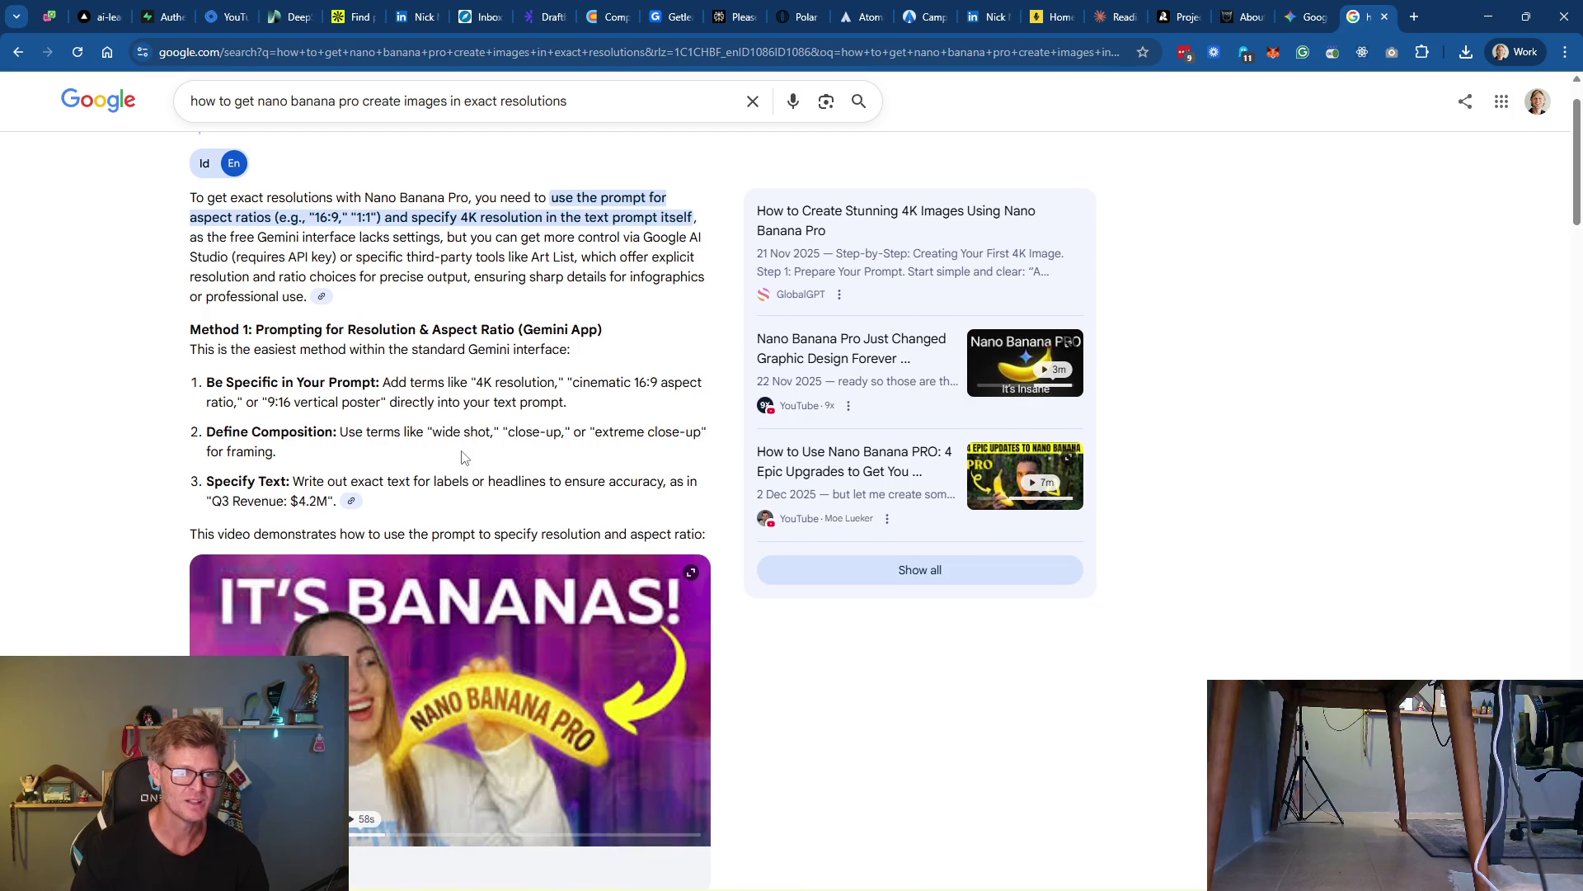
scroll(465, 457, "down", 3)
scroll(465, 457, "down", 3)
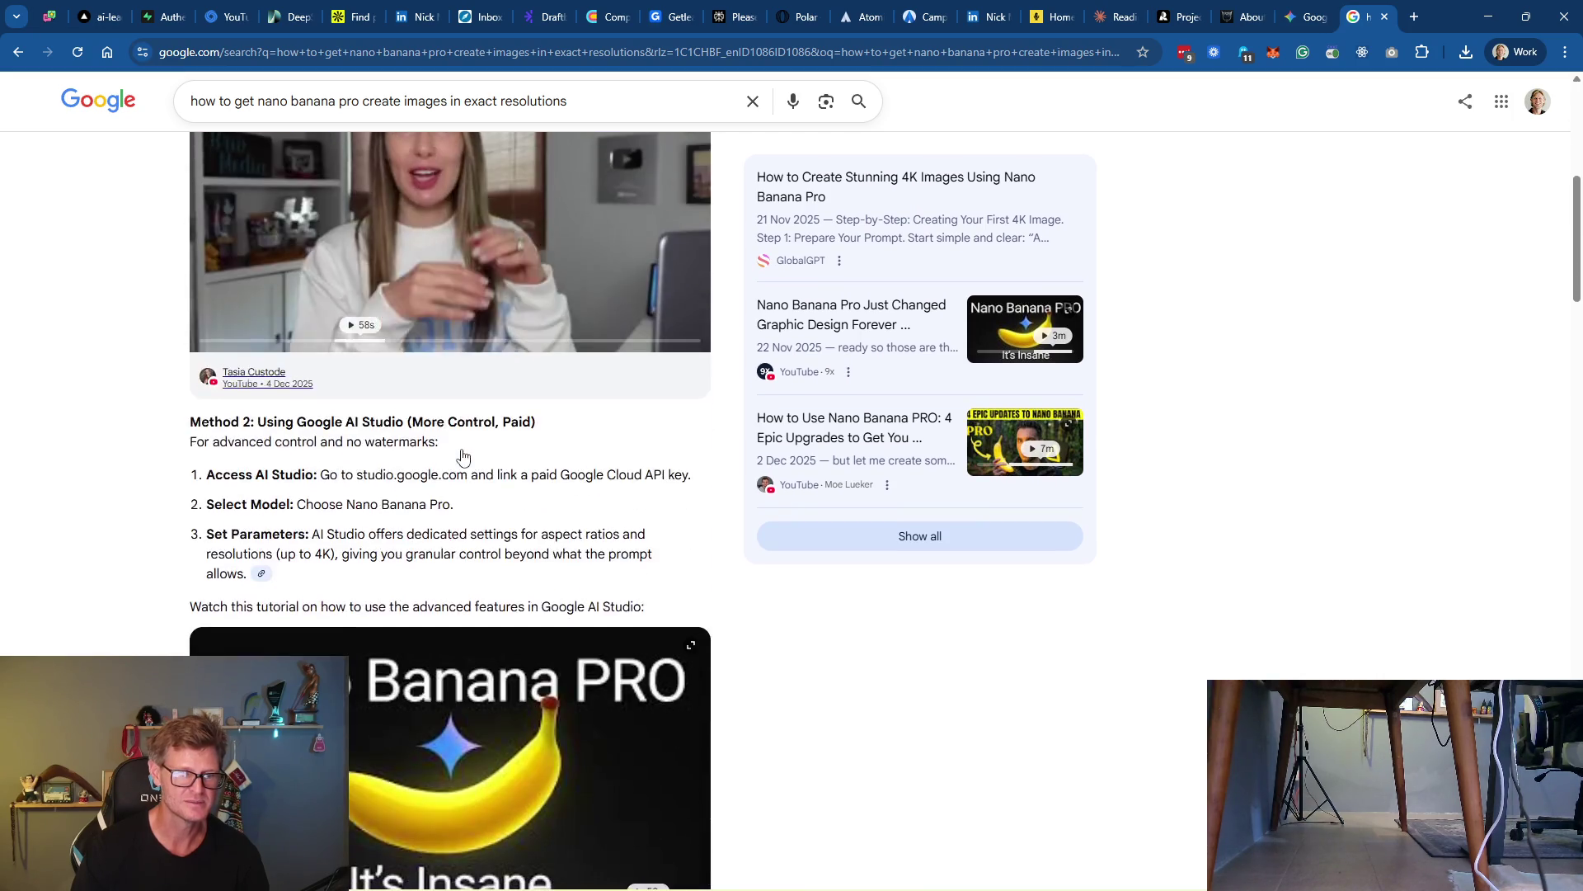
scroll(463, 456, "down", 7)
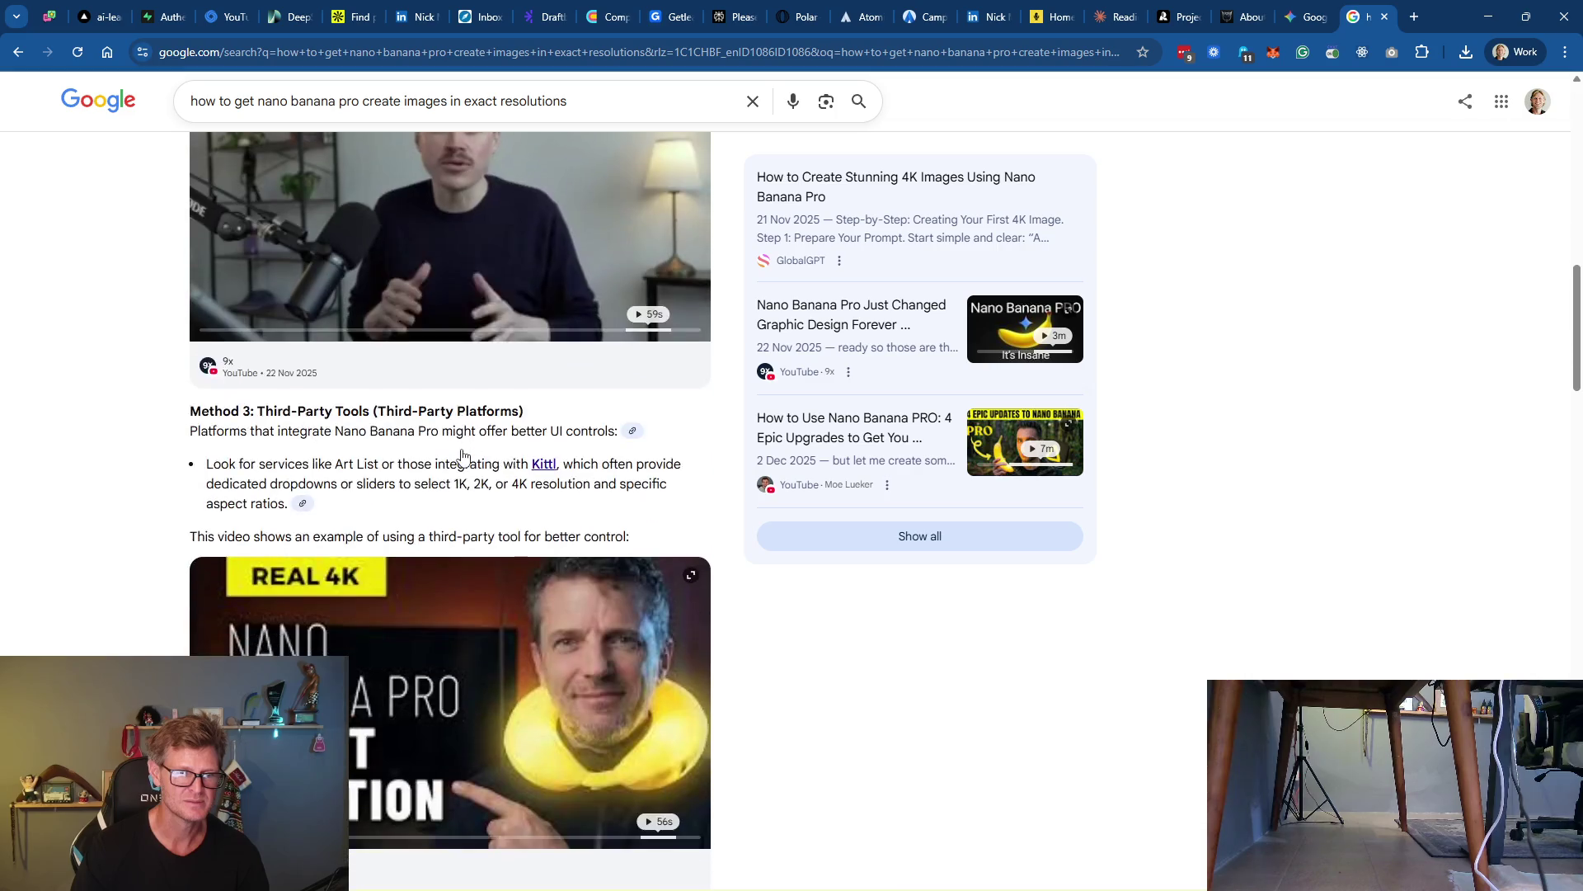
scroll(651, 511, "up", 12)
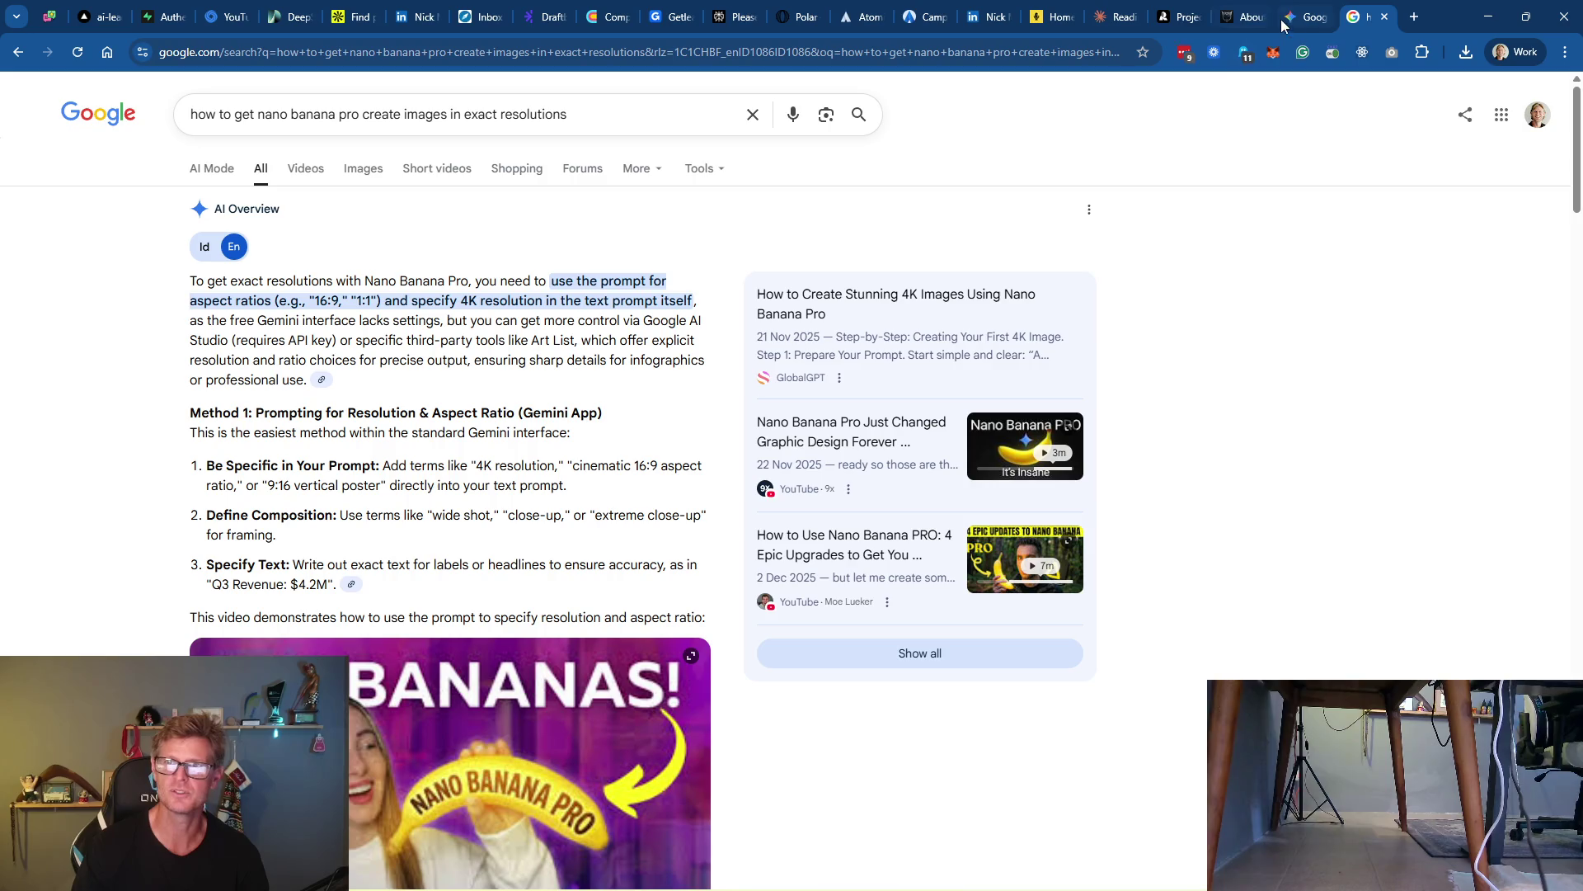
left_click(1114, 17)
Search Google for '1584 x 396 pixels to aspect ratio' using the dimensions from Prompt 4
left_click_drag(759, 312, 876, 310)
key("ctrl+c")
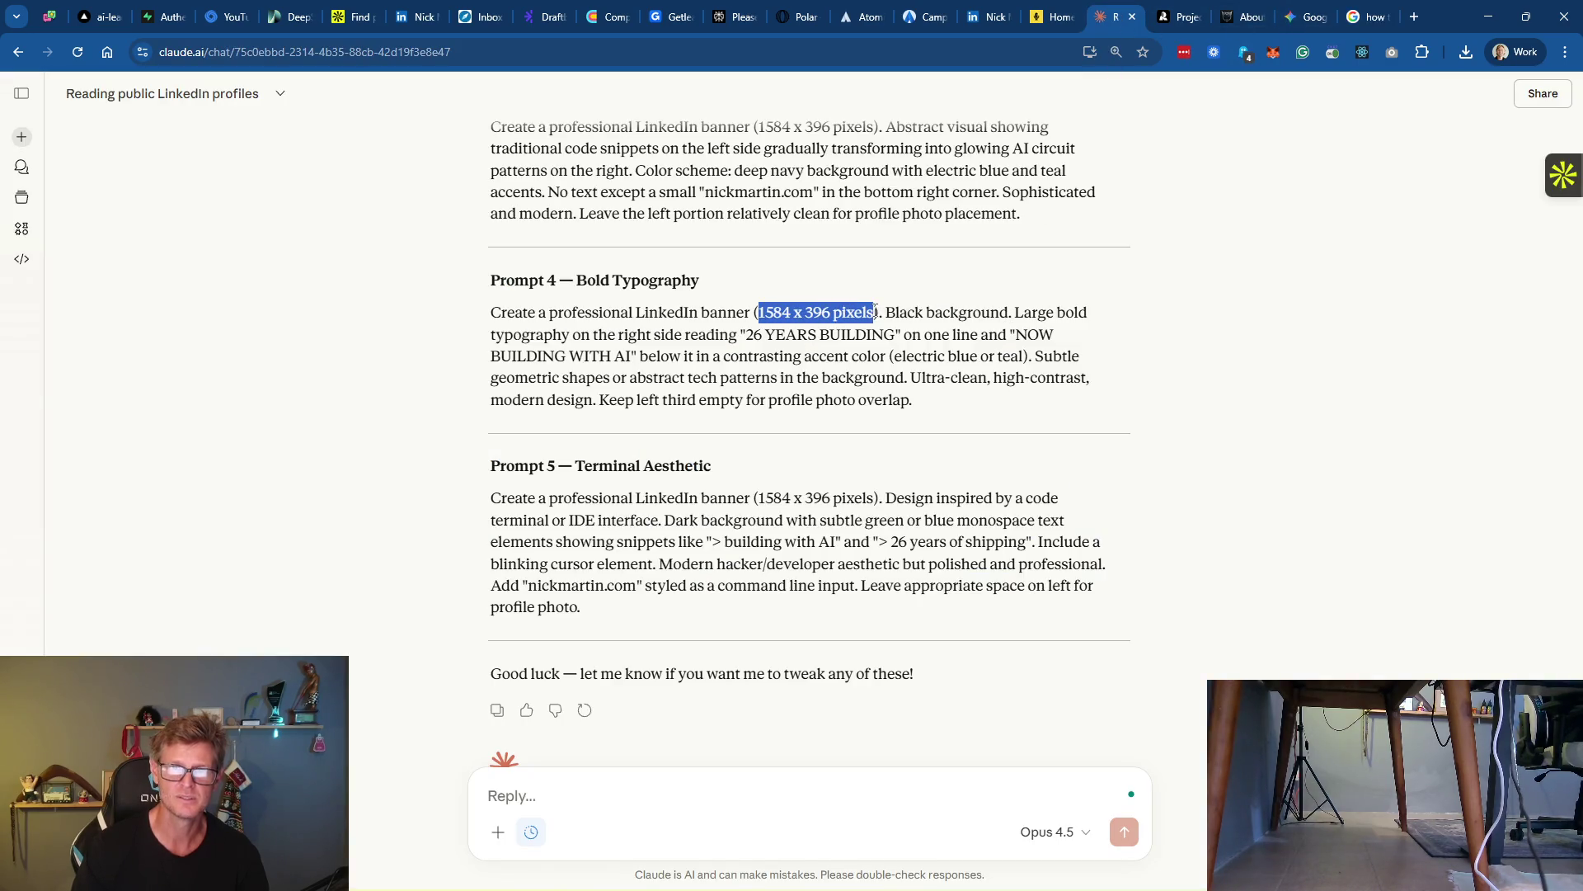
key("ctrl+t")
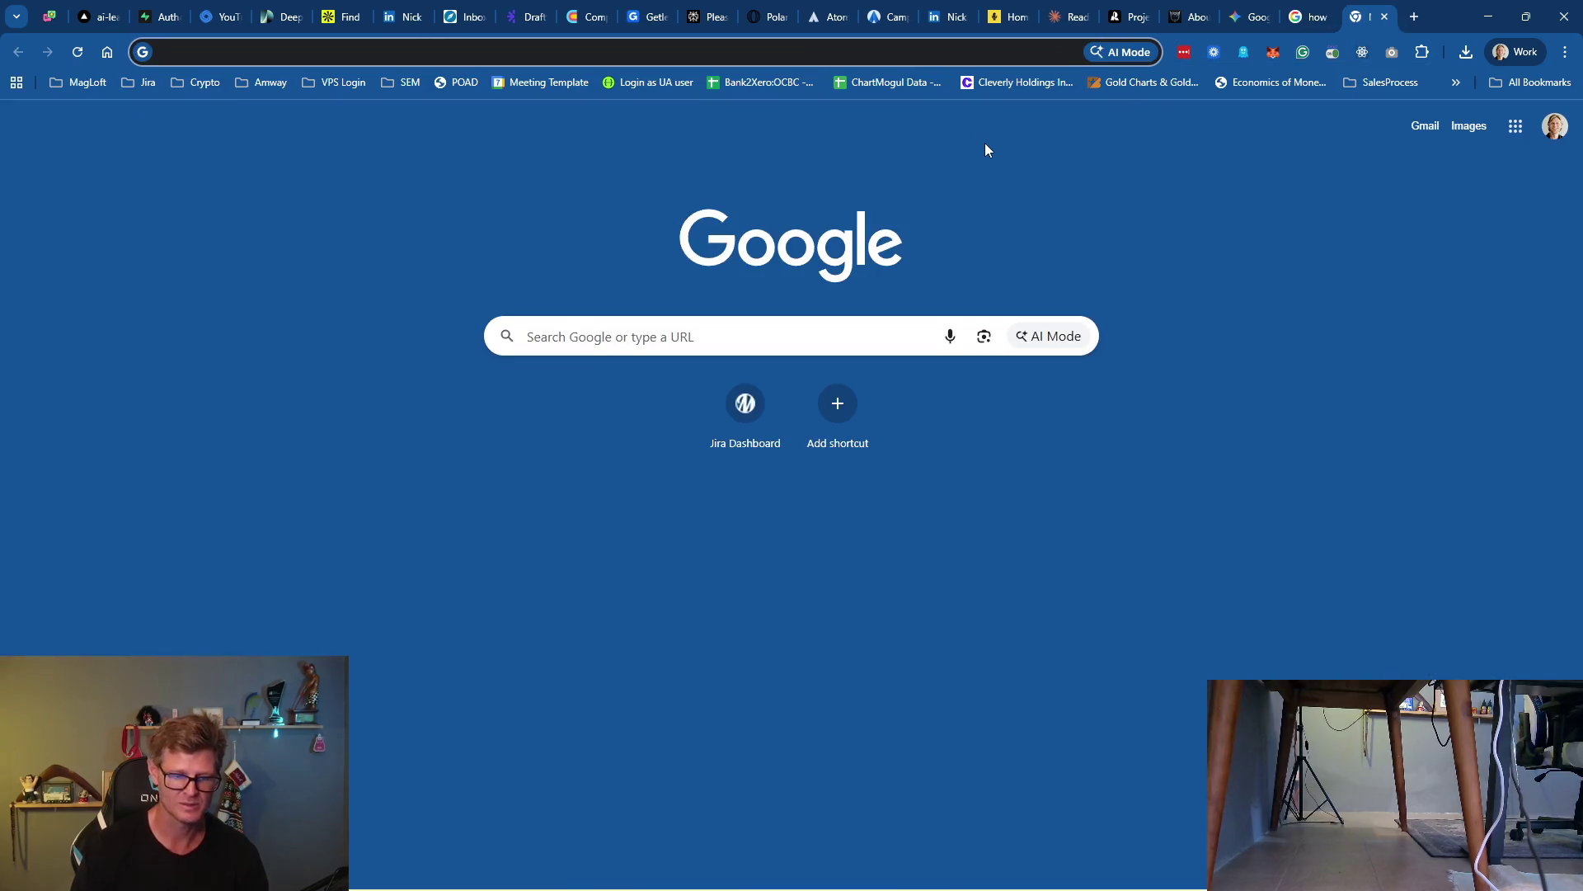
key("ctrl+v")
type("to aspe")
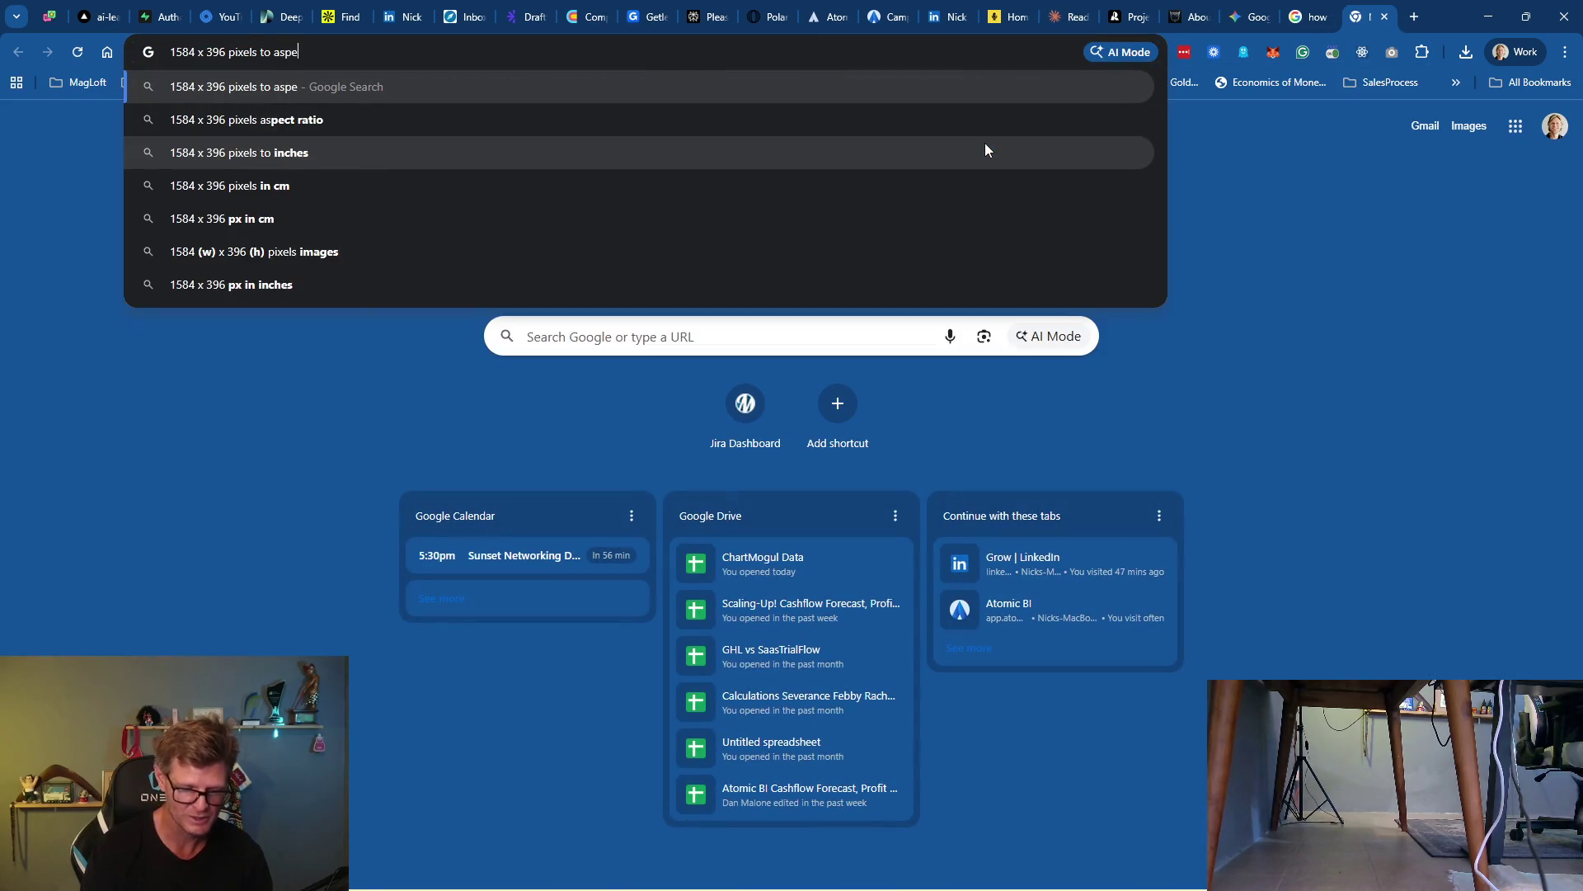
type("ct ratio")
key("Return")
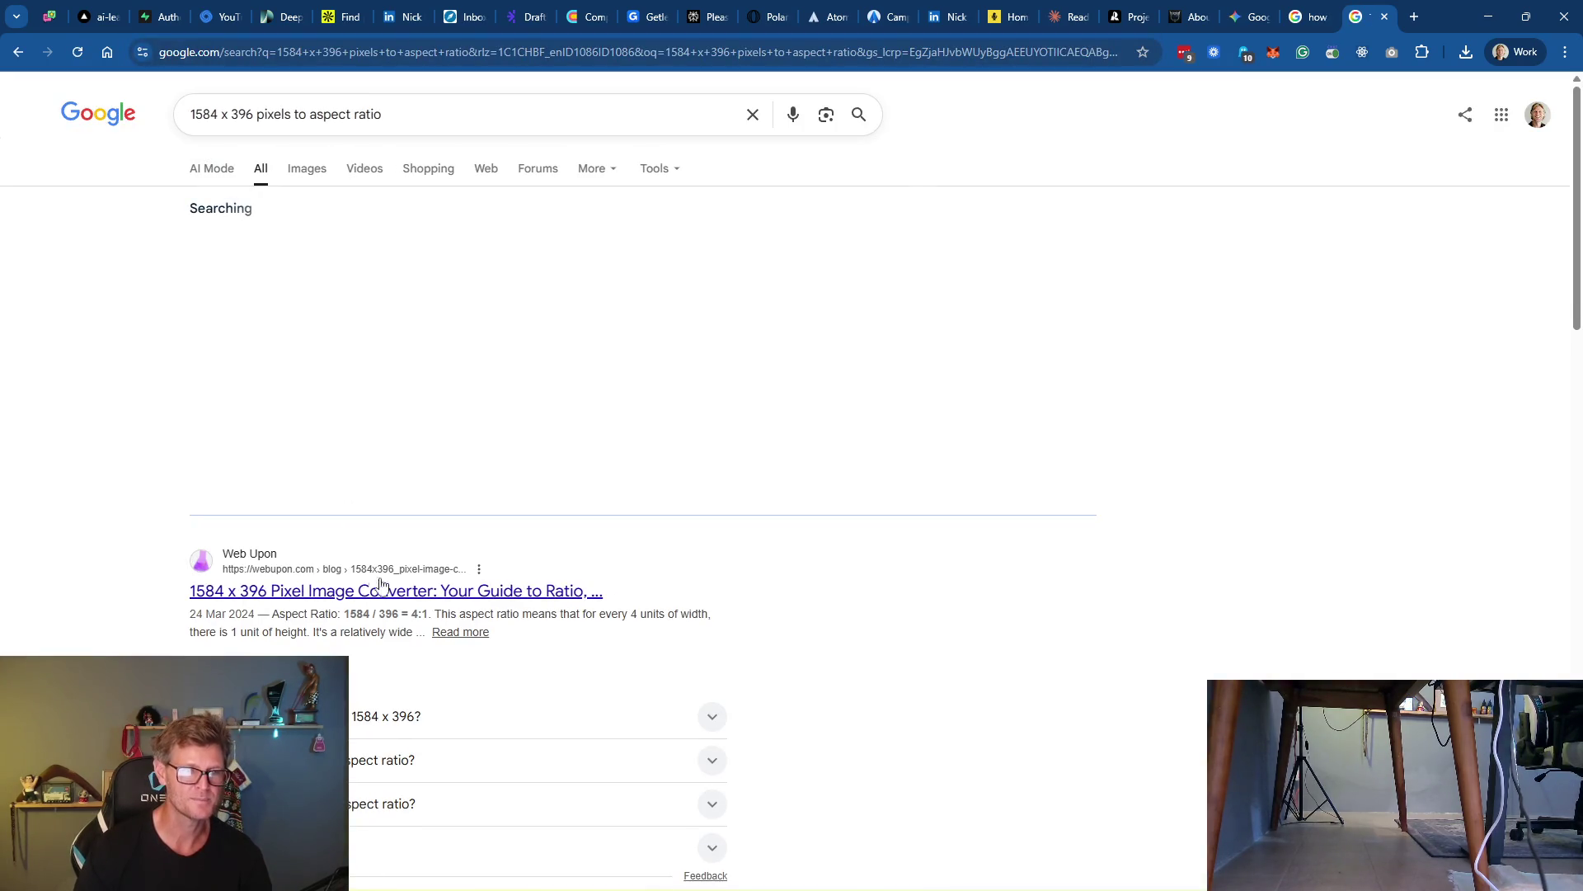
Read the Web Upon article confirming 1584 x 396 is a 4:1 ratio
left_click(483, 594)
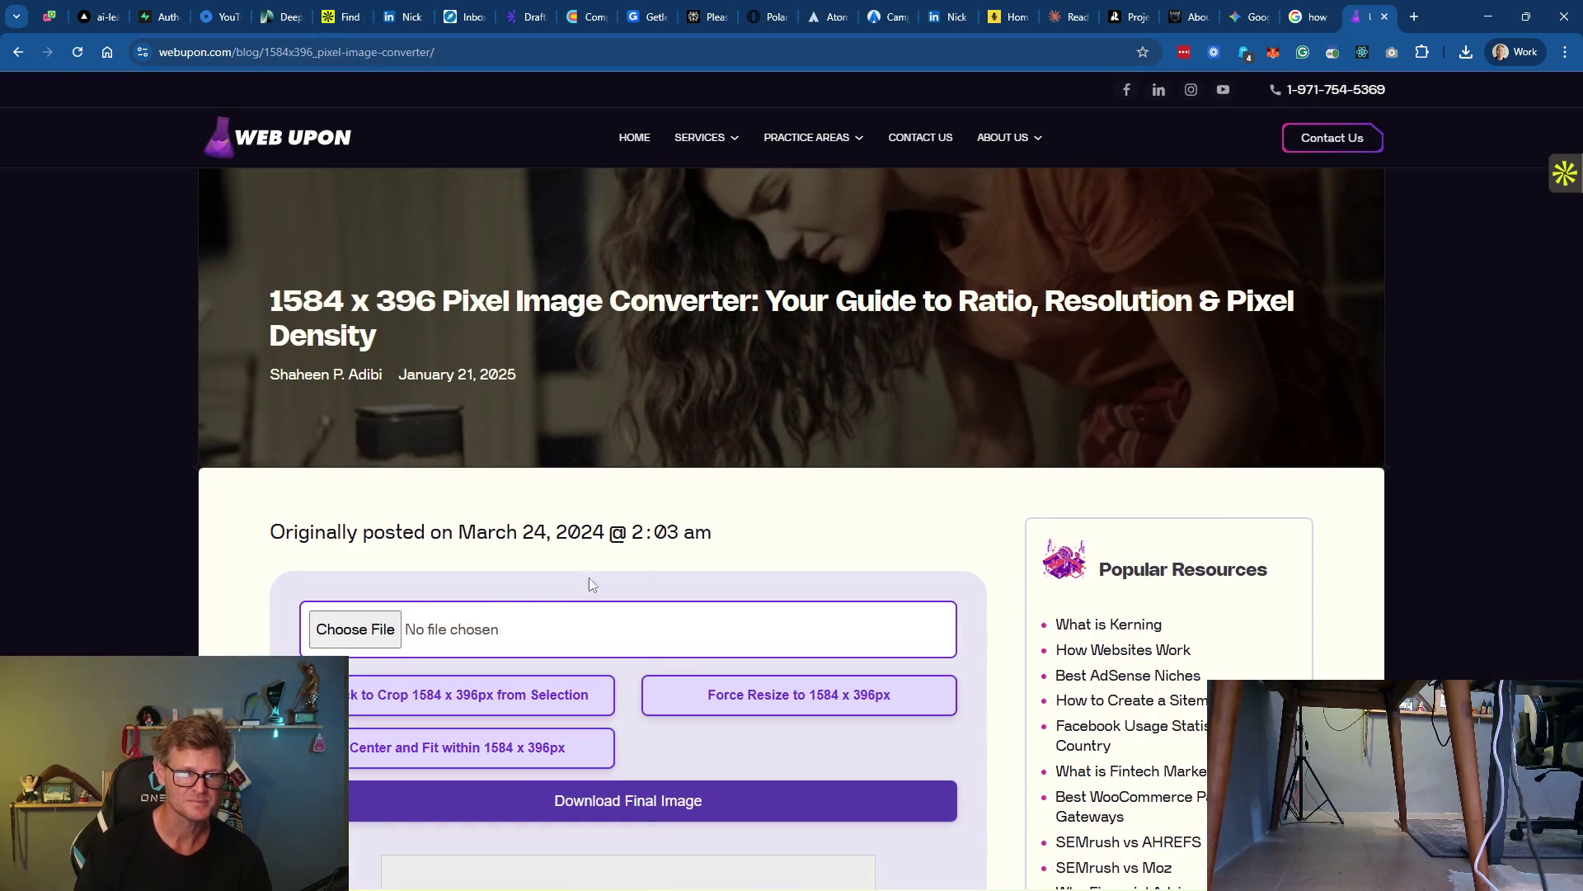
scroll(641, 716, "down", 3)
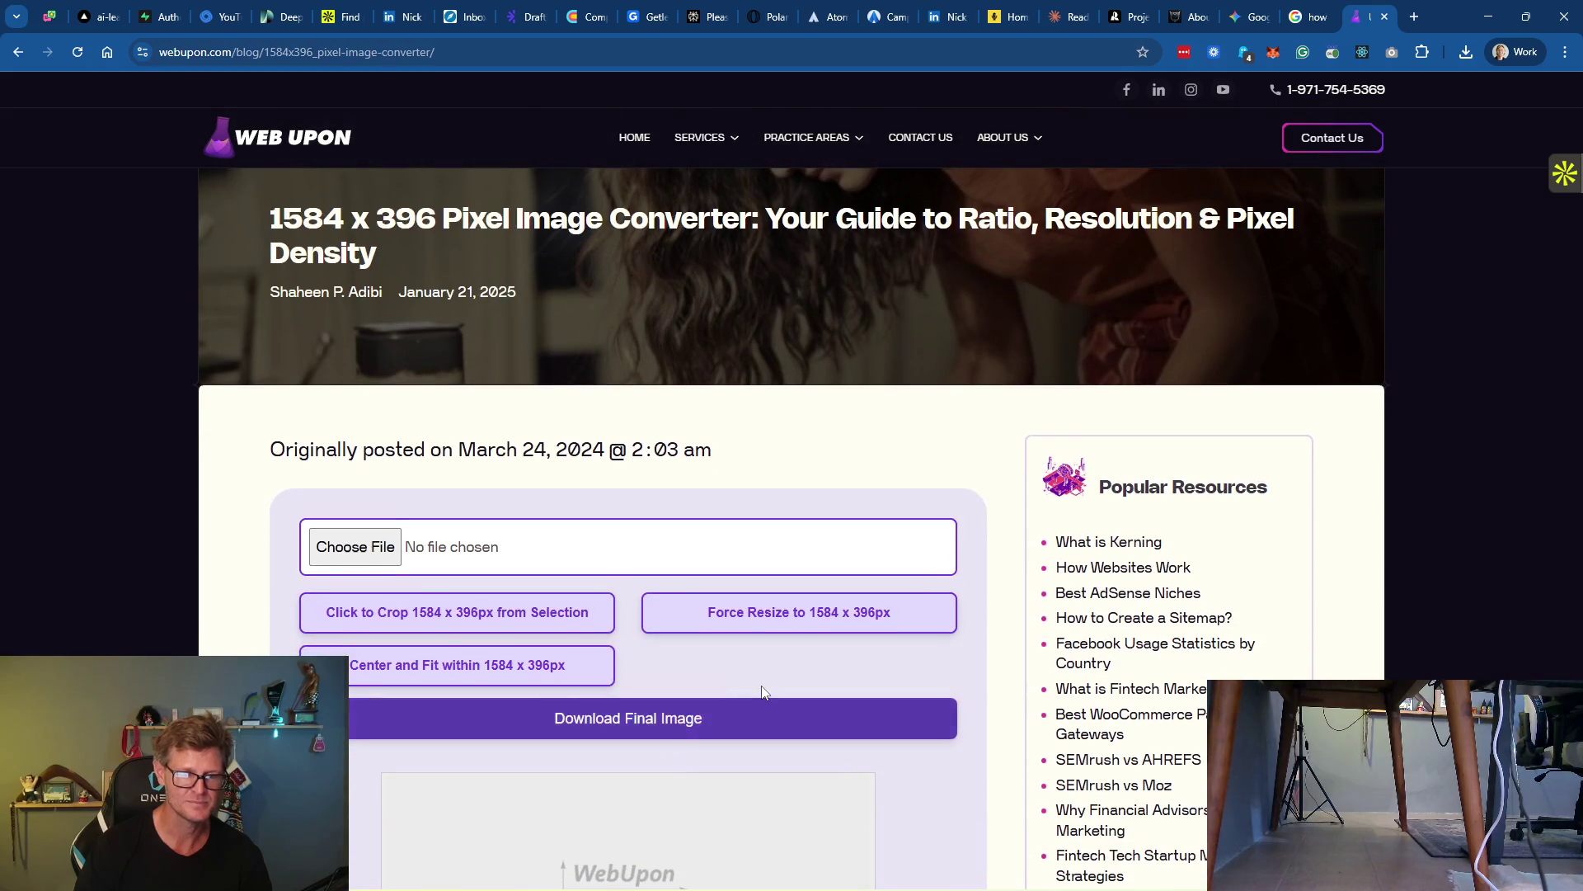
scroll(954, 601, "up", 3)
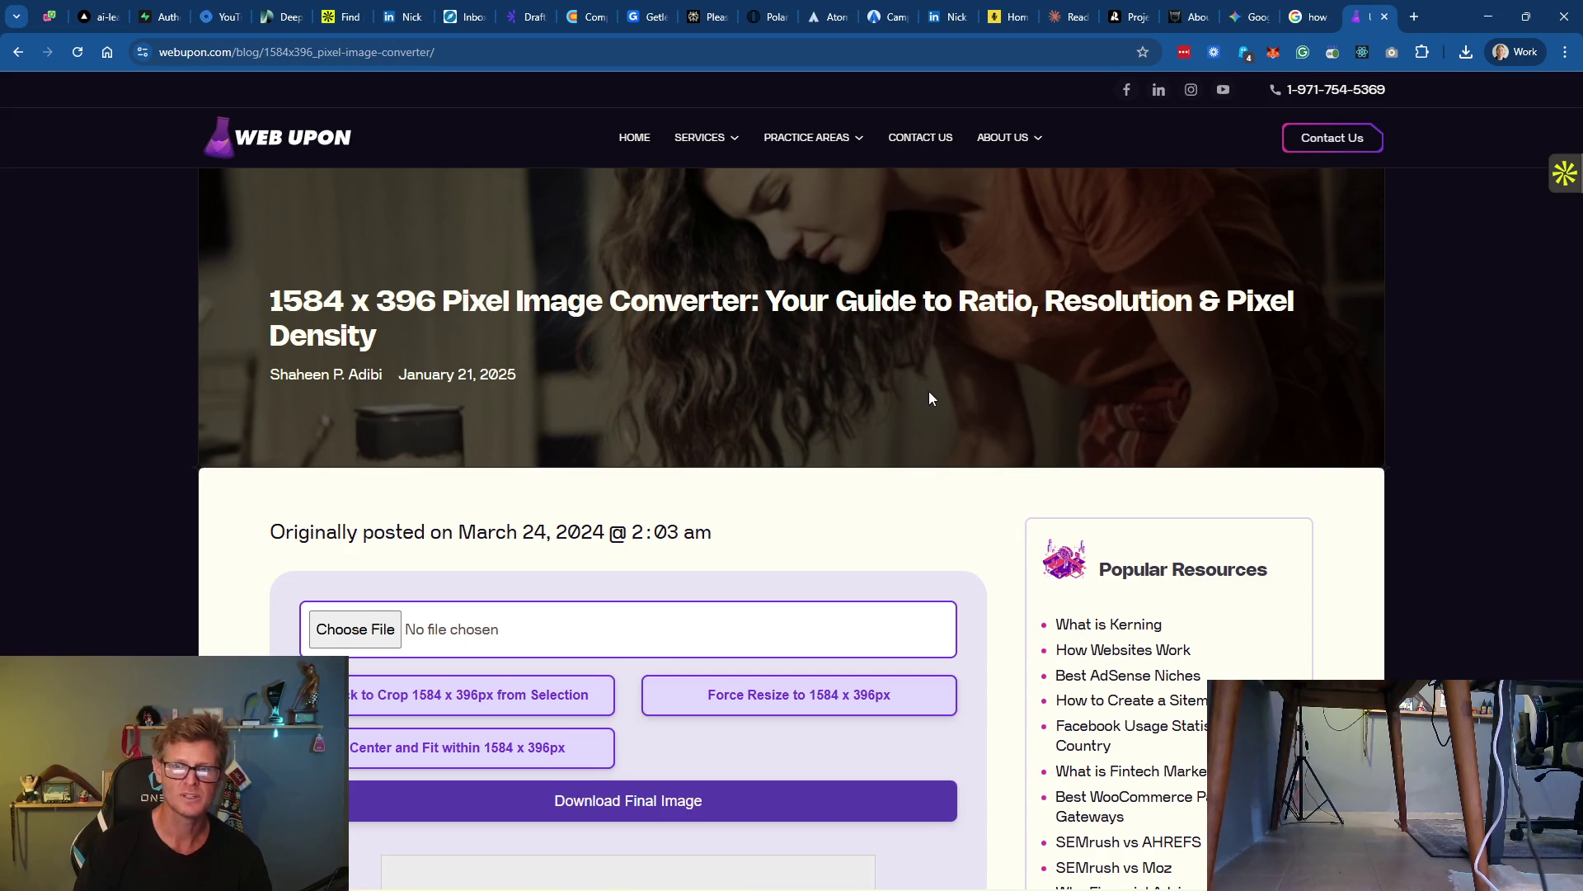
scroll(940, 404, "down", 10)
scroll(866, 382, "down", 5)
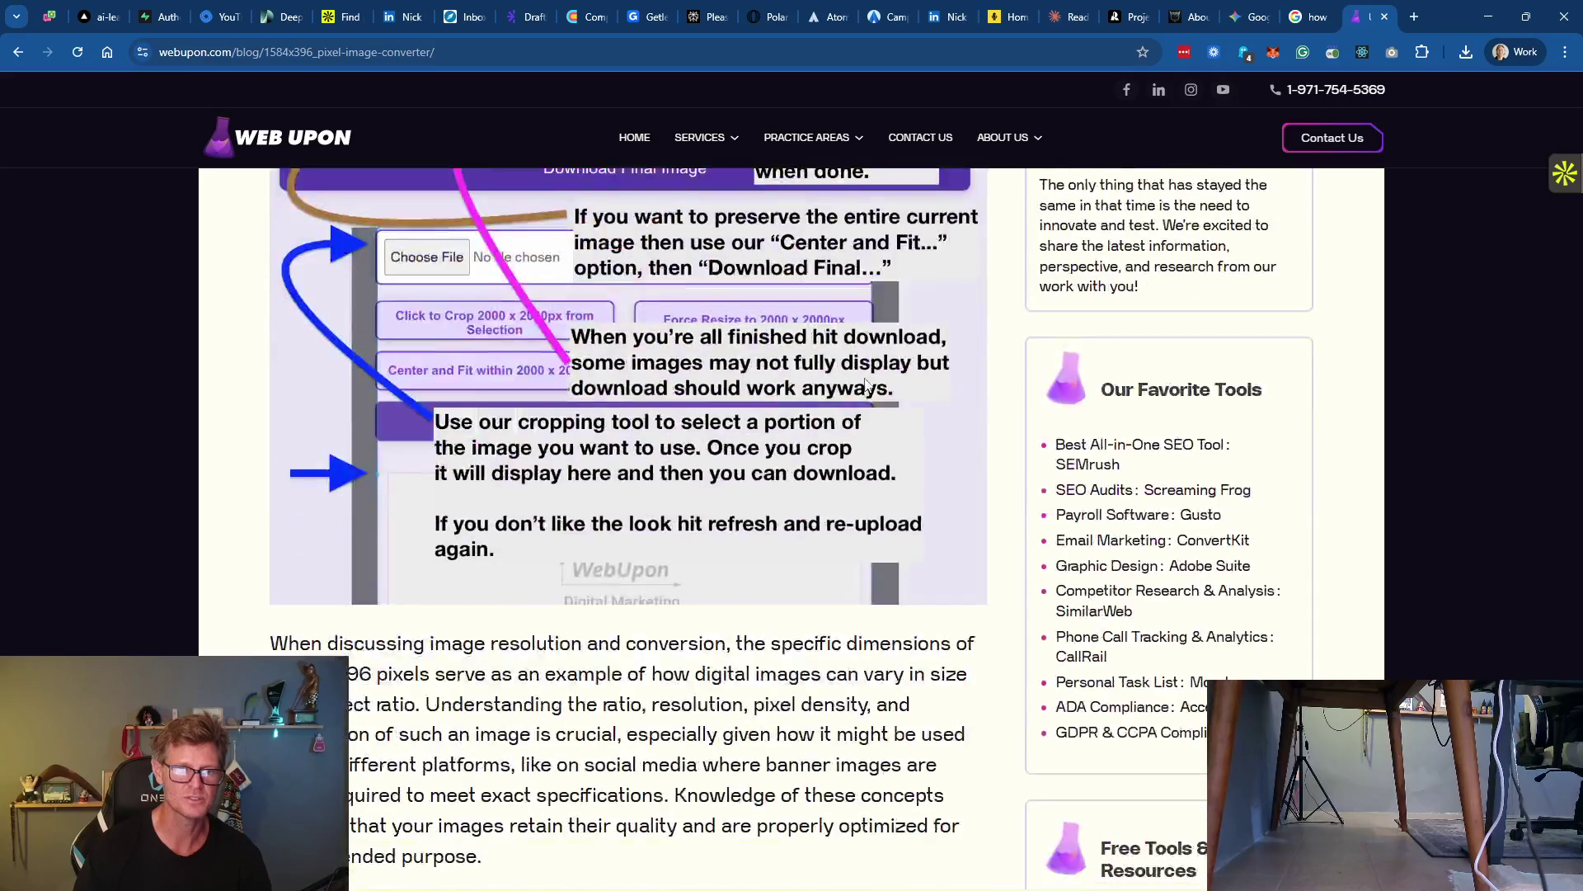
scroll(866, 382, "down", 6)
scroll(868, 384, "down", 12)
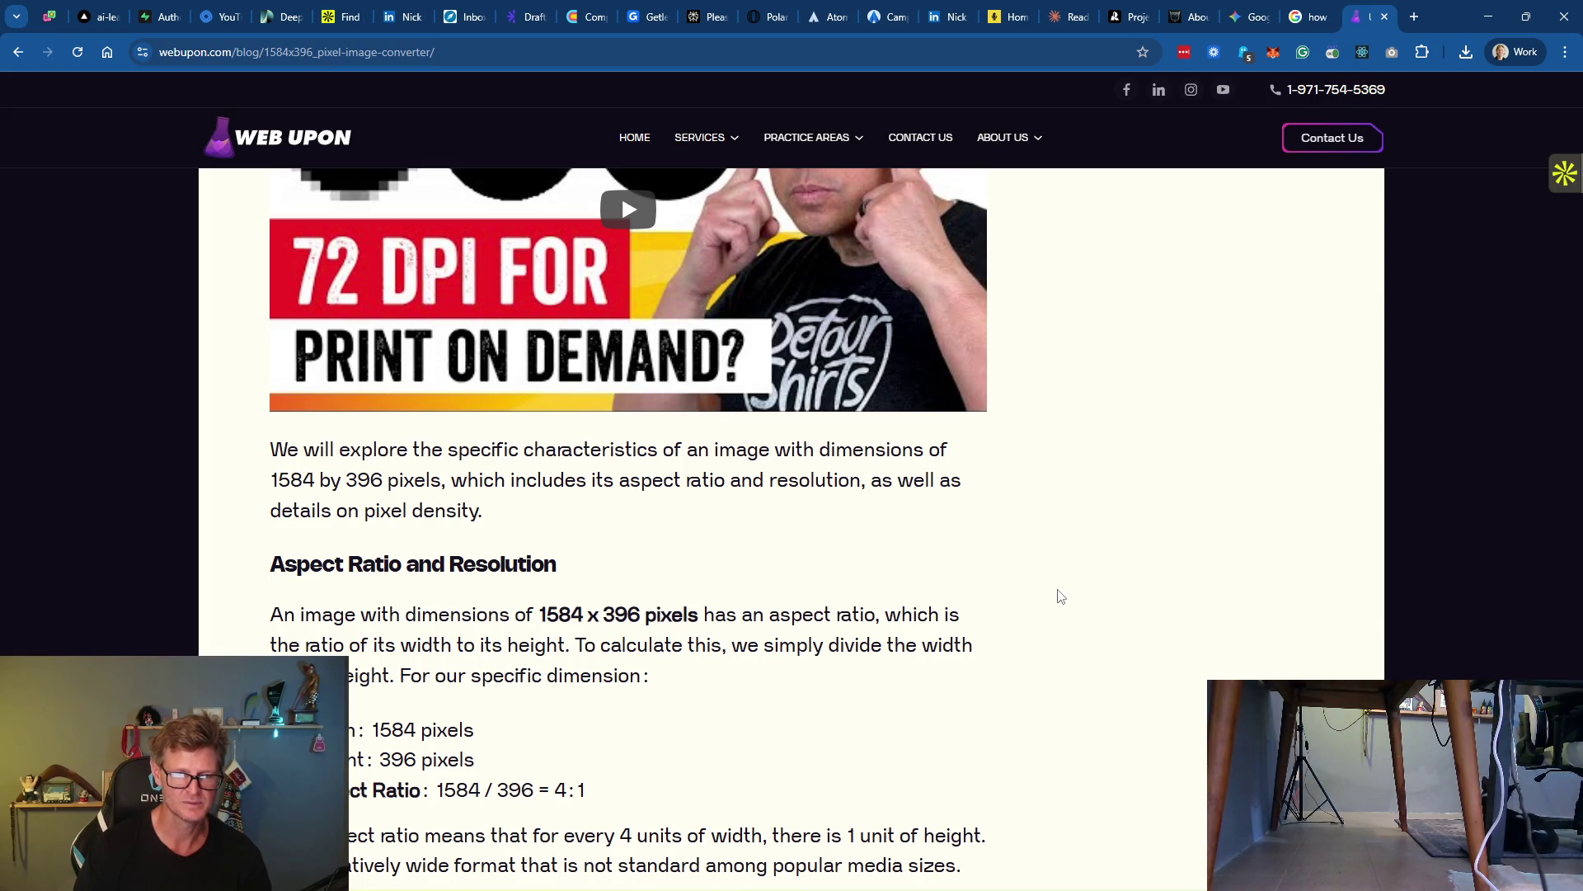
scroll(1060, 594, "up", 4)
left_click(1251, 17)
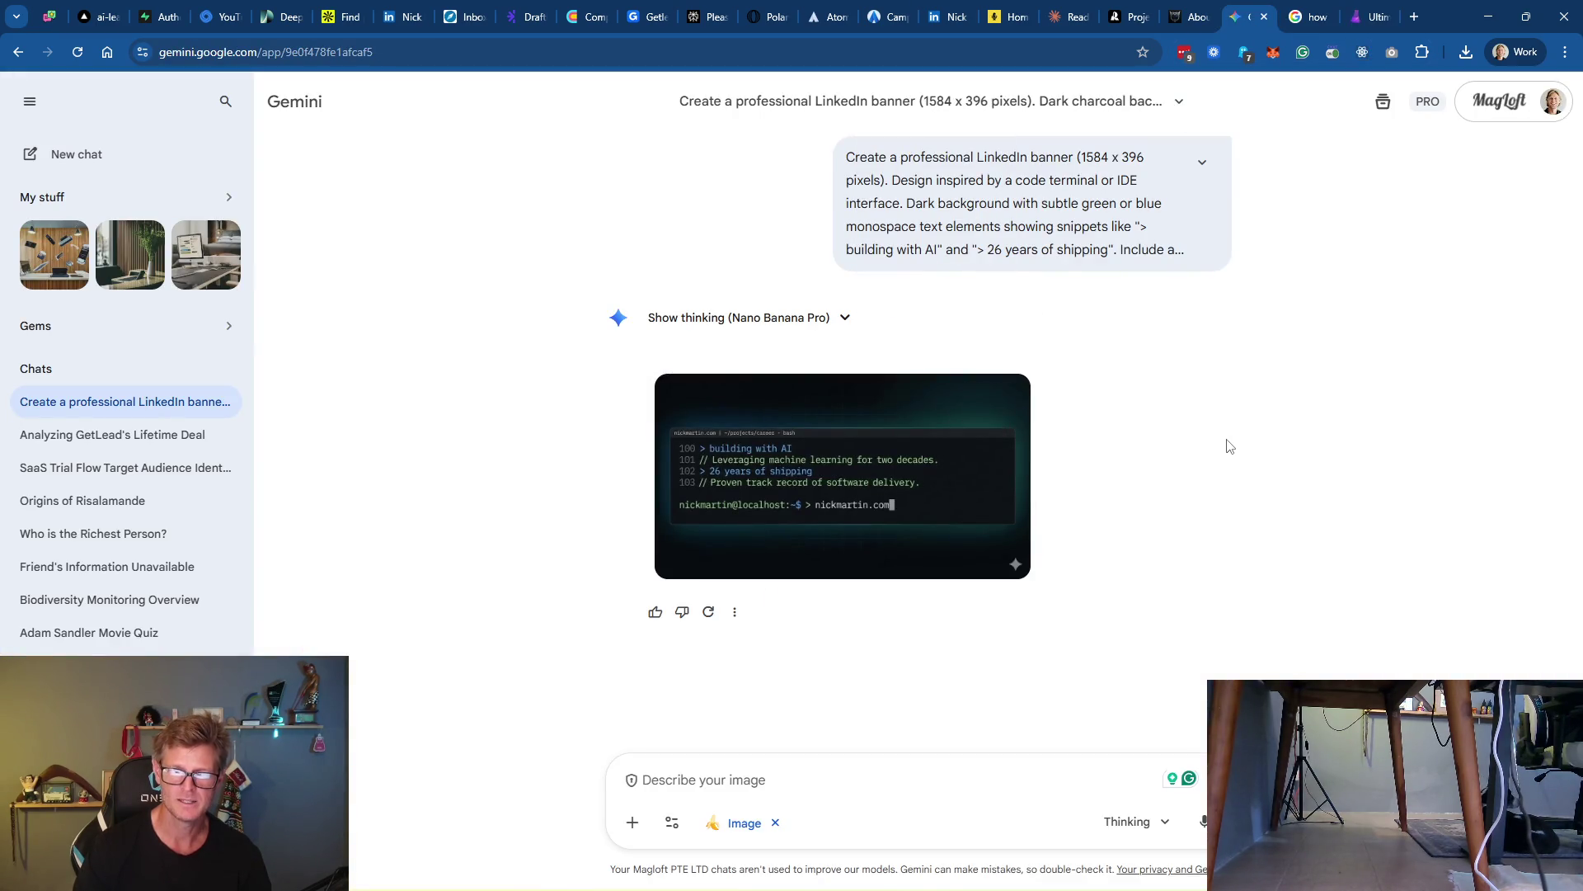
Copy Claude's Prompt 1 'Minimal Text Focus' into Gemini's prompt box
scroll(1229, 447, "up", 5)
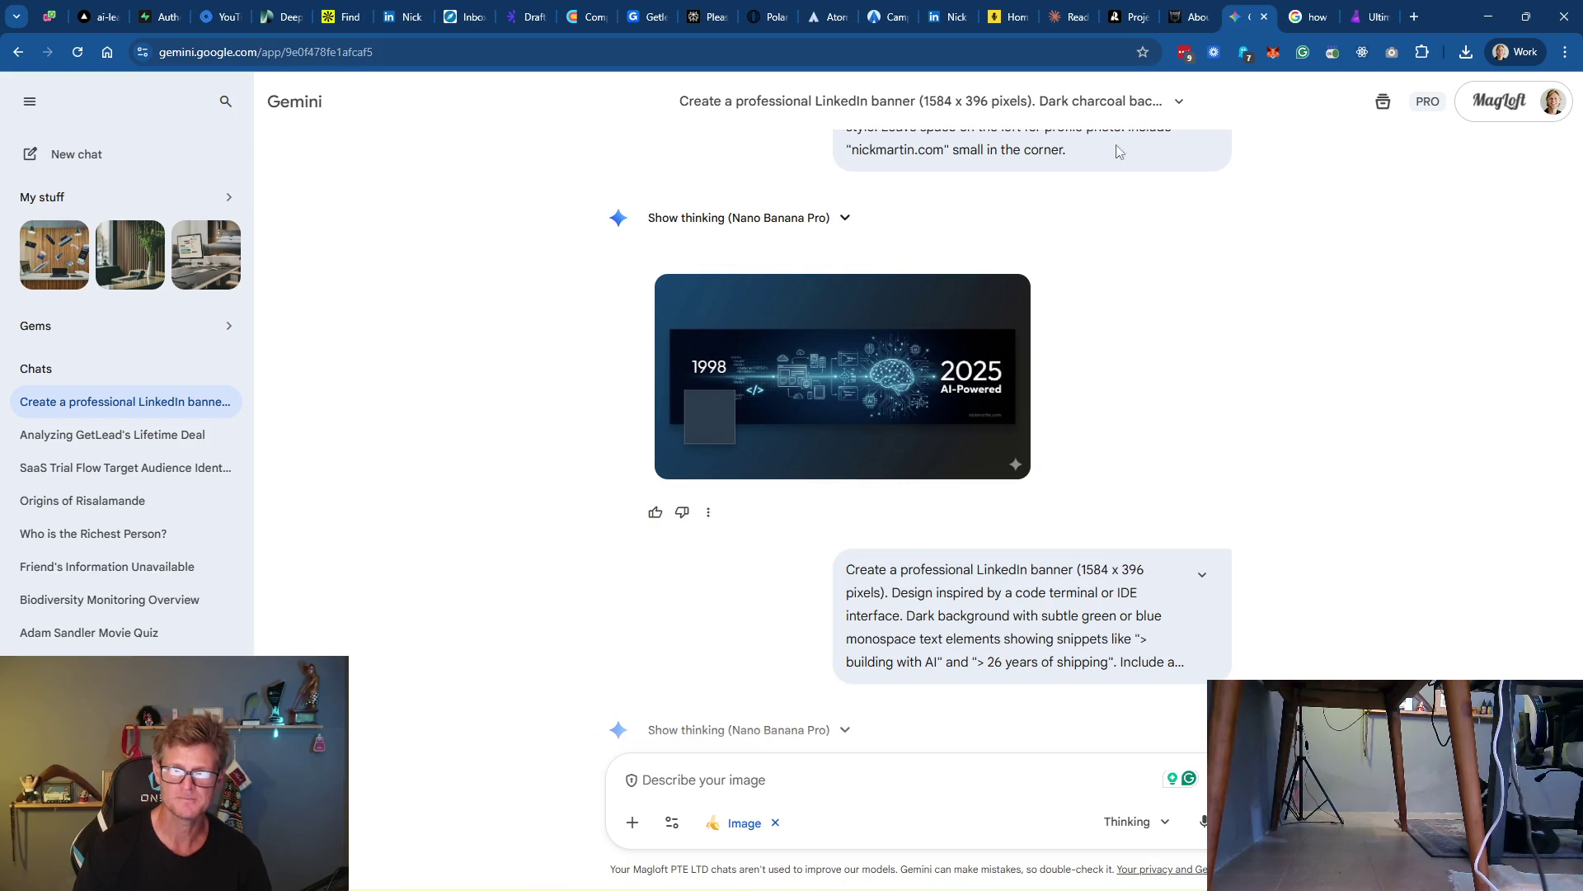
left_click(1068, 17)
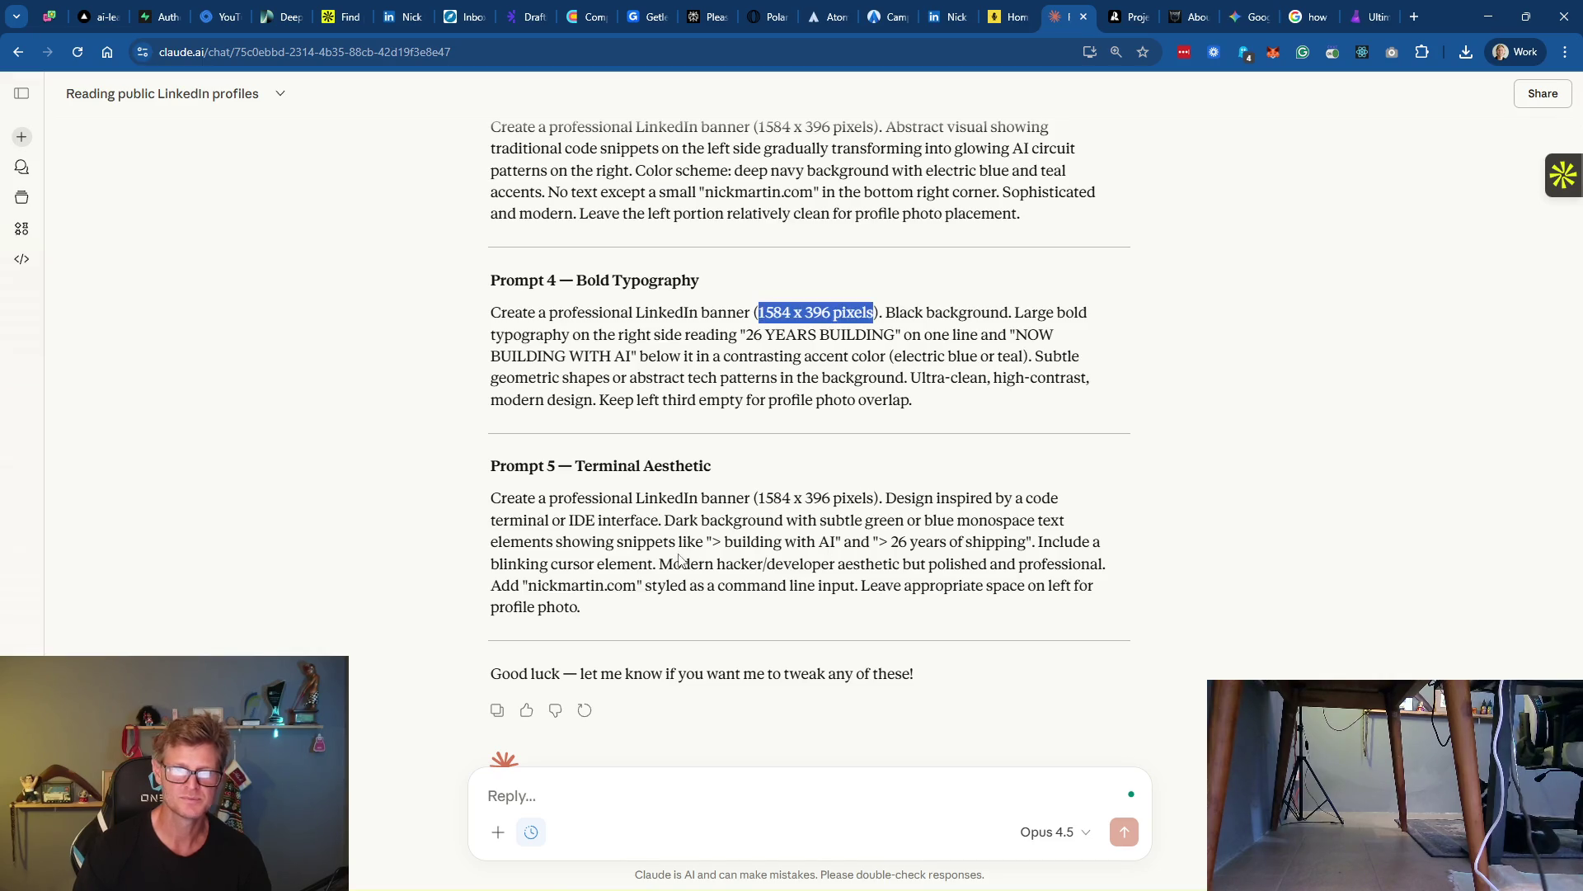
scroll(779, 536, "up", 5)
scroll(794, 477, "up", 4)
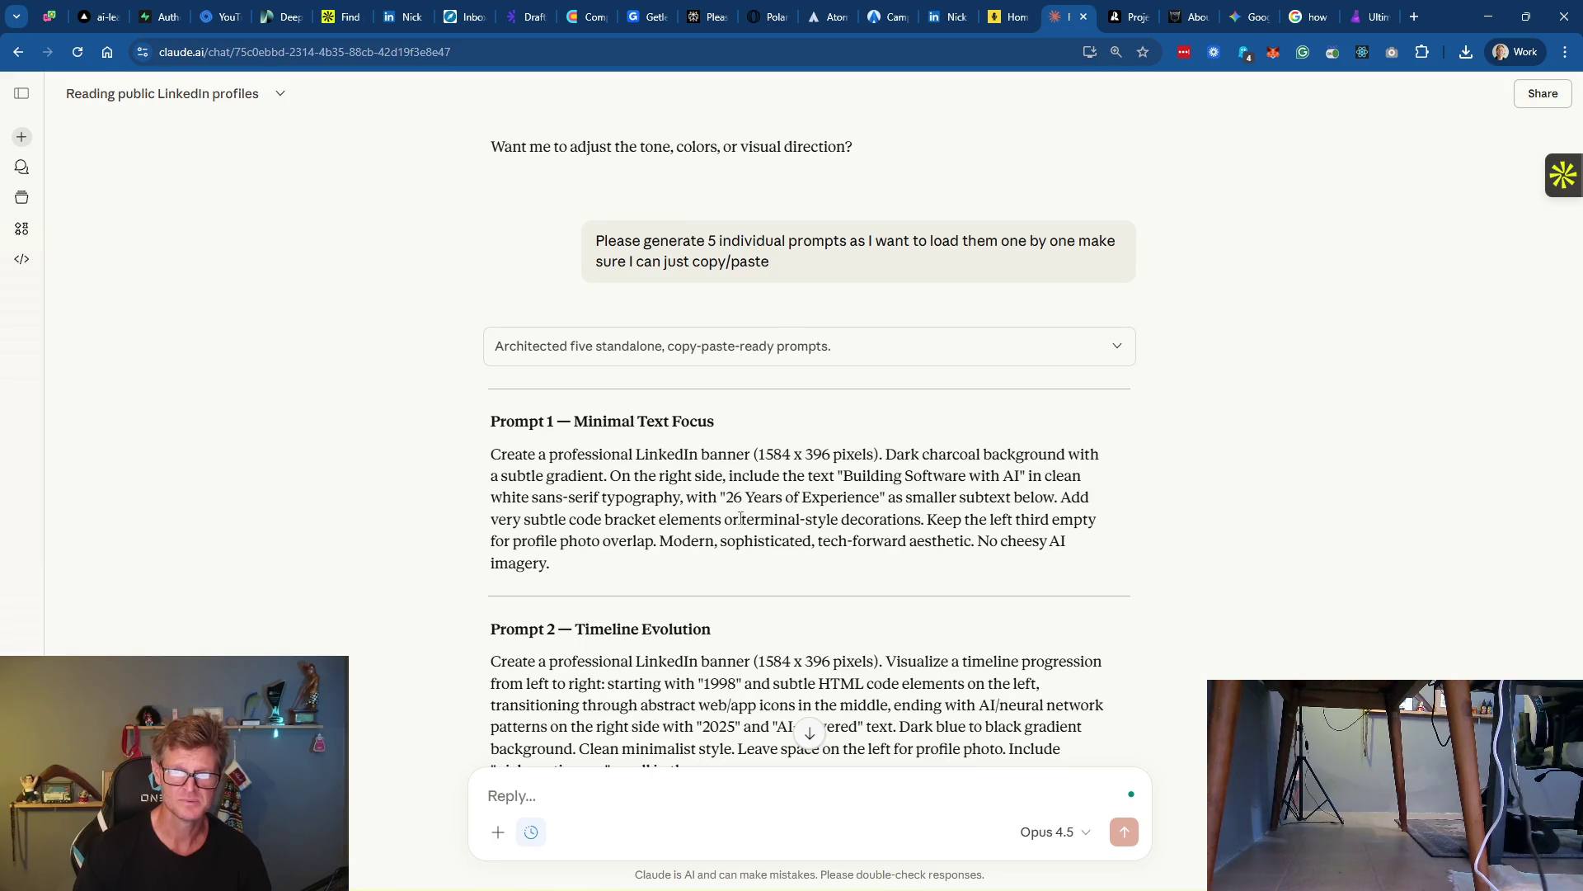
mouse_move(577, 566)
left_mouse_down()
mouse_move(528, 542)
mouse_move(493, 459)
left_mouse_up()
key("ctrl+c")
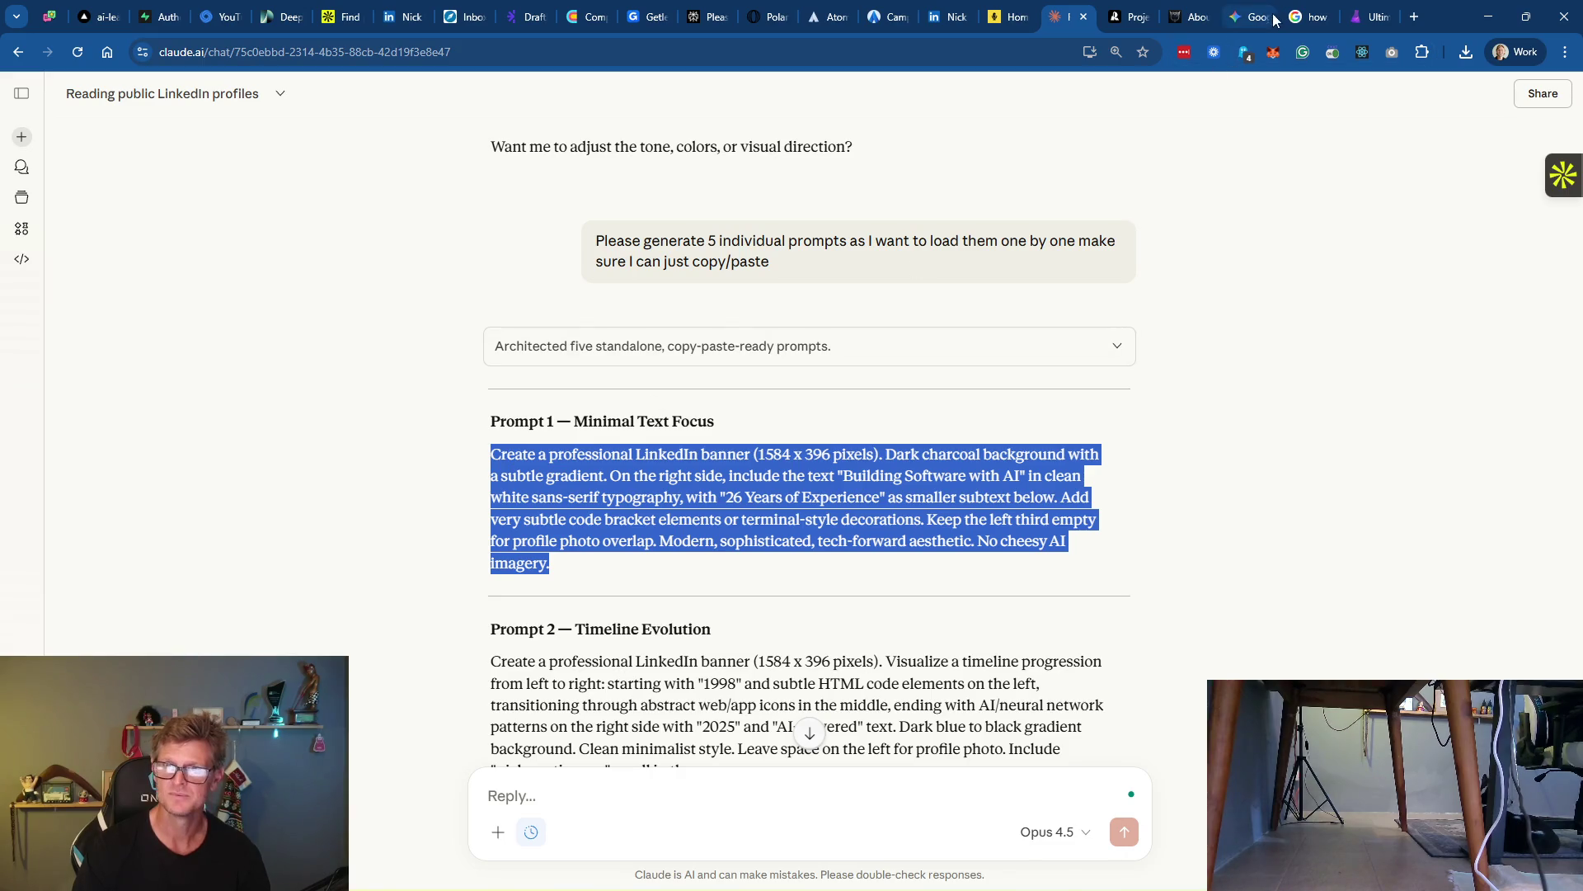
left_click(1244, 17)
left_click(726, 780)
key("ctrl+v")
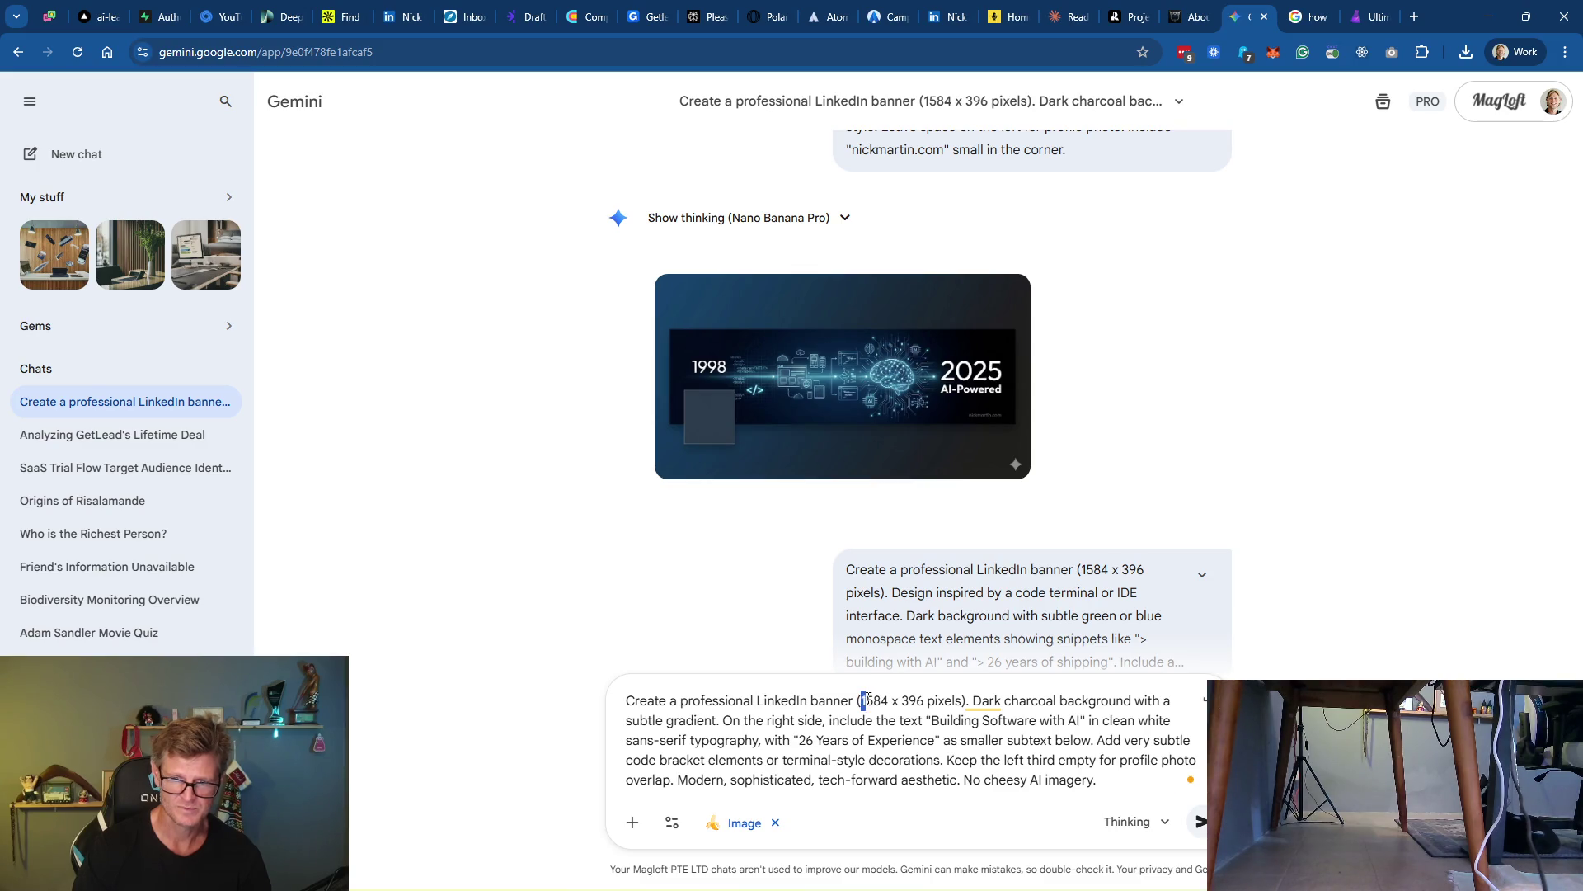
Insert '4:1 Ratio' after 'banner' and submit the prompt
left_click(963, 701)
mouse_move(969, 701)
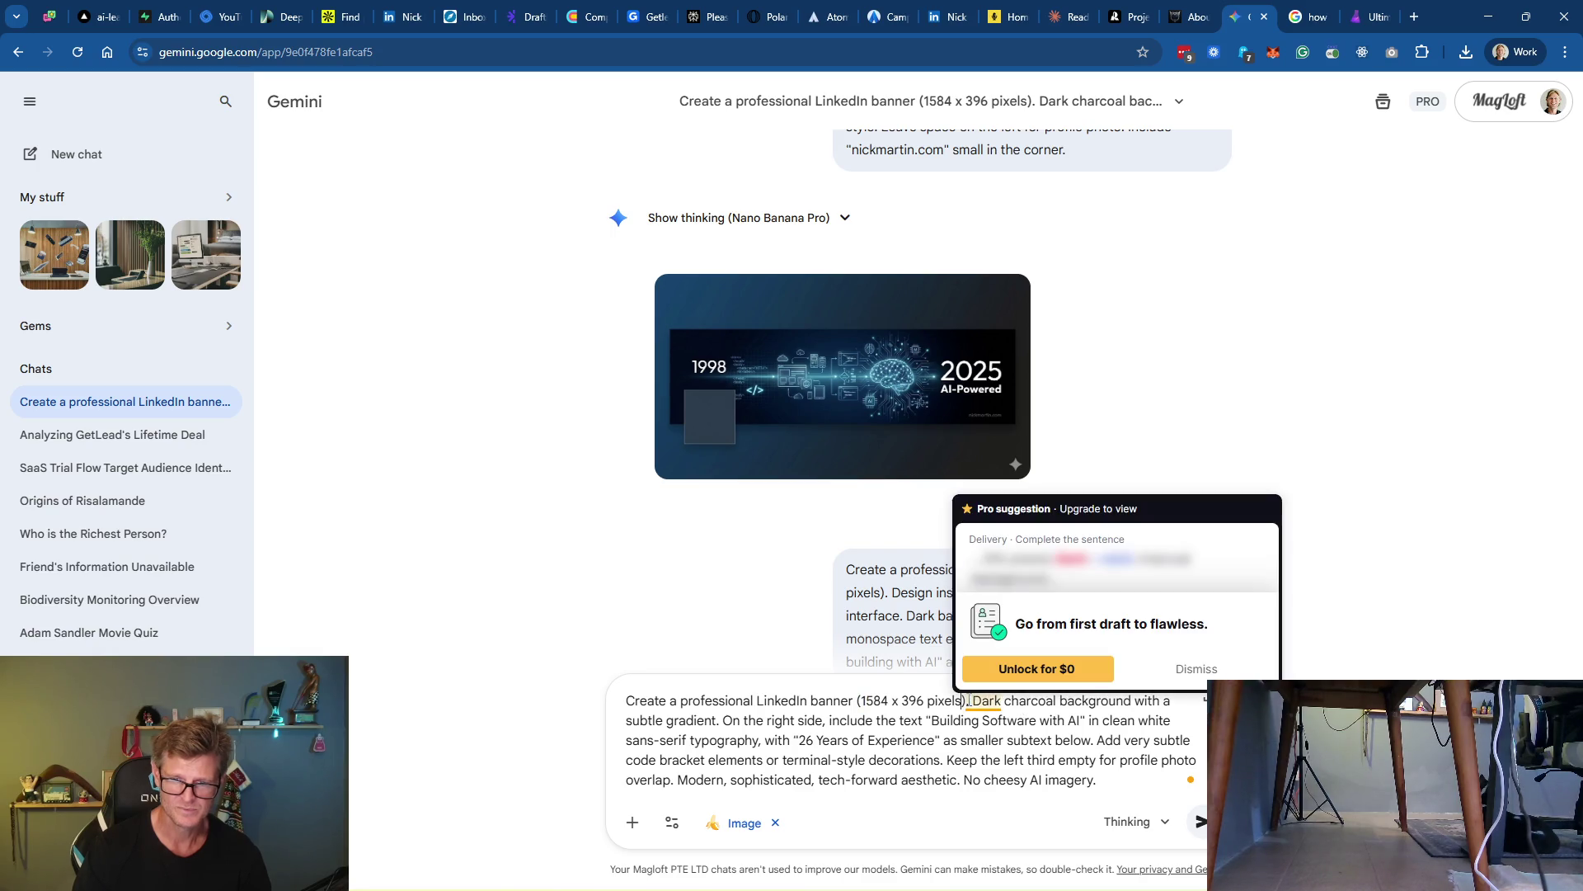
type("4:1 Ratio")
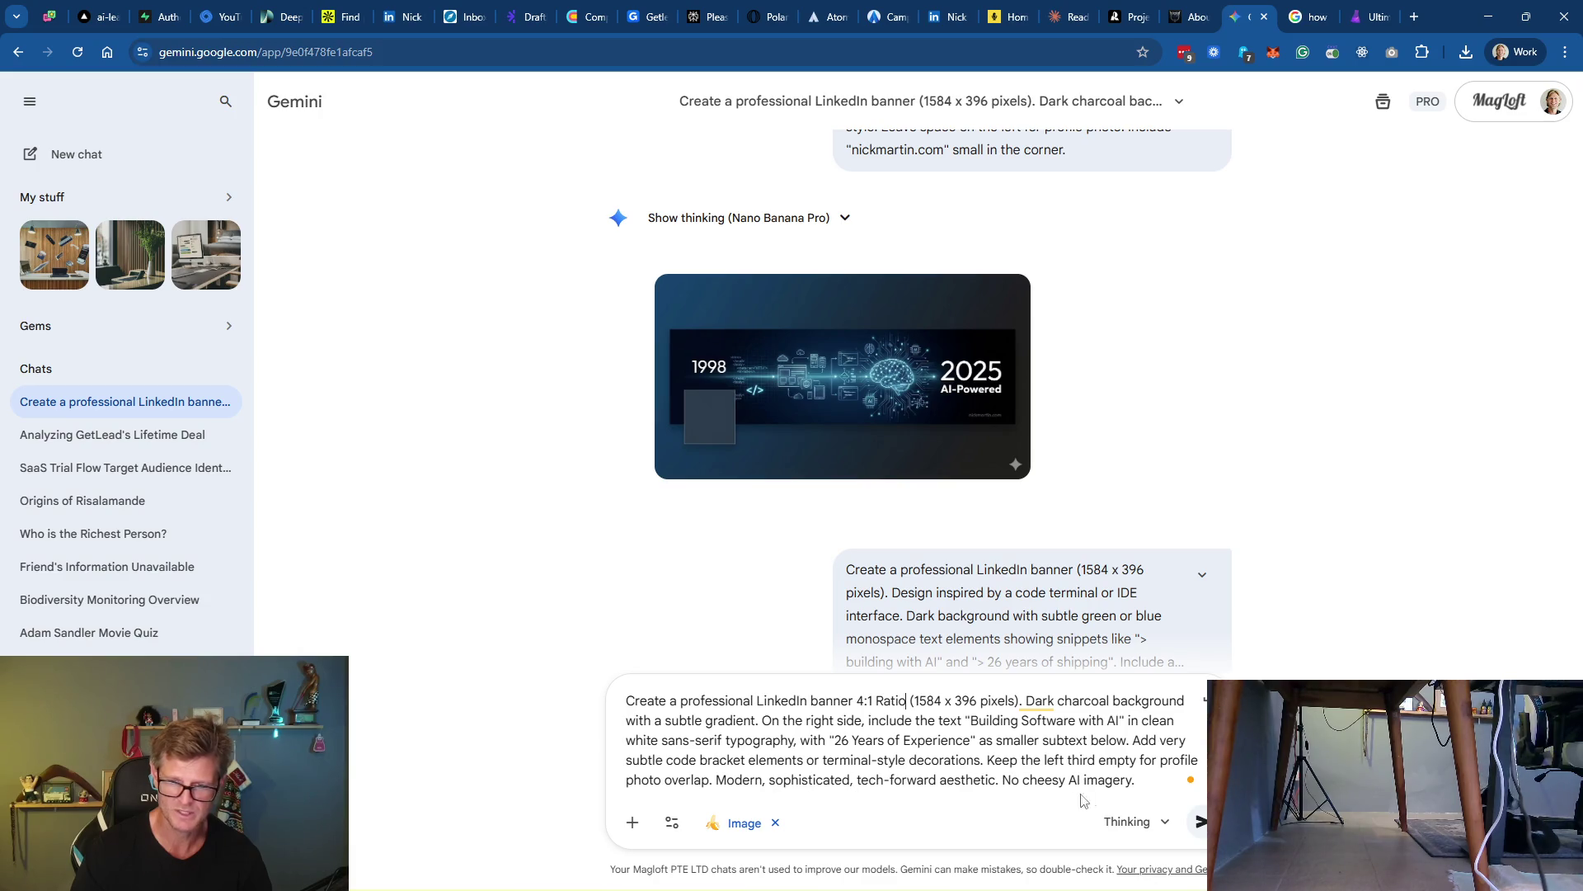
left_click(1201, 822)
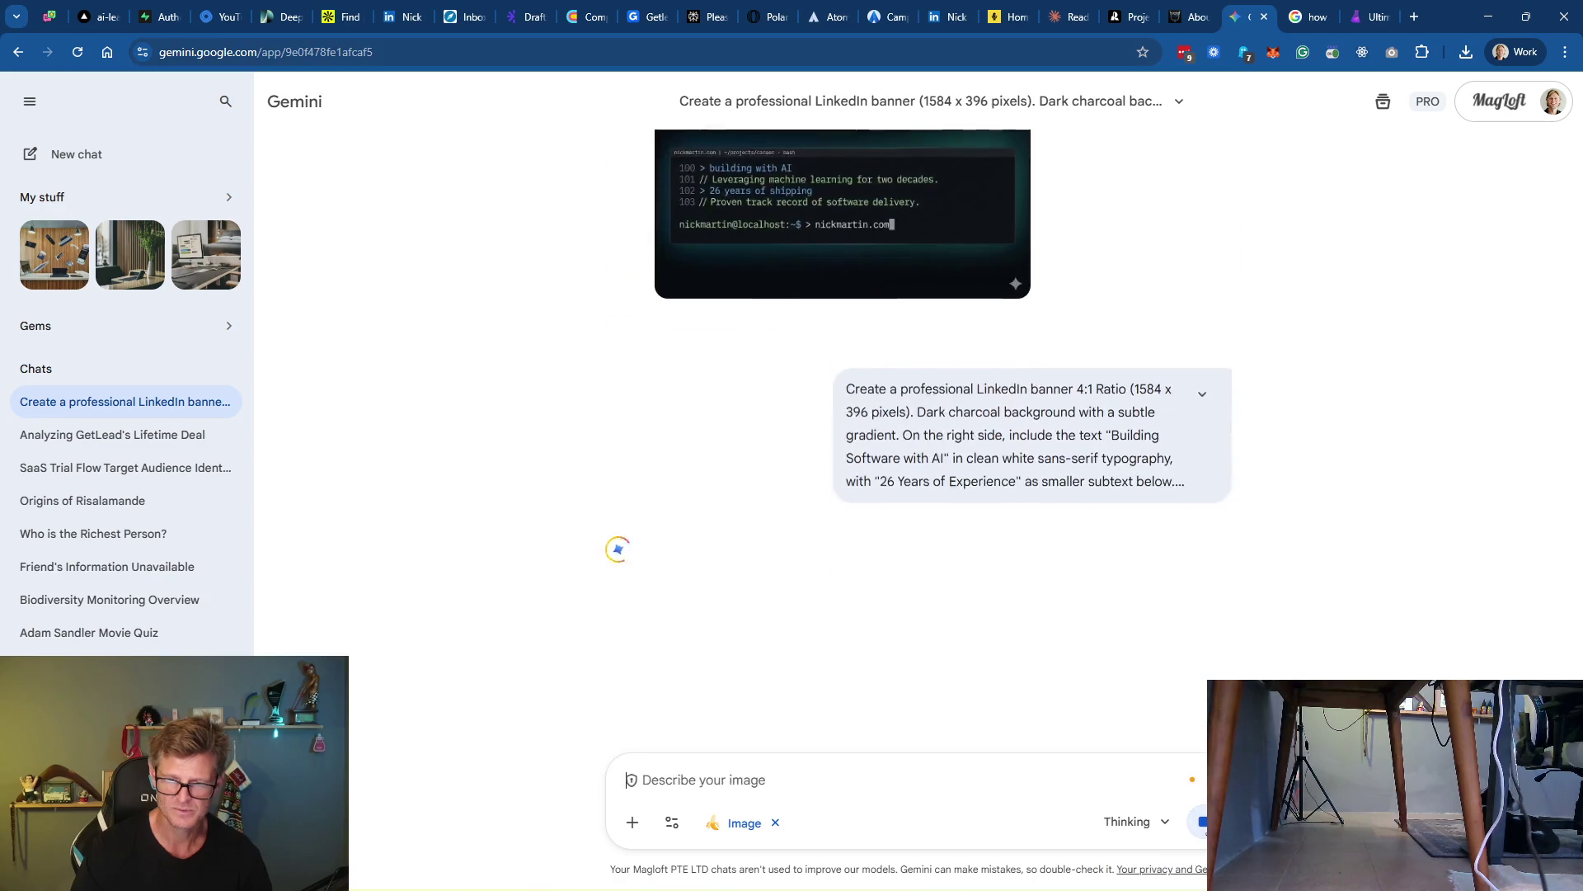
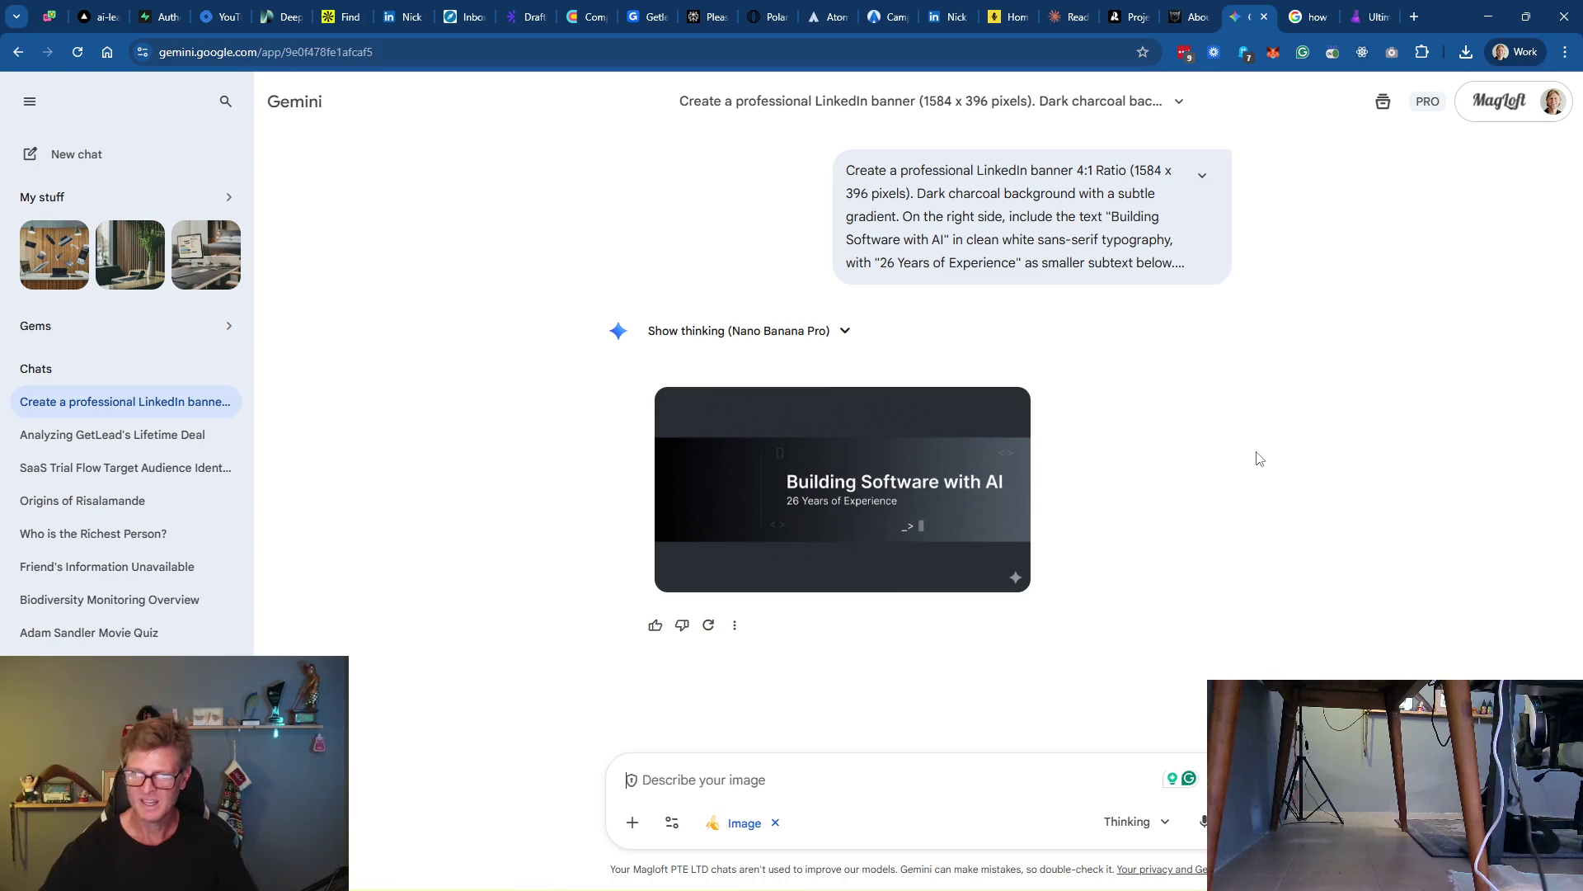
Save the enlarged Building Software with AI banner to Pictures as 26years.jpg and open it
mouse_move(809, 485)
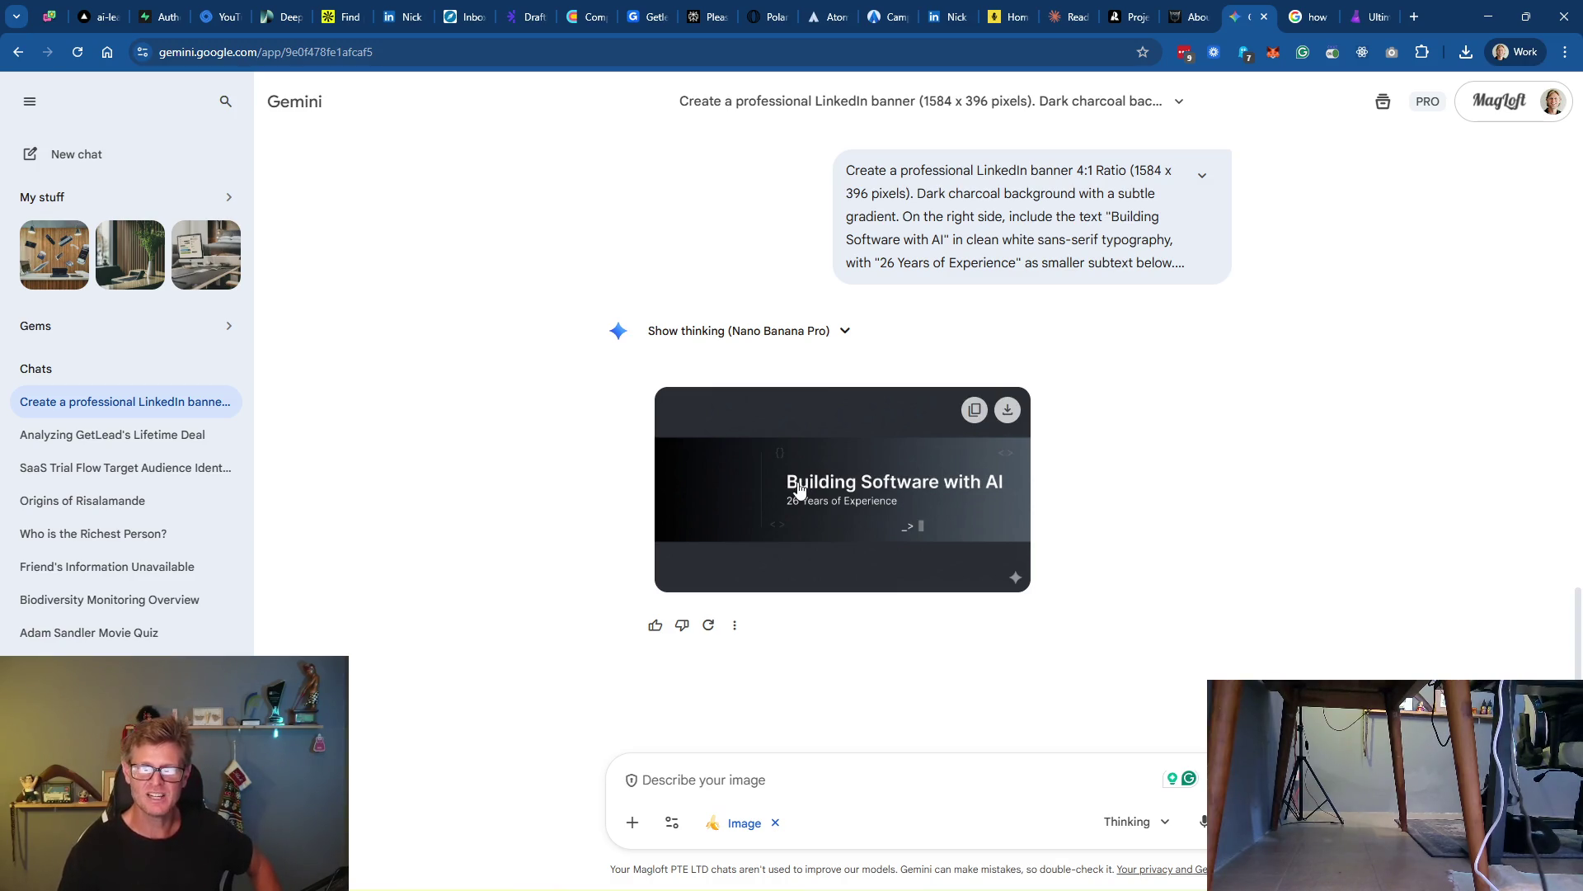
left_click(848, 497)
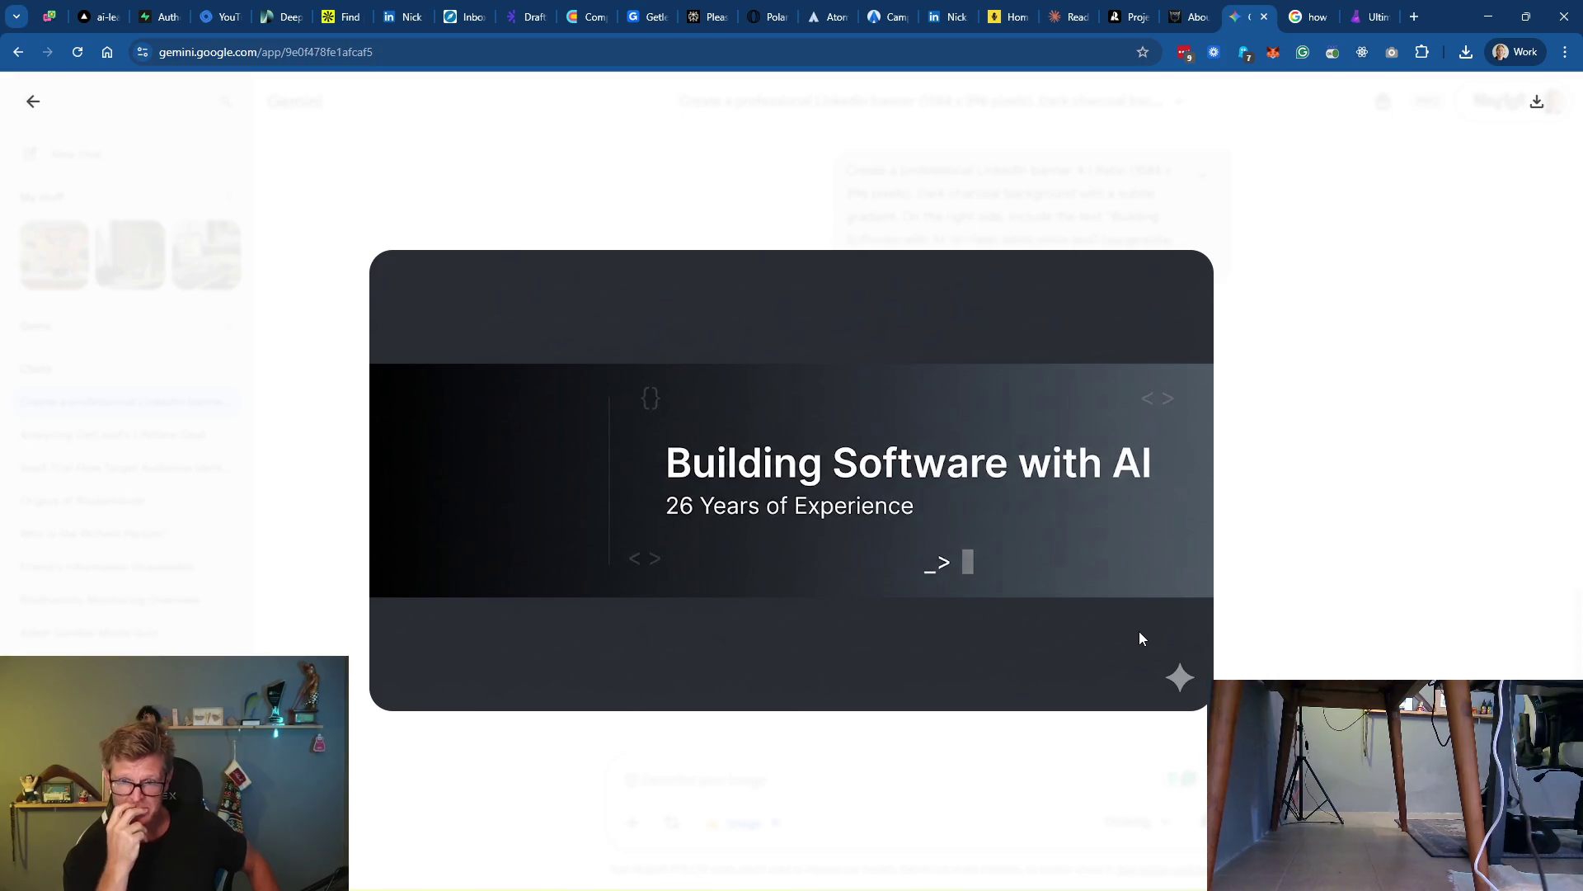
right_click(848, 487)
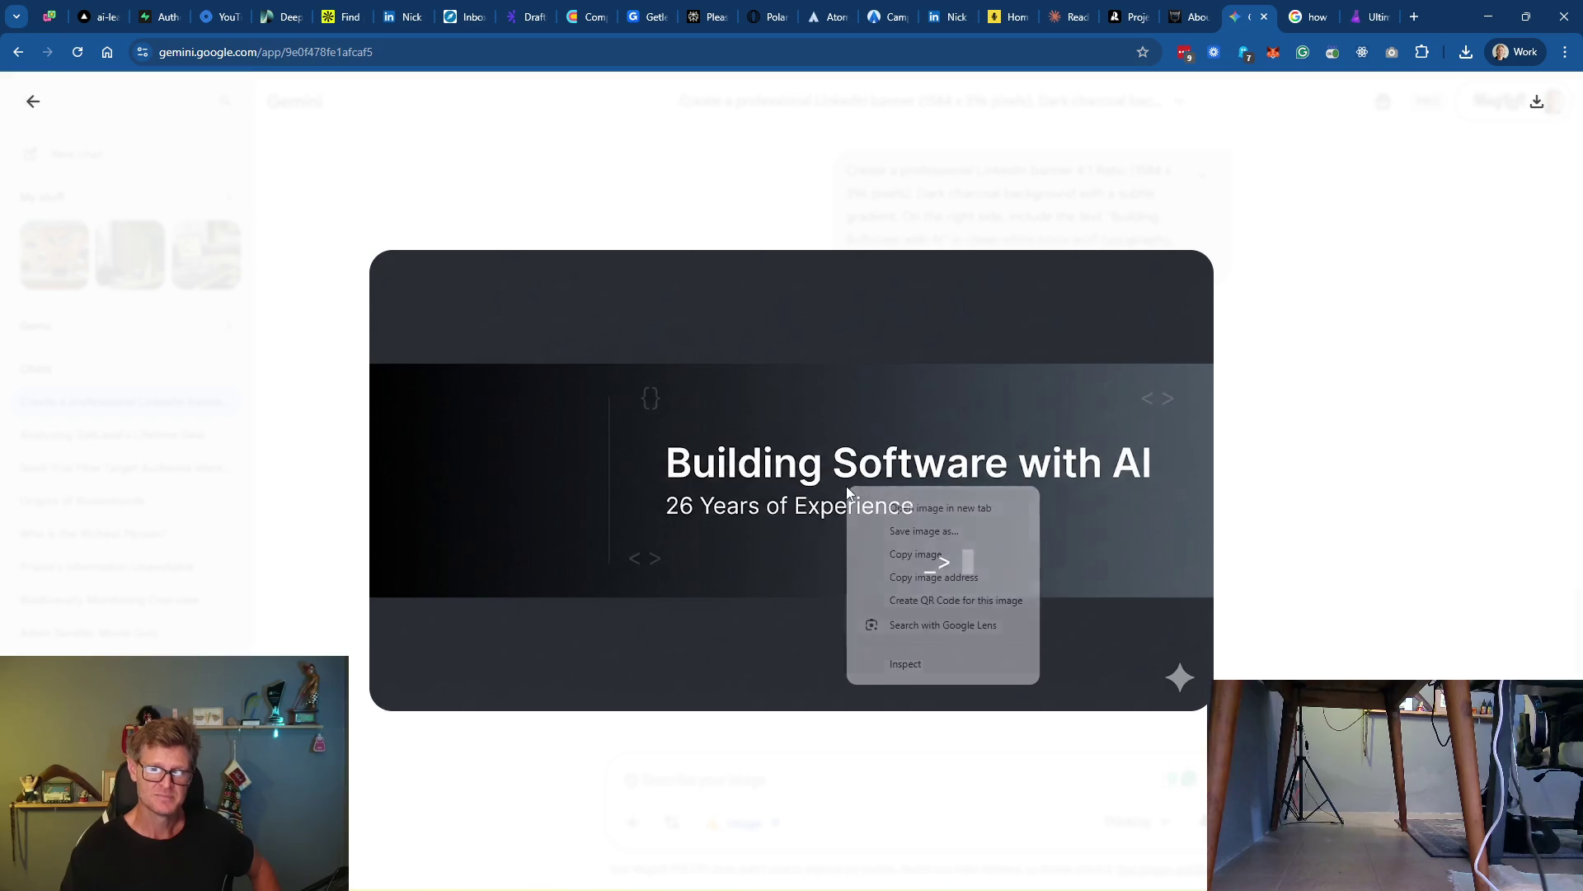
left_click(967, 533)
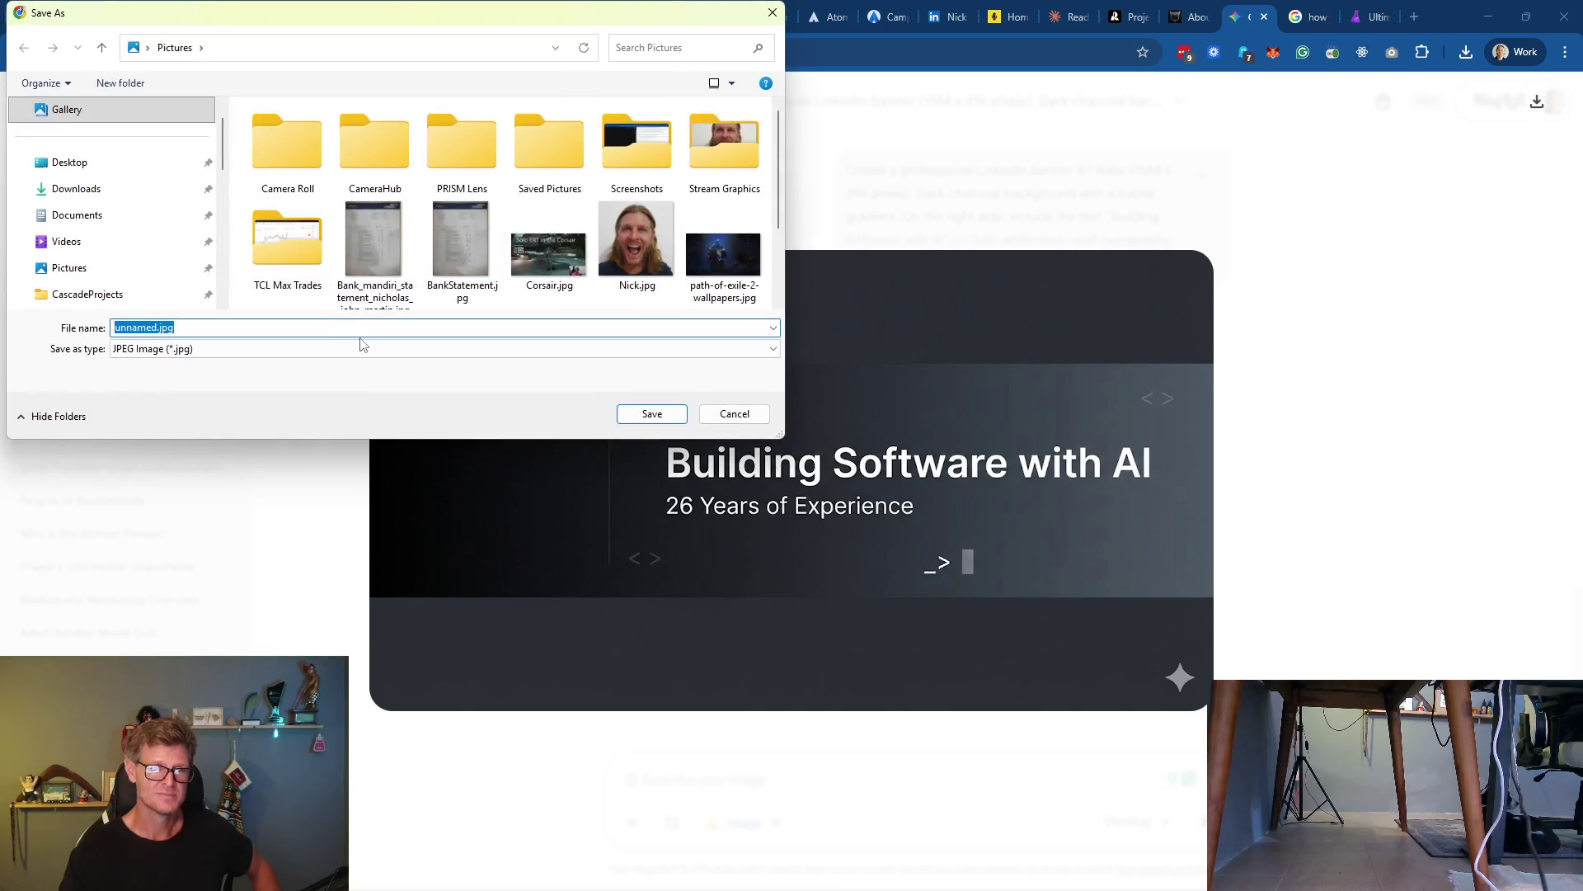
left_click(125, 328)
key("ctrl+a")
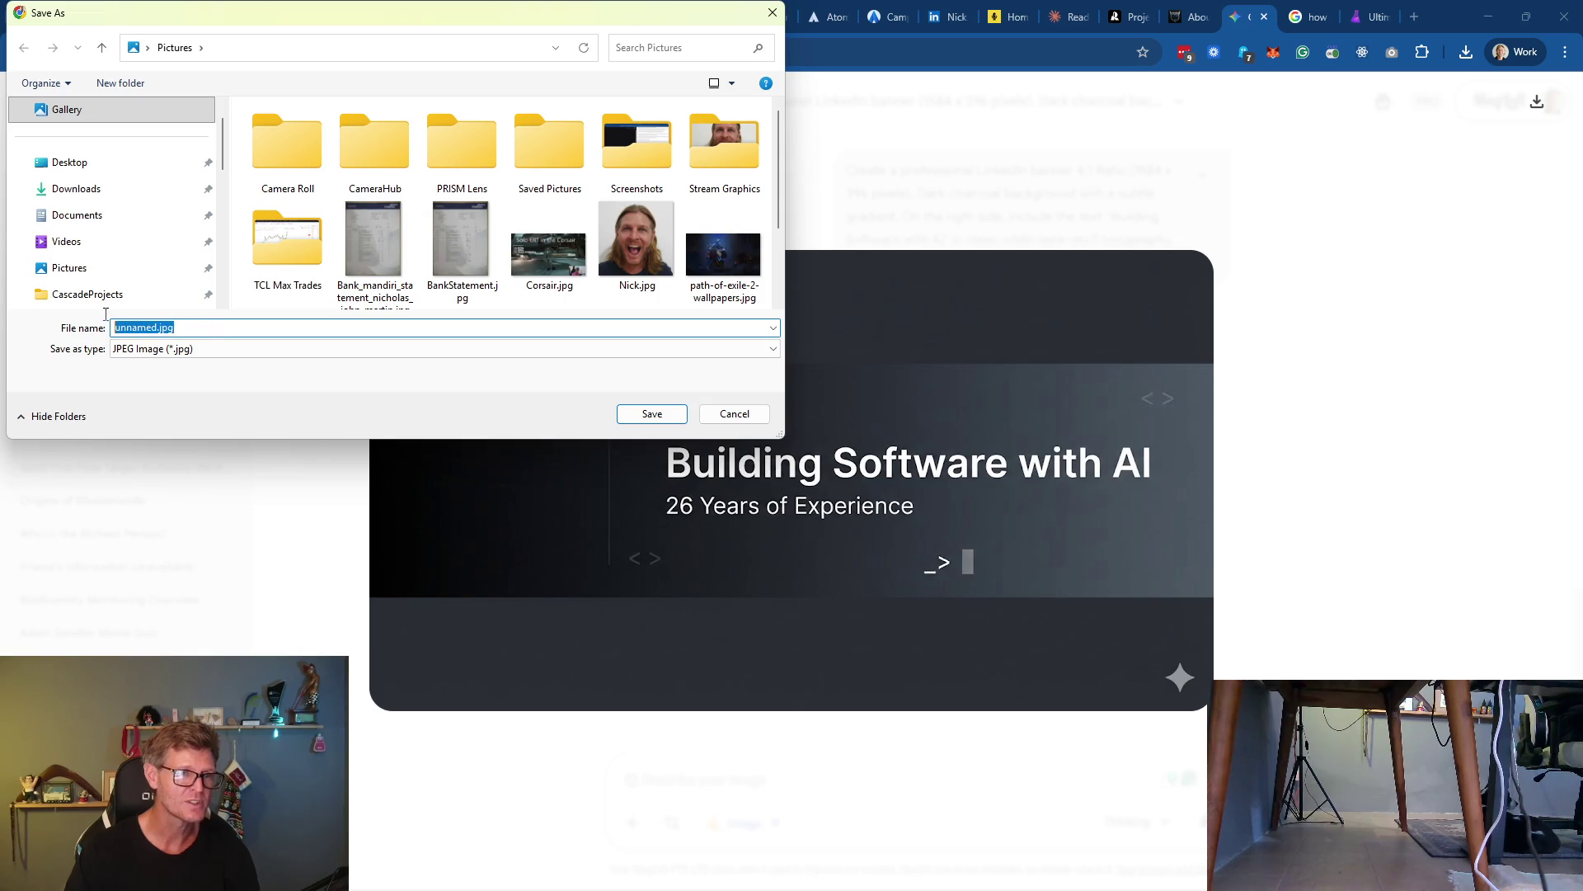
type("26years")
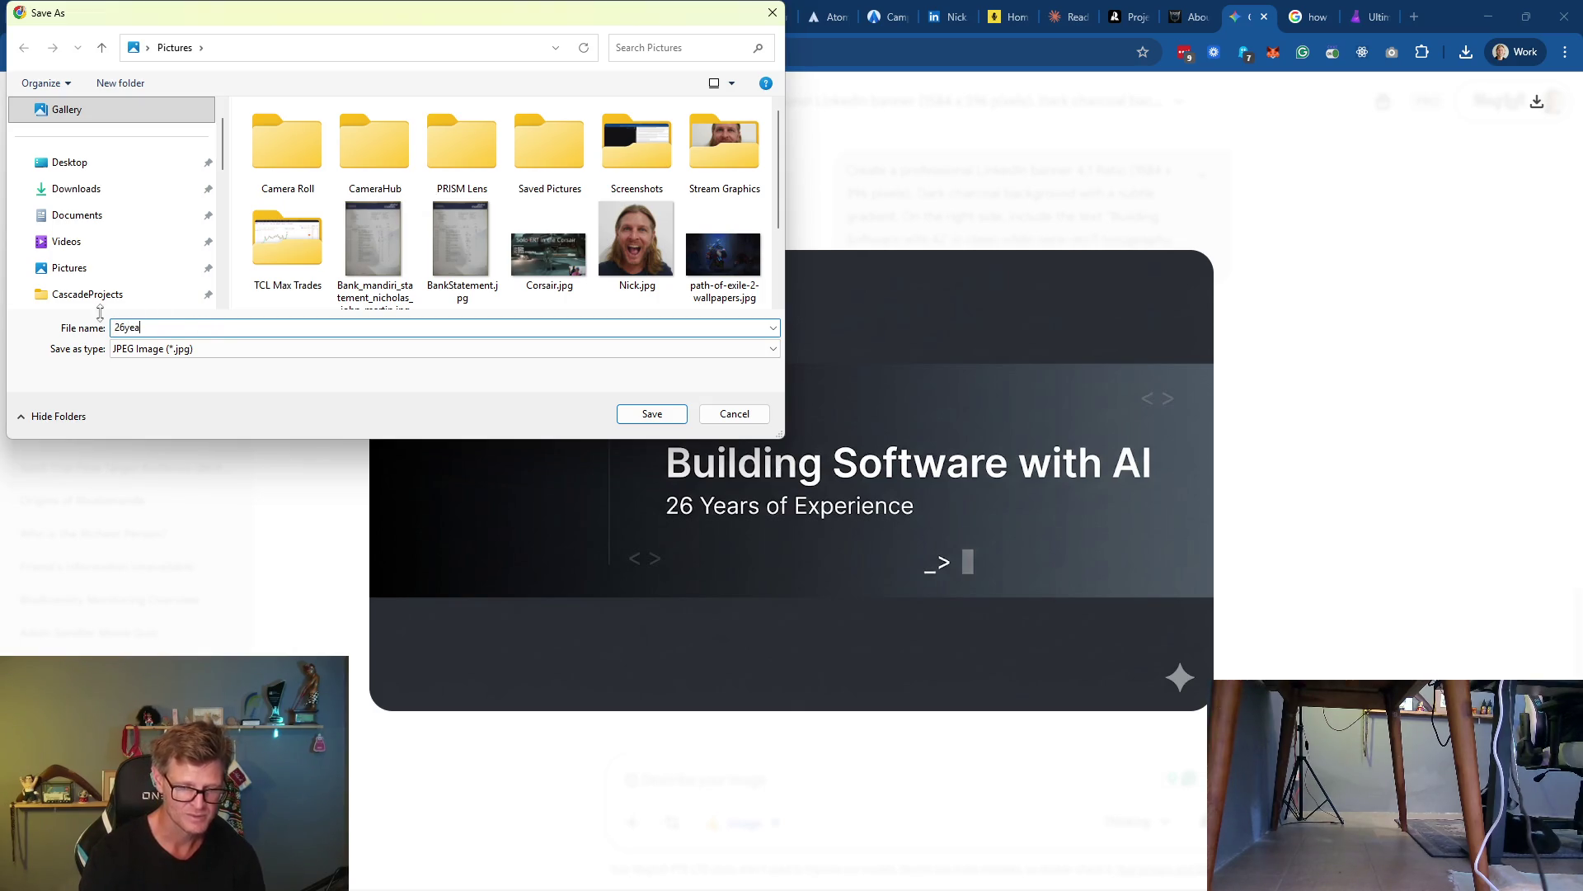
key("Return")
left_click(1293, 95)
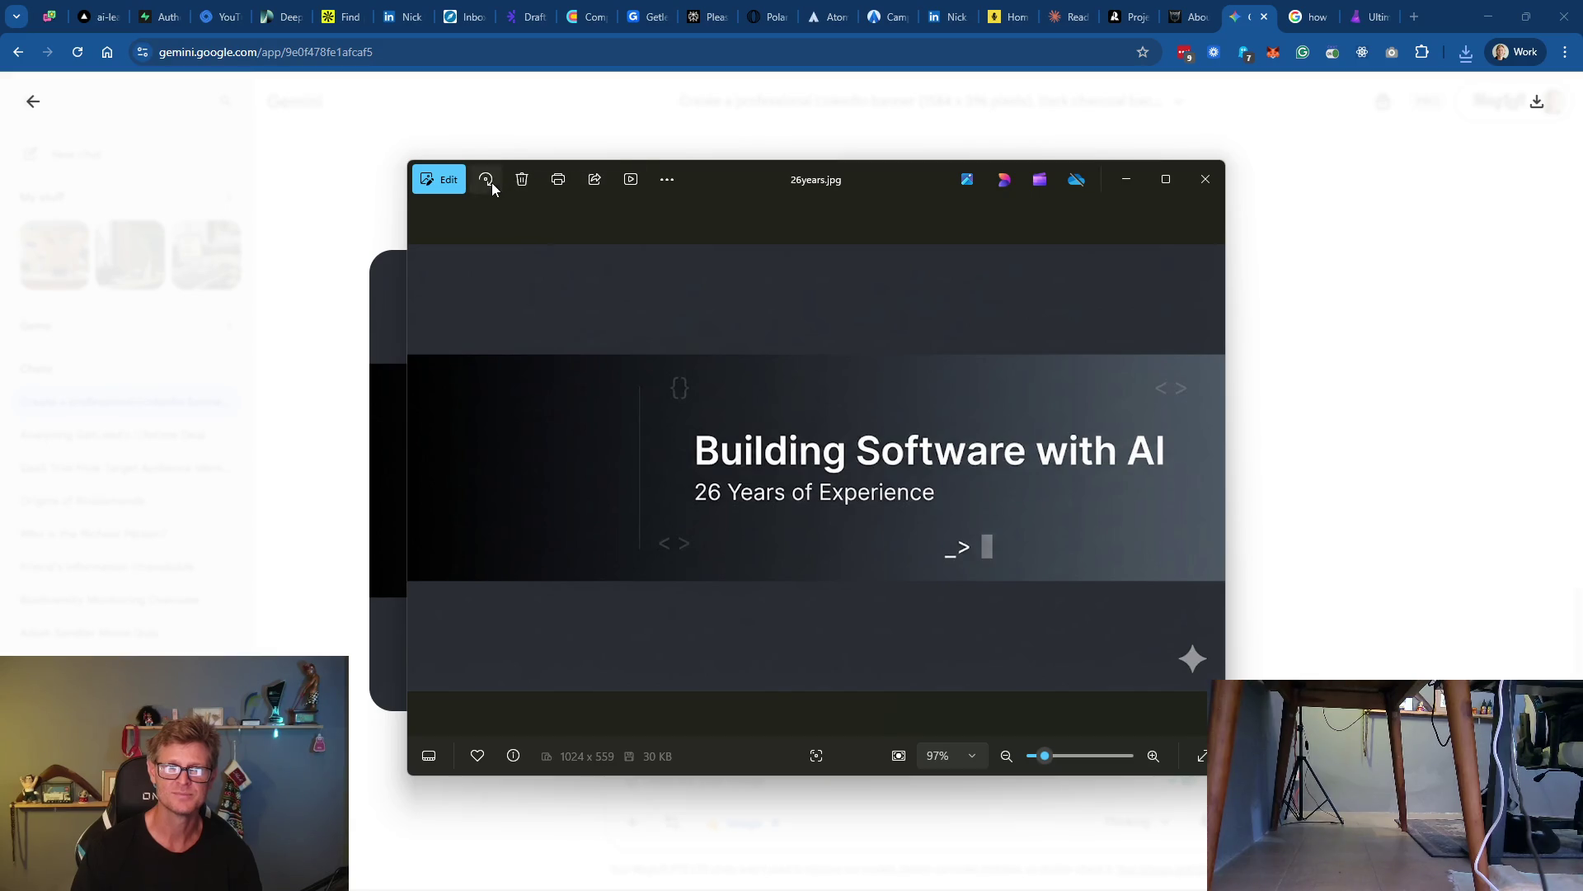
Crop the banner to 1024 x 287, trimming the empty top and bottom bands
left_click(438, 177)
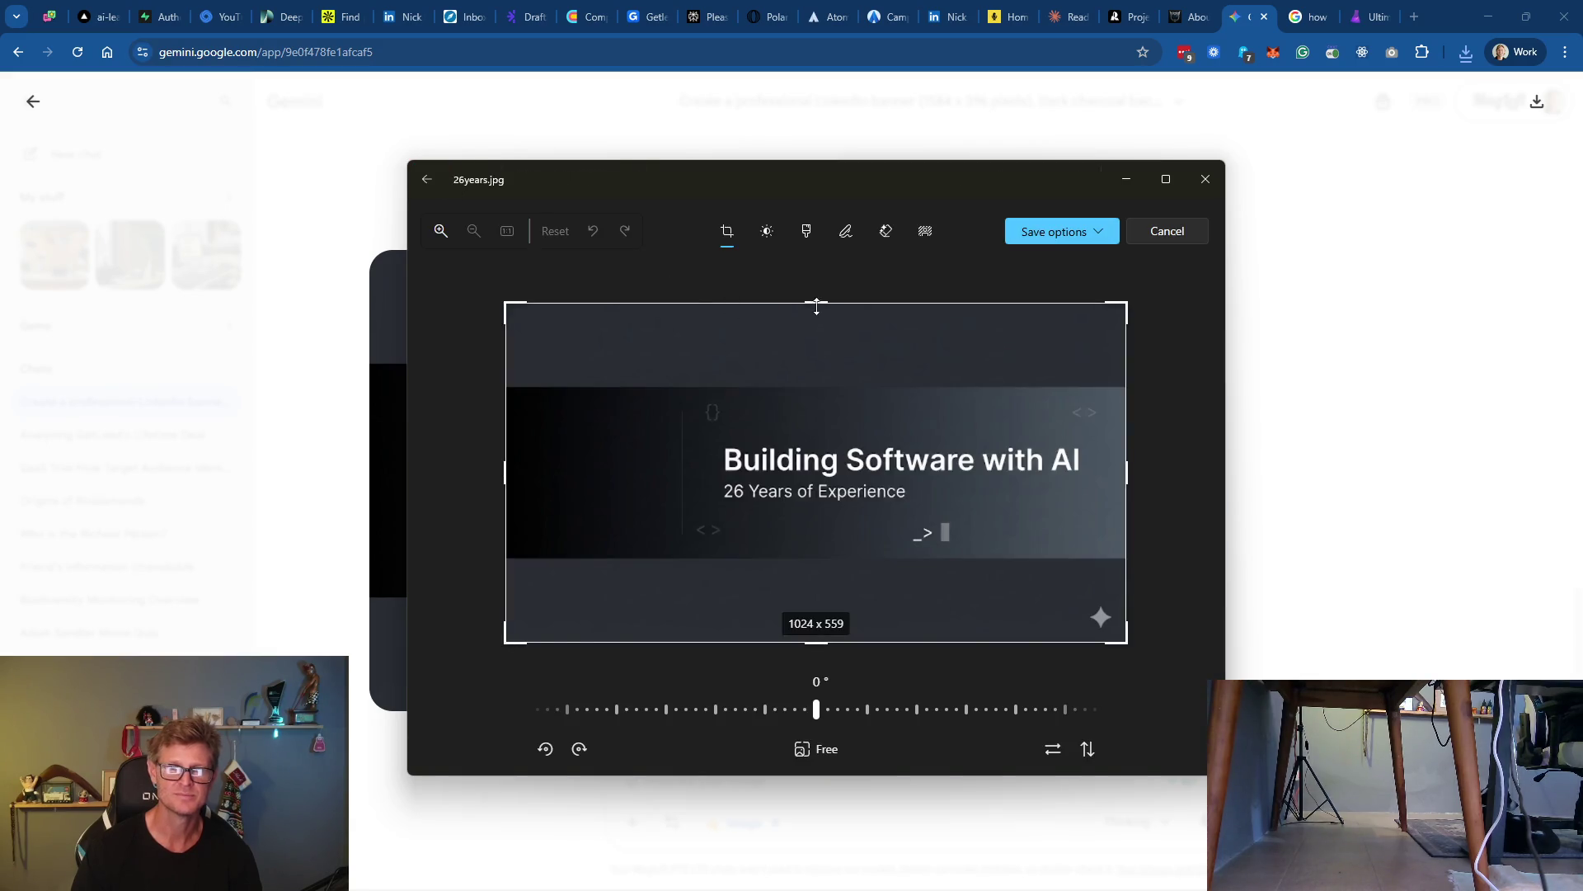
left_click_drag(815, 302, 814, 382)
left_click_drag(820, 631, 819, 531)
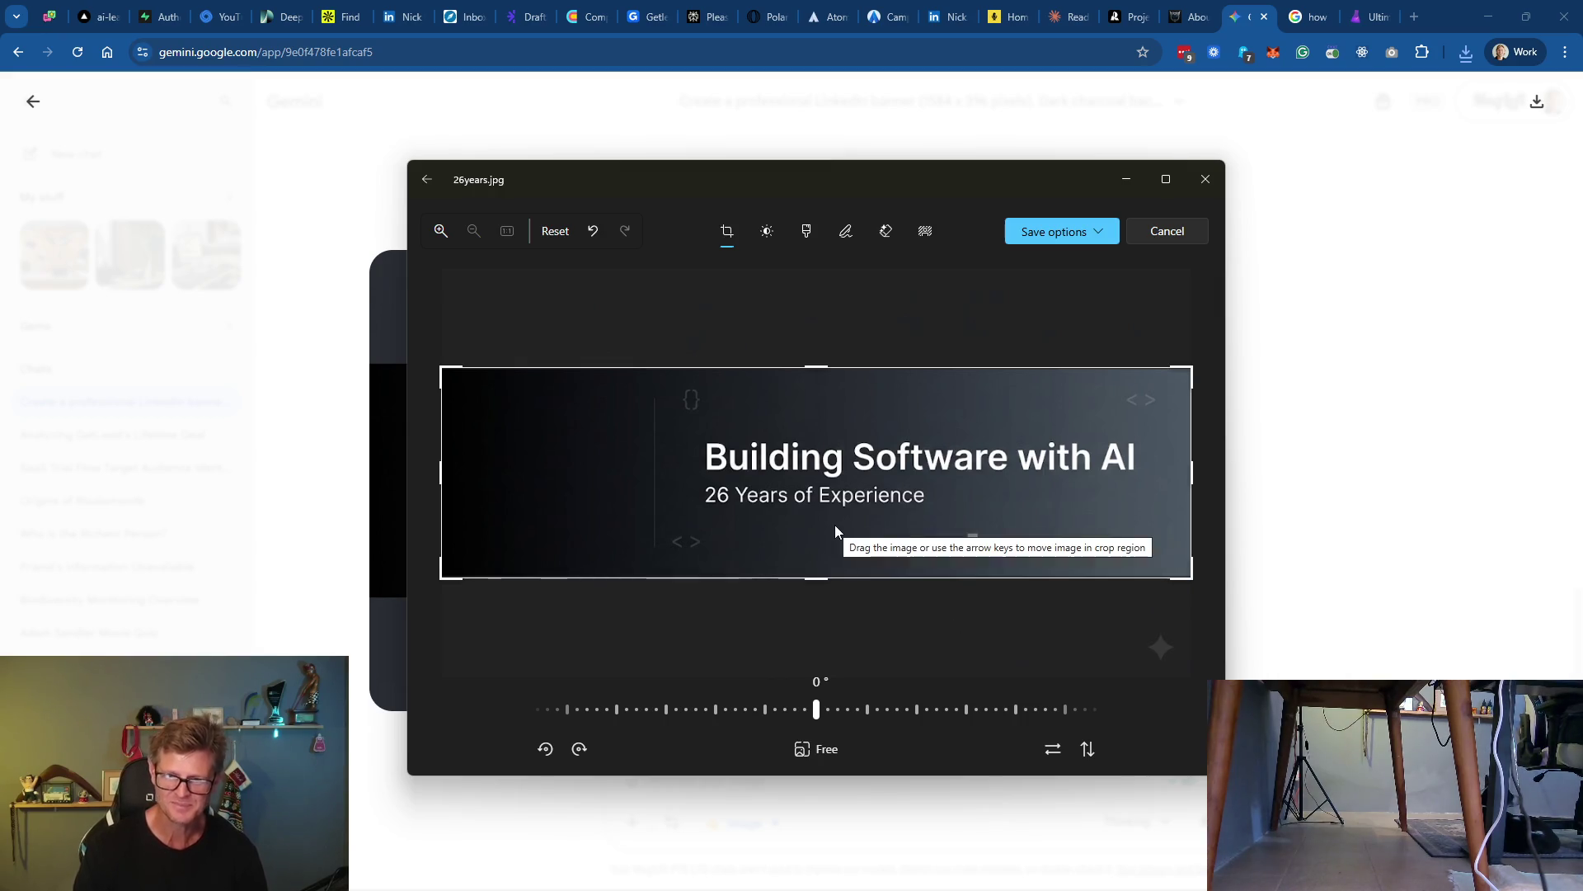
left_click_drag(820, 582, 822, 582)
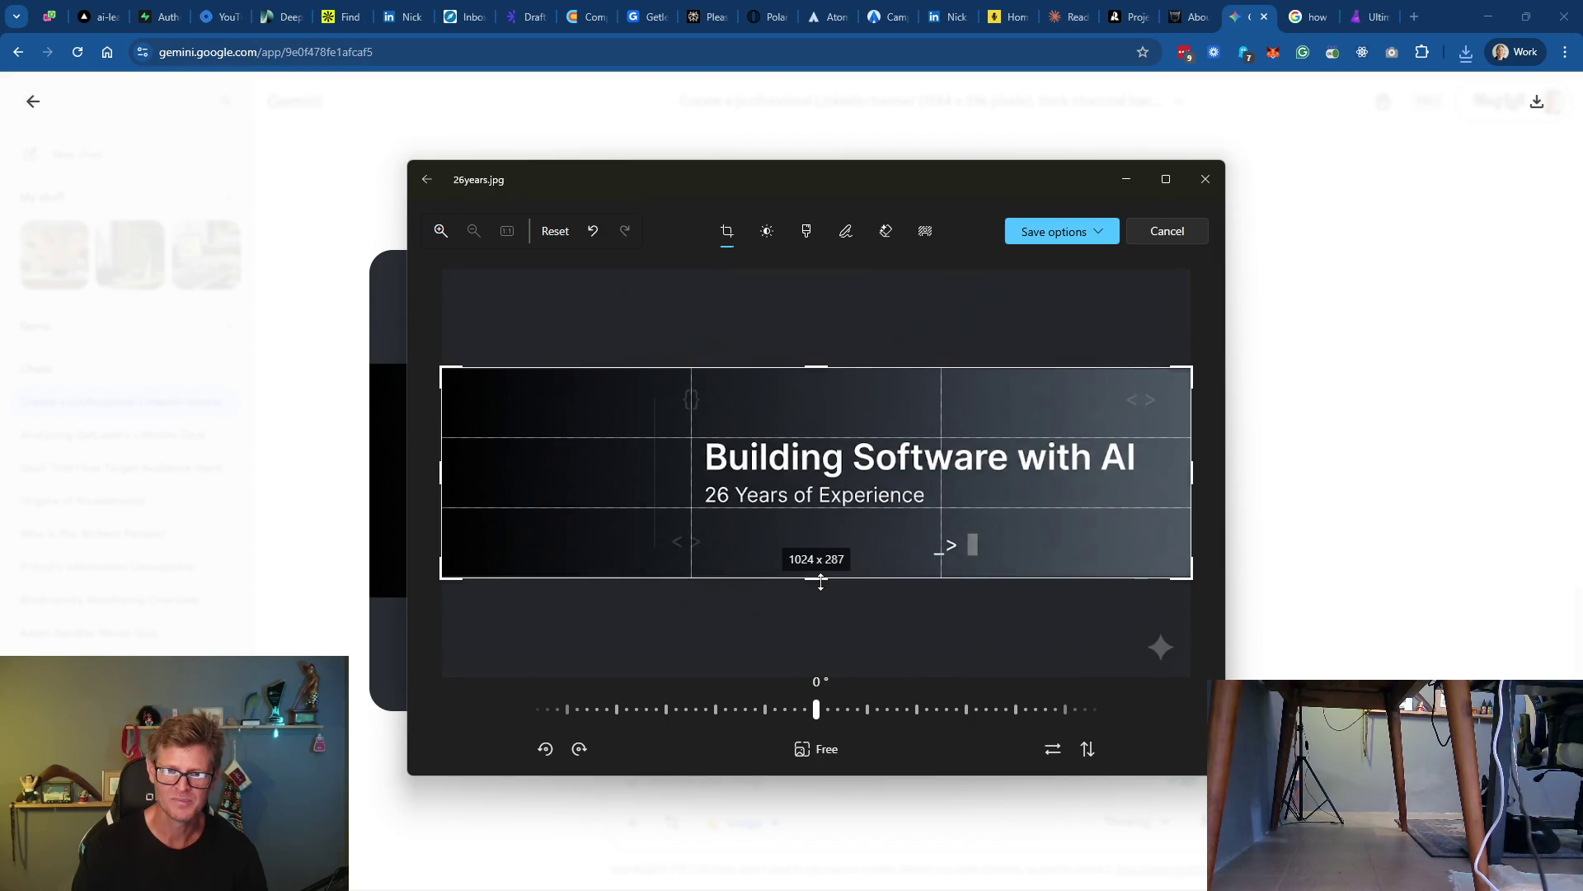
mouse_move(821, 583)
left_mouse_down()
mouse_move(824, 556)
mouse_move(818, 583)
left_mouse_up()
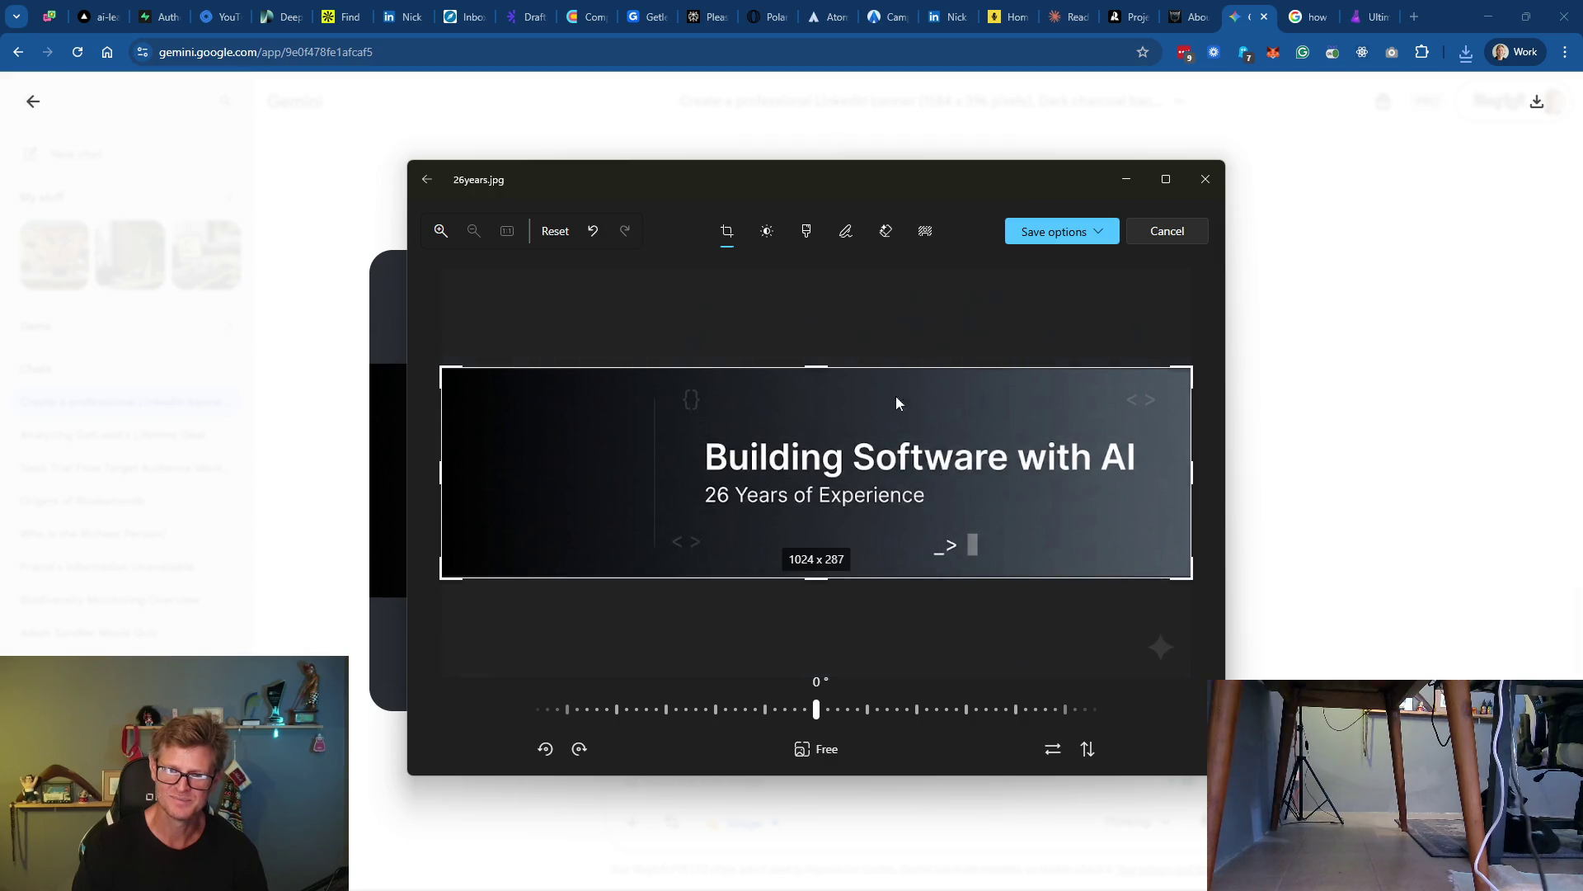
Save the cropped banner over the original and return to LinkedIn
left_click(1060, 231)
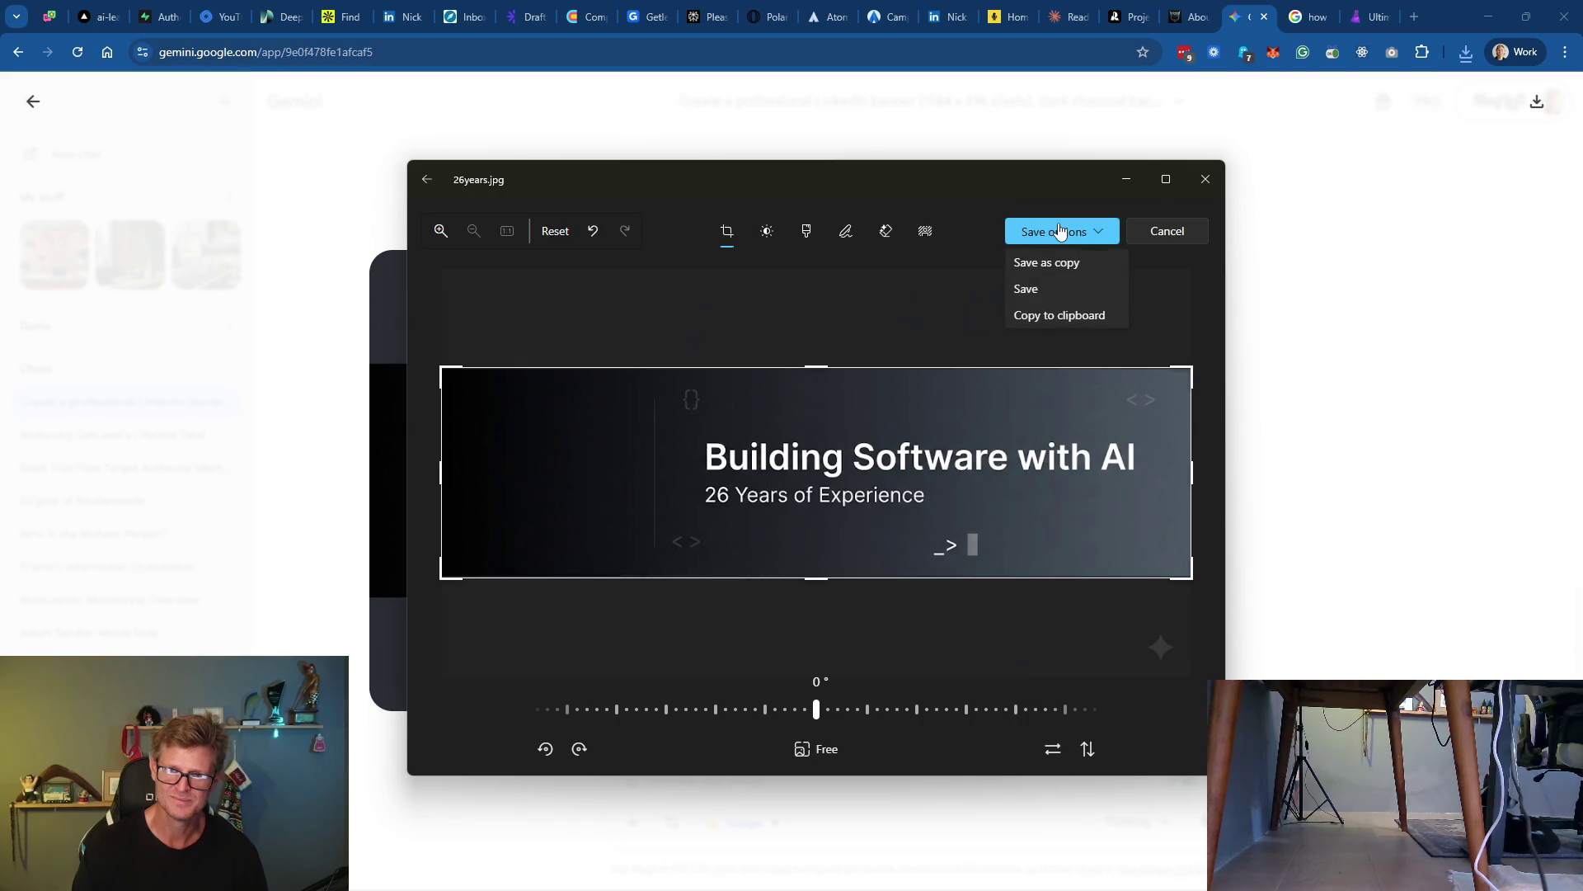
left_click(1043, 290)
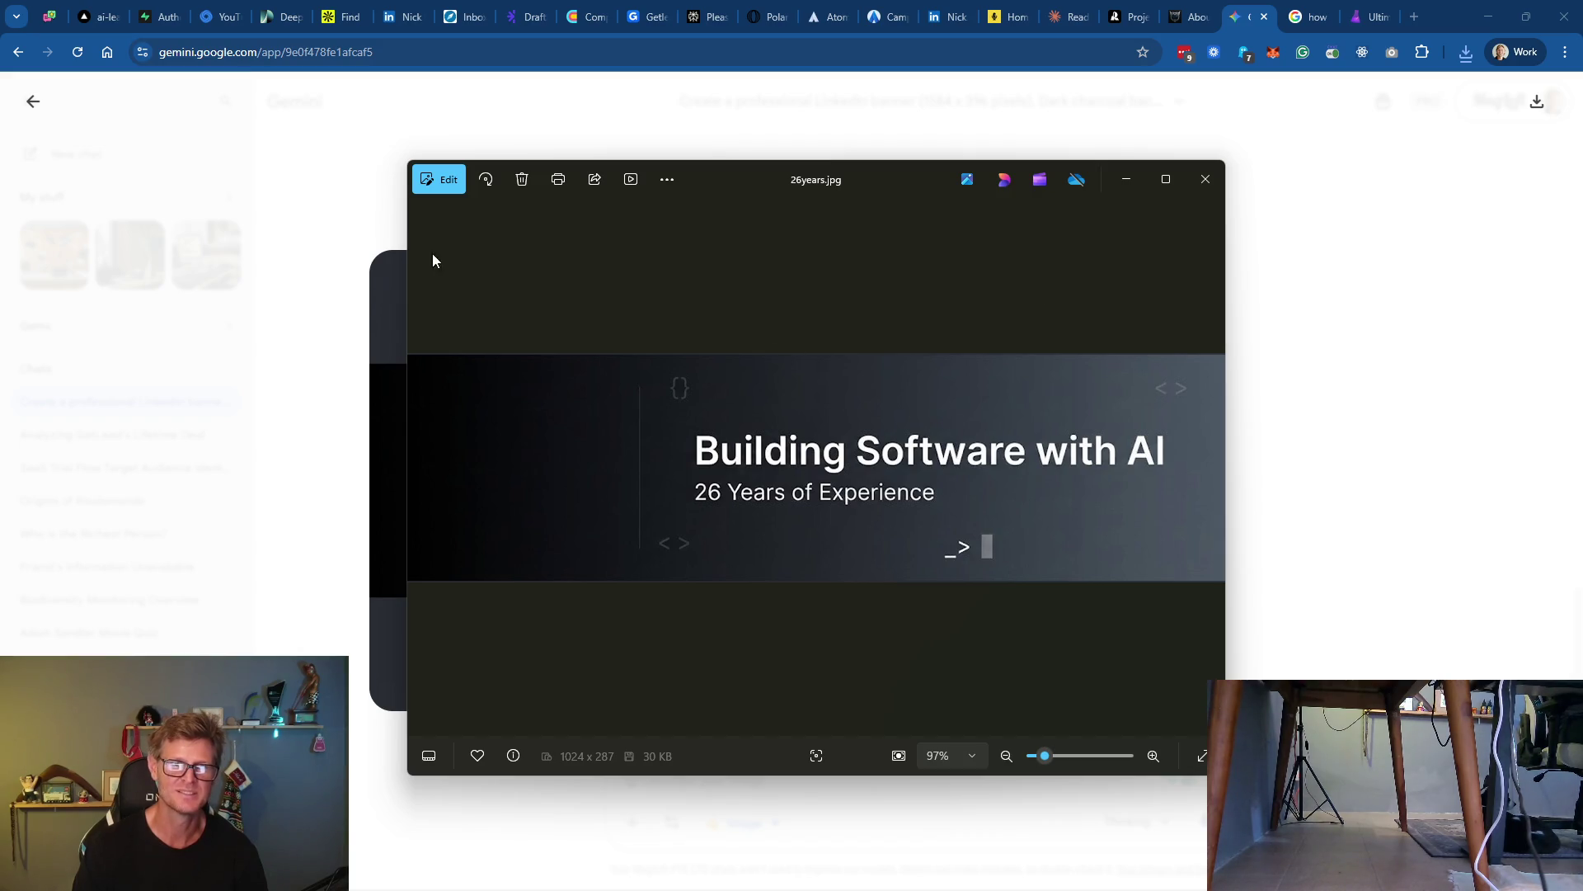
left_click(938, 17)
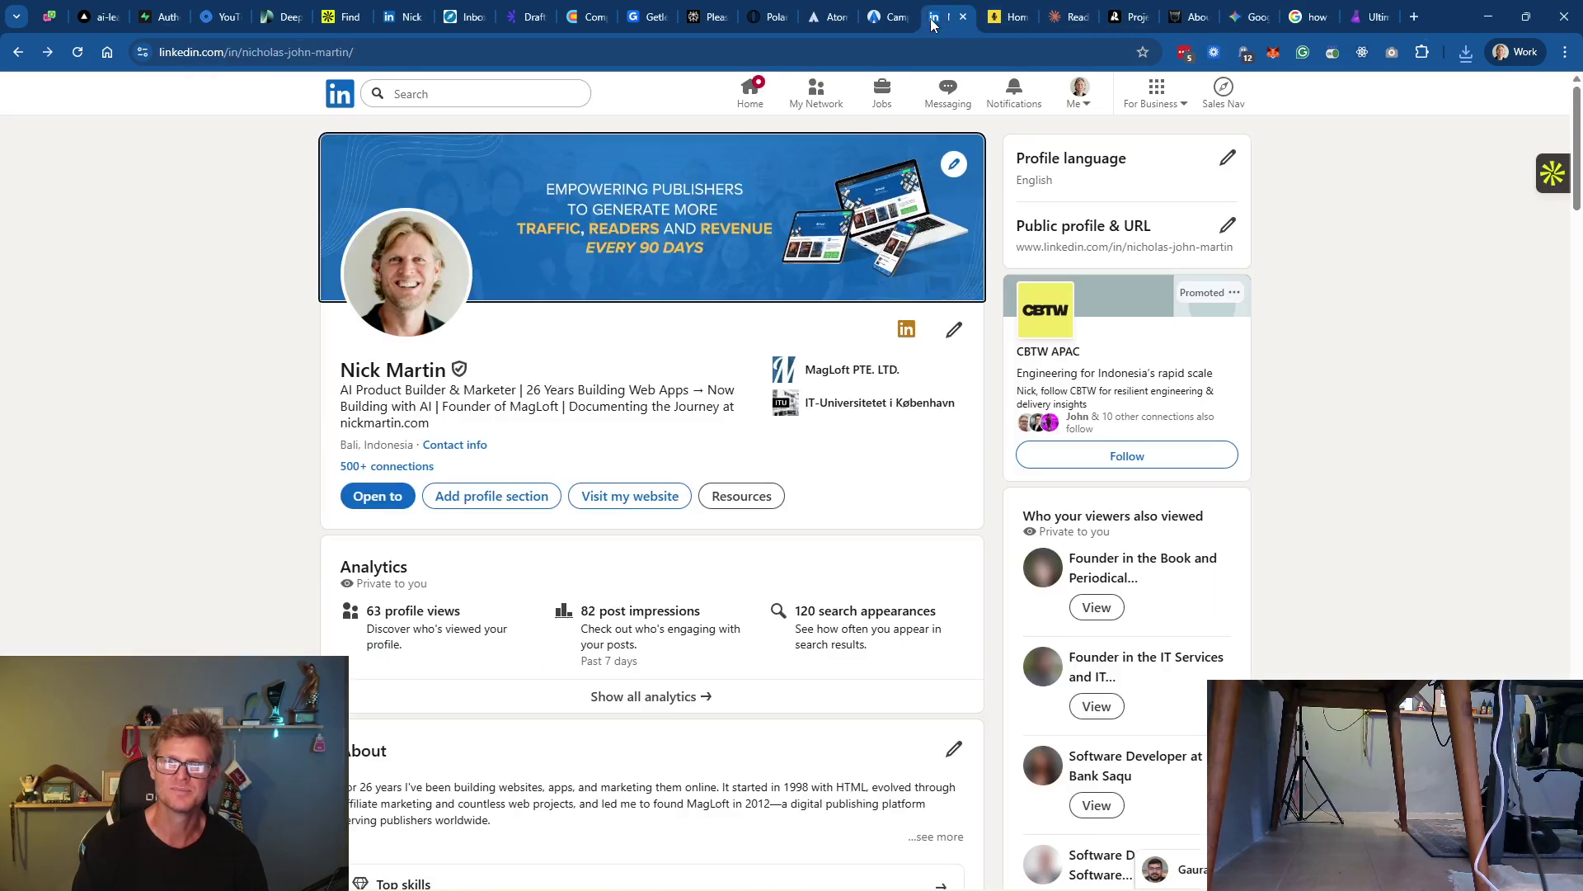
Create a new cover slideshow with 26years.jpg uploaded from Pictures
left_click(951, 167)
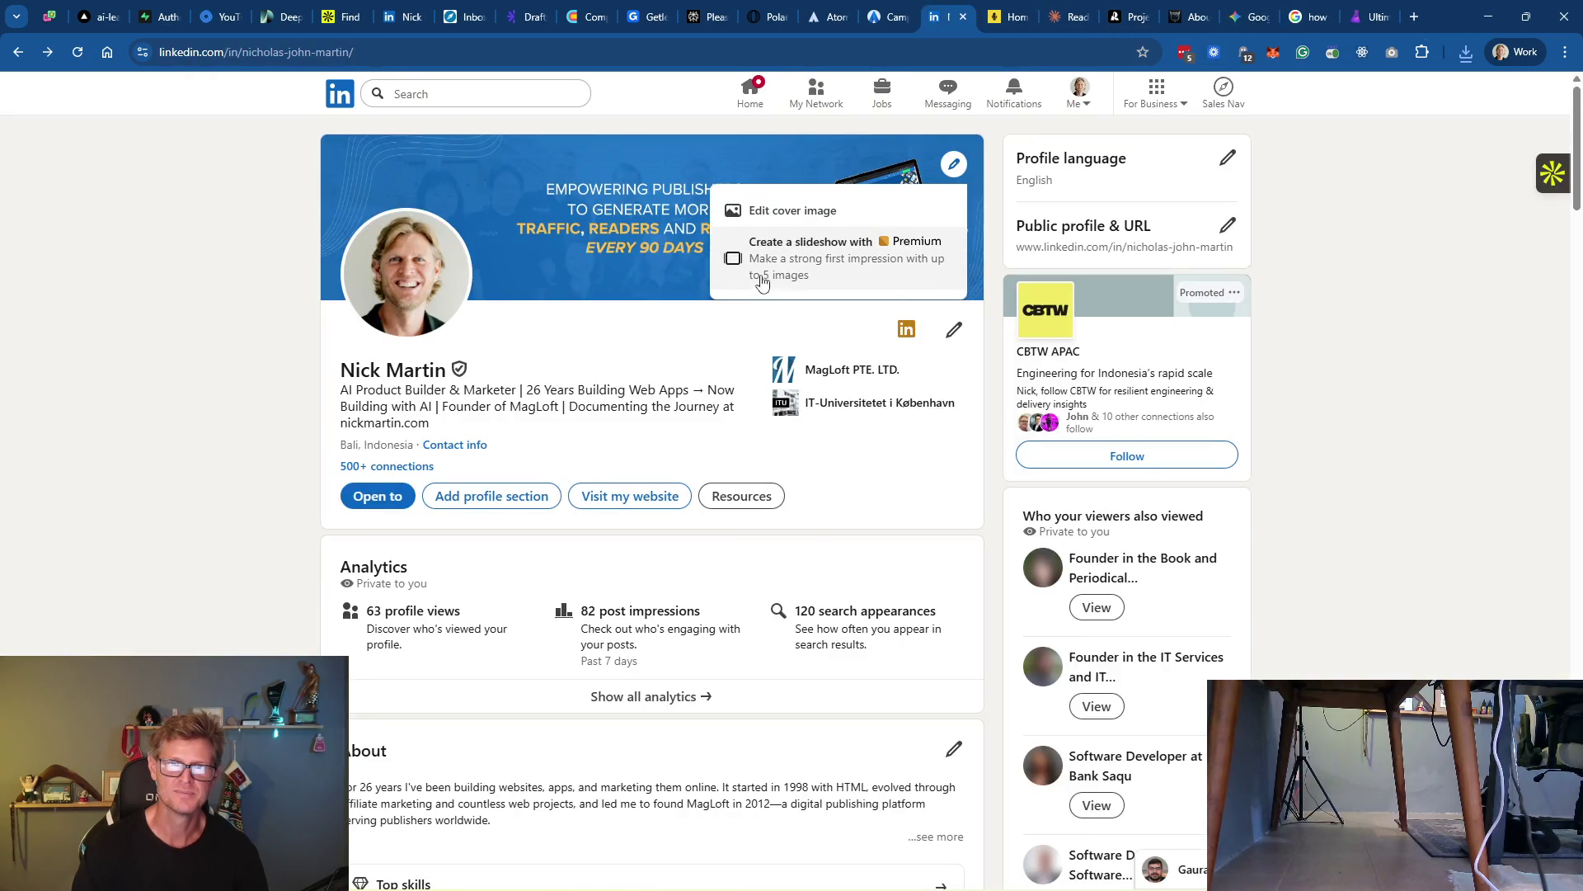
left_click(780, 256)
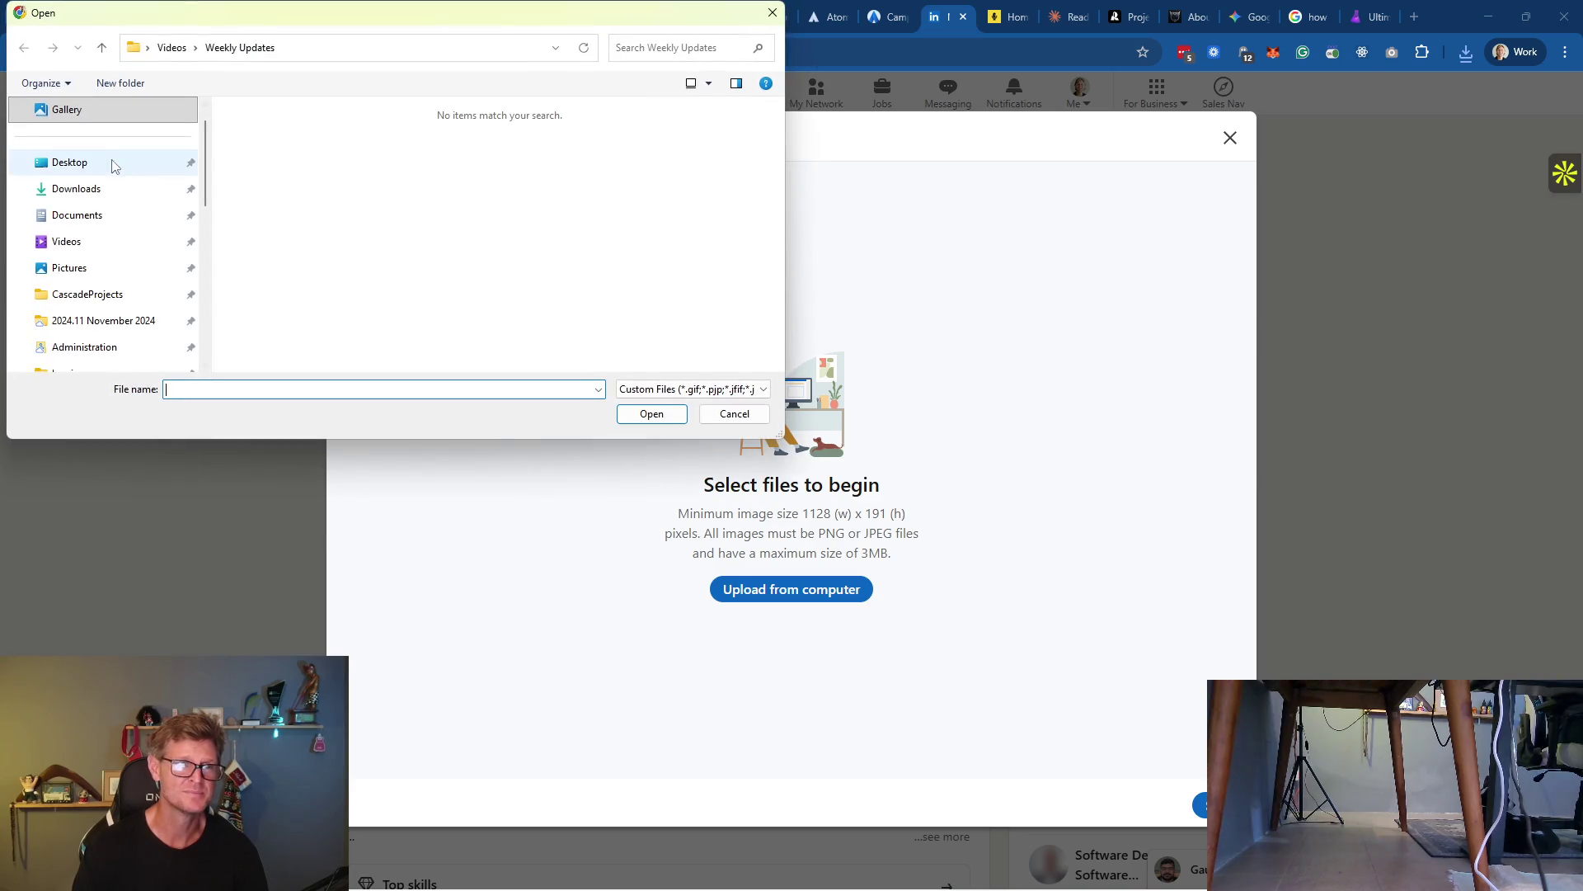
left_click(117, 162)
scroll(652, 264, "down", 1)
scroll(652, 264, "up", 1)
left_click(101, 271)
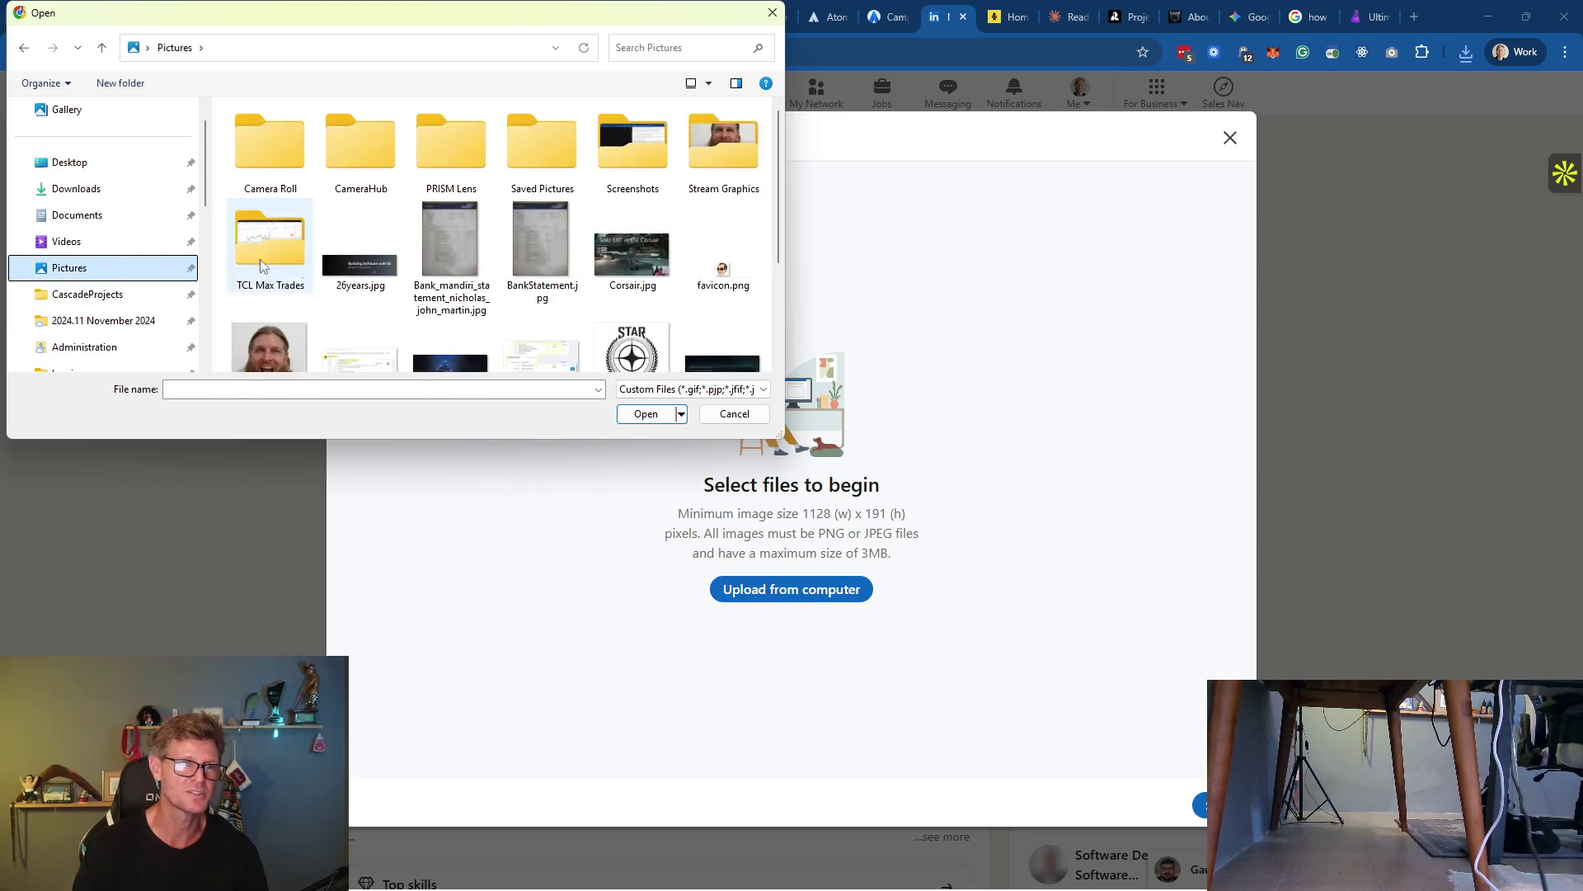
left_click(363, 268)
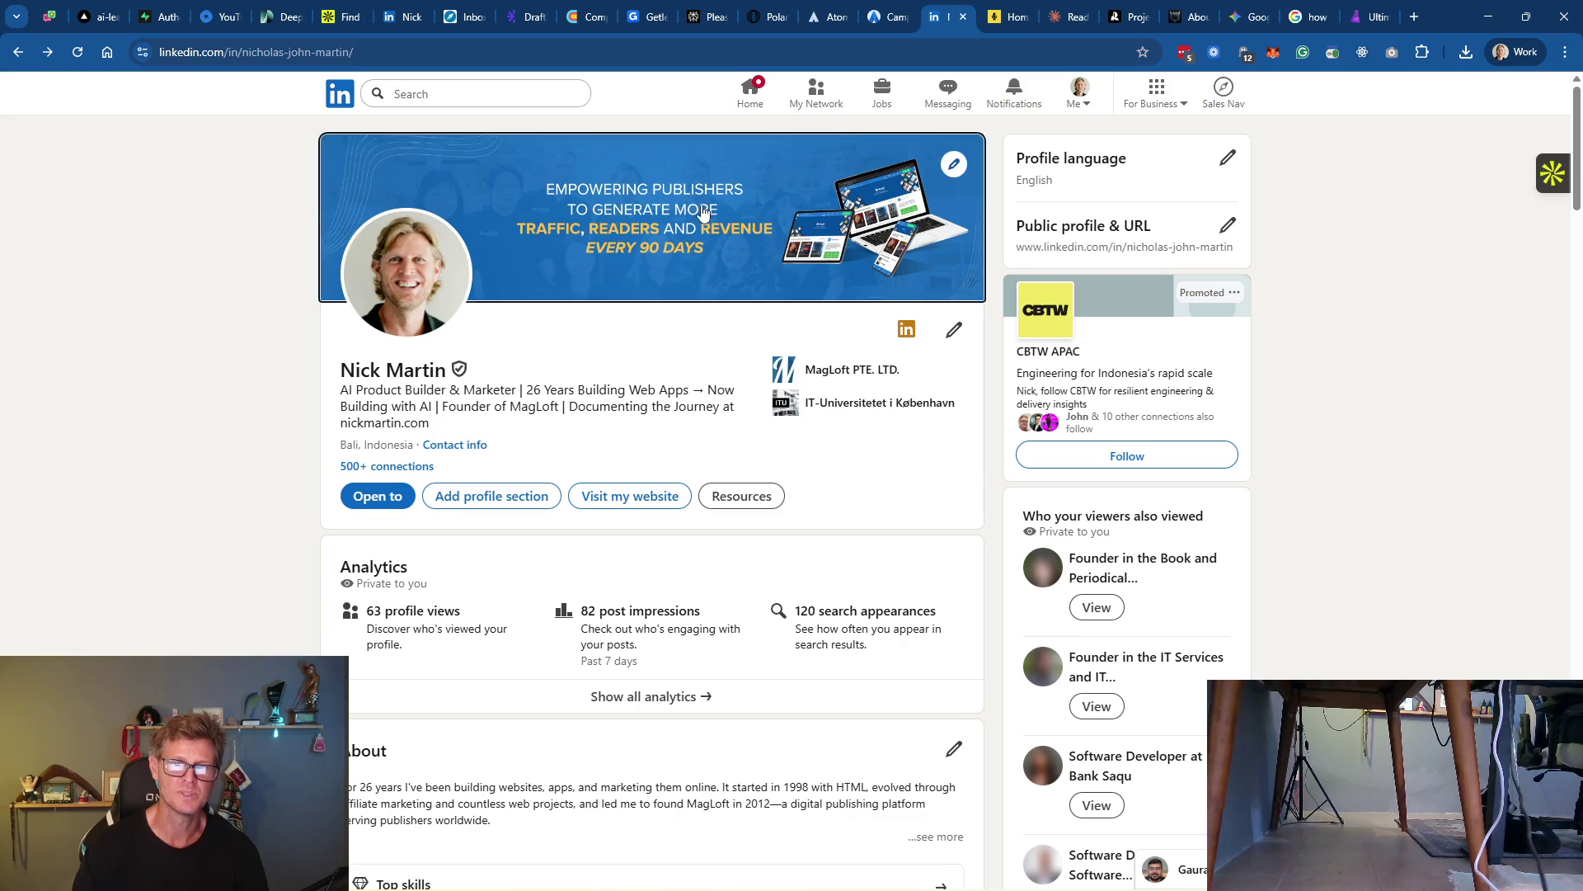
Preview the new cover image, then open the slideshow for editing
left_click(951, 165)
left_click(1230, 138)
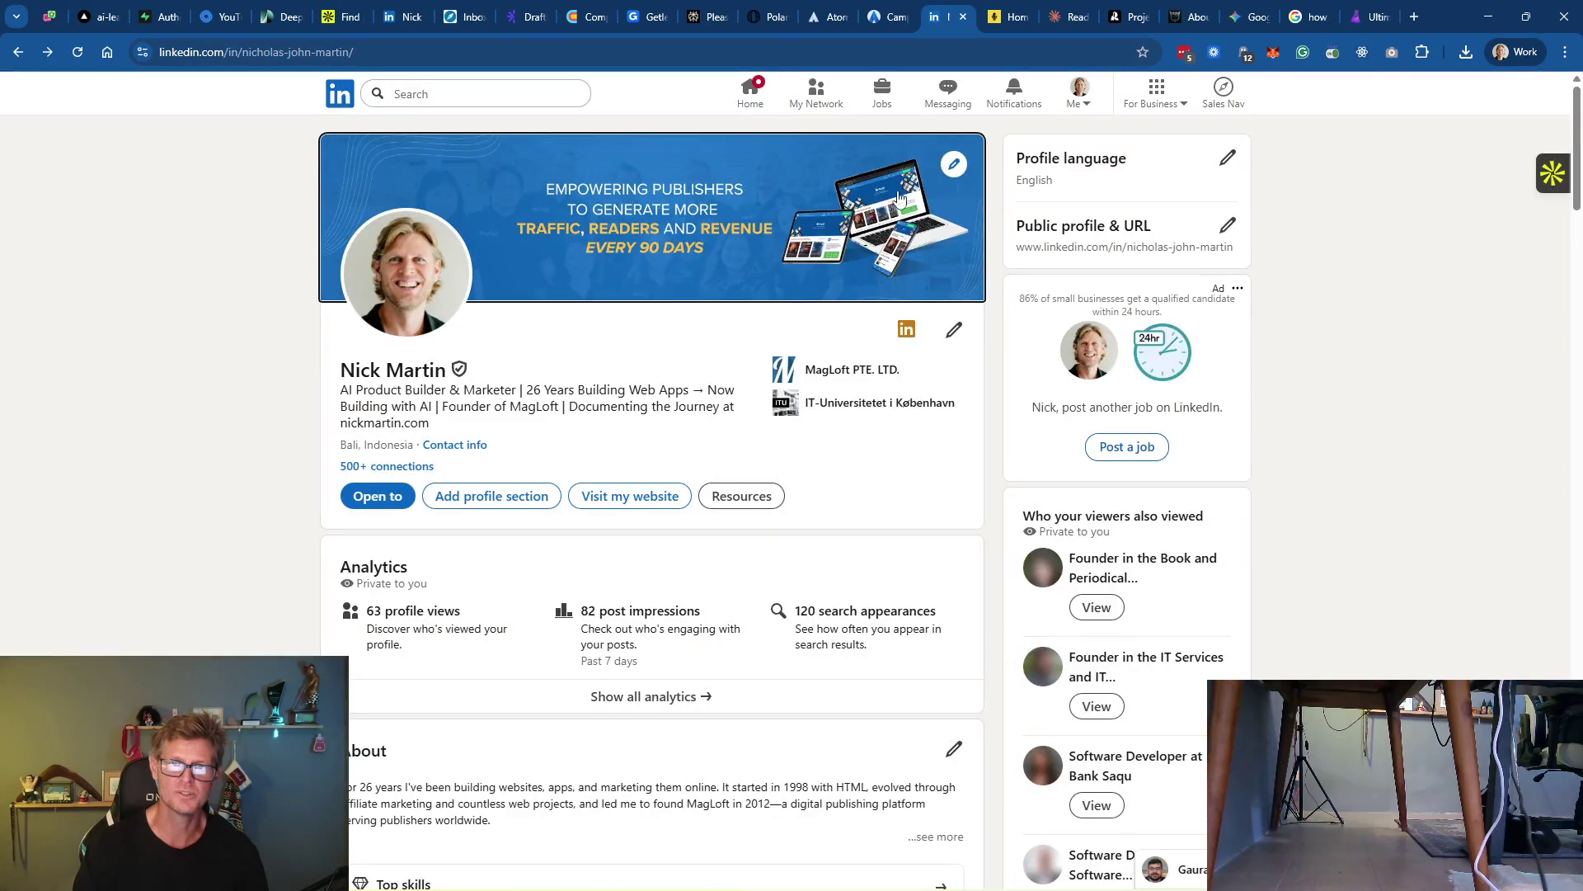
left_click(953, 165)
left_click(808, 247)
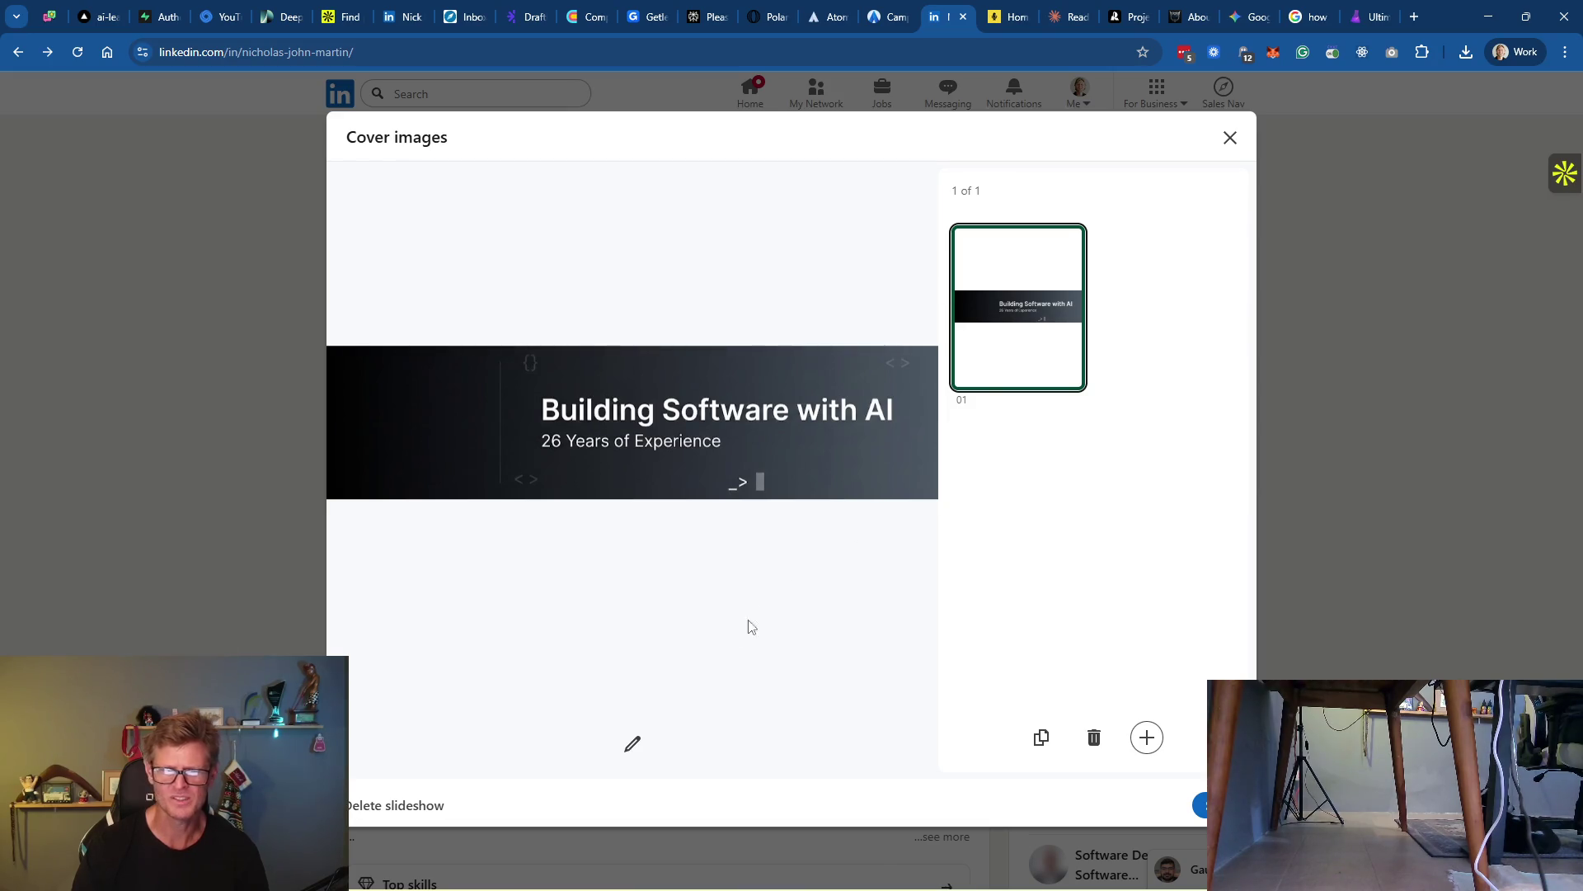
Enlarge the banner in the first slide's crop, add terminal.jpg as slide two, and save
left_click(632, 743)
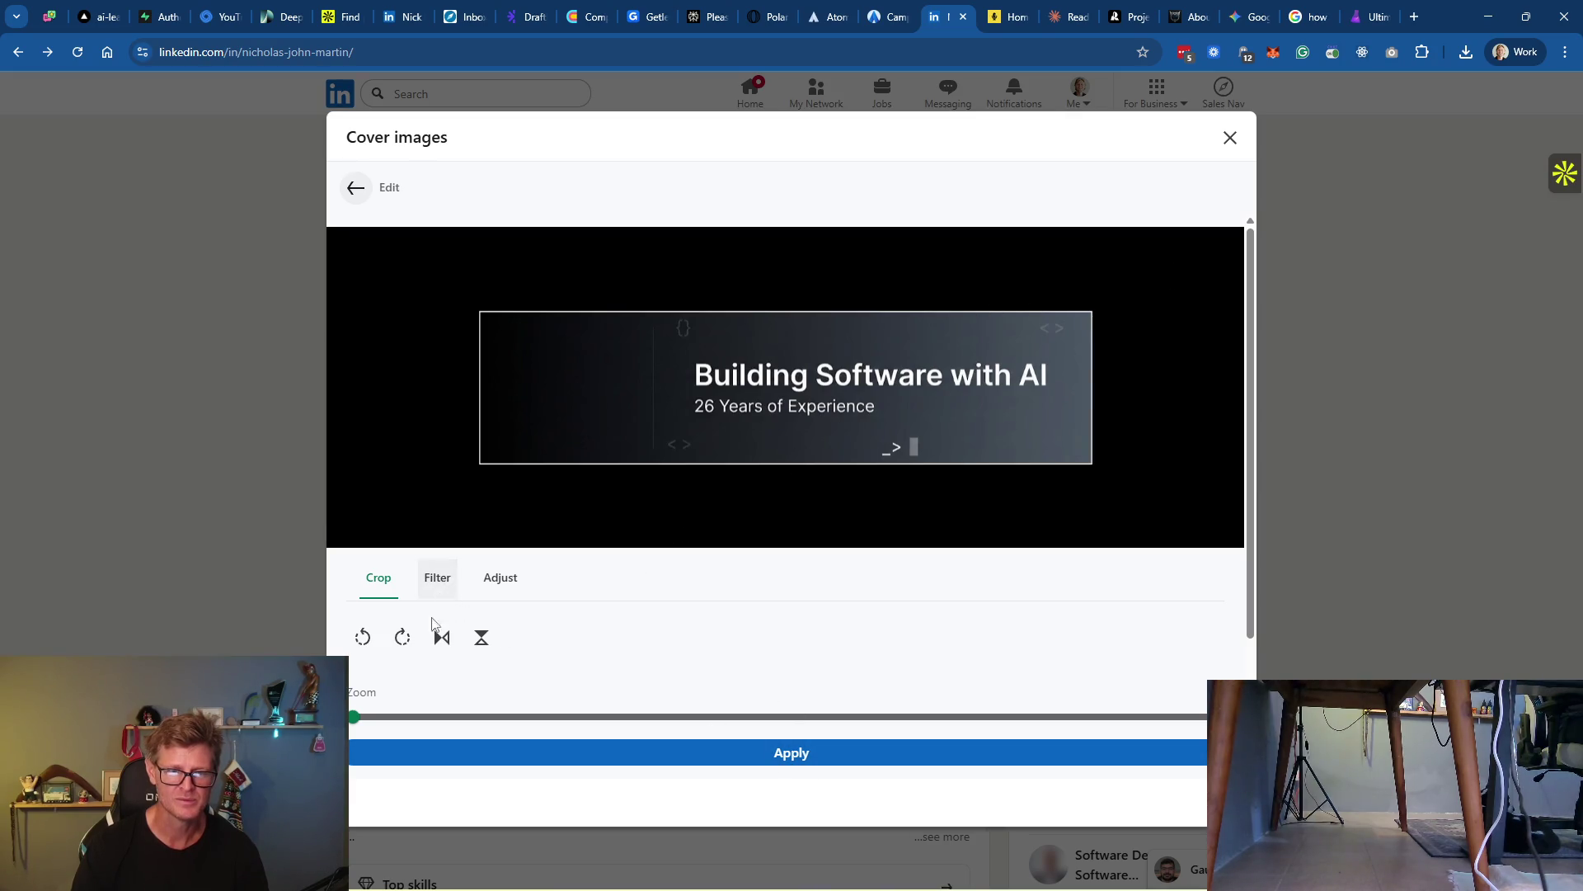
mouse_move(354, 717)
left_mouse_down()
mouse_move(627, 725)
mouse_move(356, 740)
left_mouse_up()
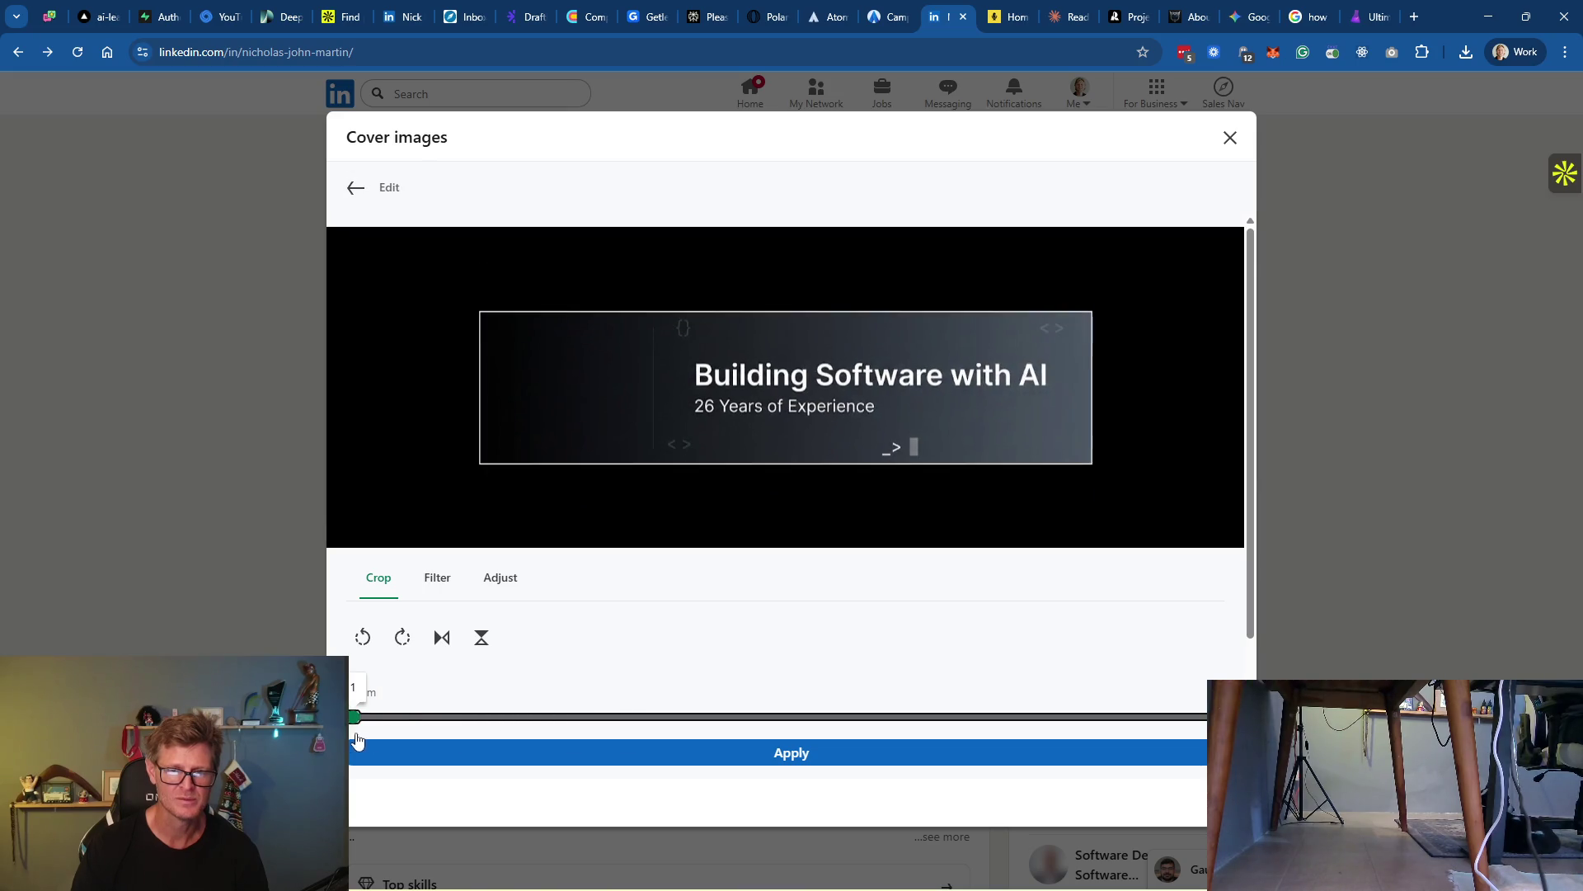
left_click(806, 754)
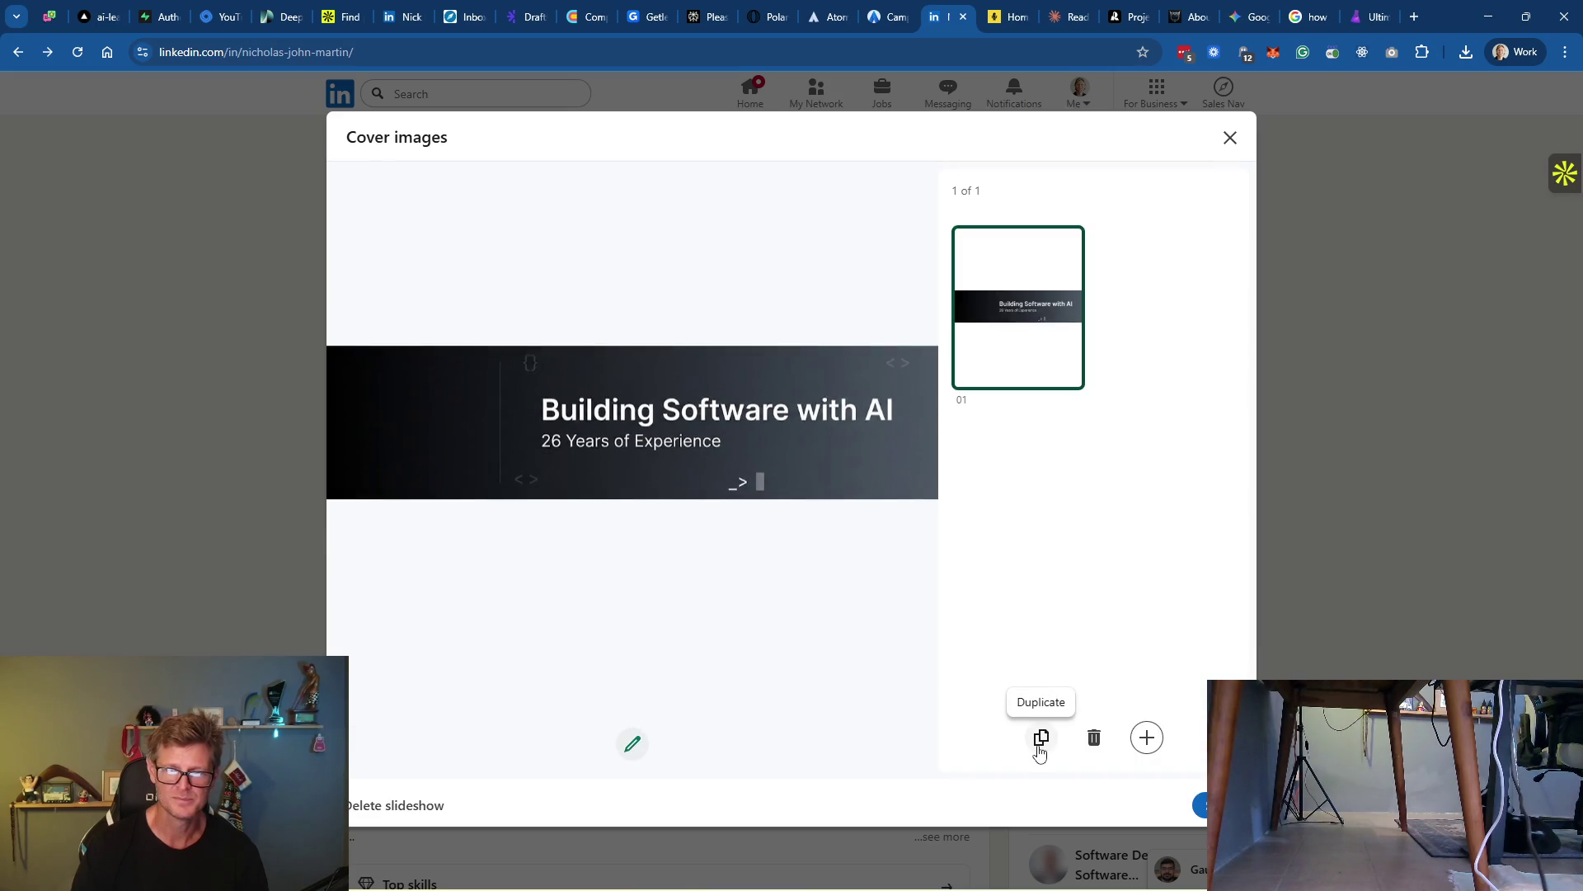
left_click(1149, 740)
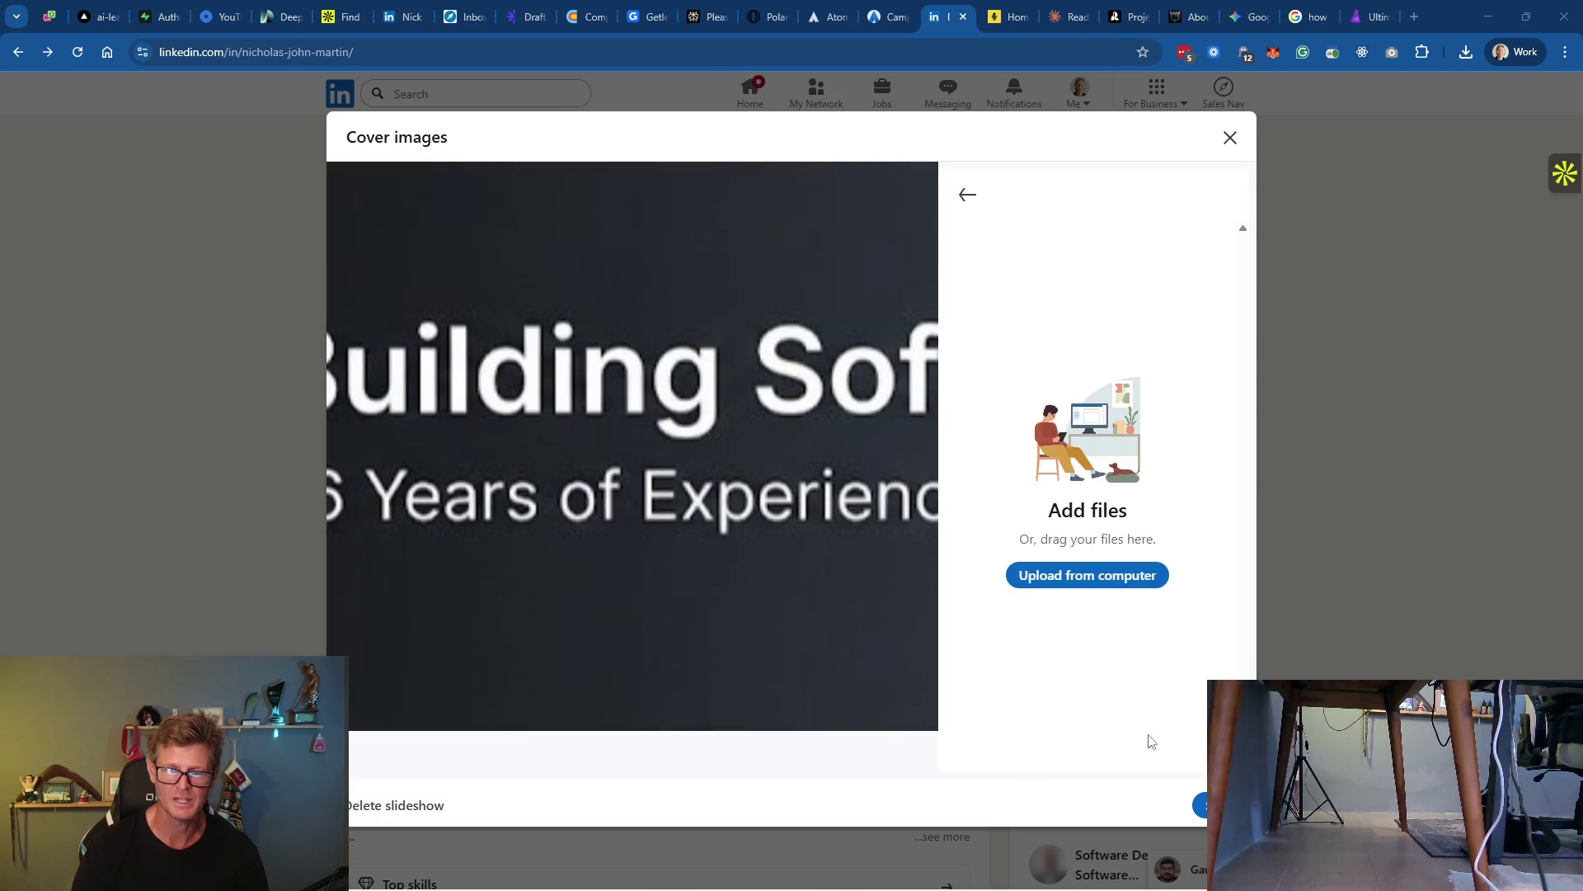
scroll(610, 268, "down", 1)
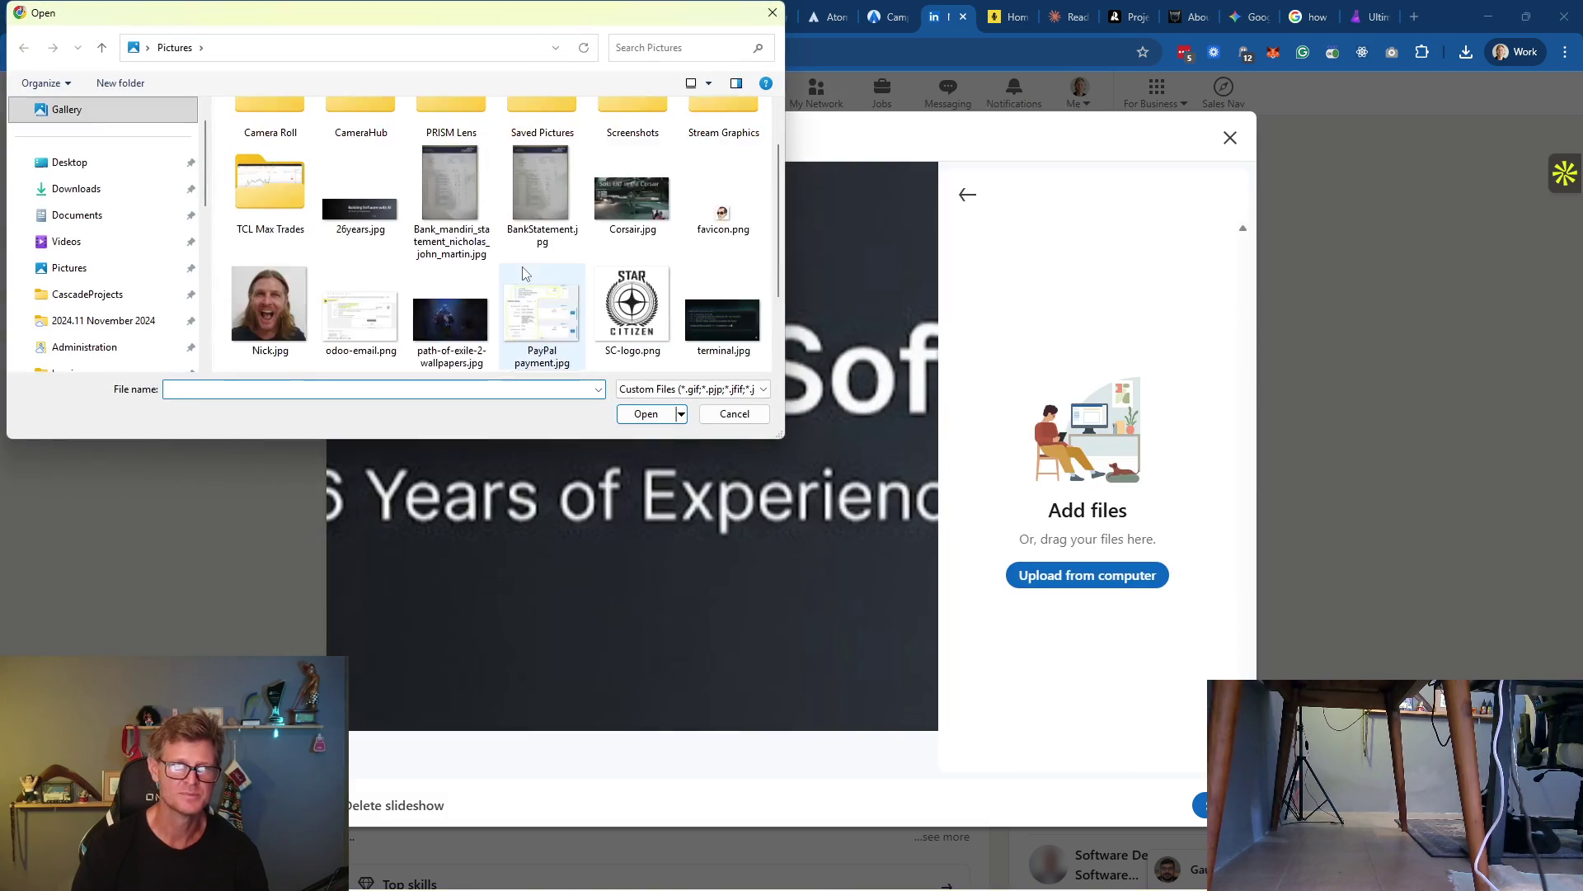
double_click(732, 324)
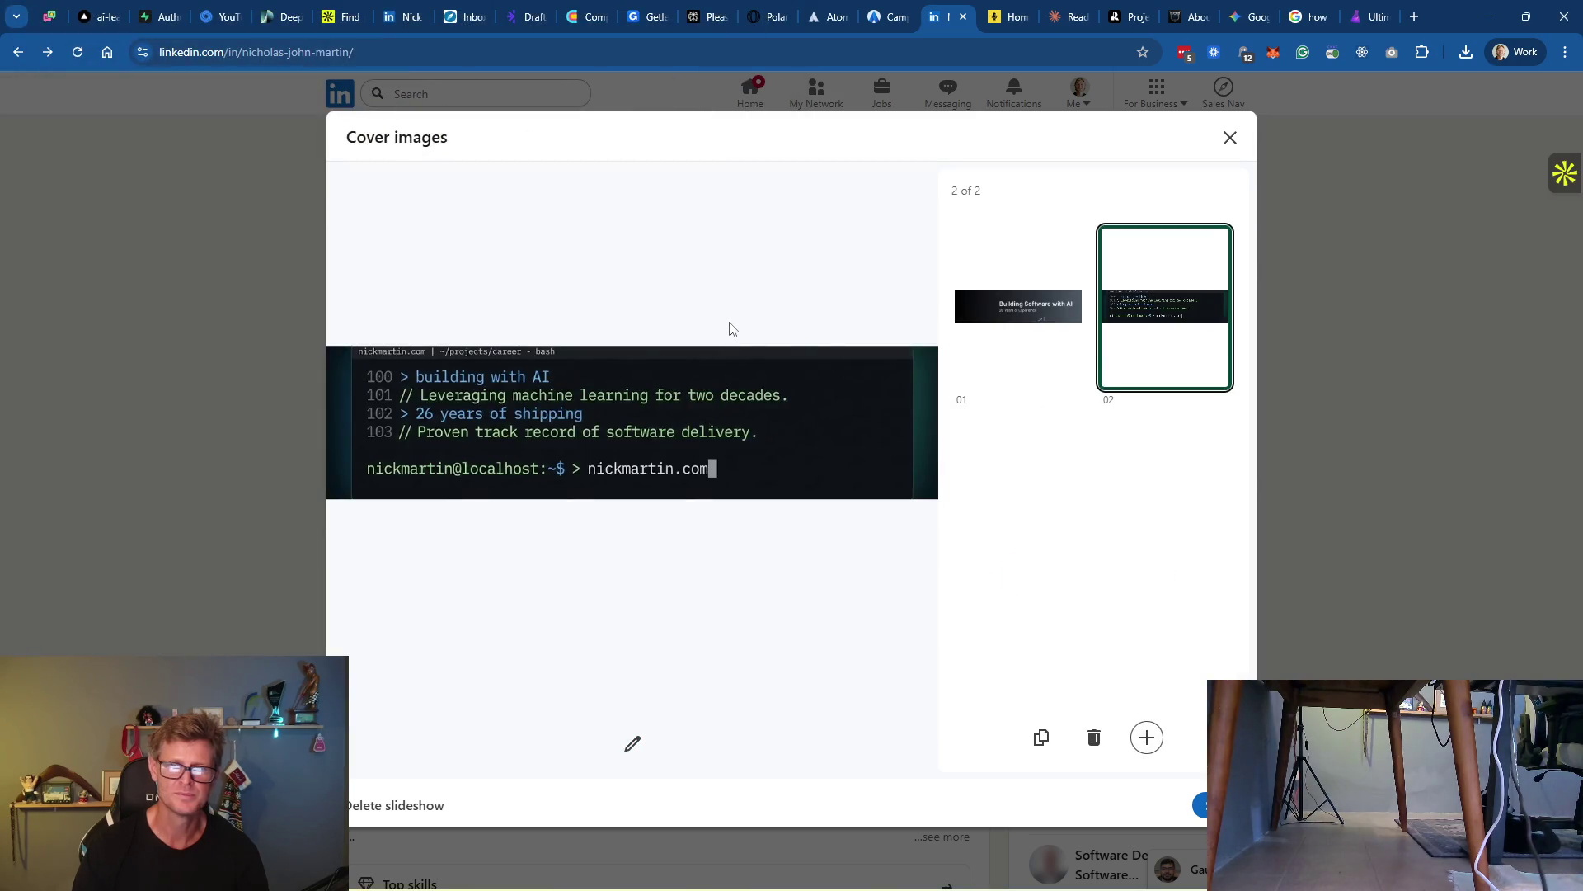
mouse_move(1114, 379)
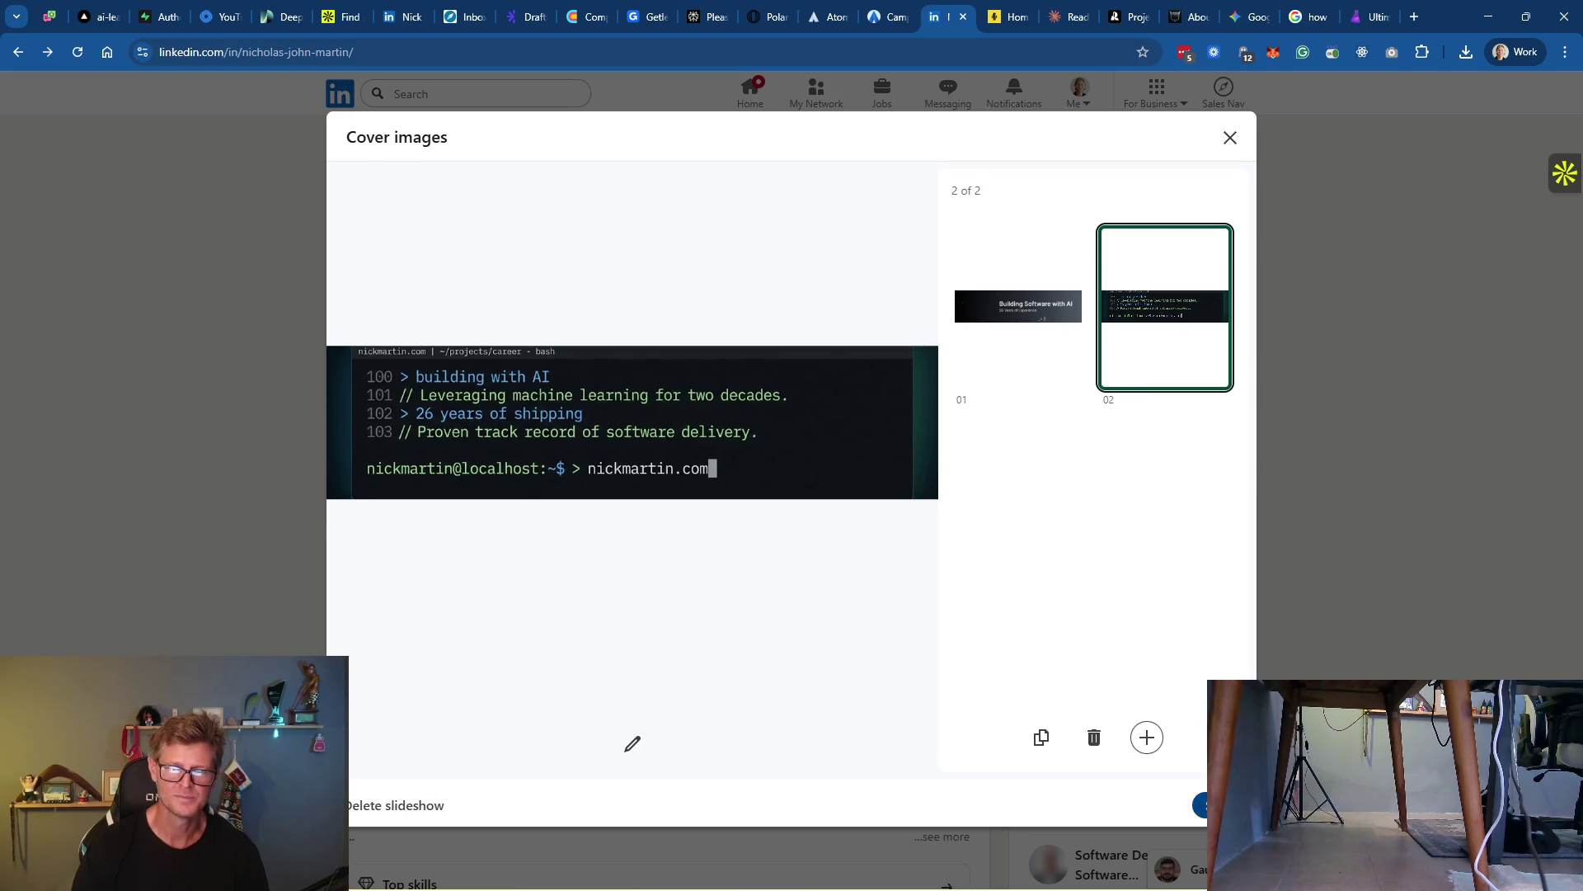
left_click(1221, 805)
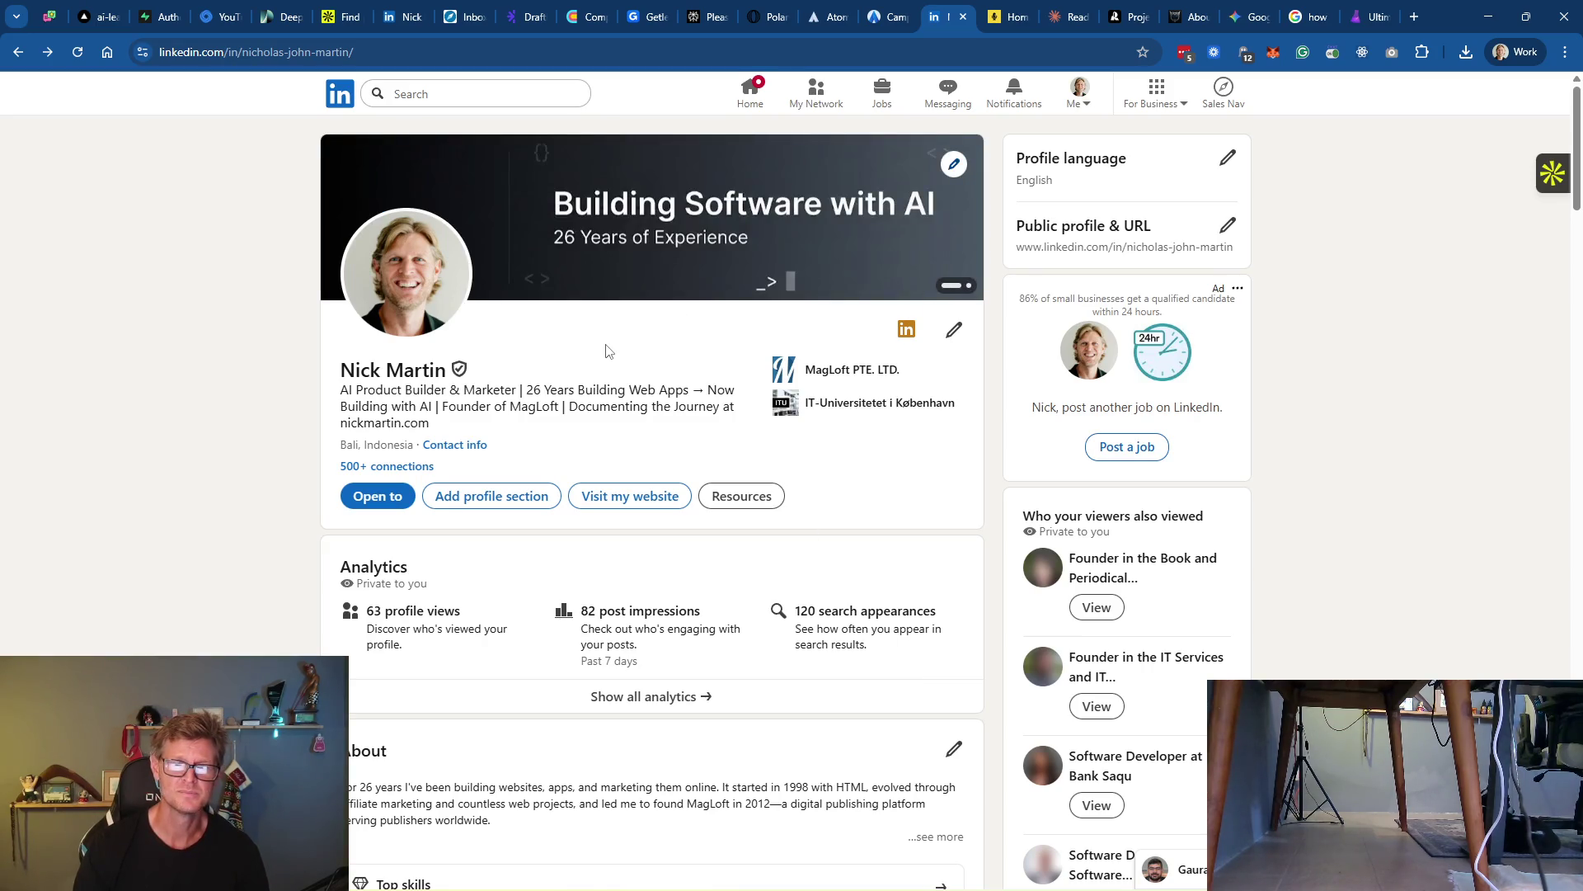
Advance the cover to the terminal slide, then return to the Gemini banner chat
left_click(971, 285)
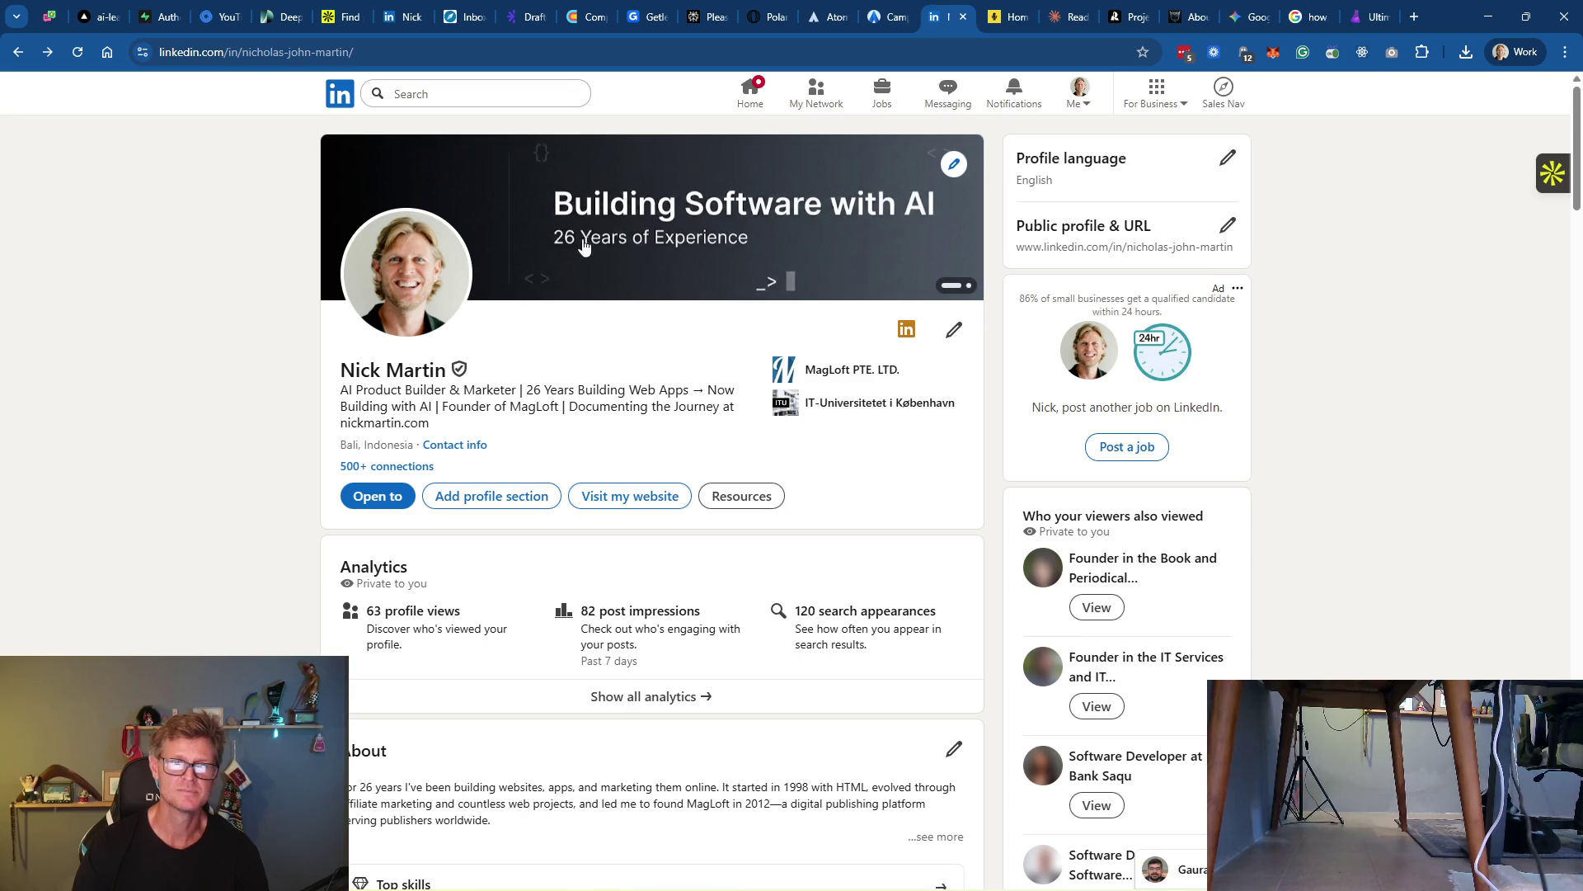
left_click(1071, 25)
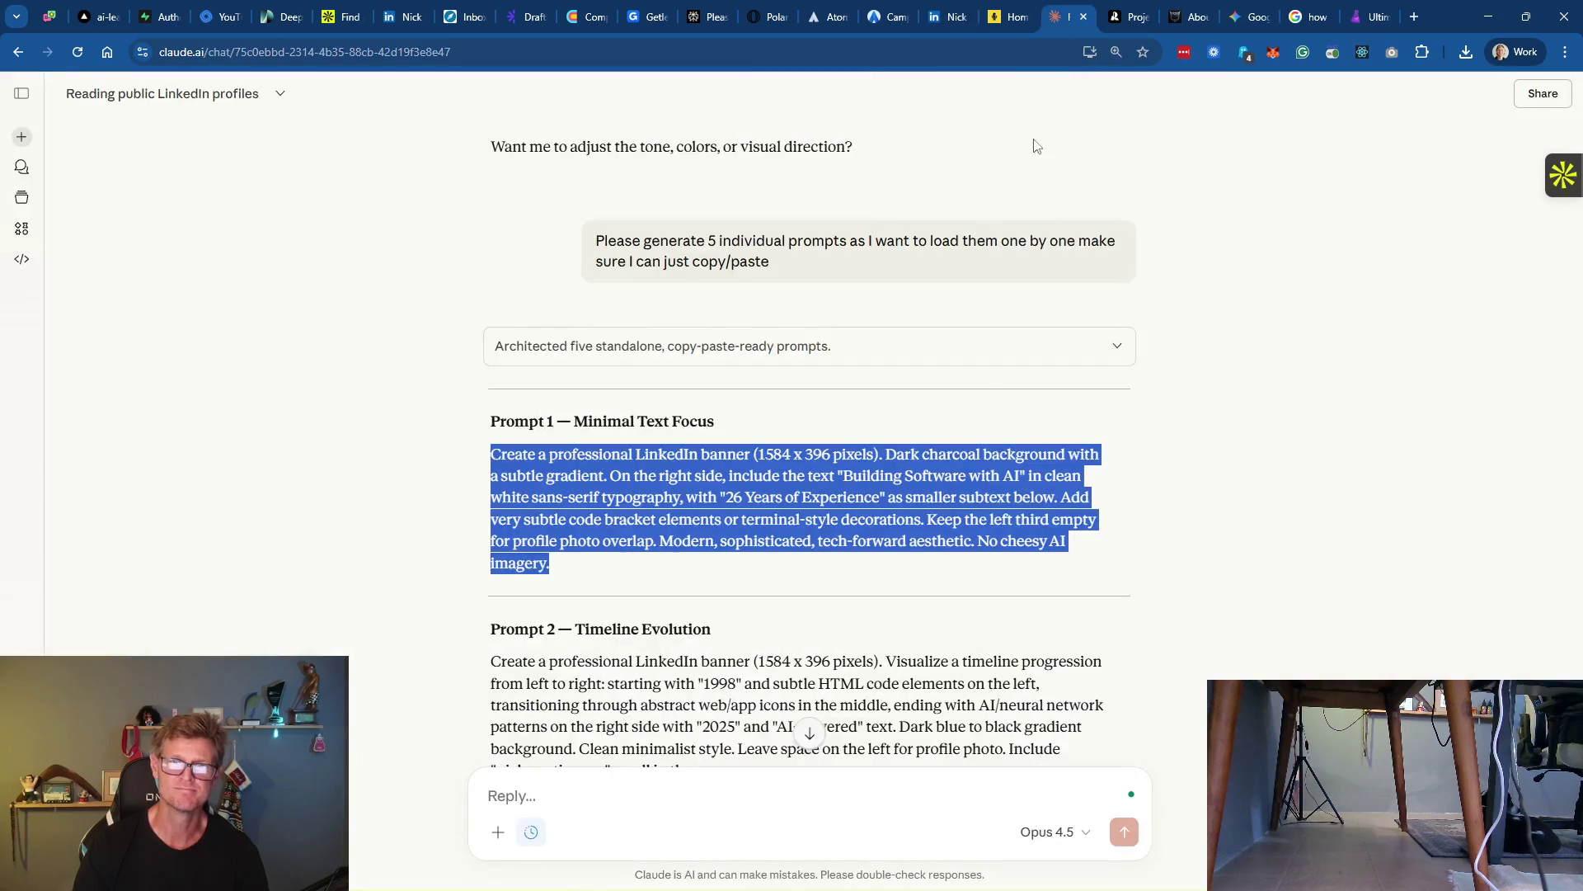
scroll(677, 387, "down", 3)
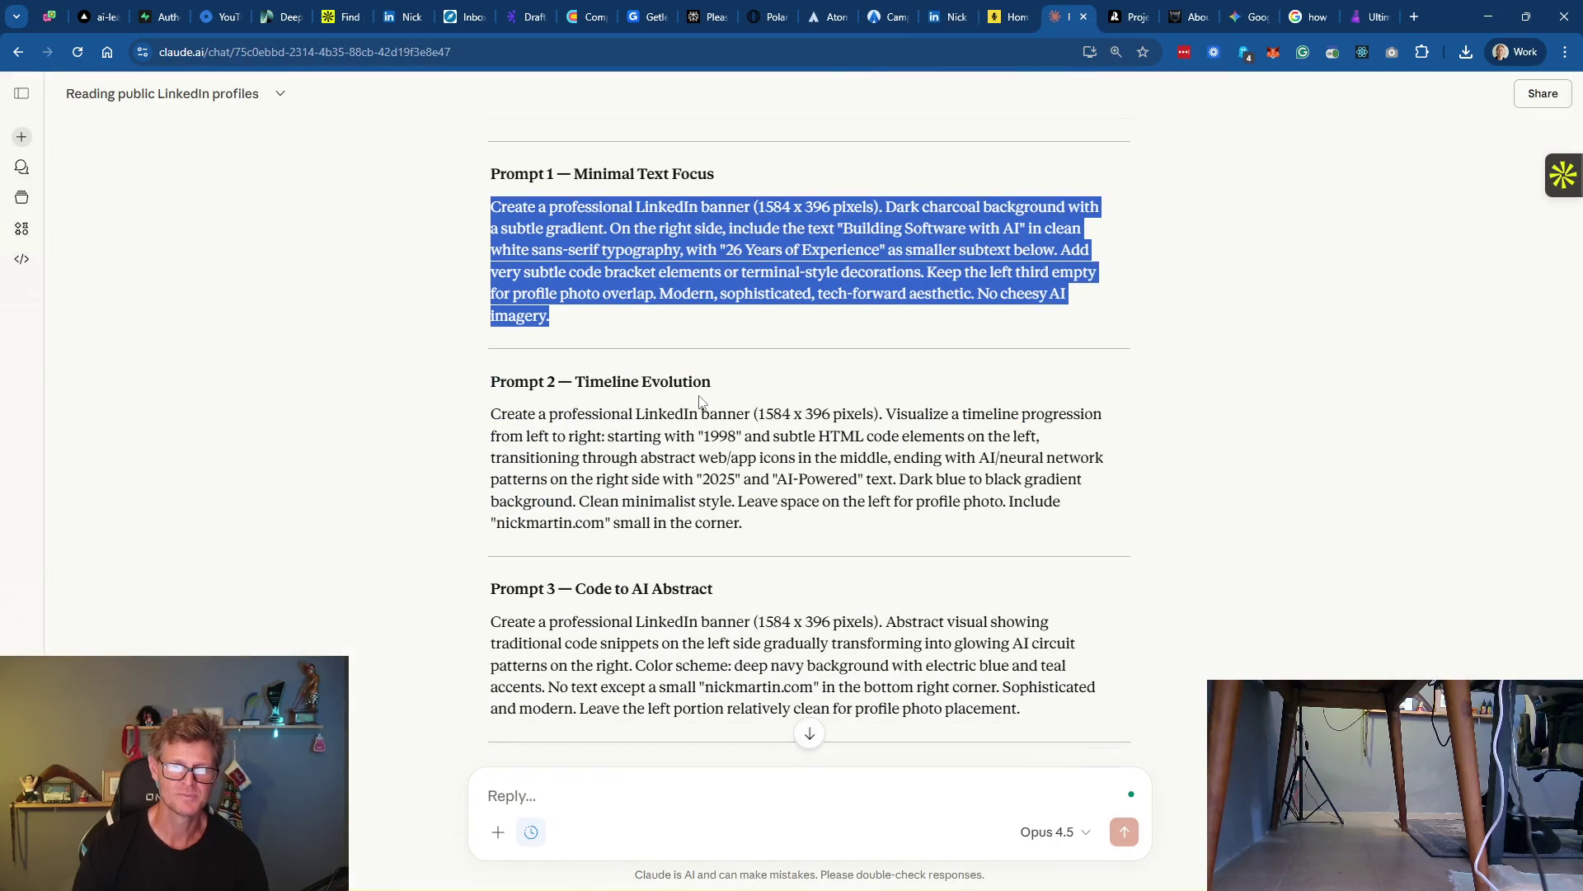
left_click(1247, 17)
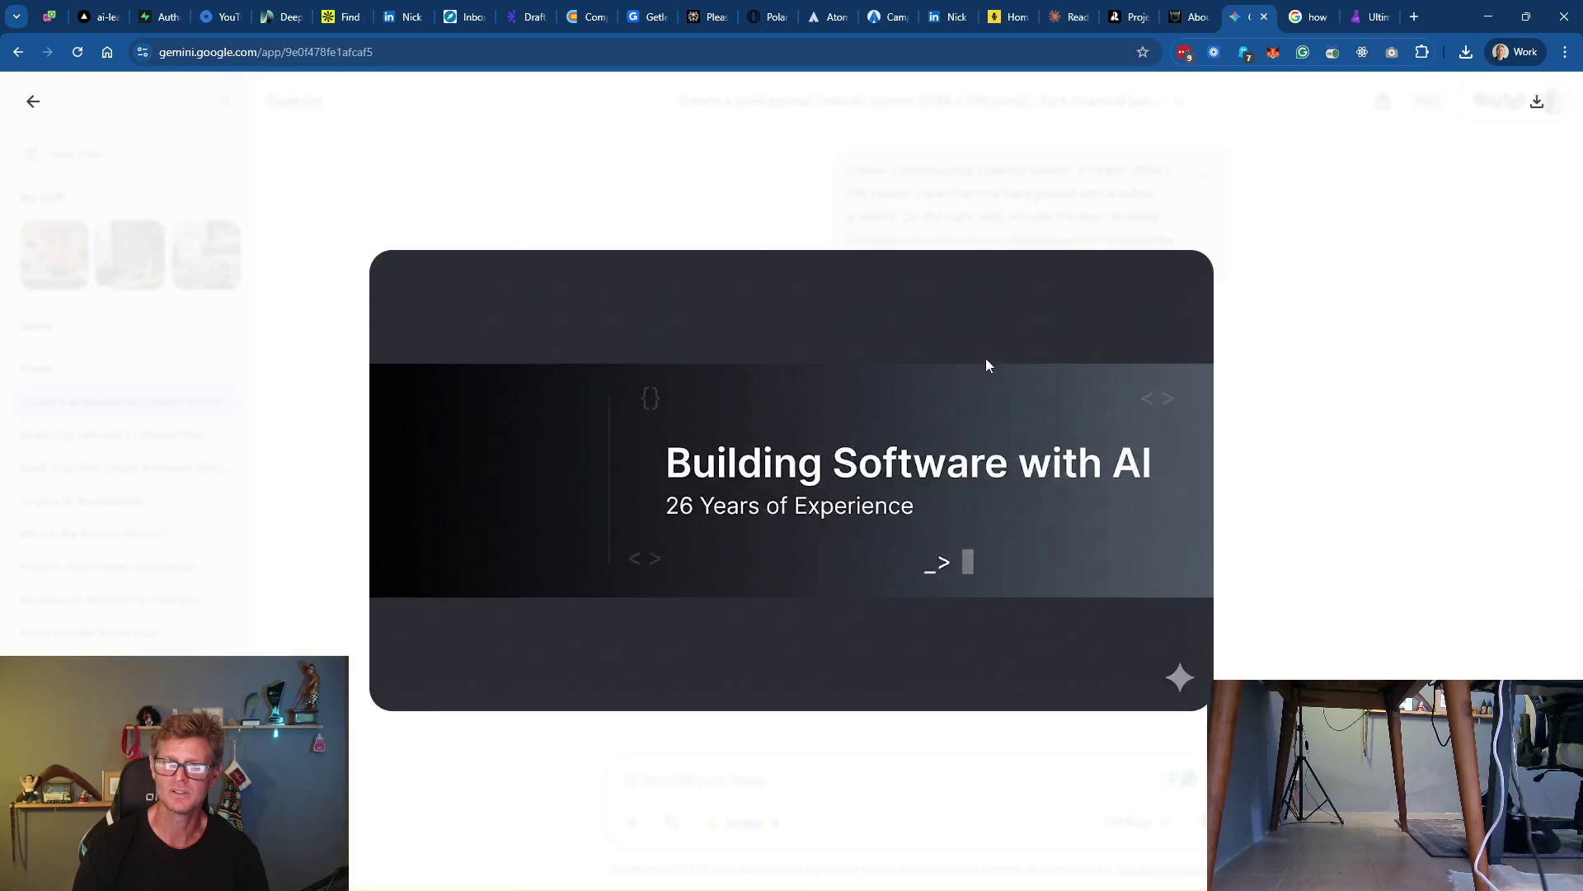
left_click(1351, 351)
Download the full-size 1998/2025 AI-Powered banner, naming it ai-powered in Pictures
scroll(1042, 371, "up", 5)
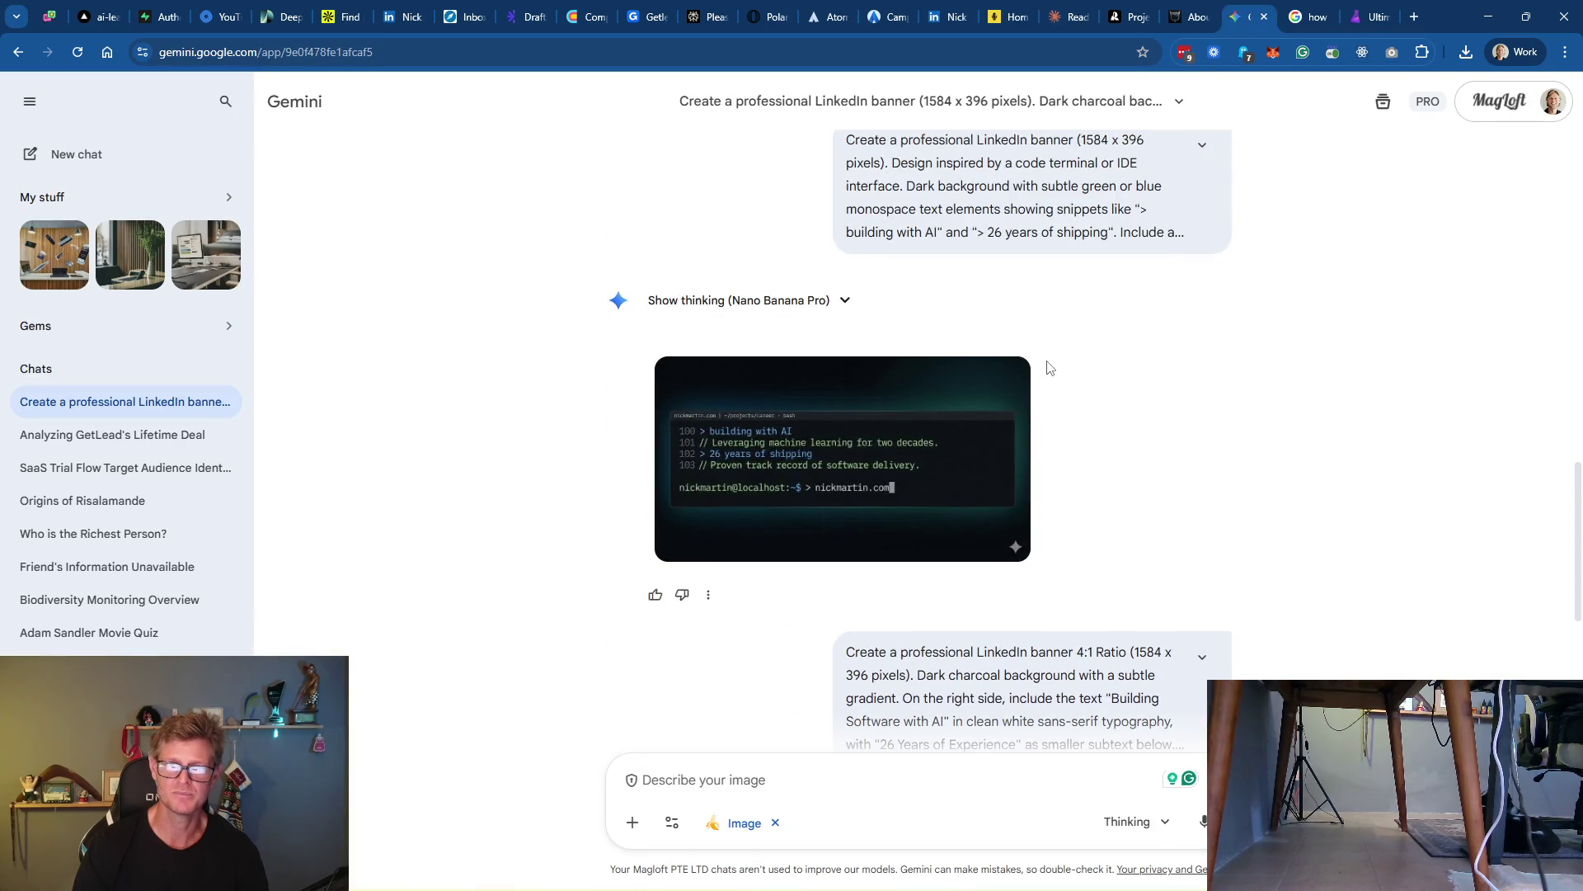
scroll(1042, 364, "up", 5)
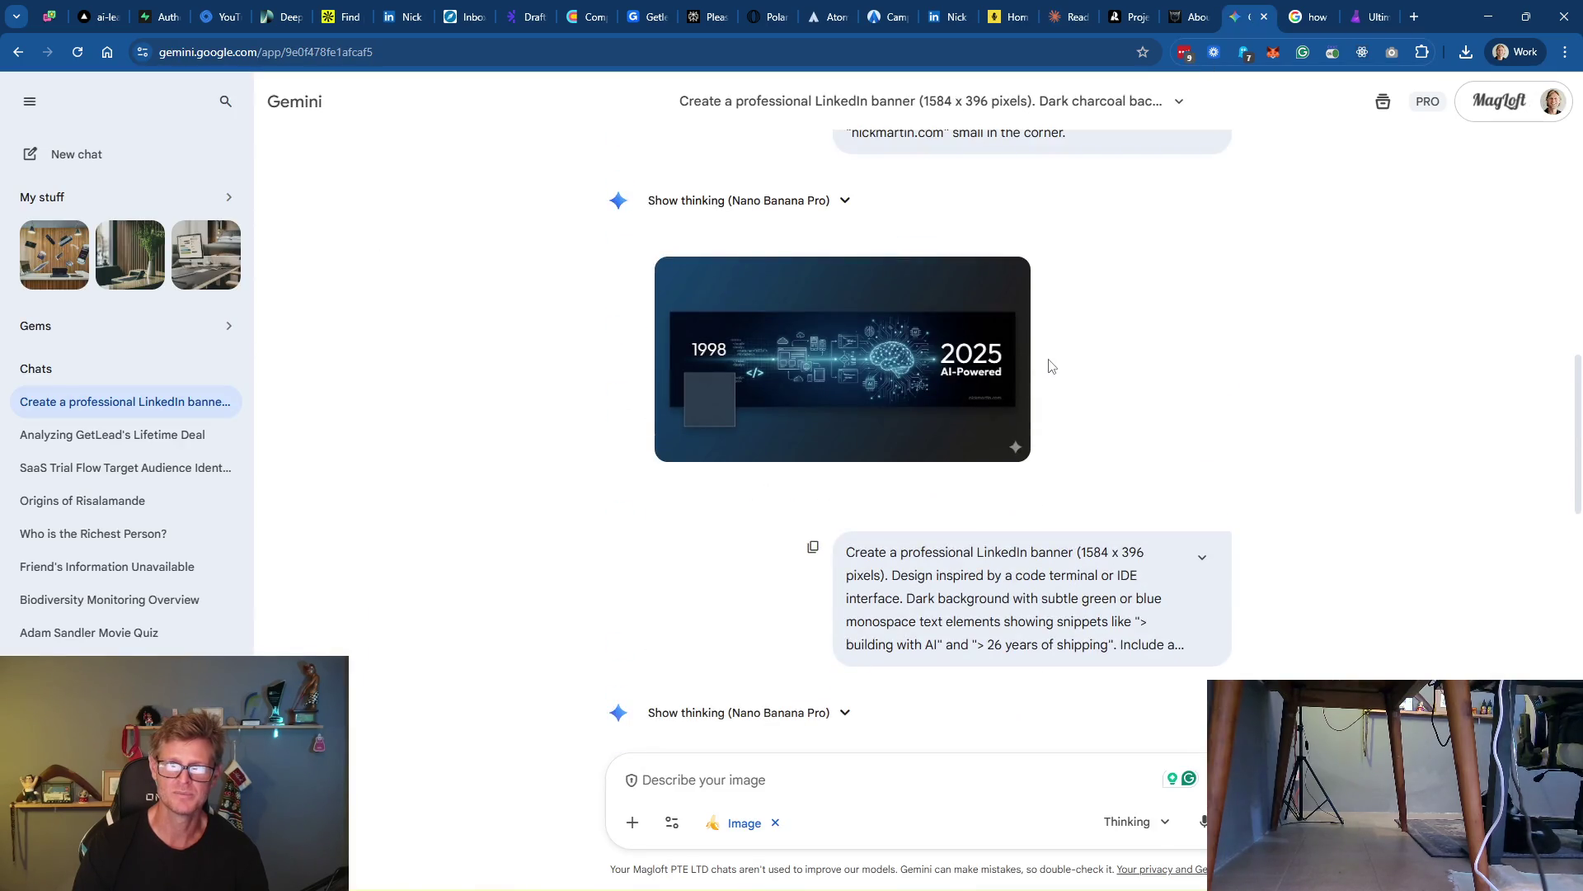
left_click(820, 360)
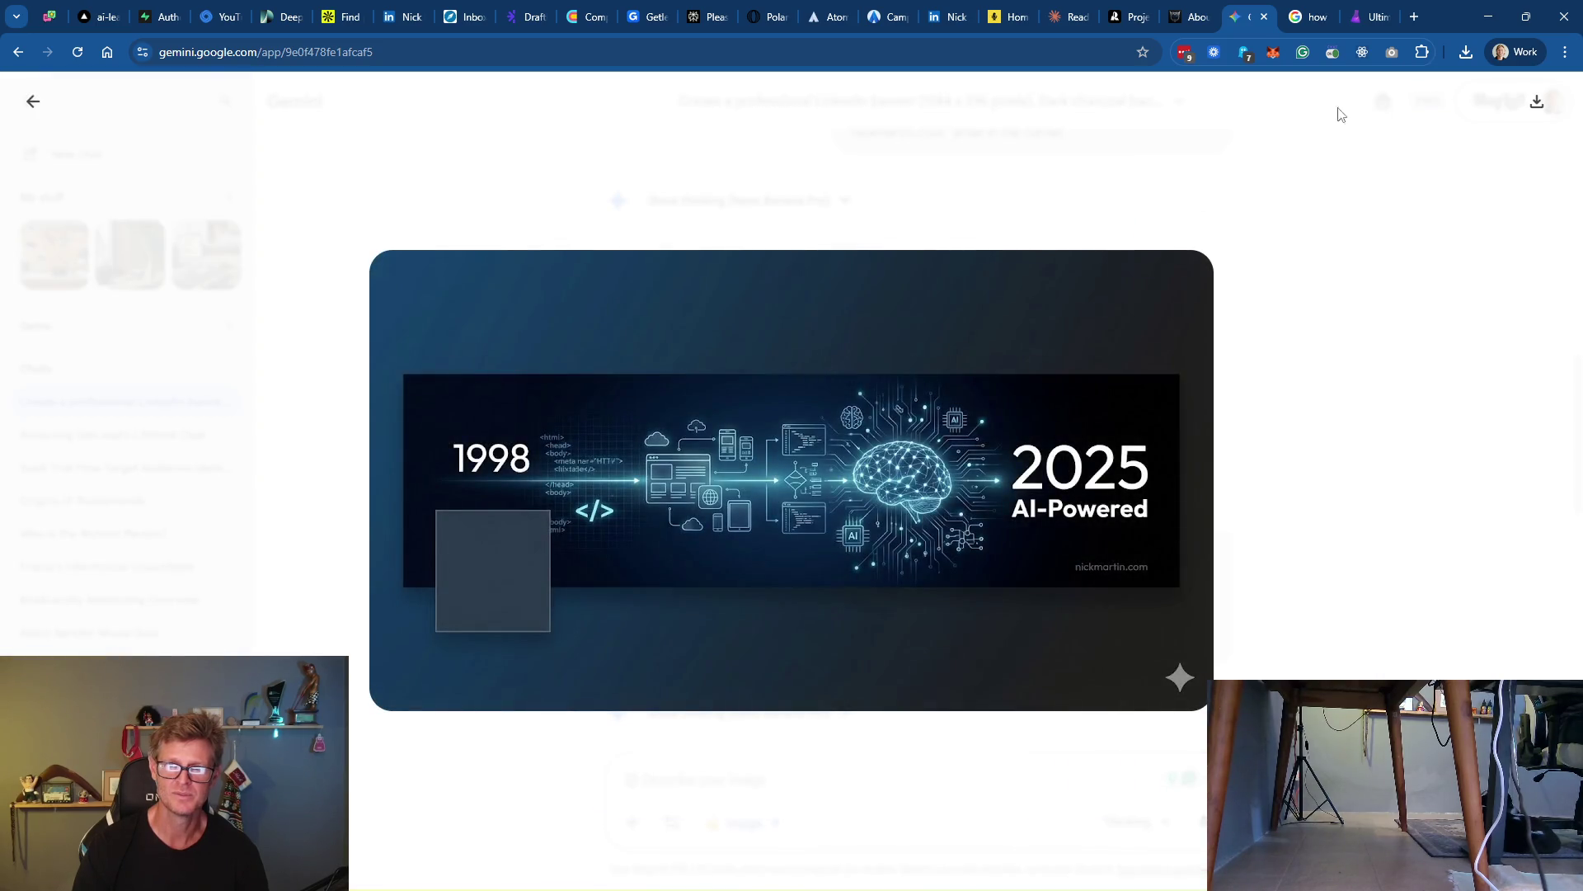
left_click(1537, 100)
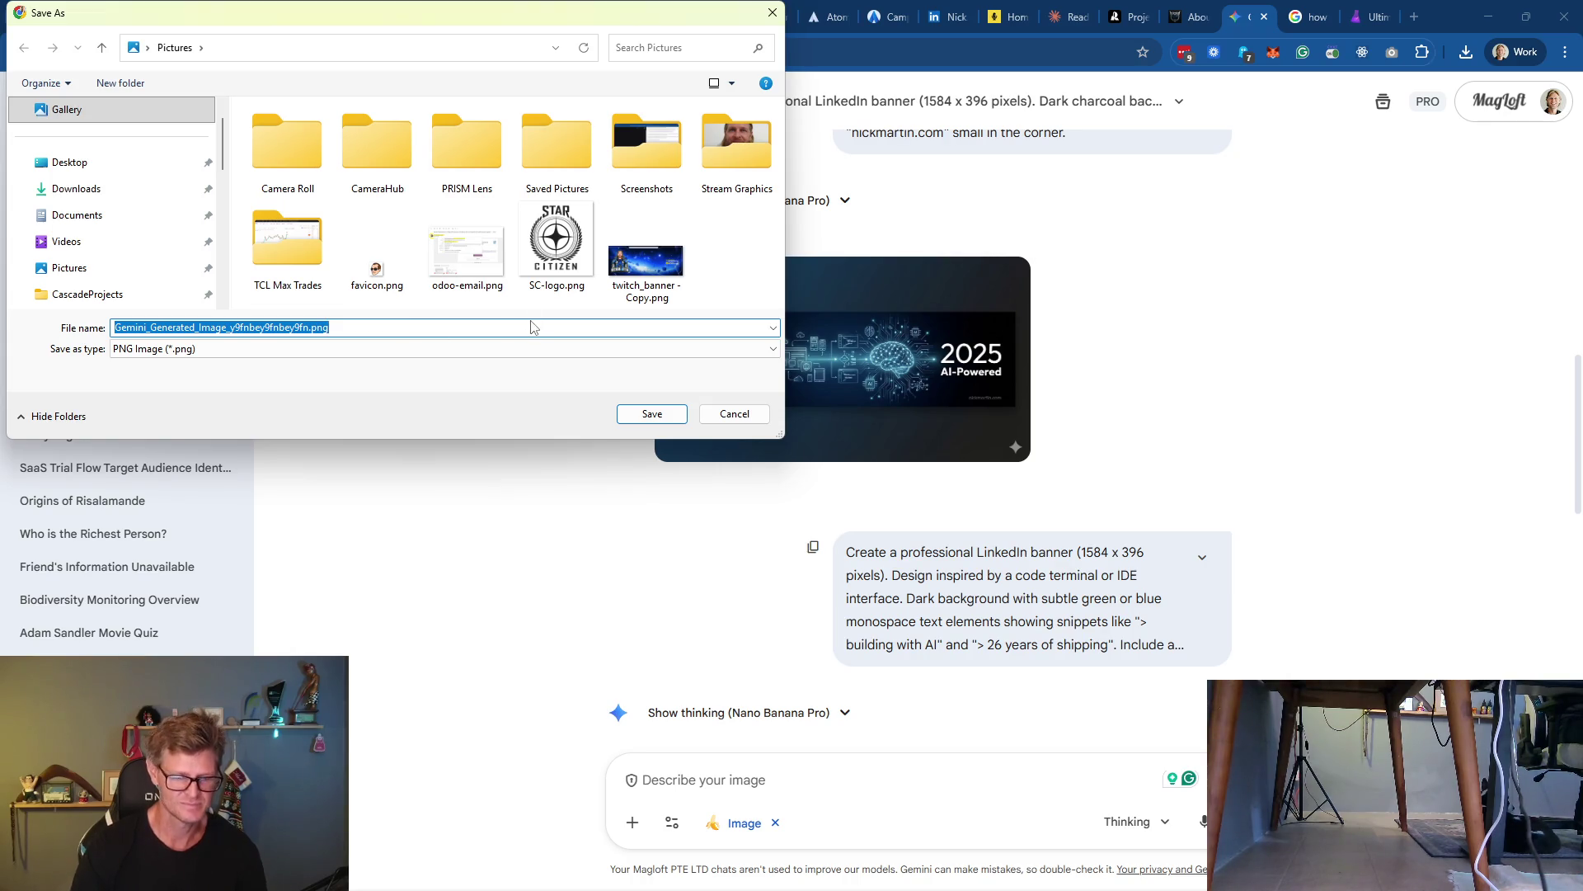
type("ai-powered")
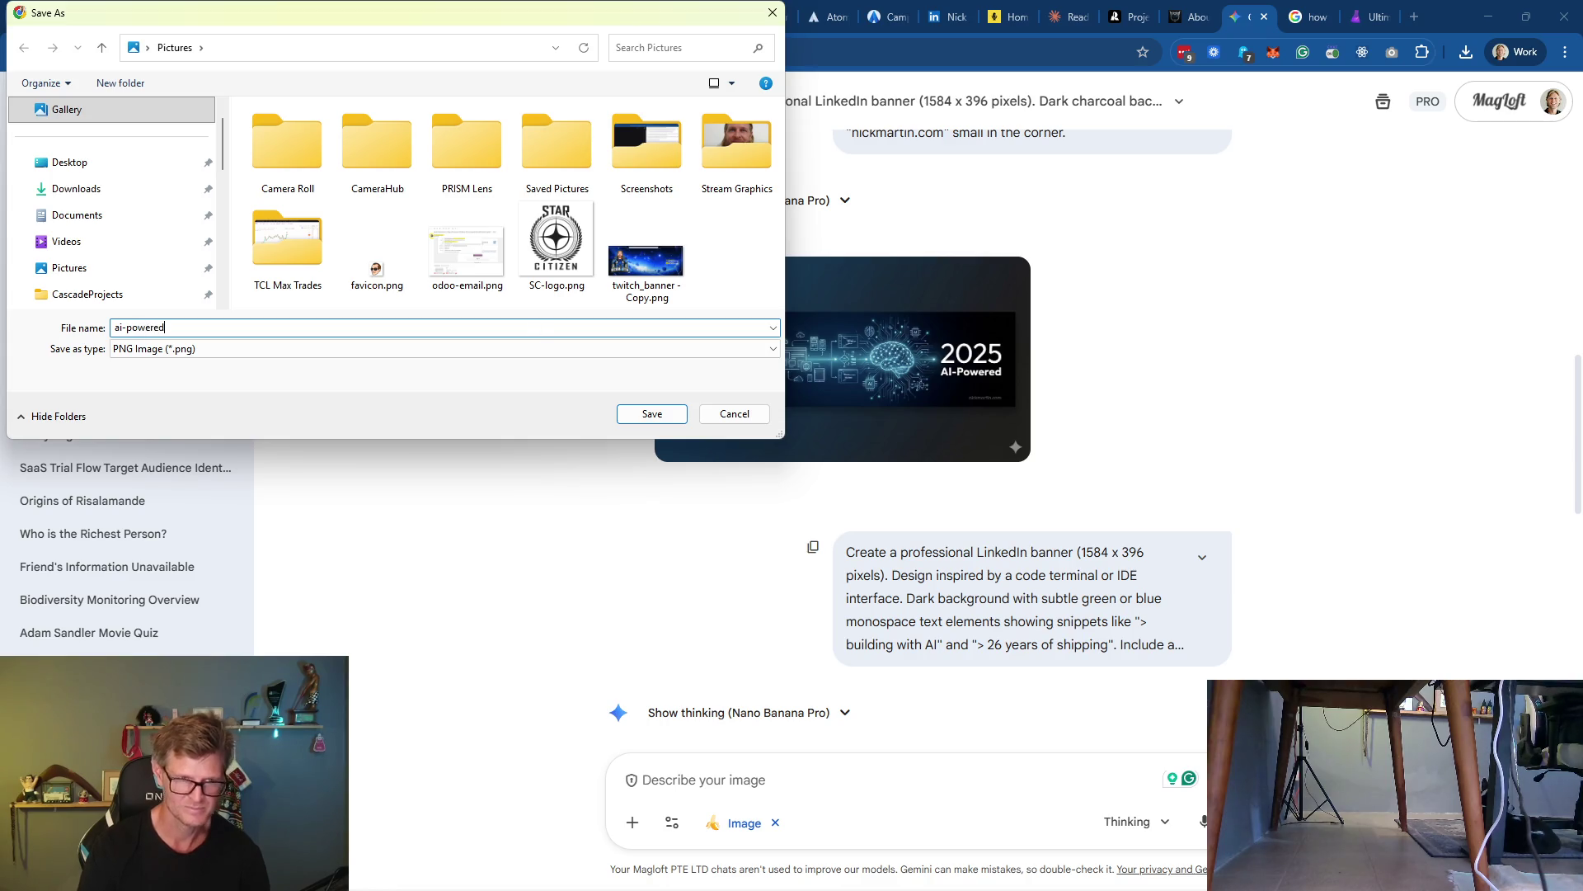
key("Return")
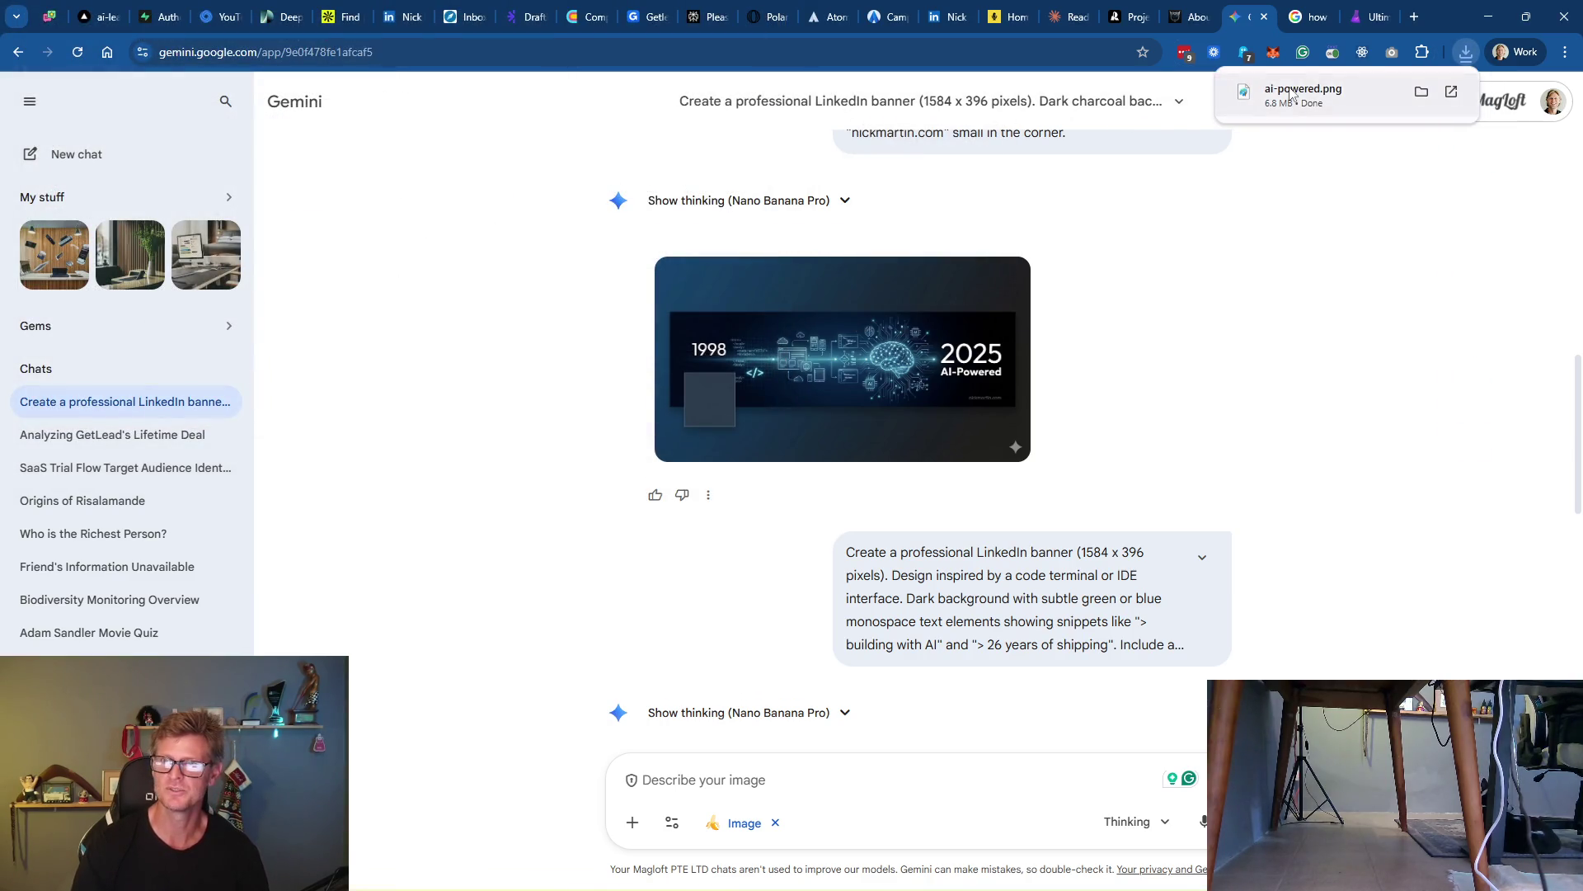
Open ai-powered.png in Paint and look through its menus for a resize option
left_click(1292, 95)
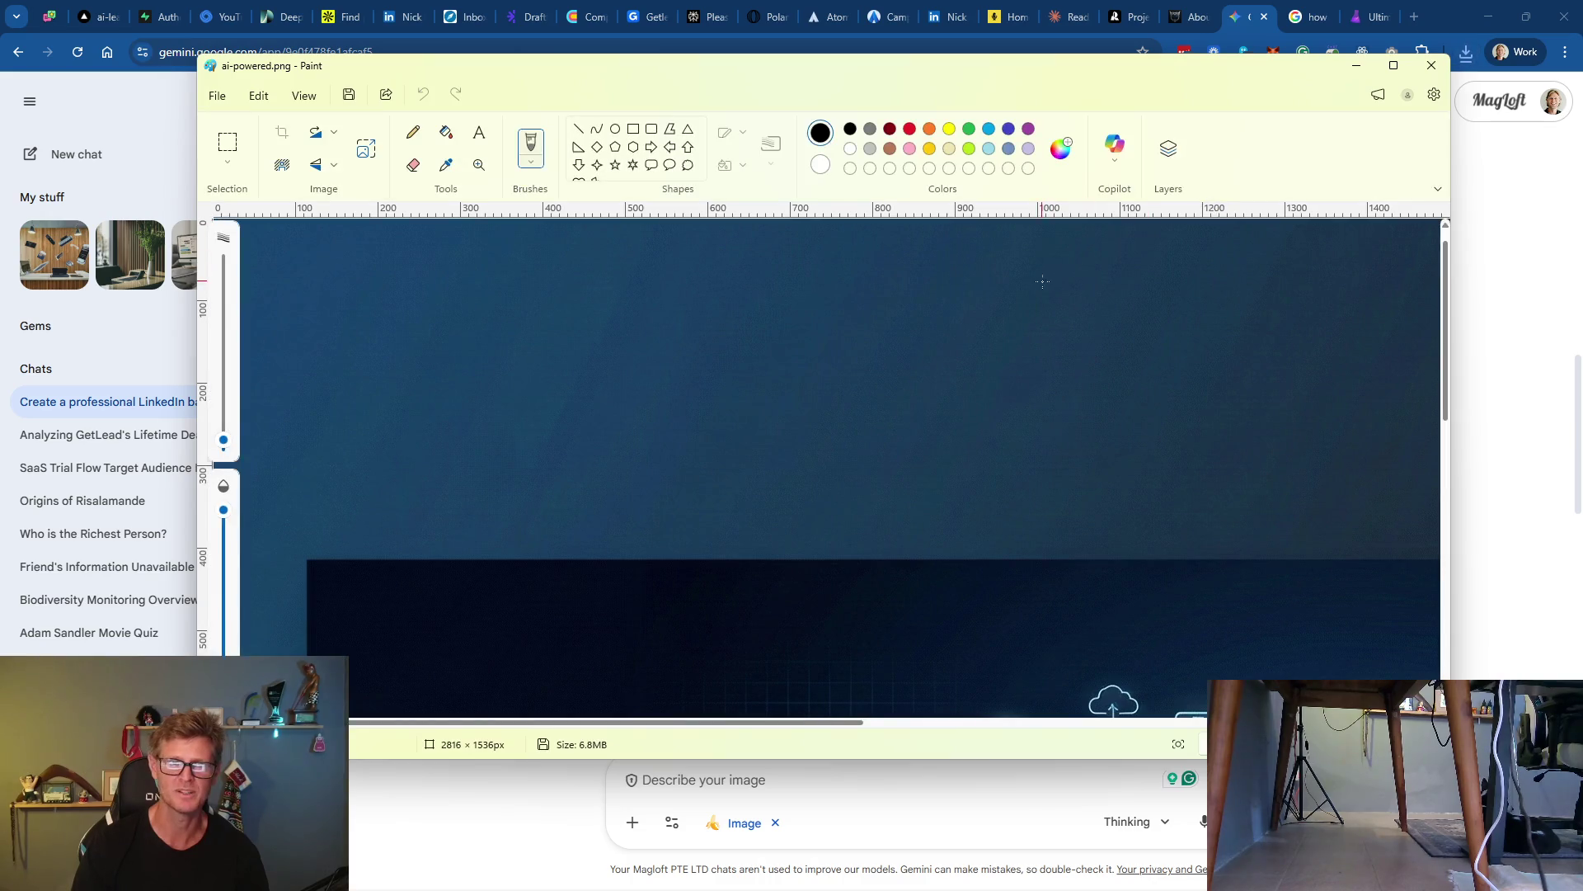
scroll(698, 407, "down", 5)
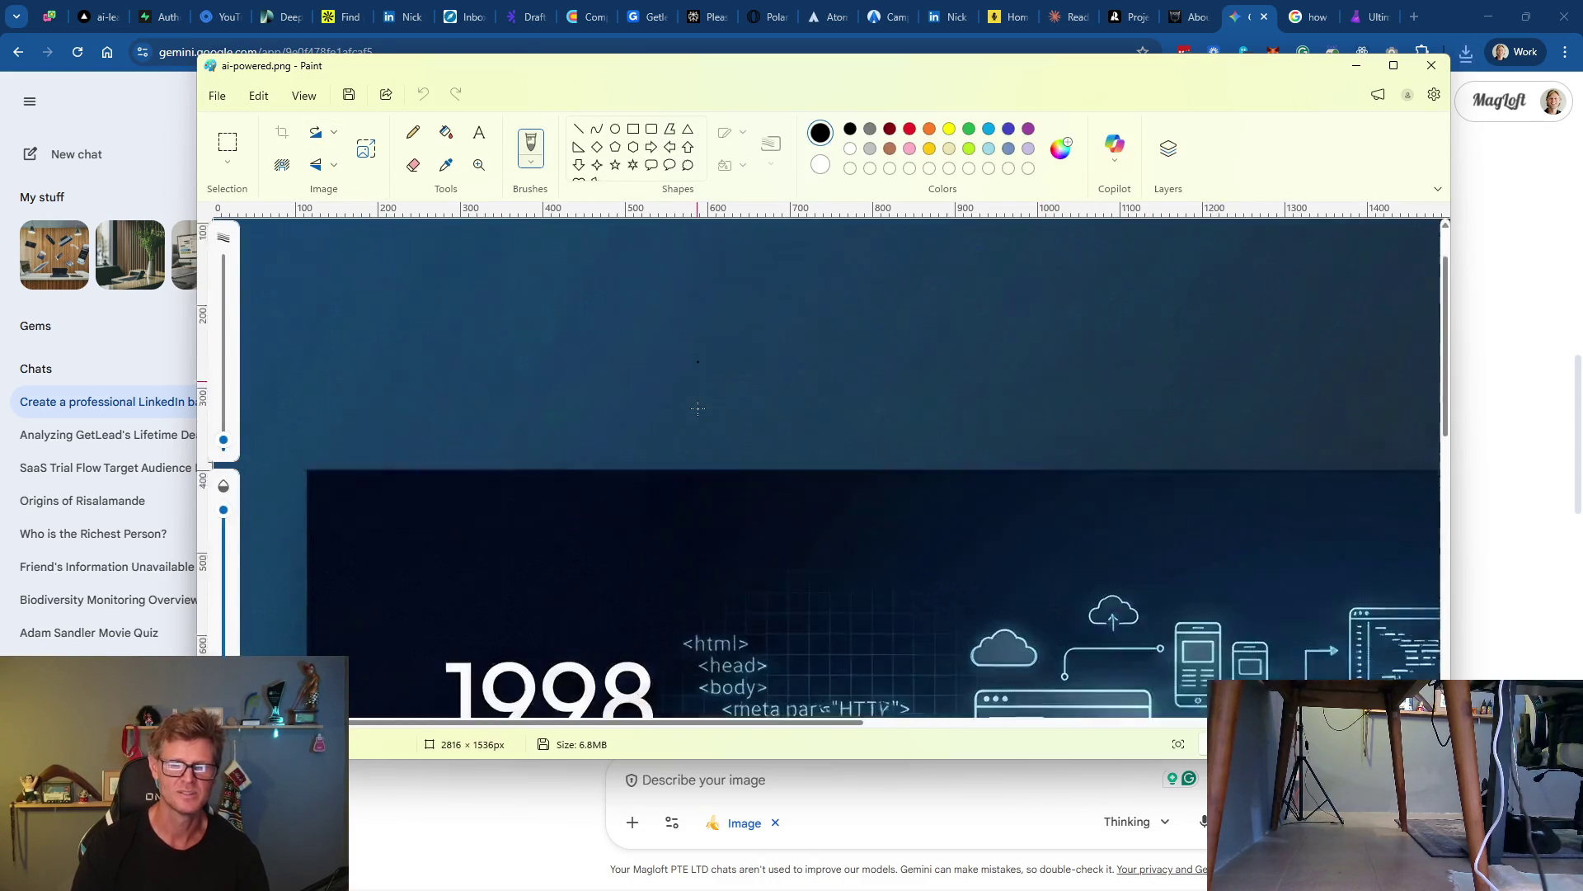
scroll(701, 406, "down", 4)
scroll(703, 405, "up", 2)
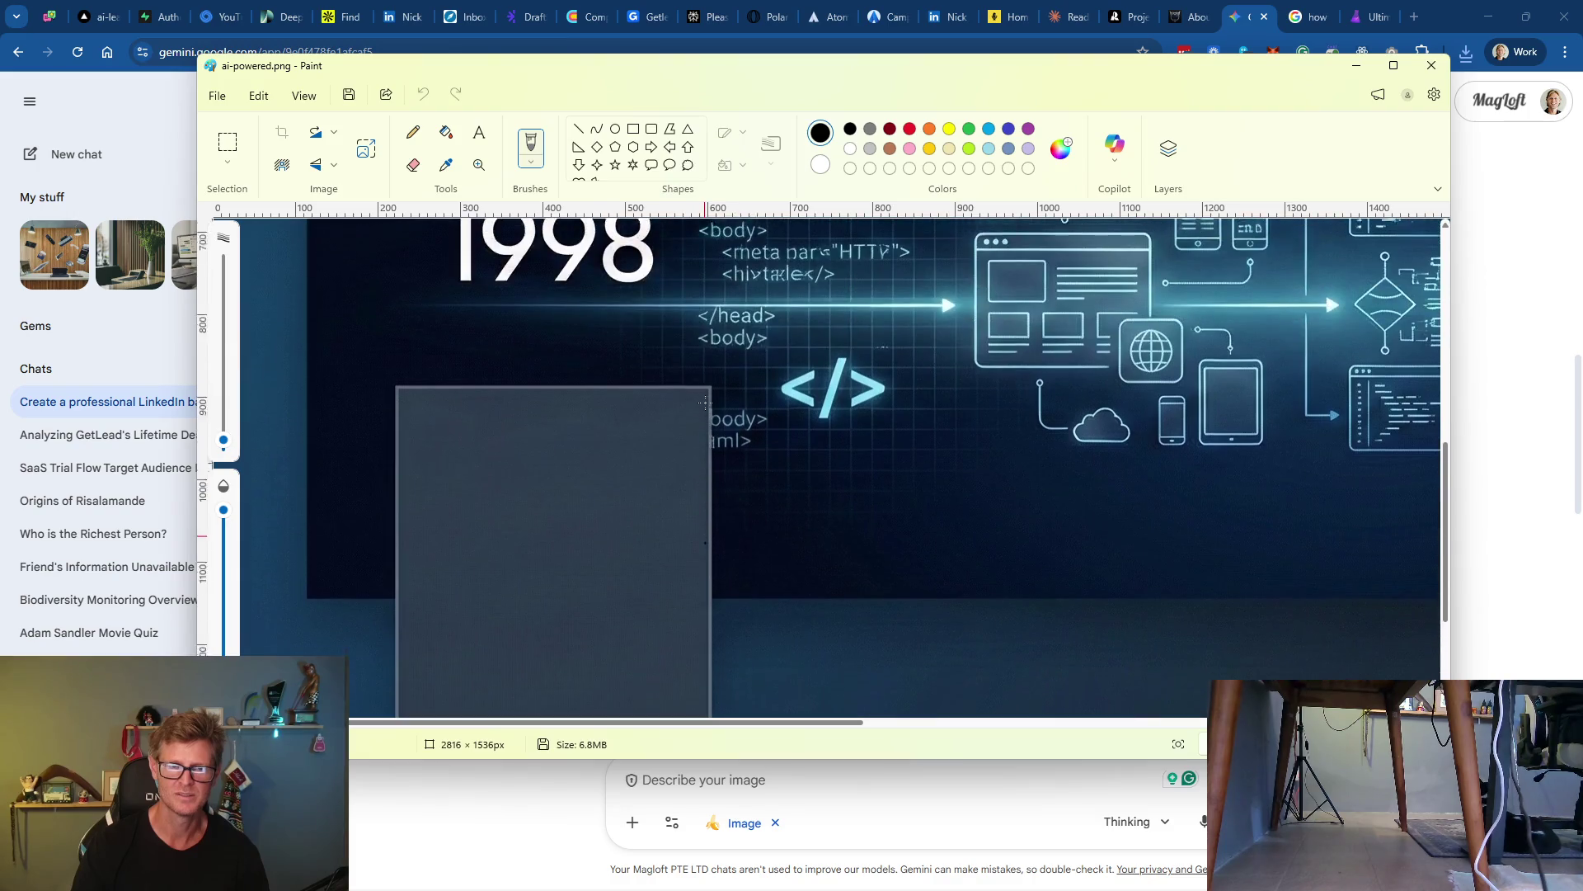
scroll(705, 404, "up", 3)
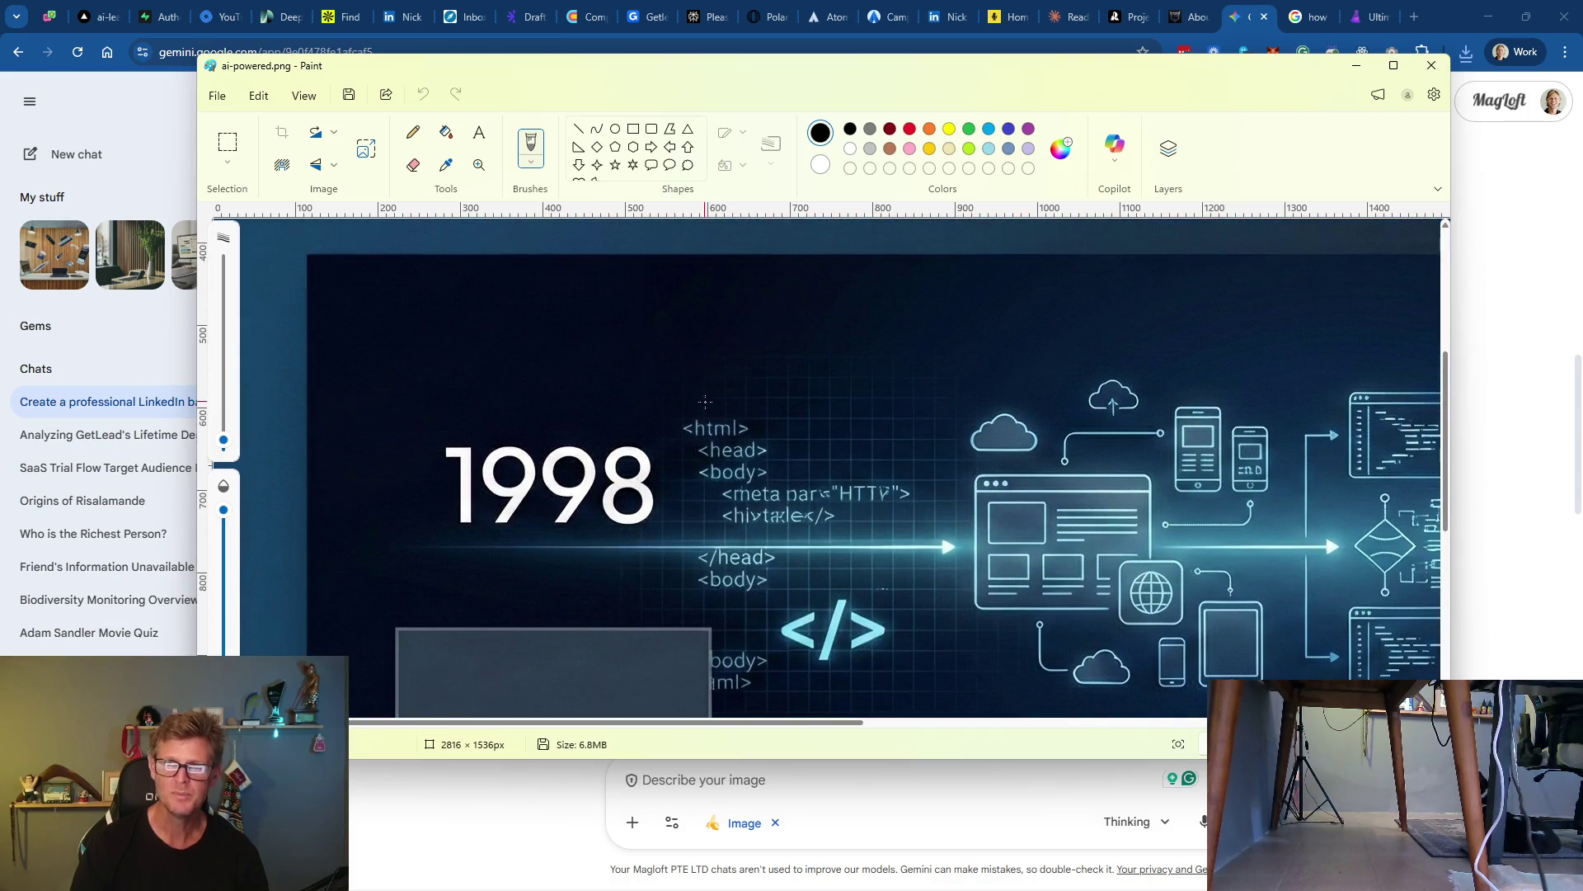
scroll(705, 401, "up", 3)
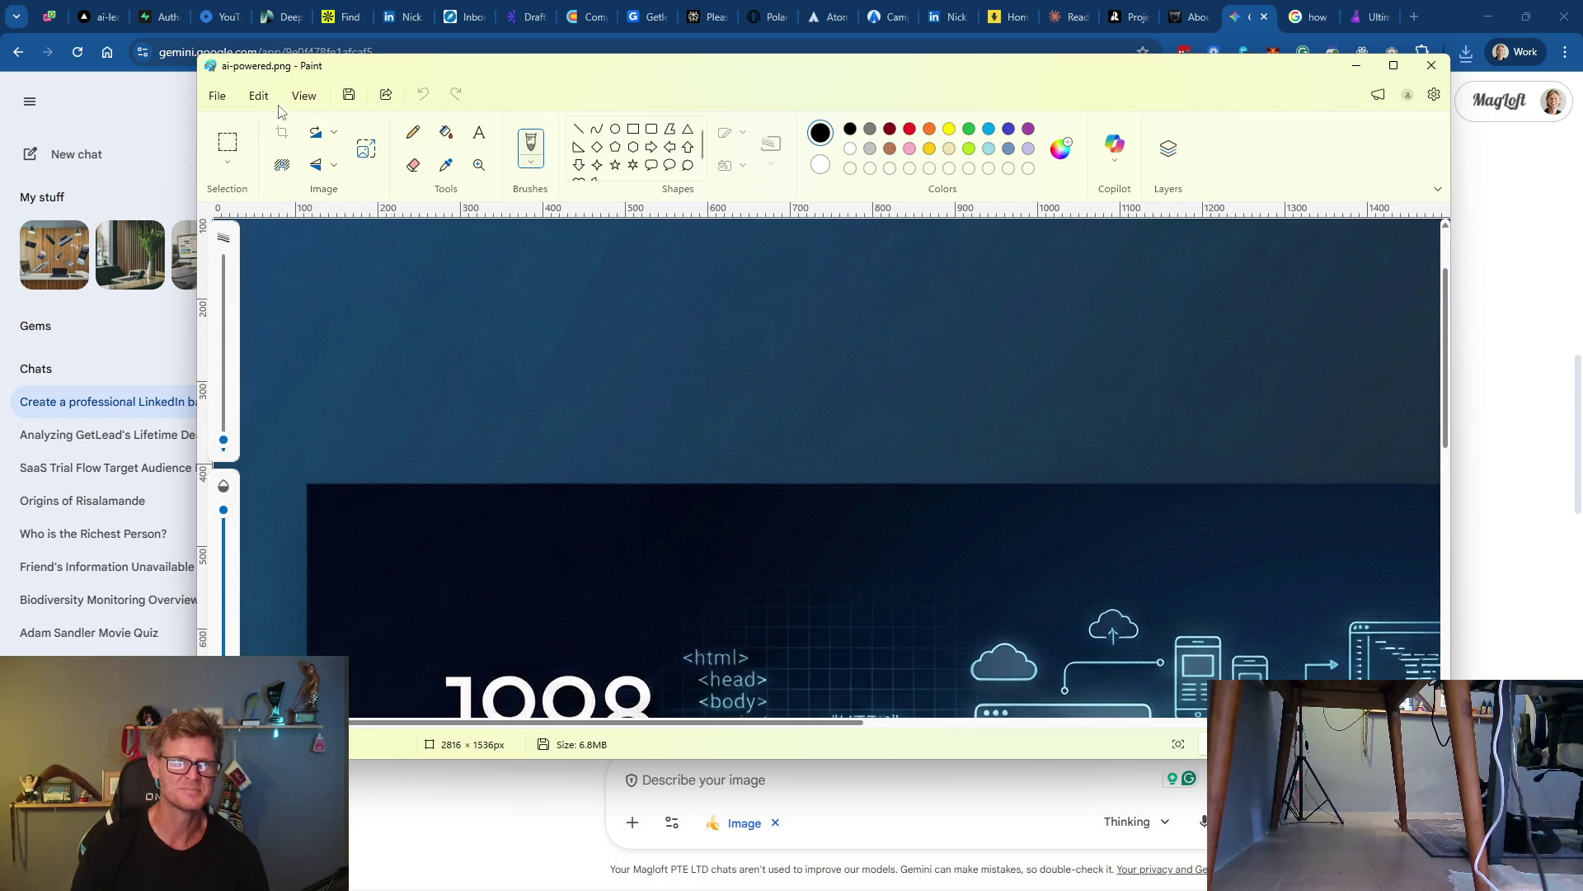
left_click(257, 95)
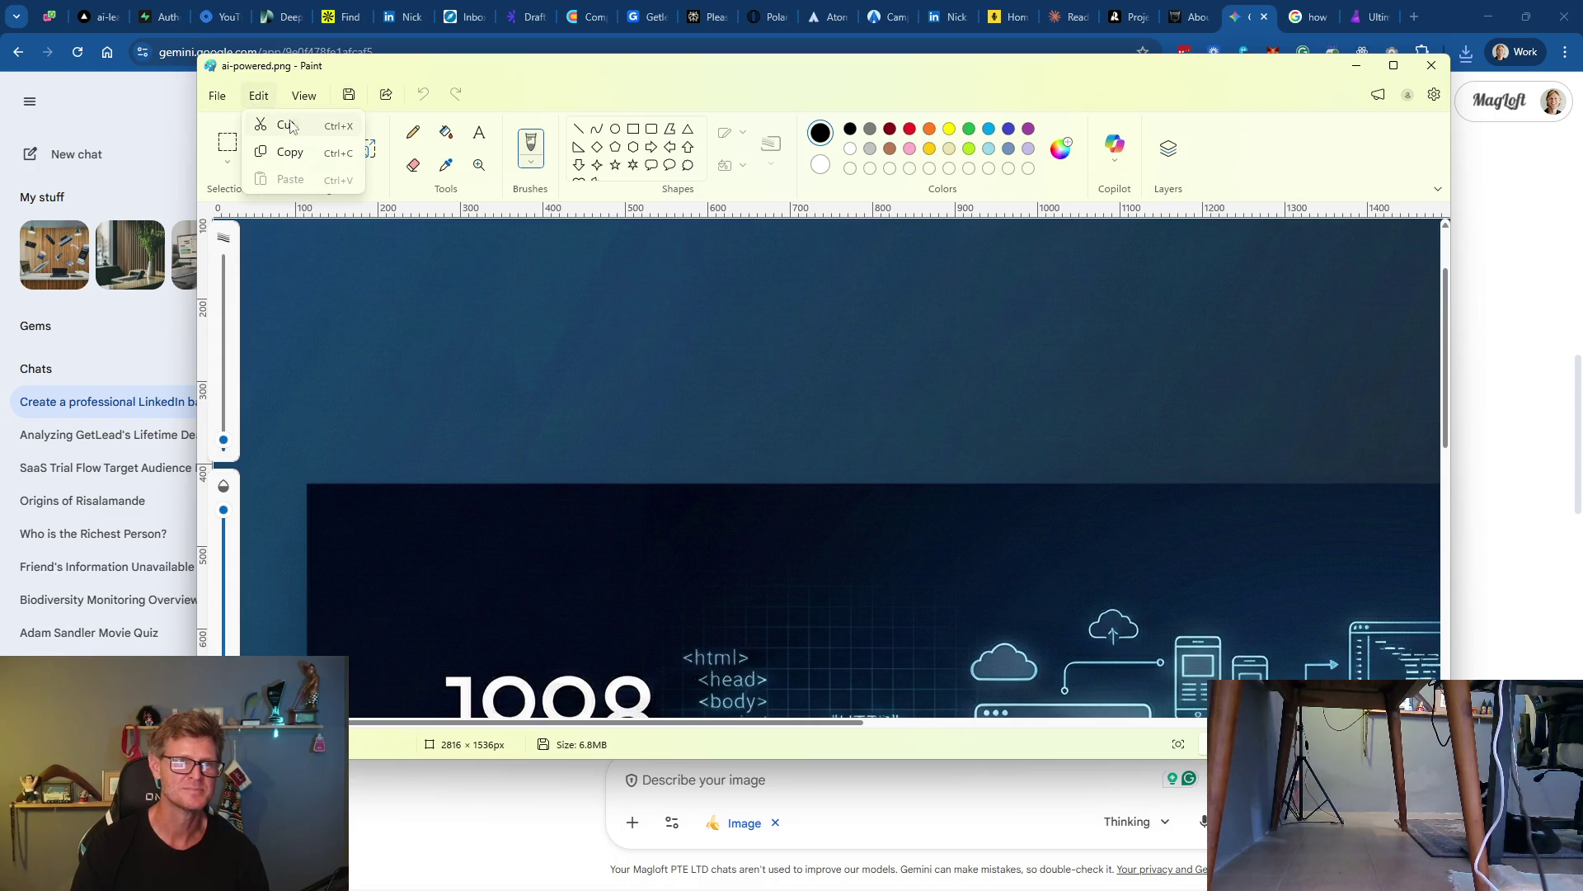
left_click(305, 96)
left_click(258, 96)
left_click(403, 322)
Resize the image in pixels from 2816 to 1536 wide (1536 × 837) and verify
left_click(359, 161)
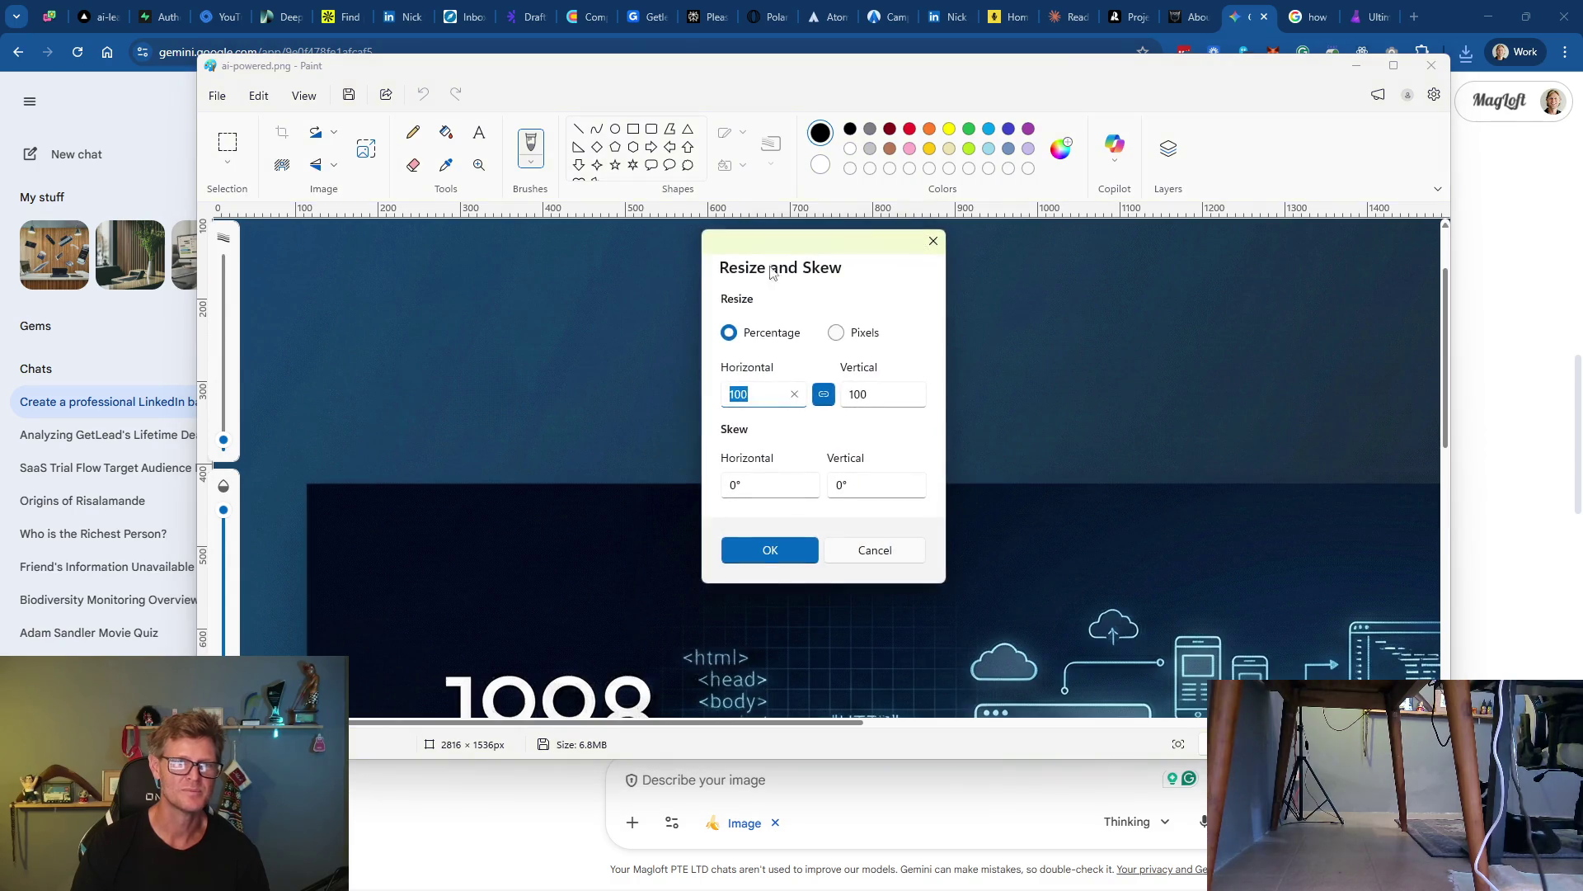
left_click(836, 332)
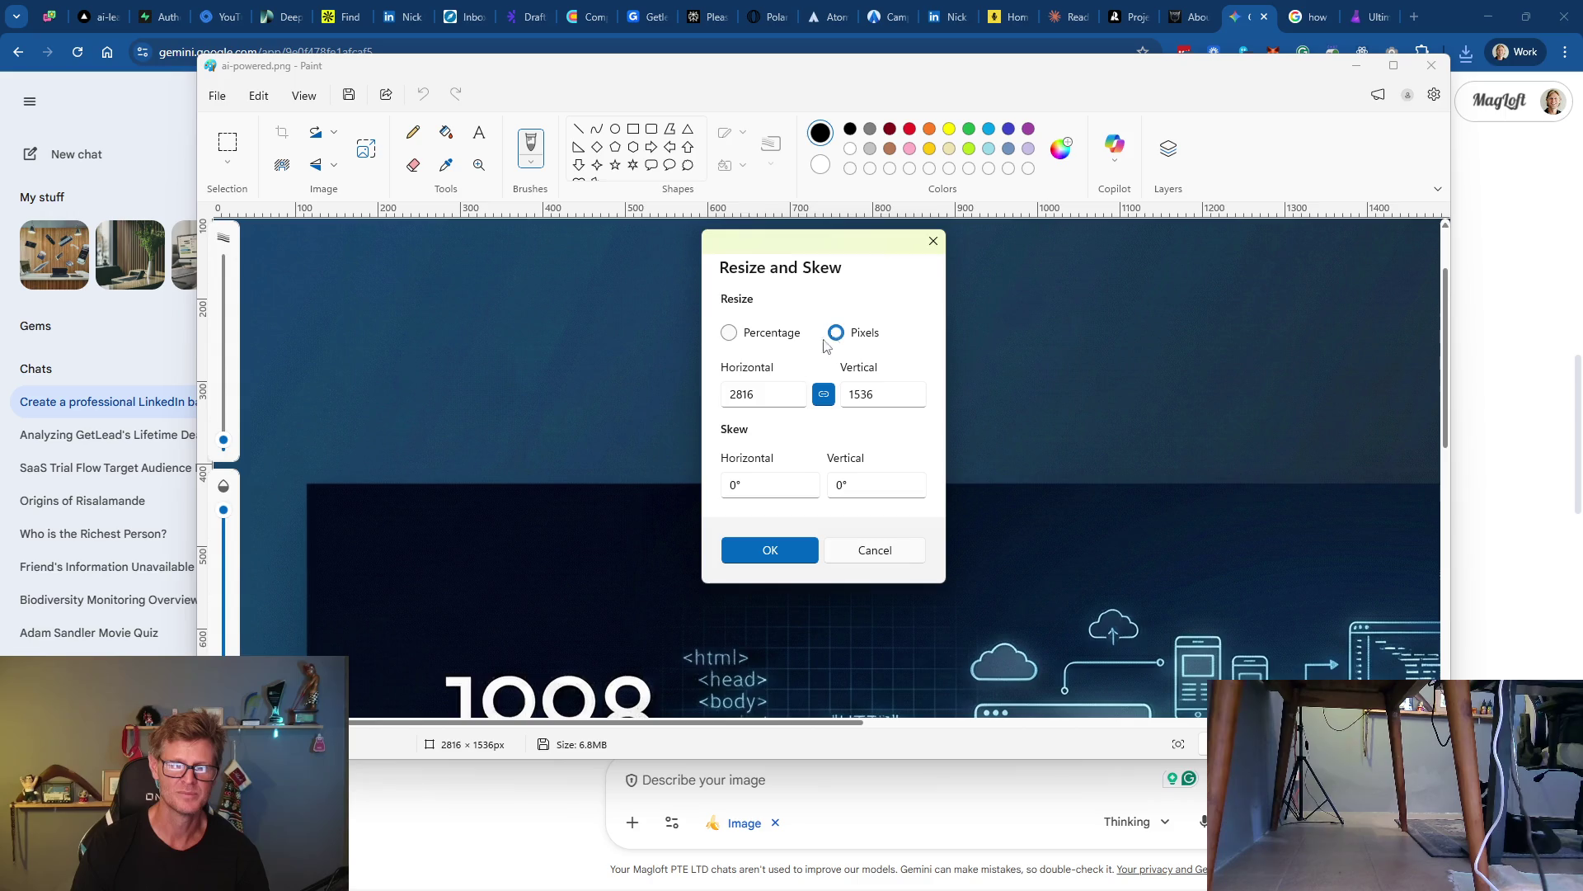
left_click(773, 396)
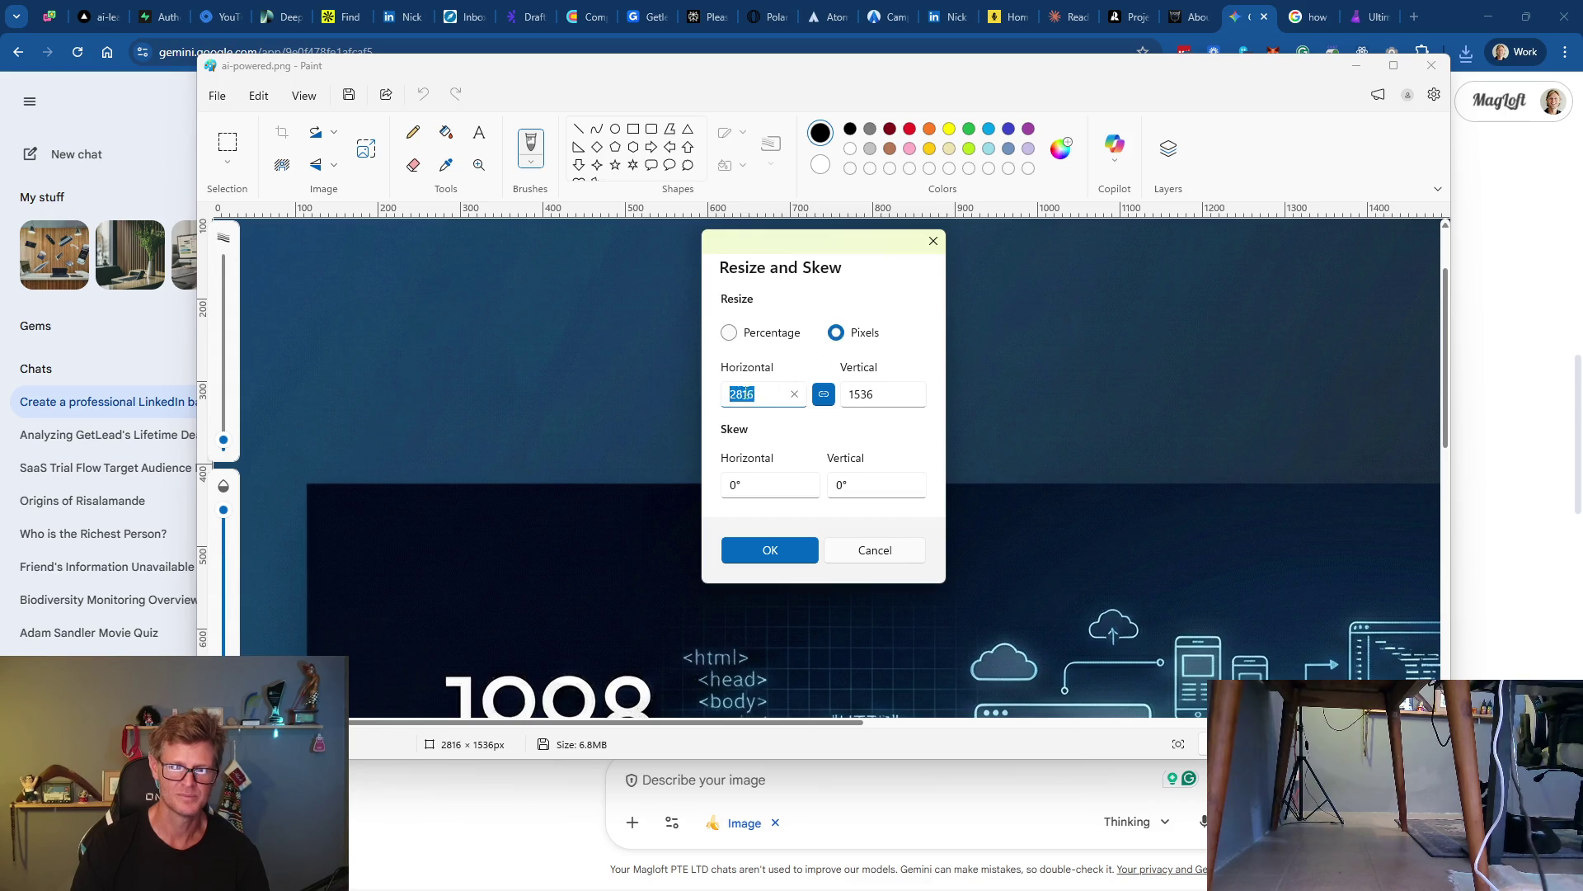
double_click(760, 394)
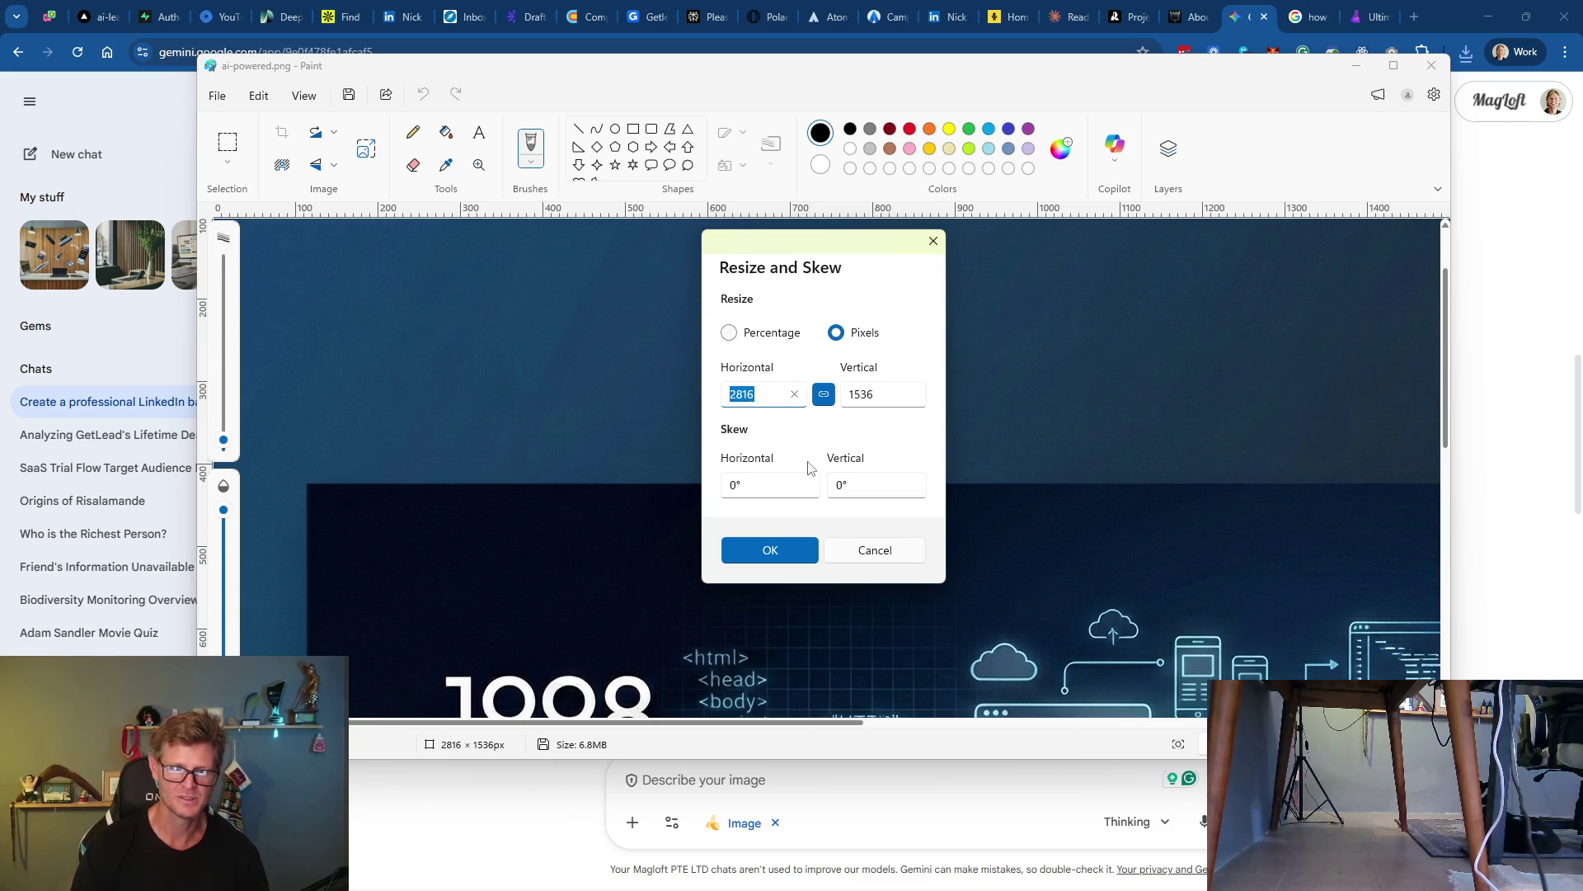
type("1536")
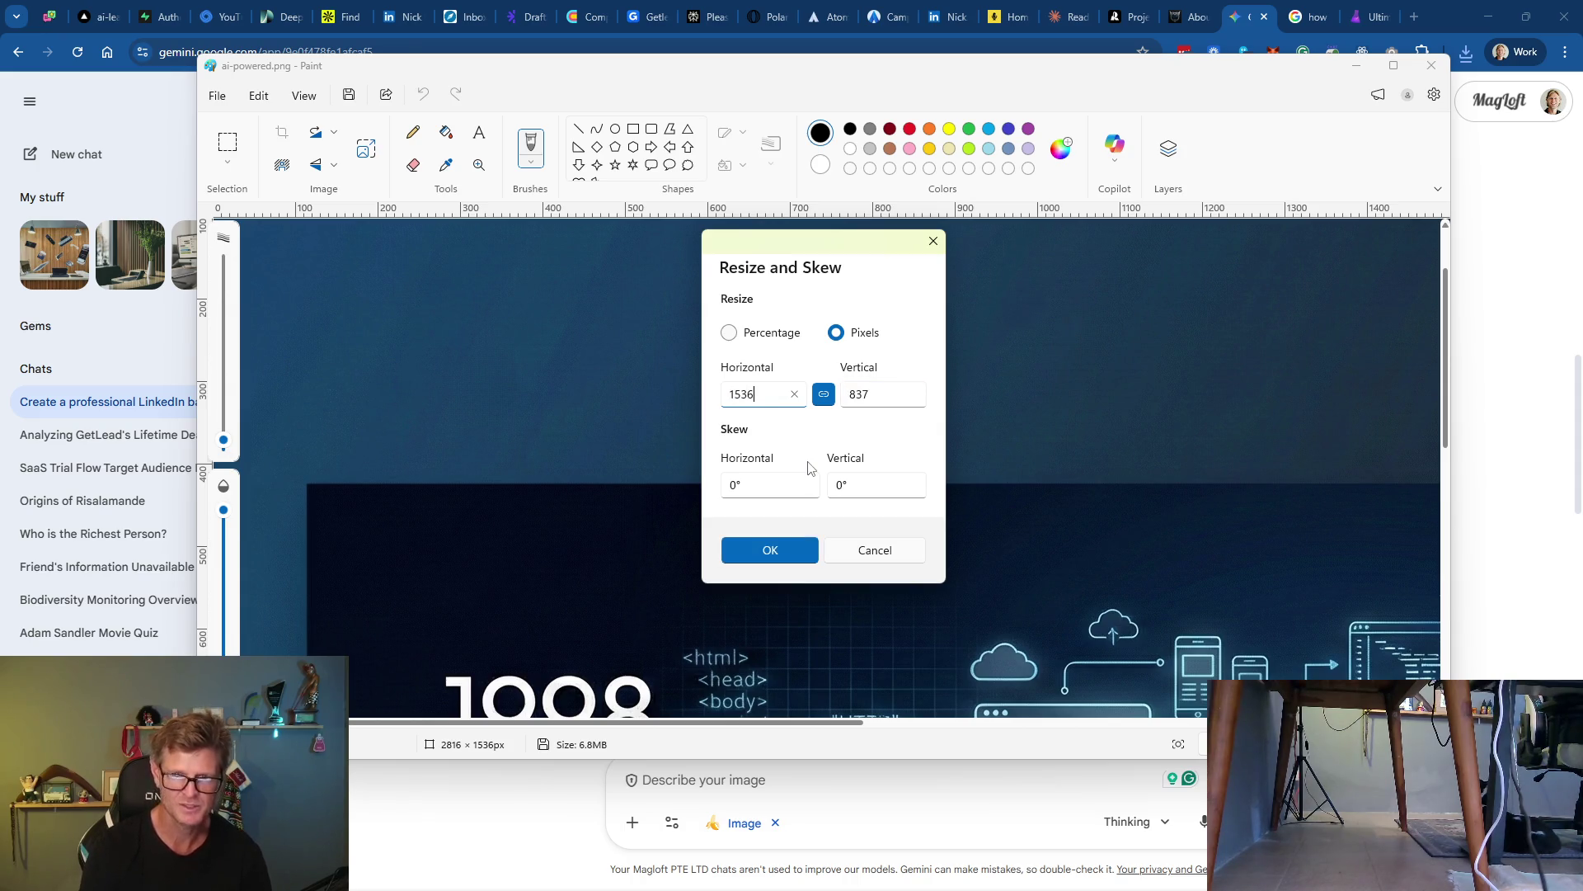
left_click(767, 550)
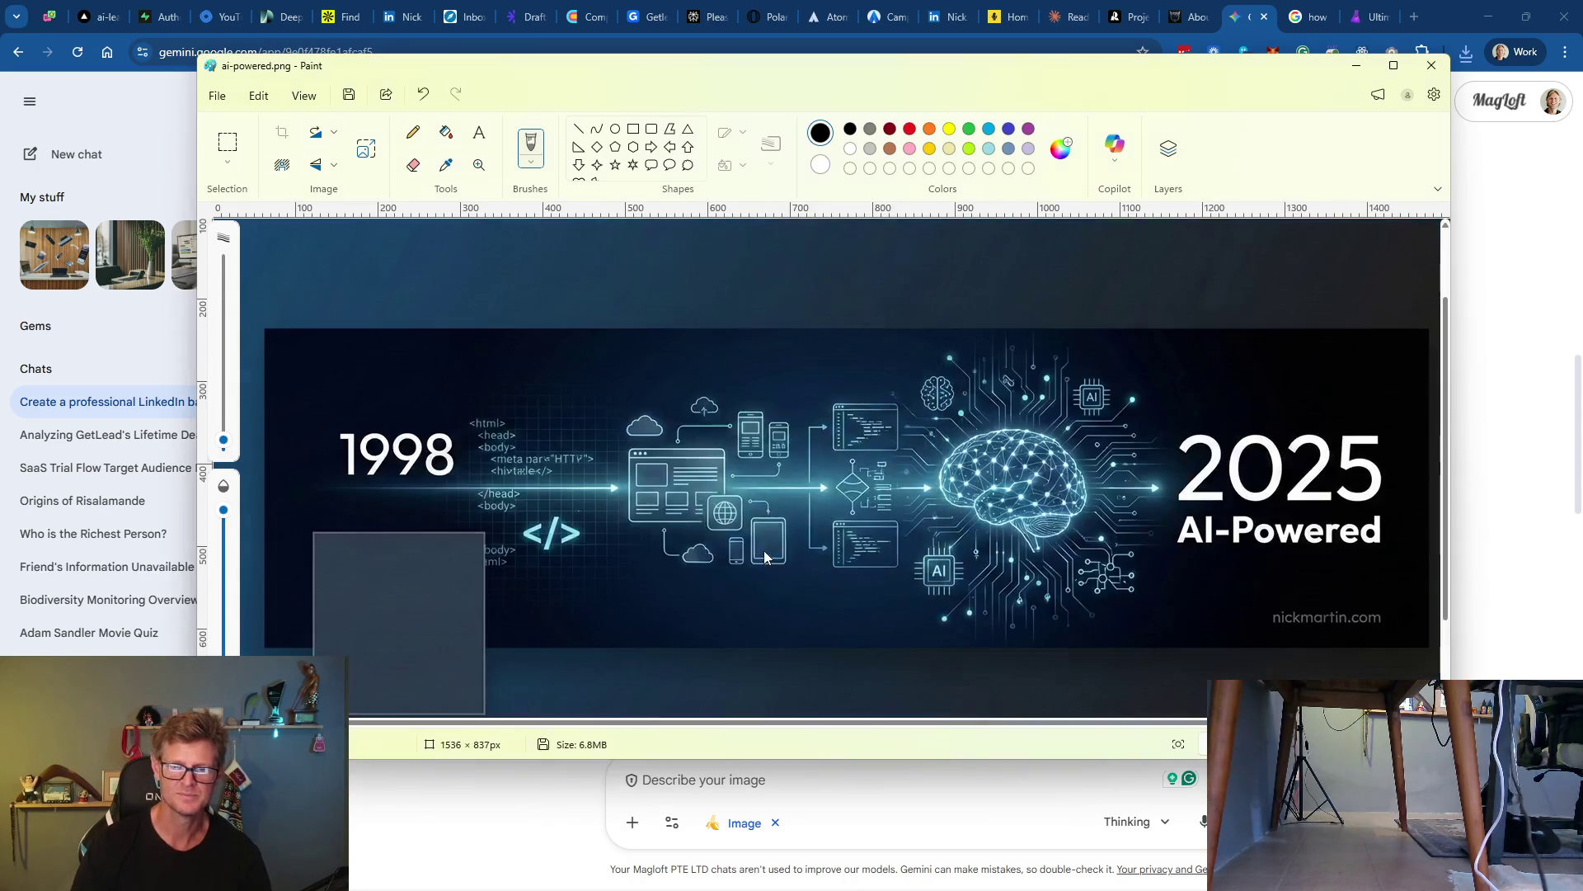
left_click(367, 152)
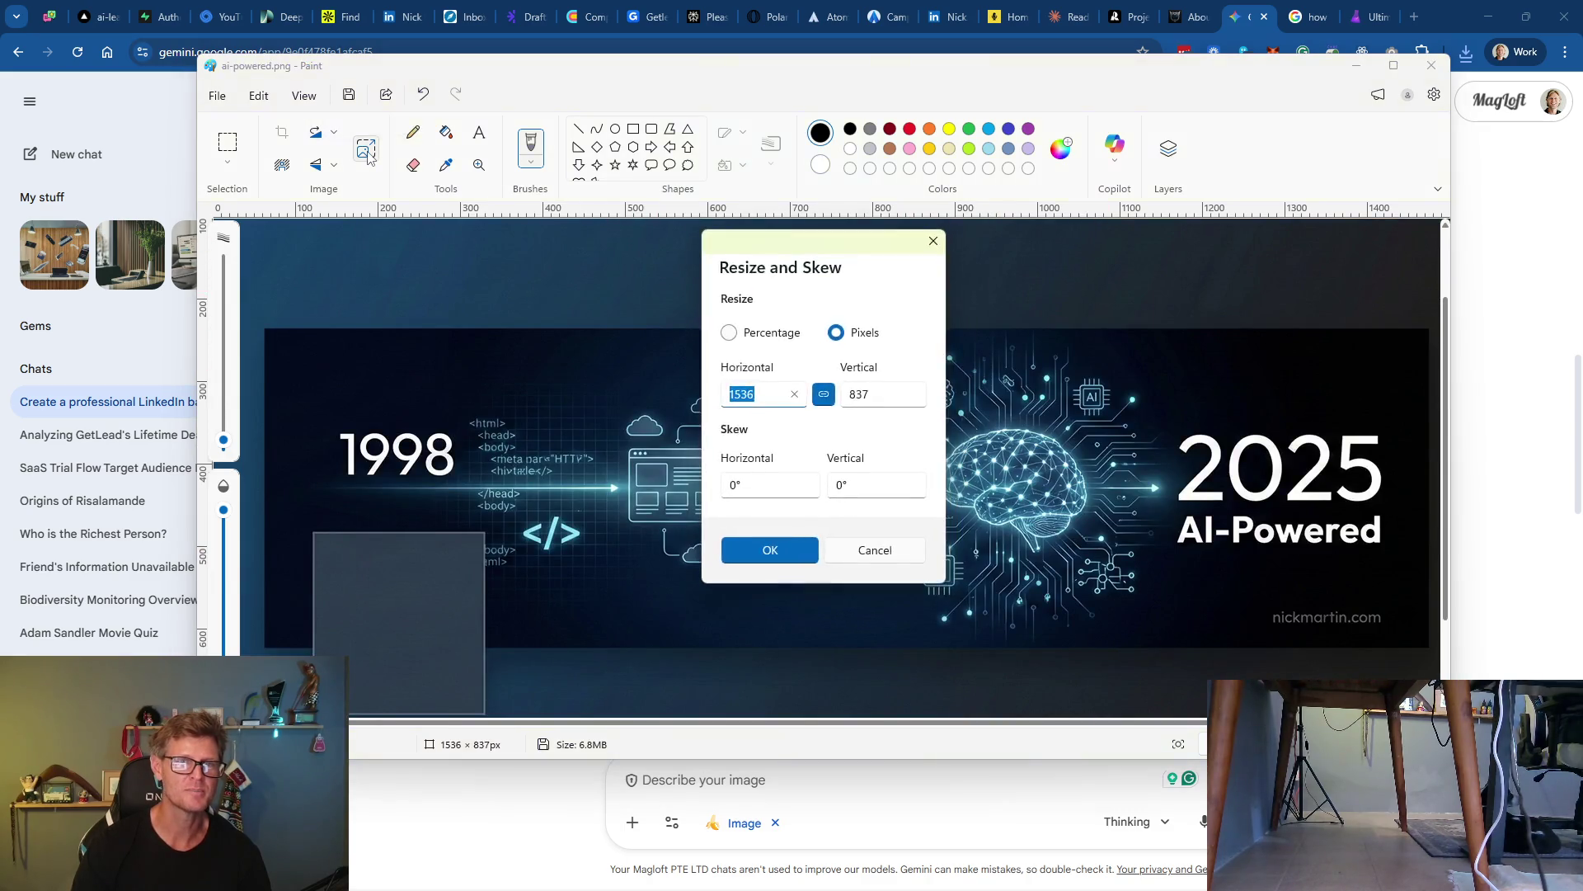
left_click(879, 554)
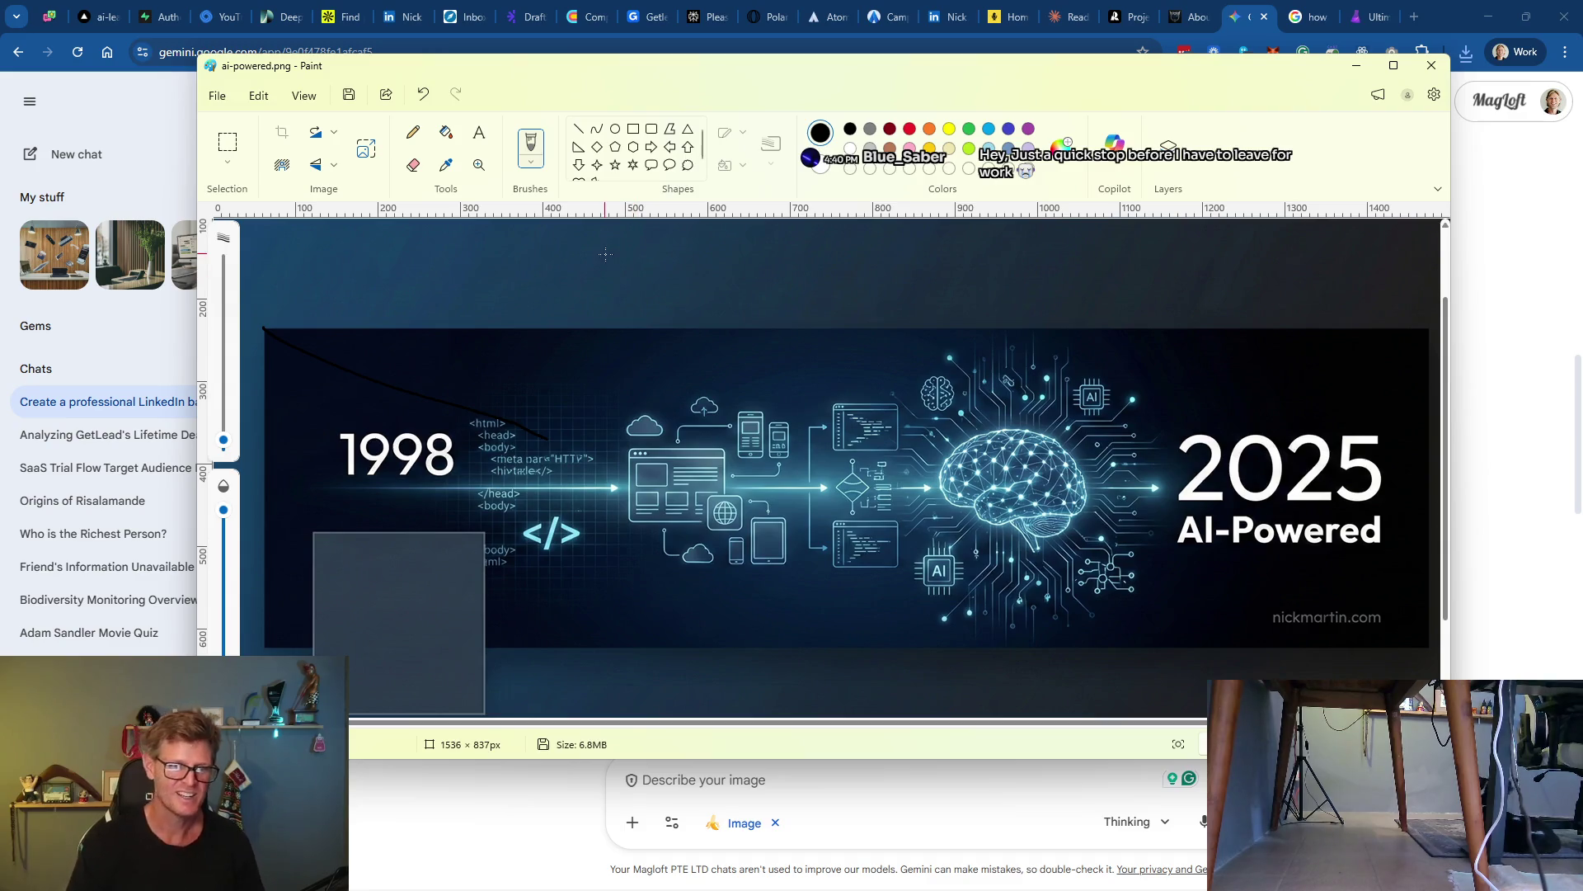
Undo the stray black line and select the banner artwork, undoing an accidental erase
key("ctrl+z")
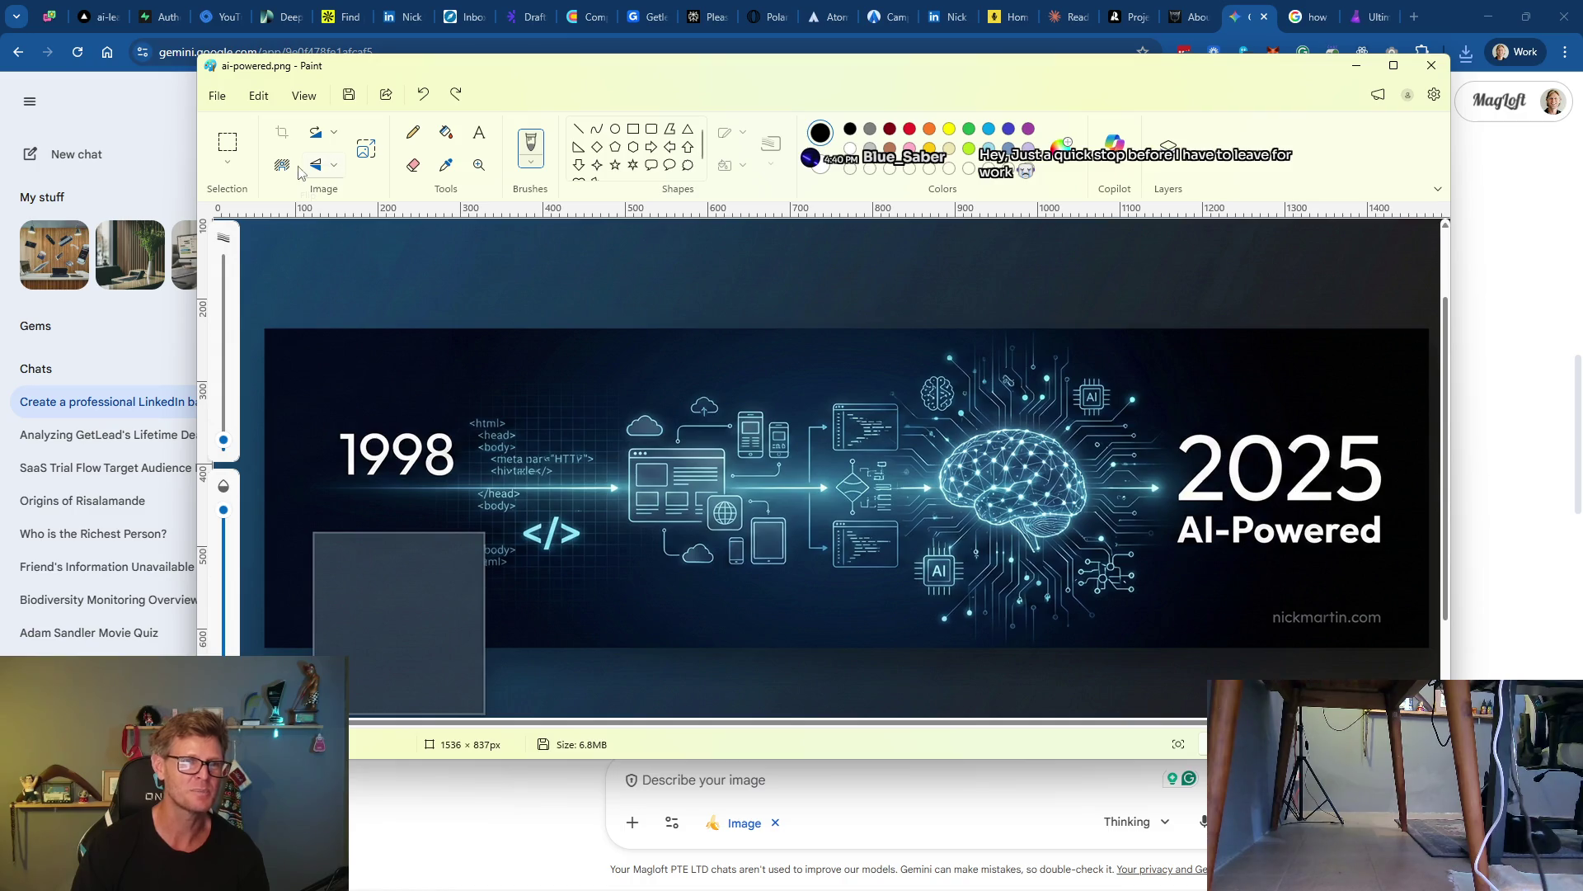
left_click(229, 147)
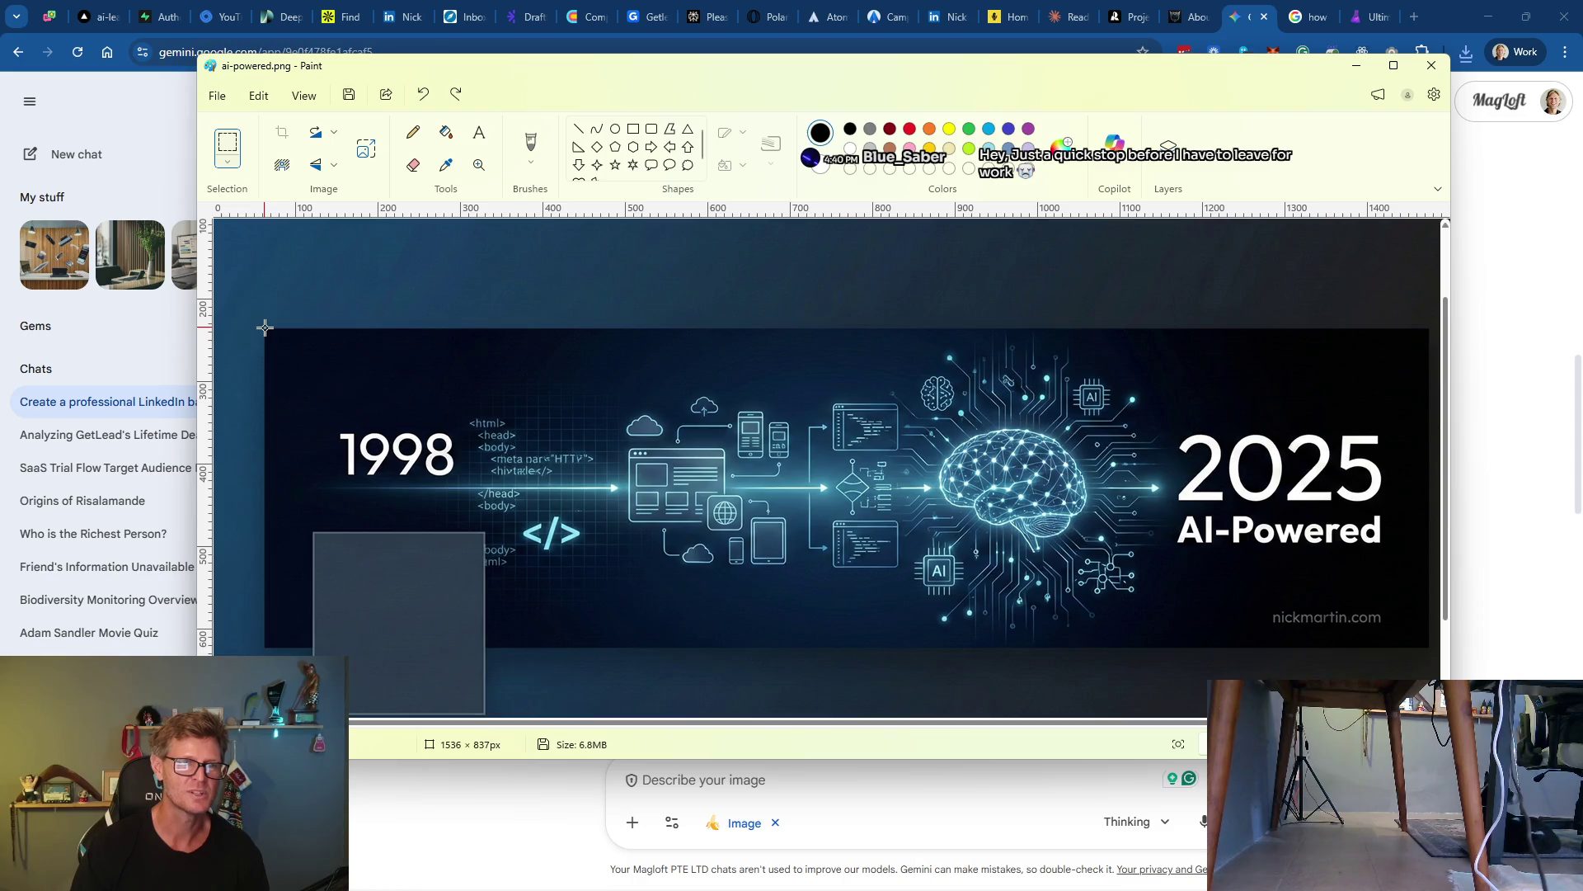
mouse_move(264, 328)
left_mouse_down()
mouse_move(495, 545)
mouse_move(1053, 647)
mouse_move(1428, 647)
left_mouse_up()
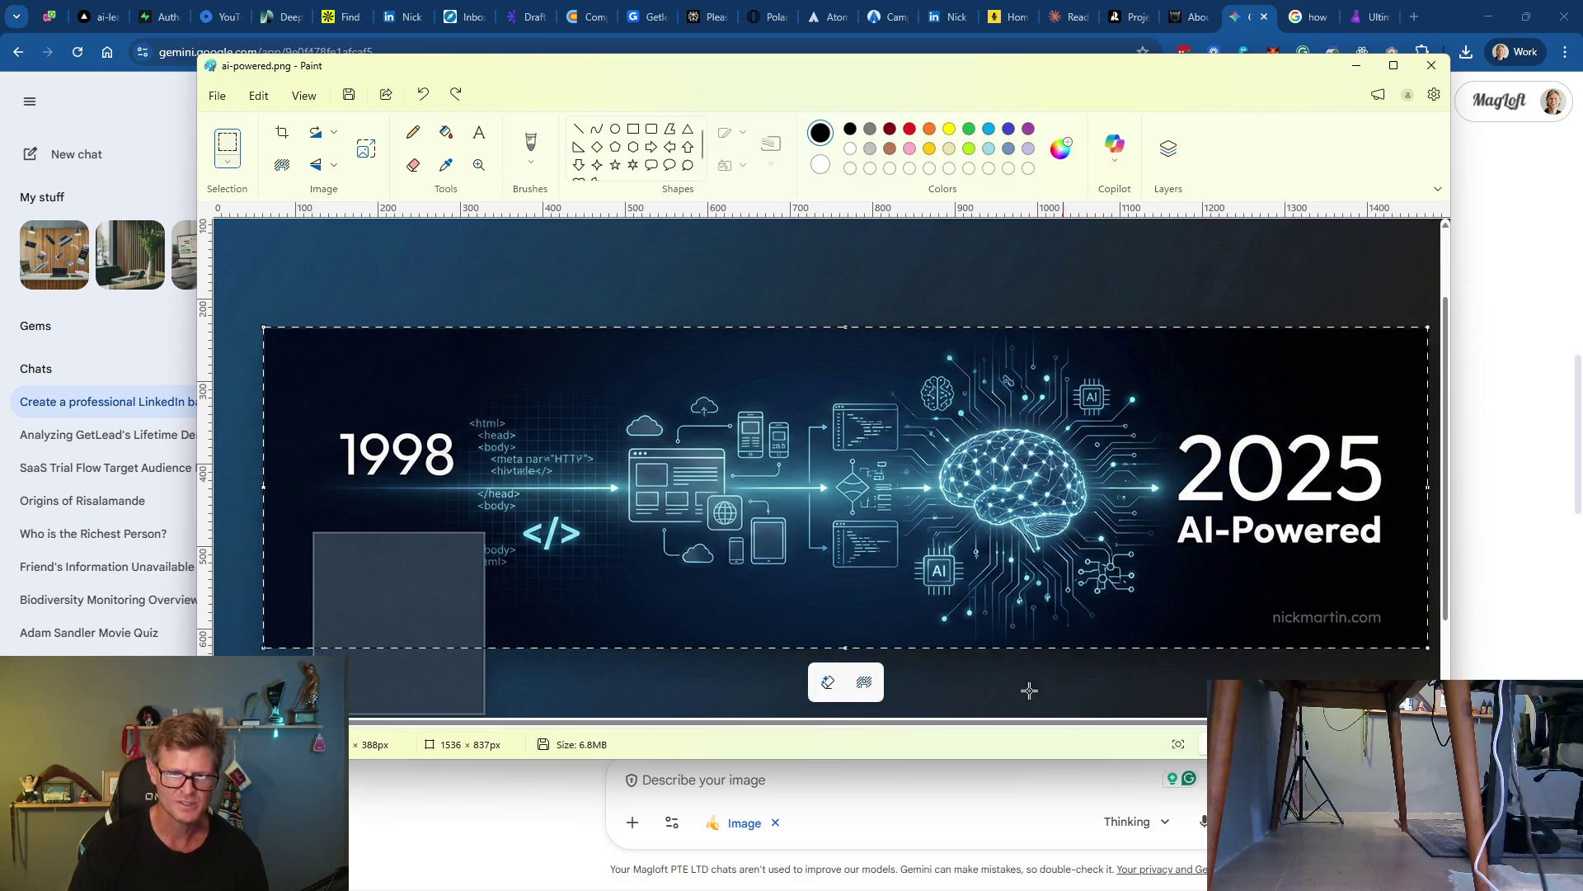
left_click(831, 687)
key("ctrl+z")
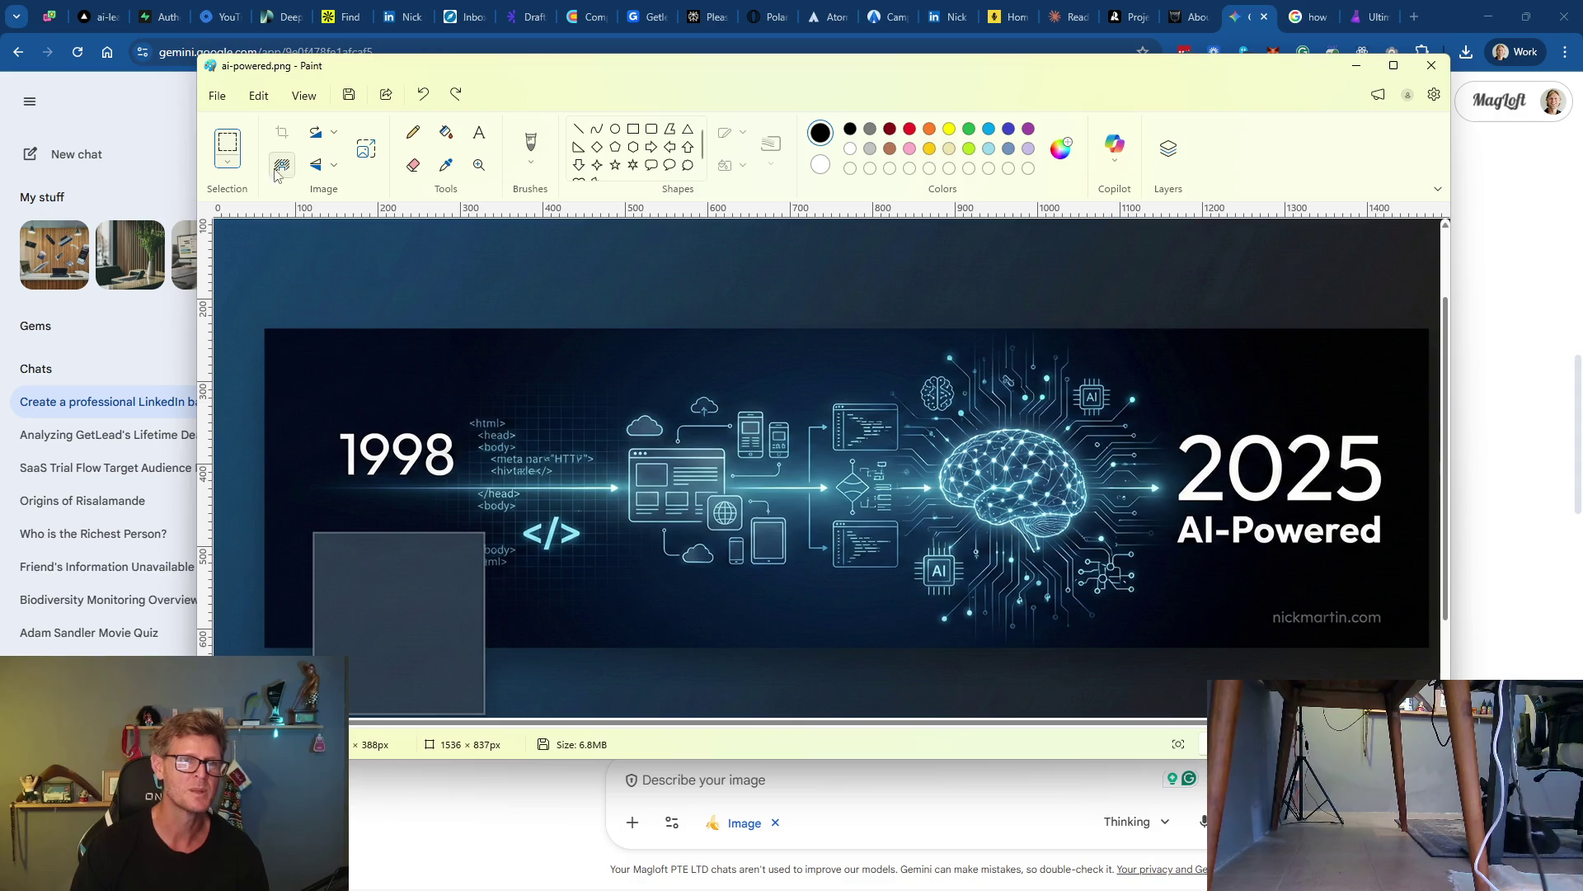
Crop the image to the 1412 × 388 banner selection, save it, and return to the browser
left_click(234, 162)
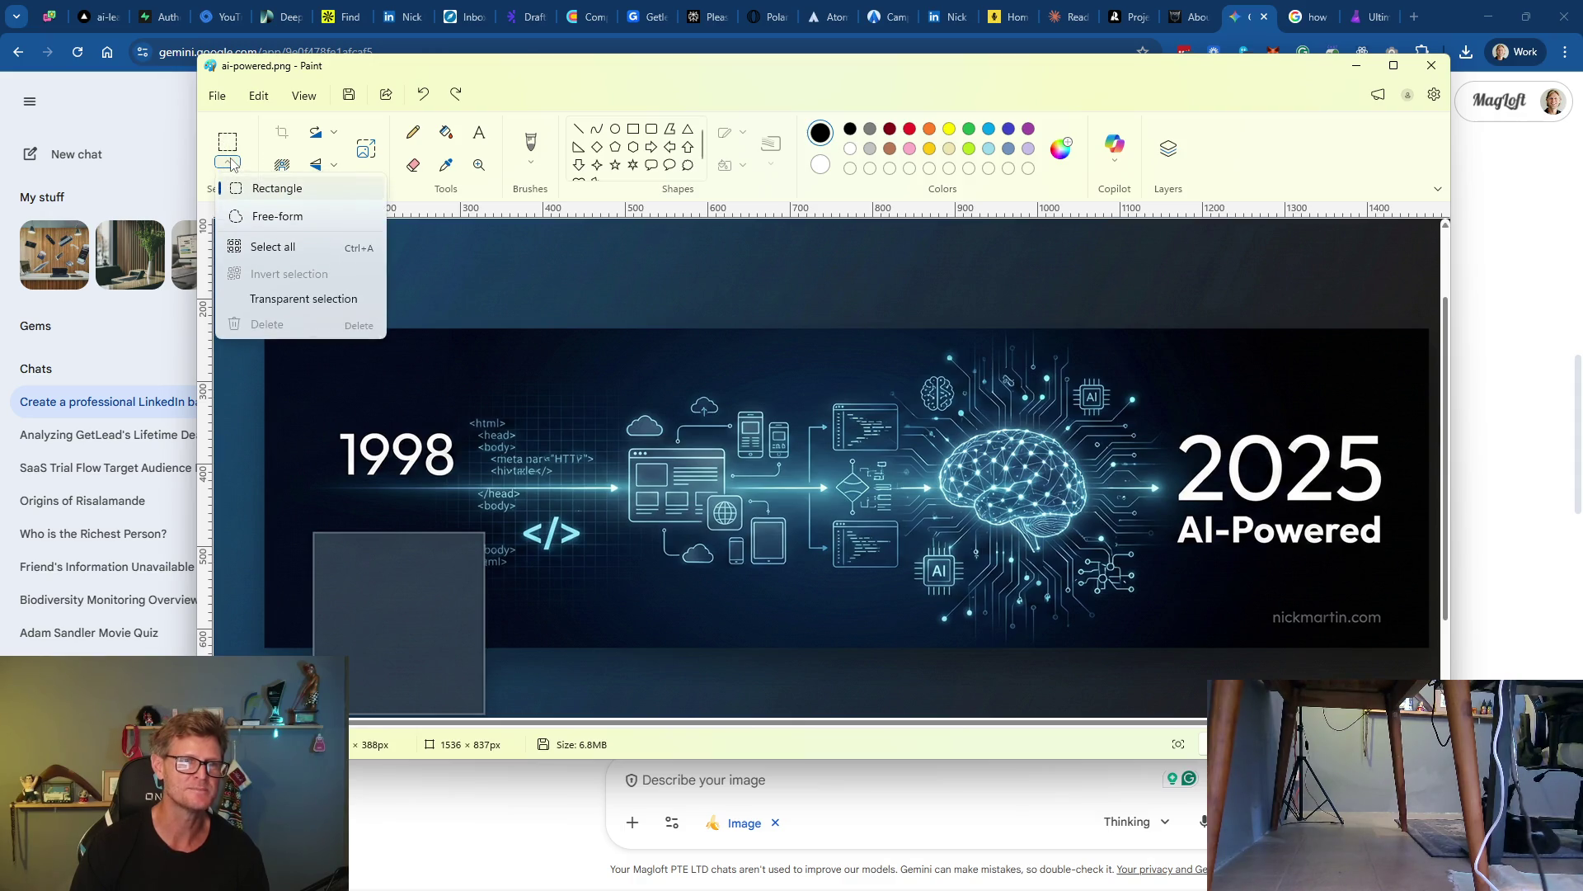
left_click(234, 162)
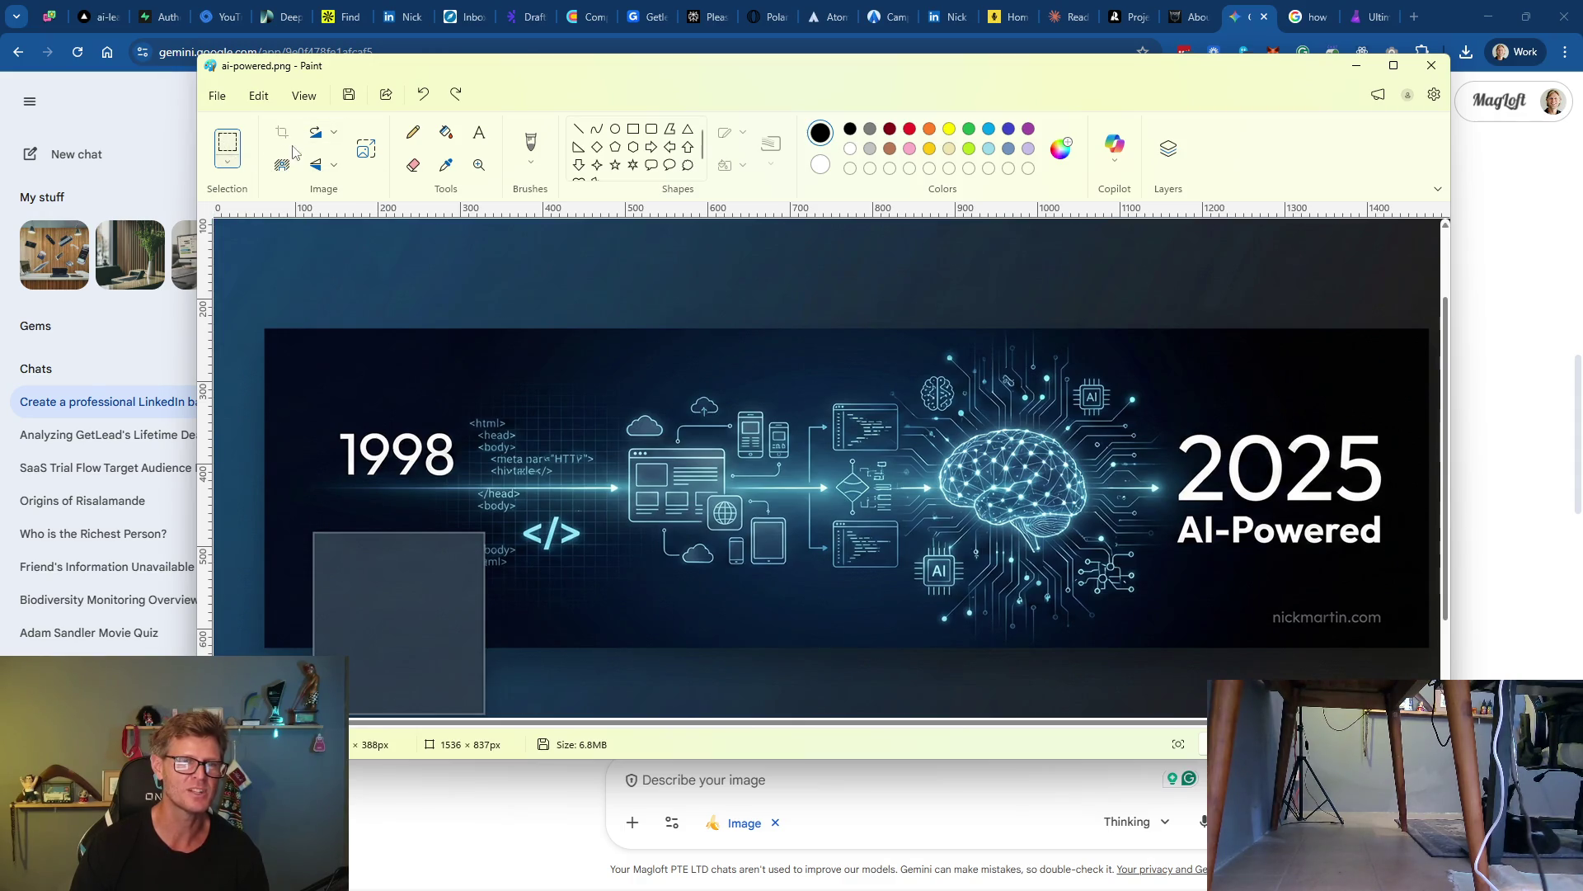
mouse_move(263, 329)
left_mouse_down()
mouse_move(1051, 682)
mouse_move(1427, 650)
left_mouse_up()
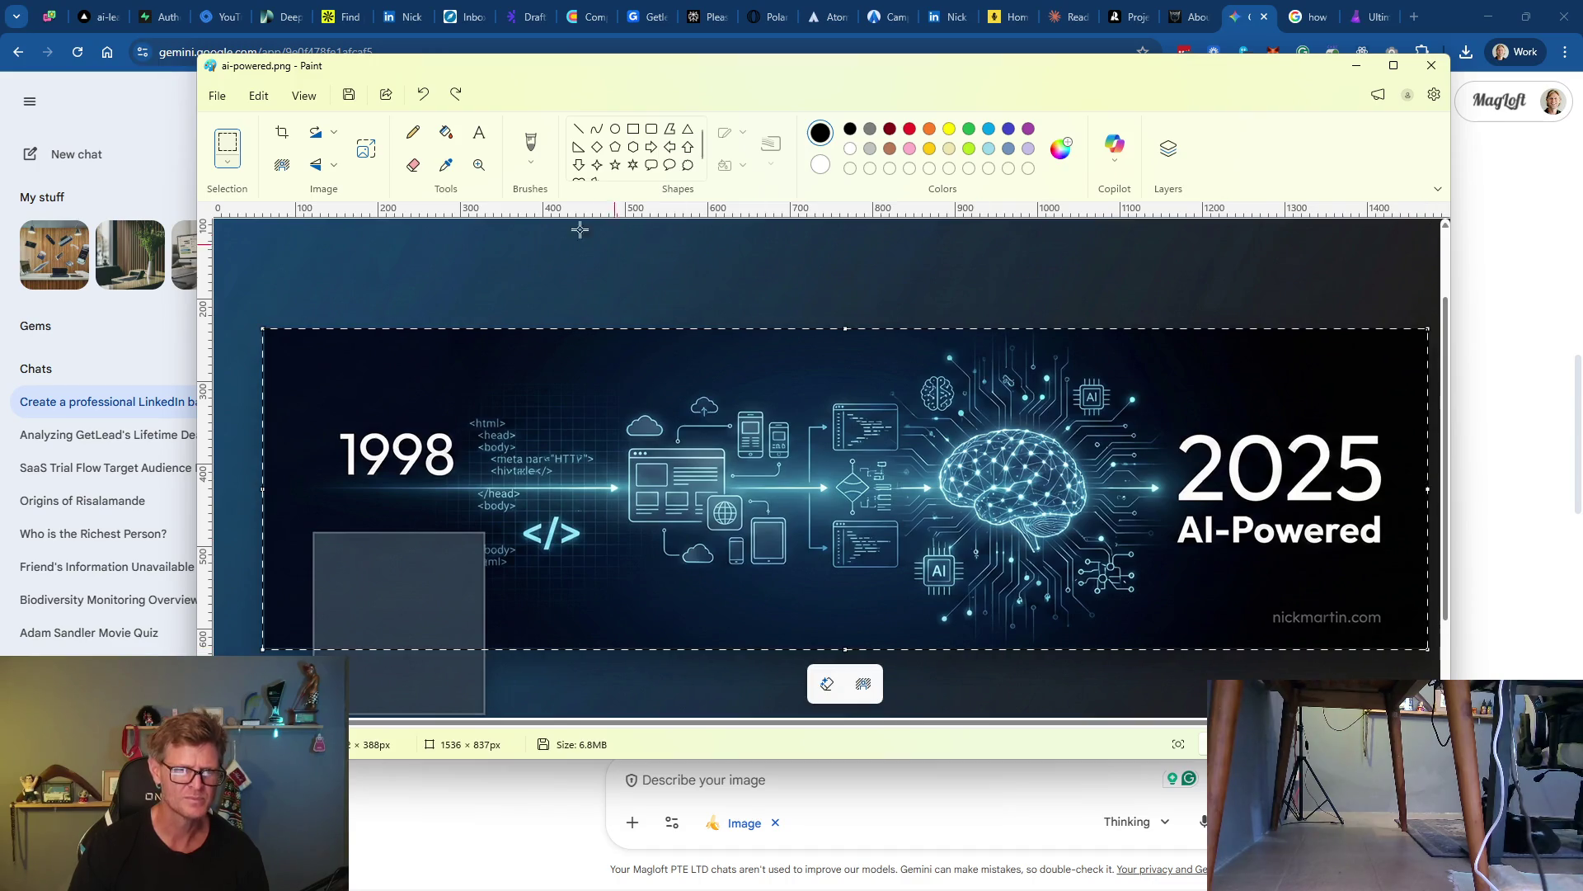
left_click(283, 138)
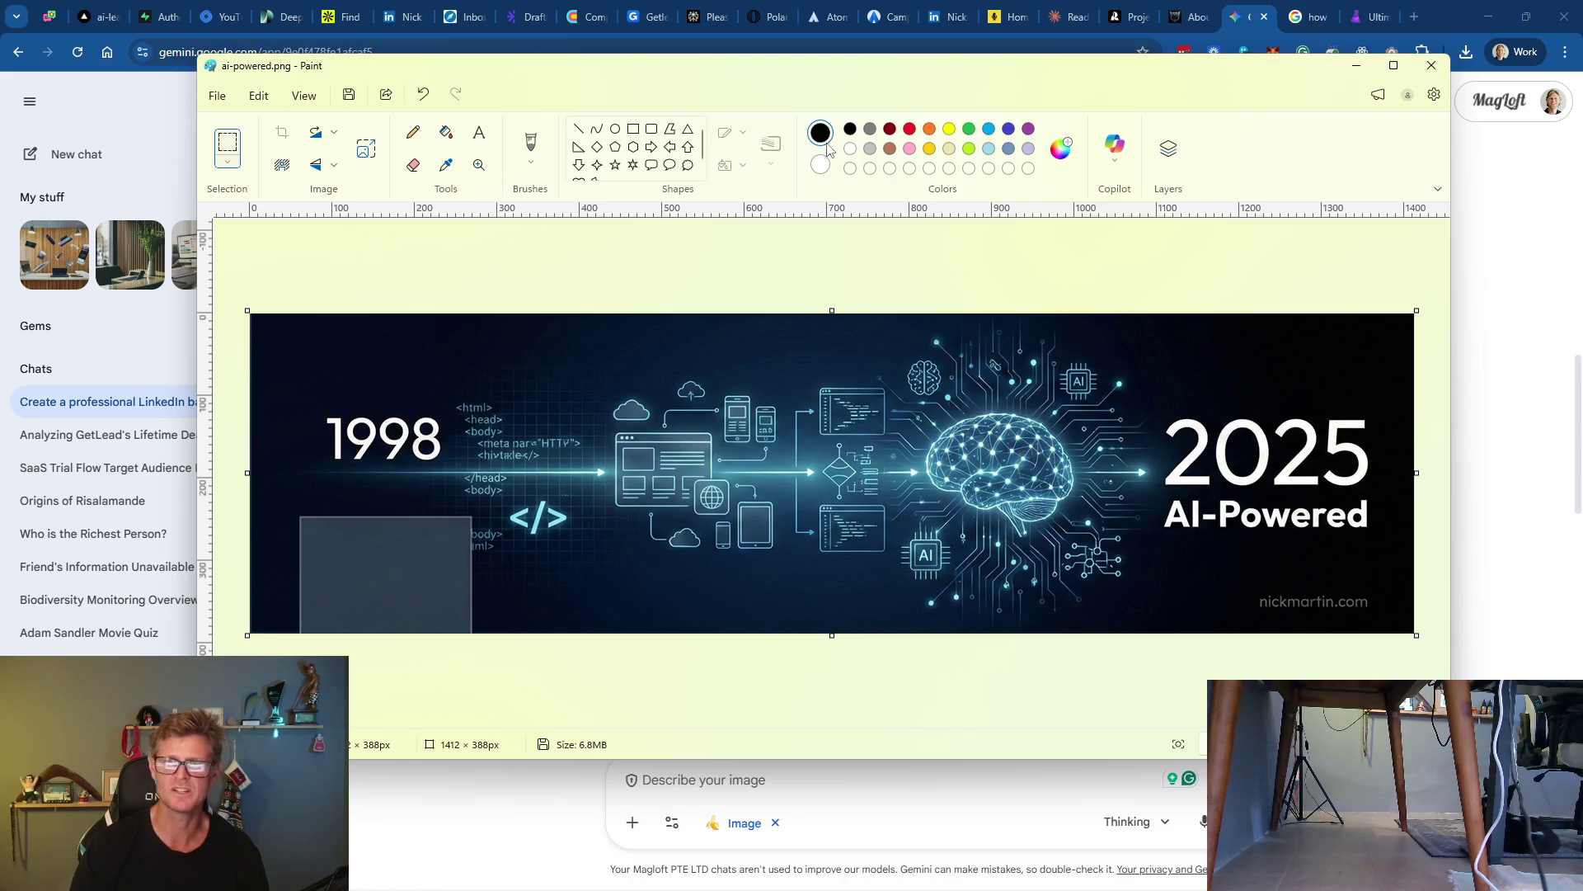
left_click(349, 98)
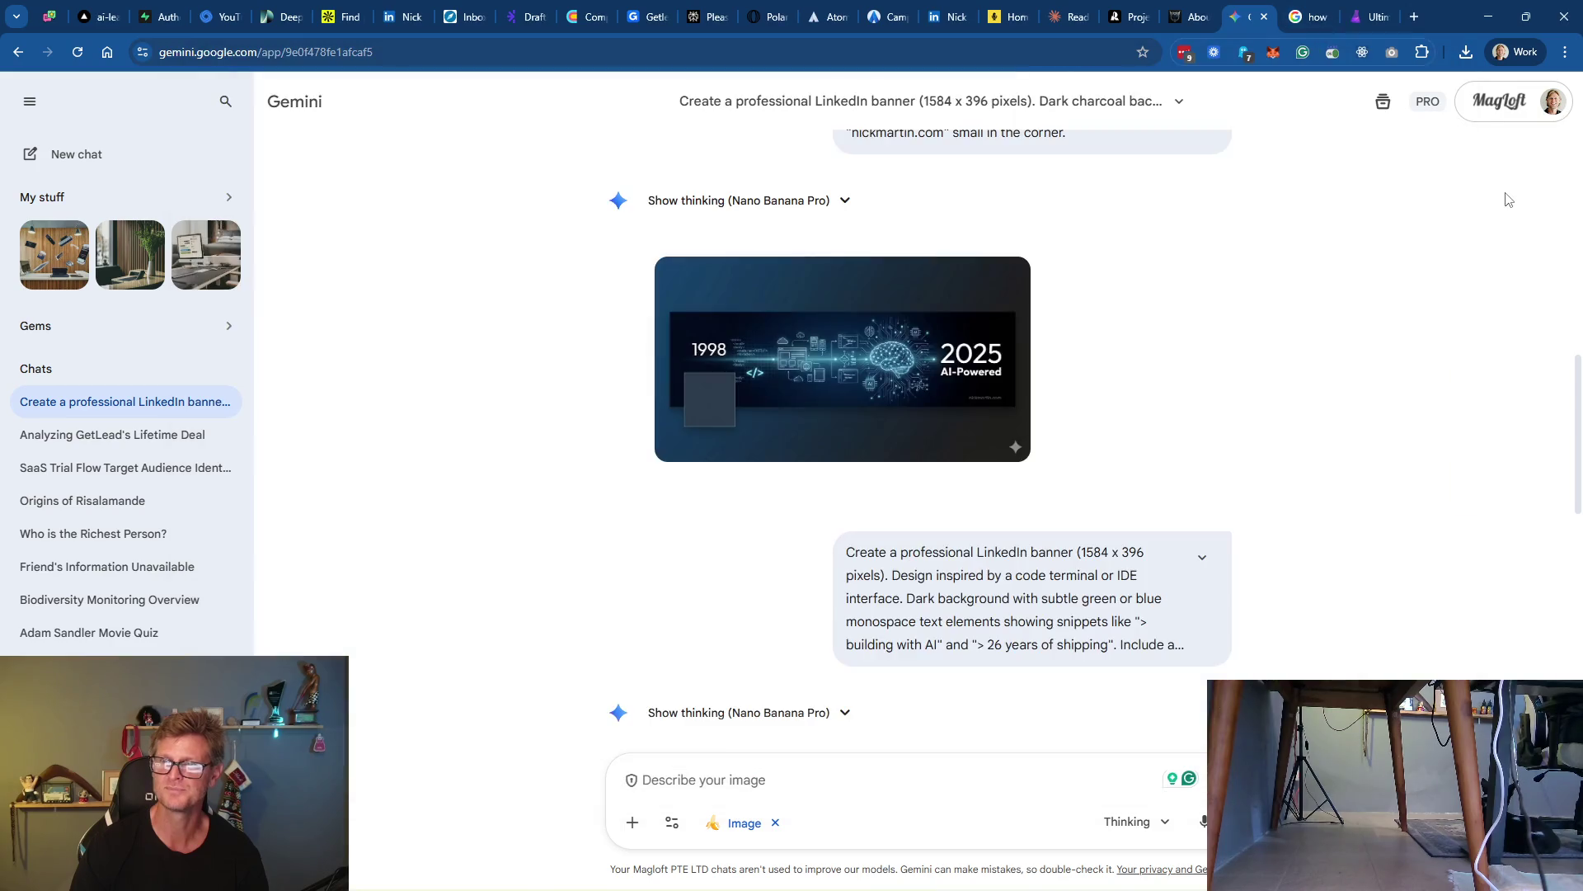
left_click(1506, 194)
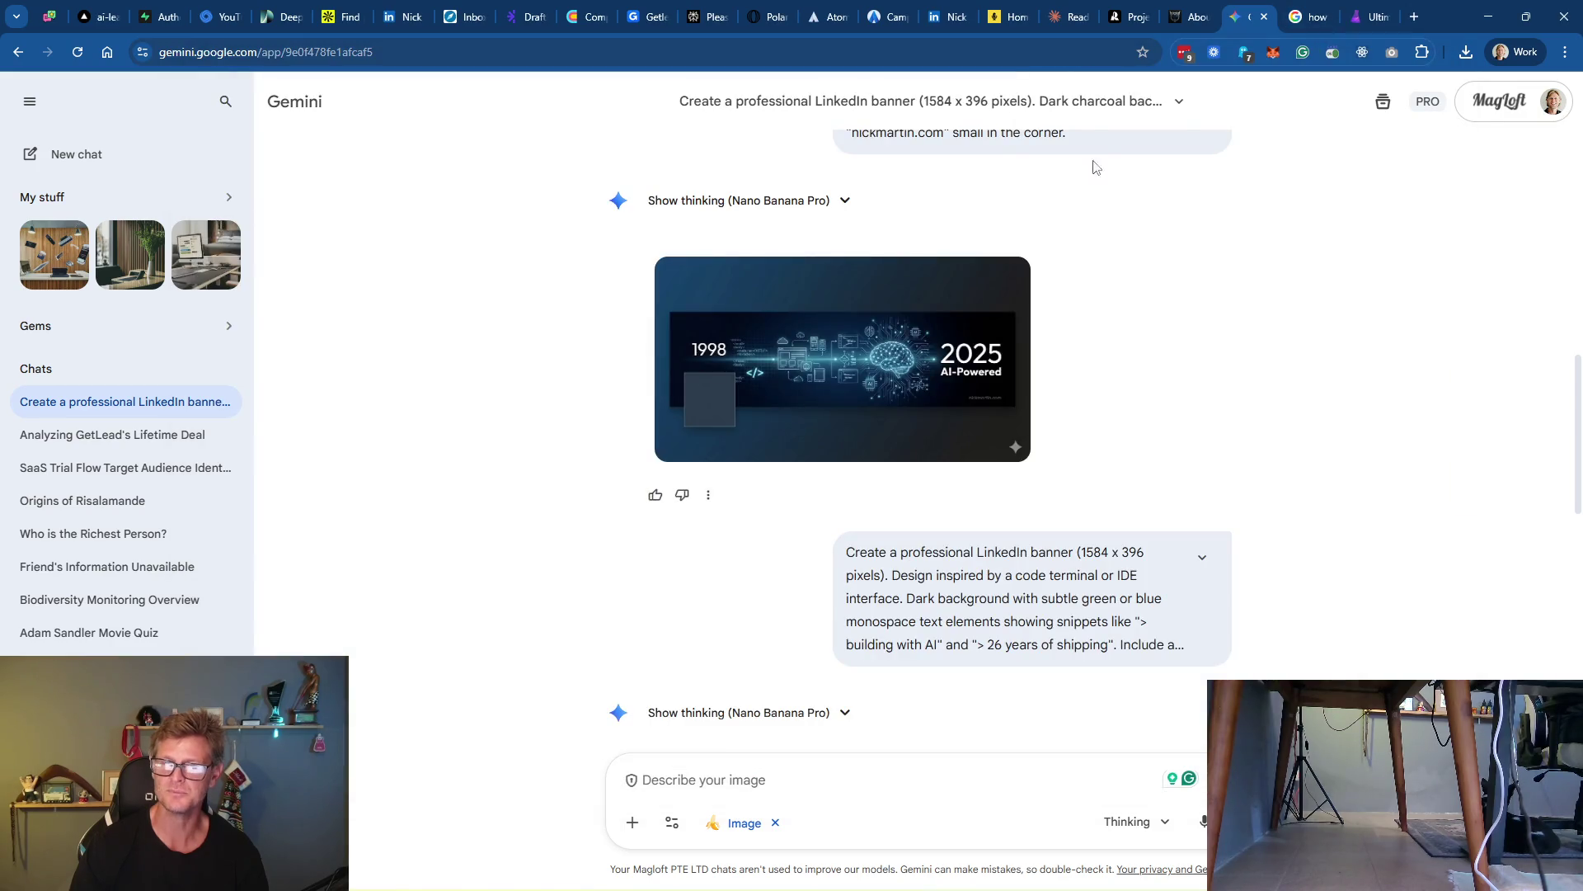
Upload ai-powered.png as a new slide in the LinkedIn cover slideshow and save it
left_click(929, 25)
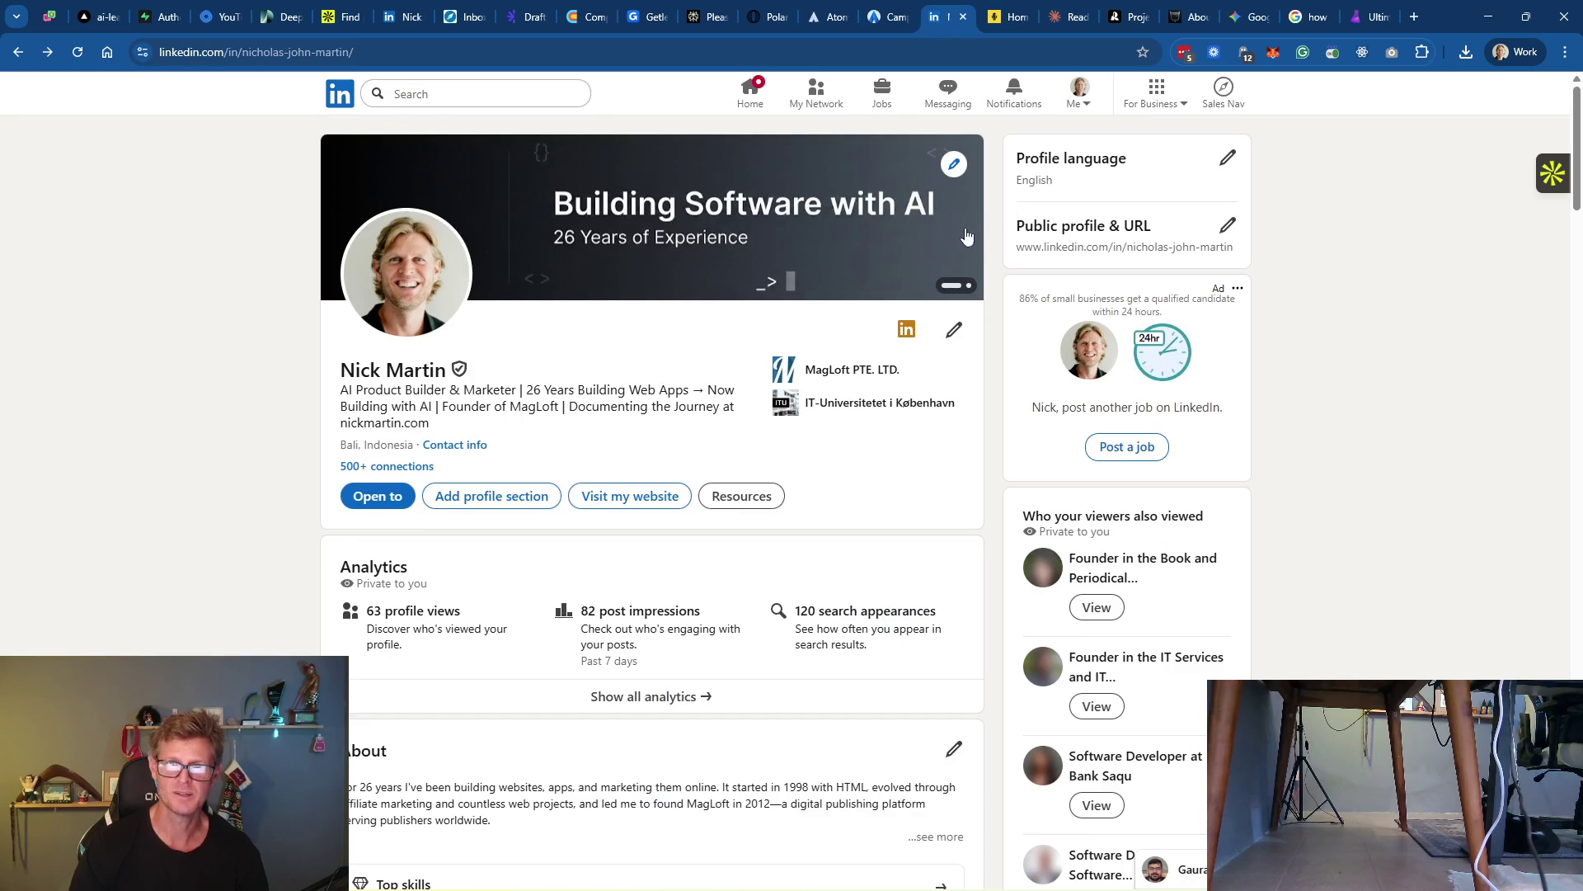
left_click(957, 165)
left_click(776, 243)
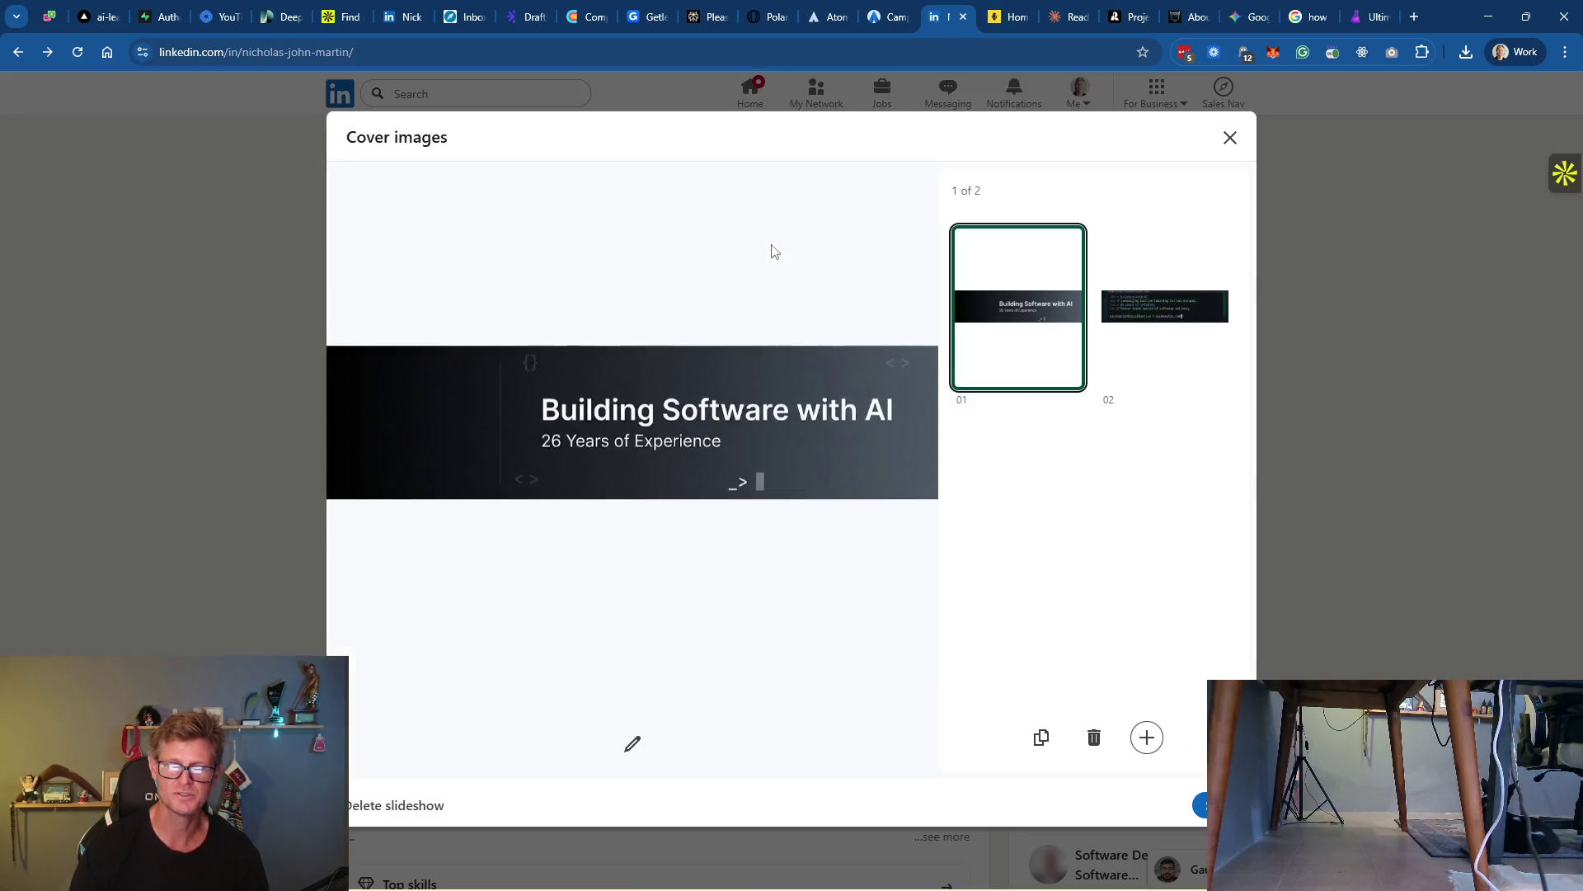
left_click(1147, 736)
left_click(1087, 575)
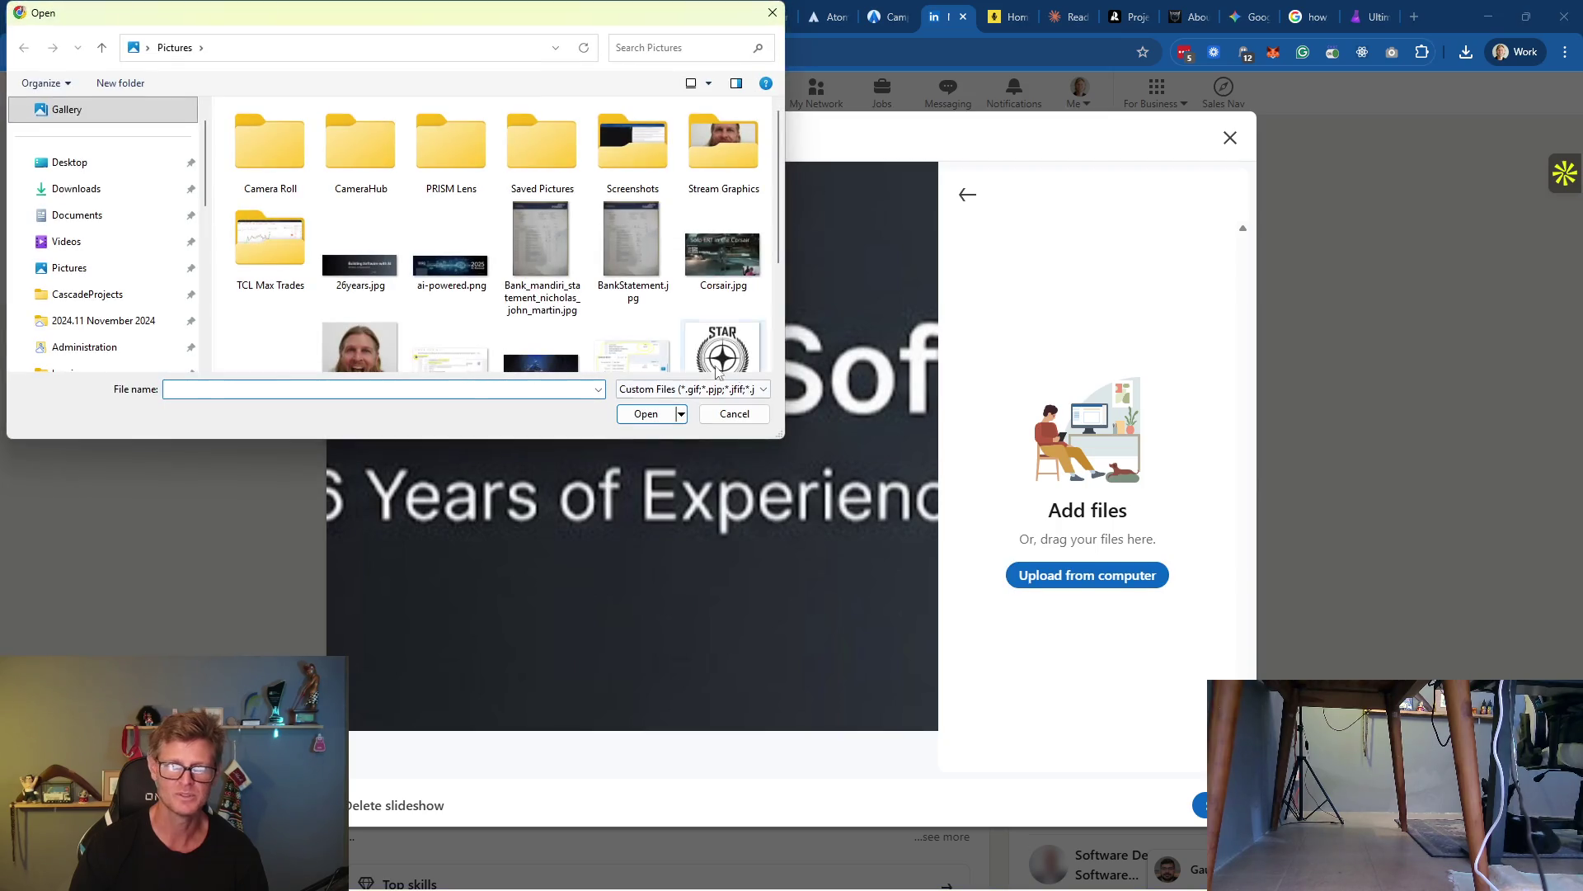
left_click(482, 272)
left_click(651, 413)
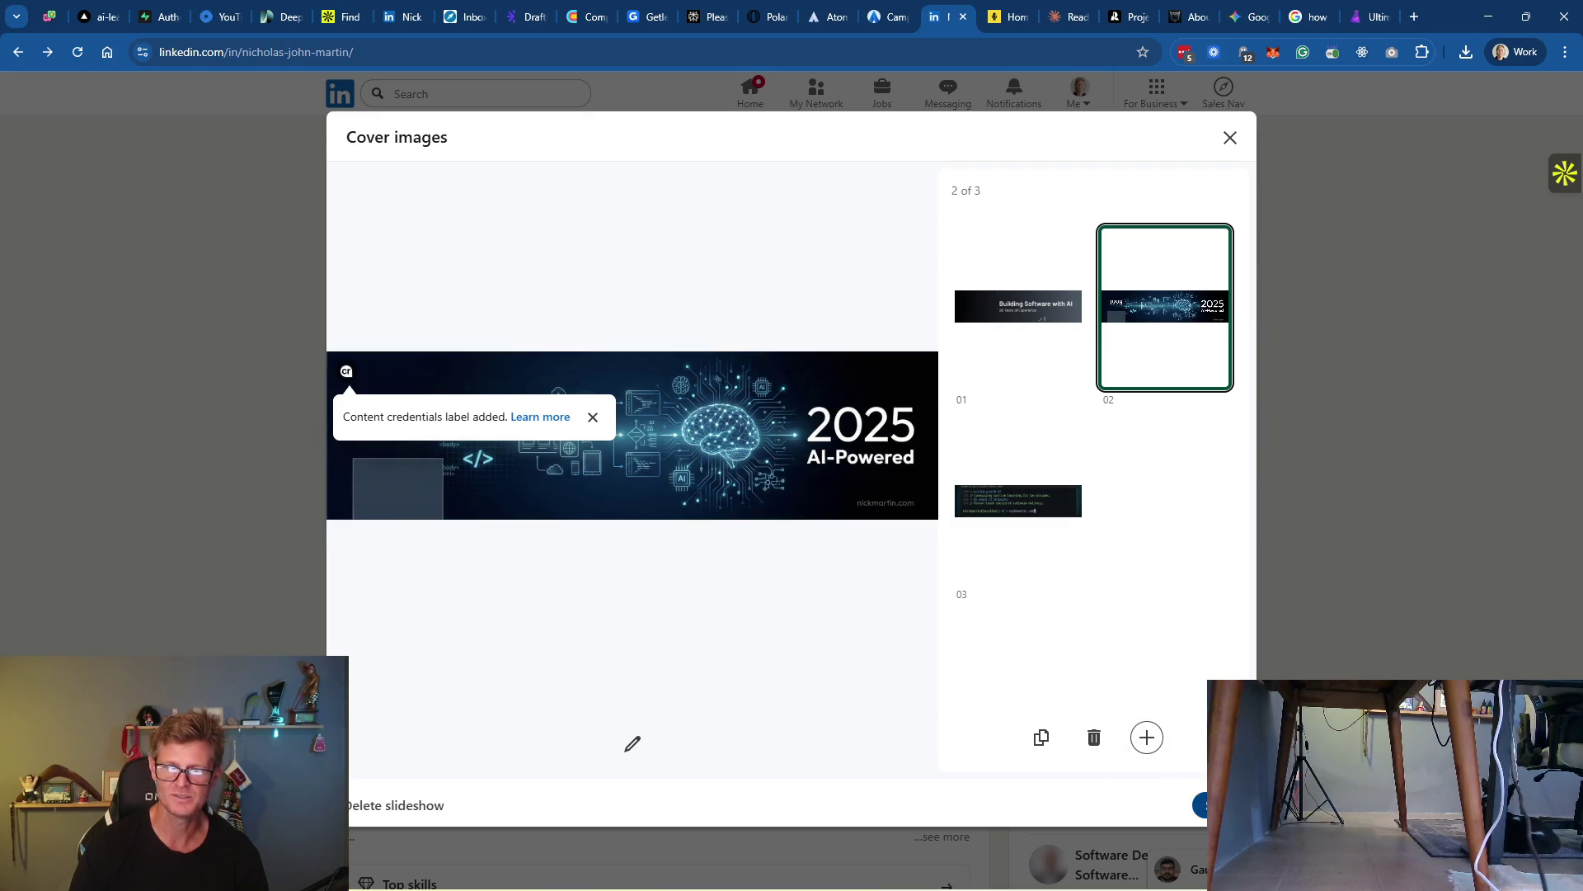
left_click(1200, 805)
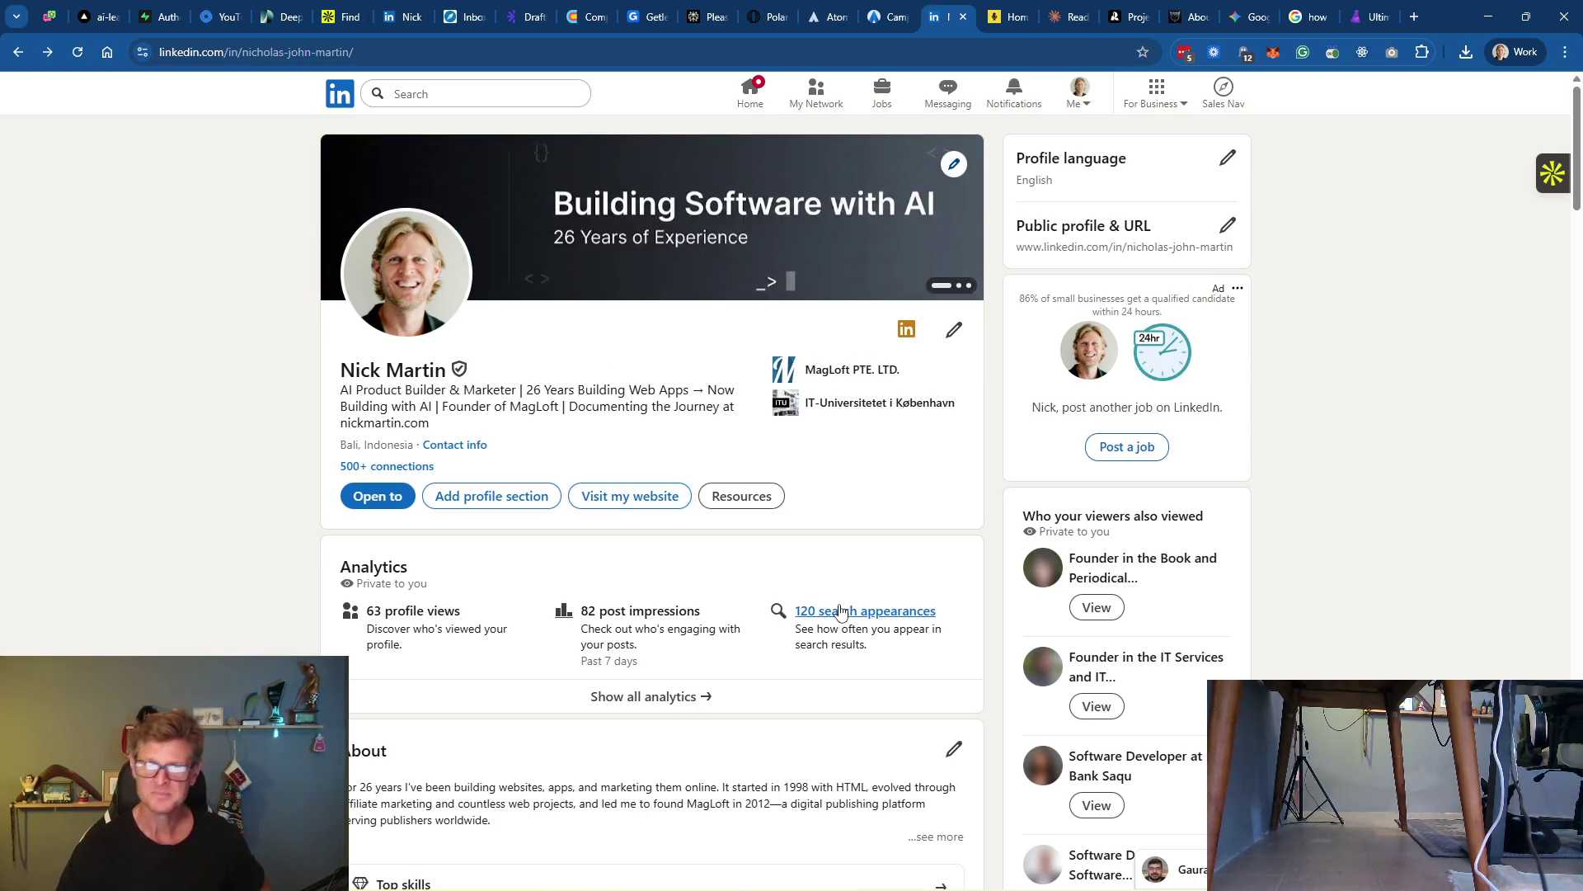
Cycle the cover to the 1998 → 2025 AI-Powered slide and check the Open to menu
left_click(965, 286)
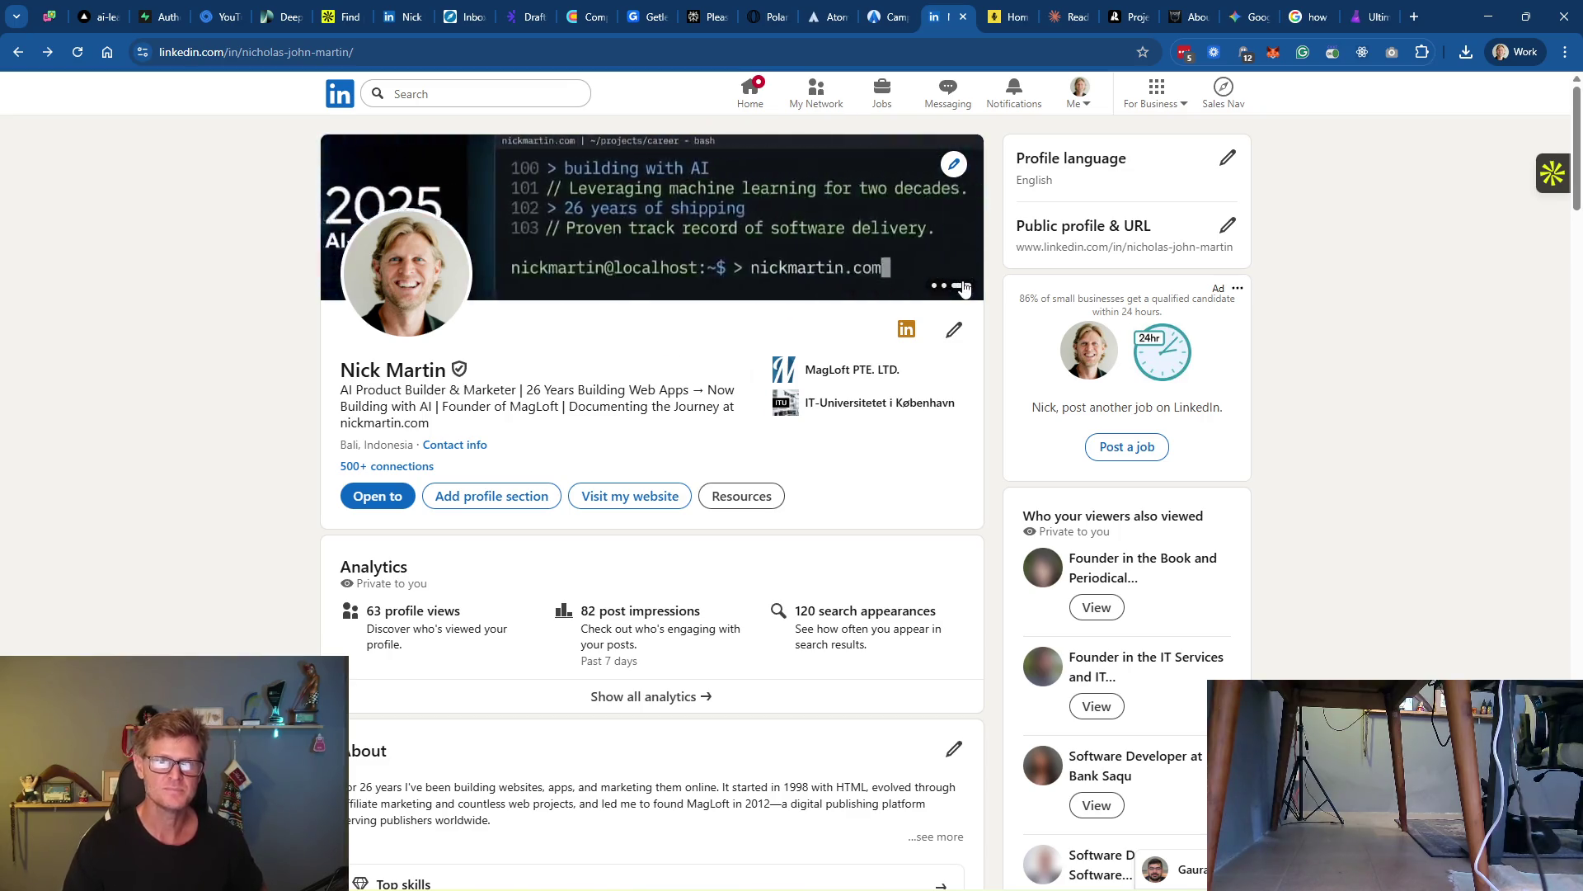
left_click(945, 285)
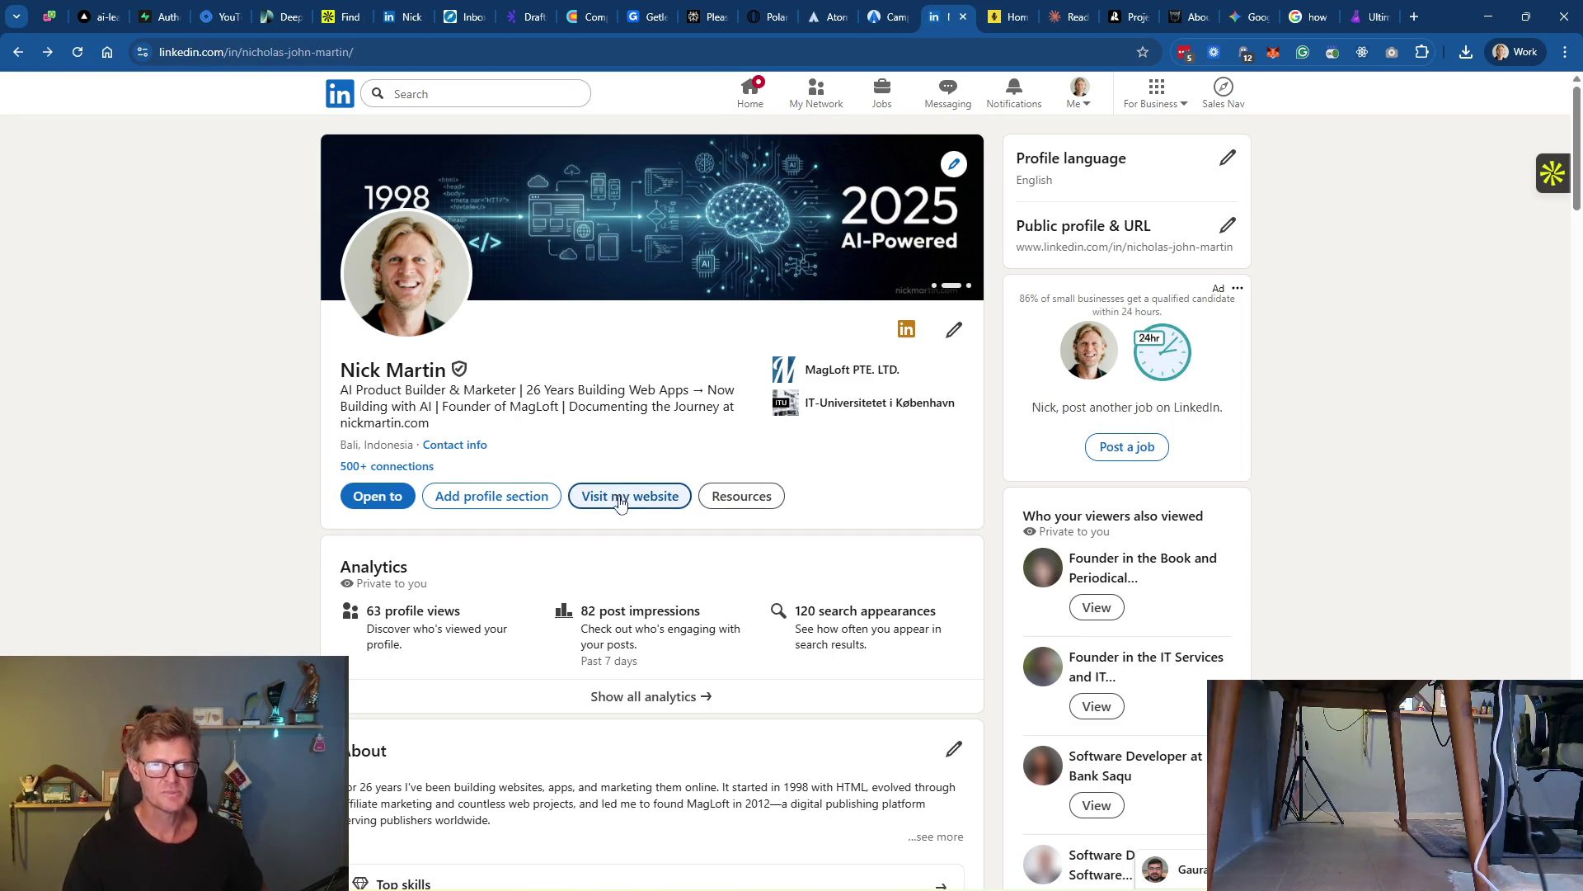
left_click(370, 503)
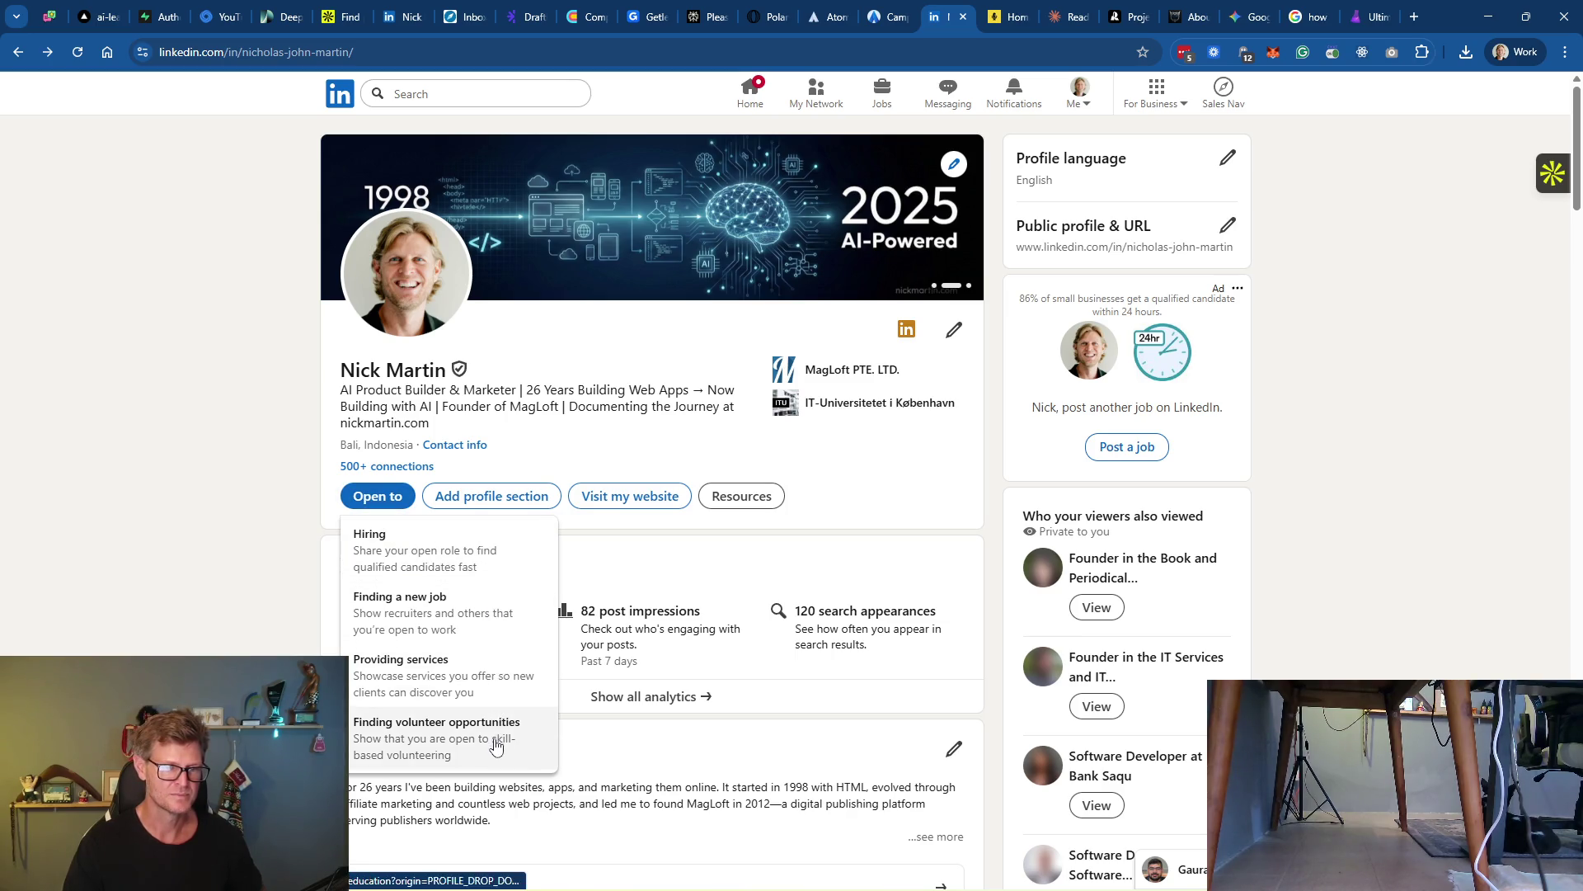
left_click(857, 504)
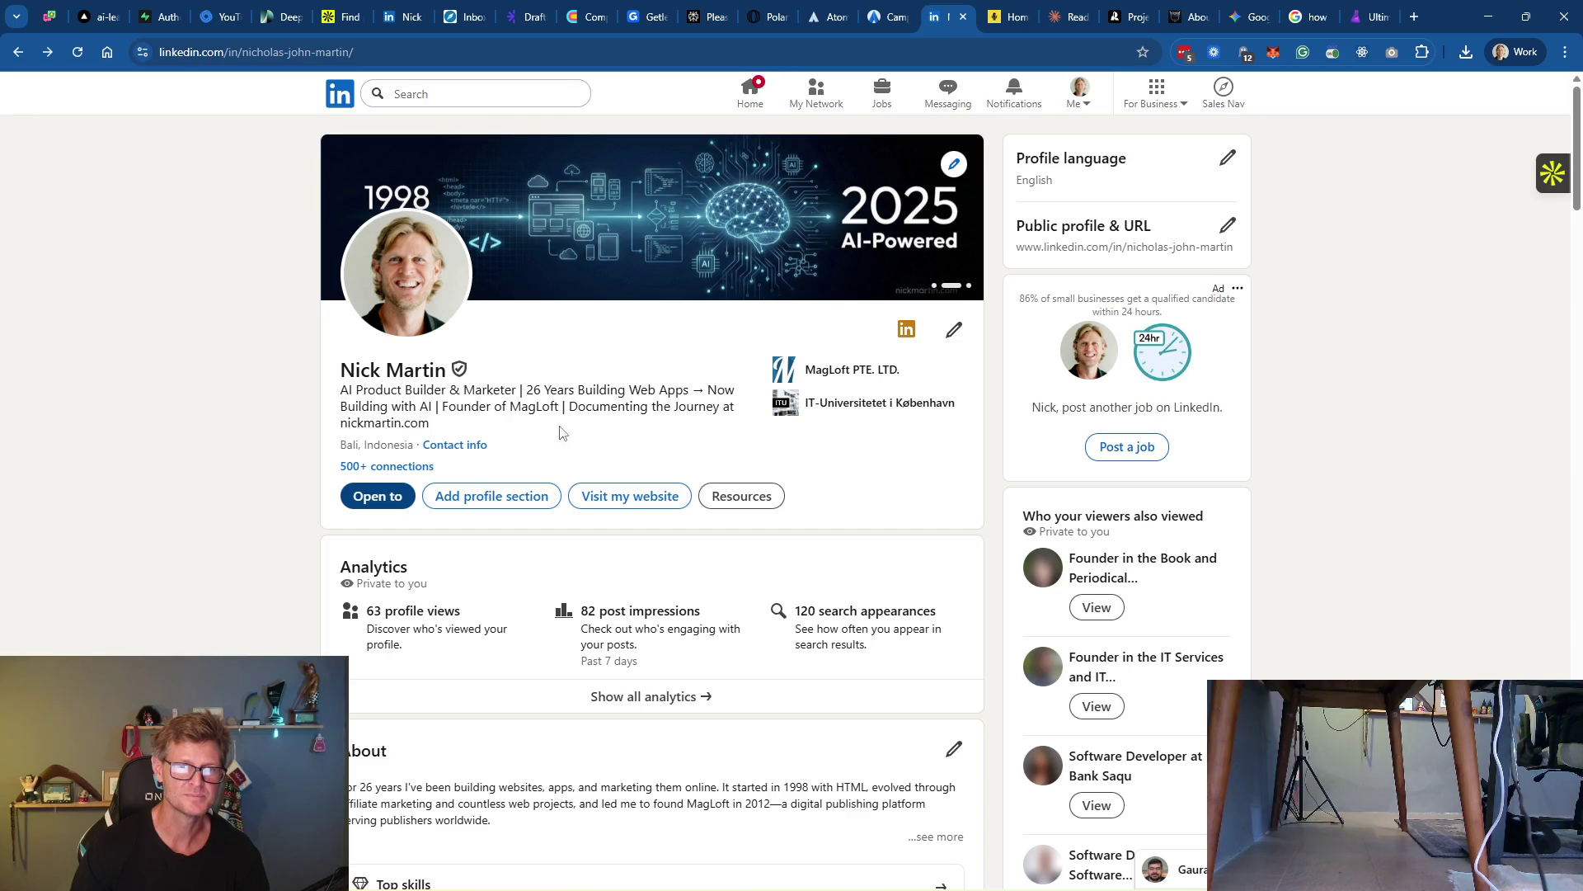
Scroll through the profile, then bring up the Claude banner-prompt chat
scroll(891, 516, "down", 5)
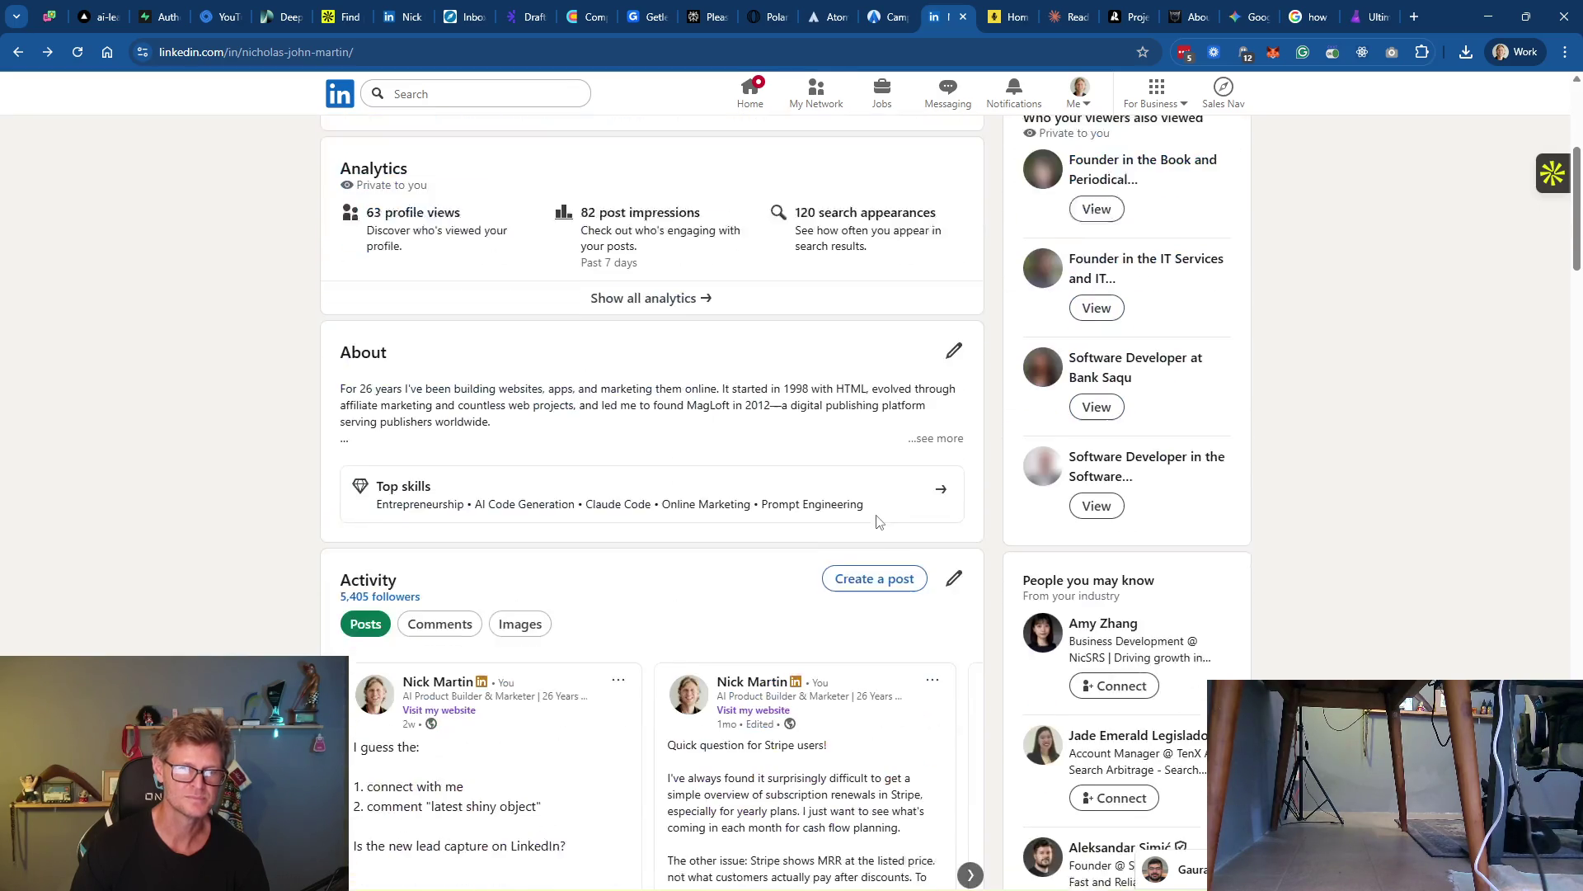
scroll(664, 523, "down", 12)
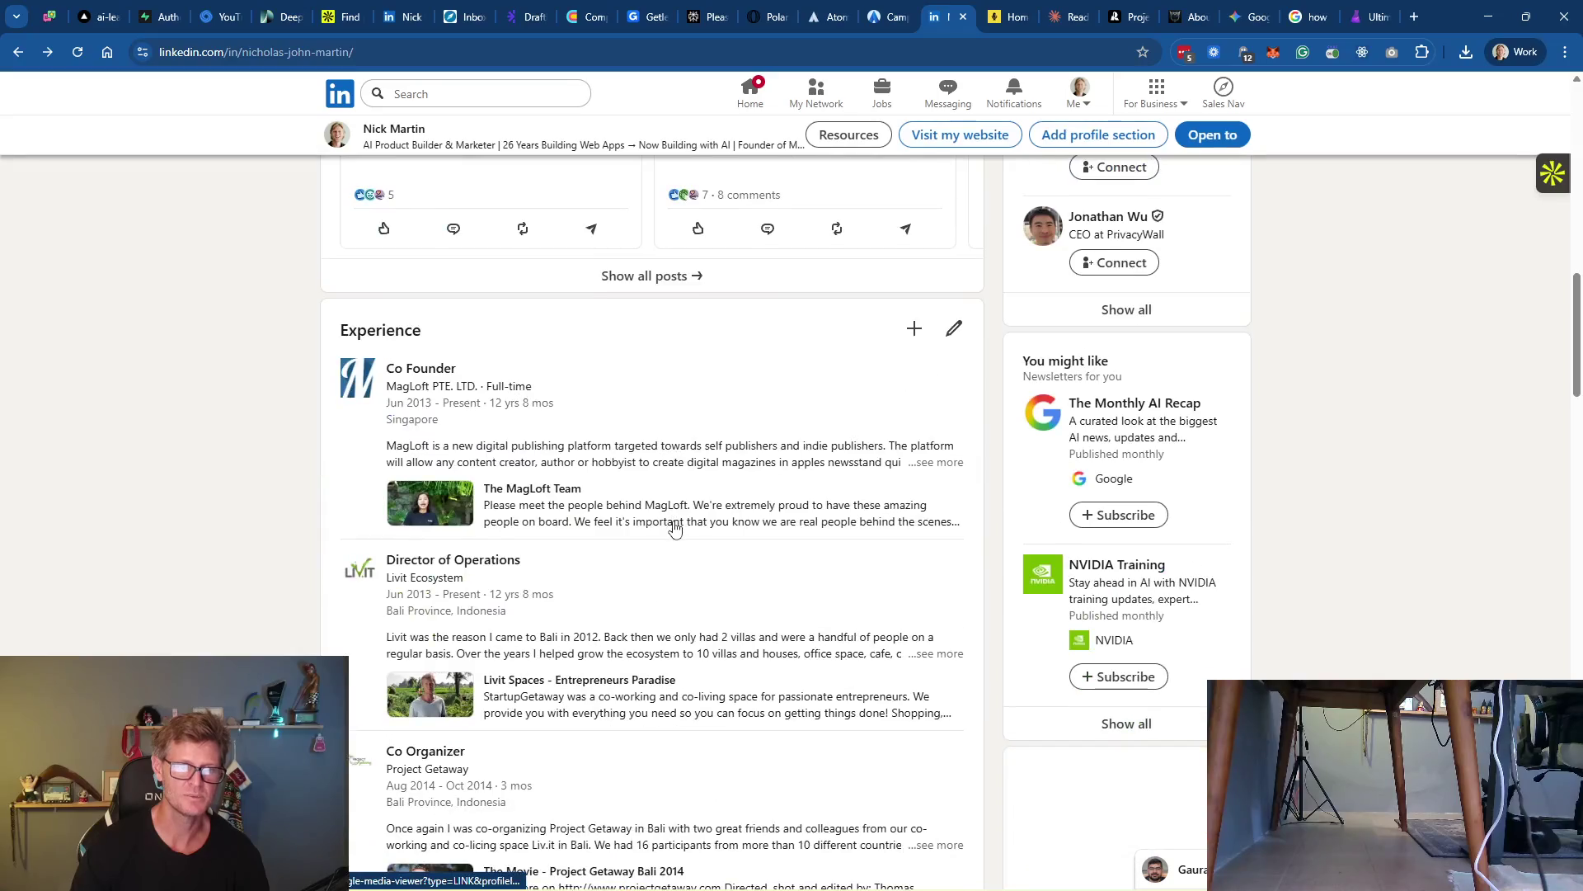
scroll(676, 528, "up", 15)
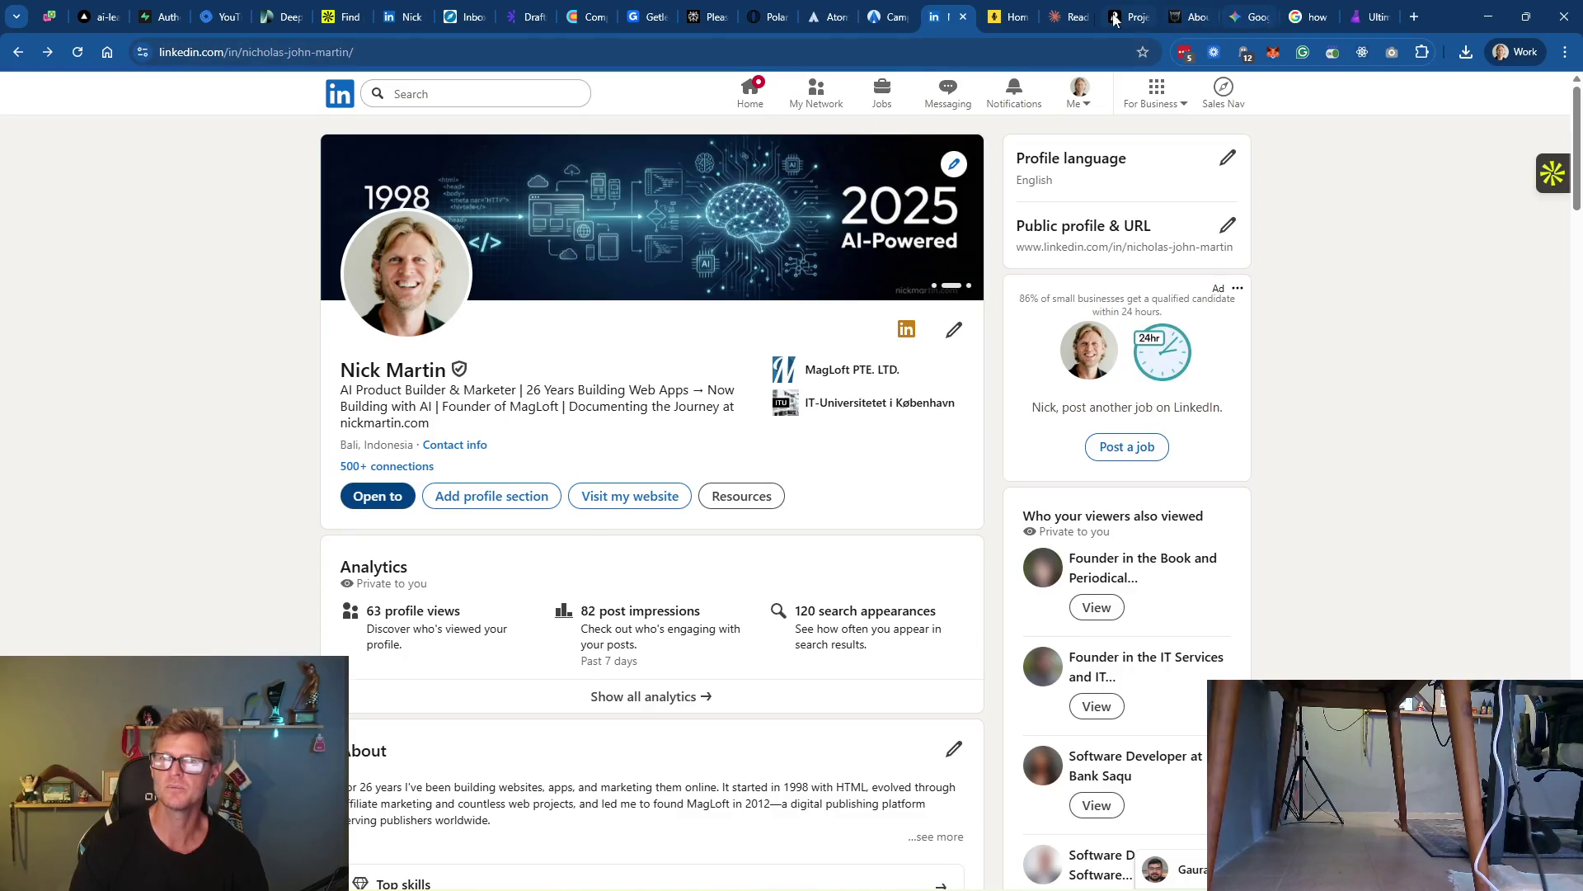
left_click(1069, 16)
scroll(802, 420, "down", 6)
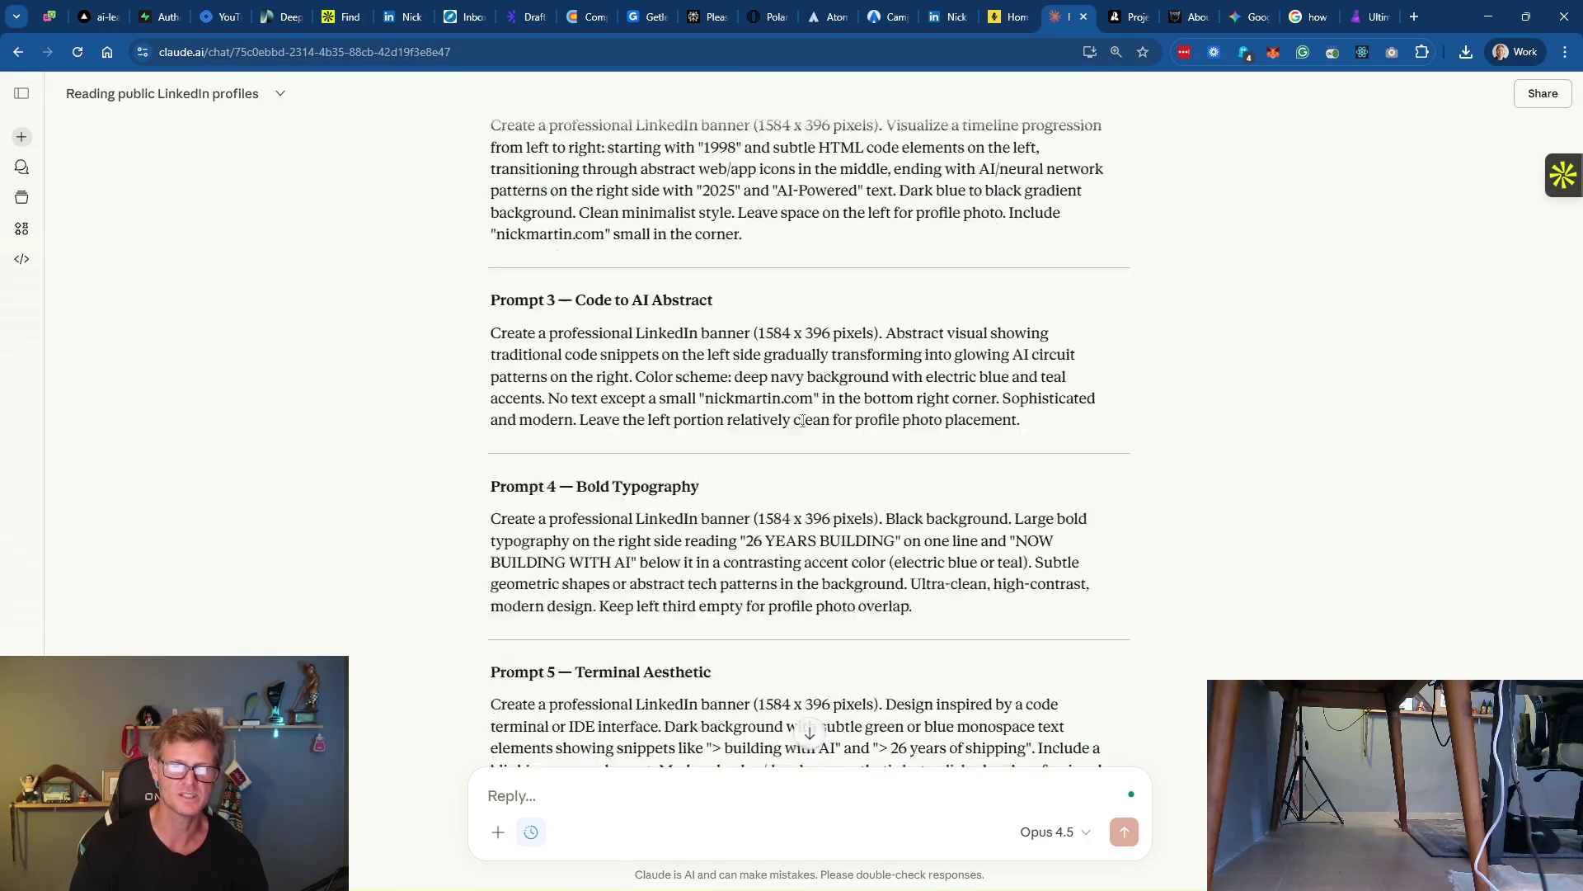